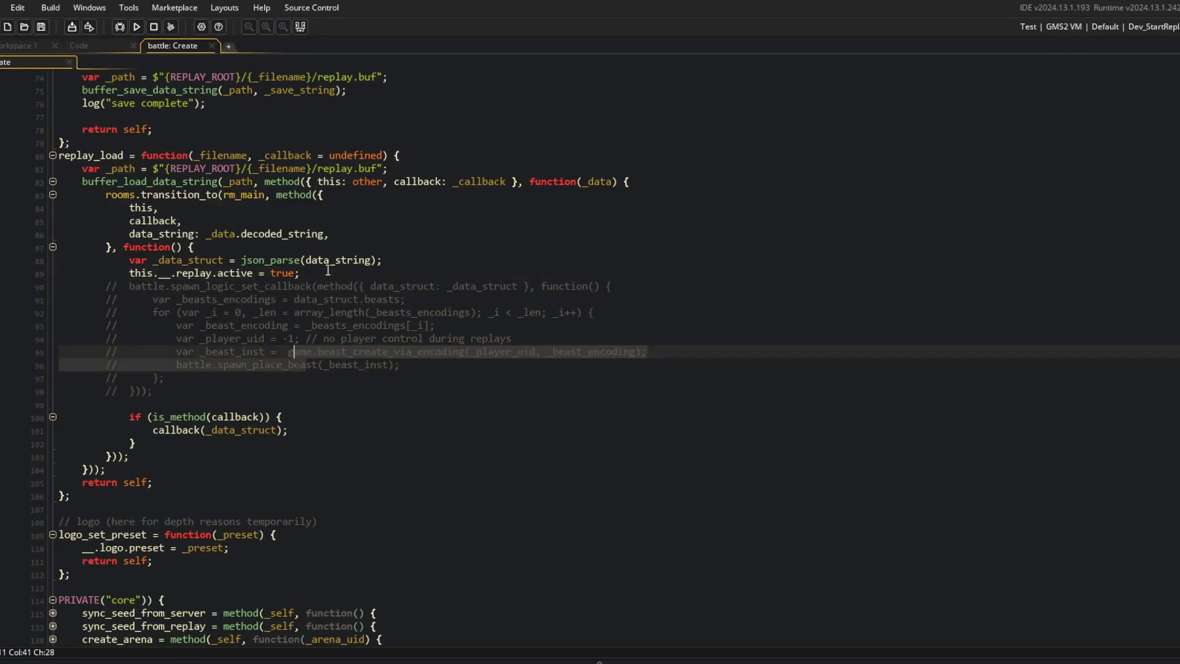
Step: Expand teardown and add __.replay.active = false; after its undefined assignments
scroll(335, 344, "down", 1)
scroll(329, 271, "up", 6)
scroll(328, 271, "up", 9)
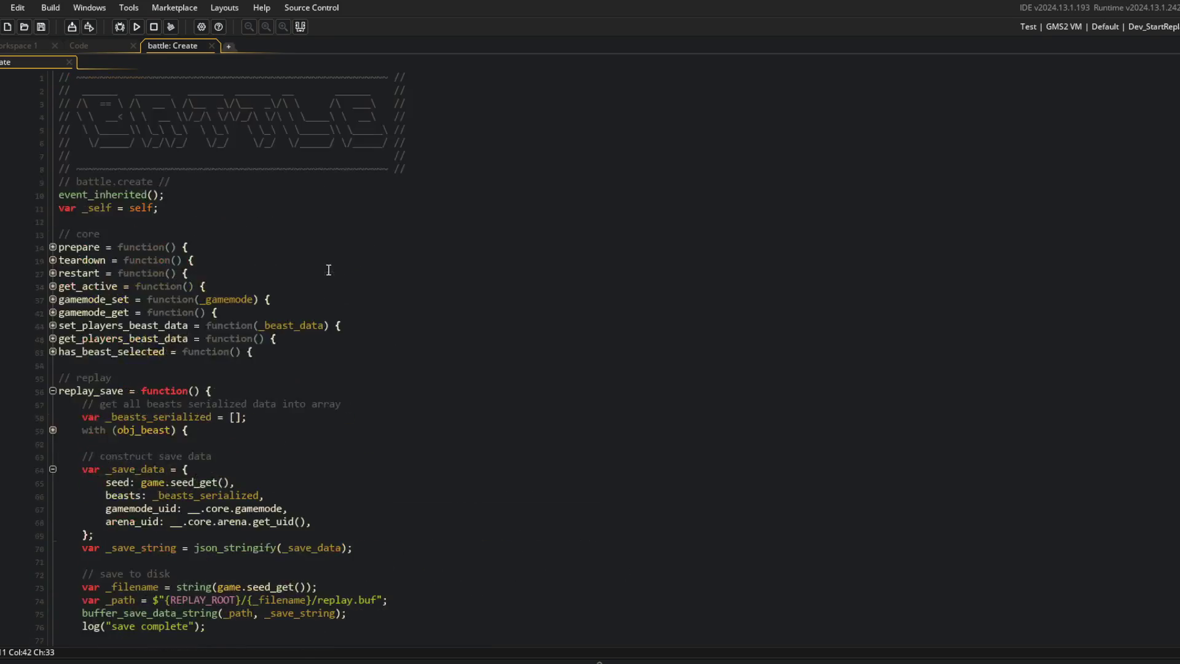
left_click(53, 260)
left_click(361, 292)
key("Down")
key("Return")
type("__.")
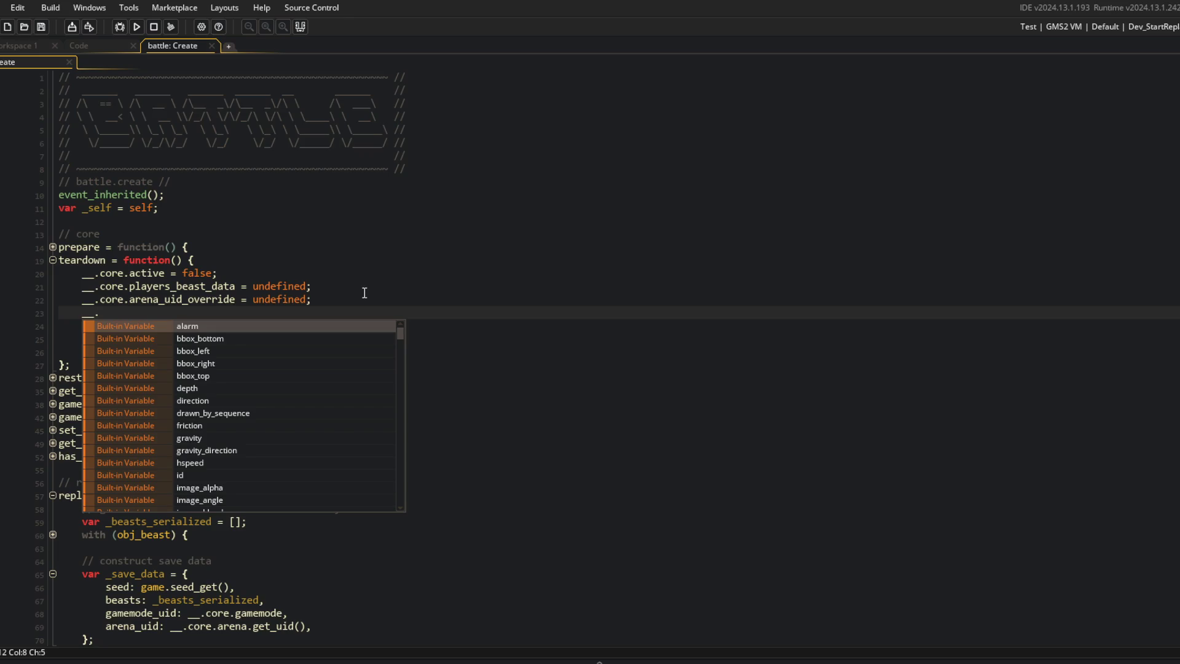
type("replay.active = fl")
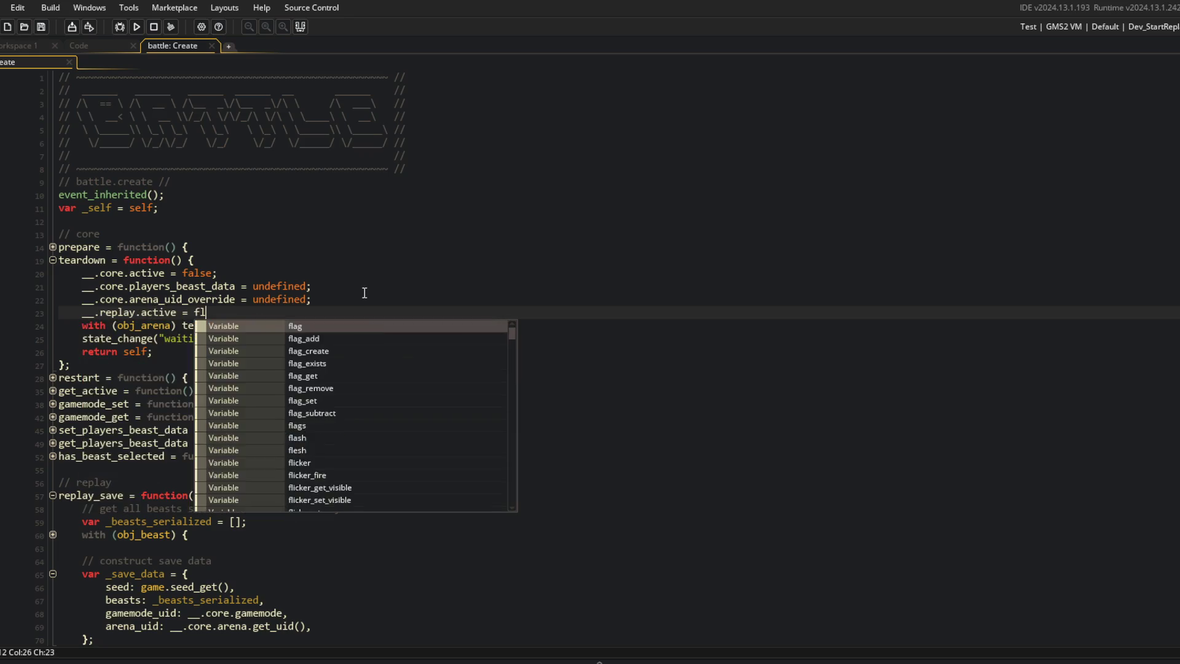
key("BackSpace")
type("alse;")
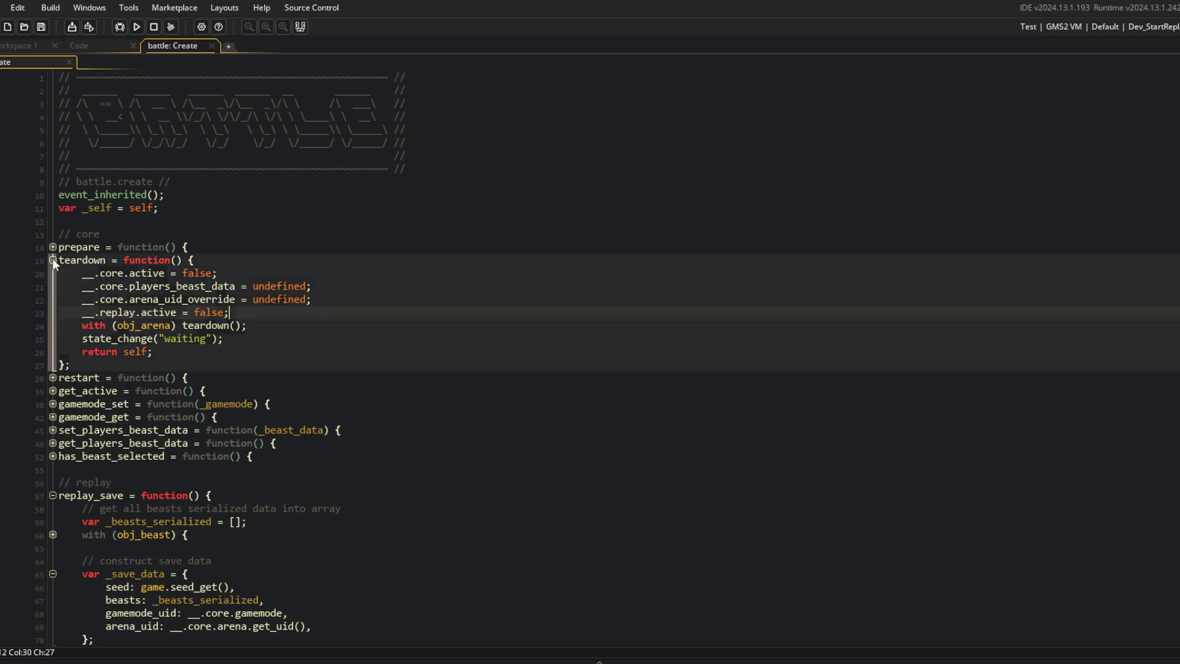
Step: Call this.teardown(); on a new line right after the json_parse line in replay_load
scroll(377, 276, "down", 15)
left_click(420, 260)
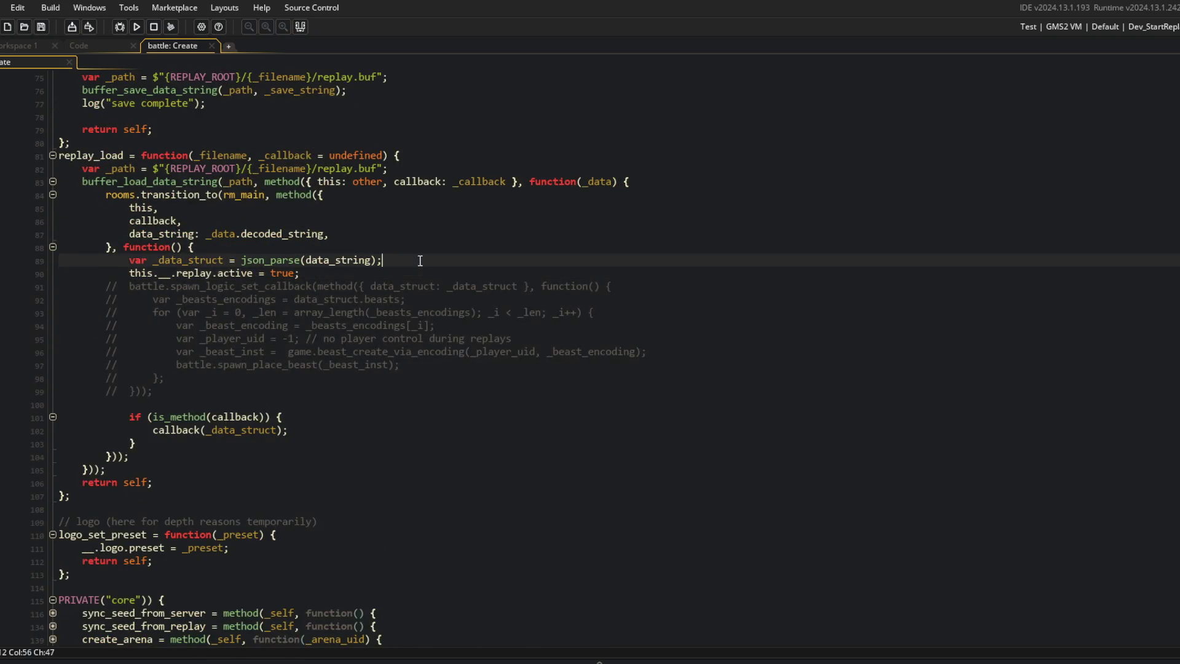
key("Return")
type("teard")
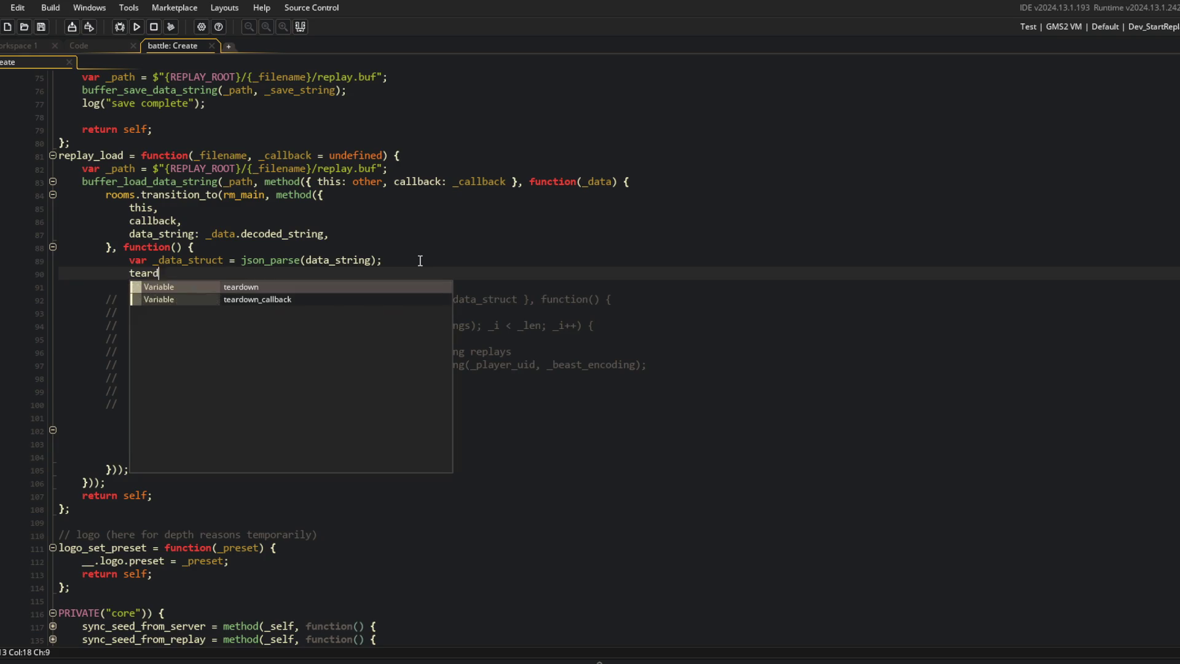
type("his.twar")
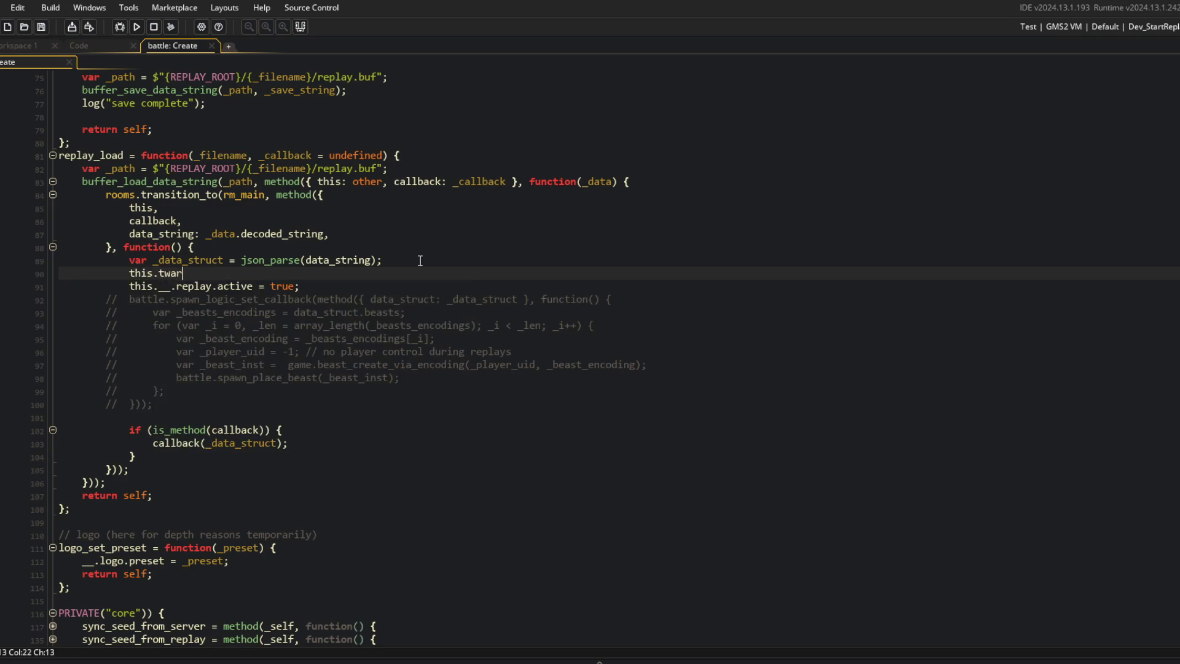
type("down();")
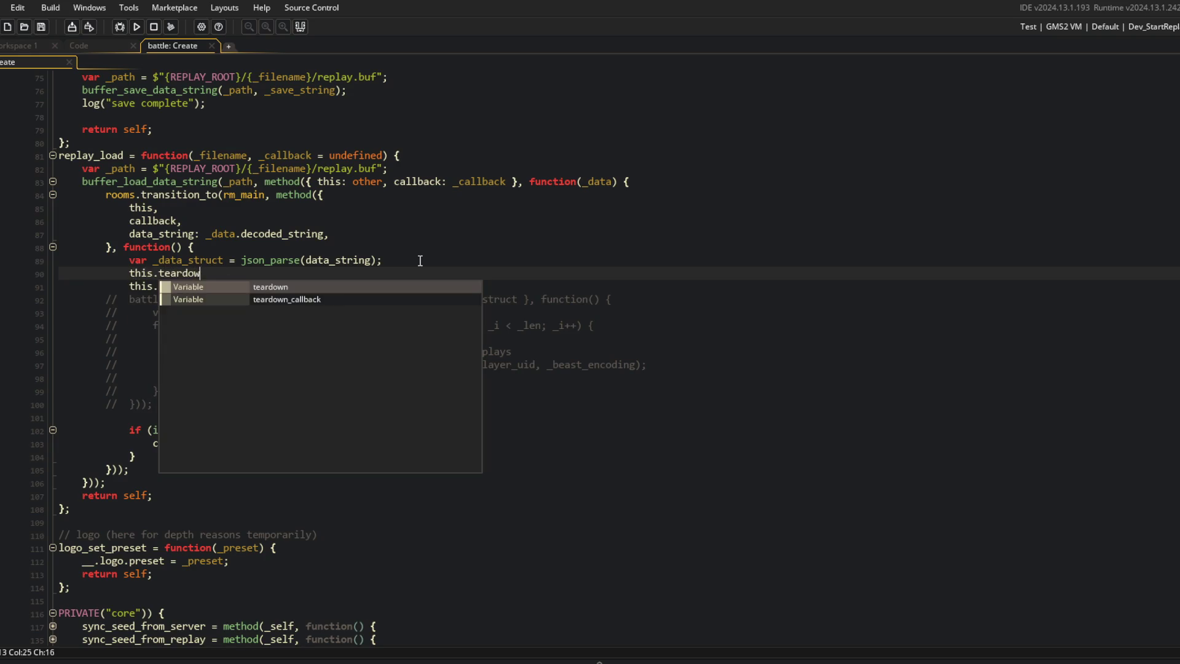
key("Down")
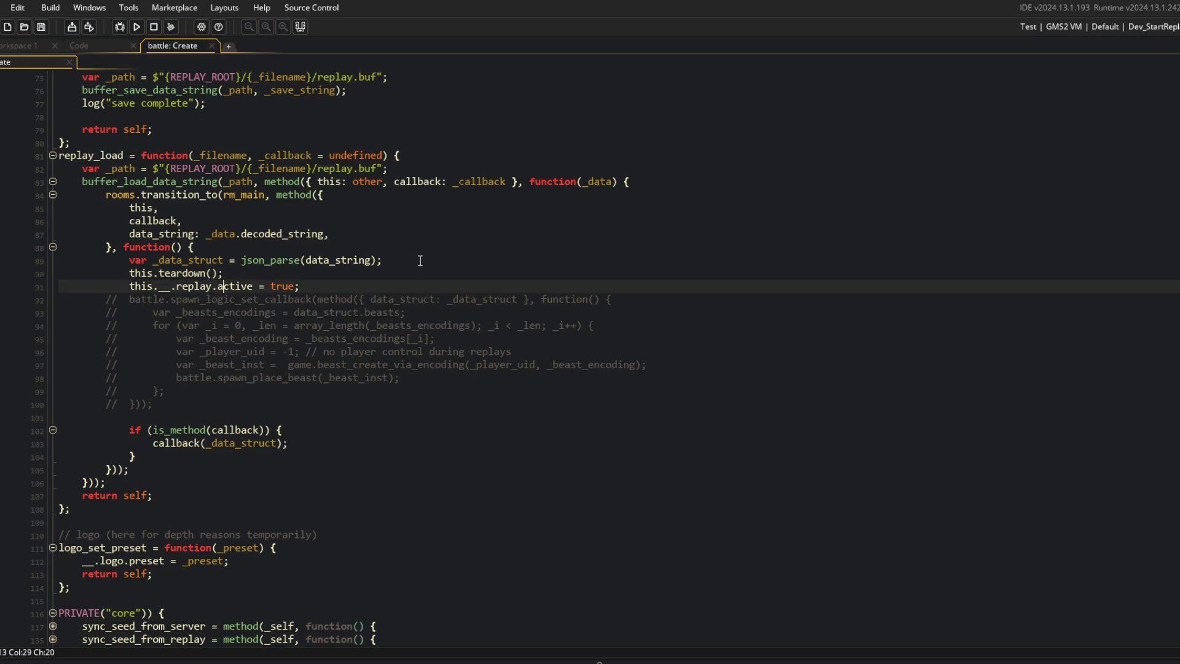
scroll(128, 209, "up", 11)
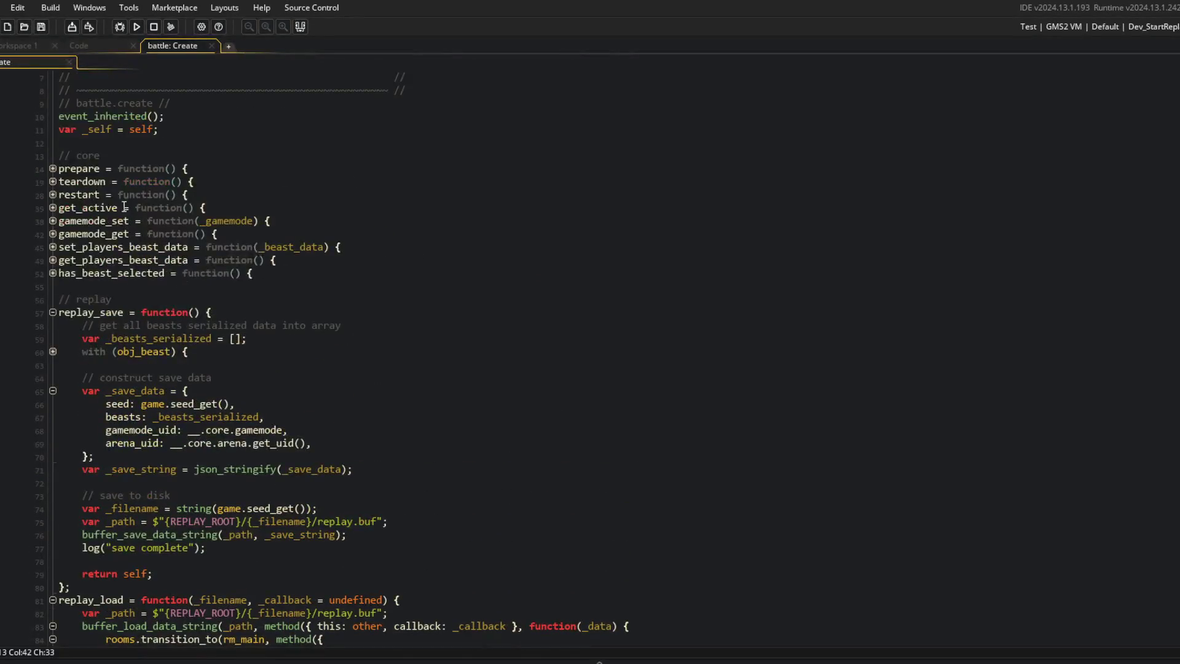
left_click(52, 167)
Step: Add this.__.core.arena_uid_override = _data_struct.arena_uid; below the replay.active line
left_click(52, 167)
scroll(495, 297, "down", 20)
left_click(370, 320)
key("Up")
key("End")
key("Return")
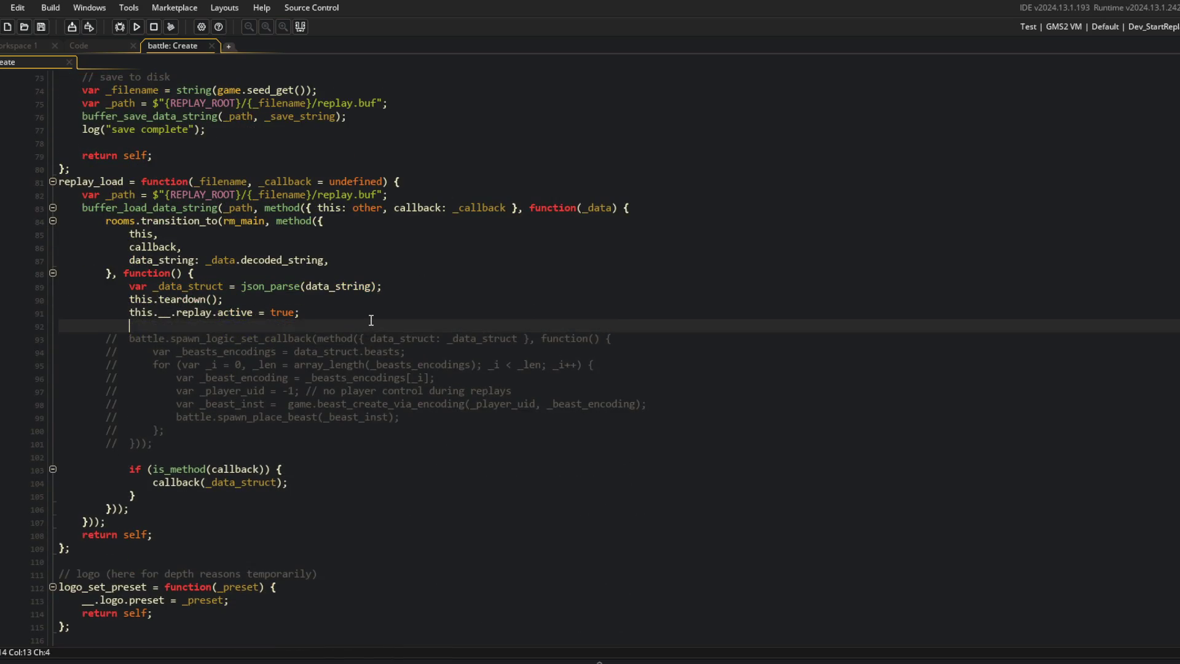
type("this.__")
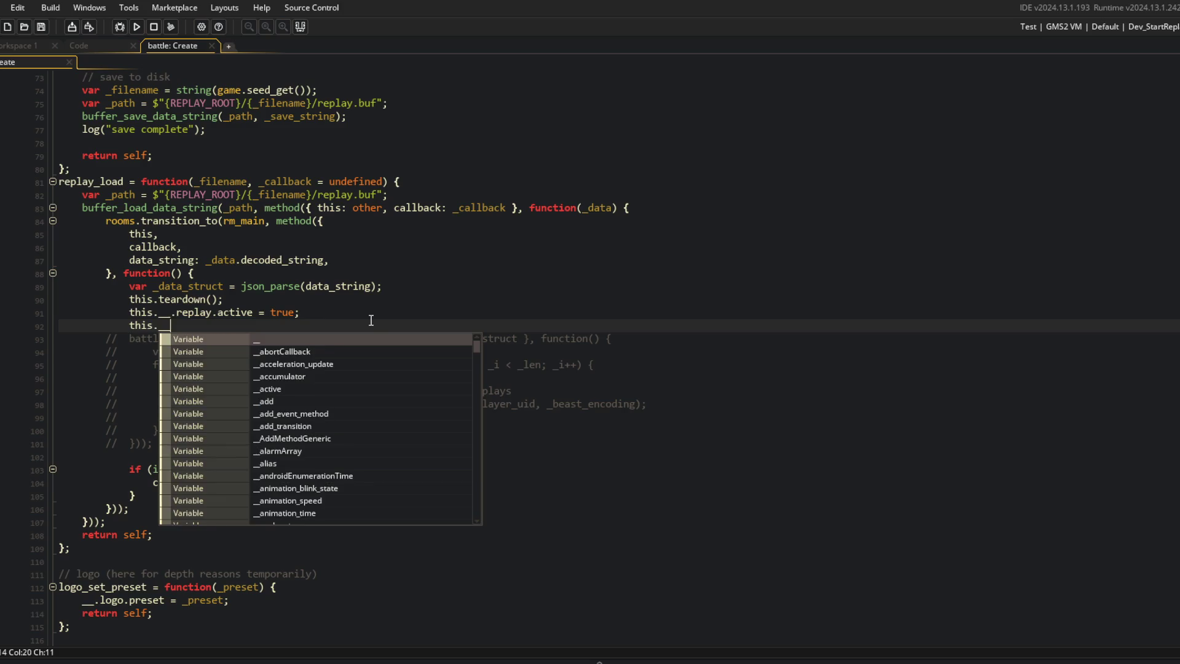
type(".core.arena_uid")
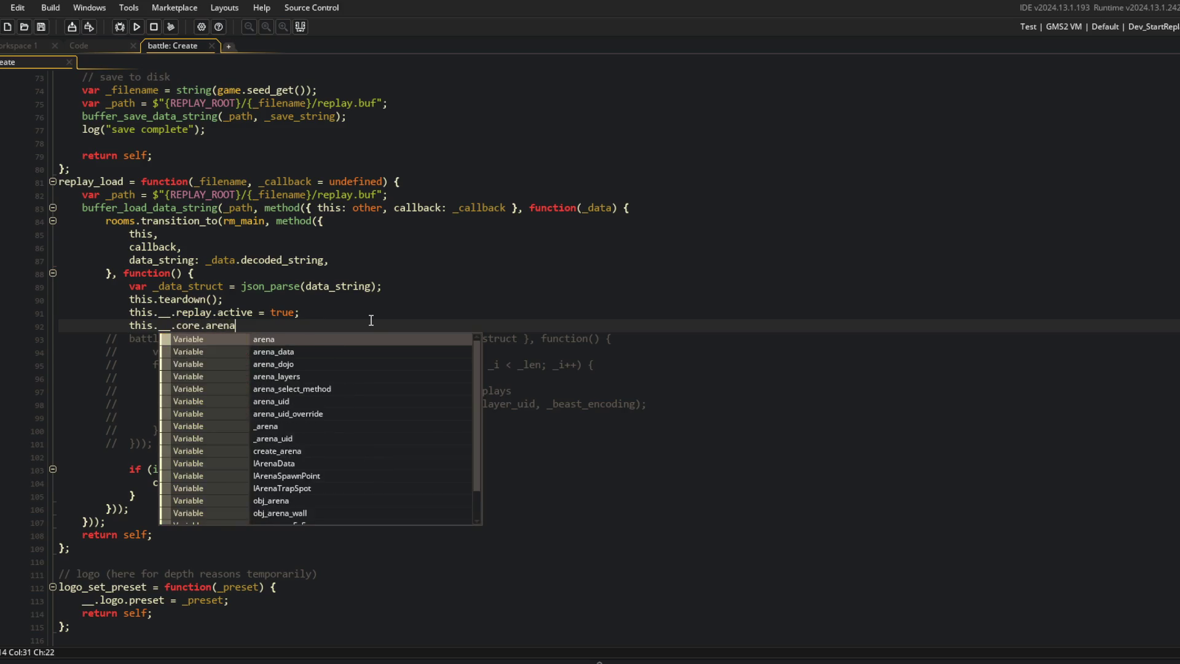
key("Down")
key("Return")
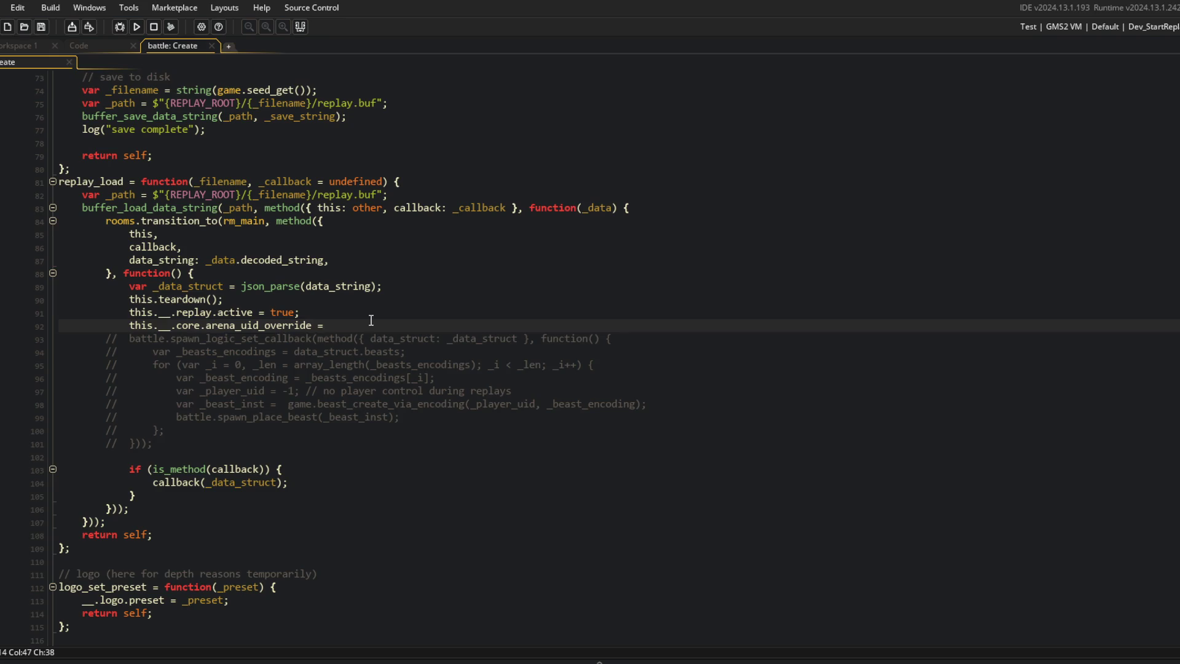
type("data_struct.aren")
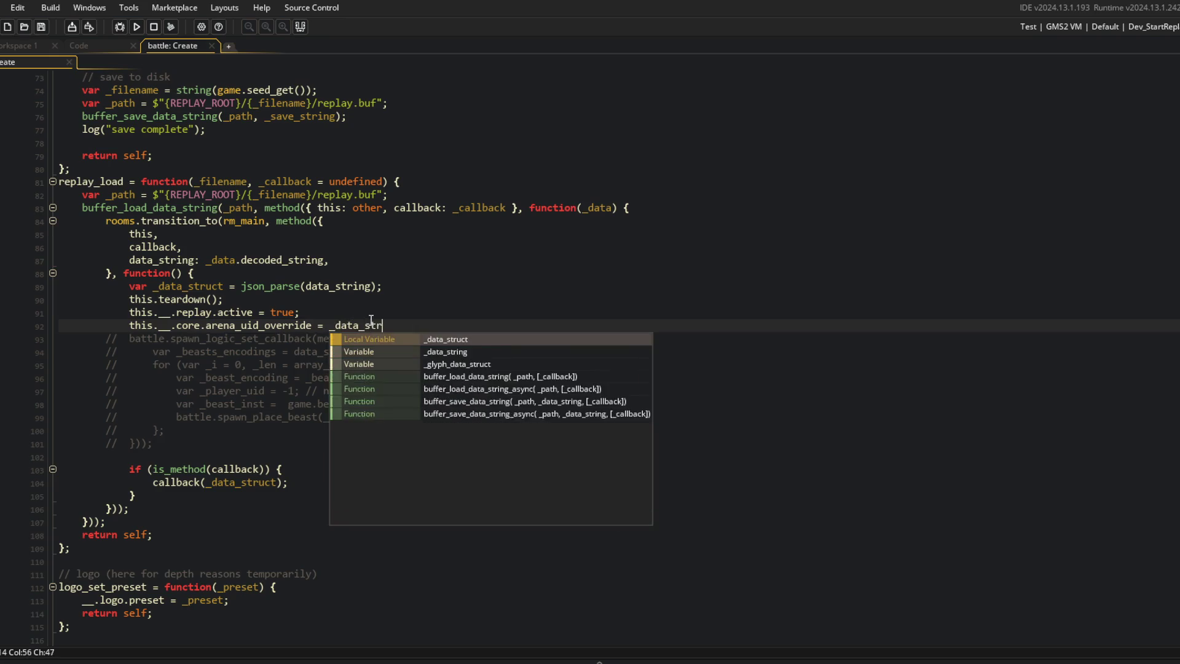
type("a_uid;")
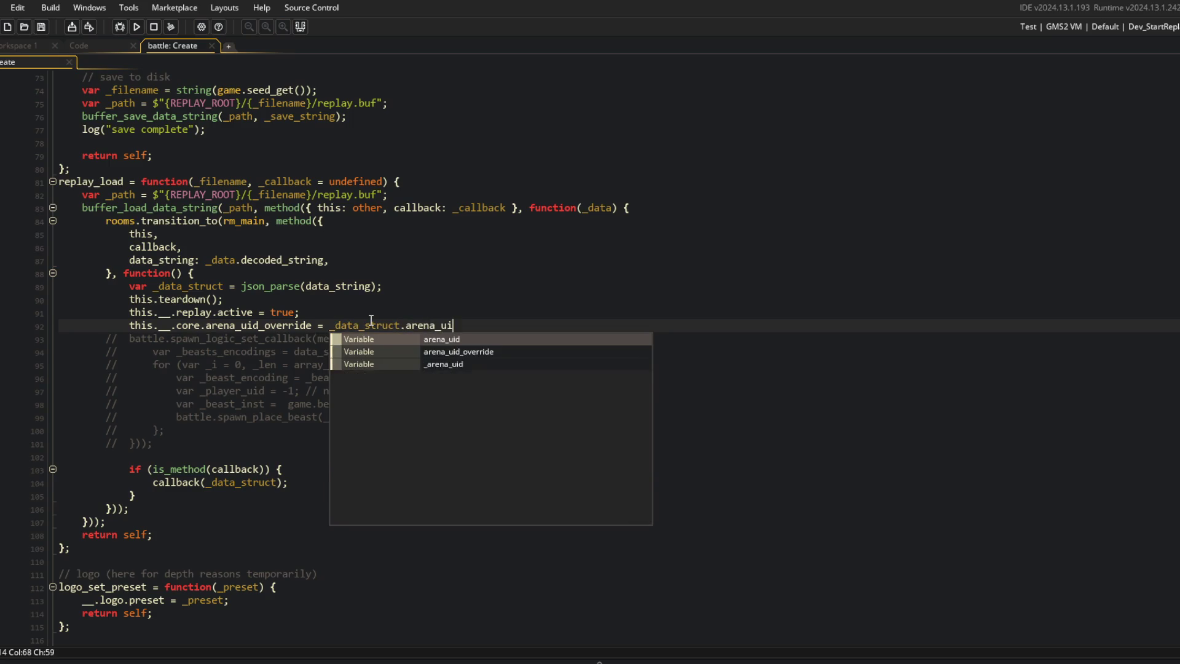
Step: Add a commented-out // this.__.core.game_mode_data line beneath the arena override
scroll(371, 320, "up", 5)
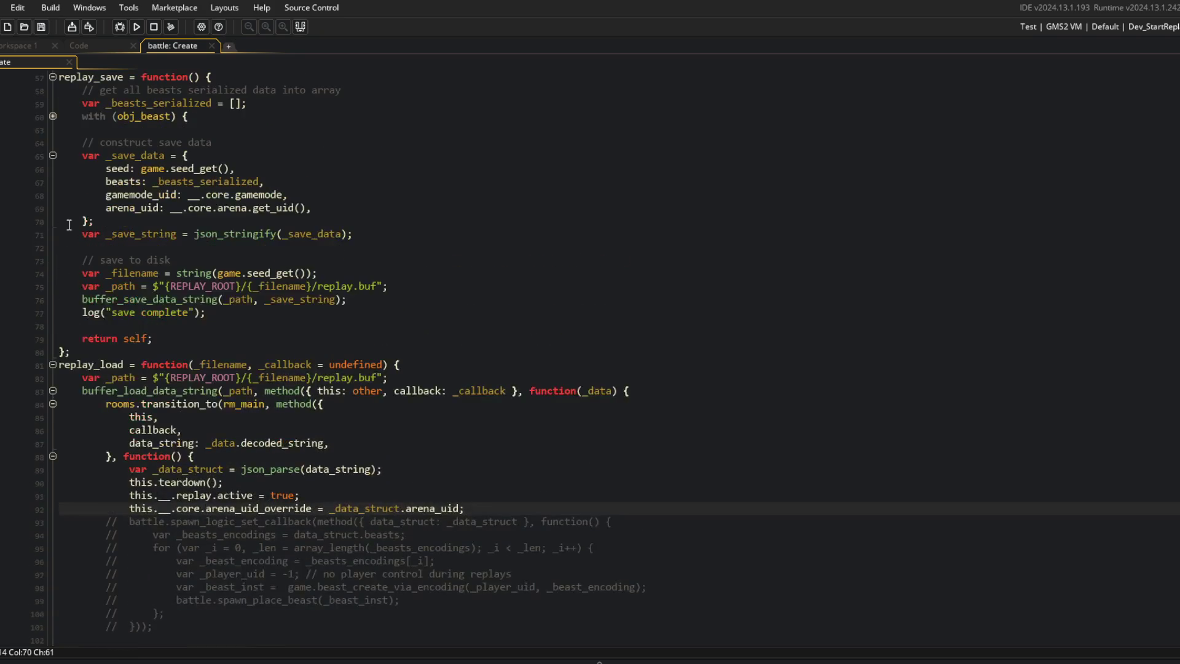
scroll(491, 402, "down", 3)
scroll(491, 401, "up", 1)
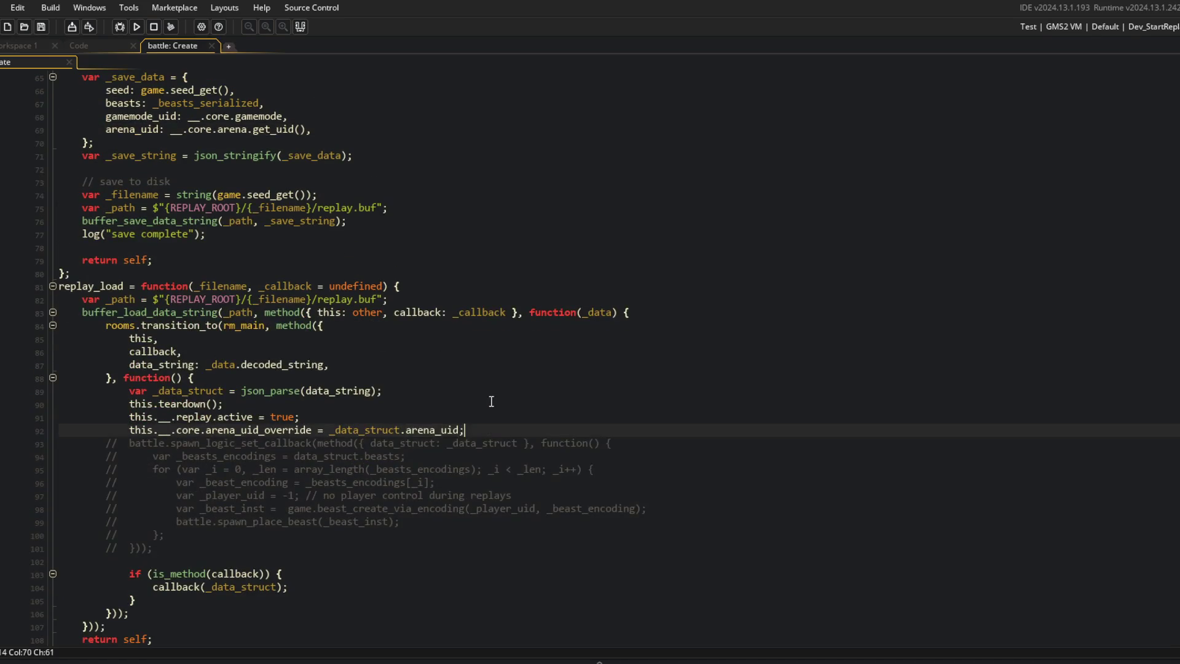
key("Return")
type("this.")
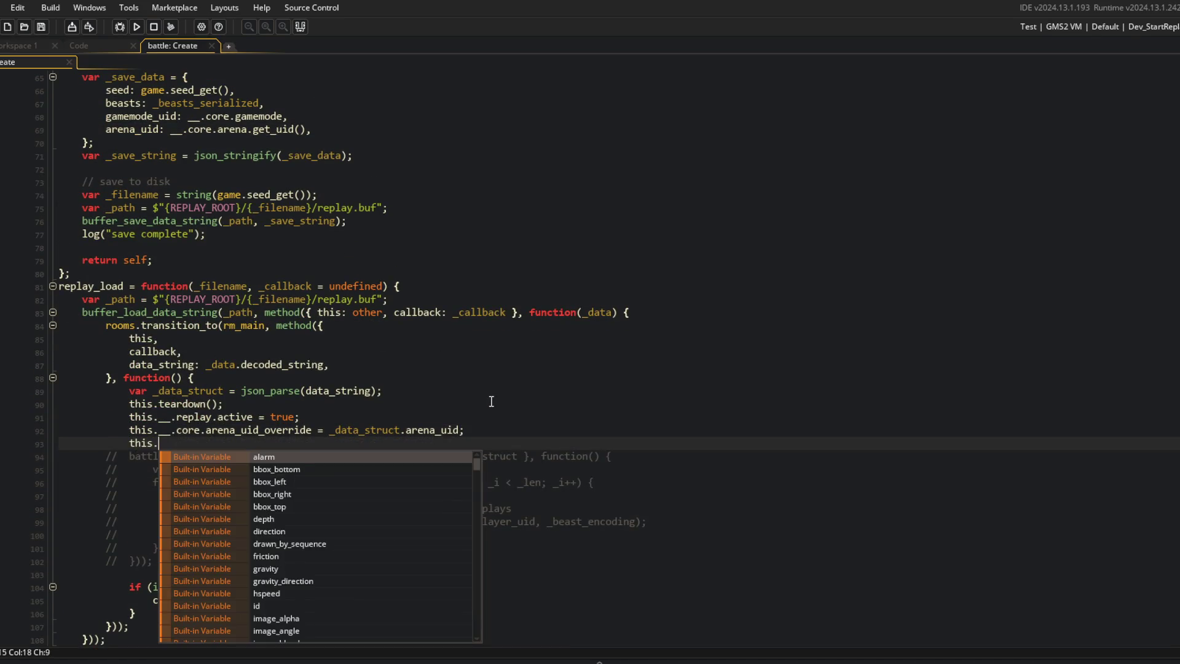
type("__.core.gamem")
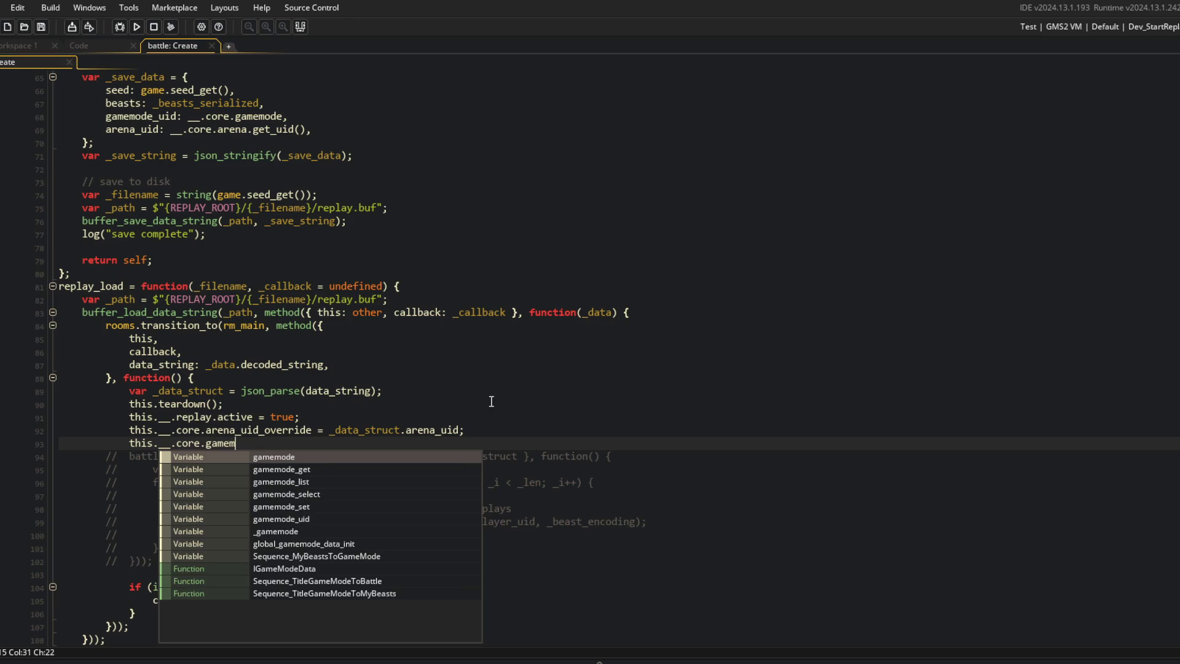
key("BackSpace")
key("Down")
key("Return")
key("BackSpace")
type("//")
scroll(313, 442, "up", 3)
scroll(320, 448, "down", 2)
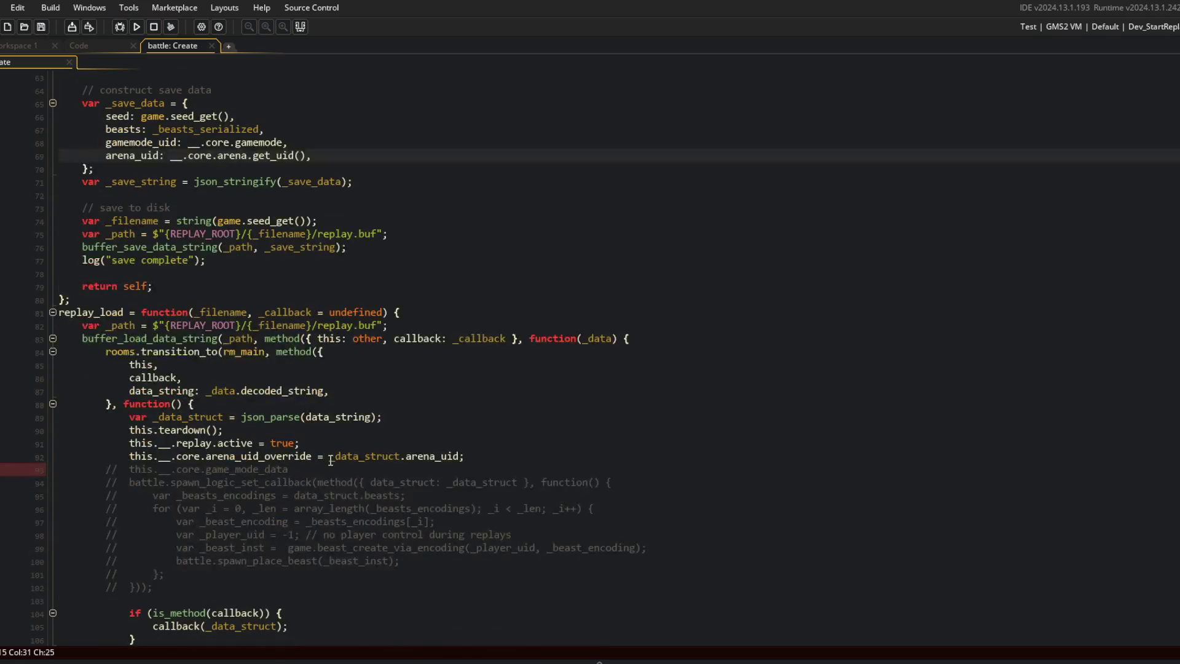
left_click(331, 459)
key("ctrl+shift+f")
Step: Search the whole project for game_mode and go to where GAME_MODES is defined
type("game_mode")
key("Return")
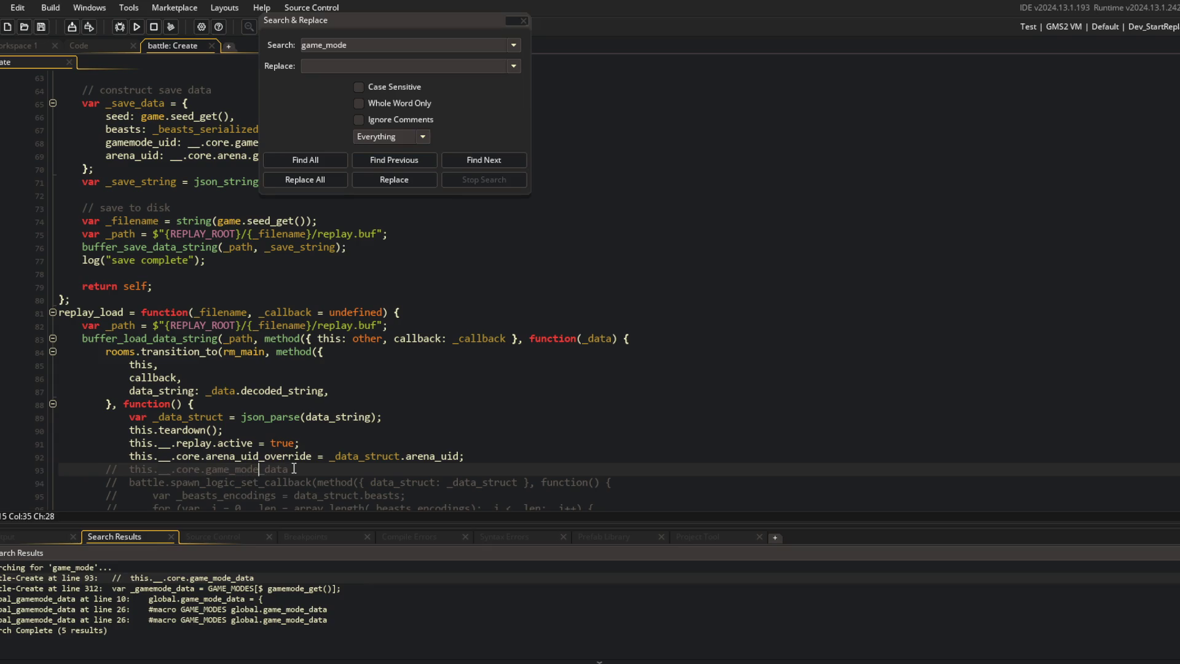
key("BackSpace")
double_click(173, 588)
scroll(268, 368, "up", 5)
left_click(369, 354)
left_click(334, 277)
middle_click(316, 289)
Step: In the definition file, rename game_mode_data to gamemode_data and GAME_MODES to GAMEMODES
left_click(151, 404)
key("BackSpace")
left_click(153, 195)
key("BackSpace")
key("Down")
double_click(153, 194)
key("ctrl+c")
double_click(271, 405)
key("ctrl+v")
double_click(146, 404)
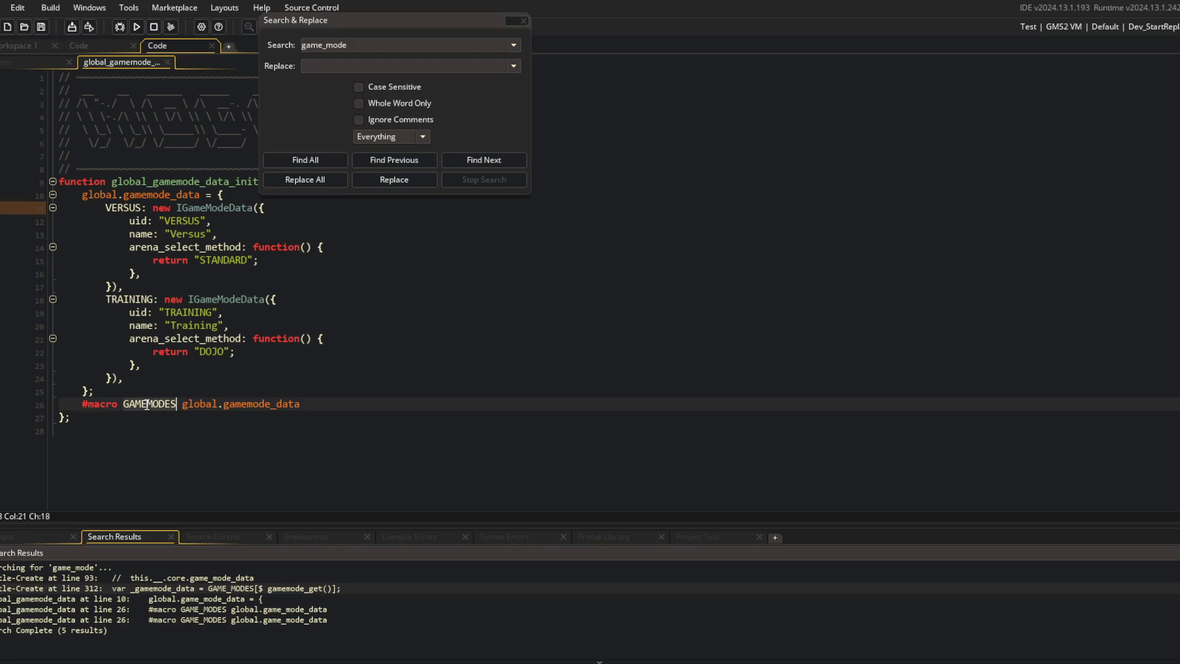
Step: Replace GAME_MODES with GAMEMODES in the line-312 lookup, then close search and replace
double_click(236, 588)
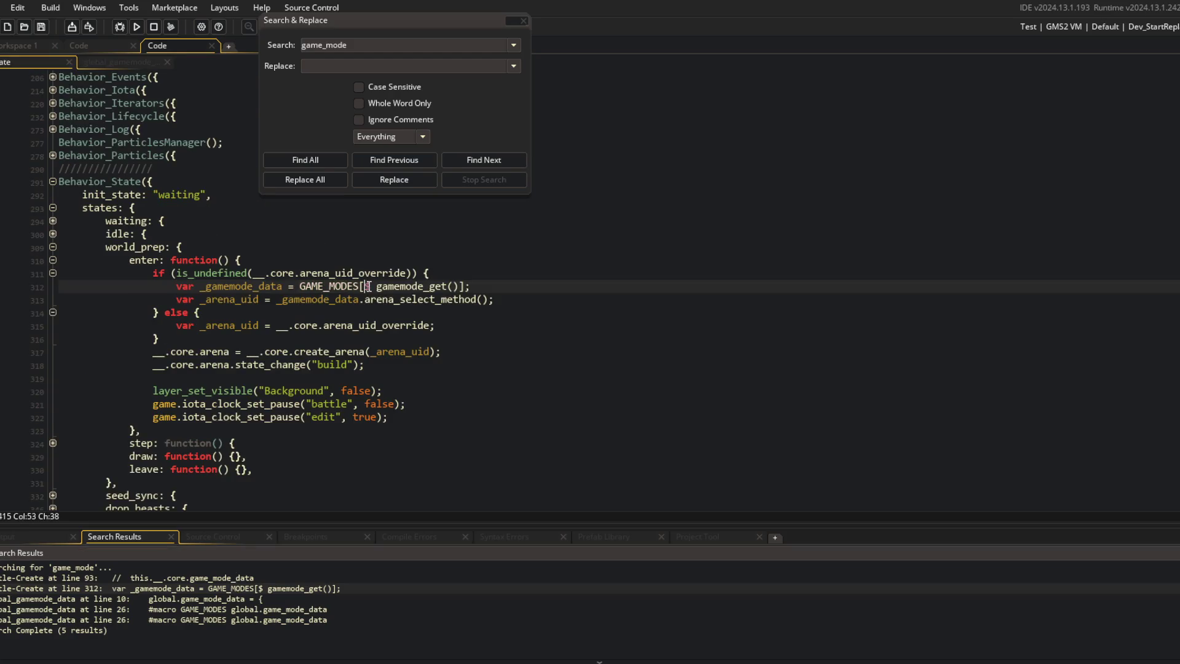
double_click(353, 285)
key("ctrl+v")
double_click(203, 598)
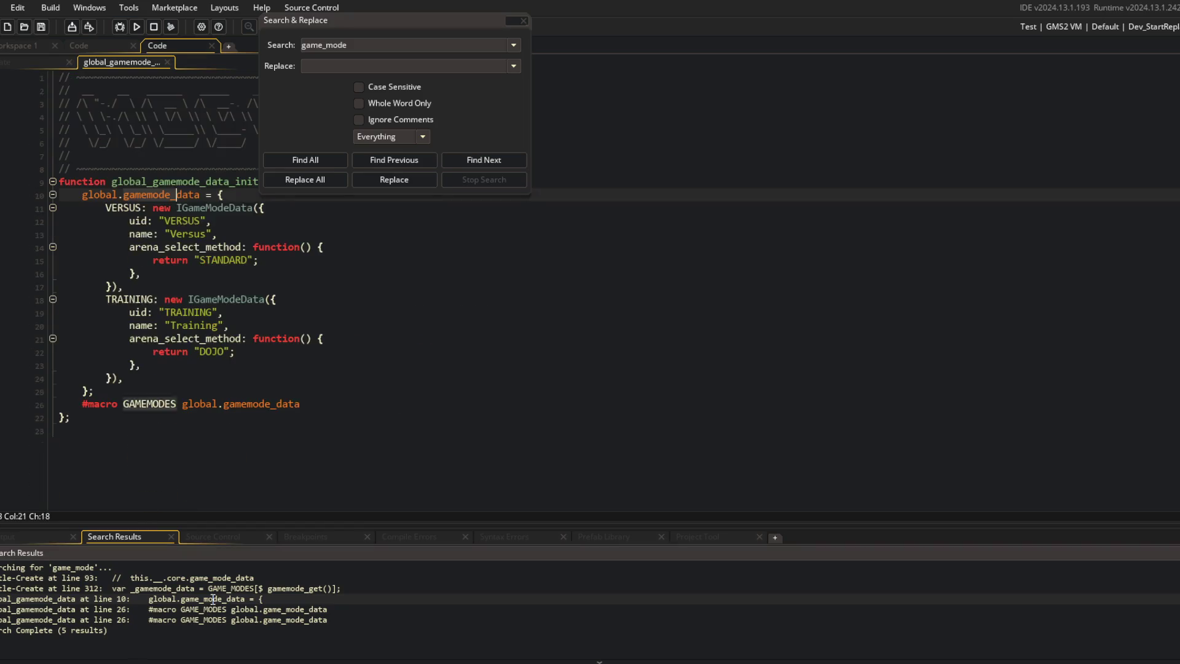
left_click(241, 608)
left_click(278, 432)
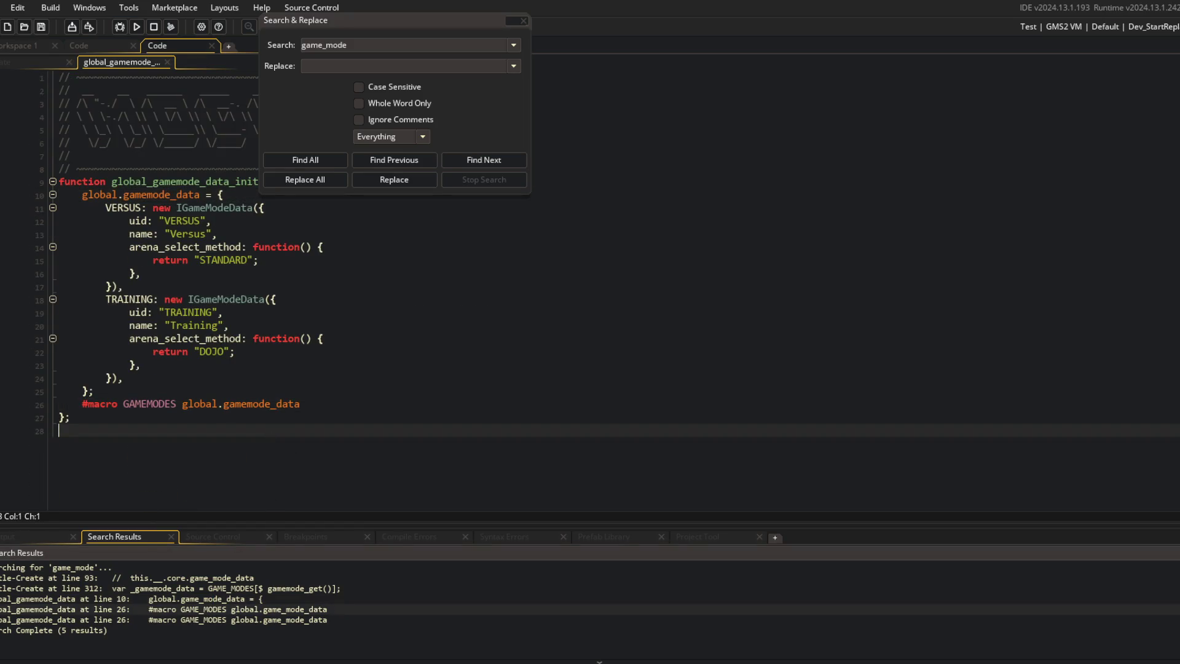
left_click(523, 21)
Step: Browse the data/gamemode folder in the project's asset list
key("F12")
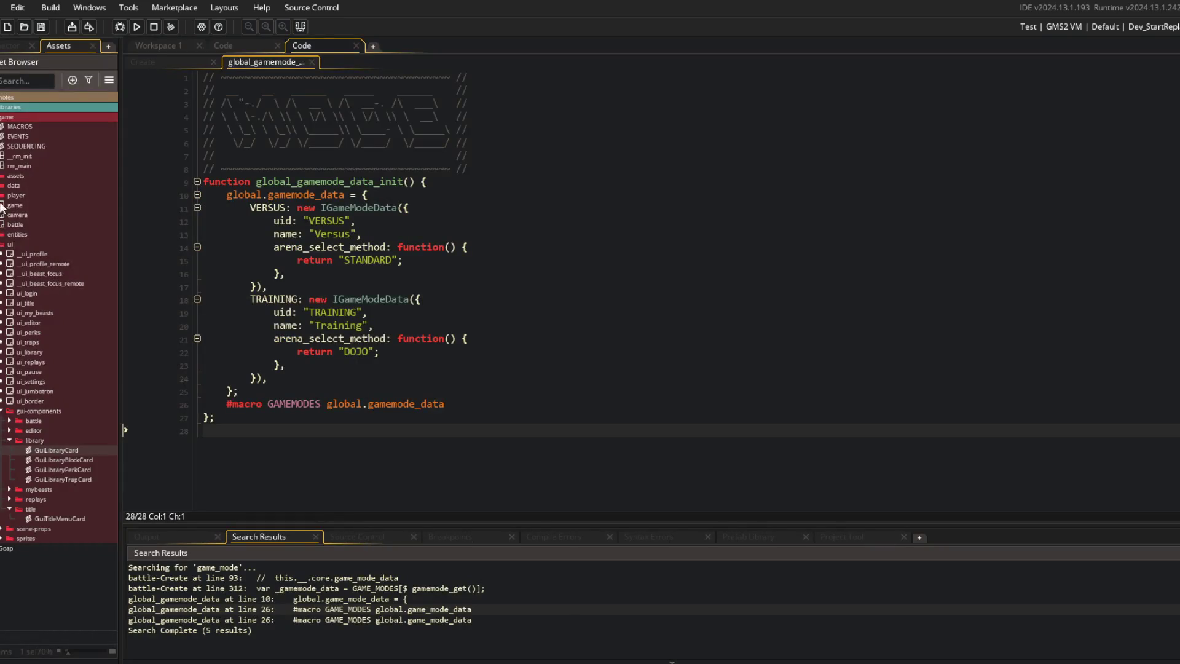
left_click(1, 185)
double_click(29, 222)
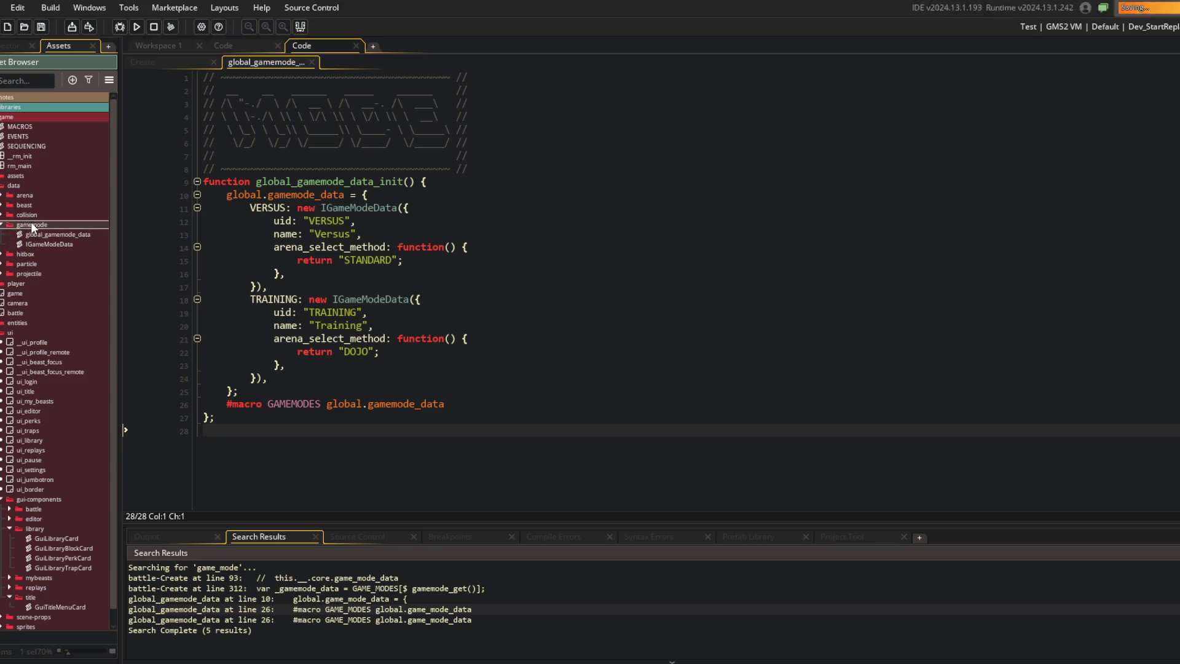
left_click(2, 224)
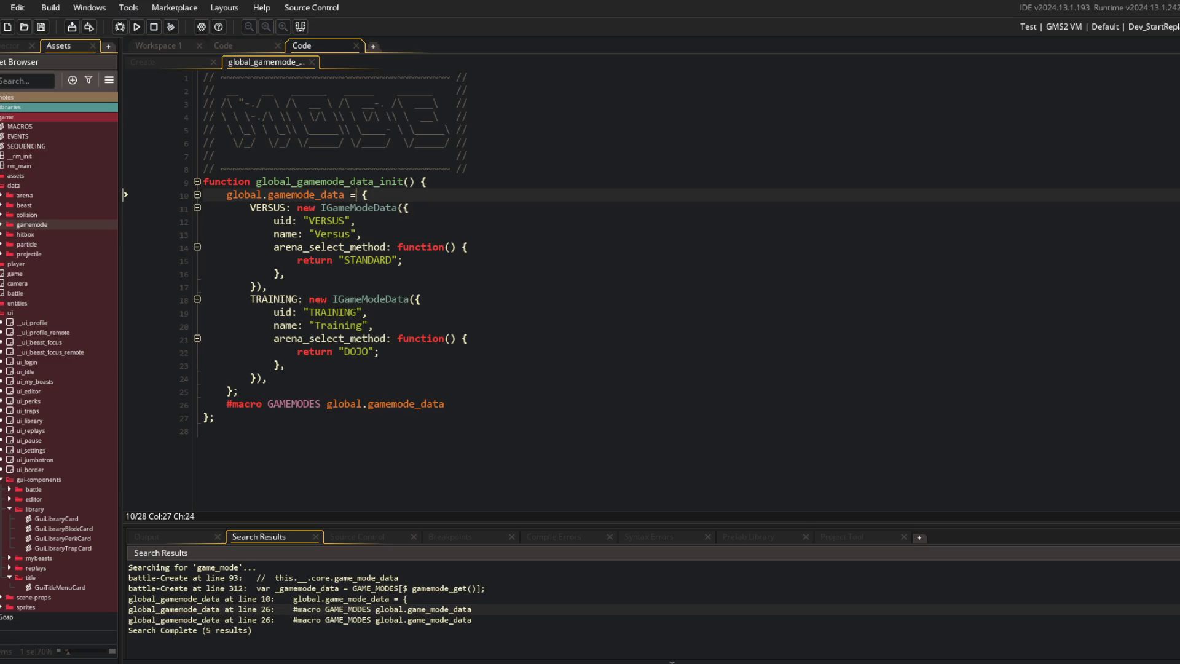
key("ctrl+alt+Left")
Step: Go to world_prep's enter function near line 311 in the battle Create event
left_click(391, 194)
left_click(194, 325)
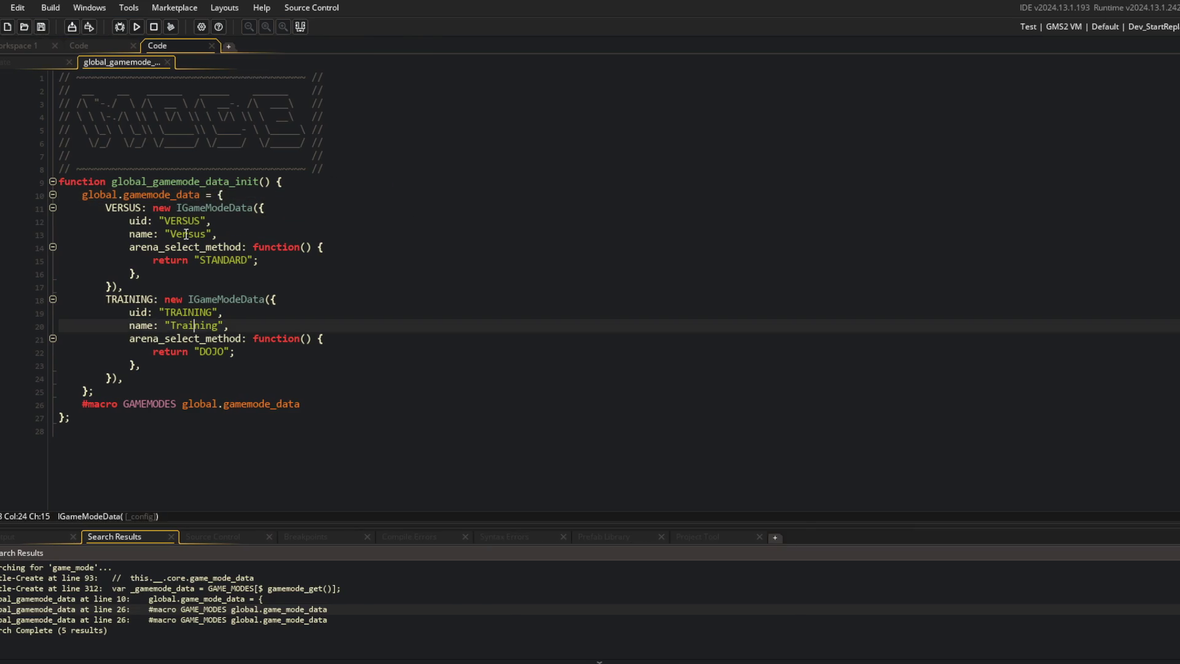
left_click(30, 61)
left_click(434, 273)
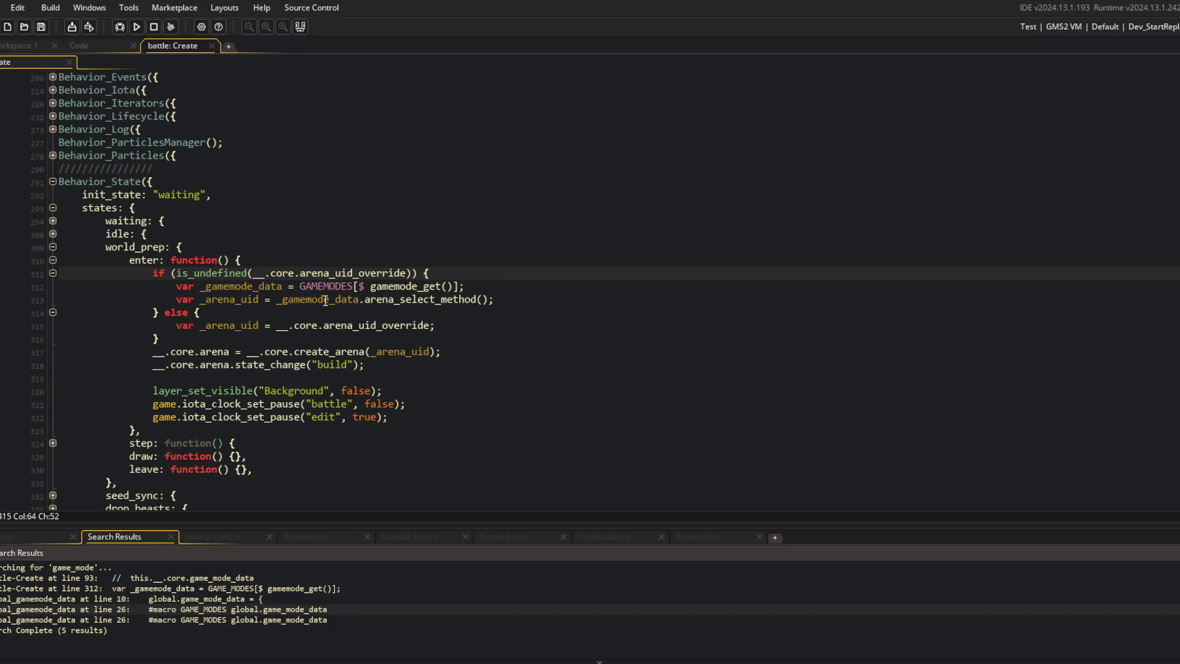
Step: Review world_prep and the gamemode_uid save field, closing the search results panel
left_click(362, 256)
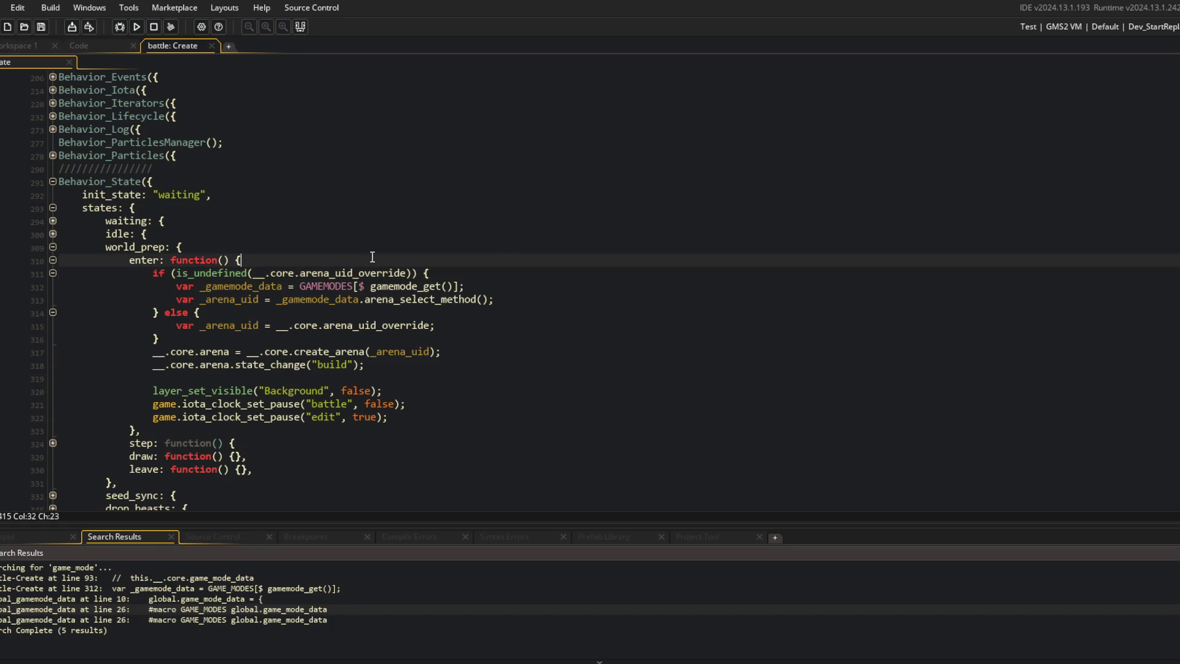
left_click(271, 378)
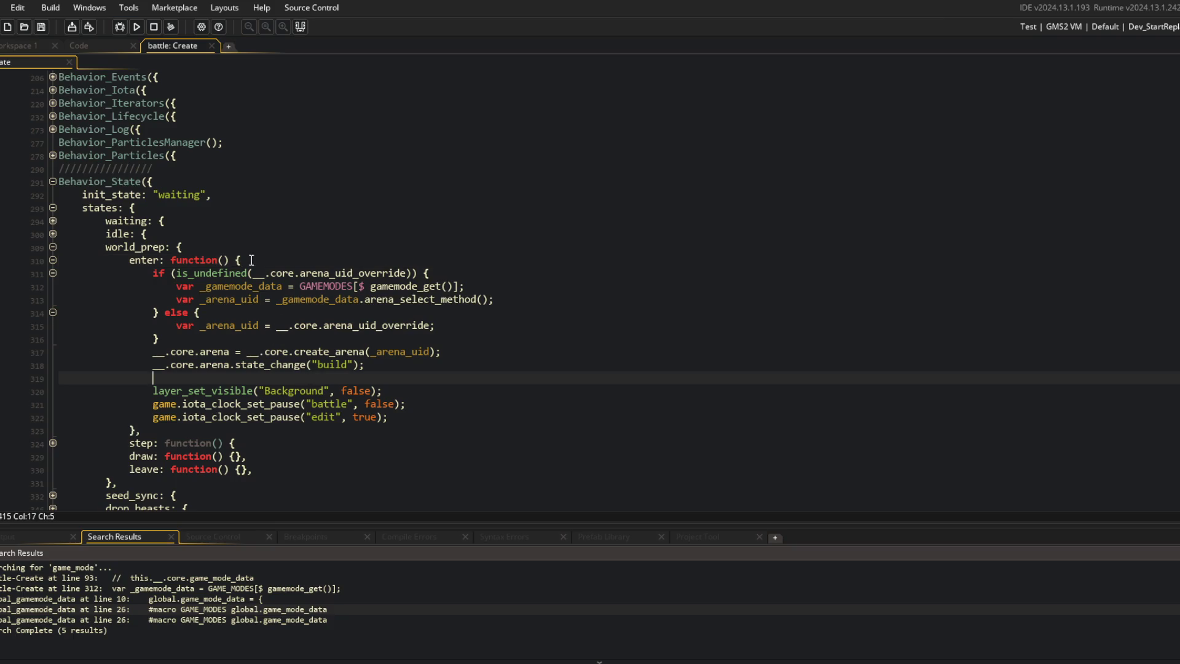
scroll(264, 307, "down", 5)
left_click(299, 27)
scroll(291, 311, "up", 15)
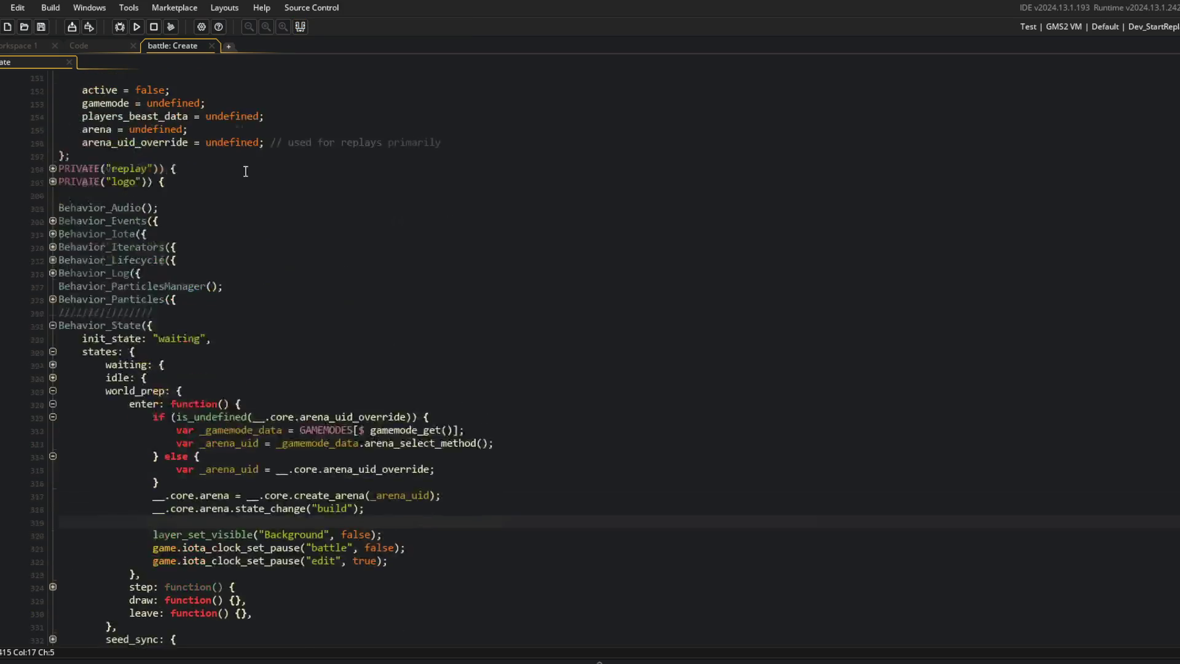
scroll(291, 311, "up", 3)
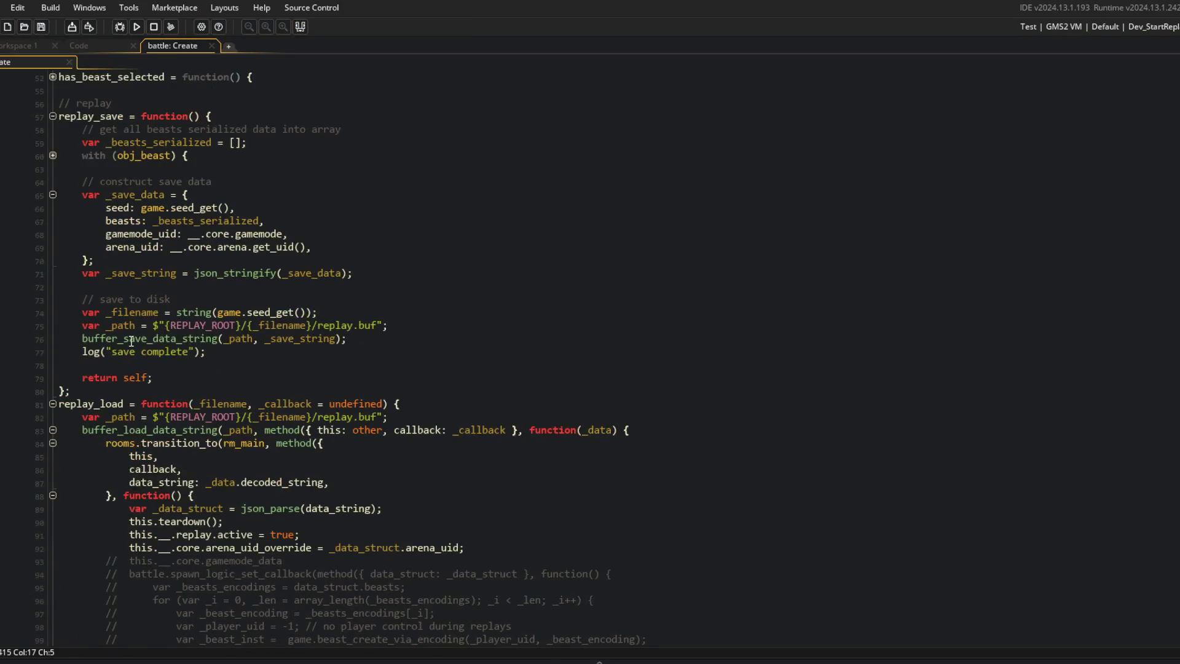
left_click(252, 313)
scroll(252, 318, "down", 5)
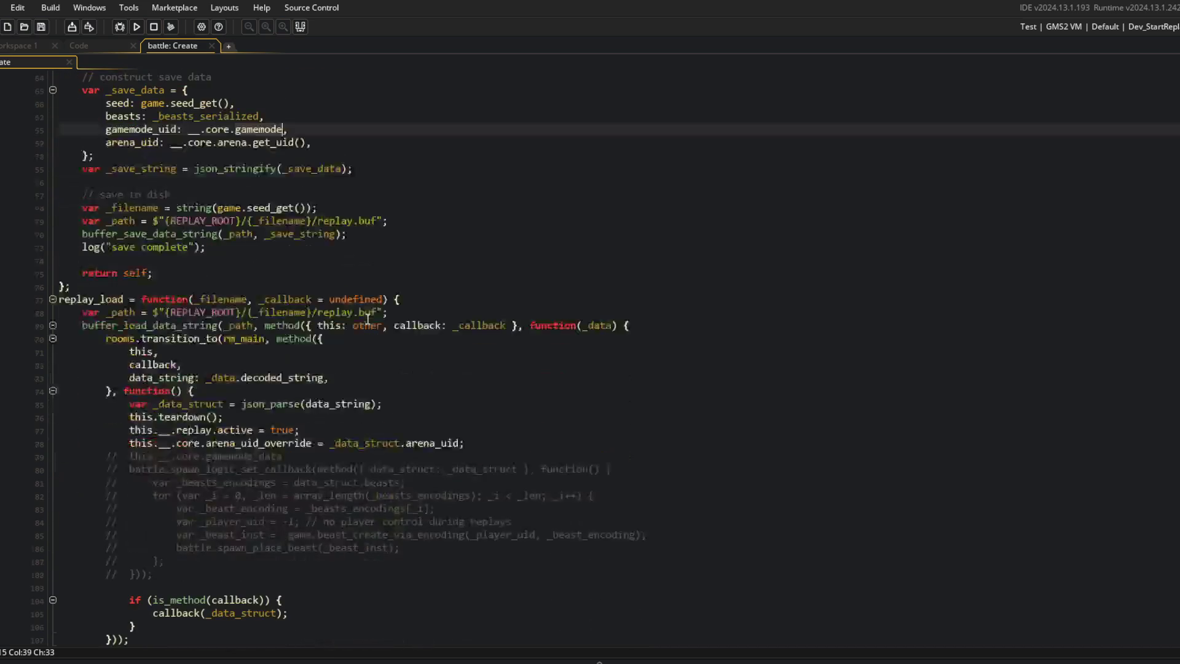
Step: Uncomment line 93 and make it this.__.core.gamemode = _data.gamemode;
left_click(311, 442)
key("Down")
key("ctrl+shift+k")
type("_d")
type("ata_struct")
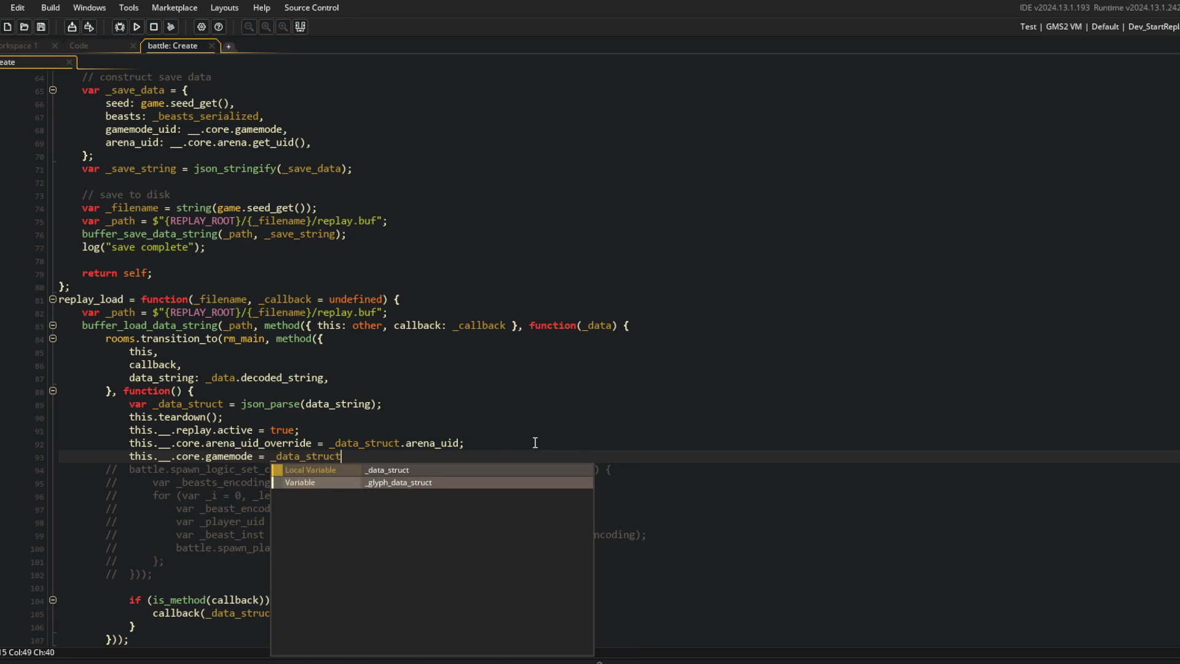
key("ctrl+BackSpace")
type("_data.gamemode;")
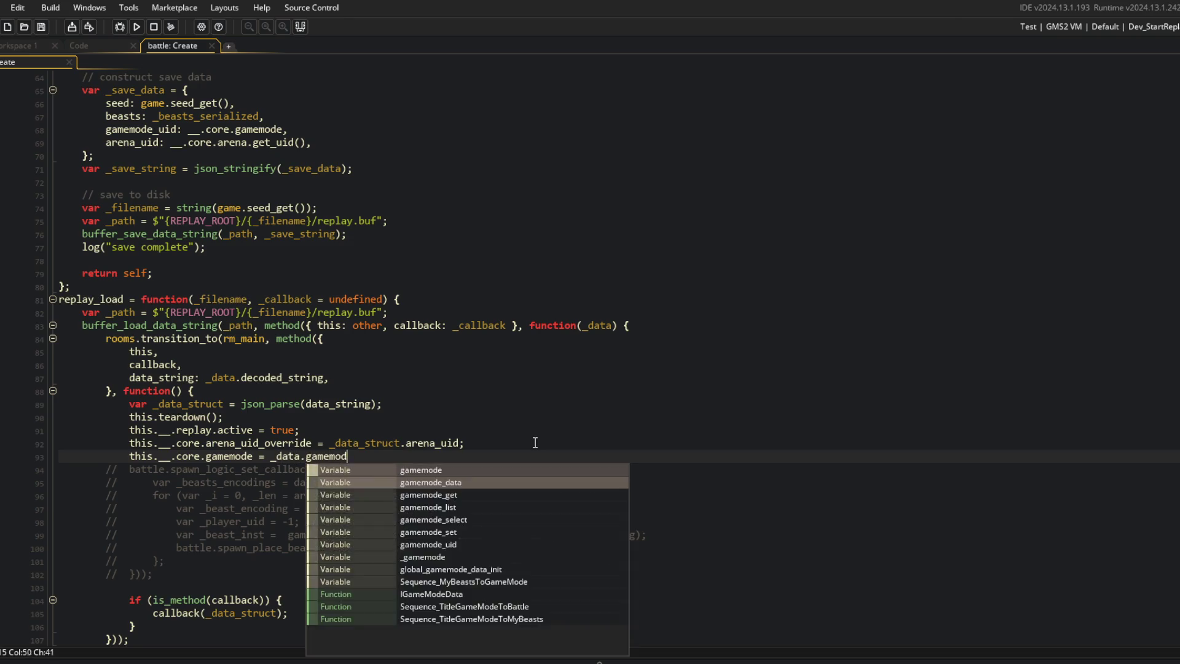
Step: Rename _data_struct to _data on lines 92 and 89
key("Up")
key("ctrl+Delete")
key("Up")
key("Up")
key("Up")
key("Home")
key("Right")
key("Right")
key("Right")
key("ctrl+Delete")
key("Right")
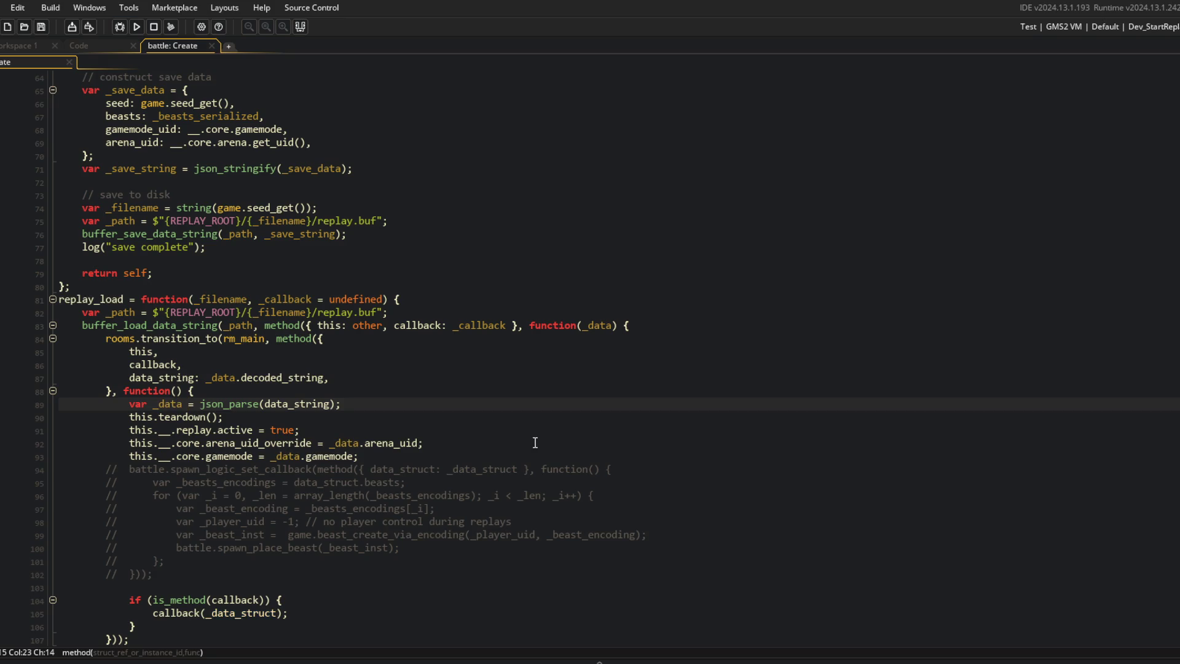
Step: Rename the data_string field and the json_parse argument to data in replay_load
left_click(163, 381)
key("ctrl+Delete")
key("BackSpace")
key("Escape")
left_click(288, 405)
key("ctrl+Delete")
left_click(570, 371)
key("Down")
key("Down")
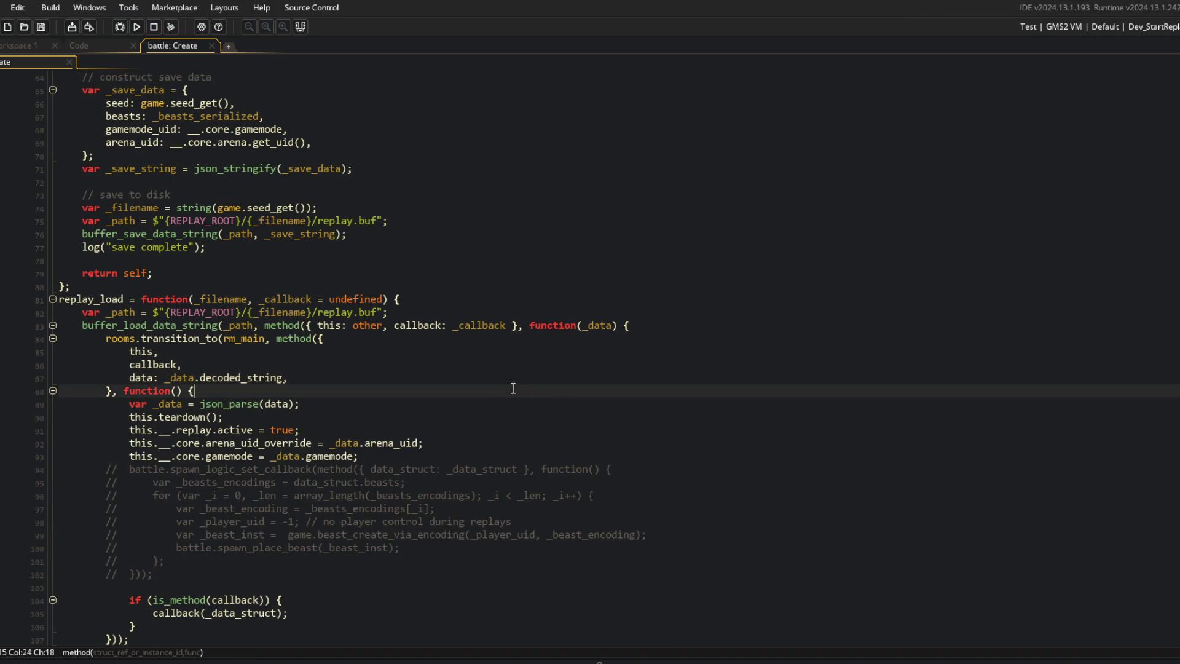
scroll(400, 440, "down", 3)
Step: Change the callback call from callback(_data_struct) to callback(_data)
left_click(226, 496)
double_click(237, 483)
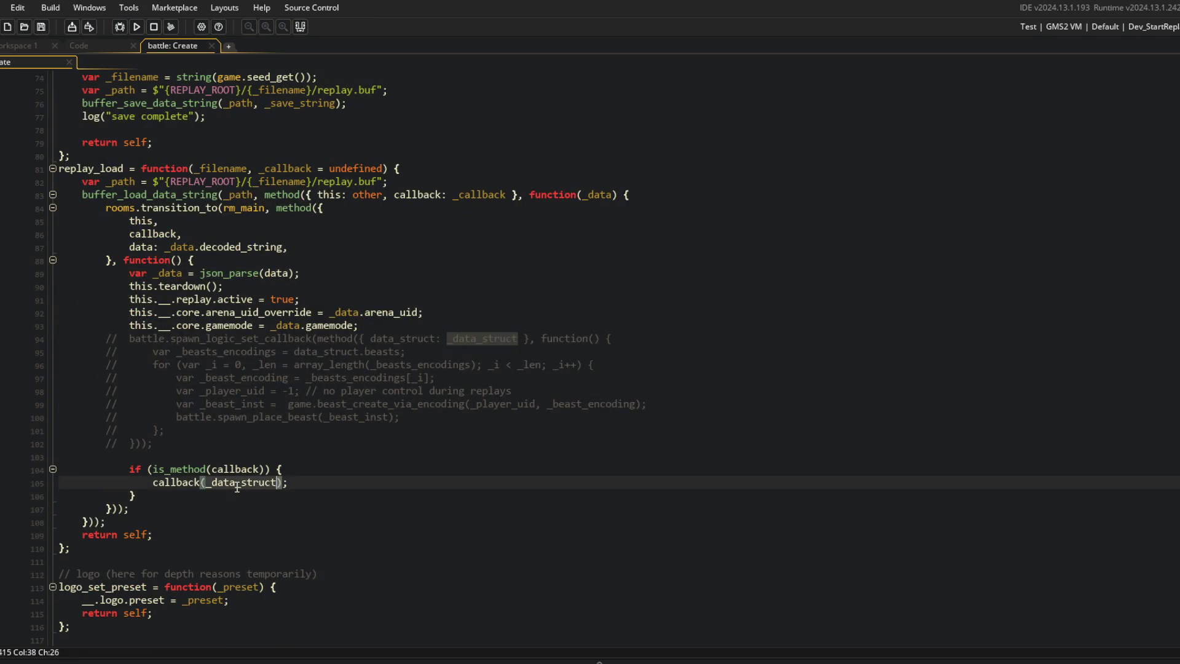
key("ctrl+BackSpace")
type("_data")
Step: Update commented lines 94–95 to use _data and data instead of _data_struct and data_struct
left_click(483, 364)
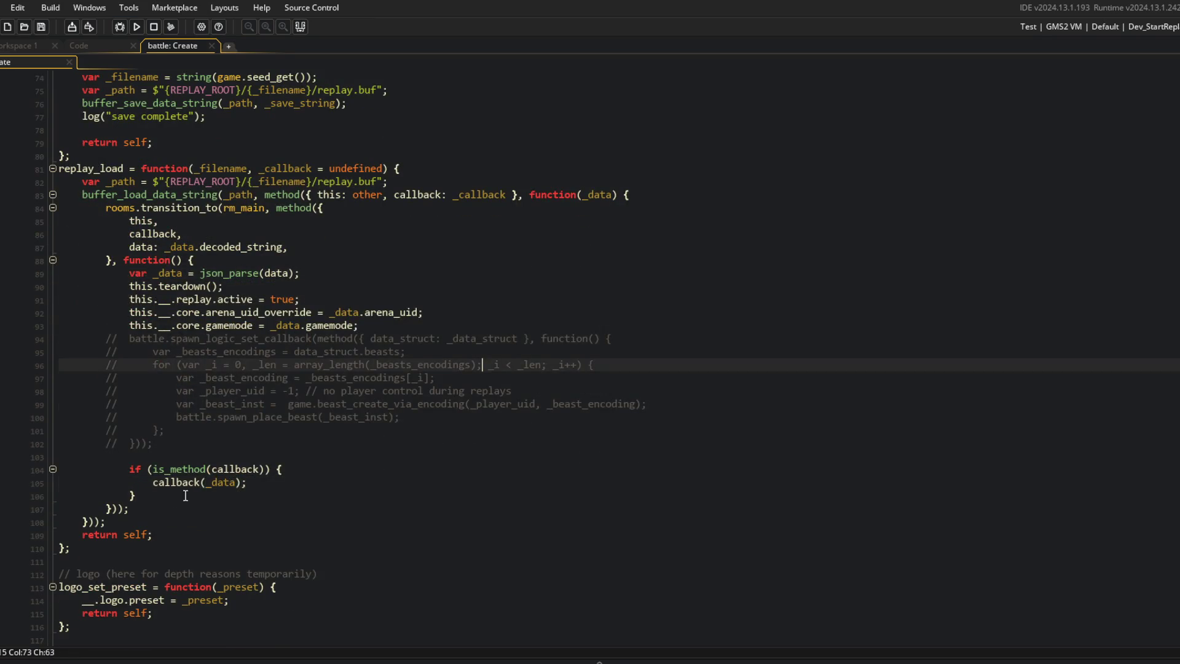
double_click(224, 482)
key("ctrl+c")
left_click(474, 349)
double_click(465, 338)
key("ctrl+v")
double_click(406, 338)
type("data")
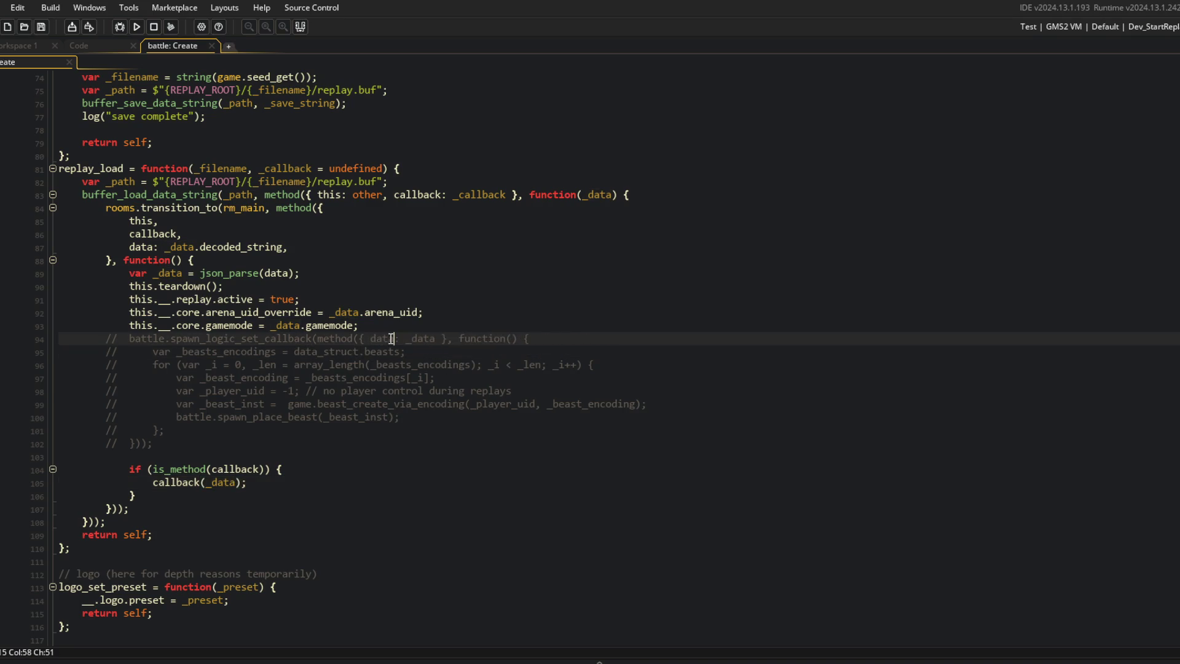
left_click(388, 340)
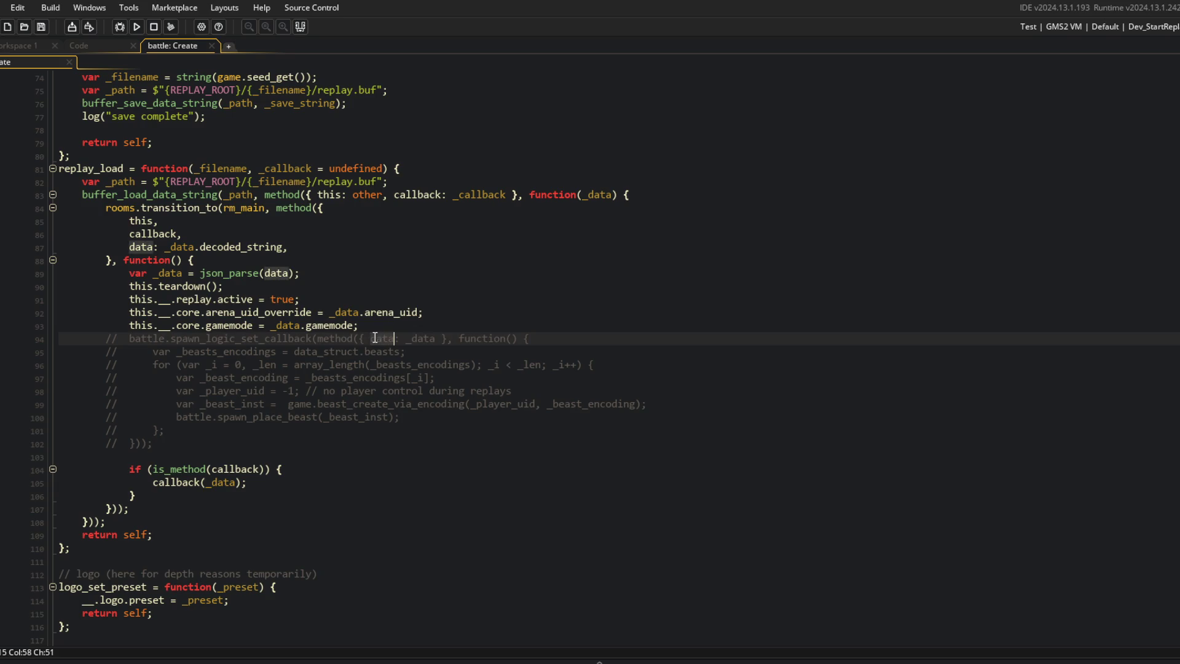
type(":")
double_click(316, 352)
type("data")
Step: Move the gamemode assignment right after teardown, above replay.active and arena_uid_override
left_click(460, 297)
left_click(576, 288)
left_click(253, 301)
key("Up")
left_click_drag(127, 300, 300, 300)
key("End")
mouse_move(132, 313)
left_mouse_down()
mouse_move(397, 312)
mouse_move(451, 301)
left_mouse_up()
key("Right")
key("Down")
key("alt+Up")
key("alt+Up")
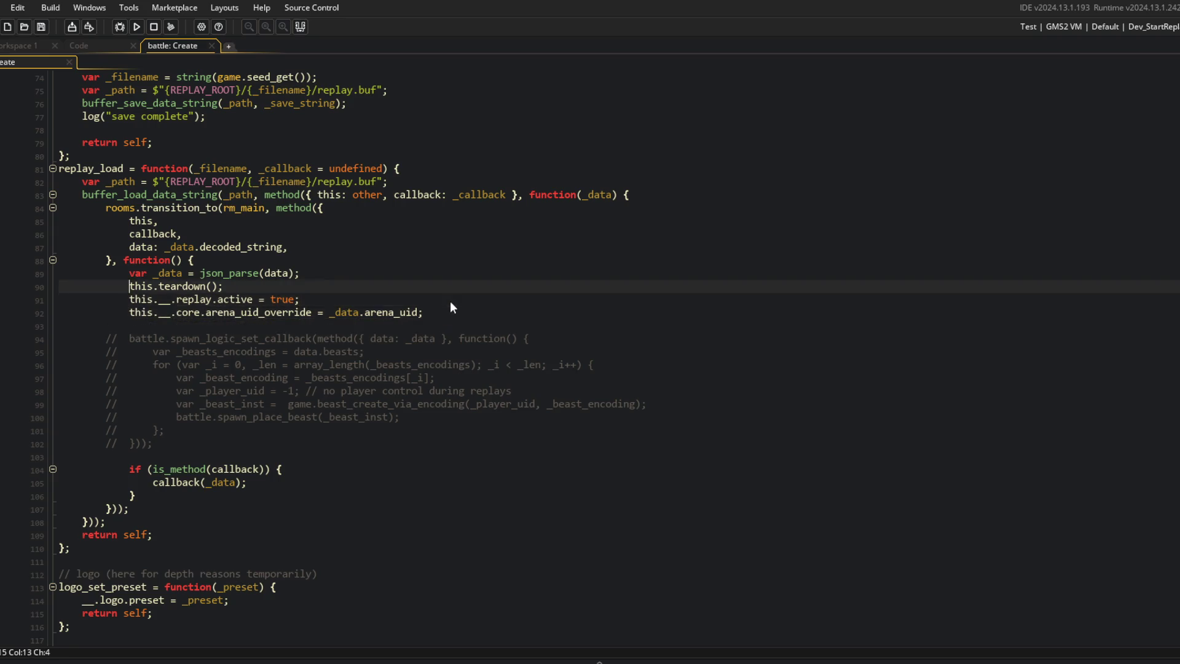
key("Down")
key("Down")
key("shift+End")
key("Return")
key("ctrl+z")
key("Down")
key("Down")
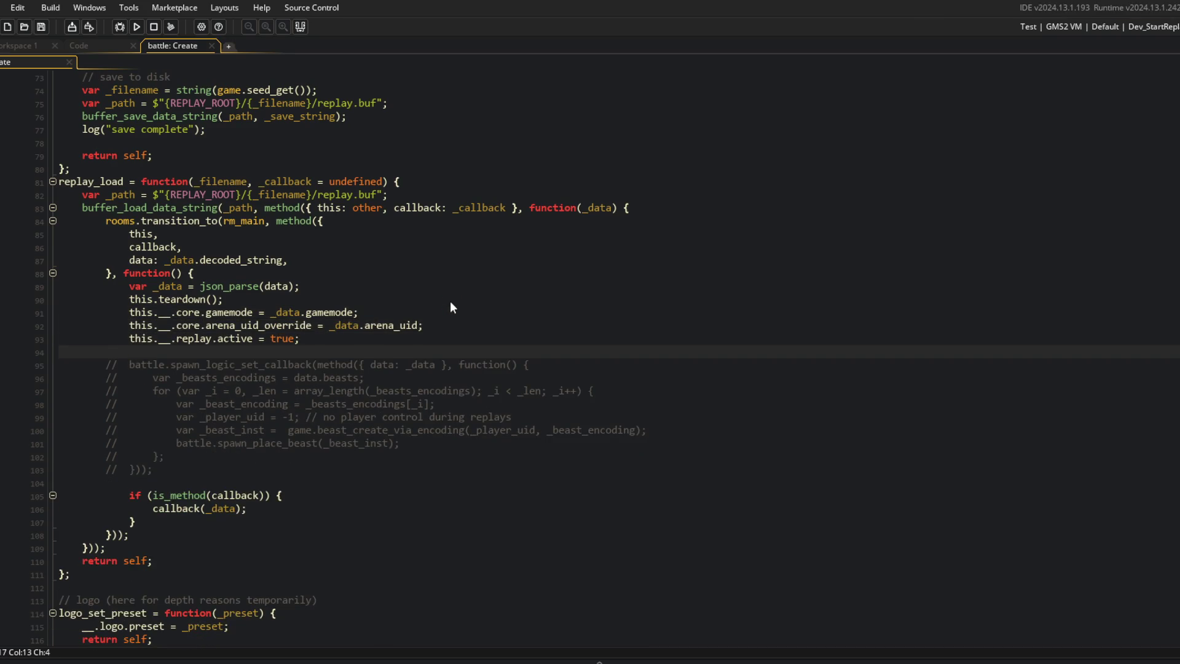
Step: Add this.prepare(); right after replay.active is set to true
scroll(452, 307, "down", 1)
type("this.__.")
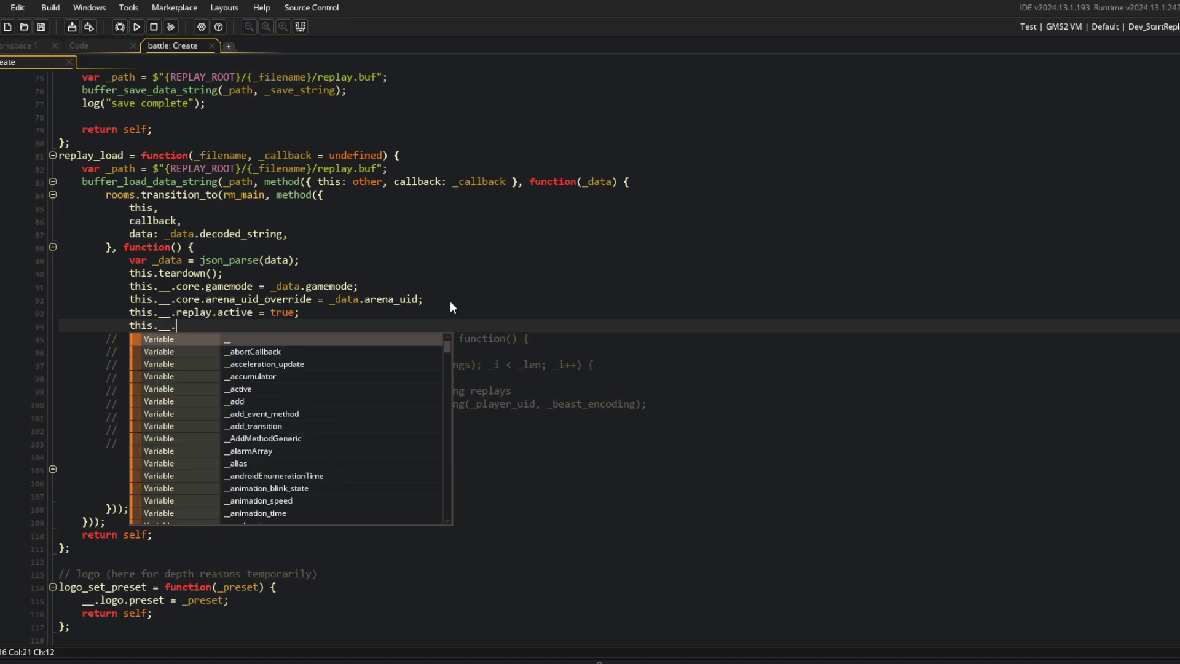
key("BackSpace")
key("BackSpace")
key("BackSpace")
type("prepare();")
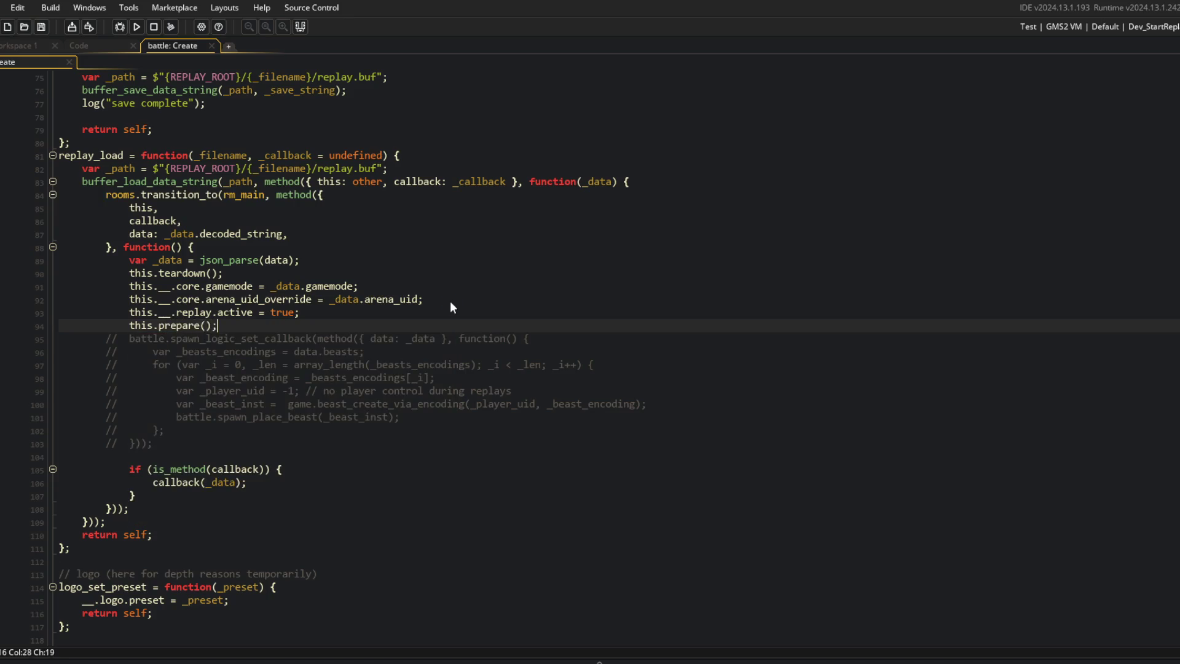
key("Down")
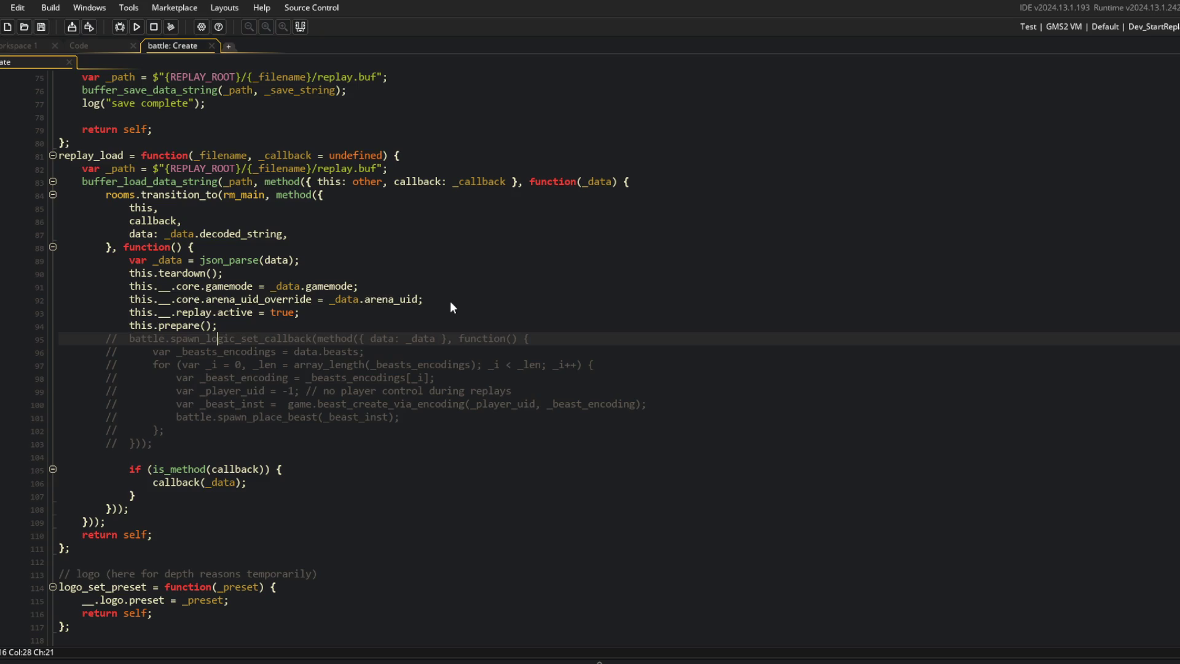
key("Home")
Step: Delete the stray empty line 104 before the callback check
left_click(450, 301)
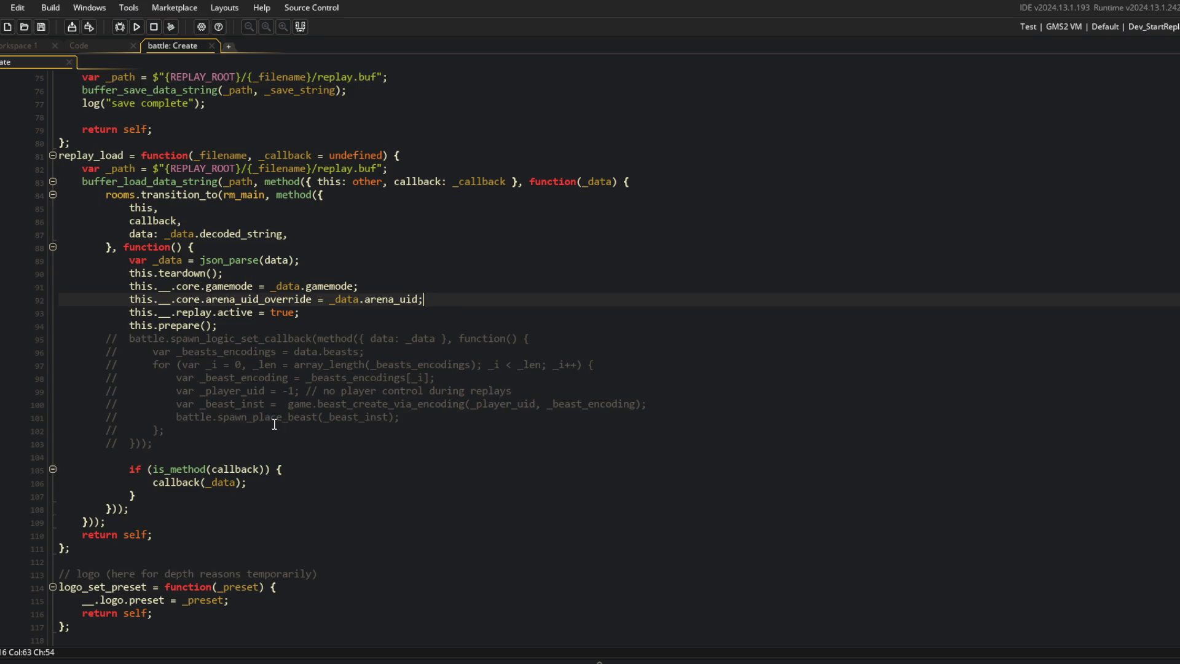
left_click(180, 460)
key("Delete")
left_click(328, 429)
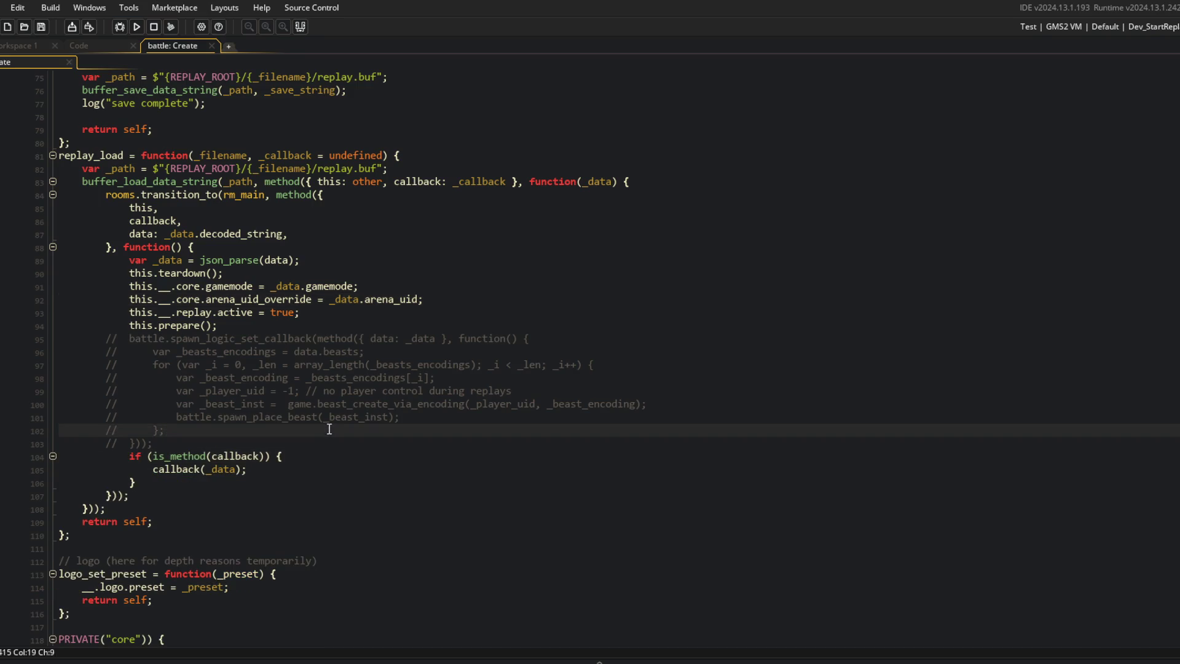
scroll(328, 429, "up", 13)
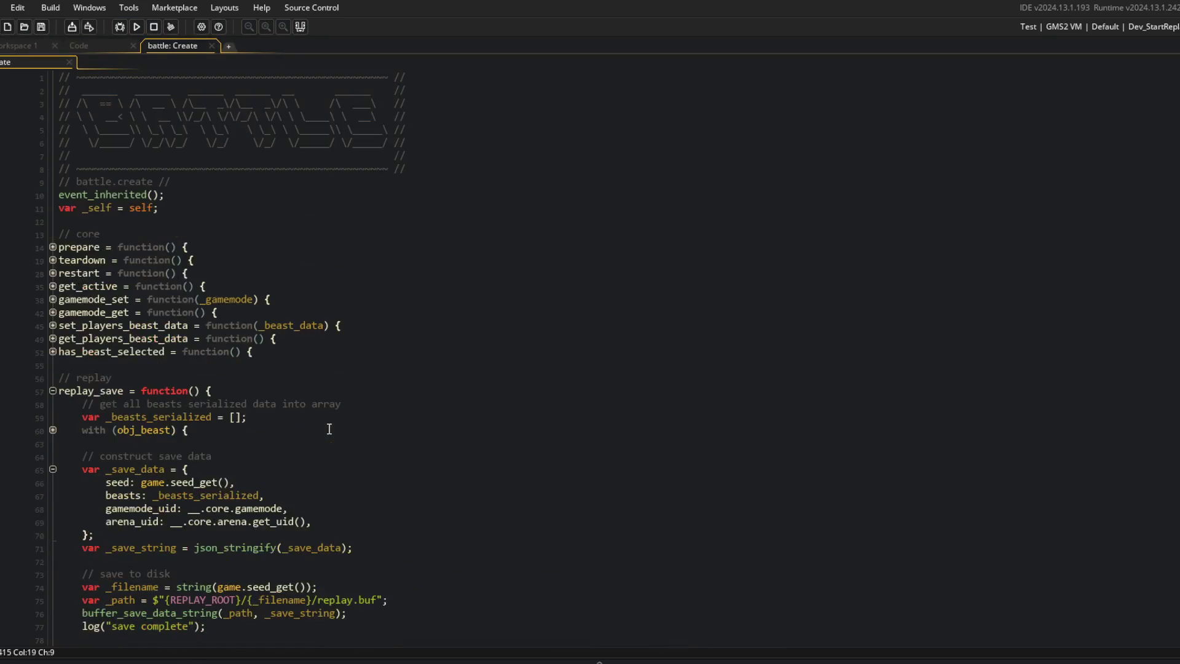
left_click(53, 248)
left_click(53, 247)
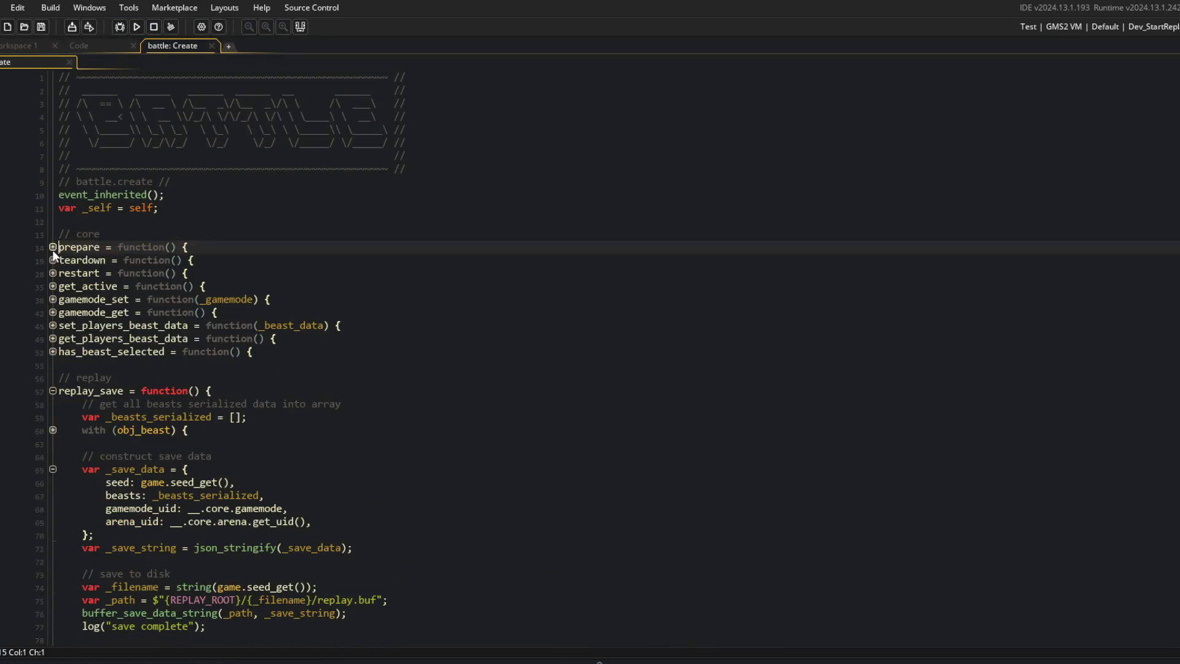
scroll(157, 258, "down", 10)
scroll(157, 258, "down", 12)
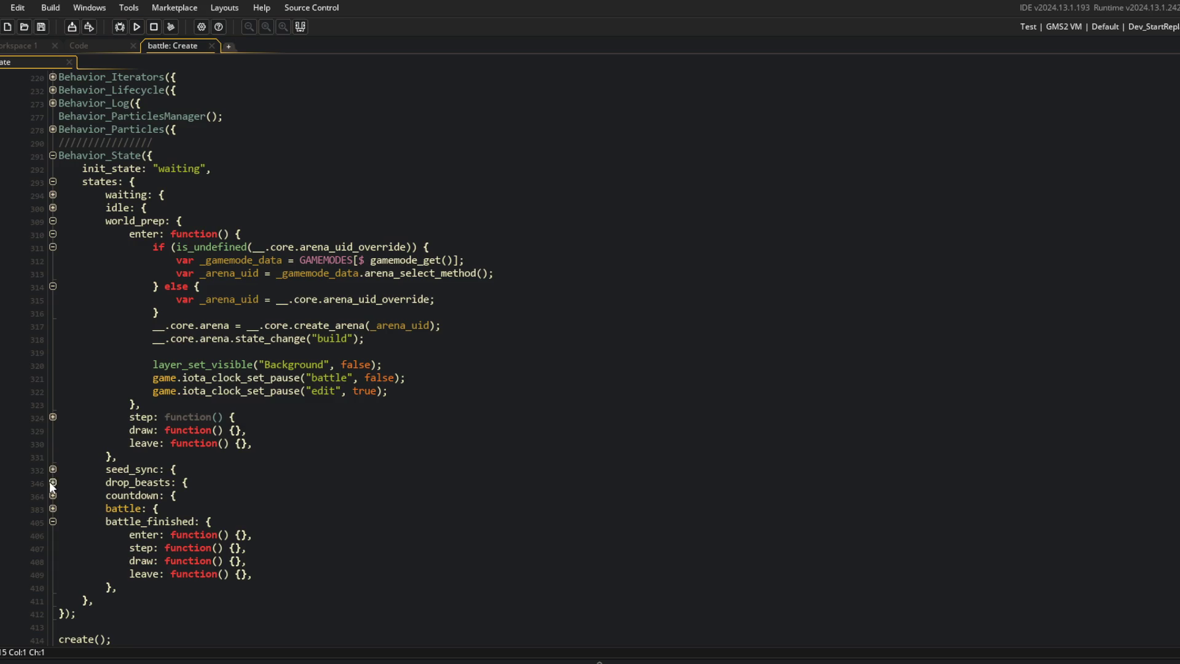
left_click(53, 469)
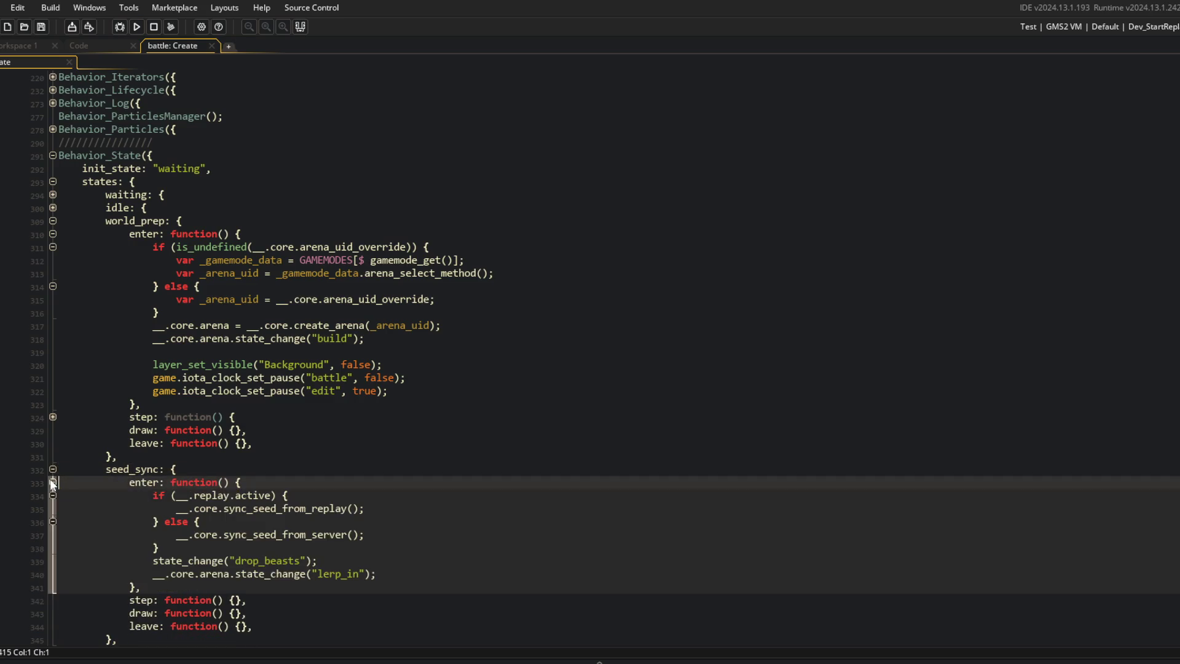
scroll(52, 482, "down", 5)
left_click(292, 286)
key("Down")
key("Down")
key("Down")
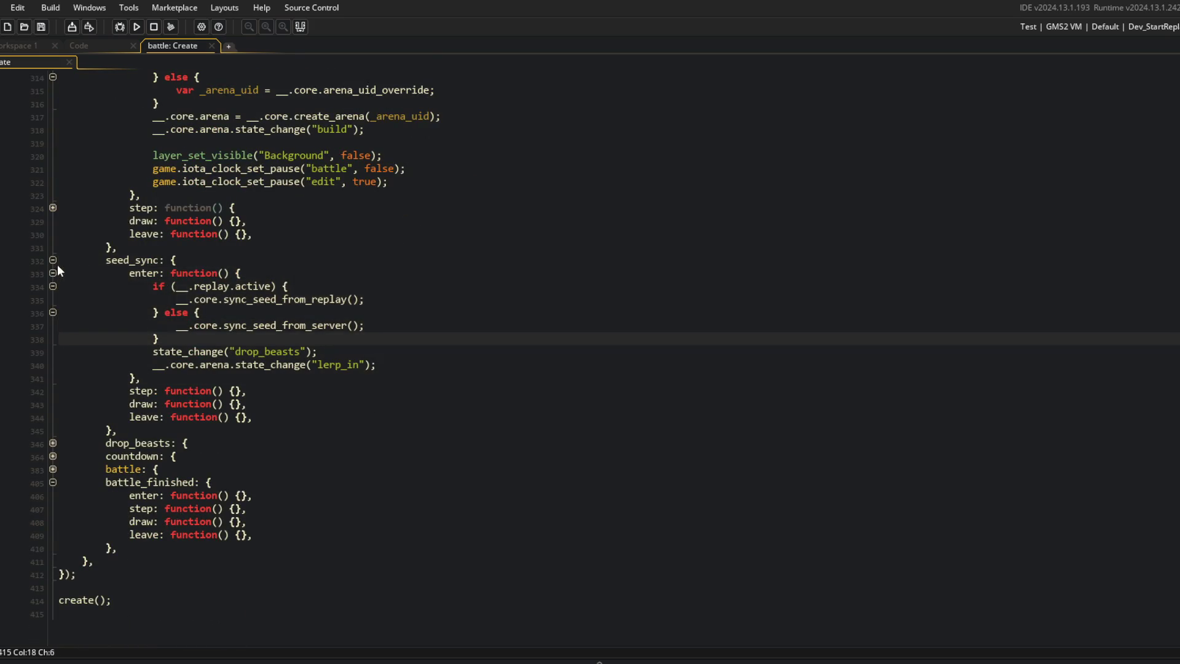
left_click(52, 261)
scroll(224, 287, "up", 5)
scroll(224, 288, "down", 5)
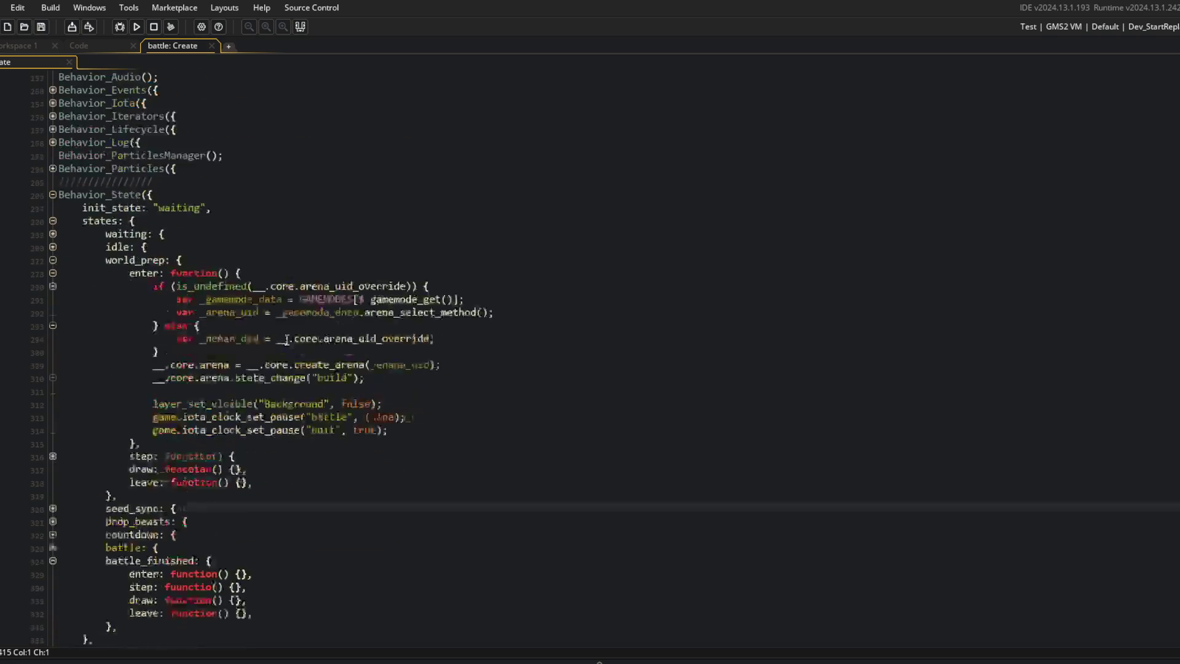
left_click(200, 432)
left_click(53, 377)
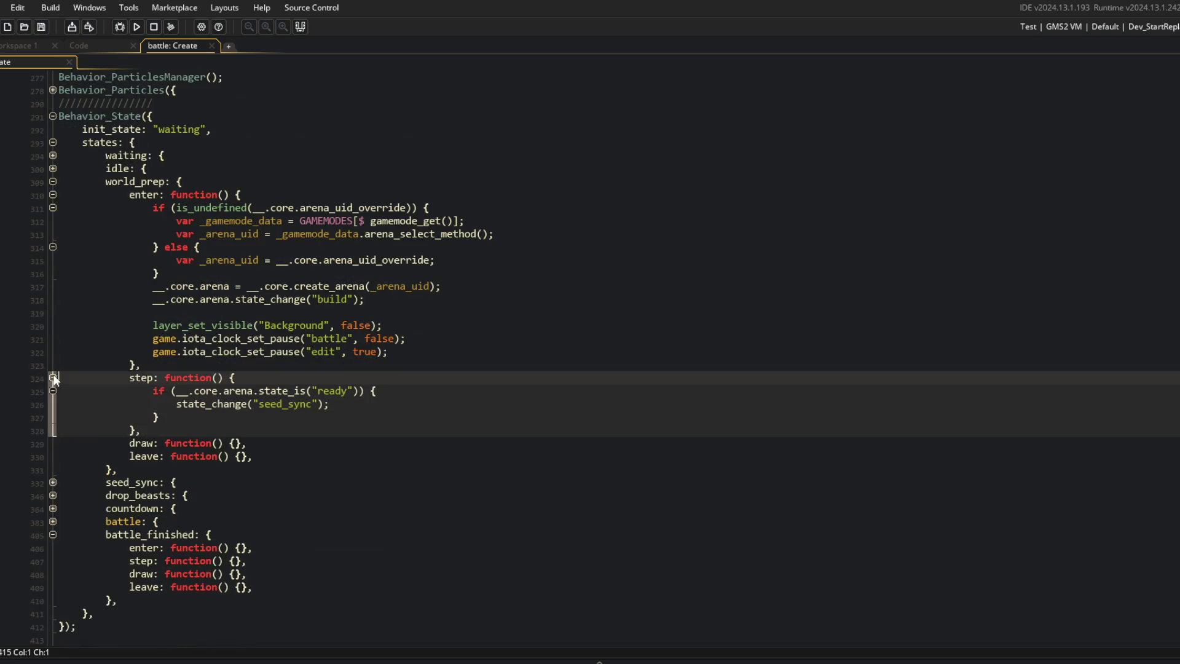
left_click(53, 482)
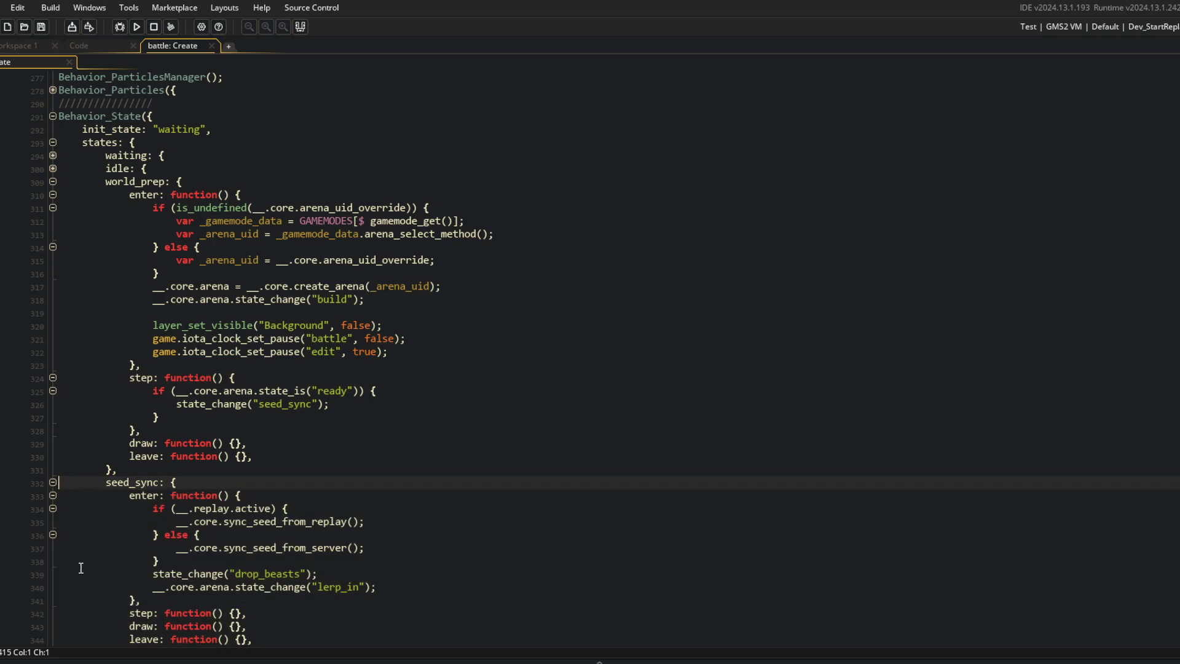
scroll(169, 425, "down", 5)
scroll(244, 440, "up", 20)
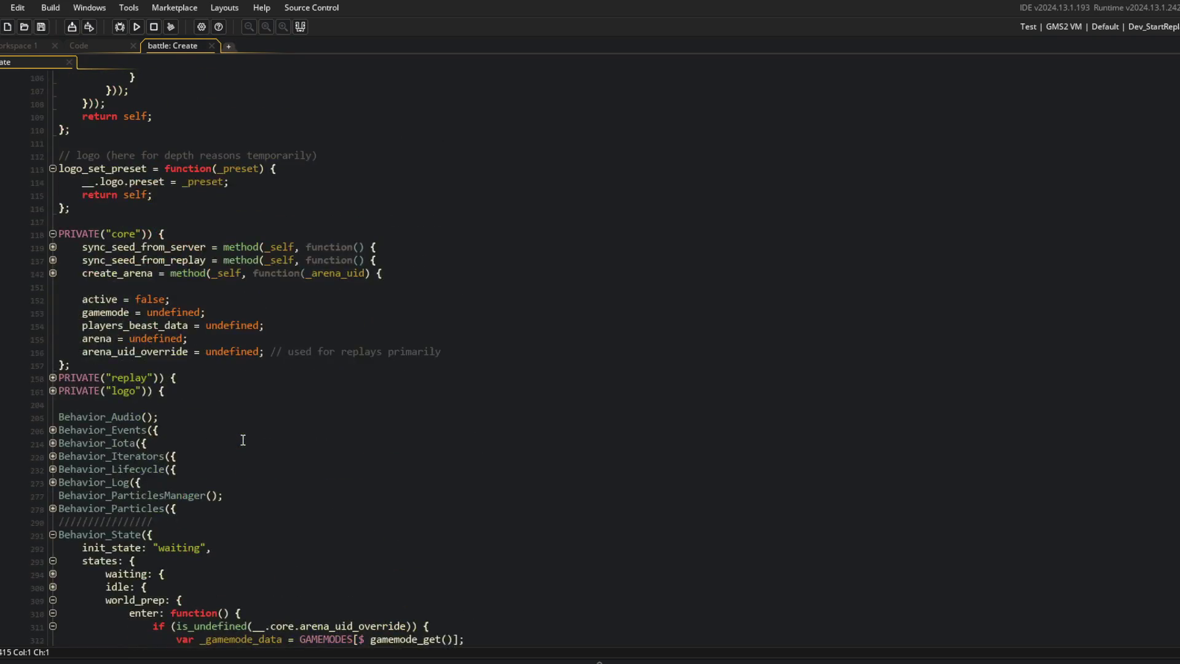
scroll(234, 443, "down", 20)
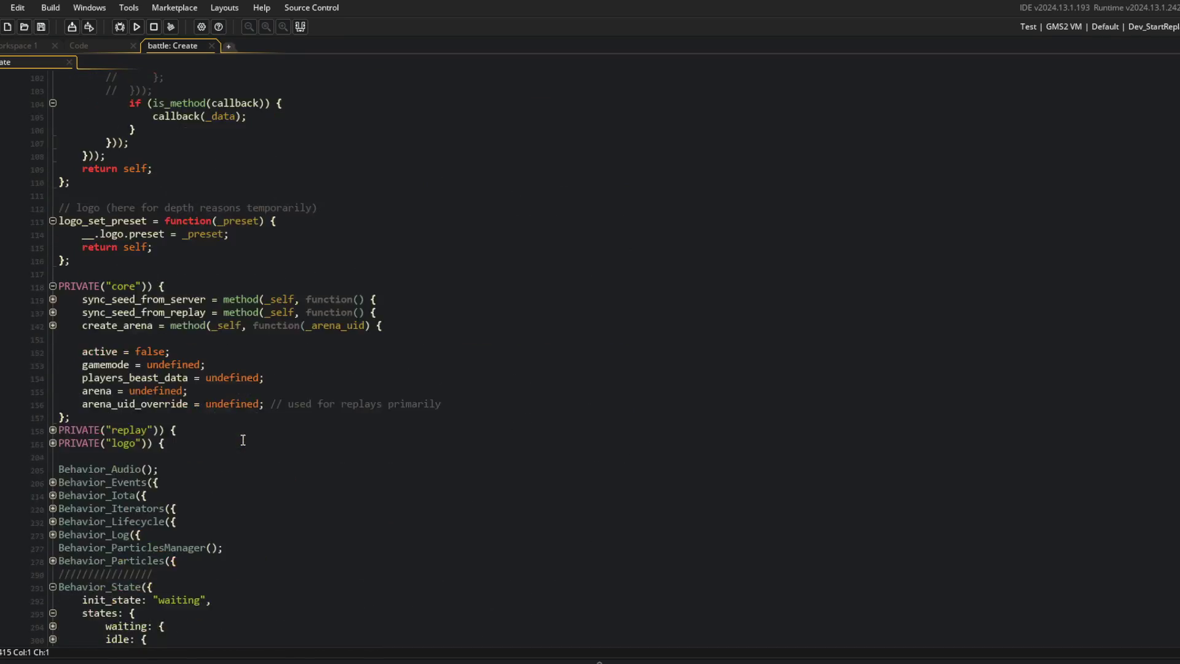
left_click(195, 434)
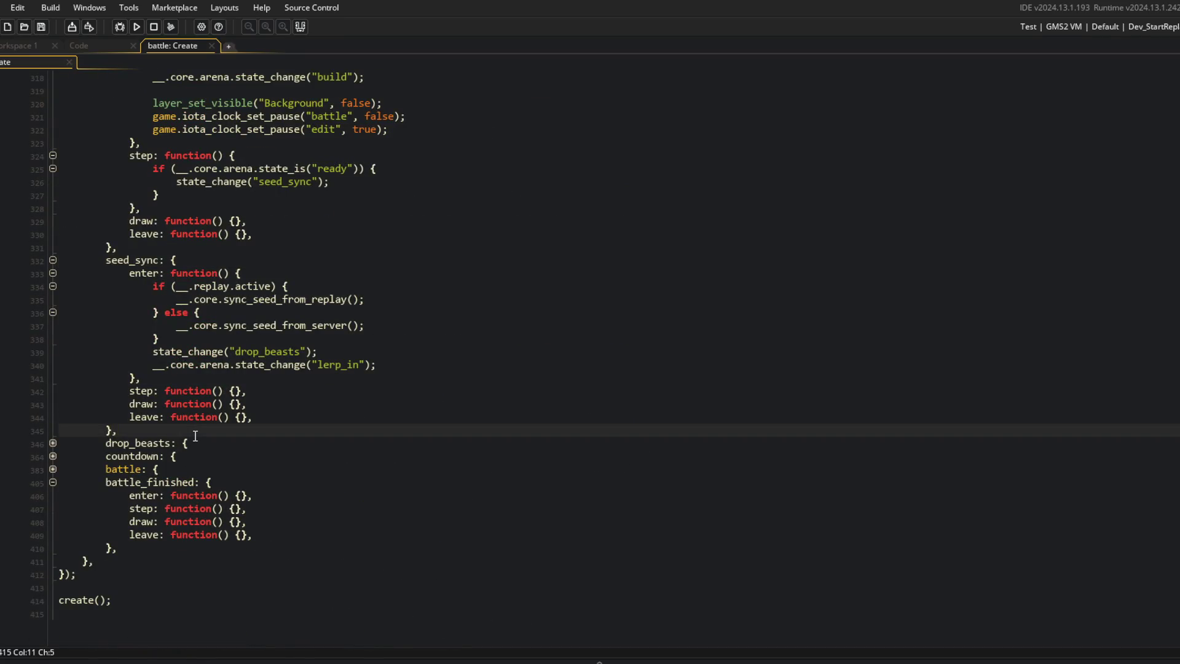
Step: Add a world_prep_complete state with empty enter, step, draw and leave handlers
key("Return")
type("world_prep")
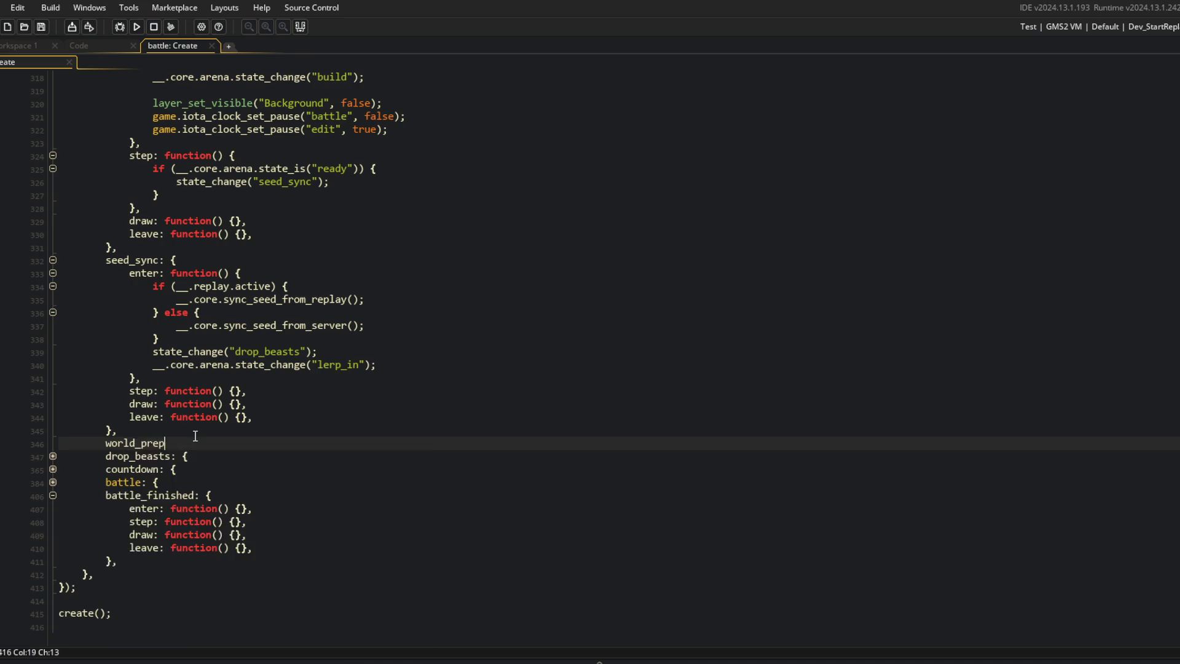
type("_complete:")
key("Return")
type("},")
key("Down")
key("Down")
key("Down")
key("Down")
key("Down")
key("Down")
key("Up")
key("Up")
key("Up")
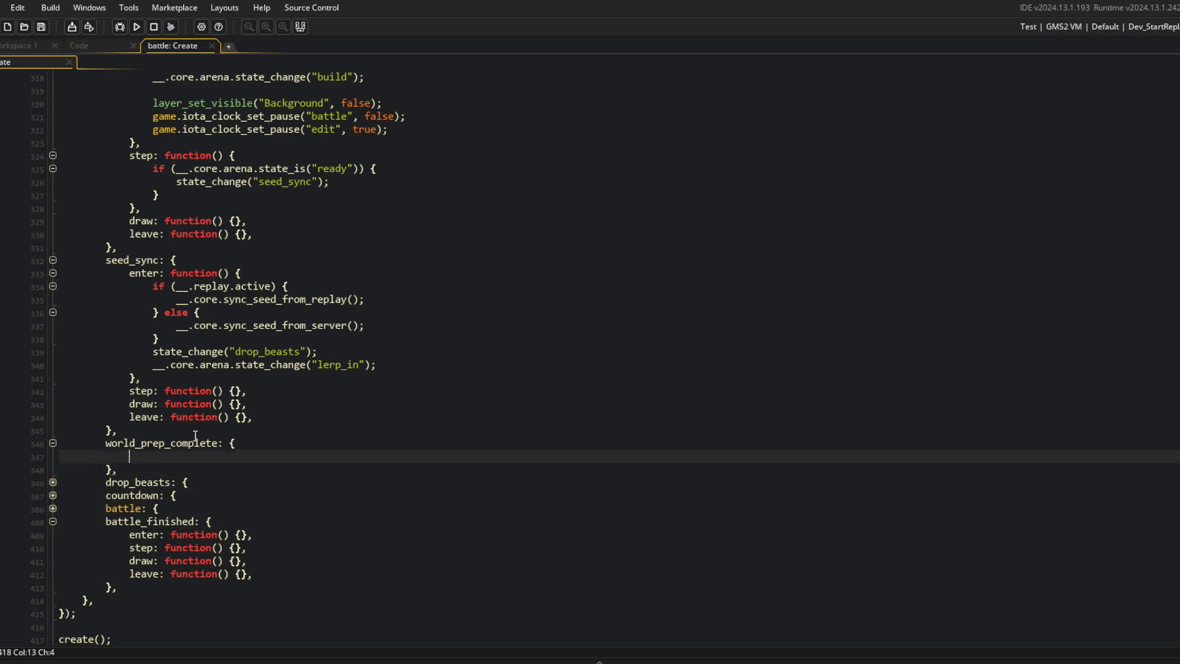
type("enter: function() {}, \t\t\tstep: function() {}, \t\t\tdraw: function() {}, \t\t\tleave: function() {},")
key("Up")
Step: Make seed_sync transition to world_prep_complete instead of drop_beasts
key("Down")
key("Down")
key("End")
key("Left")
key("Left")
key("BackSpace")
key("BackSpace")
key("BackSpace")
type("\"world_prep_complete")
key("Down")
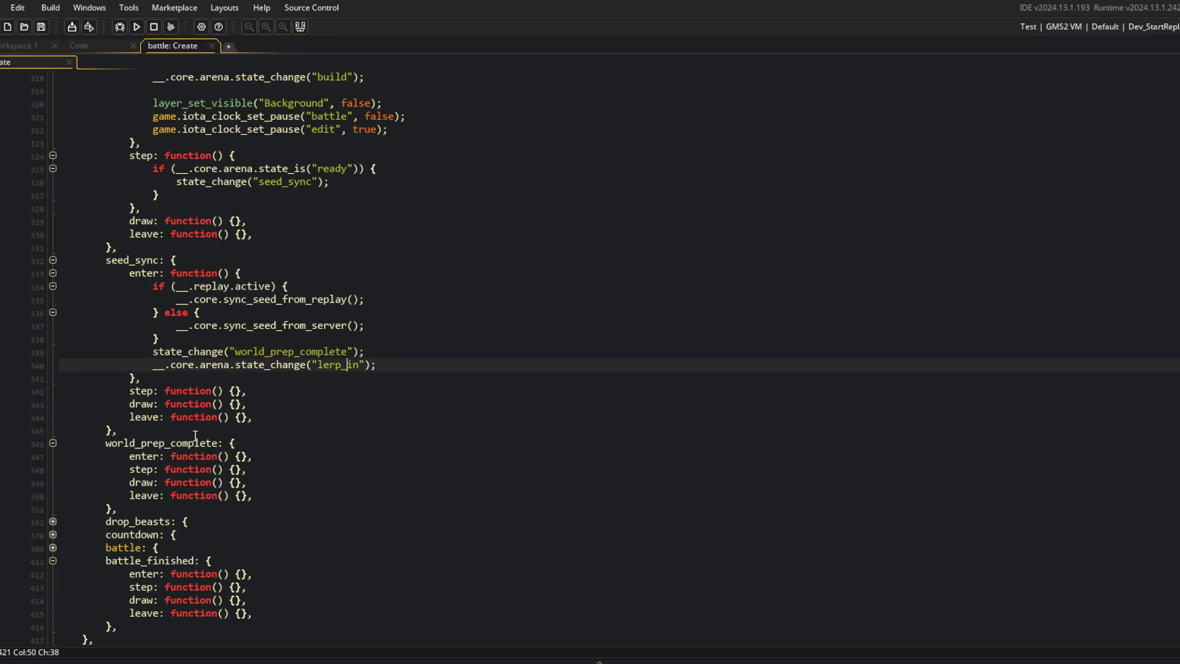
key("Home")
key("ctrl+v")
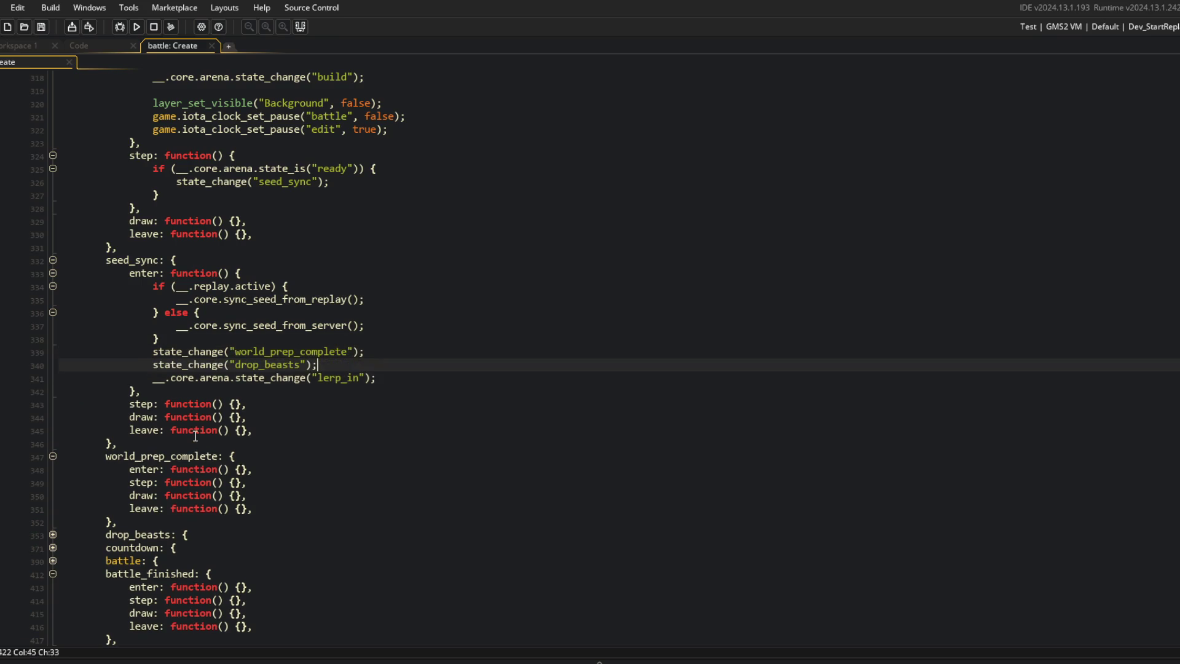
Step: Move the drop_beasts and lerp_in lines from seed_sync into world_prep_complete's enter handler
key("ctrl+d")
key("ctrl+d")
key("Down")
key("Down")
key("Down")
key("End")
key("Down")
key("Down")
key("End")
key("Left")
key("Return")
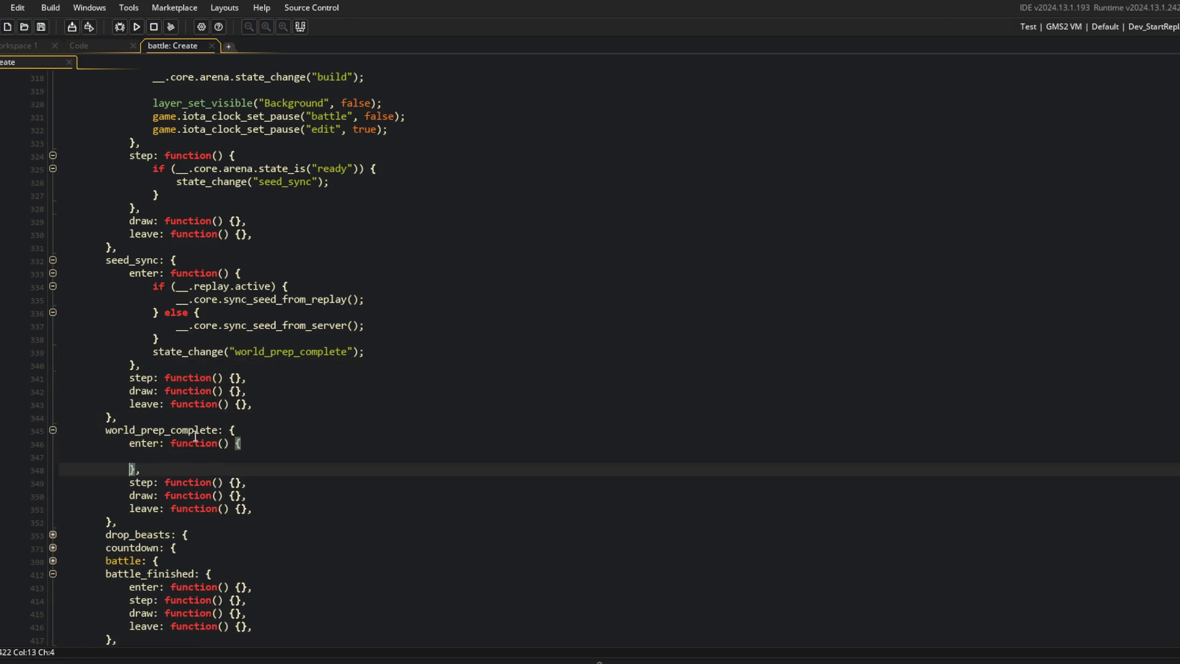
type("state_change(\"drop_beasts\"); \t\t\t\t__.core.arena.state_change(\"lerp_in\");")
Step: Put the arena lerp_in call above the drop_beasts transition in enter
scroll(196, 435, "down", 3)
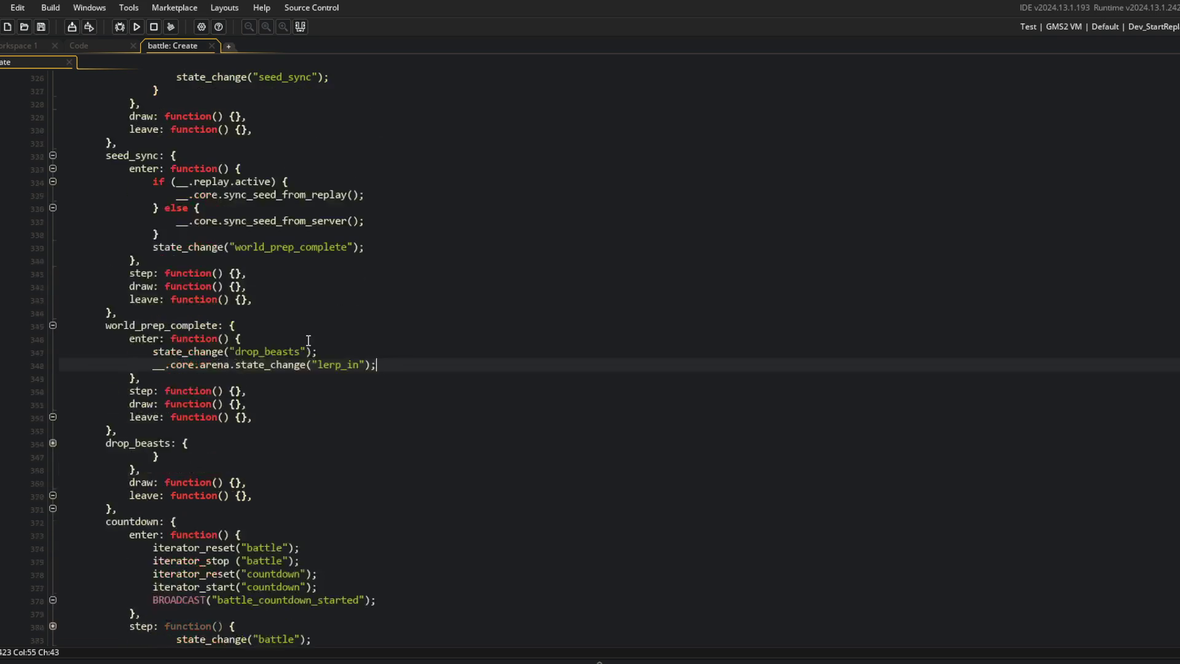
left_click_drag(128, 351, 371, 356)
left_click(405, 359)
key("shift+Home")
key("ctrl+x")
key("Up")
key("Home")
key("ctrl+v")
key("Delete")
key("End")
key("Up")
key("Up")
key("Up")
key("Down")
key("Down")
key("Down")
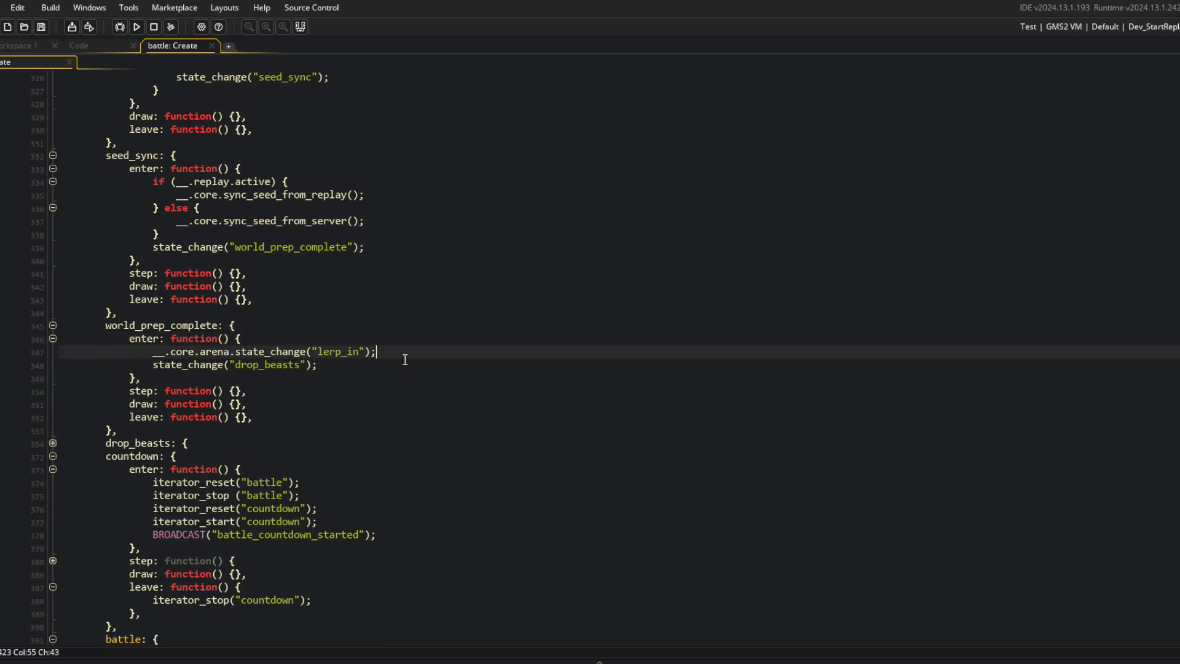
key("Up")
scroll(404, 359, "down", 1)
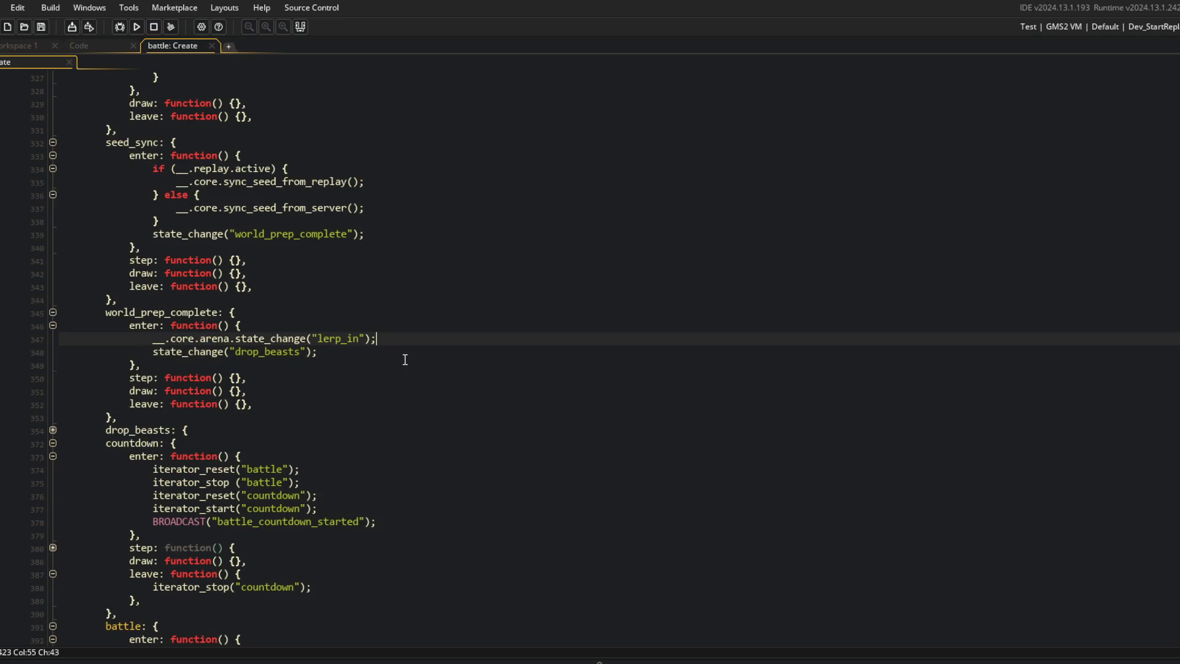
scroll(405, 360, "up", 20)
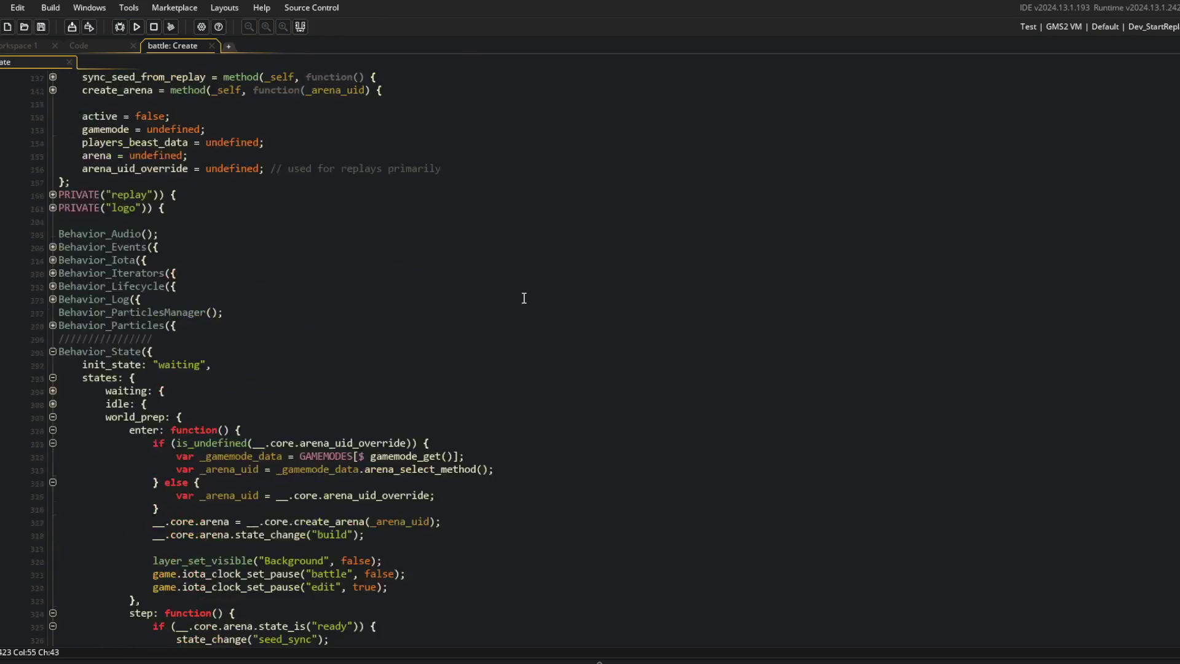
Step: Declare arena_prep_callback = undefined; after arena_uid_override in the PRIVATE core section
scroll(425, 432, "down", 3)
left_click(539, 400)
key("Return")
type("a_prep_callba")
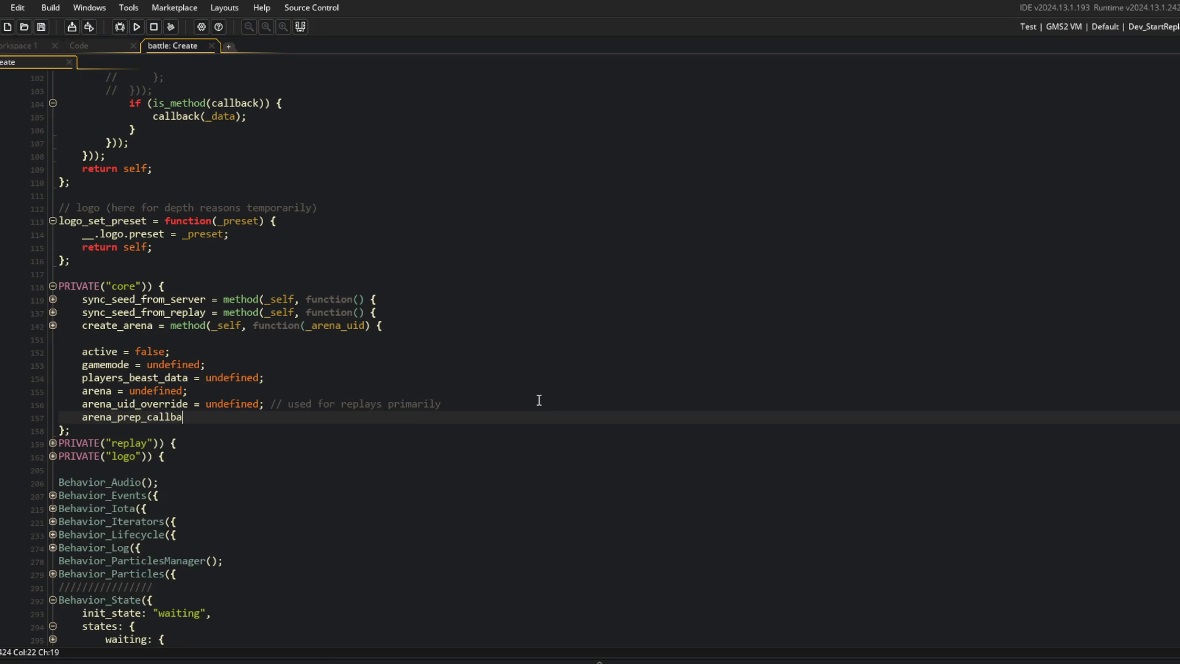
type("ined;")
scroll(539, 400, "up", 15)
scroll(497, 360, "up", 8)
Step: Add __.core.arena_prep_callback = undefined; to teardown, then collapse teardown
left_click(570, 356)
left_click(251, 235)
key("Down")
key("Down")
key("Down")
key("Down")
key("Down")
key("End")
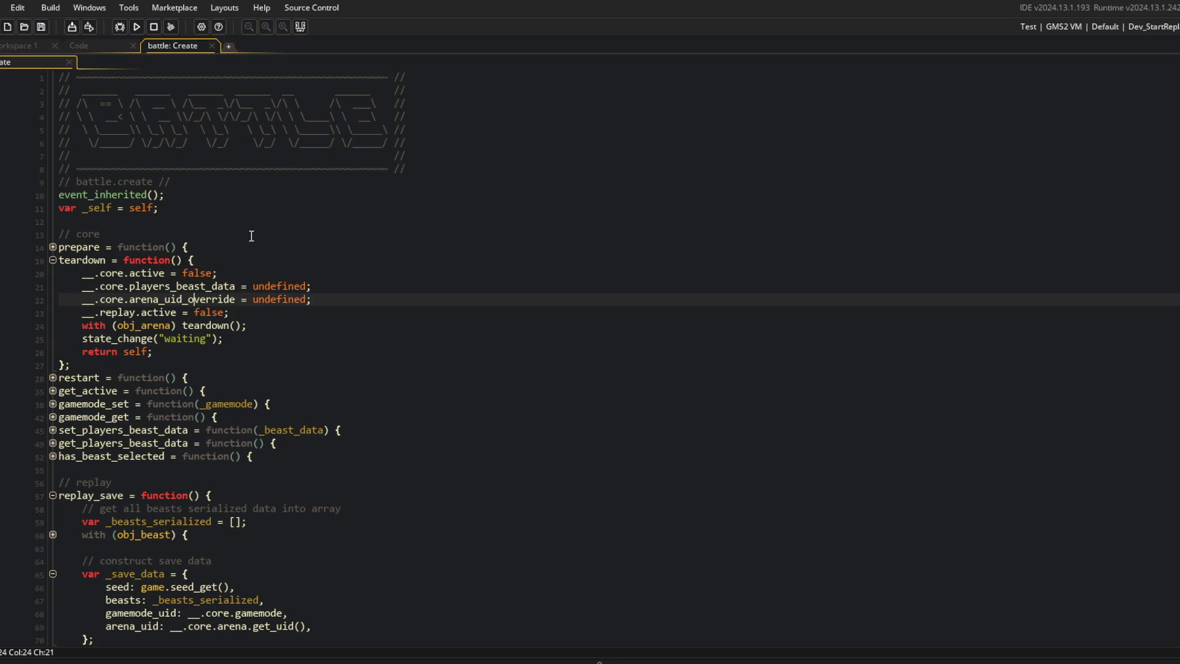
key("Return")
type("__.core.arena_pr")
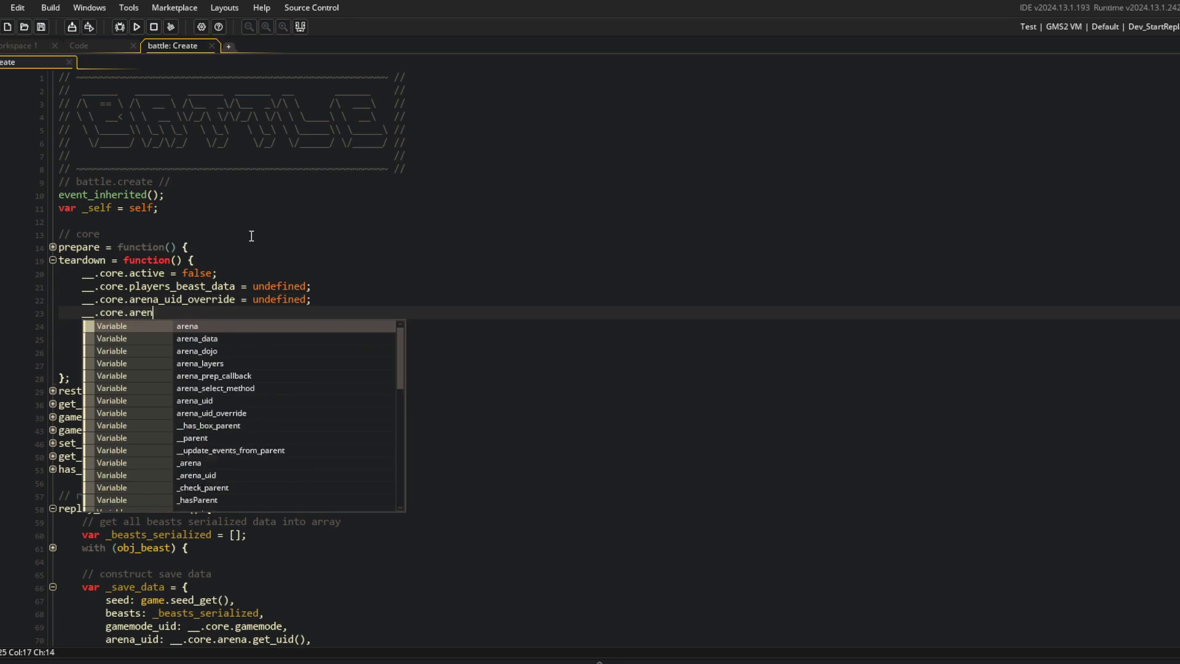
key("Return")
type("= undefined;")
key("Down")
key("Down")
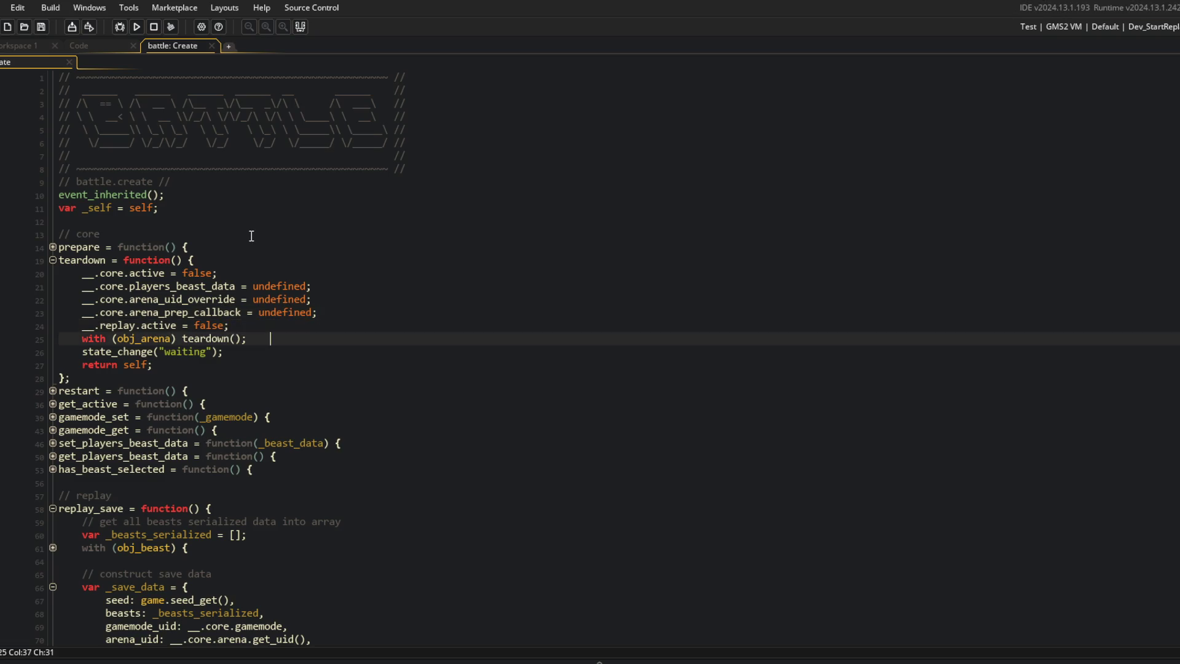
left_click(53, 260)
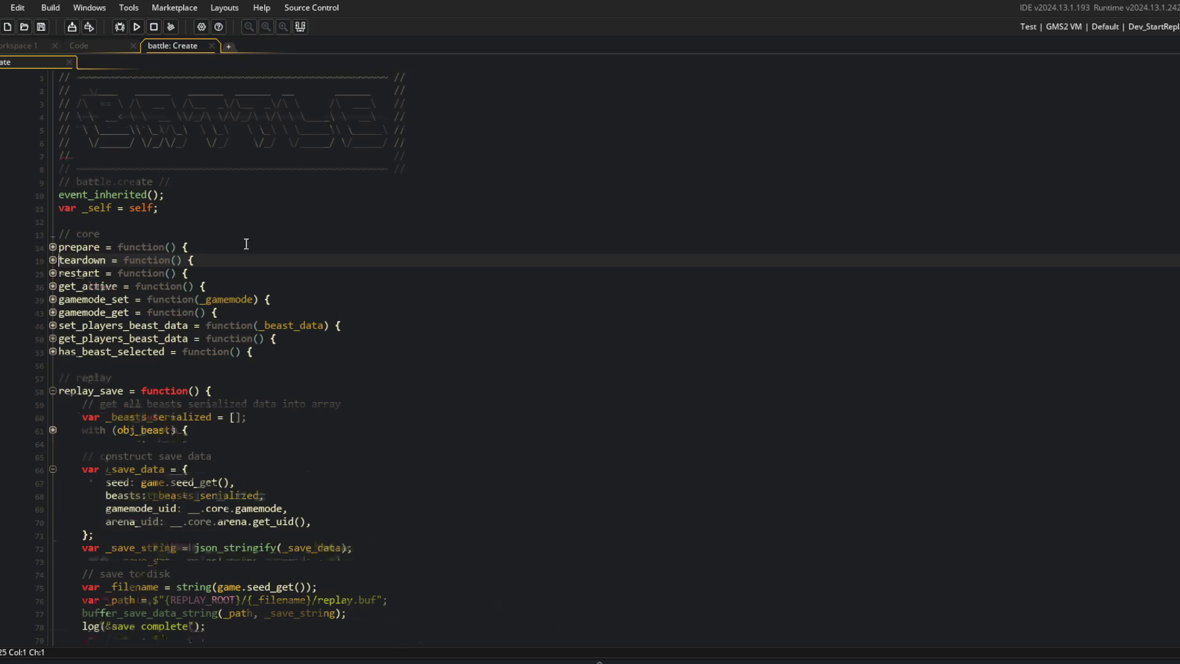
Step: Inside prepare, add a line storing the callback in __.core.arena_prep_callback
scroll(246, 244, "down", 20)
scroll(245, 244, "down", 6)
scroll(246, 244, "up", 20)
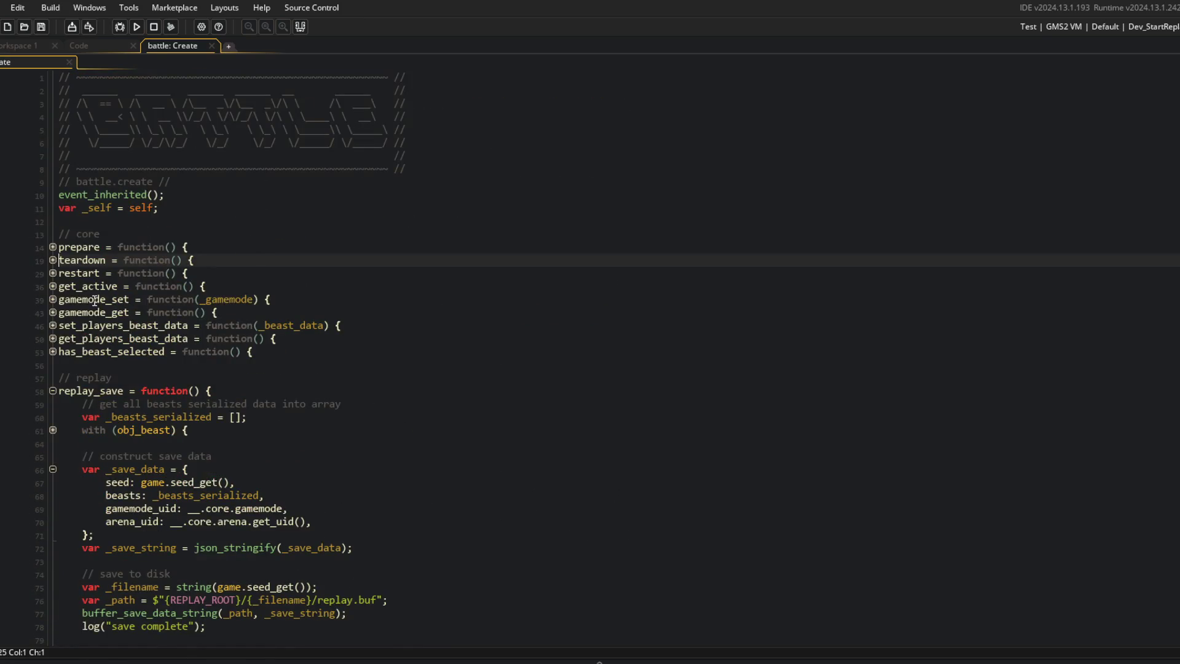
left_click(53, 247)
left_click(52, 247)
left_click(53, 247)
left_click(223, 262)
key("Return")
type("__.arena.")
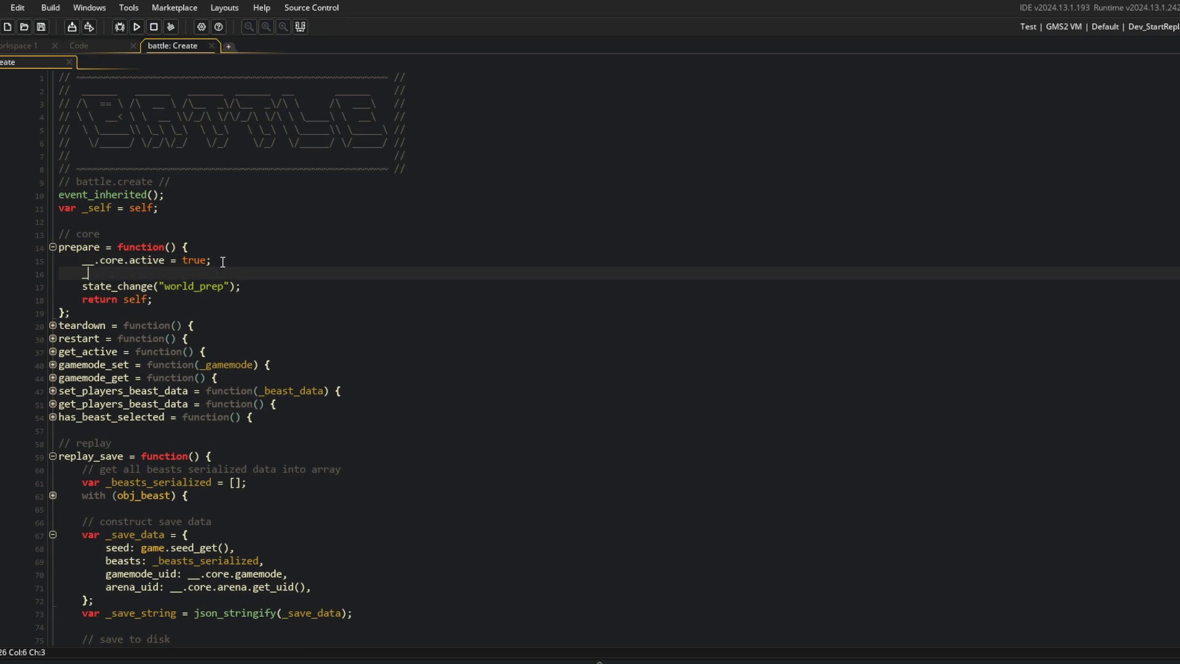
key("BackSpace")
key("BackSpace")
key("BackSpace")
type("core.arena_prep")
key("Return")
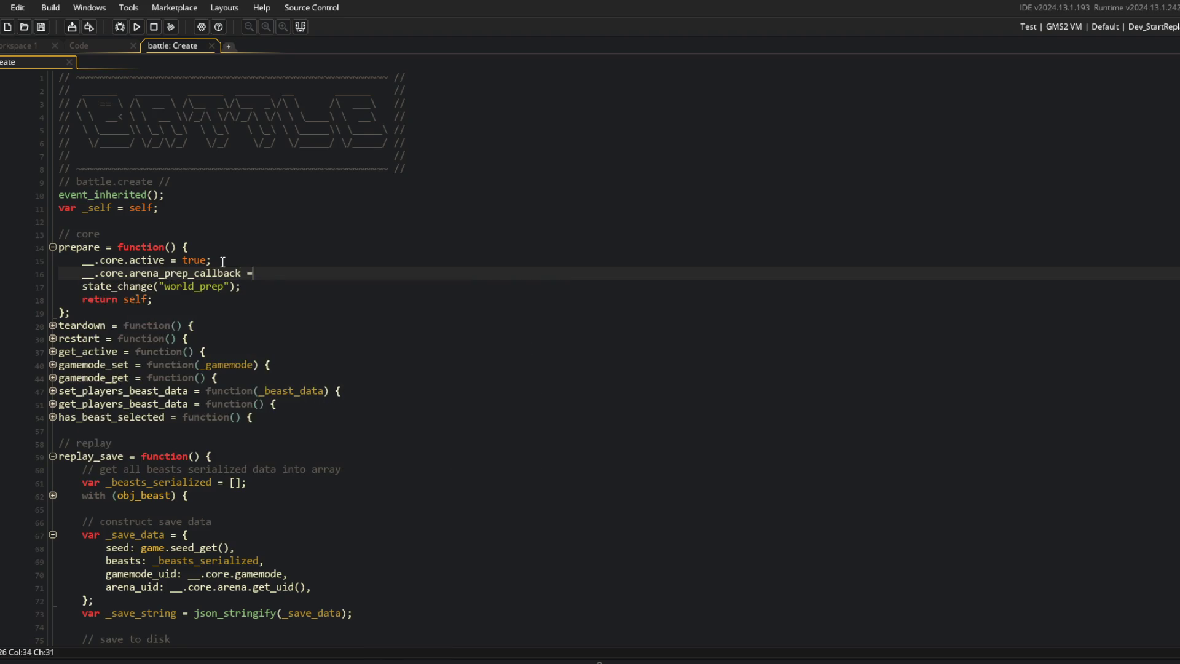
Step: Change prepare's signature to function(_callback = undefined)
key("Up")
key("Up")
key("Left")
key("Left")
key("Left")
type("_callb")
key("Return")
type("= undef")
key("Return")
key("End")
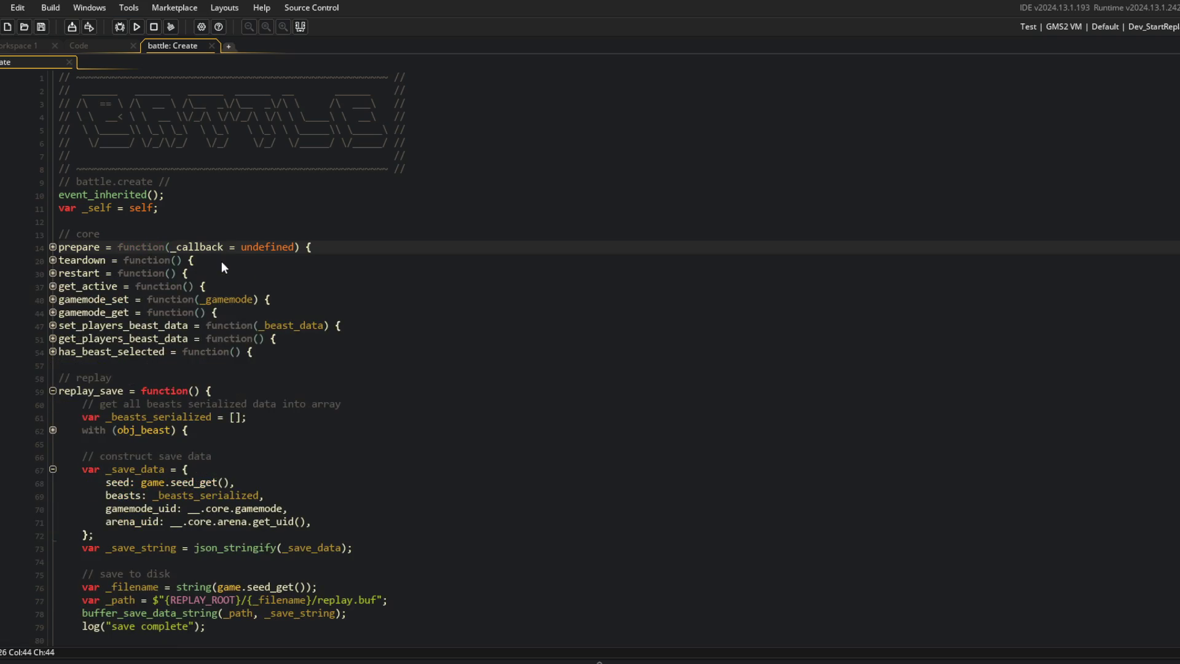
left_click(221, 261)
scroll(221, 260, "down", 20)
scroll(221, 260, "down", 15)
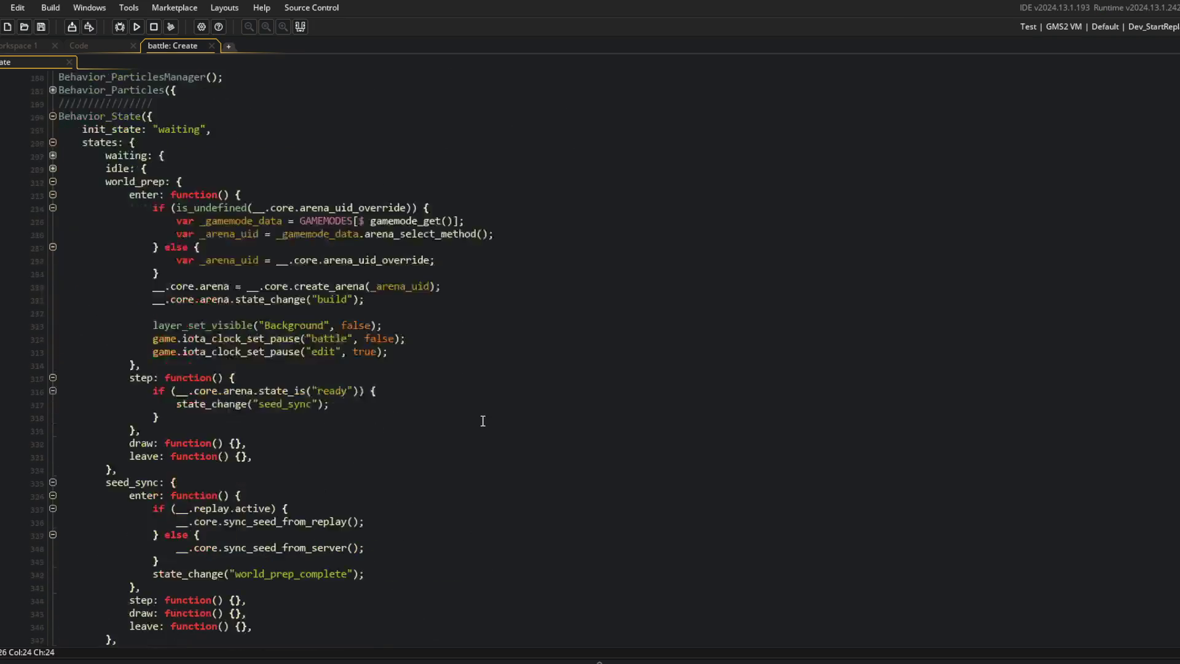
Step: After lerp_in, call __.core.arena_prep_callback inside an is_method check in world_prep_complete
left_click(420, 367)
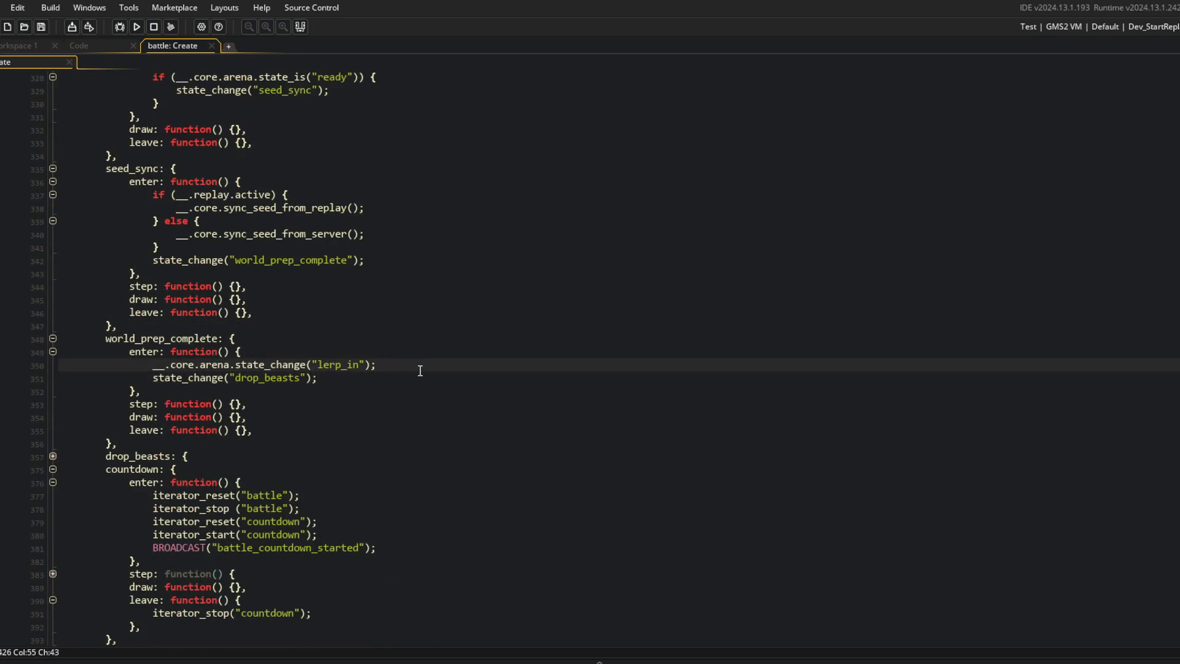
key("Return")
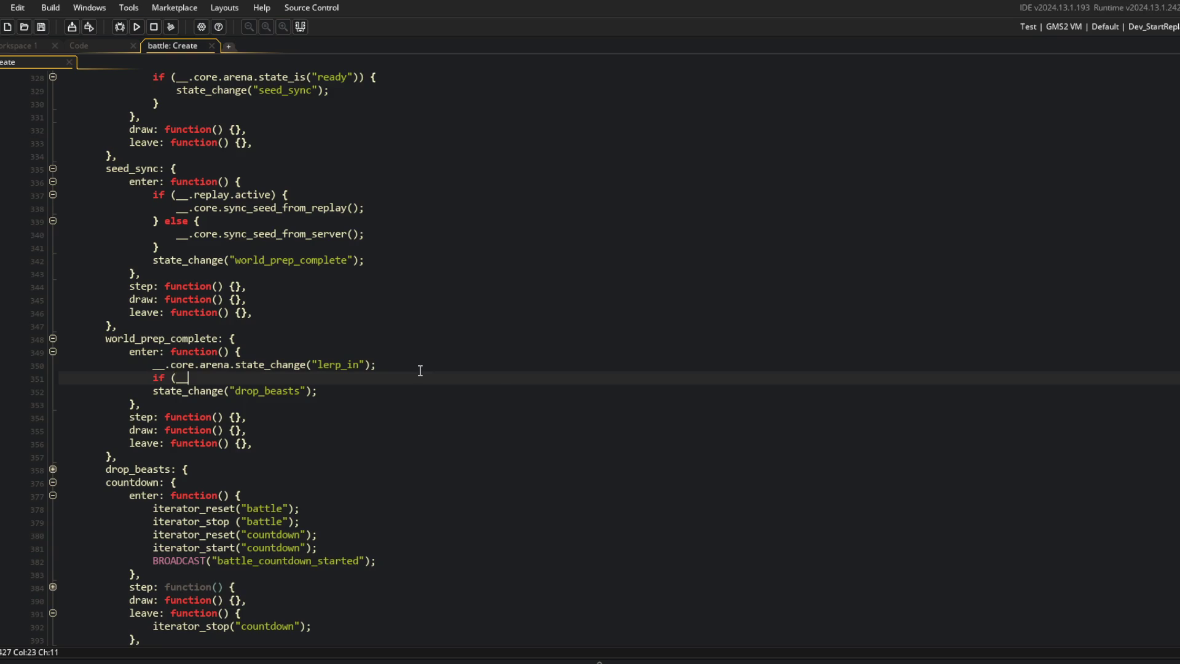
type("is_method(__")
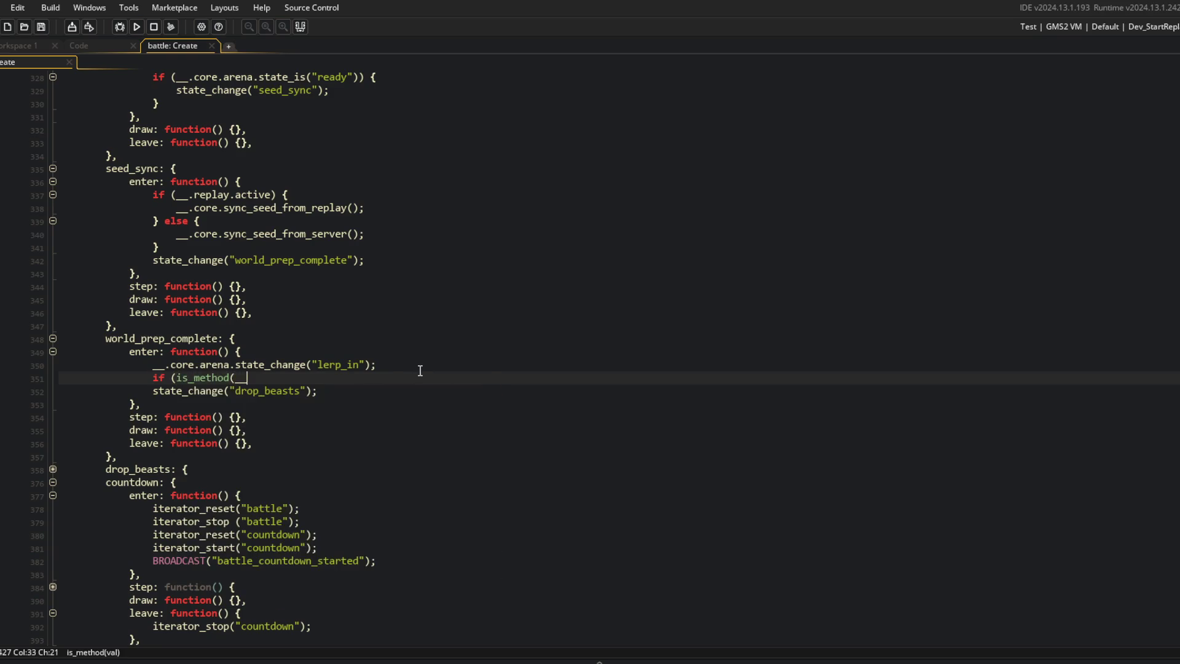
type(".core.arena_prep_callback)) {")
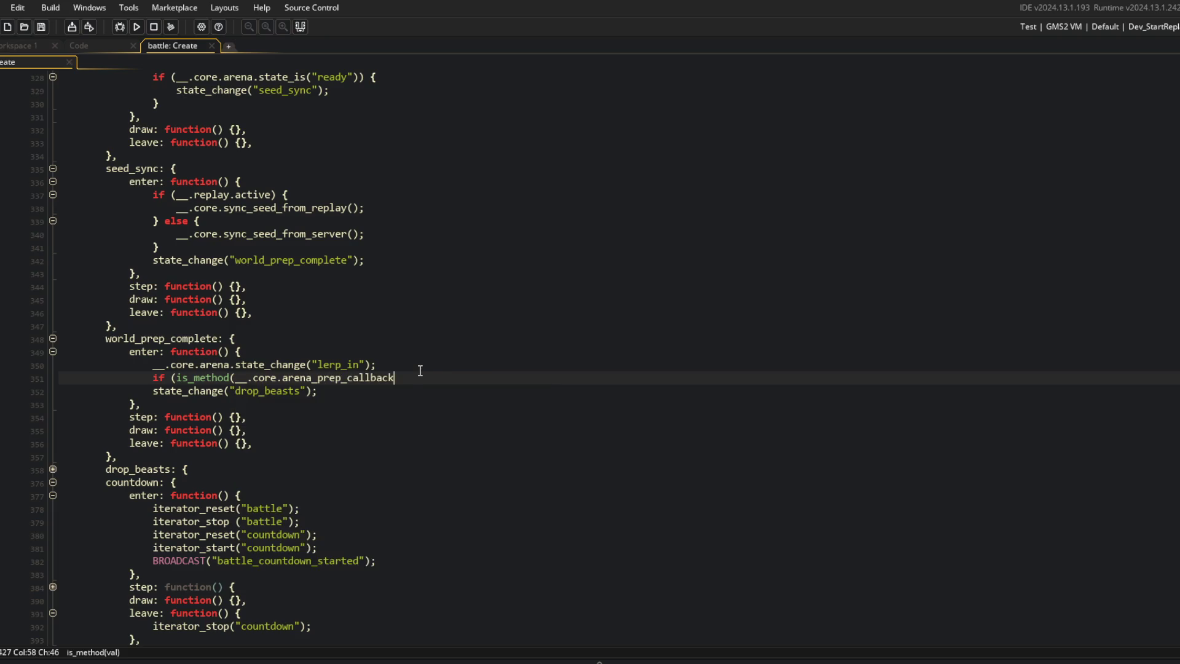
key("Return")
key("Return")
type("}")
key("Up")
type("__.core.arena_p")
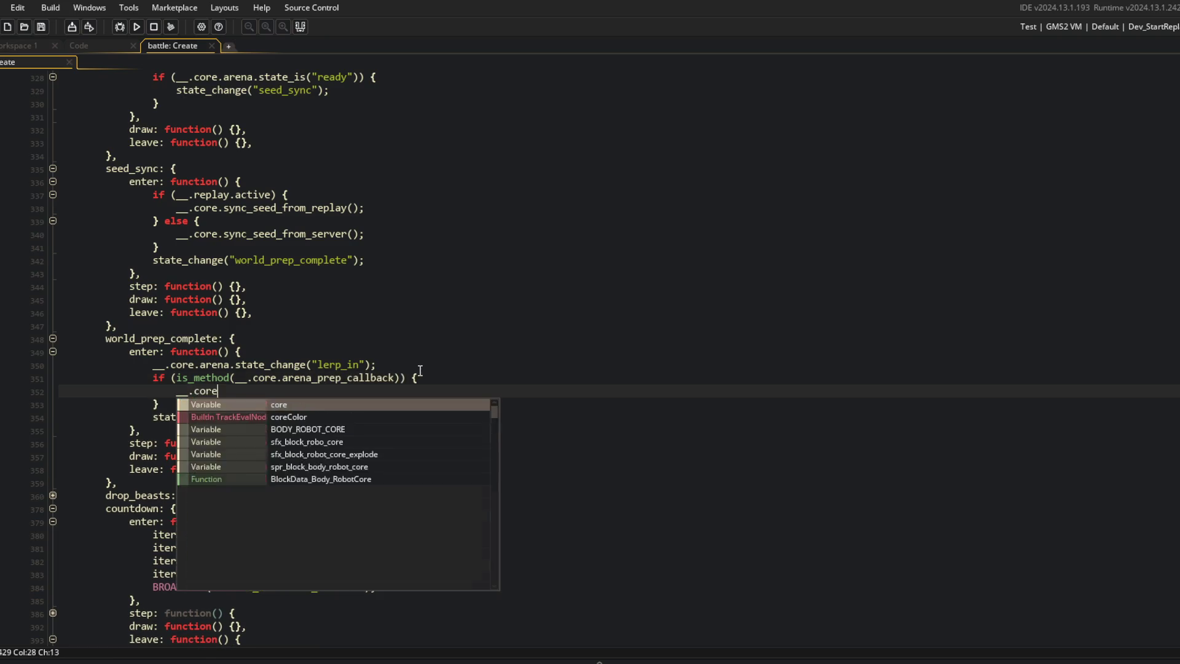
key("Return")
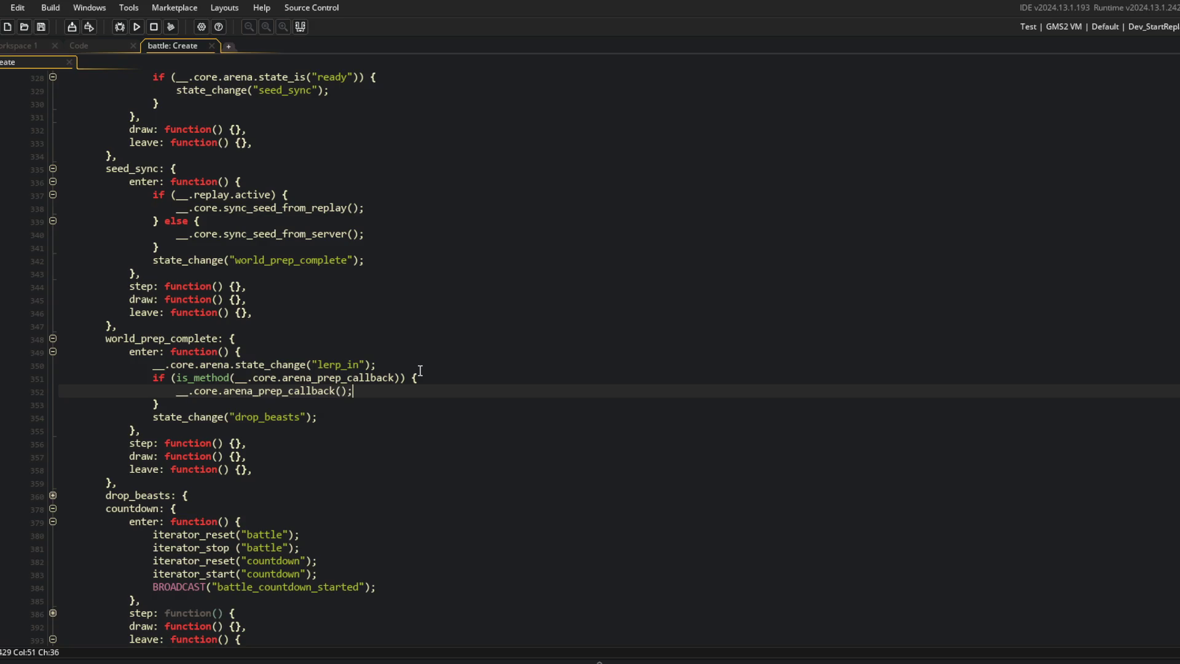
left_click(420, 370)
Step: Collapse the drop_beasts, world_prep_complete, countdown and seed_sync state blocks
left_click(390, 416)
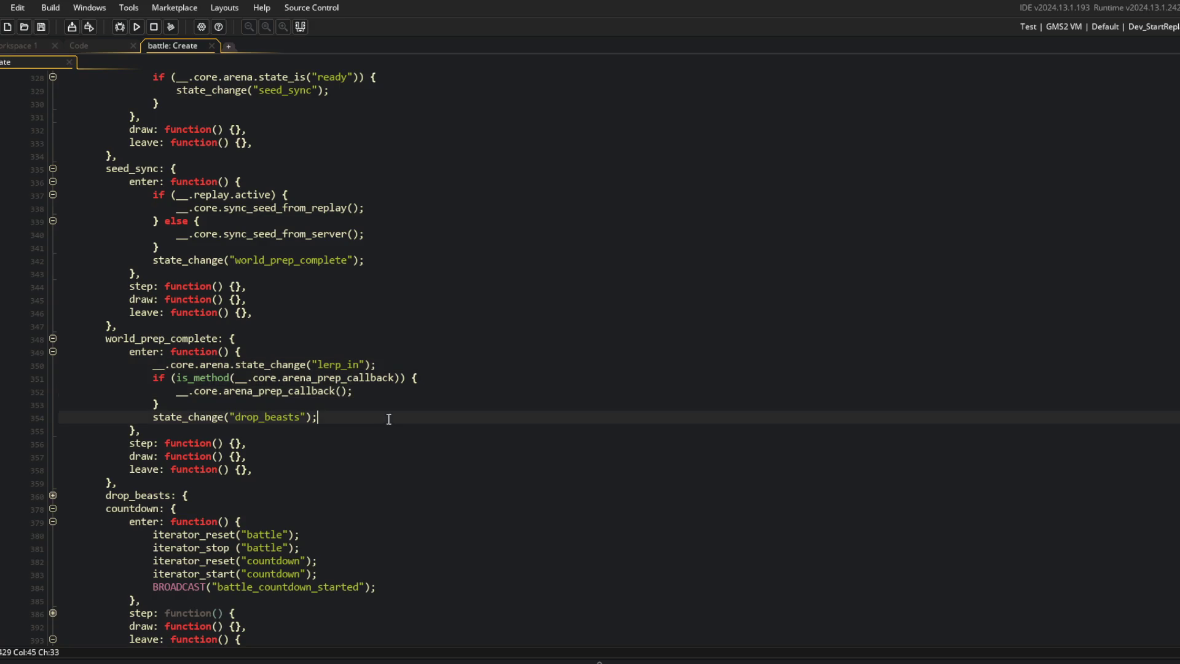
scroll(369, 415, "down", 5)
left_click(52, 366)
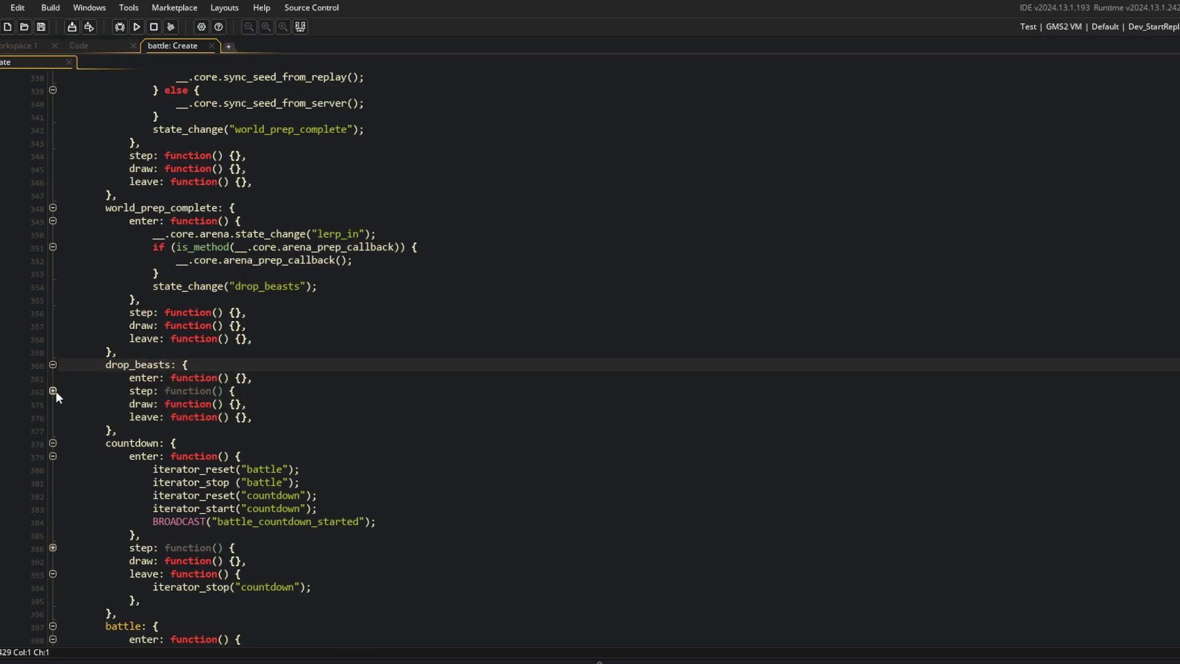
left_click(53, 391)
left_click(53, 391)
left_click(53, 365)
scroll(199, 381, "up", 5)
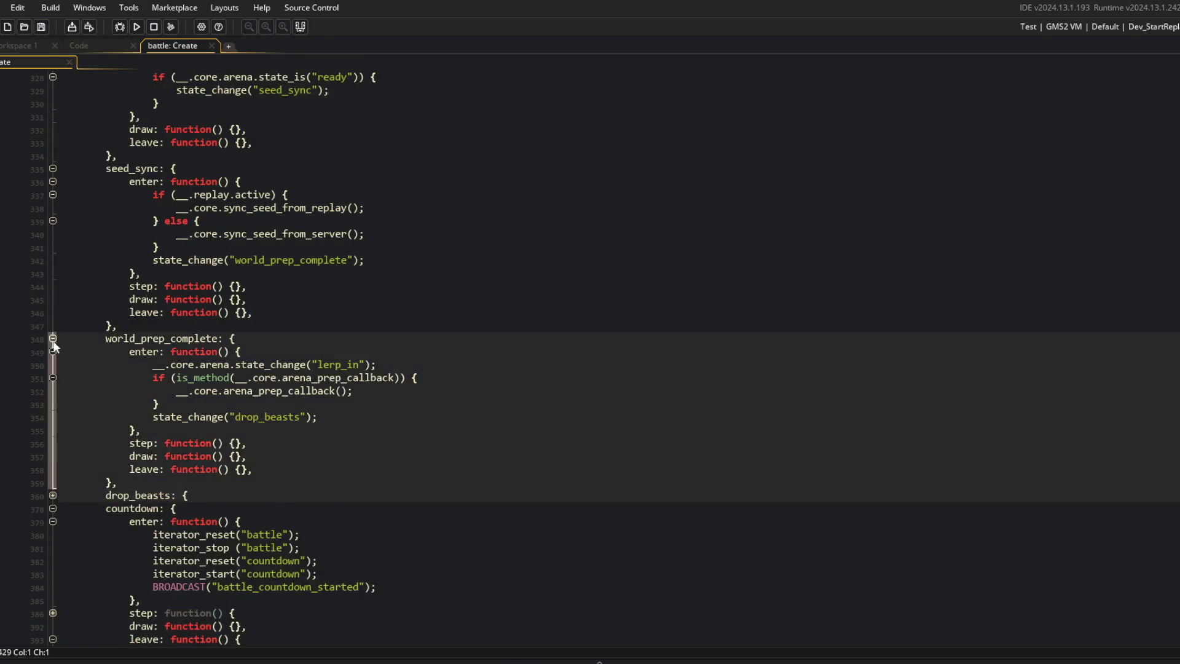
left_click(52, 338)
left_click(53, 363)
scroll(225, 365, "up", 5)
left_click(53, 352)
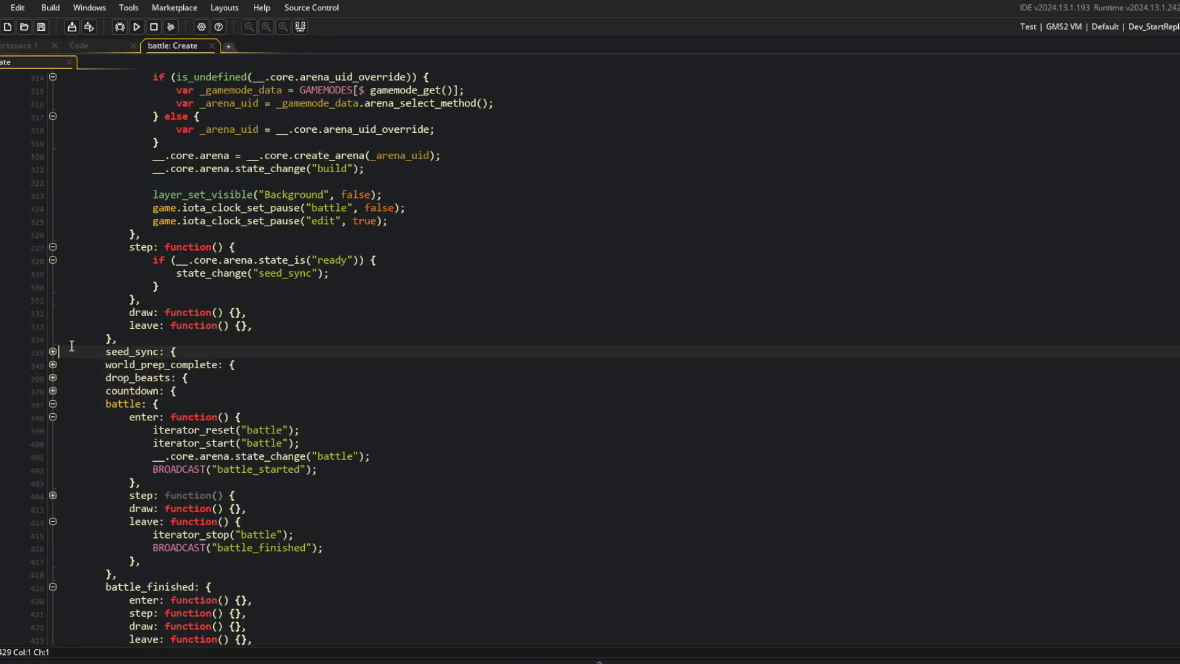
scroll(387, 363, "up", 20)
scroll(386, 363, "up", 5)
Step: Trace where callback is used and pass it as the argument to this.prepare(callback)
left_click(420, 292)
double_click(188, 497)
double_click(225, 481)
double_click(161, 247)
key("ctrl+c")
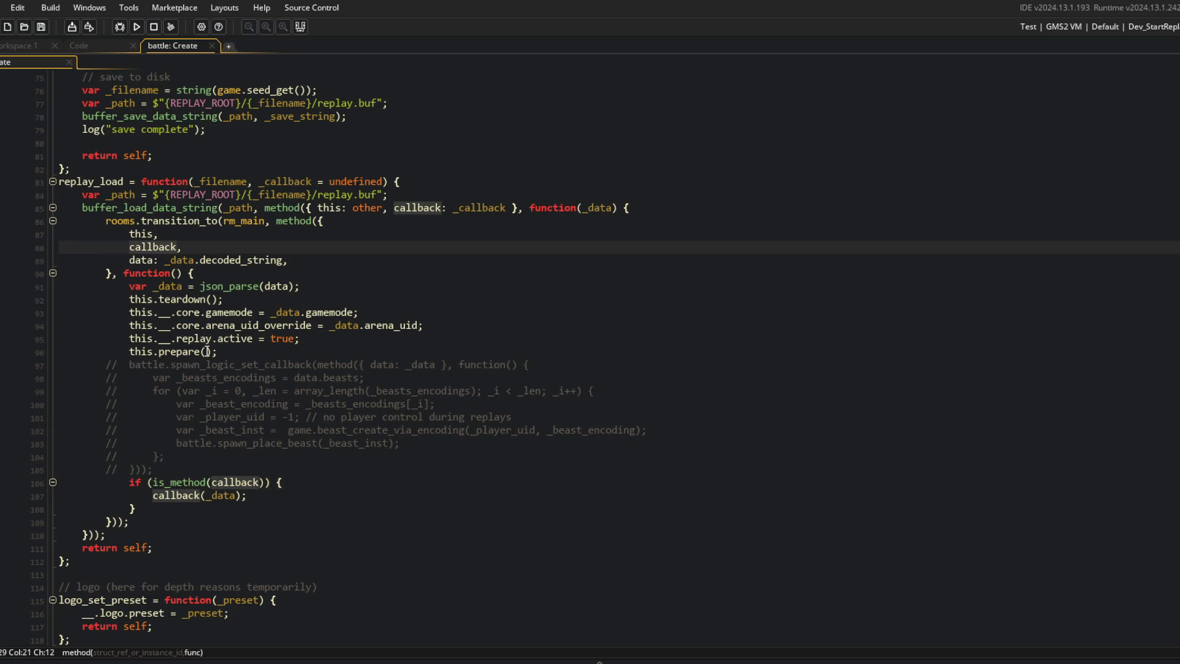
left_click(206, 351)
key("ctrl+v")
Step: Delete the old is_method(callback) call block and the commented-out beast-spawn lines
left_click(197, 482)
key("ctrl+d")
key("ctrl+d")
key("ctrl+d")
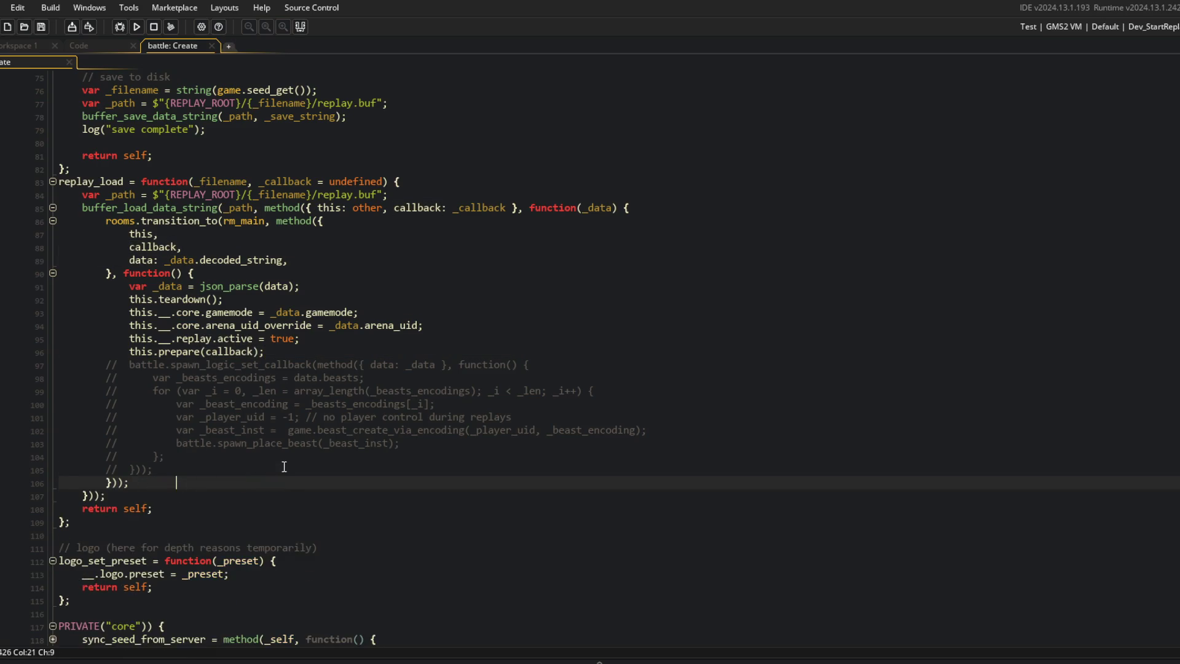
left_click(396, 365)
key("ctrl+d")
key("ctrl+d")
key("ctrl+d")
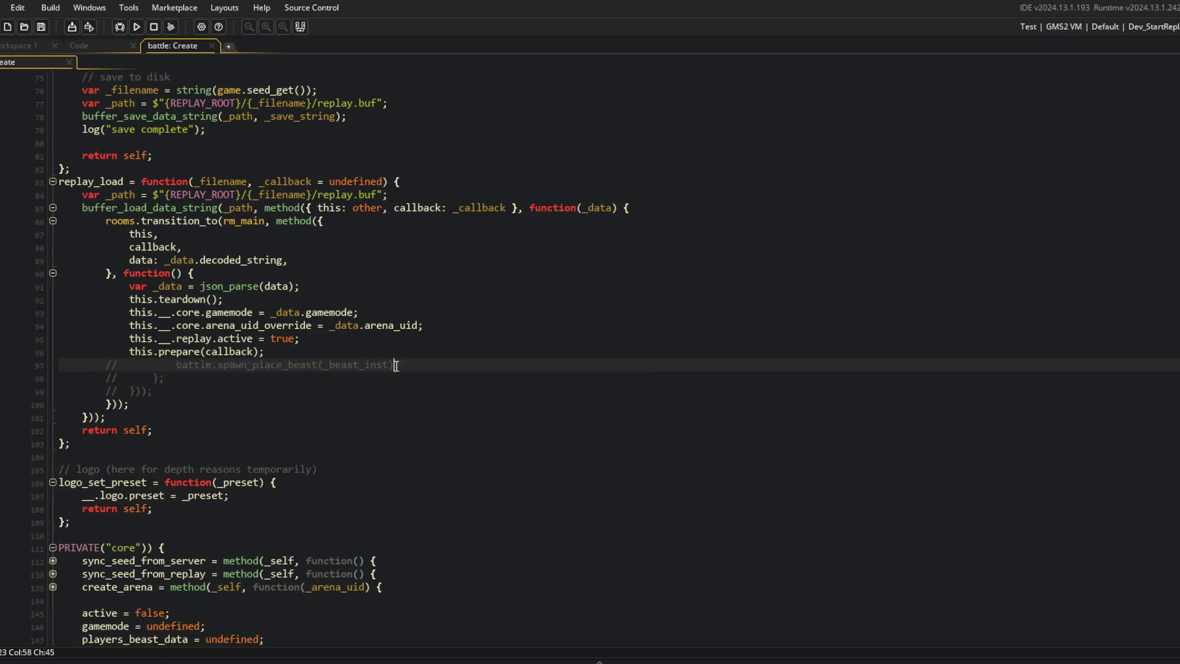
left_click(449, 337)
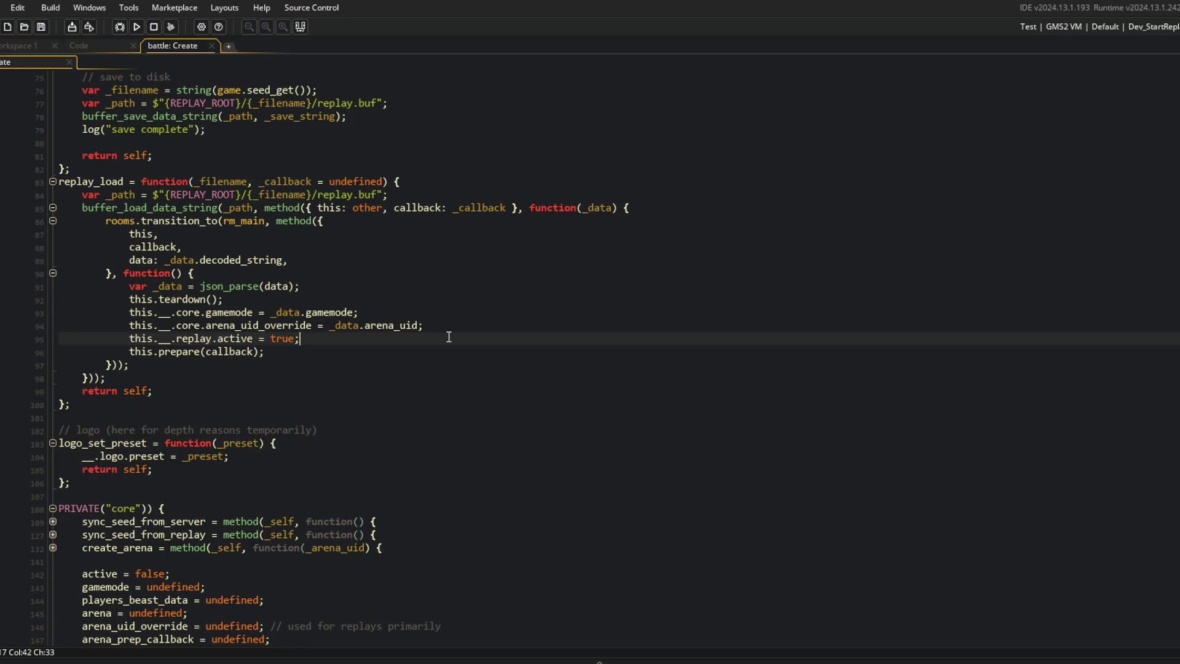
key("Up")
key("Up")
key("Up")
scroll(371, 274, "up", 20)
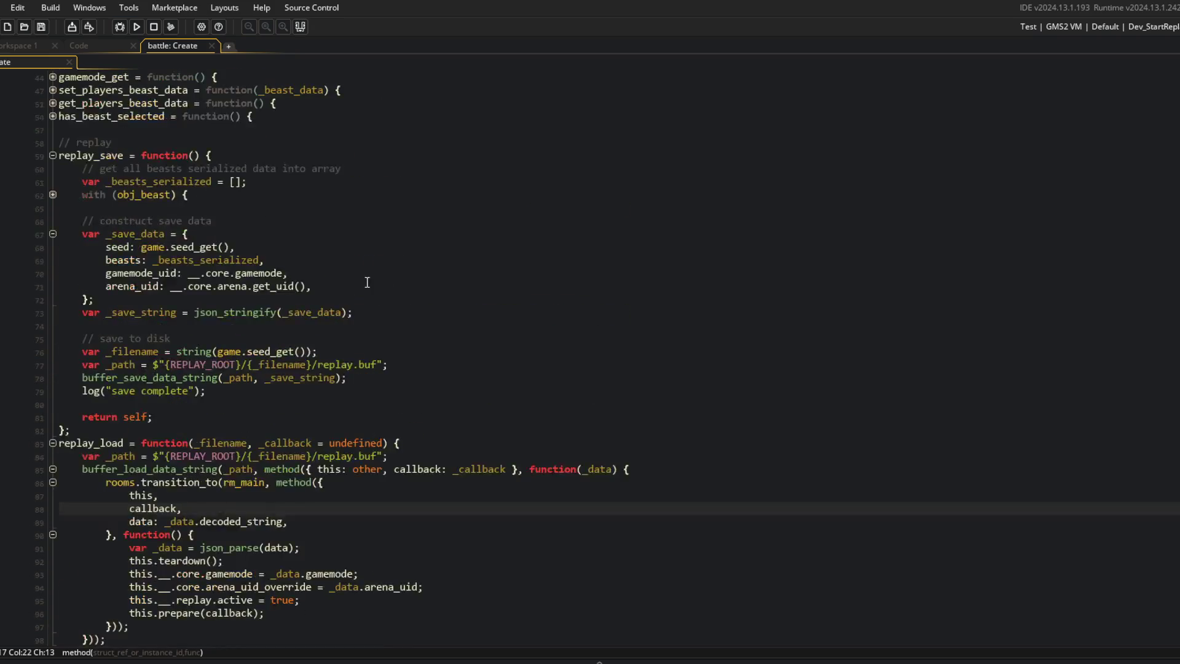
Step: Change the active configuration from Dev_StartReplays to Dev_StartBattle, then to Dev_StartBattleDummy
scroll(367, 282, "down", 18)
left_click(230, 208)
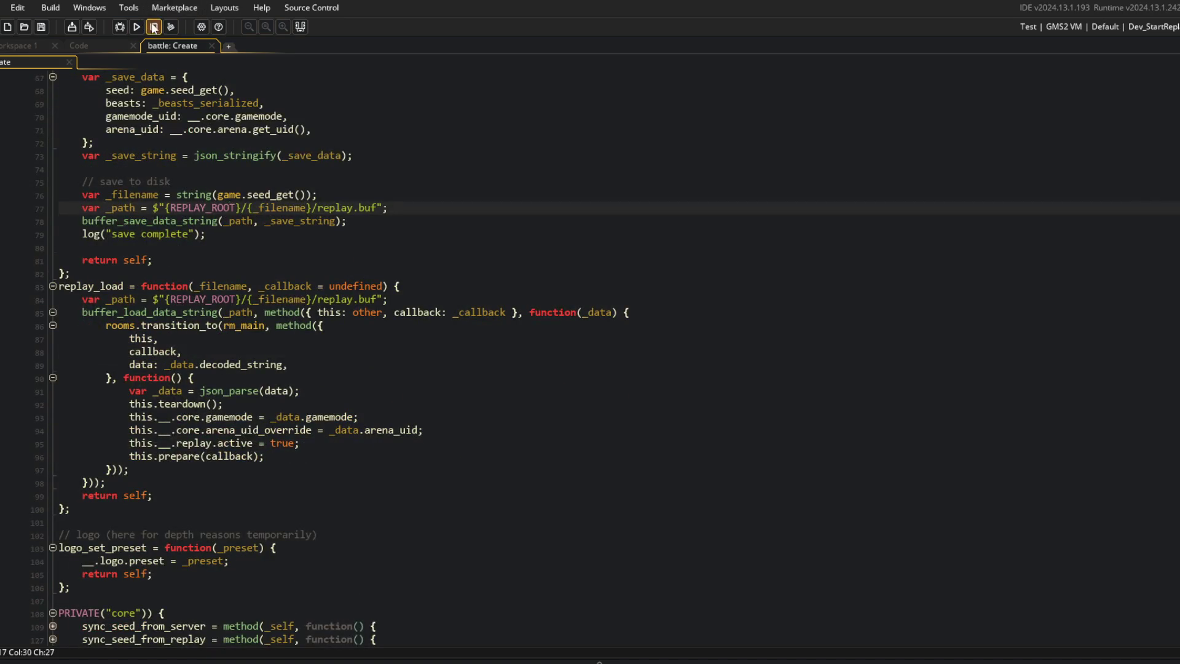
left_click(330, 286)
scroll(255, 213, "up", 2)
left_click(1106, 26)
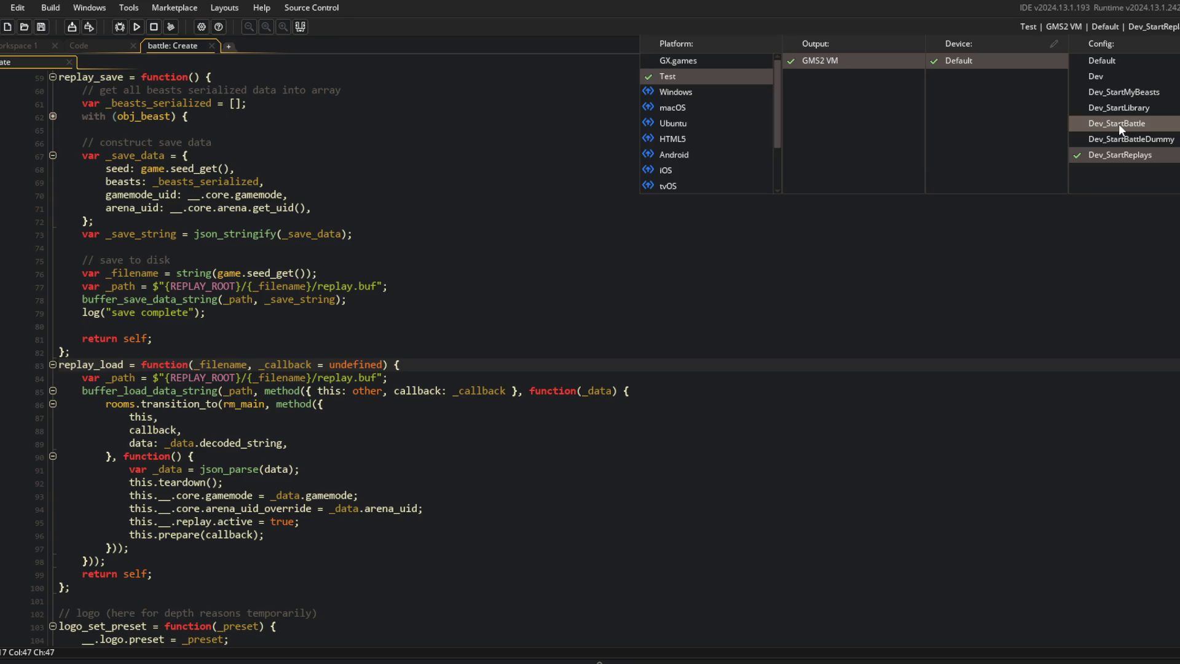
left_click(1116, 286)
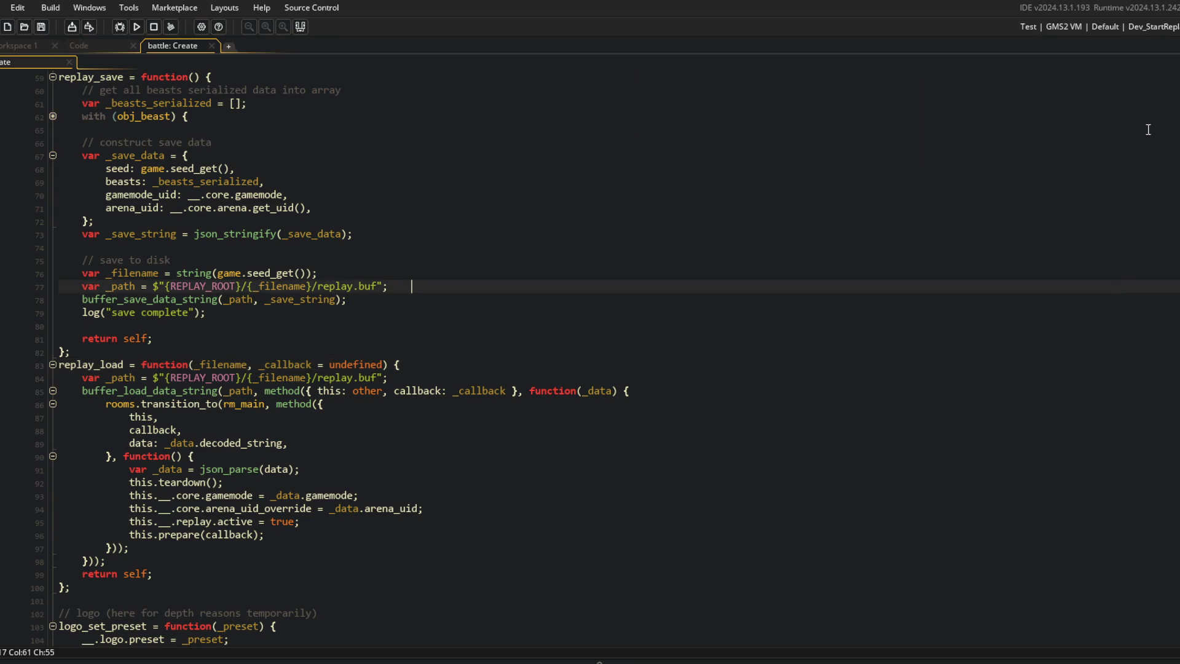
left_click(1146, 28)
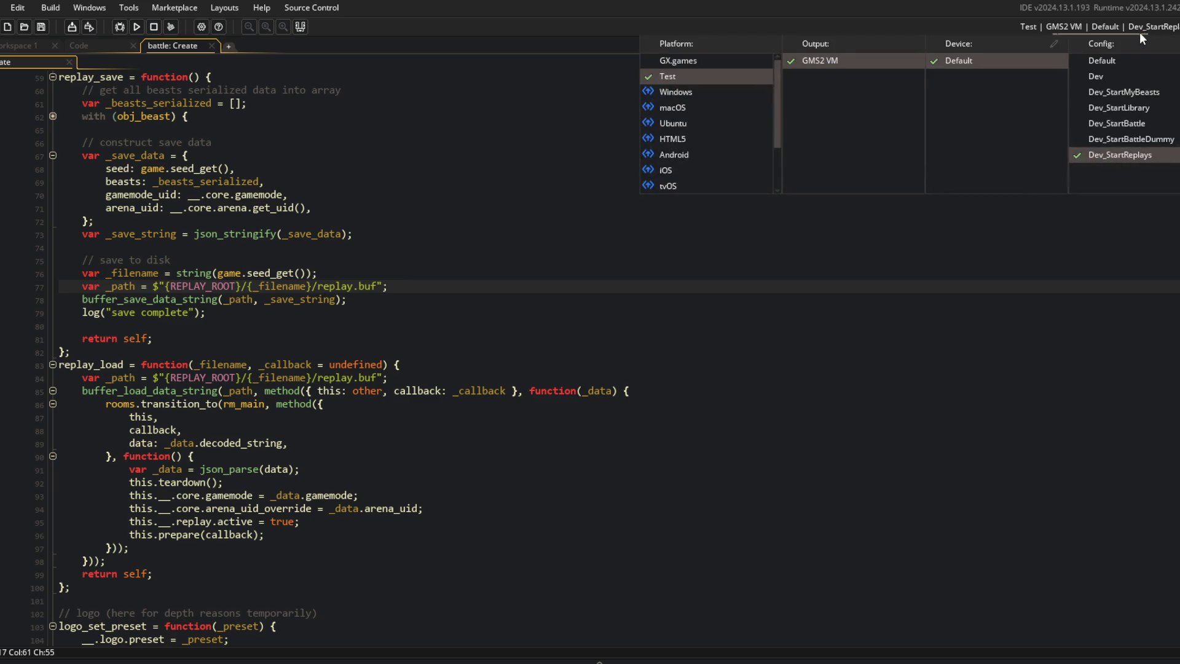
left_click(1116, 123)
left_click(647, 167)
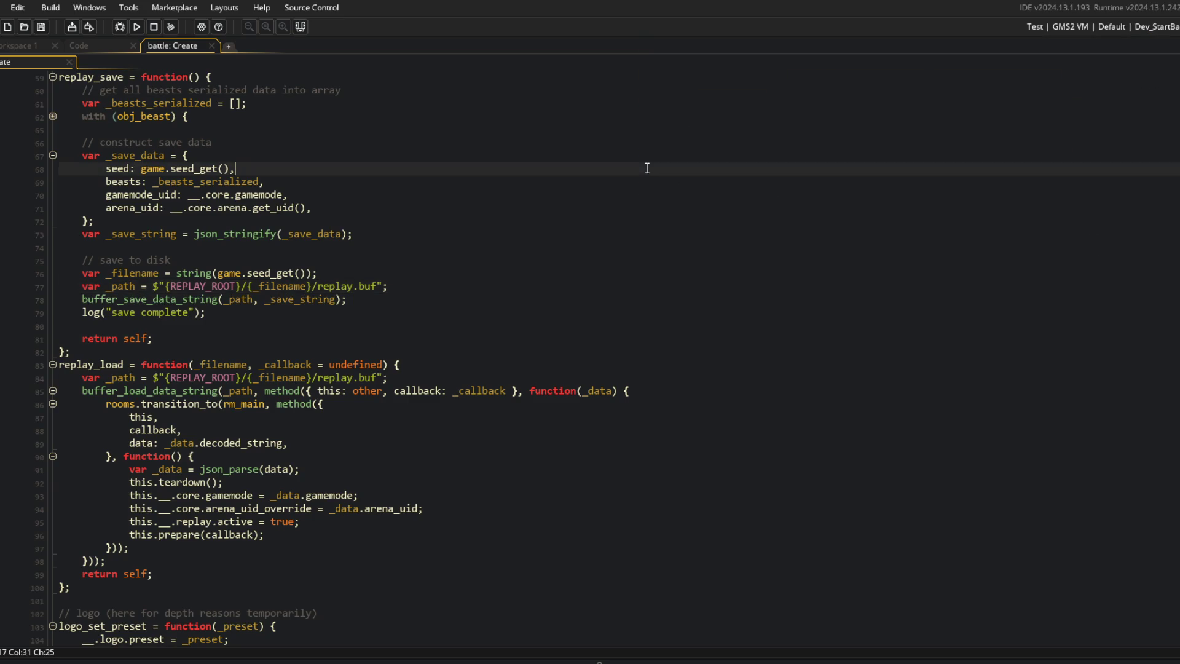
left_click(1174, 26)
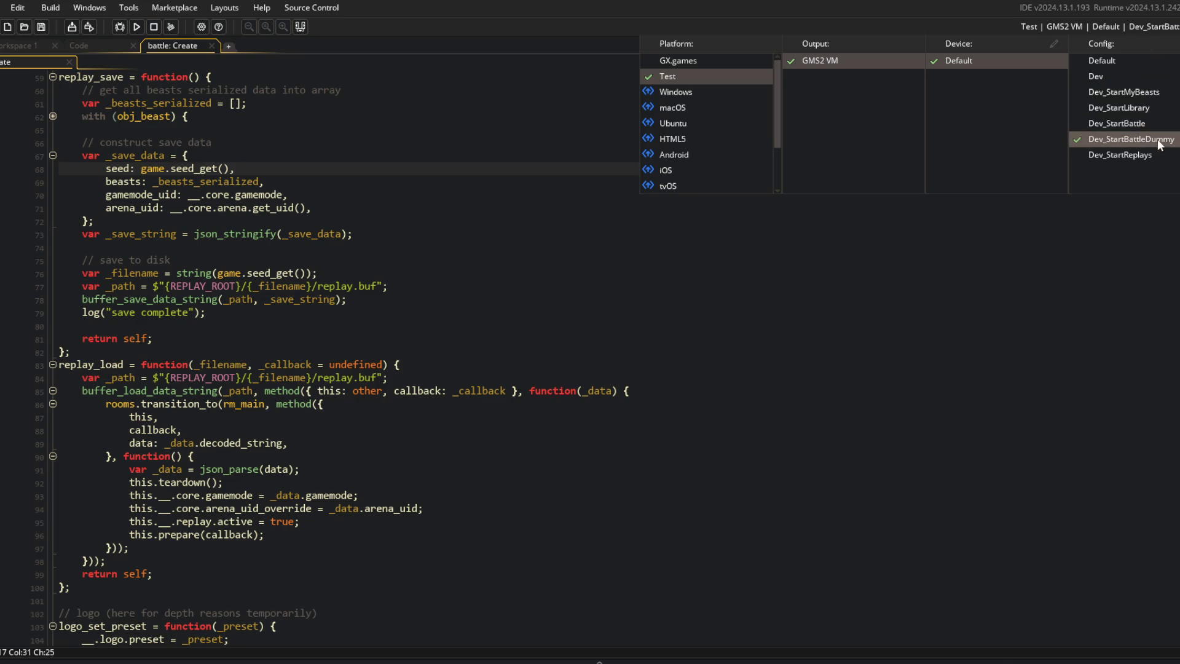
left_click(1112, 141)
left_click(541, 129)
left_click(692, 271)
scroll(690, 308, "up", 5)
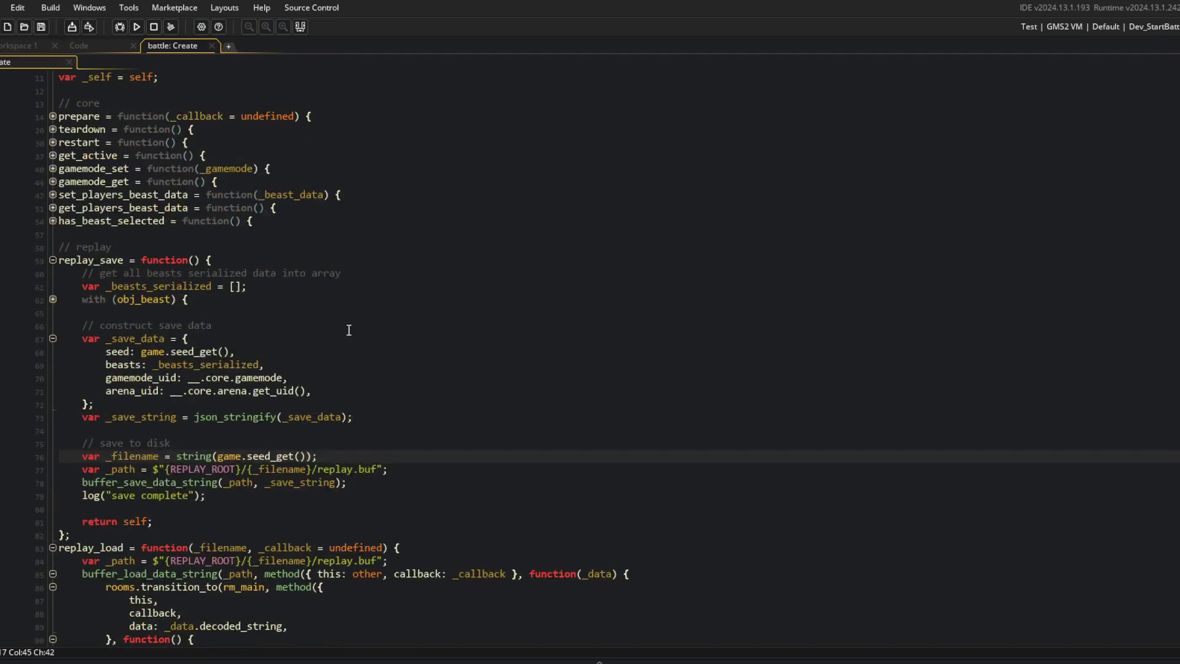
Step: Collapse all code blocks, then expand Behavior_Lifecycle, its update method and the dev shift-check block
scroll(614, 319, "down", 6)
left_click(349, 330)
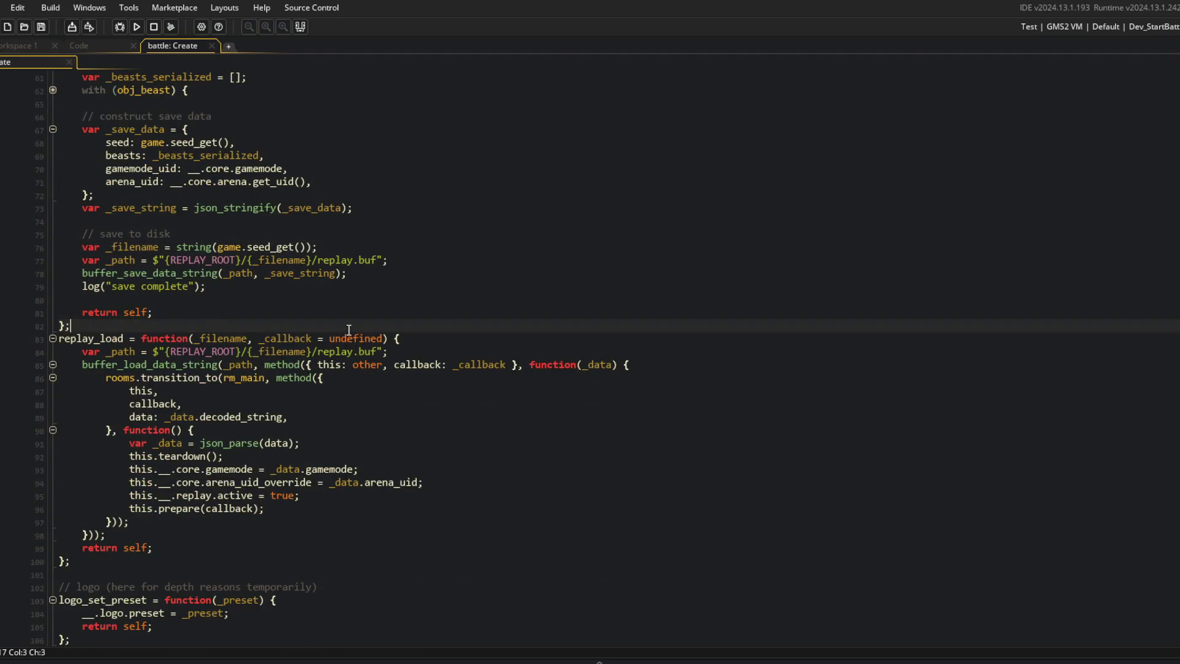
key("ctrl+m")
key("Down")
key("Down")
key("Down")
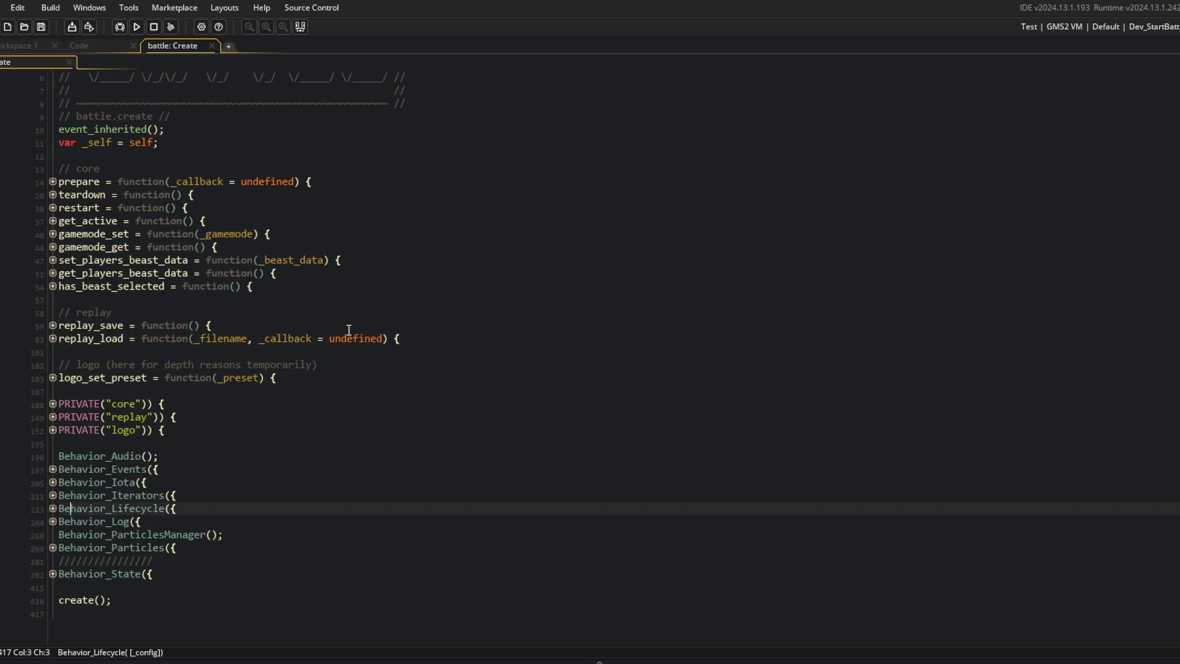
key("ctrl+m")
key("Down")
key("Down")
key("Down")
key("ctrl+m")
key("Down")
key("Down")
key("Down")
key("Down")
scroll(338, 369, "down", 6)
key("Down")
key("Down")
key("Down")
left_click(373, 472)
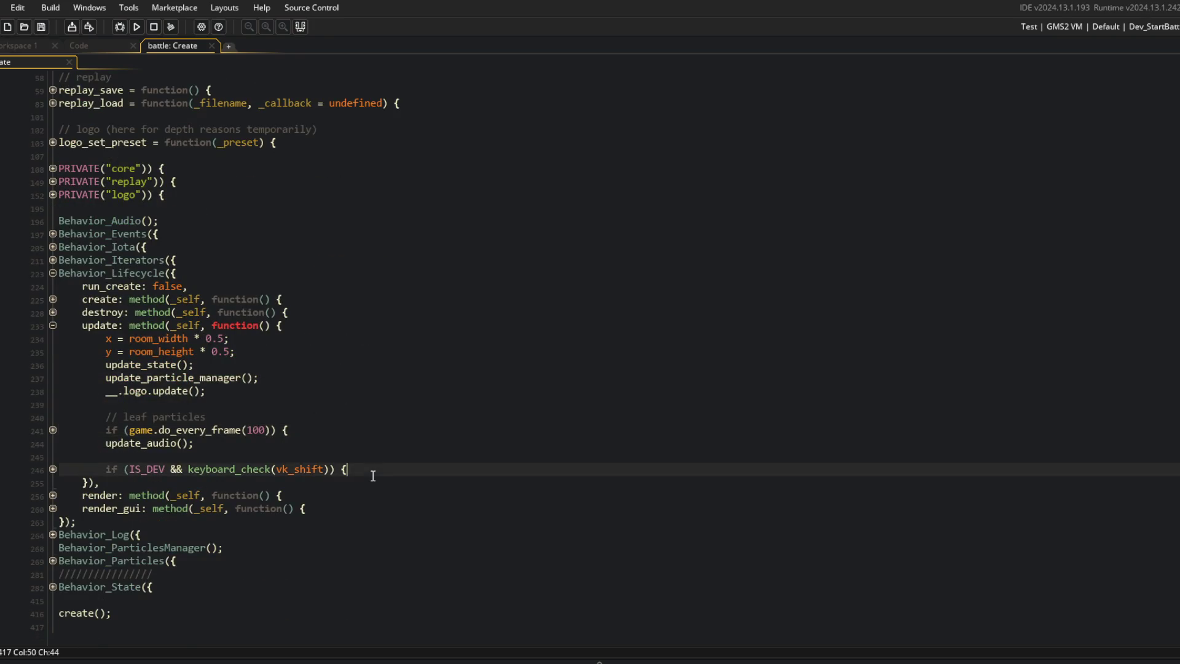
key("ctrl+m")
key("Left")
key("Left")
key("Left")
key("Down")
key("Down")
Step: Duplicate the "S" key-press block below itself and change its key to "L"
key("ctrl+m")
key("Home")
key("shift+End")
key("shift+Down")
key("shift+Down")
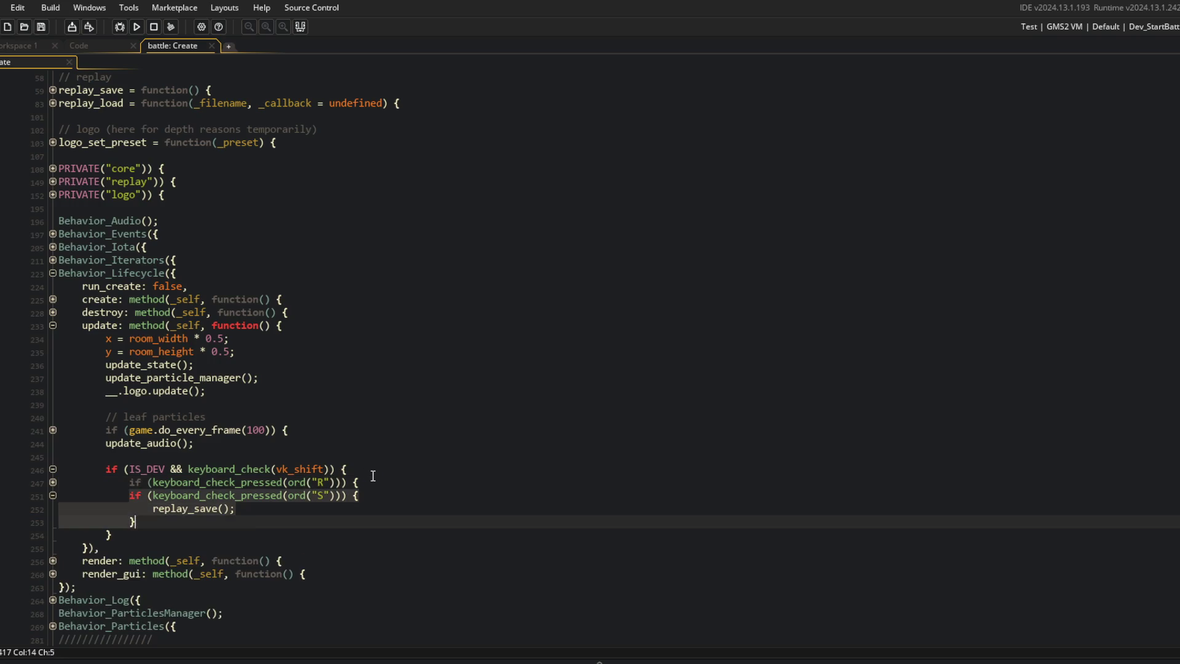
key("ctrl+c")
key("Return")
key("ctrl+v")
key("Up")
key("Up")
key("End")
key("Left")
key("Left")
key("Left")
key("BackSpace")
type("L")
Step: Change the copied replay_save call to replay_load after checking replay_load's parameters
scroll(373, 476, "down", 3)
left_click(194, 429)
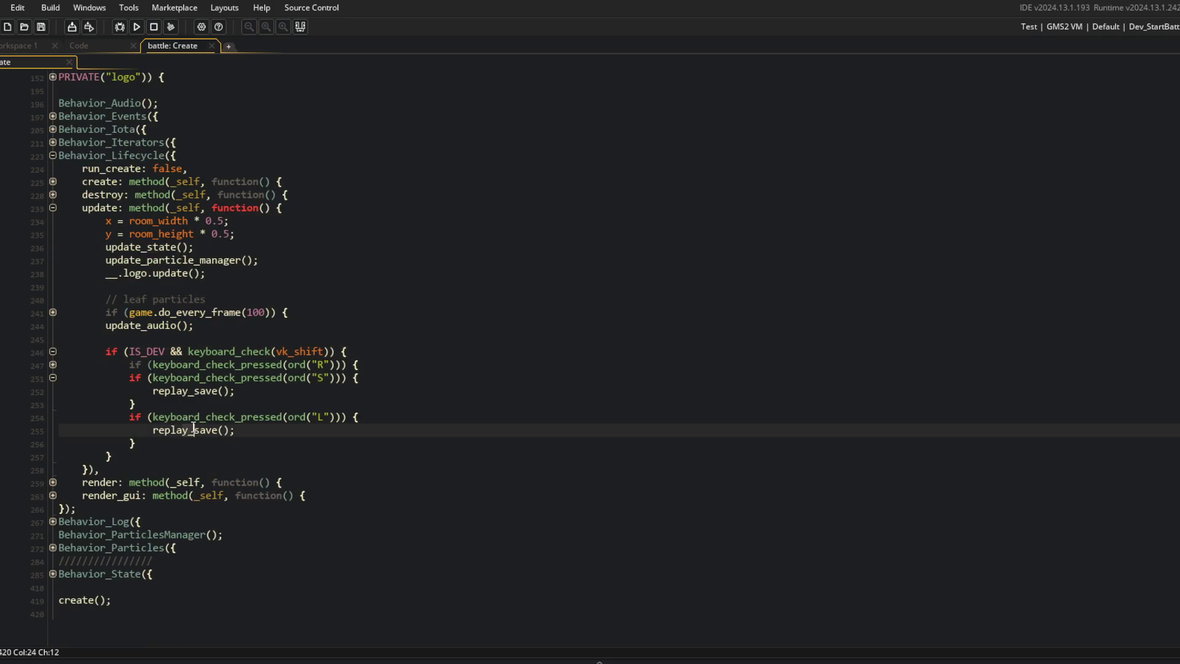
key("BackSpace")
key("Delete")
key("Delete")
key("Delete")
type("loa")
scroll(194, 429, "up", 11)
left_click(268, 209)
left_click(222, 354)
left_click(107, 405)
left_click(209, 390)
scroll(209, 391, "down", 10)
left_click(520, 253)
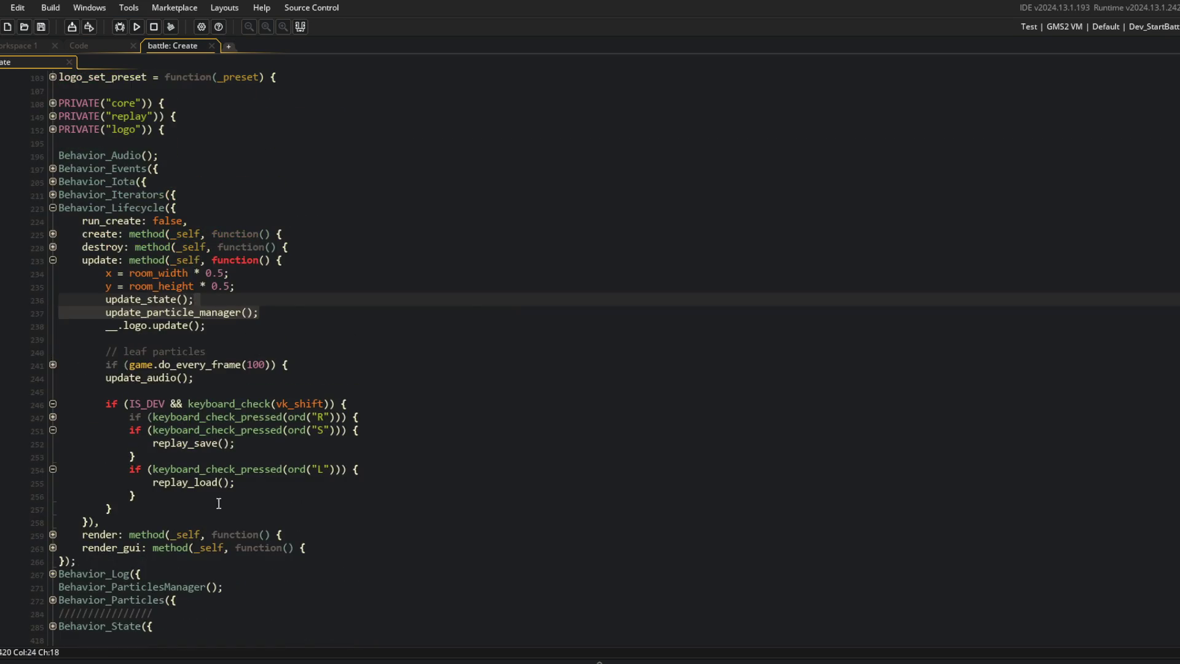
key("alt+Tab")
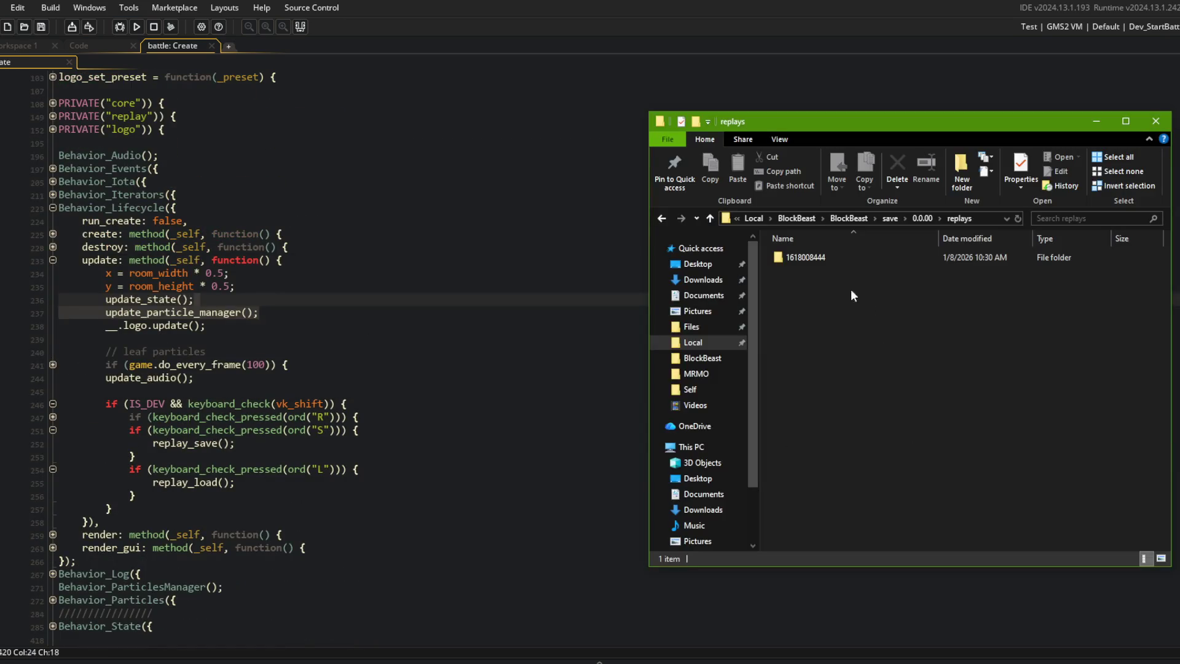
left_click(829, 262)
left_click(809, 256)
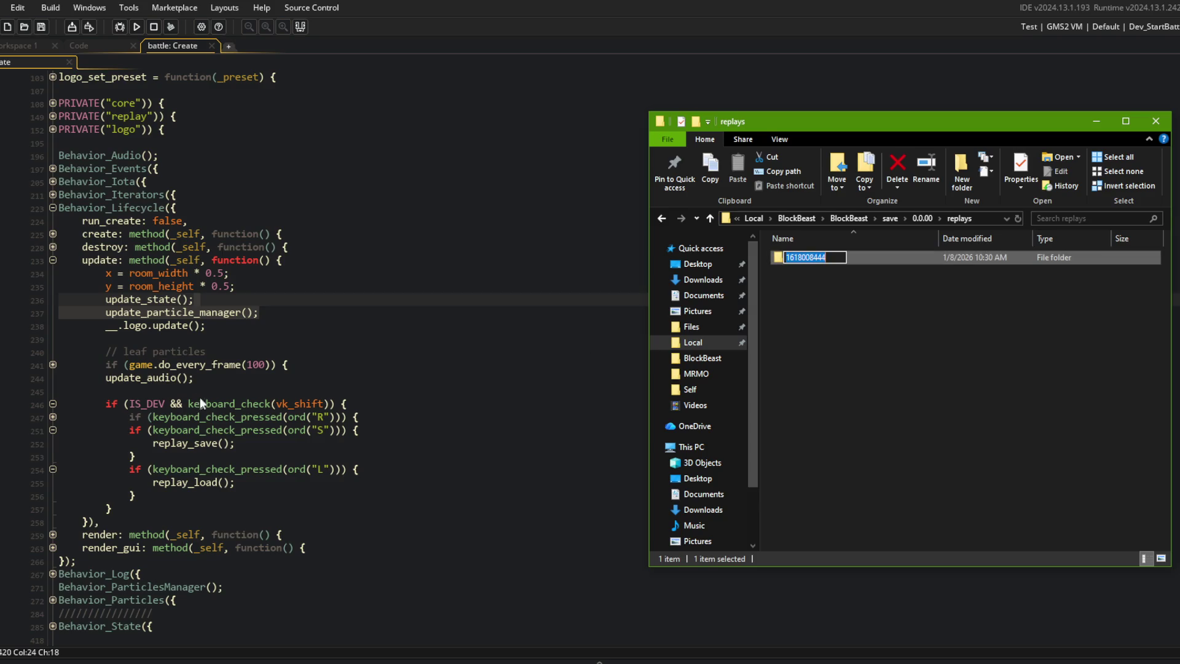
left_click(214, 407)
left_click(219, 483)
type("\"")
key("ctrl+v")
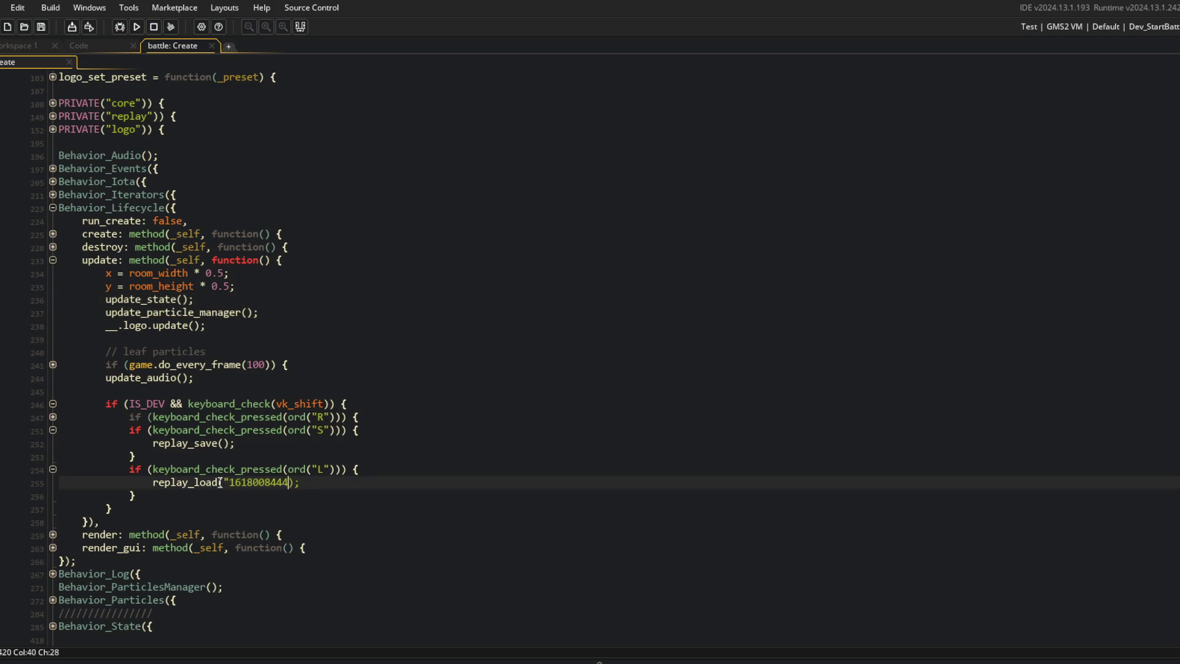
type(", function(")
type(") { show_message(\"callback")
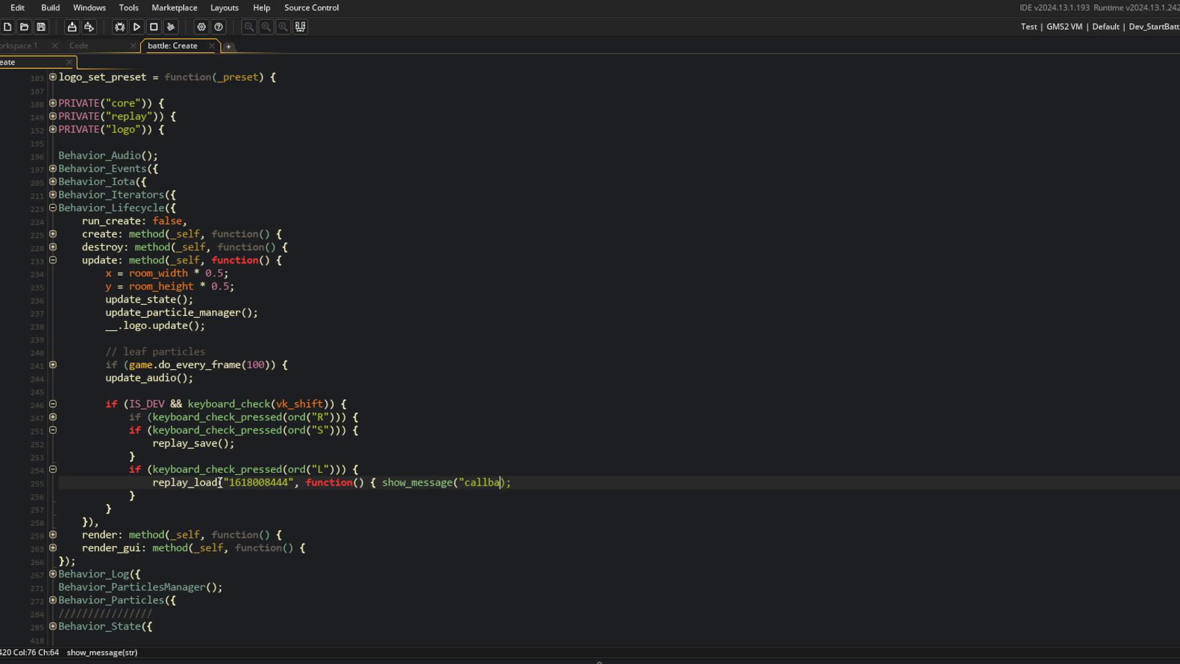
type("\")")
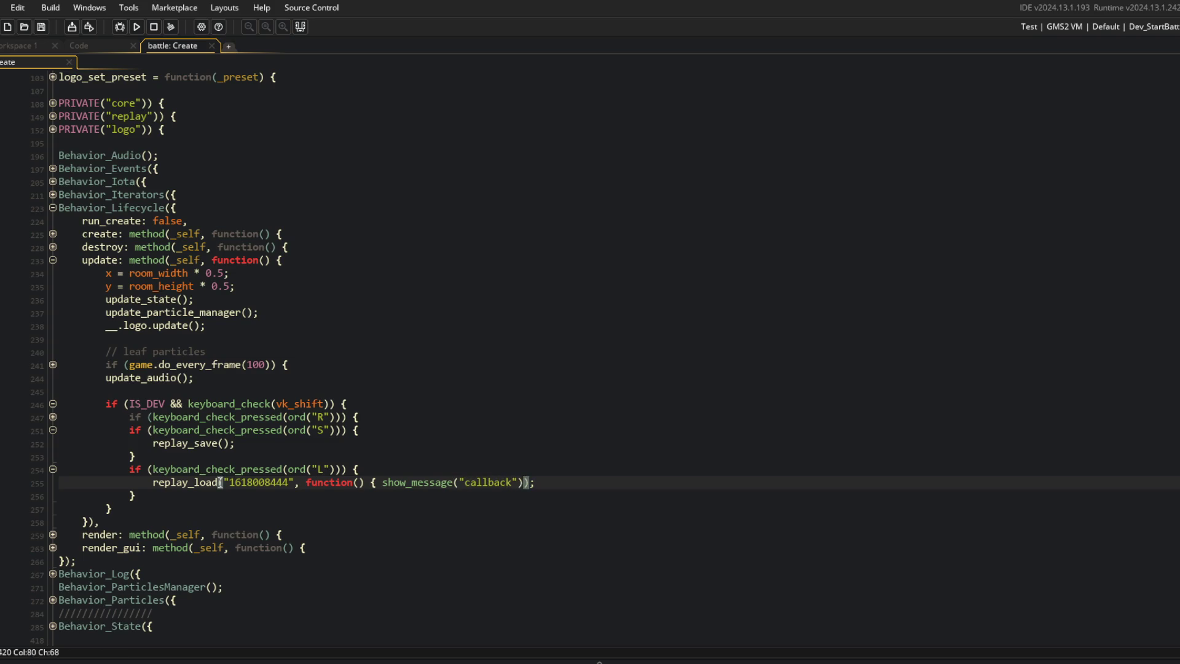
Step: Run the game in debug mode and abort the crashed run
left_click(408, 366)
left_click(119, 26)
left_click(695, 251)
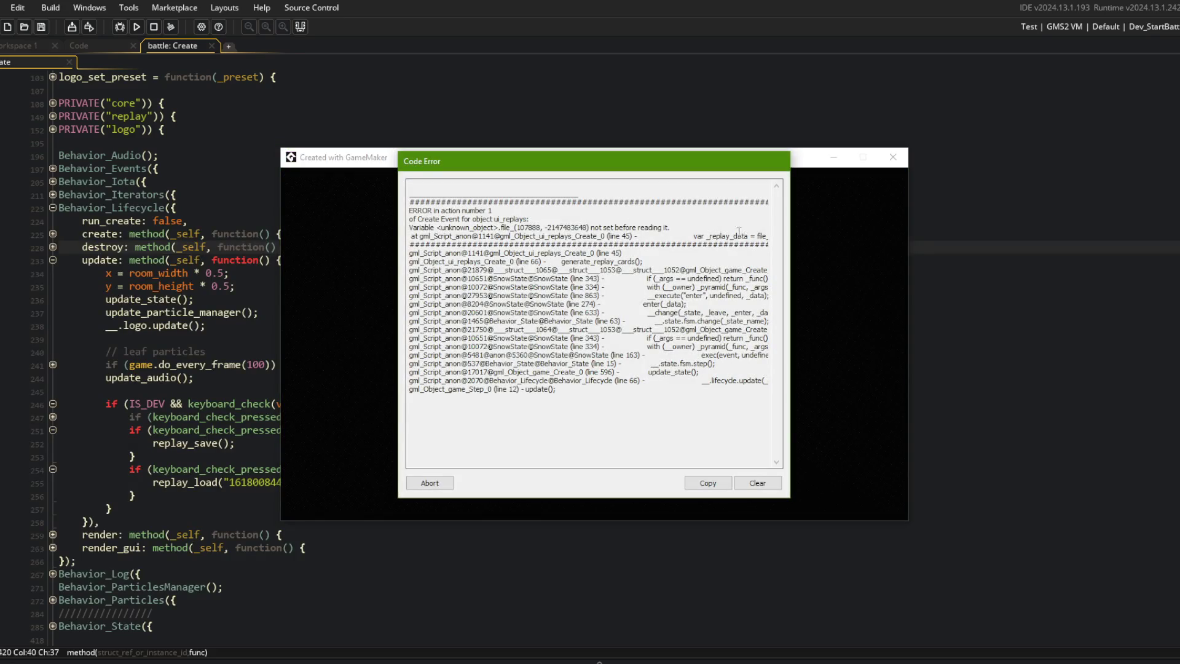
scroll(739, 231, "right", 3)
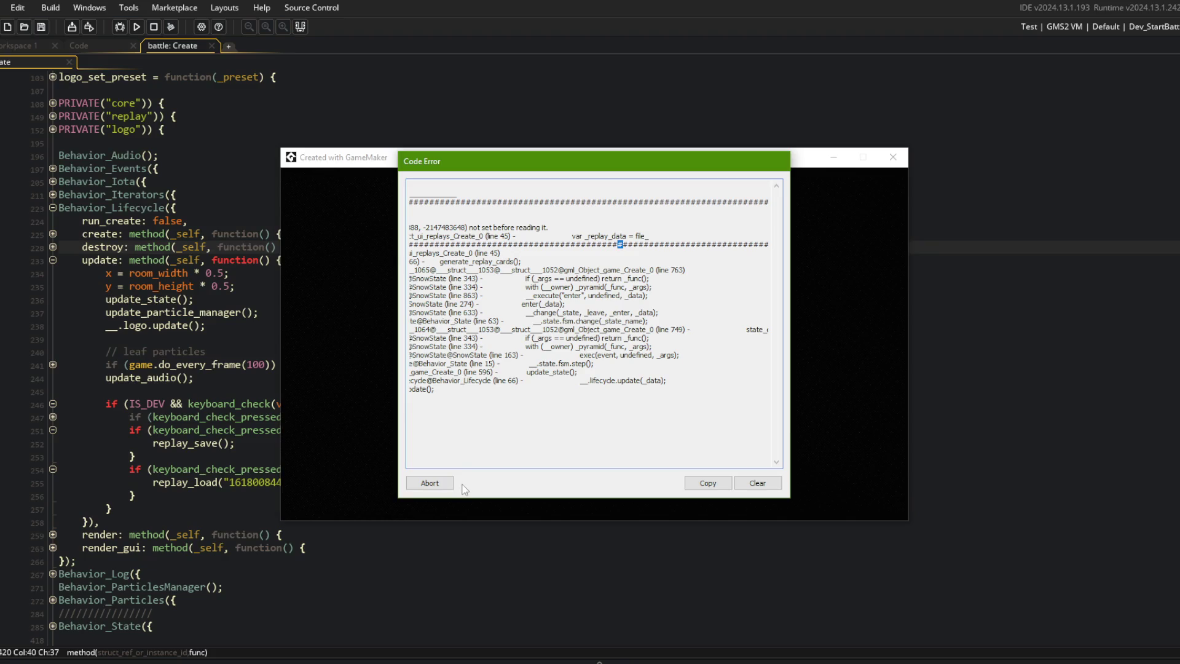
left_click(429, 482)
Step: Comment out the unfinished replay folder loop in the replays UI Create script and rerun the game
left_click(78, 45)
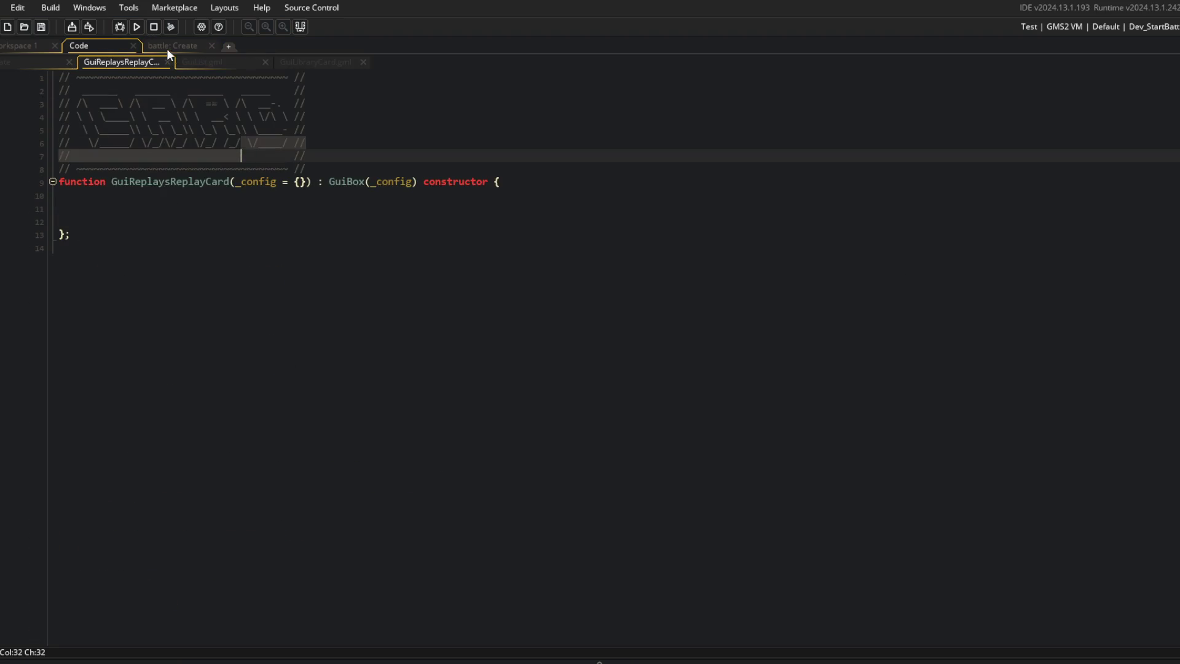
left_click(39, 62)
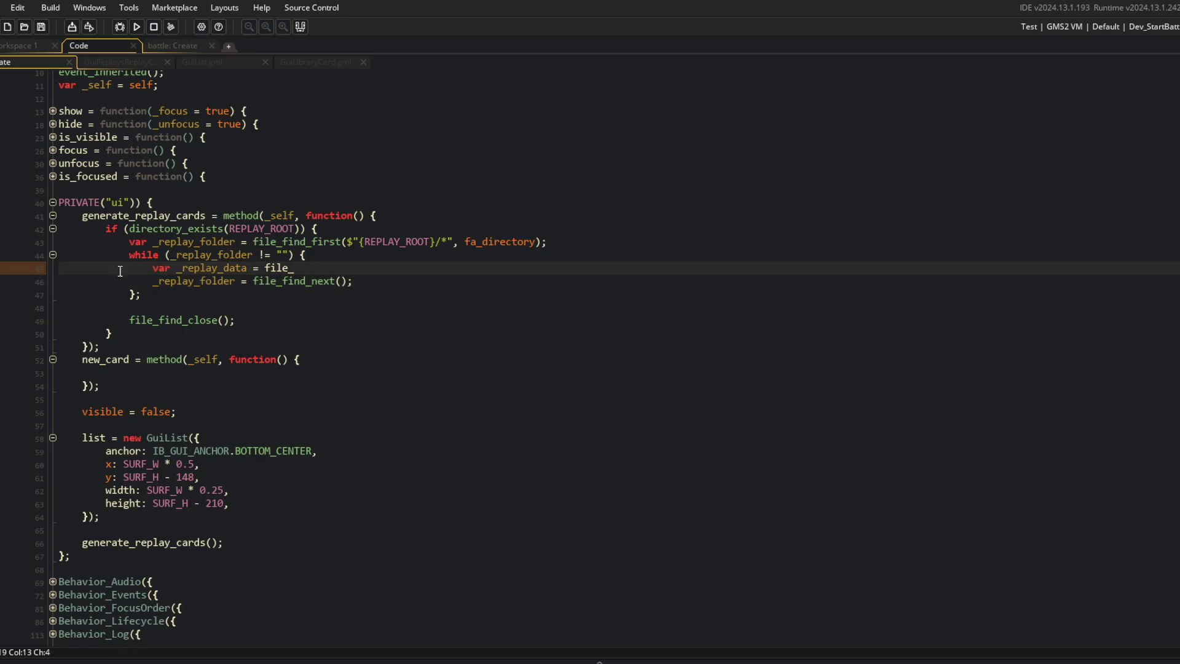
key("Up")
key("Up")
key("Down")
key("Down")
key("Down")
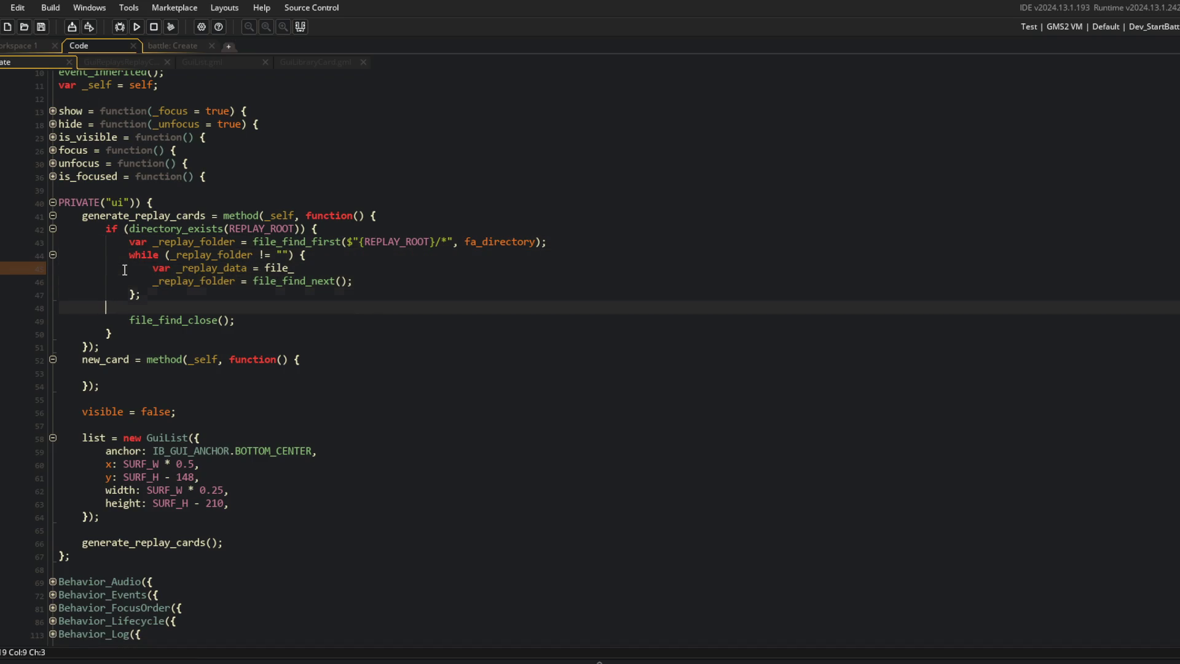
key("shift+Up")
key("shift+Up")
key("shift+Up")
key("ctrl+k")
key("F5")
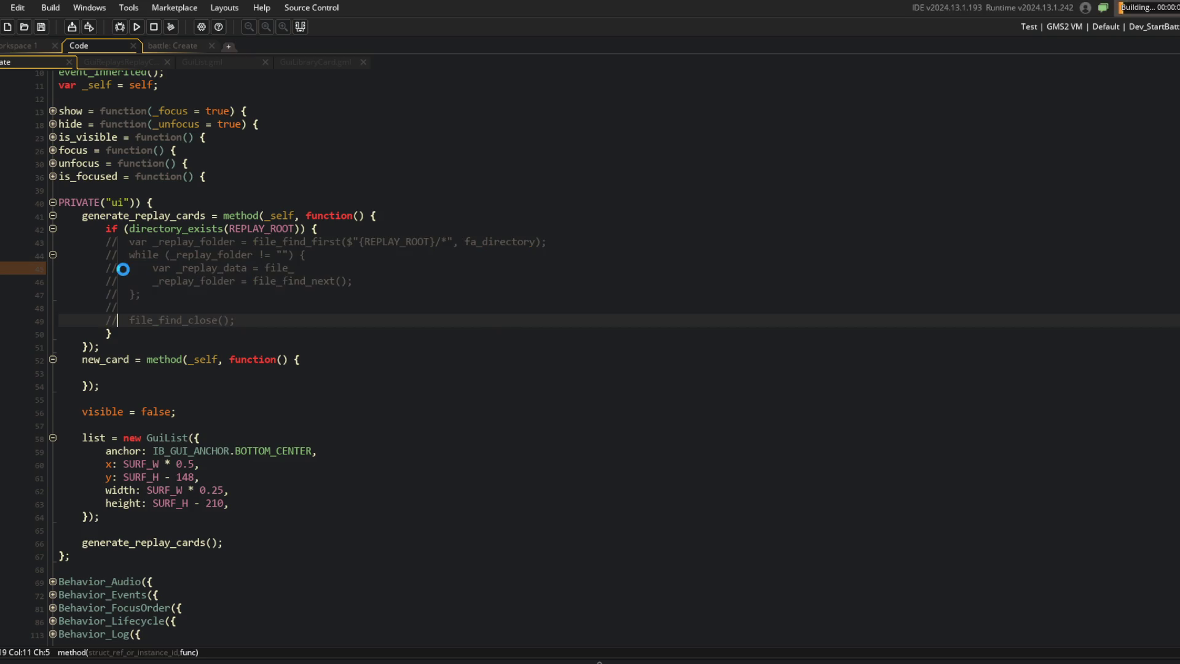
Step: Load the replay in-game with Ctrl+L, read the unset gamemode error, and close the crashed game
left_click(172, 46)
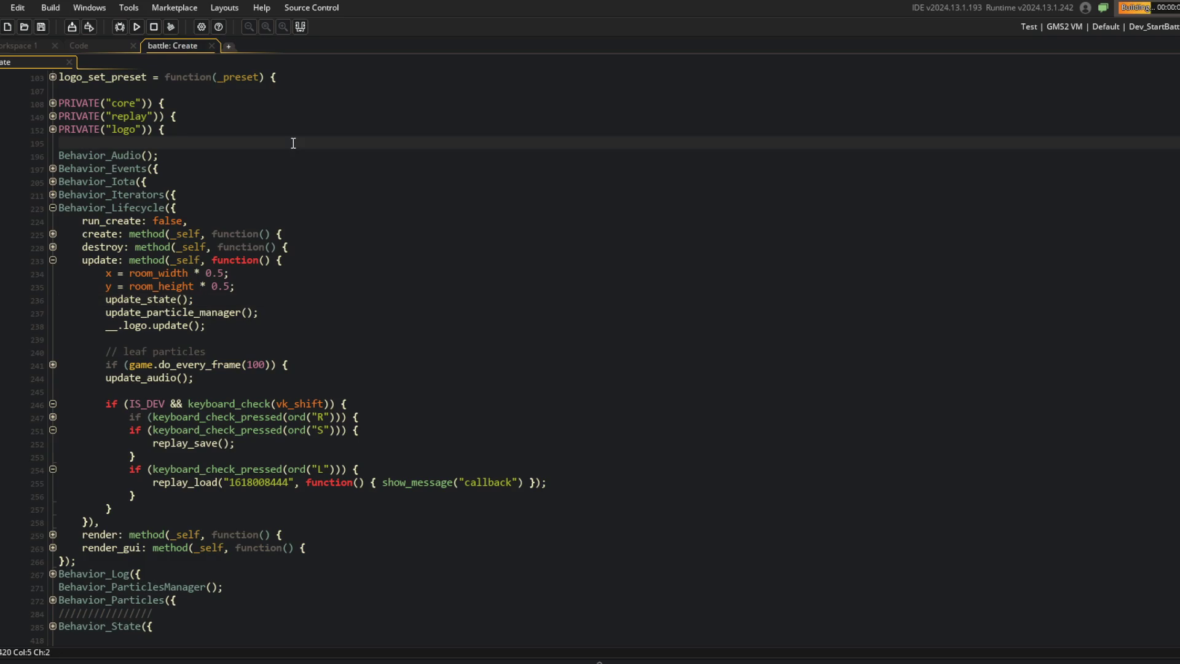
scroll(293, 143, "up", 4)
scroll(311, 185, "down", 1)
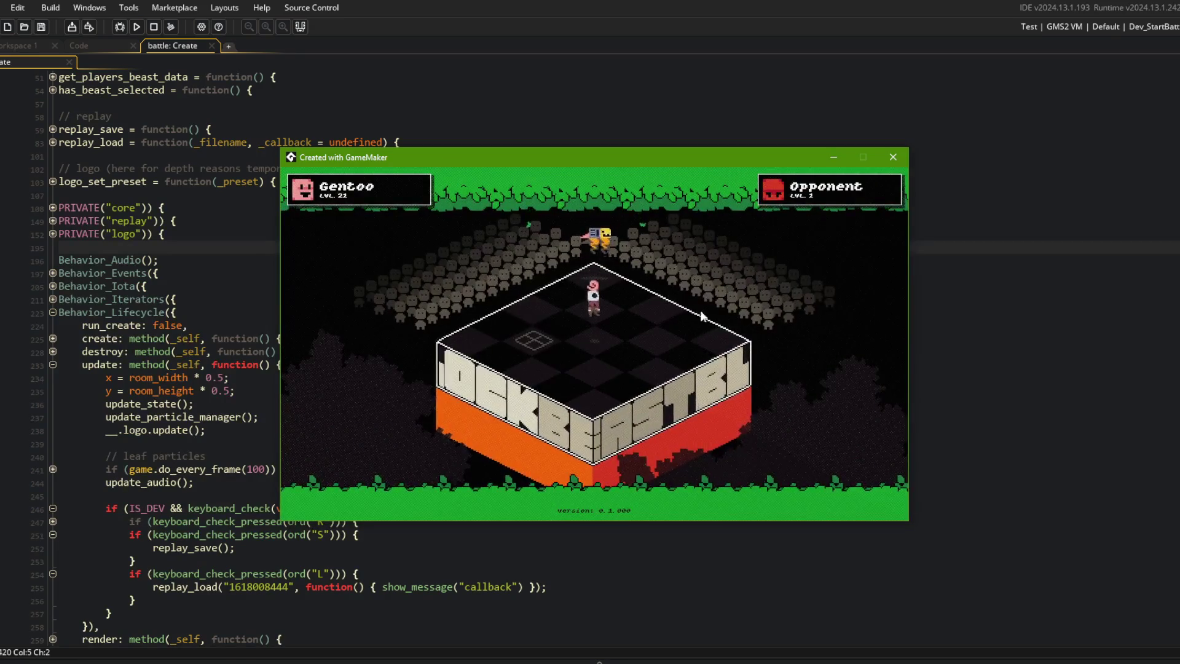
key("ctrl+l")
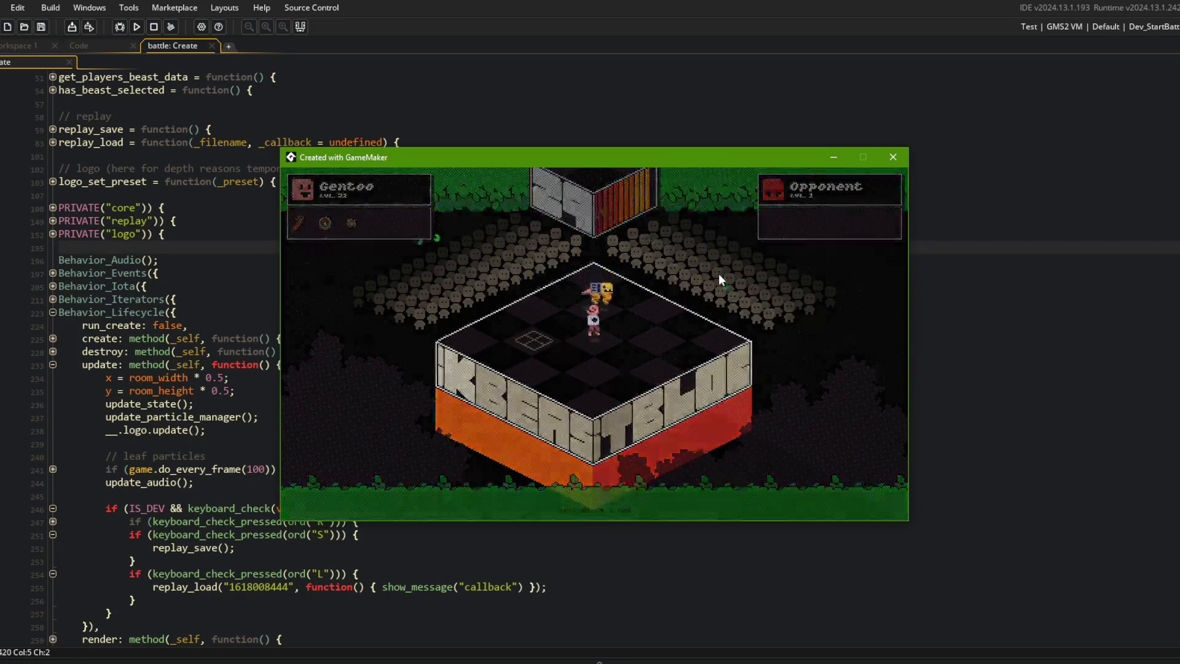
left_click_drag(664, 236, 785, 243)
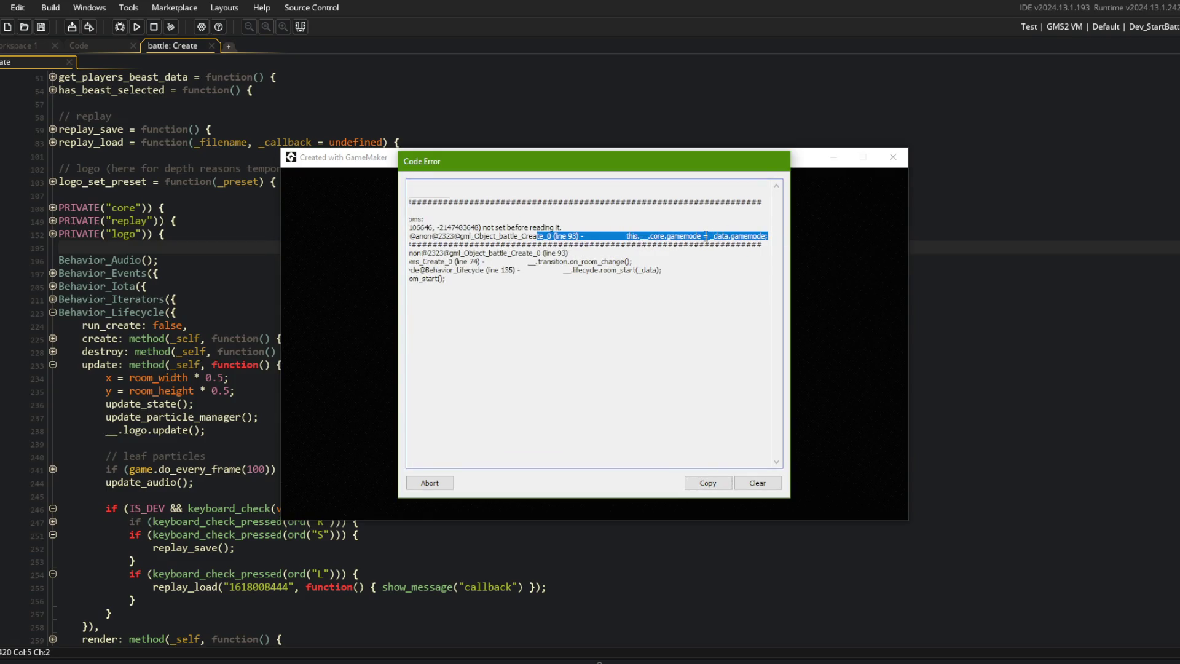
left_click(440, 480)
left_click(182, 284)
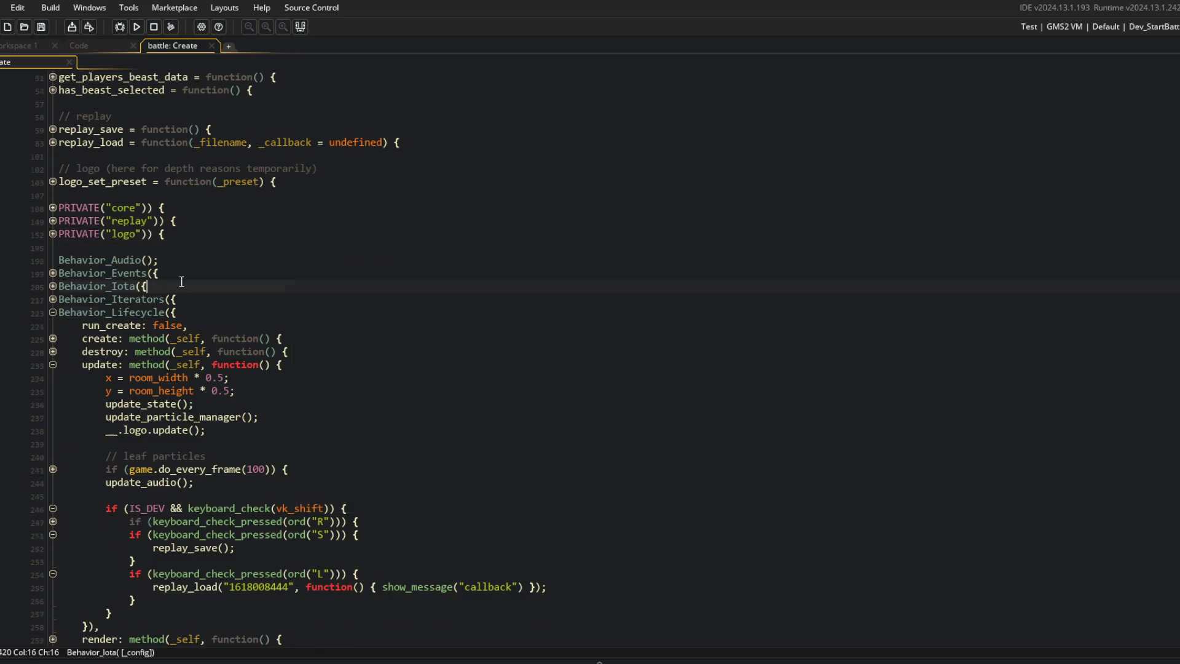
Step: Look over the beast data getter and setter functions in the code
scroll(182, 282, "up", 7)
left_click(181, 338)
left_click(308, 326)
scroll(307, 326, "down", 4)
left_click(258, 299)
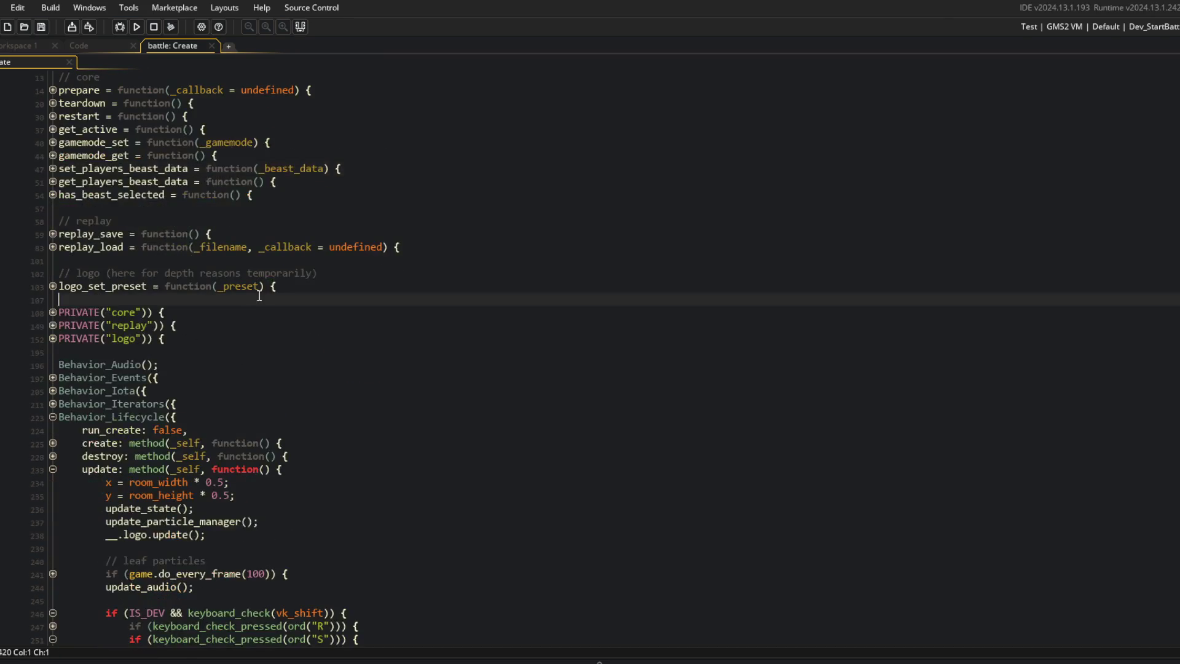
Step: Delete the old replays folder from the game's save folder
key("alt+Tab")
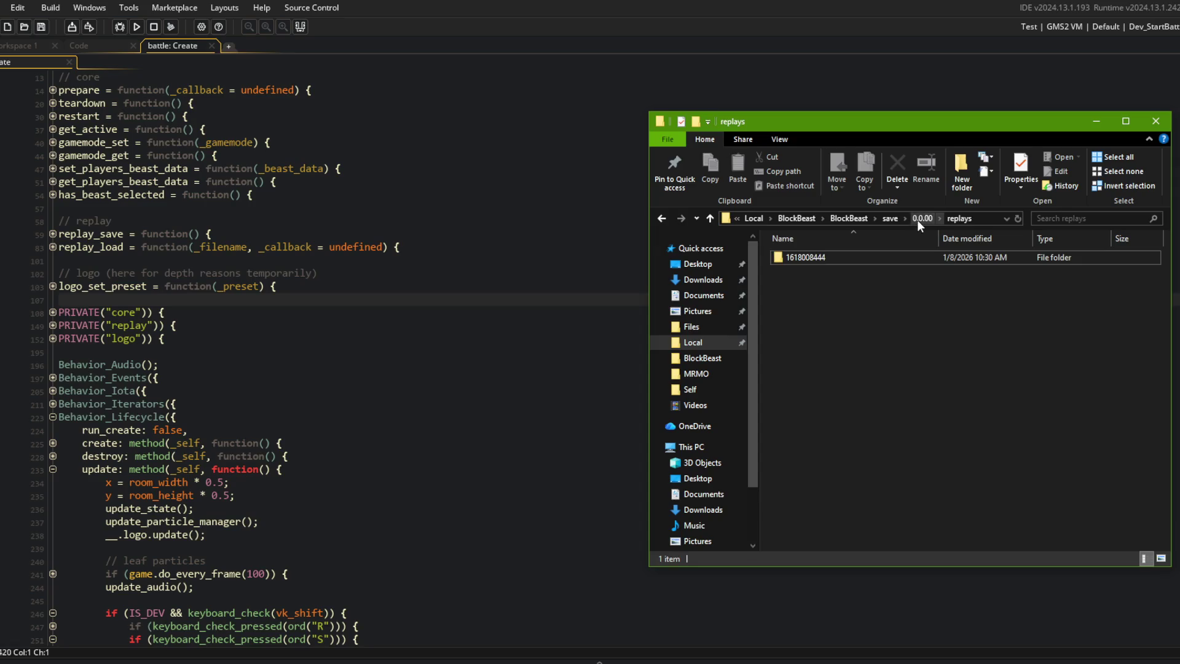
key("Escape")
key("Delete")
key("alt+Tab")
Step: Select the Dev_StartBattle configuration and run the game to record a replay
left_click(1155, 27)
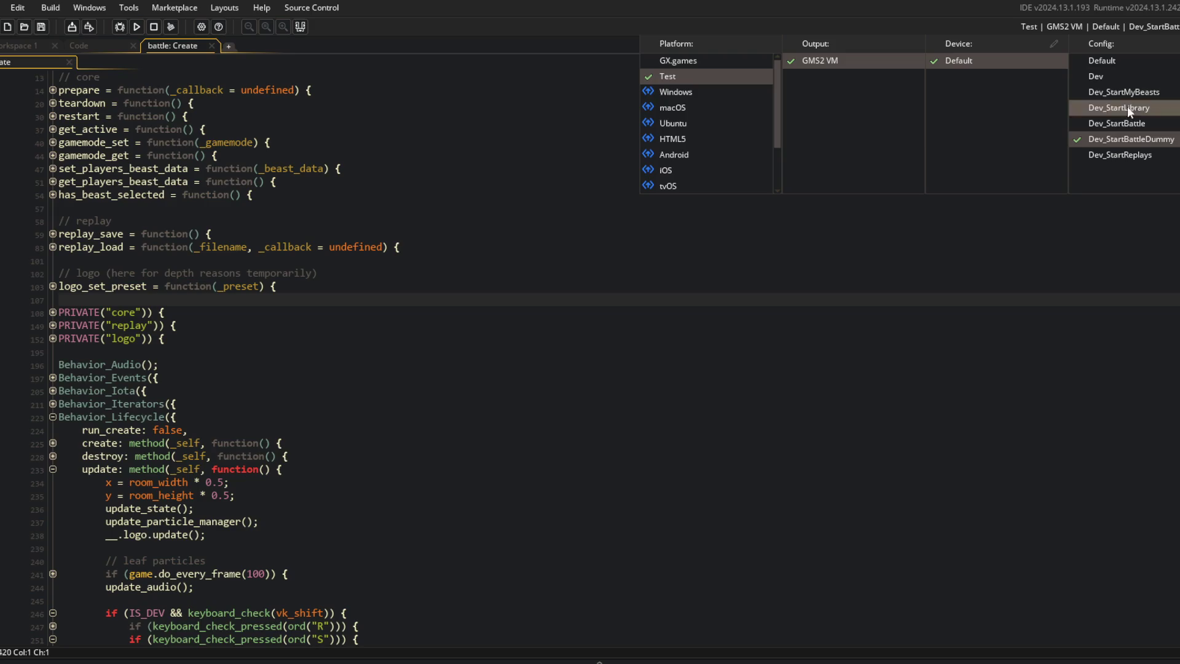
left_click(1127, 125)
left_click(328, 158)
left_click(138, 26)
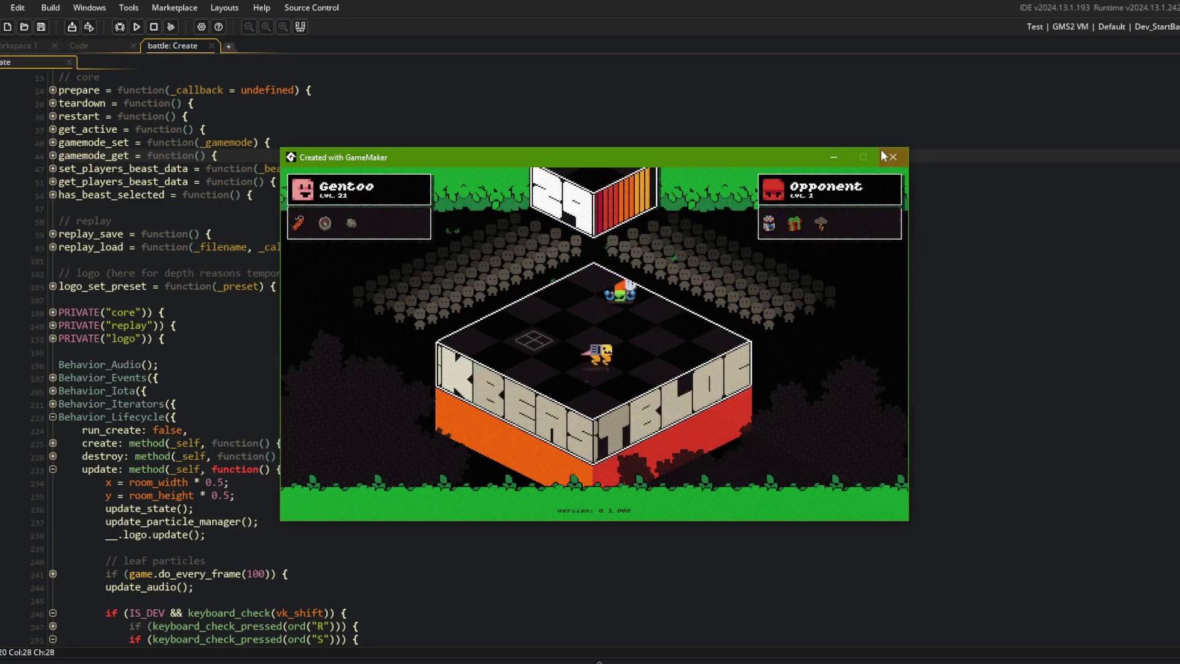
key("alt+Tab")
left_click(378, 335)
double_click(789, 276)
left_click(809, 257)
key("F2")
left_click(639, 221)
left_click(1127, 35)
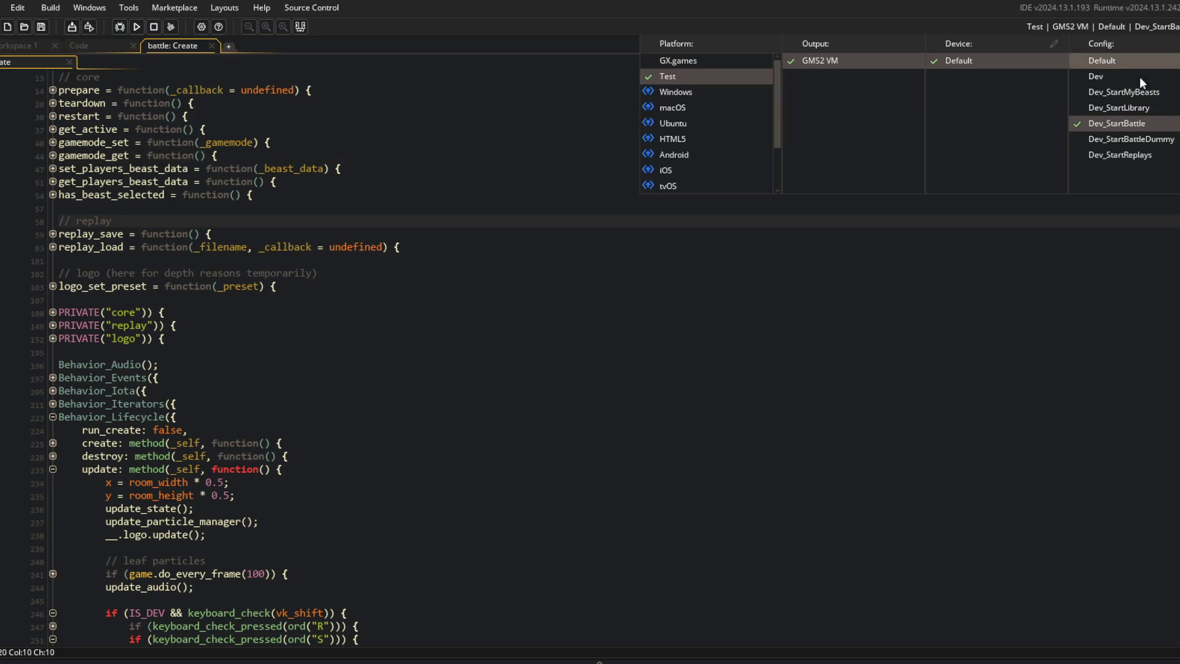
left_click(1130, 133)
scroll(920, 273, "down", 5)
double_click(258, 430)
key("ctrl+v")
left_click(330, 329)
left_click(137, 27)
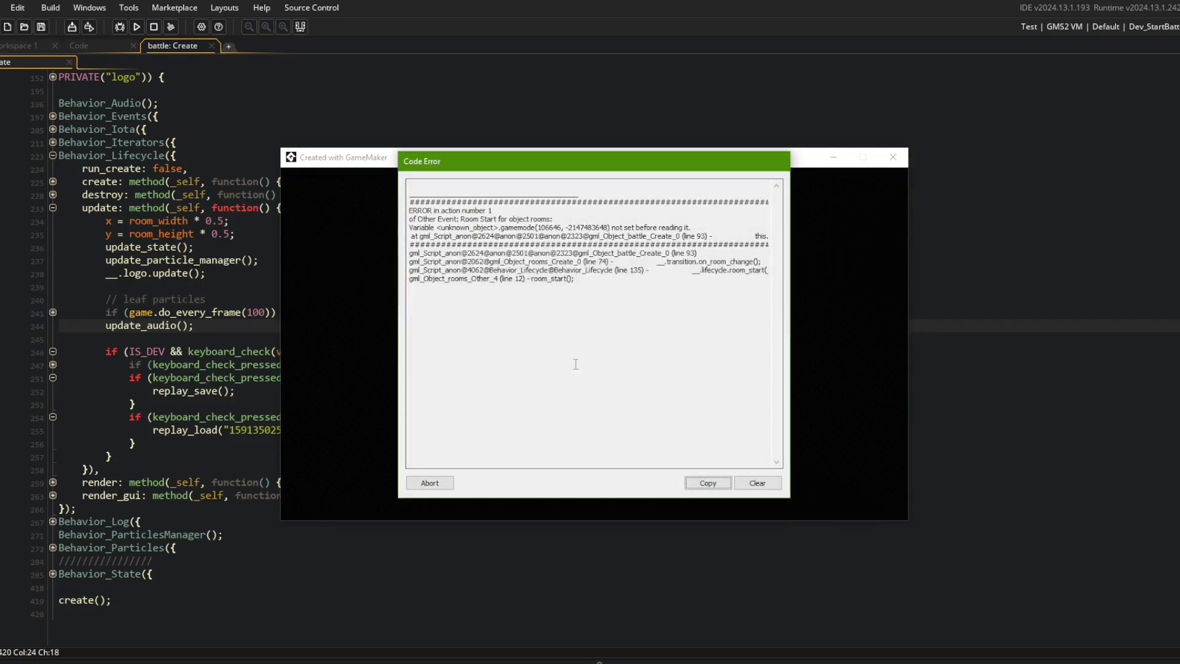
left_click(436, 475)
scroll(330, 383, "up", 8)
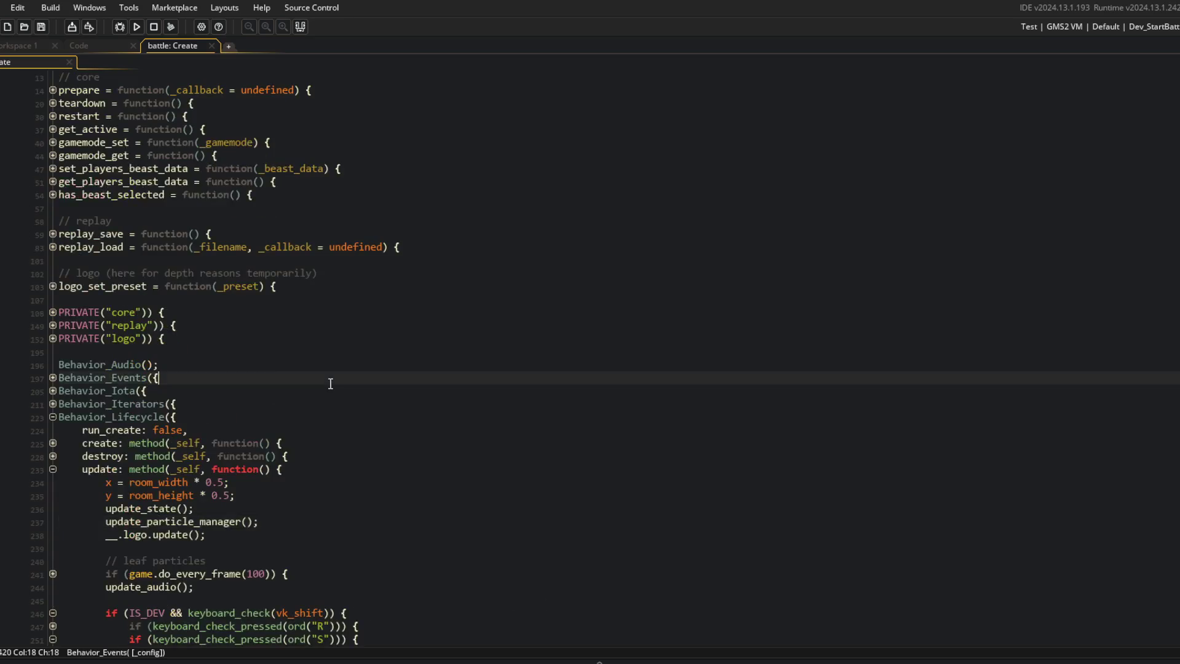
Step: Expand replay_save and its save data block to inspect the gamemode_uid field
scroll(330, 383, "down", 3)
scroll(330, 384, "down", 3)
left_click(289, 260)
scroll(288, 260, "up", 4)
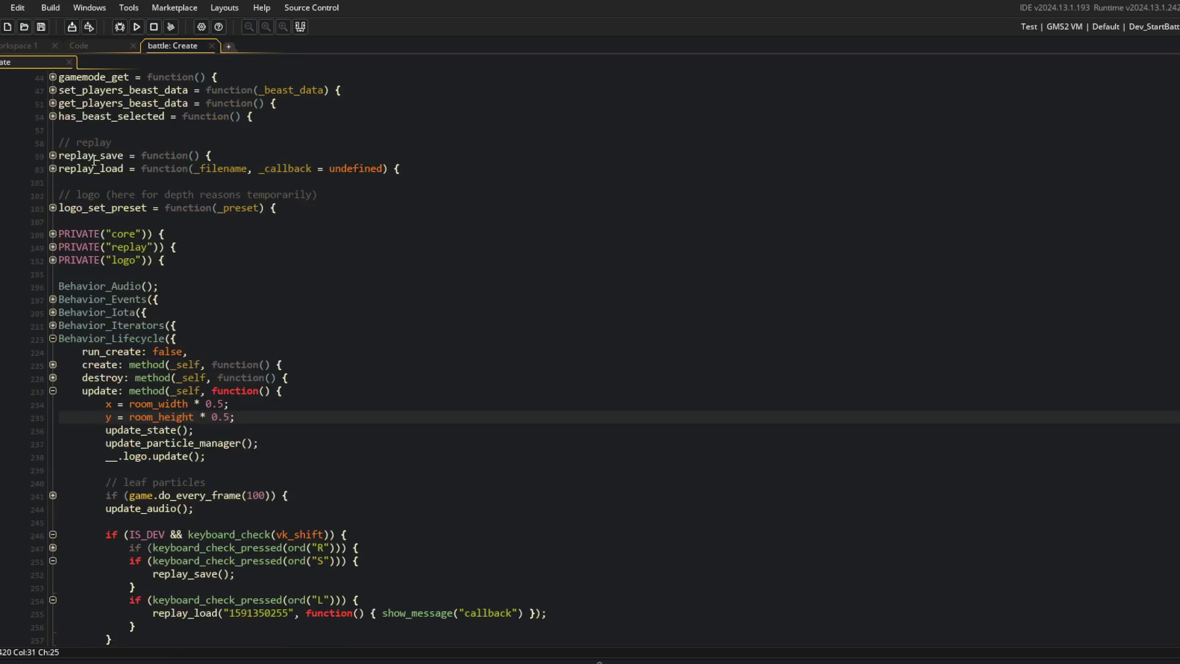
left_click(53, 156)
left_click(53, 233)
left_click(177, 273)
Step: Expand replay_load's callbacks and append _uid to _data.gamemode on line 93
scroll(164, 317, "down", 3)
left_click(53, 338)
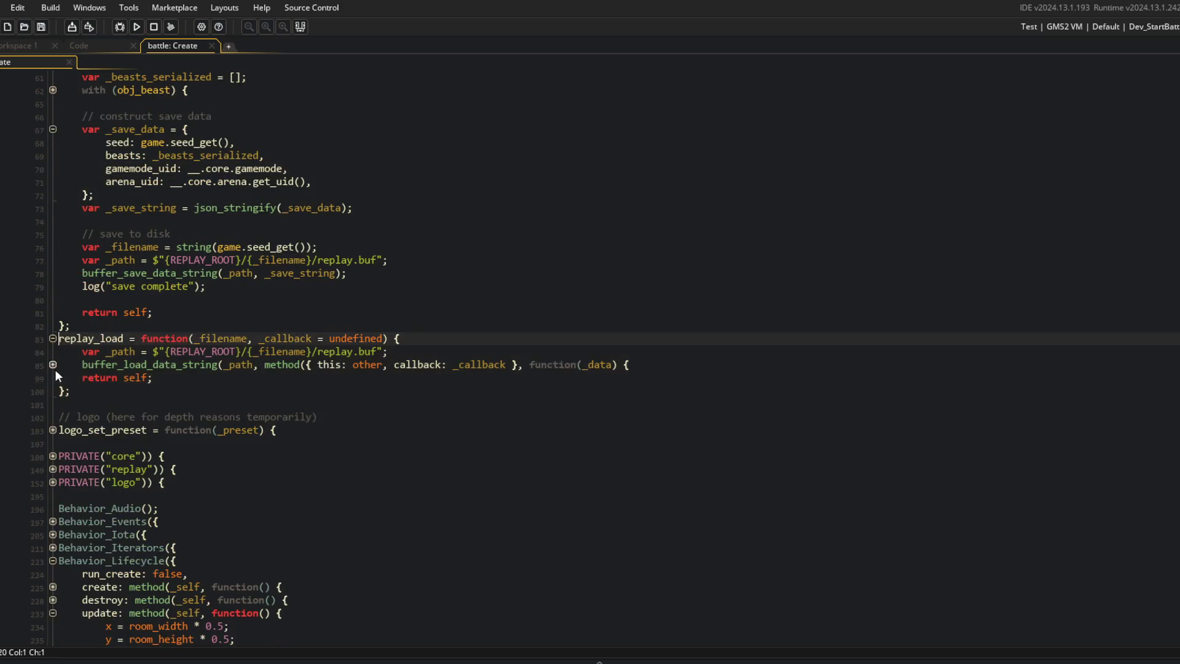
left_click(53, 365)
left_click(52, 389)
left_click(53, 377)
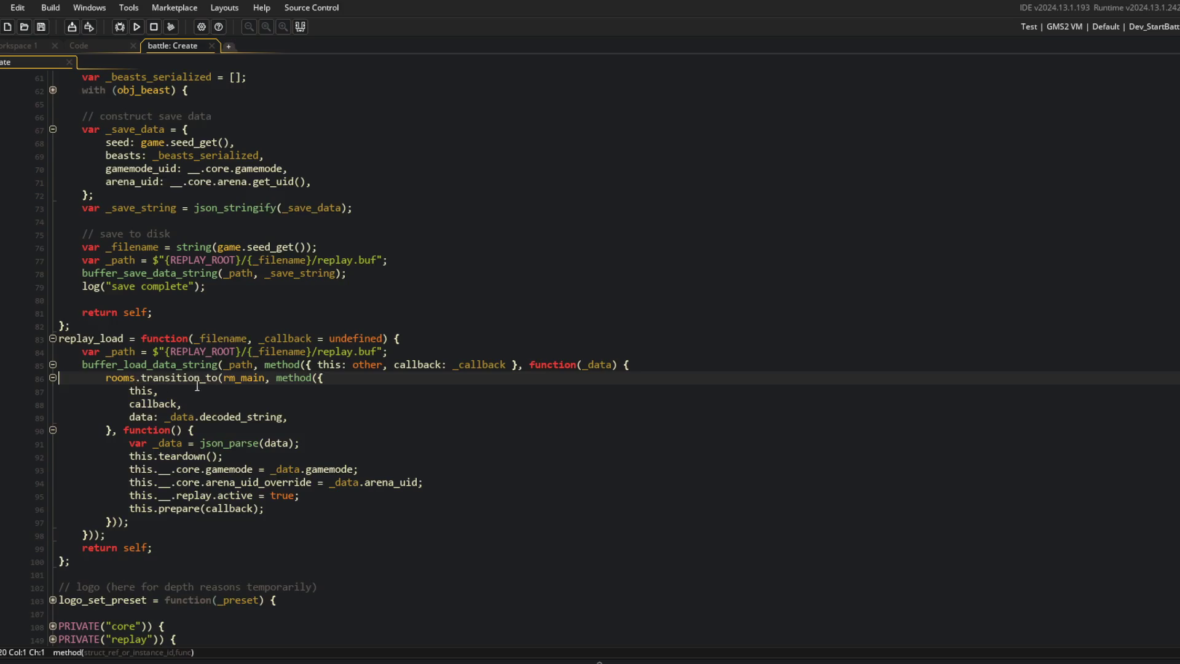
scroll(310, 406, "down", 2)
left_click(307, 338)
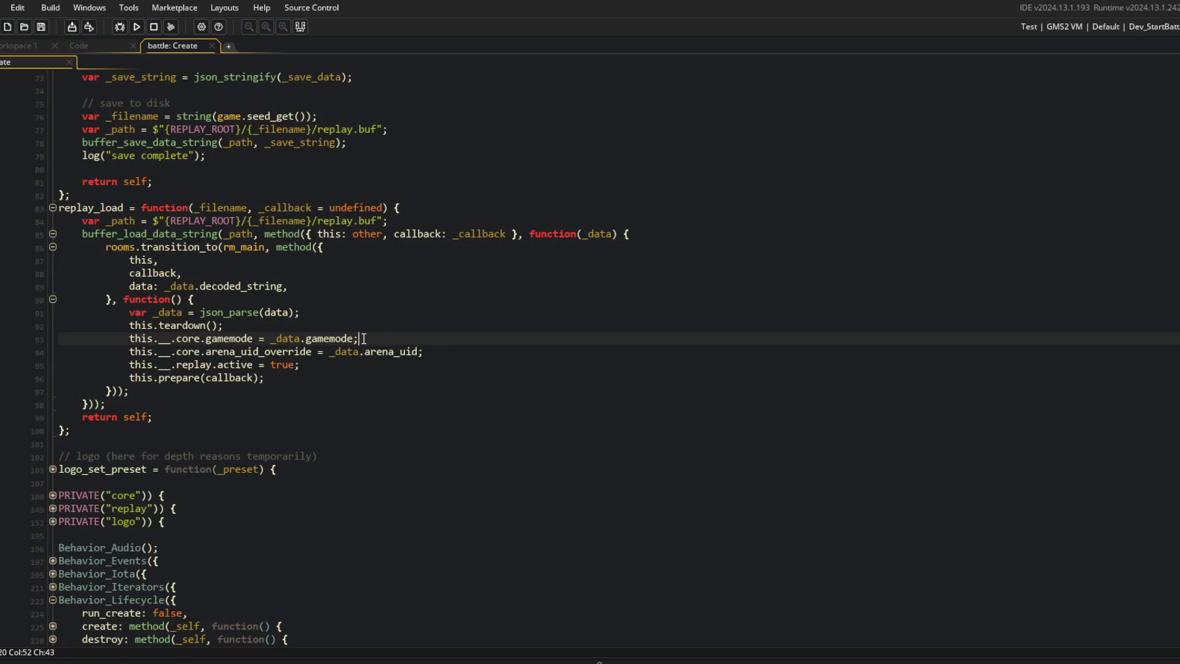
type("_uid")
Step: Find all case-sensitive, whole-word 'gamemode' occurrences in the script, excluding comments
scroll(364, 338, "up", 3)
left_click(364, 338)
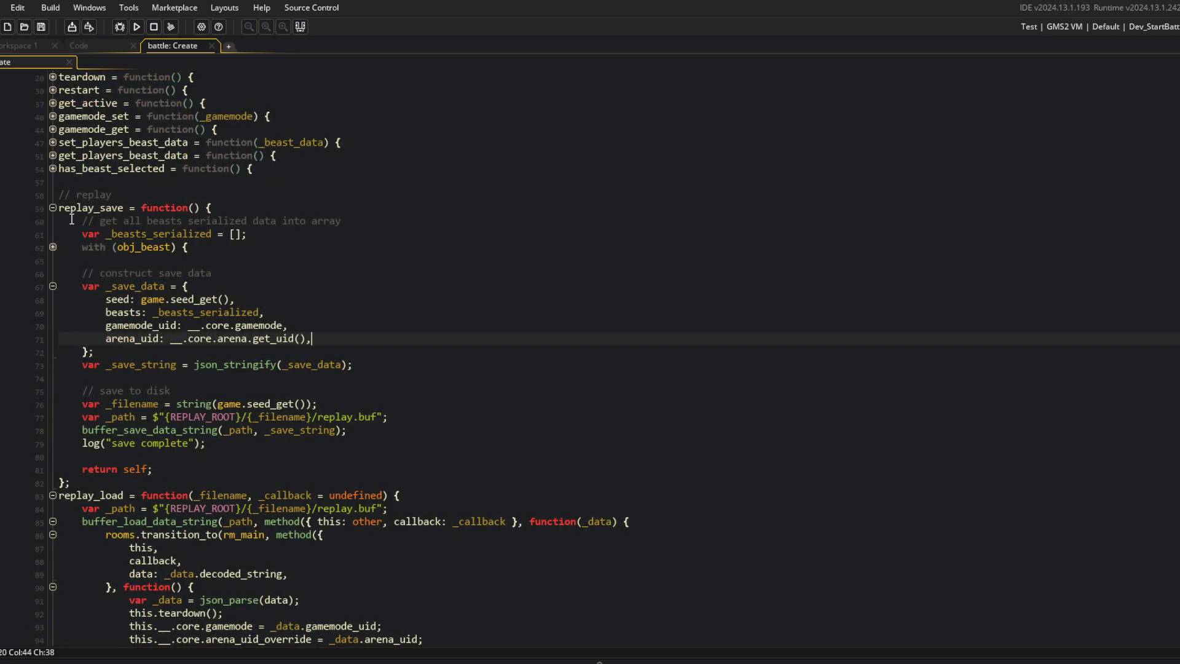
double_click(273, 326)
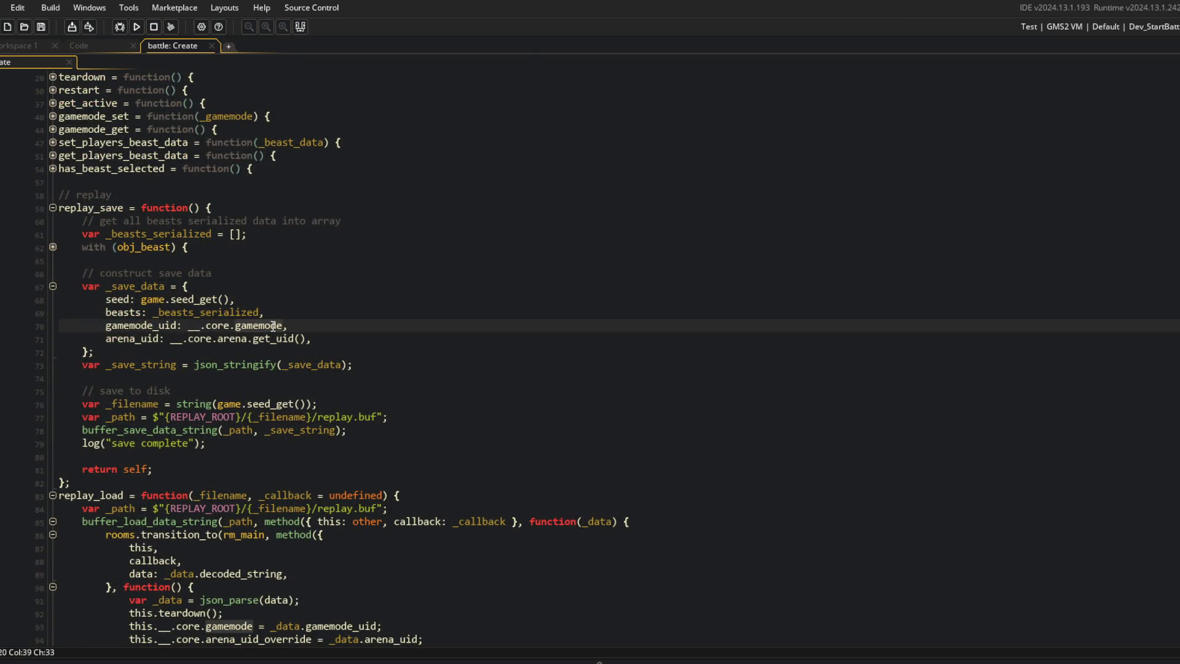
key("ctrl+shift+f")
left_click(403, 87)
left_click(397, 103)
left_click(388, 119)
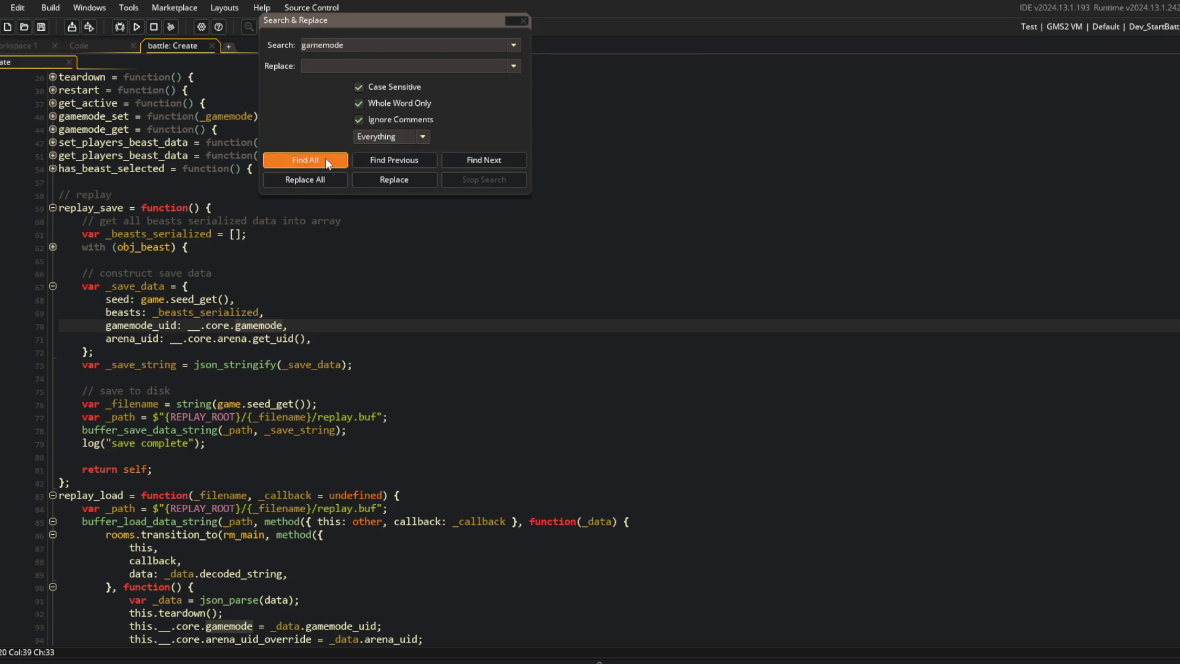
left_click(325, 158)
Step: Rename gamemode_set's parameter to _gamemode_uid and assign it to core.gamemode_uid
double_click(178, 578)
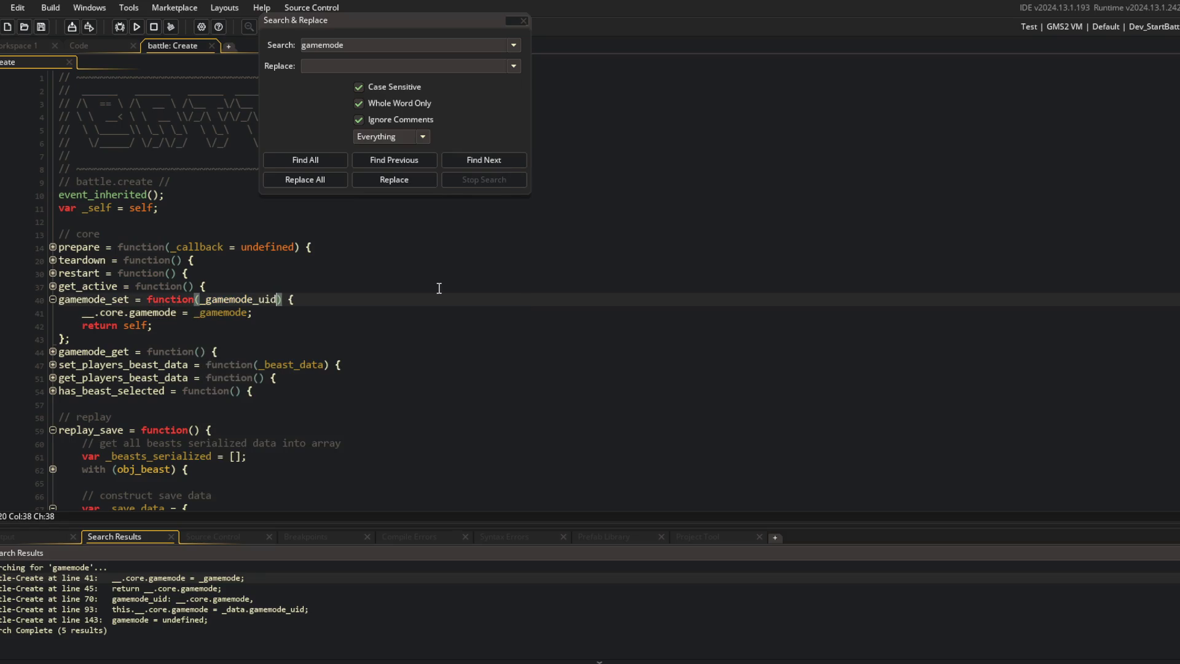
type("_uid")
key("Down")
key("Left")
key("ctrl+BackSpace")
type("_gamemode_uid")
key("ctrl+Left")
key("ctrl+Left")
key("BackSpace")
type("_uid")
key("ctrl+Left")
key("ctrl+Right")
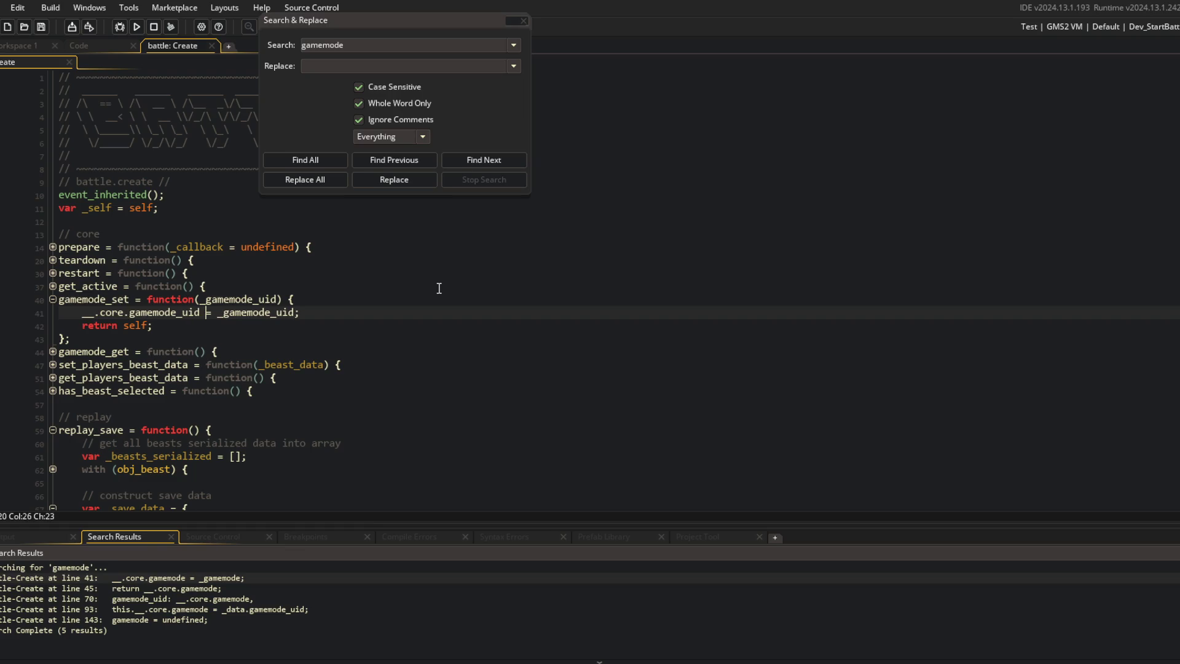
Step: Make gamemode_get return core.gamemode_uid
double_click(198, 589)
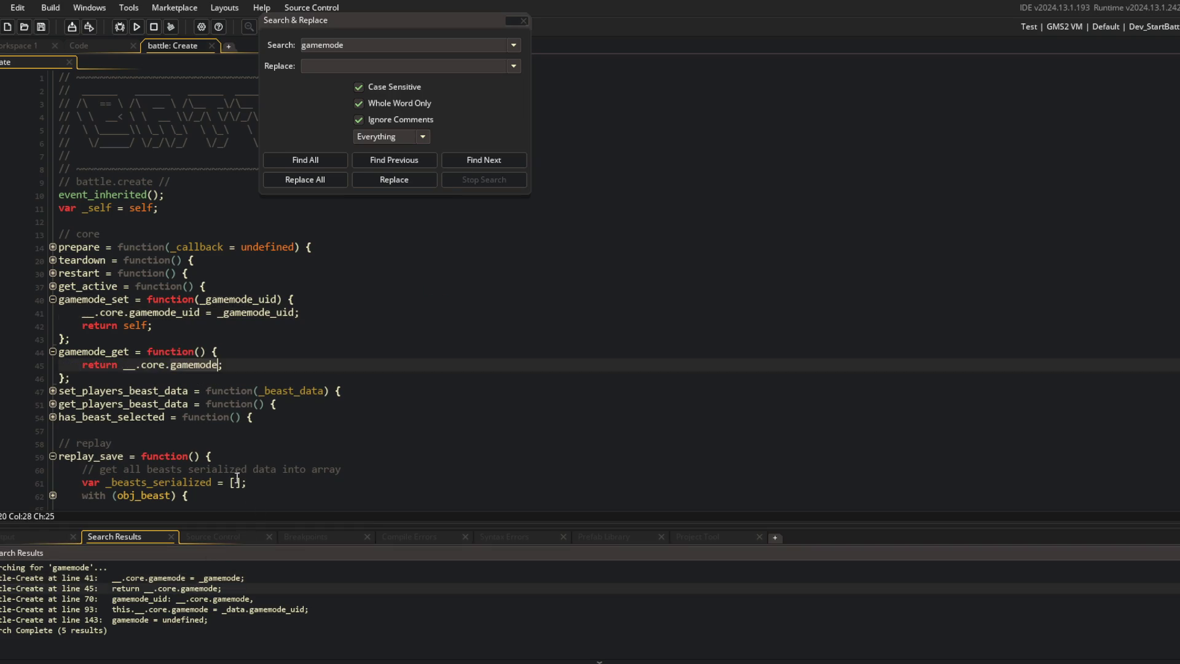
type("_uid")
key("ctrl+Left")
key("ctrl+Right")
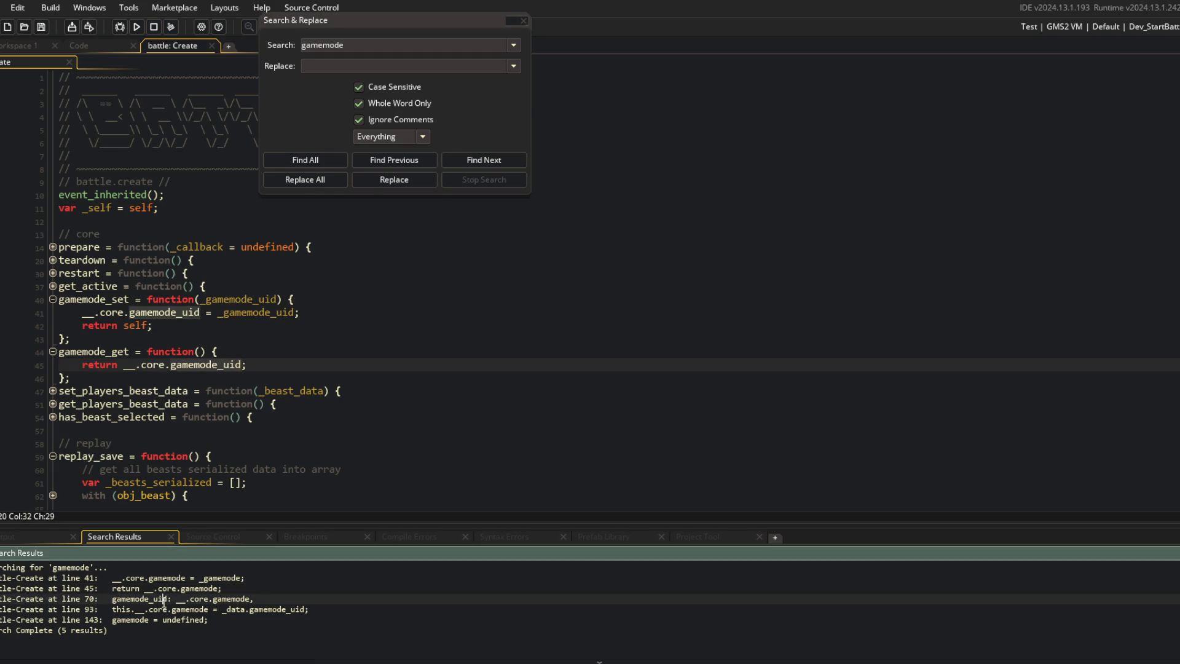
Step: Change the line 93 replay_load assignment to core.gamemode_uid
double_click(164, 608)
left_click(226, 404)
key("ctrl+Right")
type("_uid")
left_click(359, 367)
double_click(188, 609)
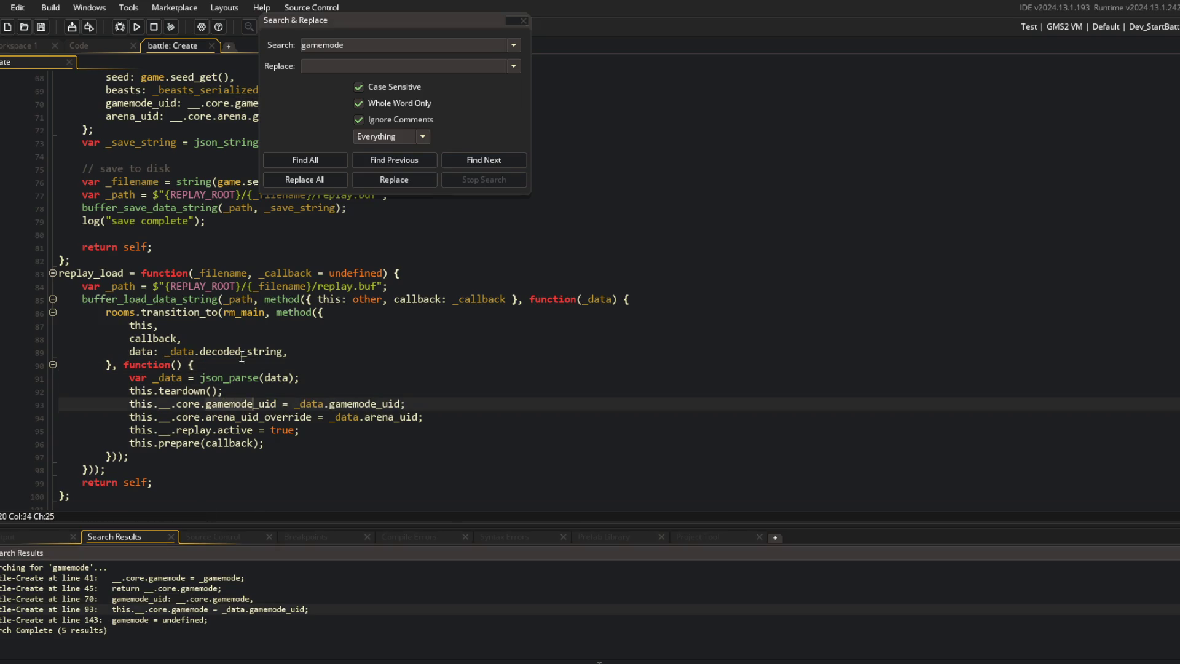
Step: Rename the core gamemode declaration on line 143 to gamemode_uid and close the search
double_click(186, 619)
scroll(276, 368, "down", 3)
type("_uid = undefined;")
left_click(247, 372)
left_click(208, 396)
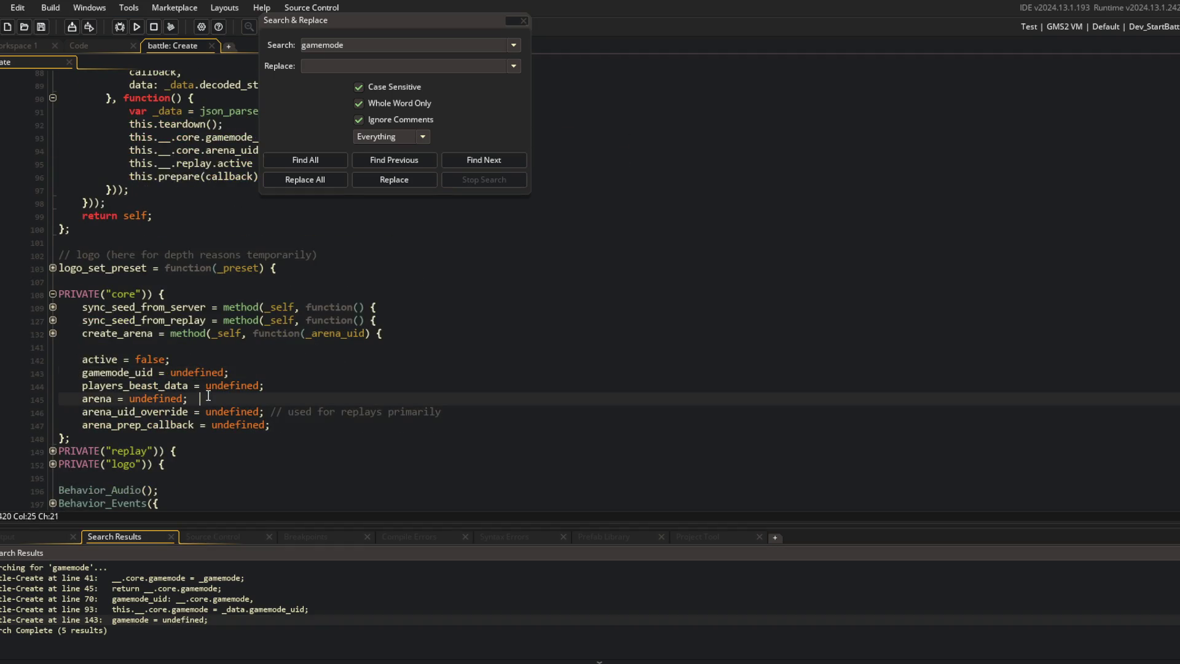
left_click(524, 20)
left_click(630, 155)
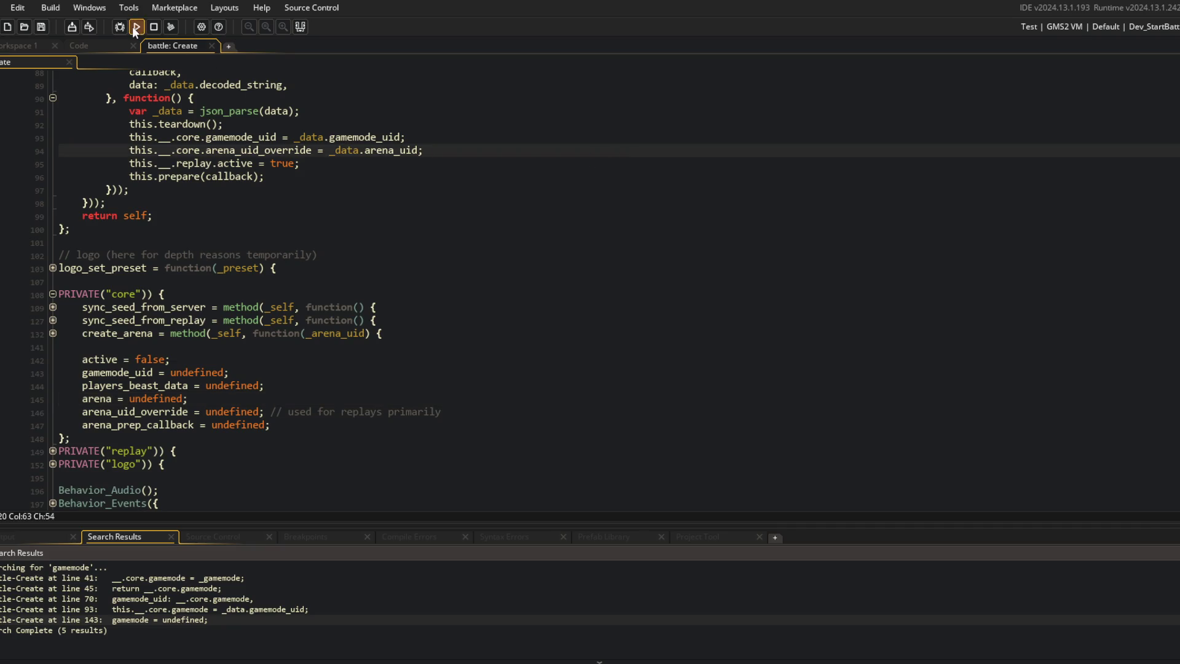
left_click(258, 255)
key("alt+Tab")
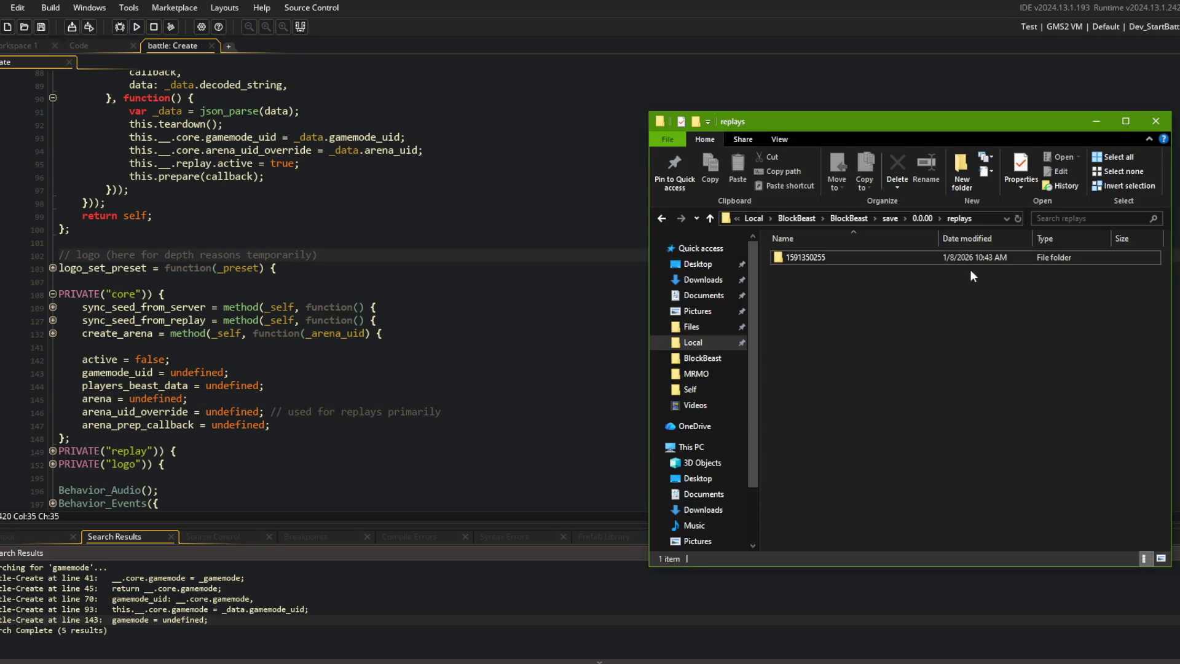
left_click(854, 260)
key("Delete")
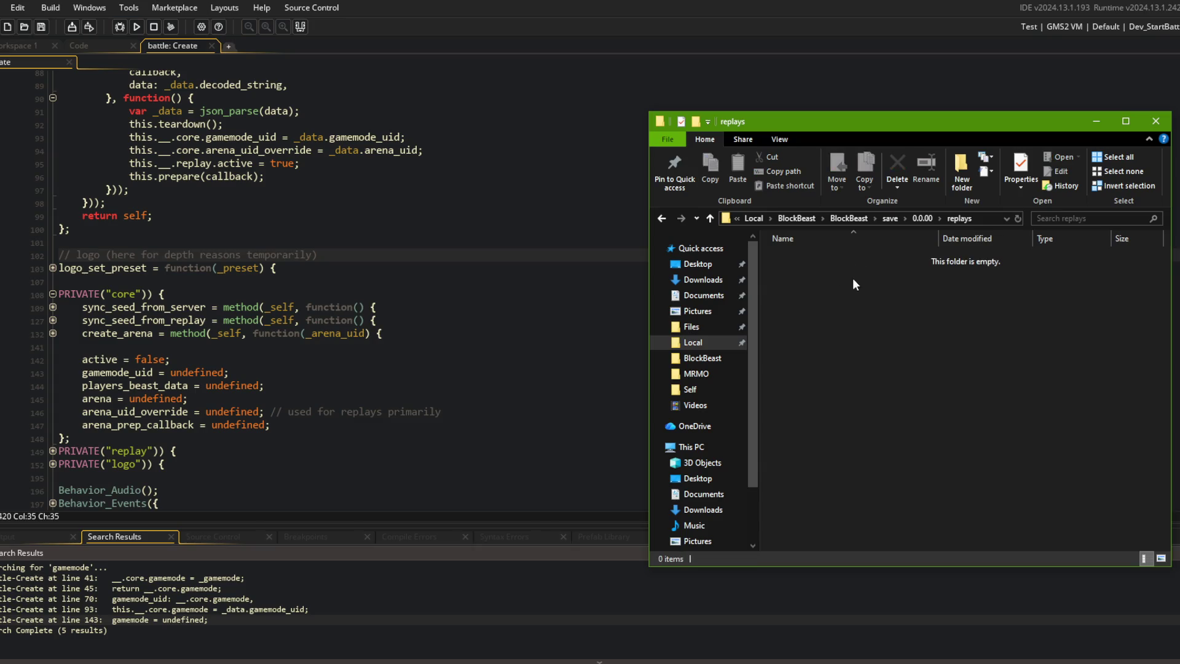
left_click(615, 215)
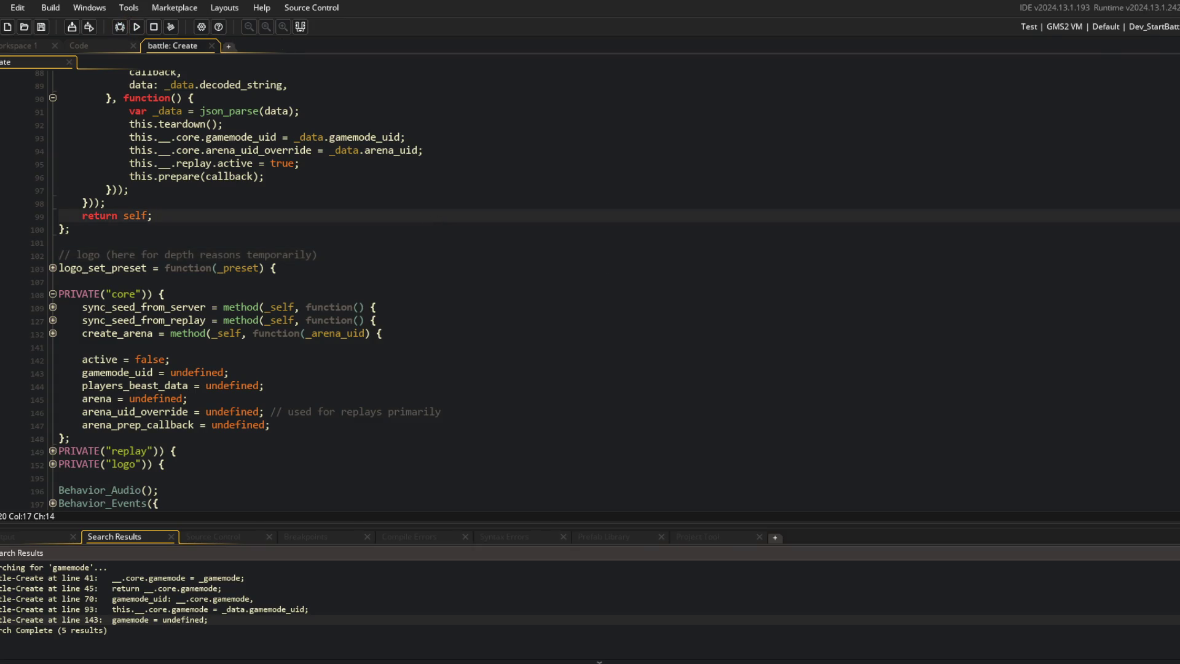
Step: Run the game again, select the failing gamemode line in the error, and abort
left_click(1154, 26)
left_click(799, 437)
left_click(136, 26)
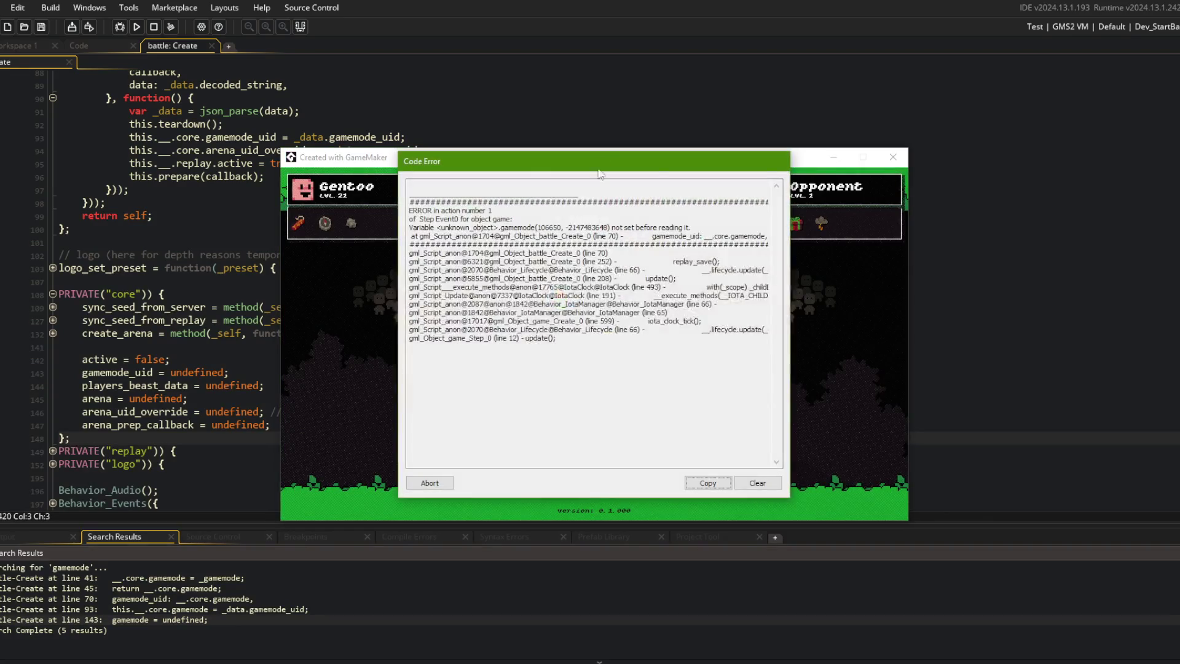
left_click_drag(704, 236, 759, 266)
left_click(429, 483)
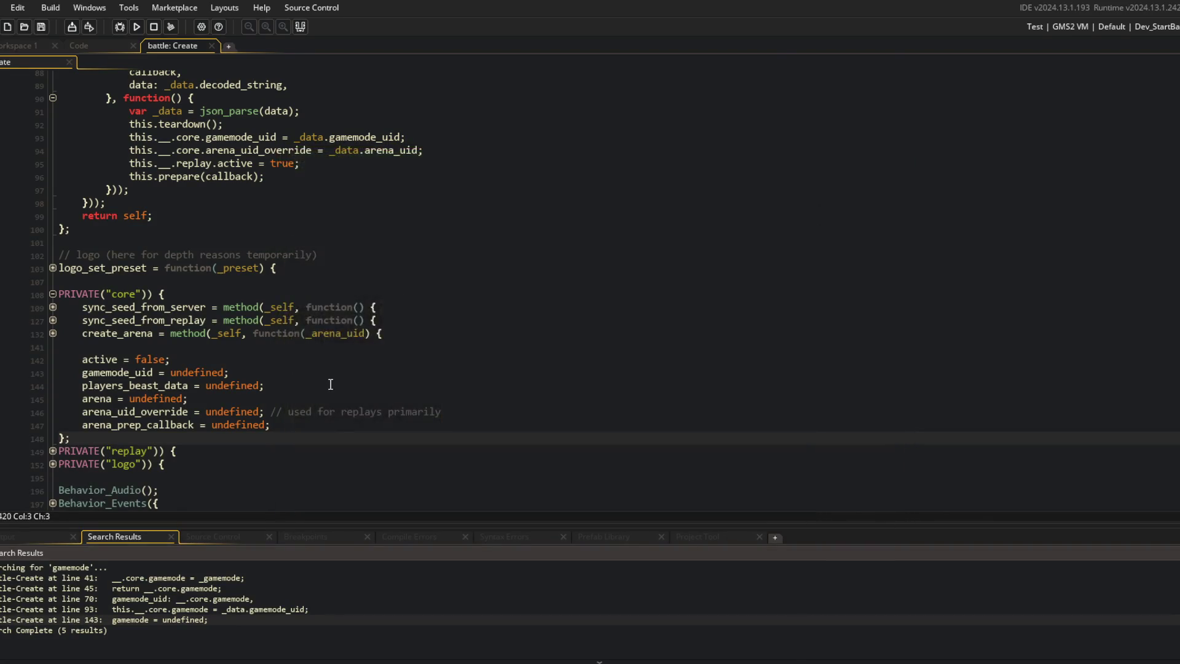
Step: Change line 70 to store __.core.gamemode_uid and run the game with F5
scroll(254, 351, "up", 10)
left_click(289, 335)
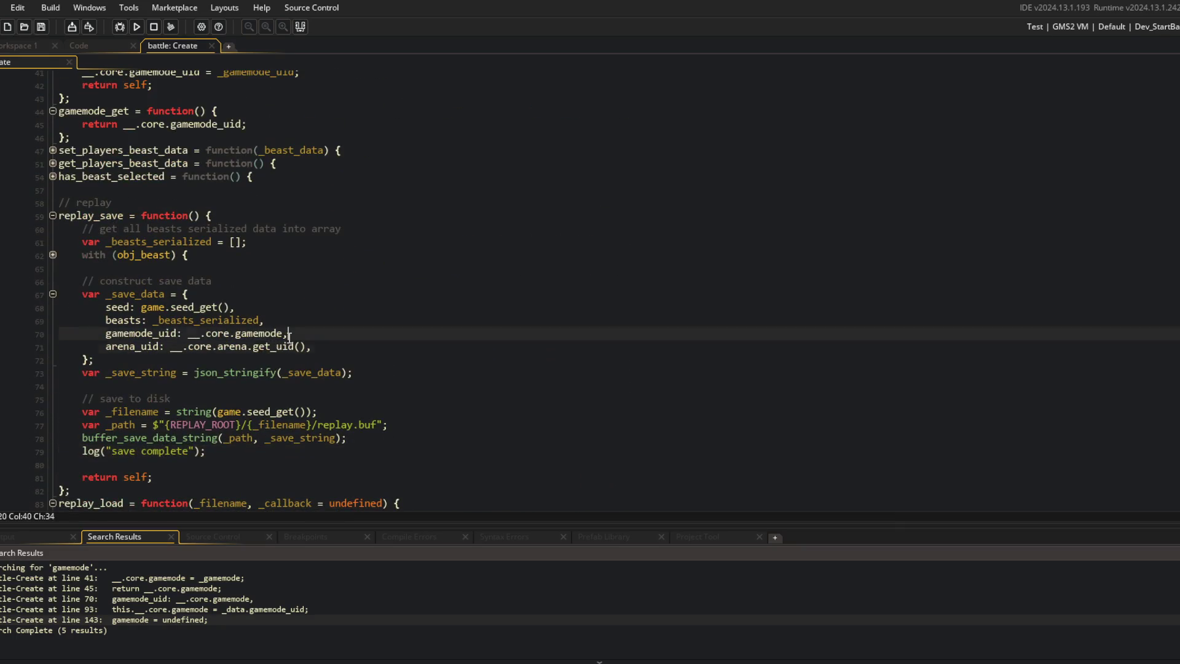
type("_uid")
key("F5")
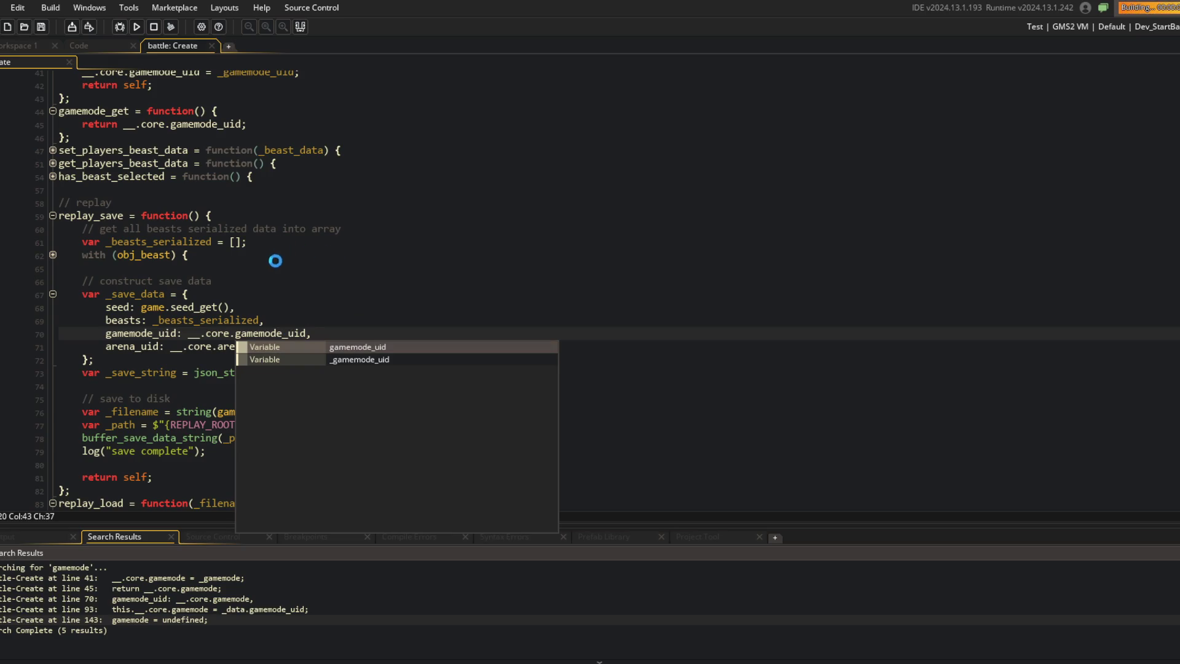
left_click(301, 254)
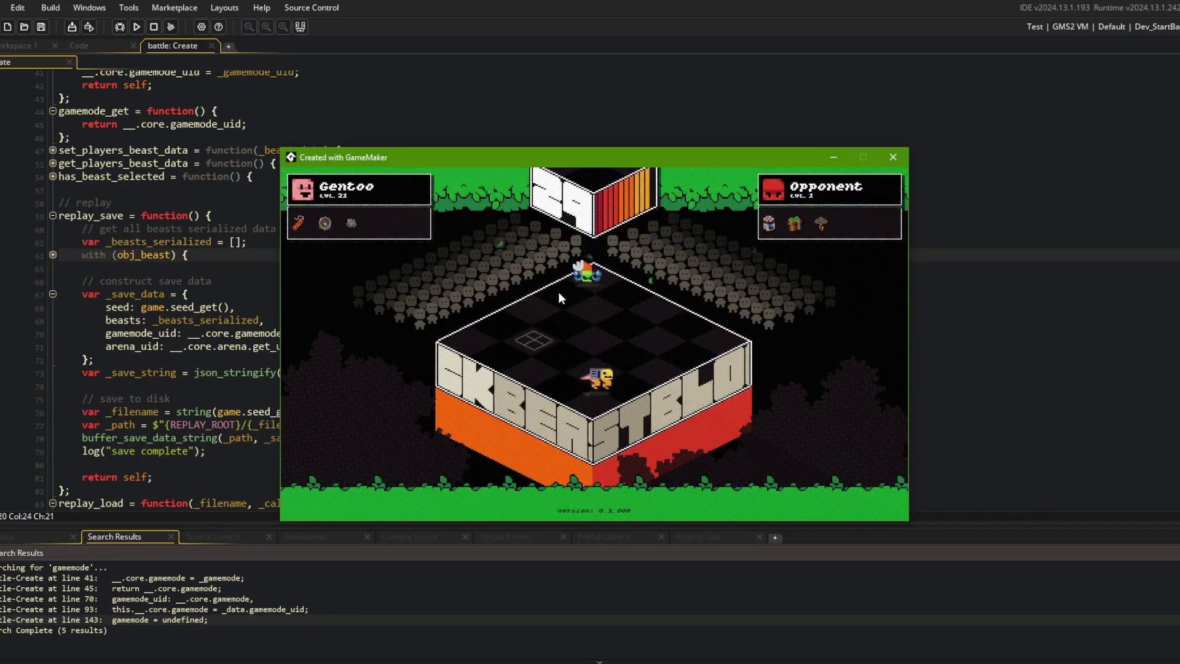
left_click(893, 157)
key("alt+Tab")
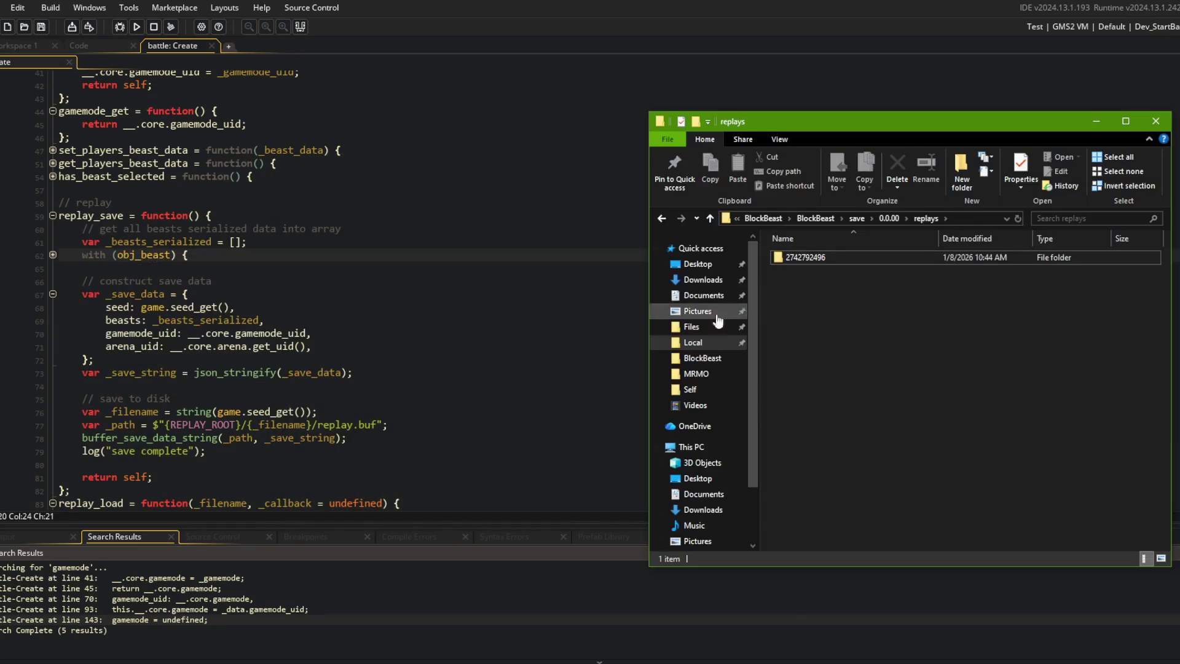
left_click(798, 259)
left_click(793, 257)
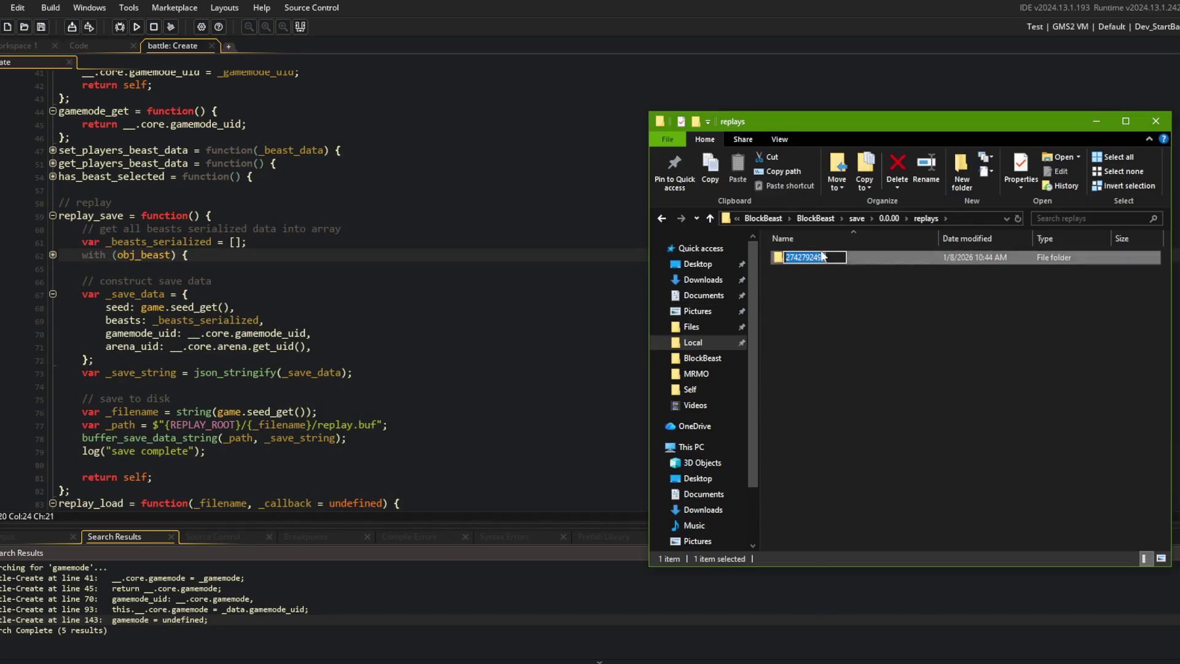
left_click(475, 209)
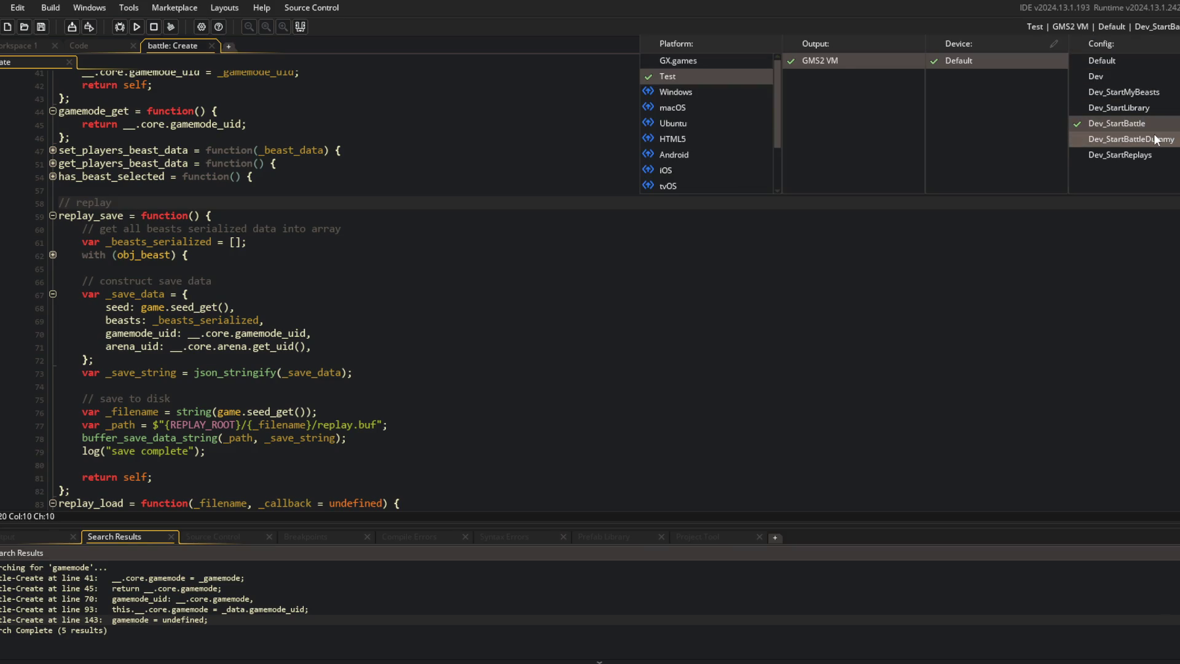
left_click(1153, 134)
scroll(539, 278, "down", 5)
scroll(539, 278, "down", 15)
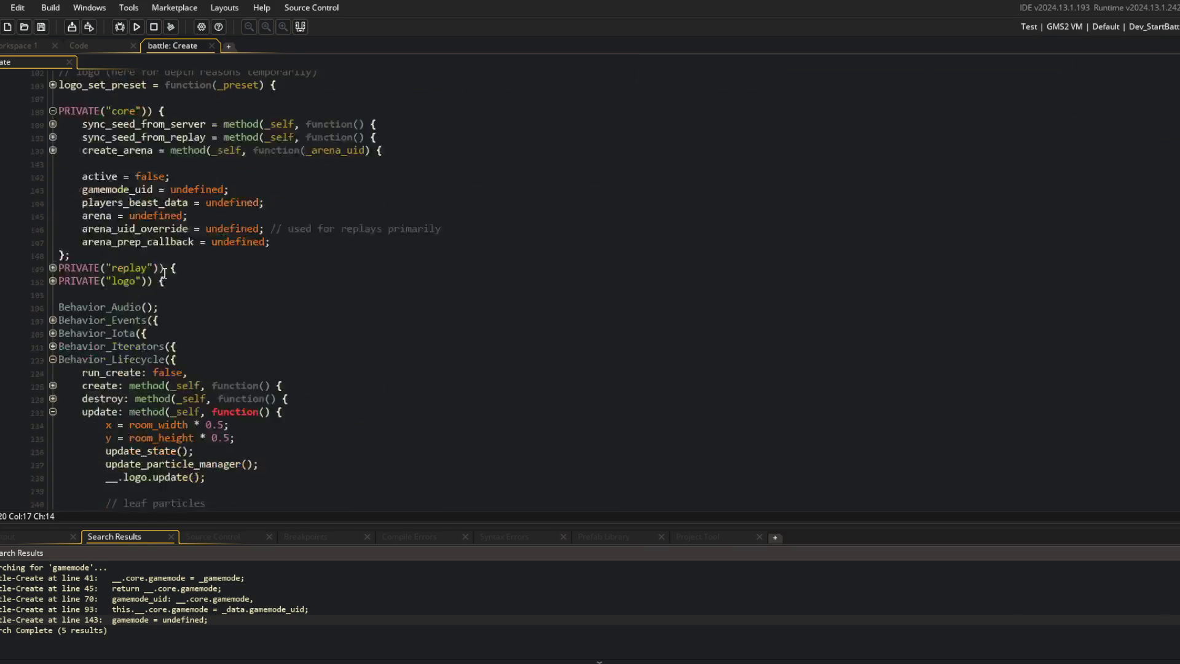
left_click(289, 360)
double_click(258, 398)
key("ctrl+v")
left_click(299, 185)
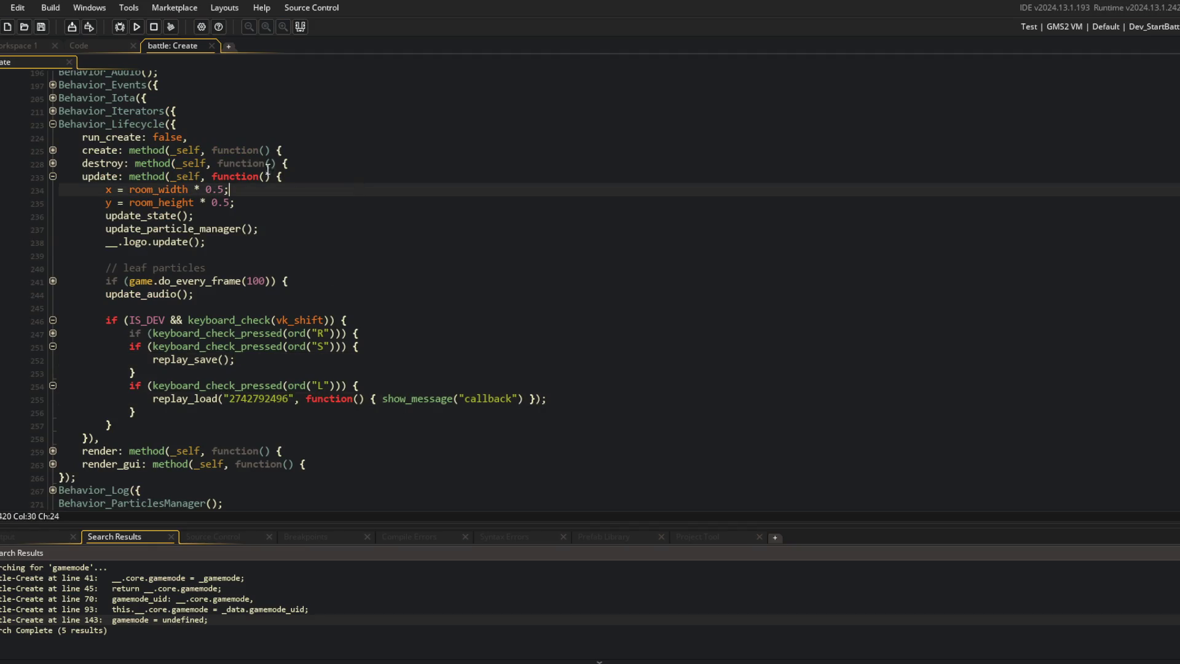
left_click(137, 29)
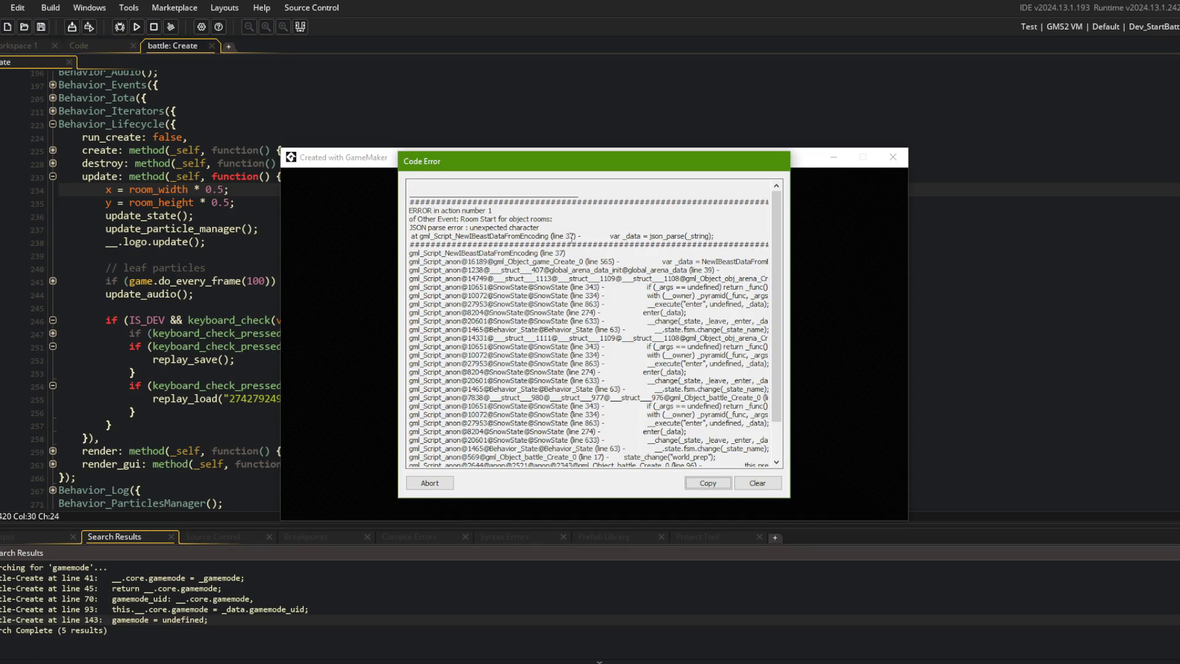
Step: Abort the json_parse crash and trace replay_load's prepare, json_parse and gamemode_uid lines
left_click_drag(618, 236, 714, 236)
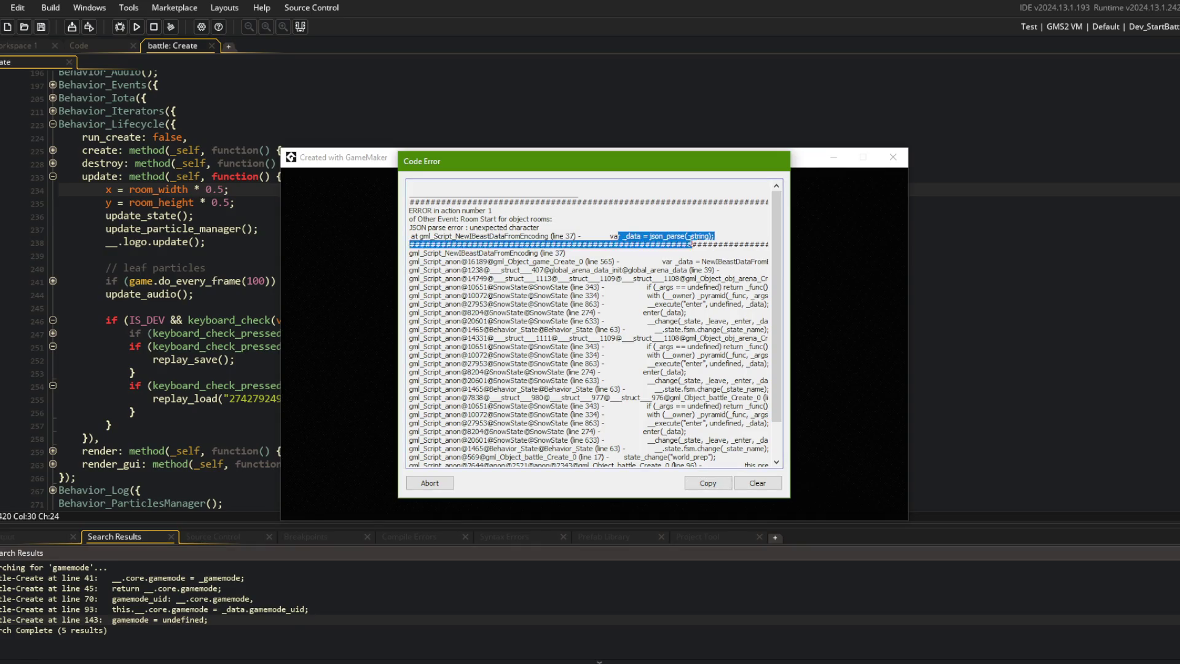
left_click(430, 483)
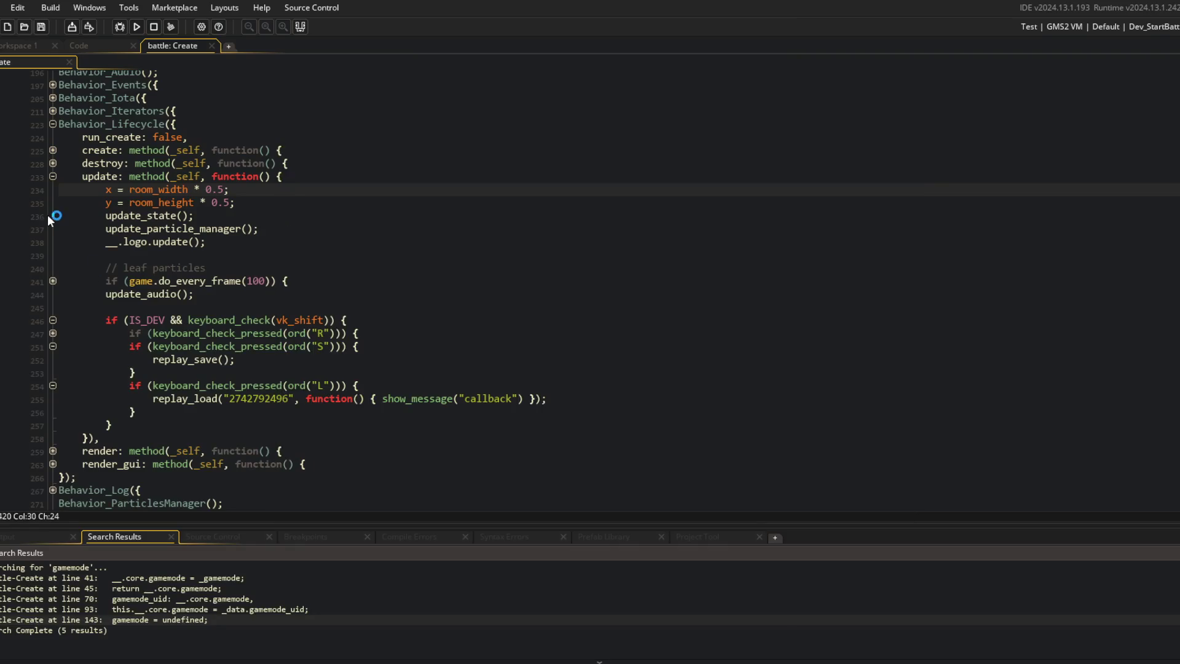
scroll(217, 249, "up", 10)
scroll(217, 248, "up", 3)
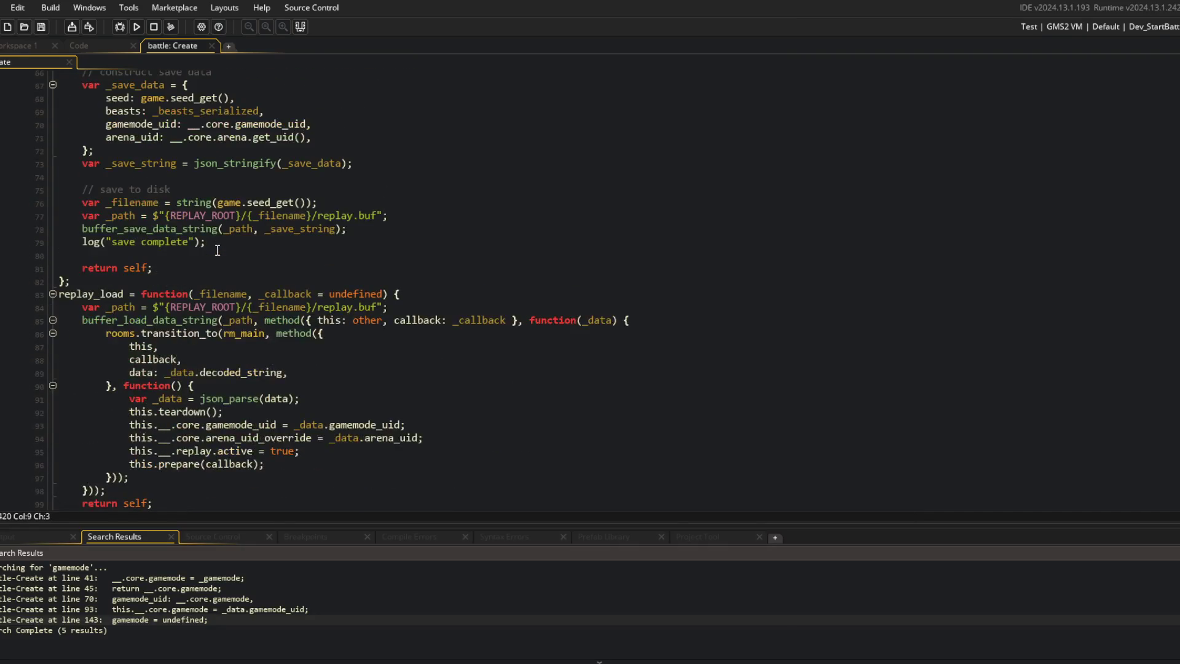
left_click(433, 307)
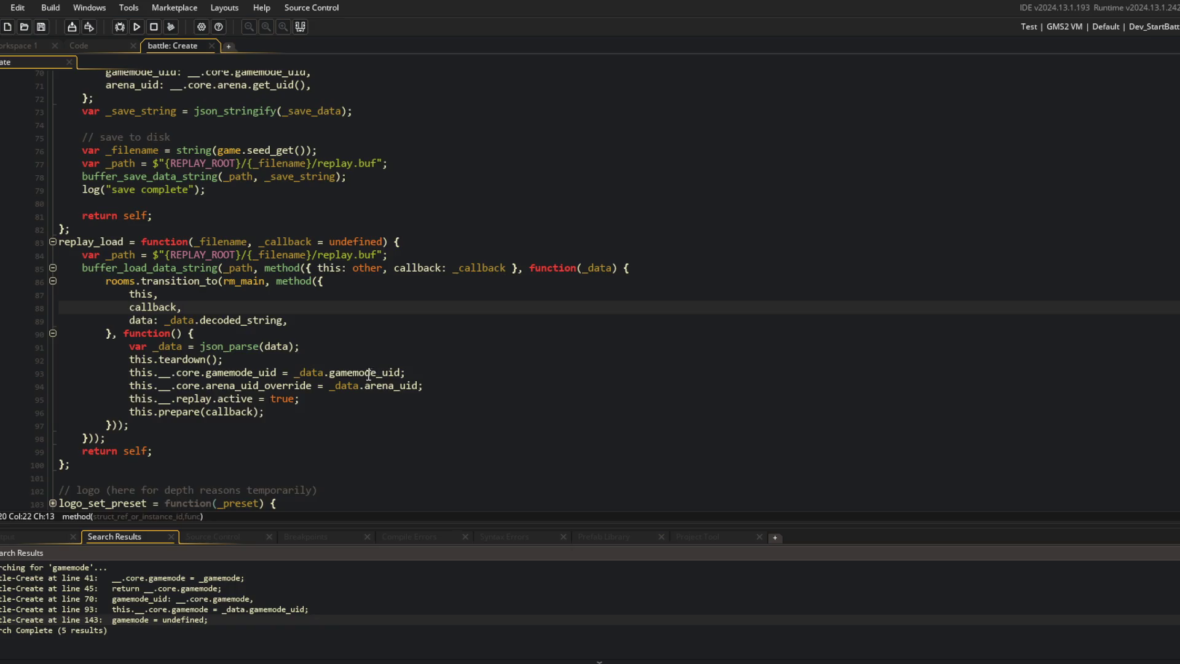
scroll(370, 373, "down", 3)
left_click(299, 308)
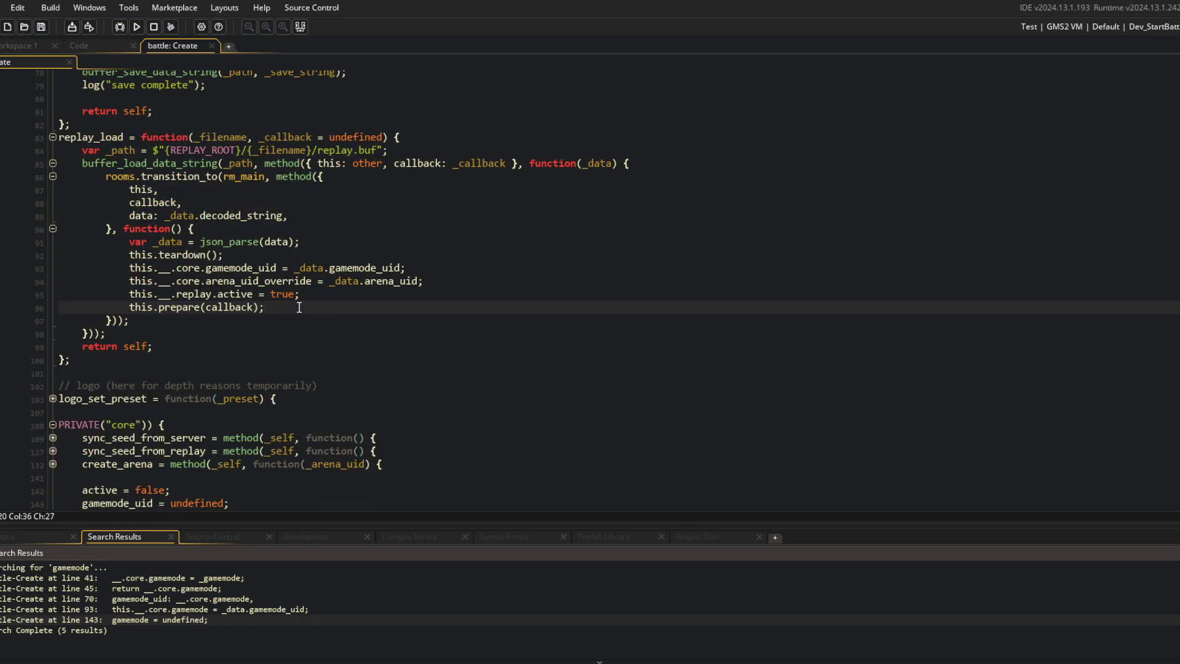
left_click(401, 243)
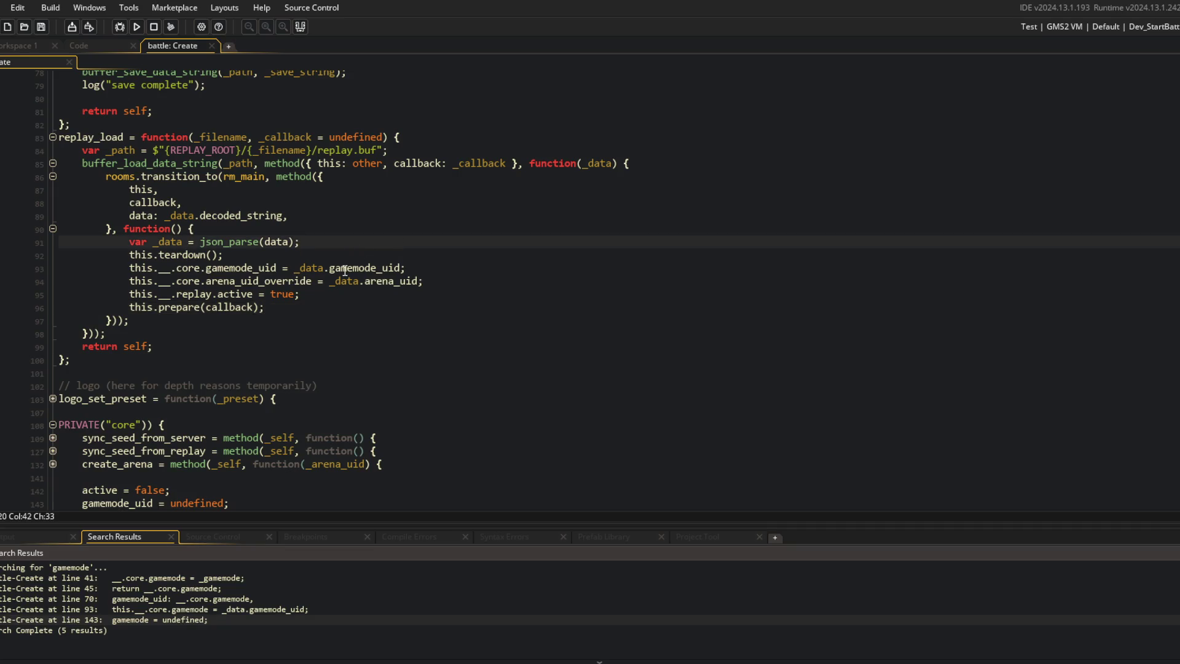
left_click(451, 264)
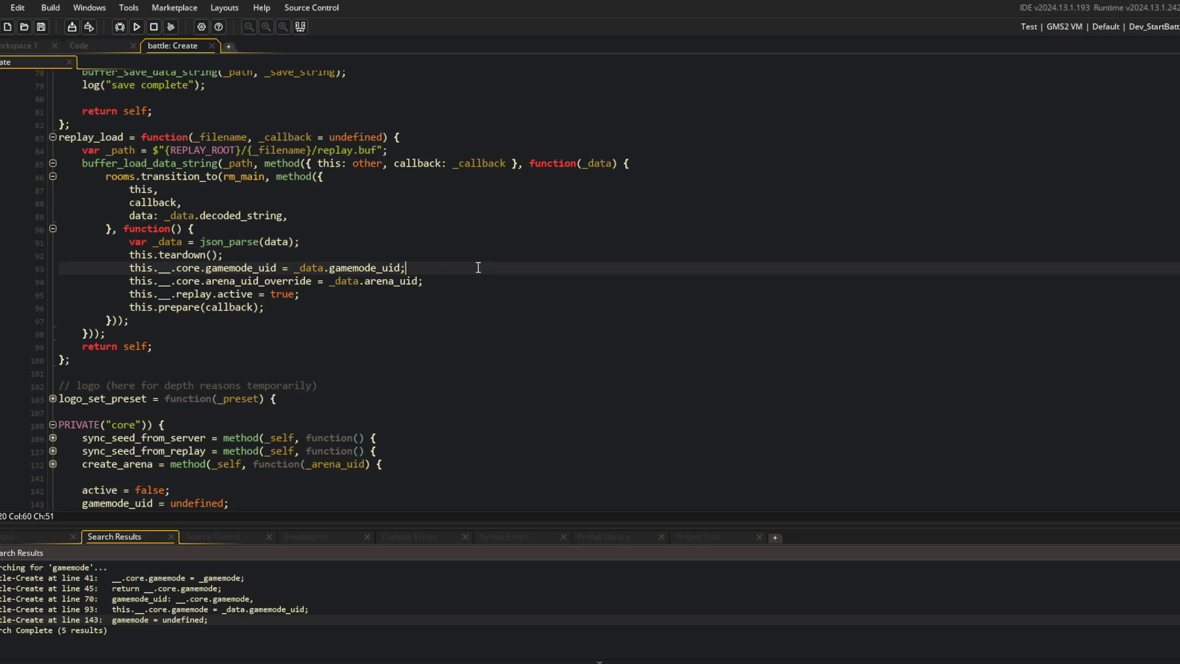
Step: Search assets for 'arena_' and open the global_arena_data script
key("ctrl+t")
type("arena_")
key("Return")
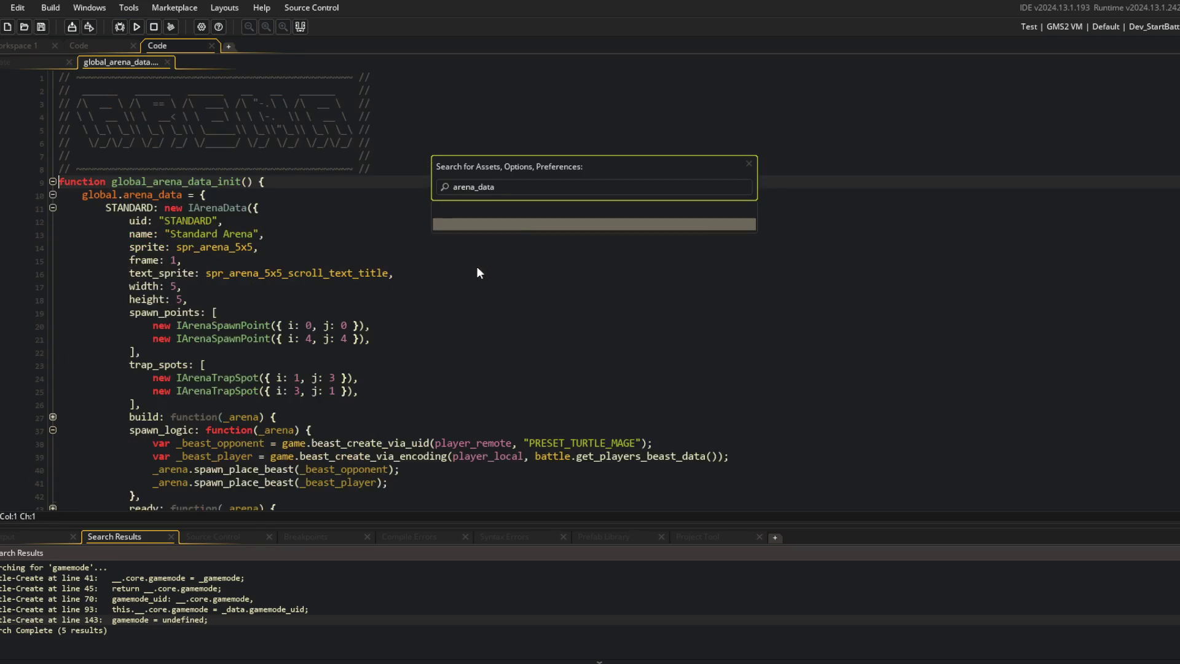
Step: Show the global_arena_data script beside the battle Create code and scroll through the battle code
right_click(477, 268)
left_click(540, 482)
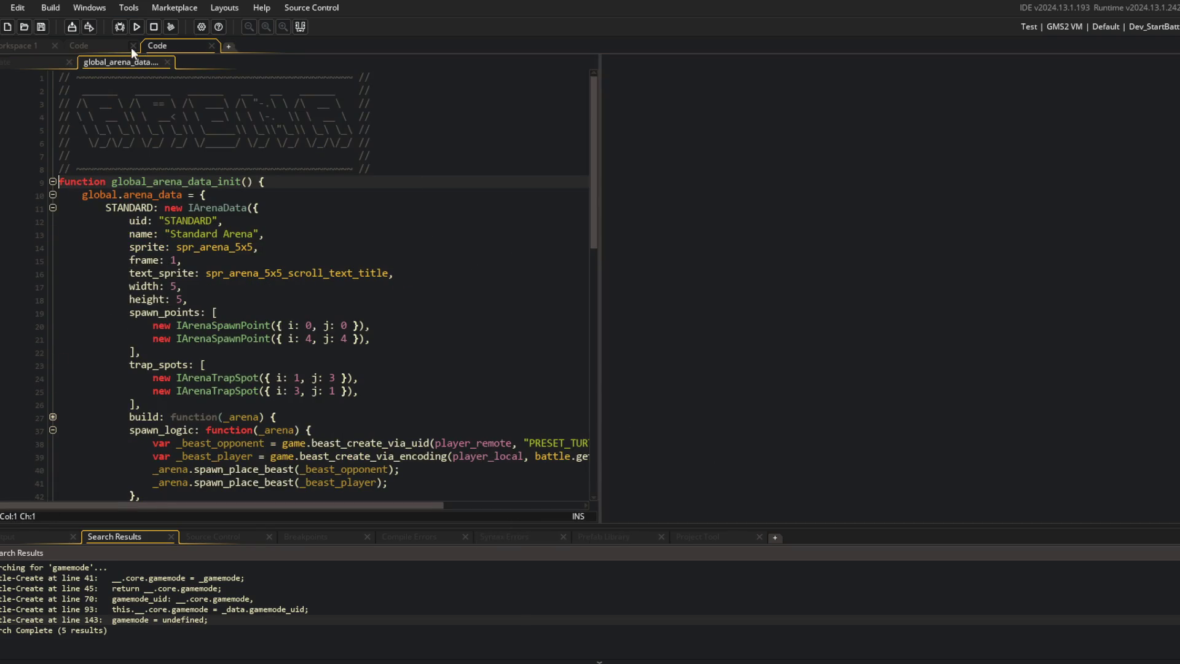
left_click(405, 318)
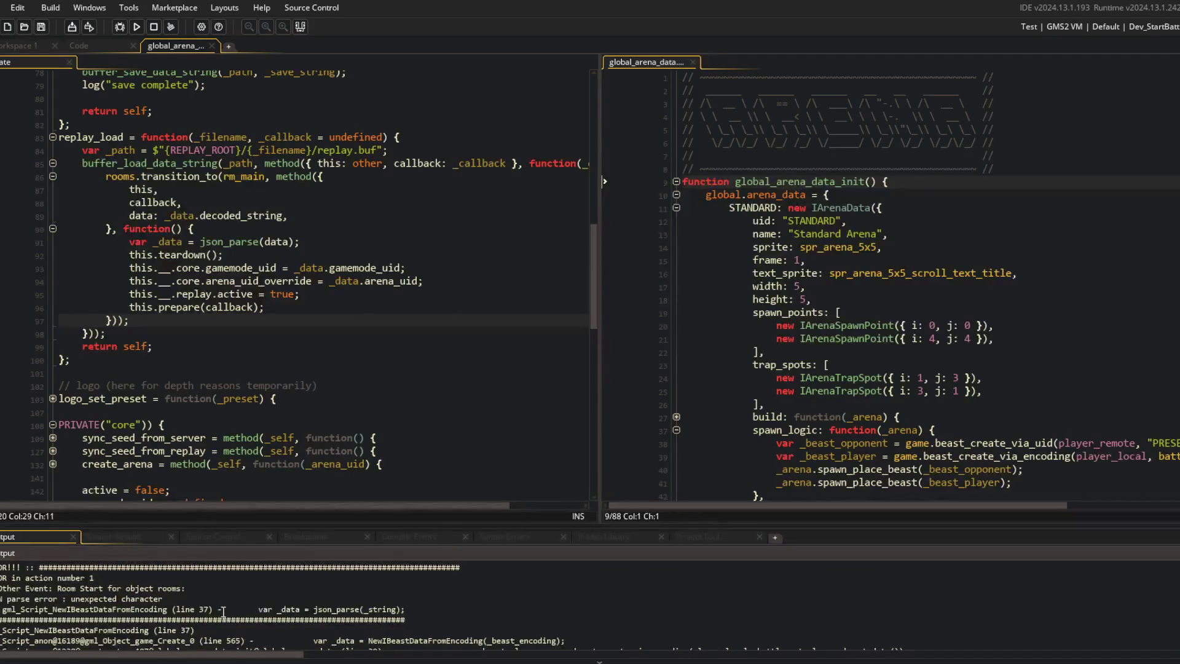
scroll(223, 612, "down", 1)
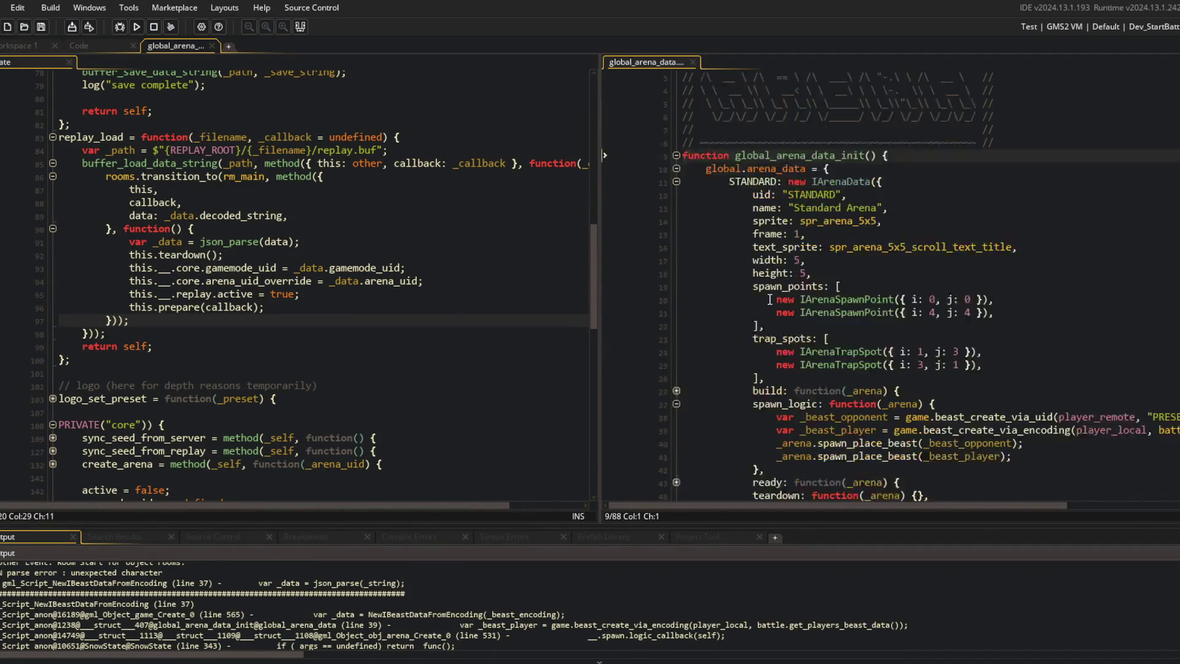
scroll(769, 302, "down", 4)
scroll(1020, 278, "down", 1)
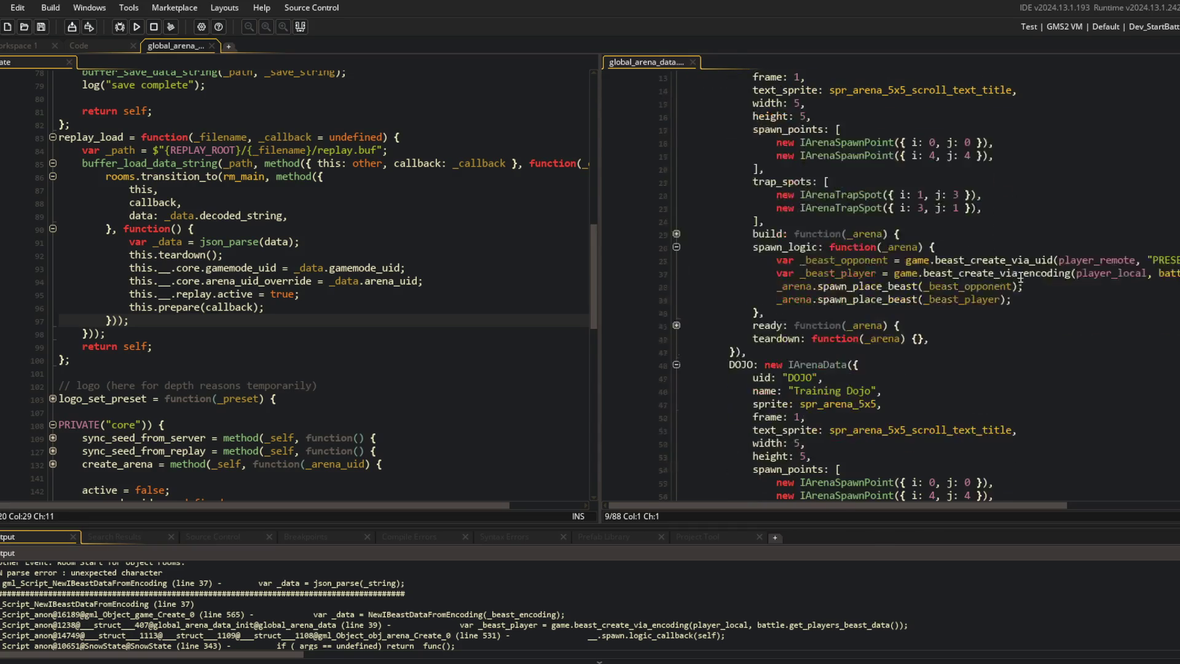
scroll(1021, 277, "right", 5)
scroll(1022, 276, "left", 5)
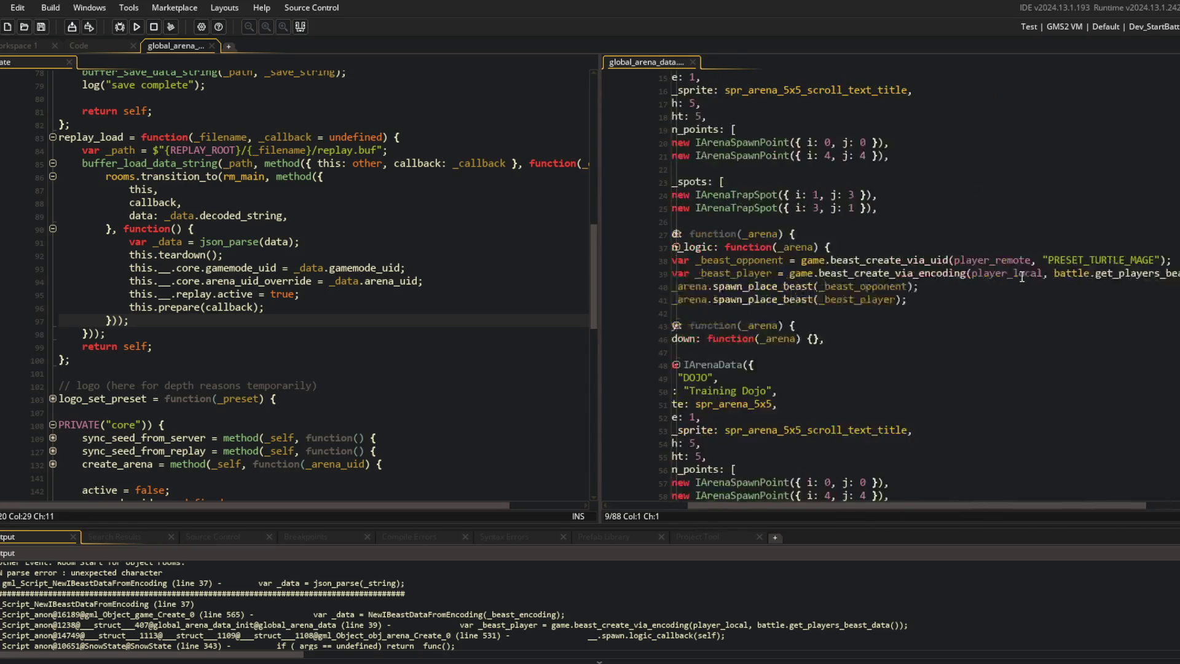
scroll(1021, 277, "right", 4)
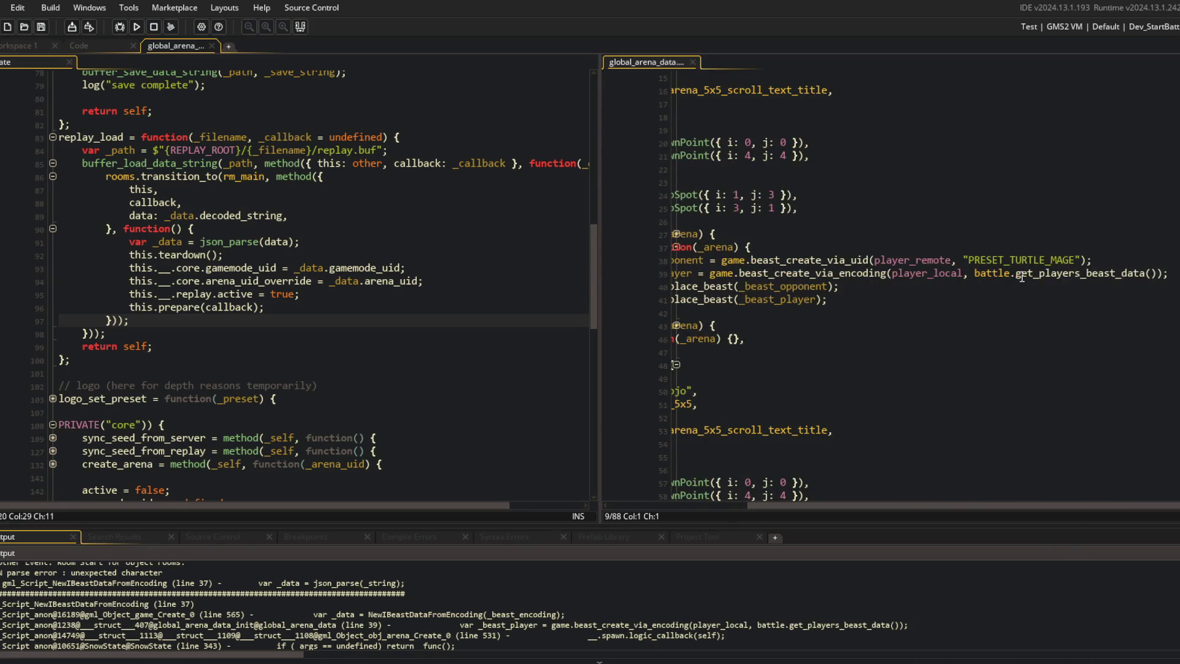
Step: Inspect the player beast creation line with the output log hidden to enlarge the editors
left_click(937, 273)
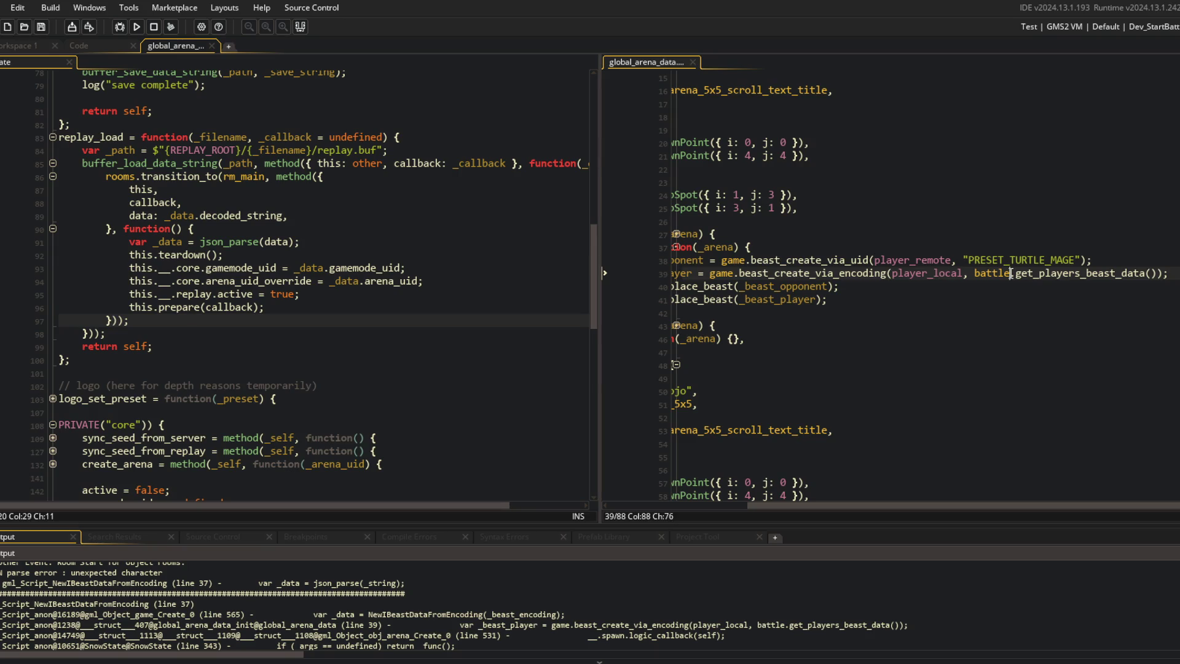
left_click(983, 211)
left_click(306, 27)
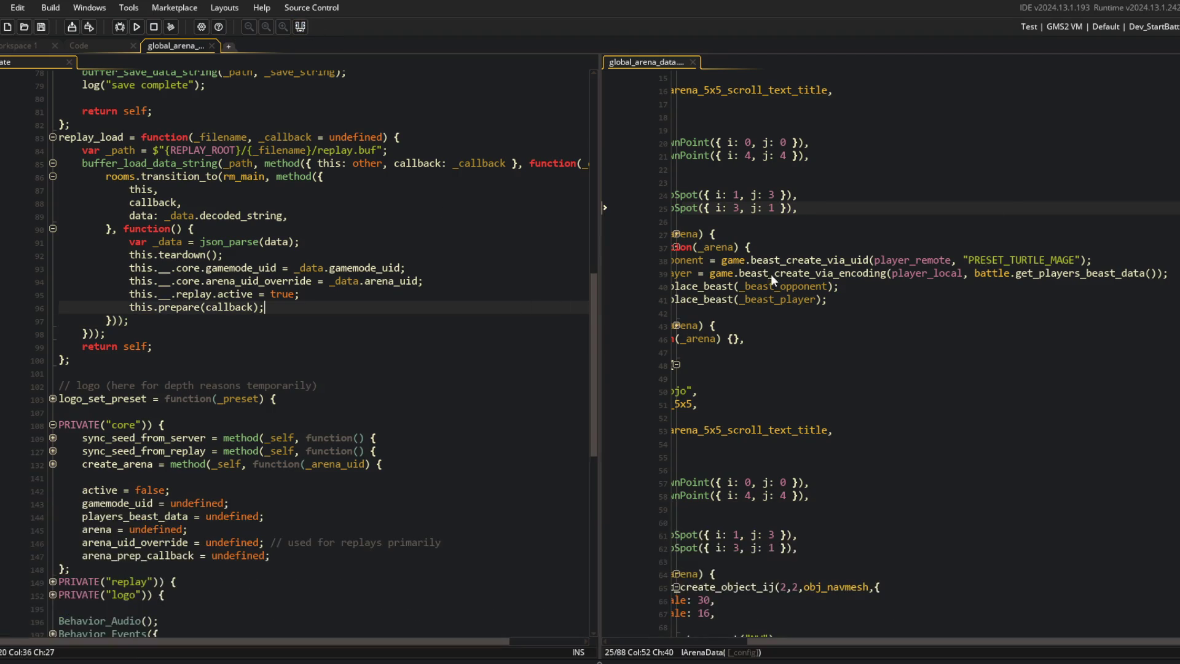
scroll(799, 258, "up", 2)
Step: Examine the player_local and player_remote arguments in the two beast_create_via_uid calls
left_click(704, 312)
mouse_move(974, 325)
left_mouse_down()
mouse_move(1121, 332)
mouse_move(1014, 315)
mouse_move(1143, 329)
left_mouse_up()
left_click(1031, 325)
double_click(1094, 325)
double_click(922, 325)
left_click(934, 325)
double_click(913, 312)
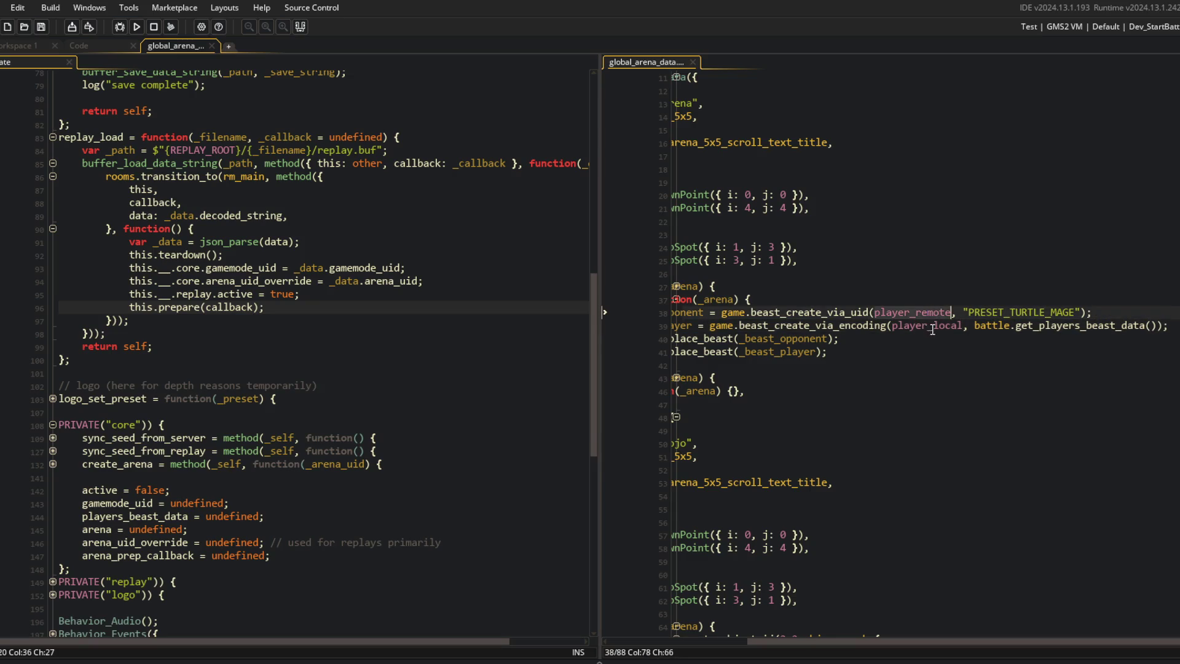
left_click(841, 312)
left_click_drag(841, 312, 1170, 334)
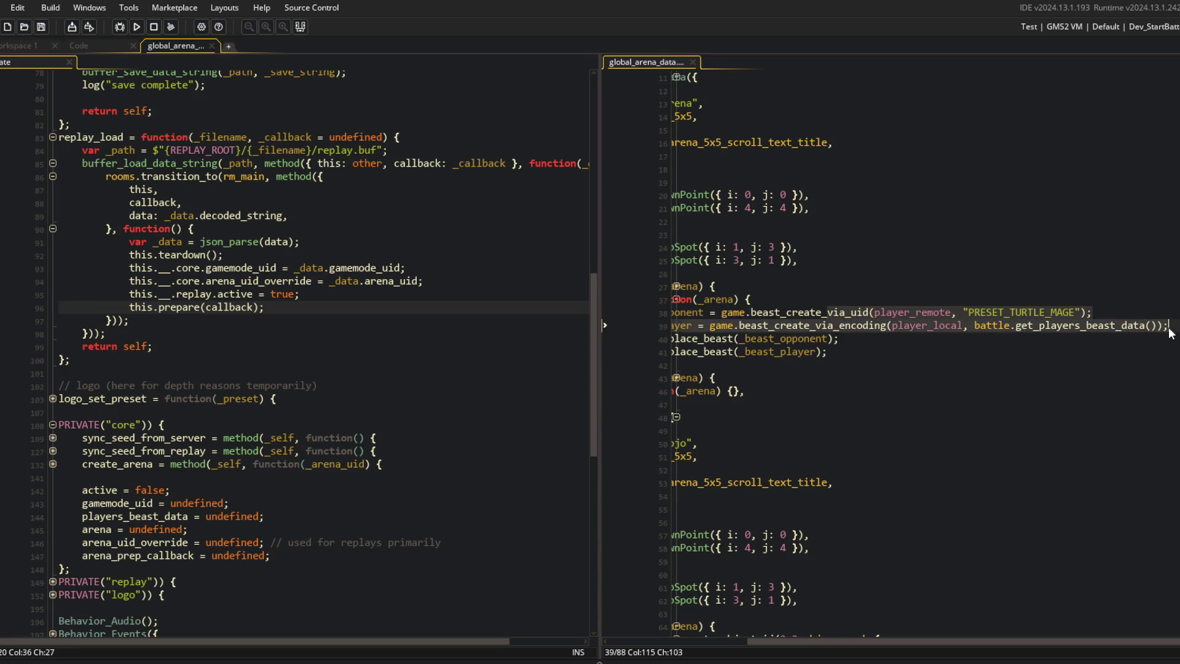
left_click(965, 326)
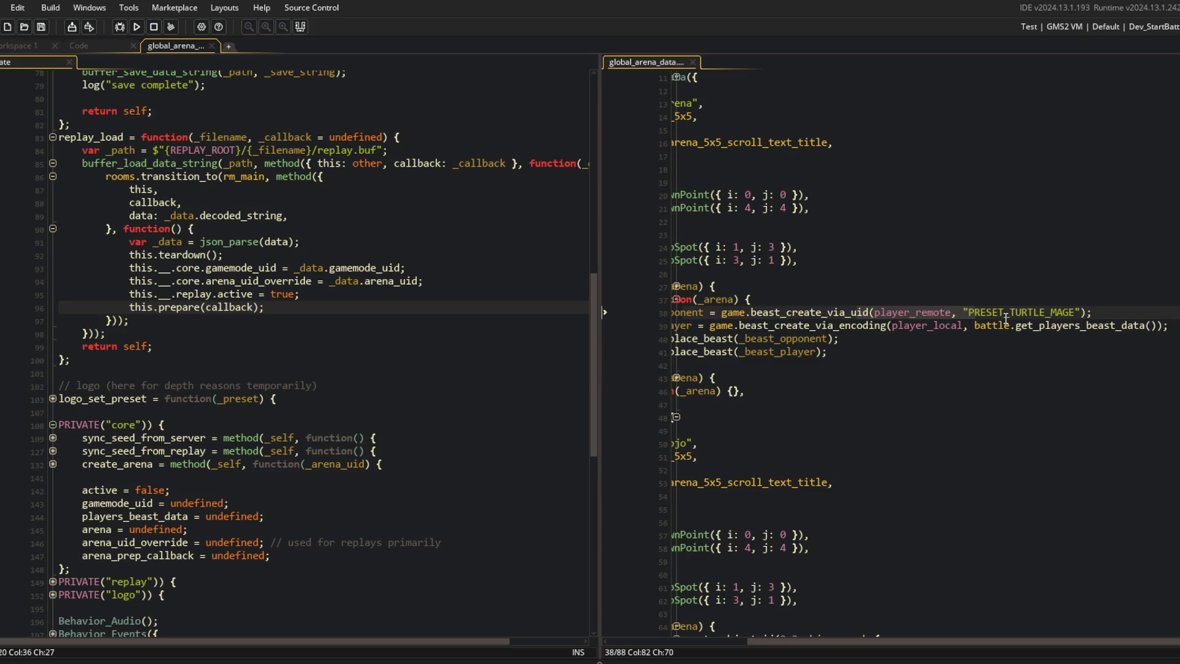
left_click(934, 325)
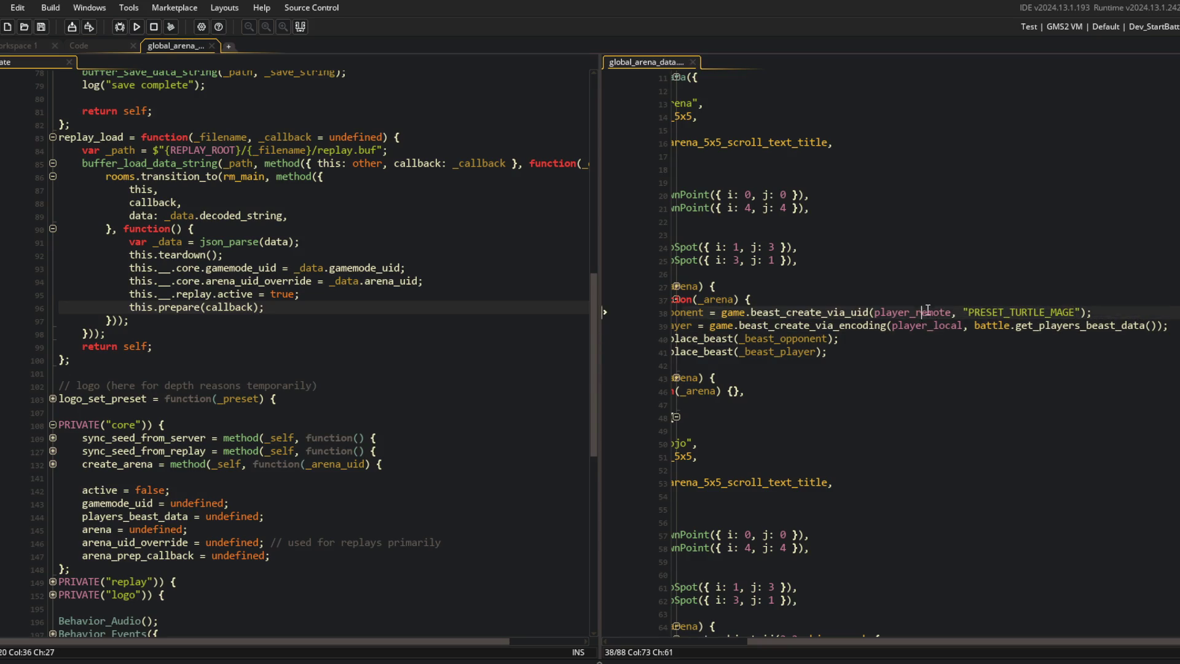
Step: Inspect the dummy creation on line 75 and player beast on line 76, then return to Workspace 1
scroll(931, 455, "down", 10)
left_click(897, 422)
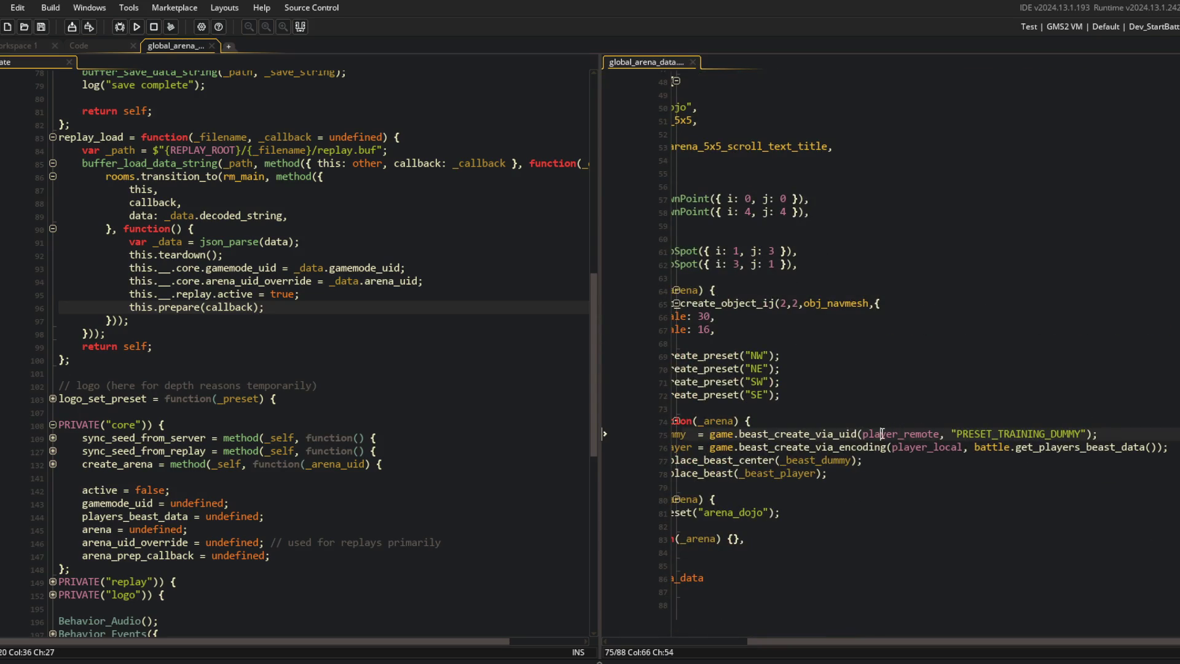
key("ctrl+Left")
key("ctrl+Left")
key("ctrl+Left")
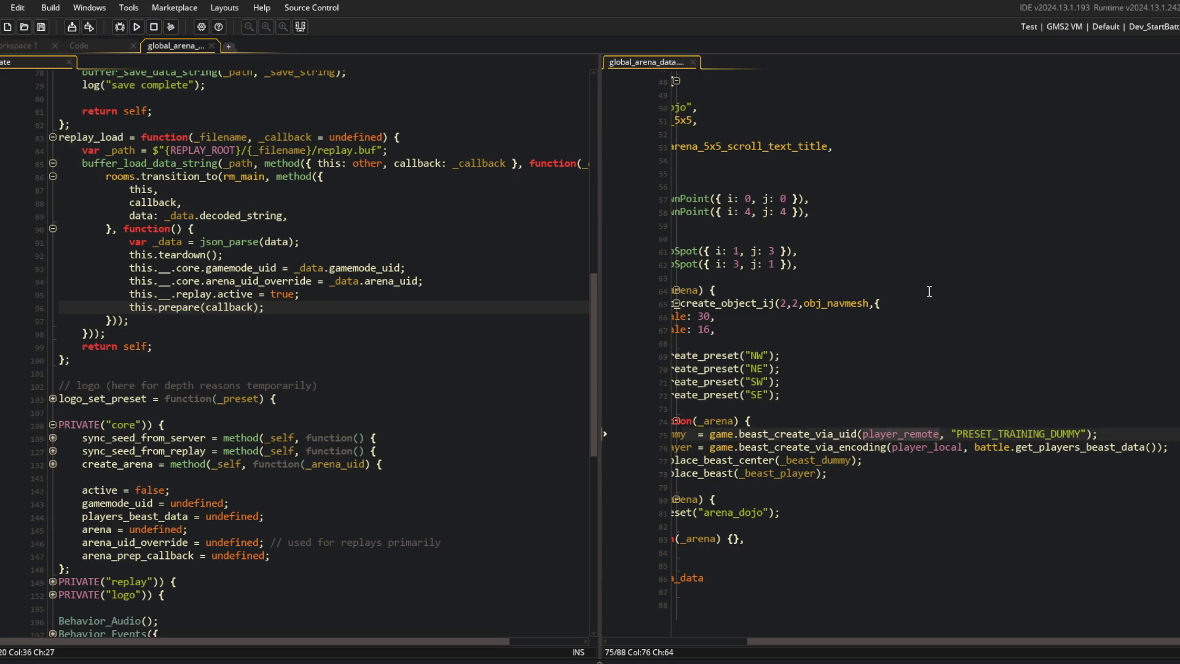
left_click(819, 447)
left_click(2, 46)
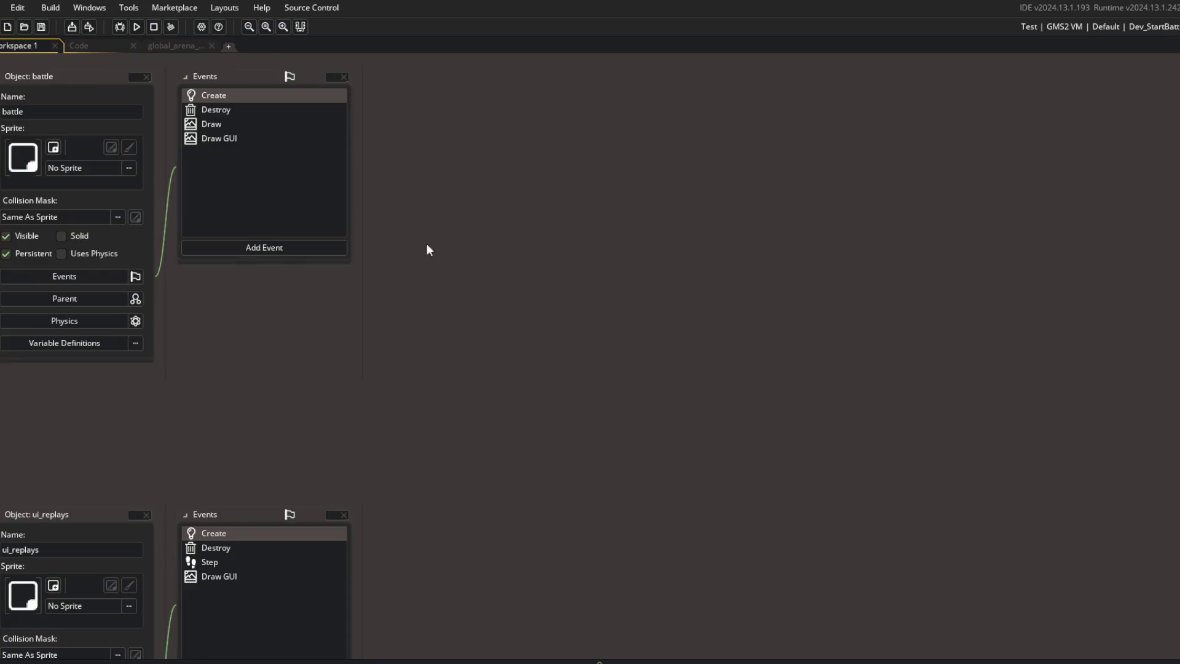
Step: Find the game object with Ctrl+T and dock its Create code beside the arena script
key("ctrl+t")
type("game")
key("Return")
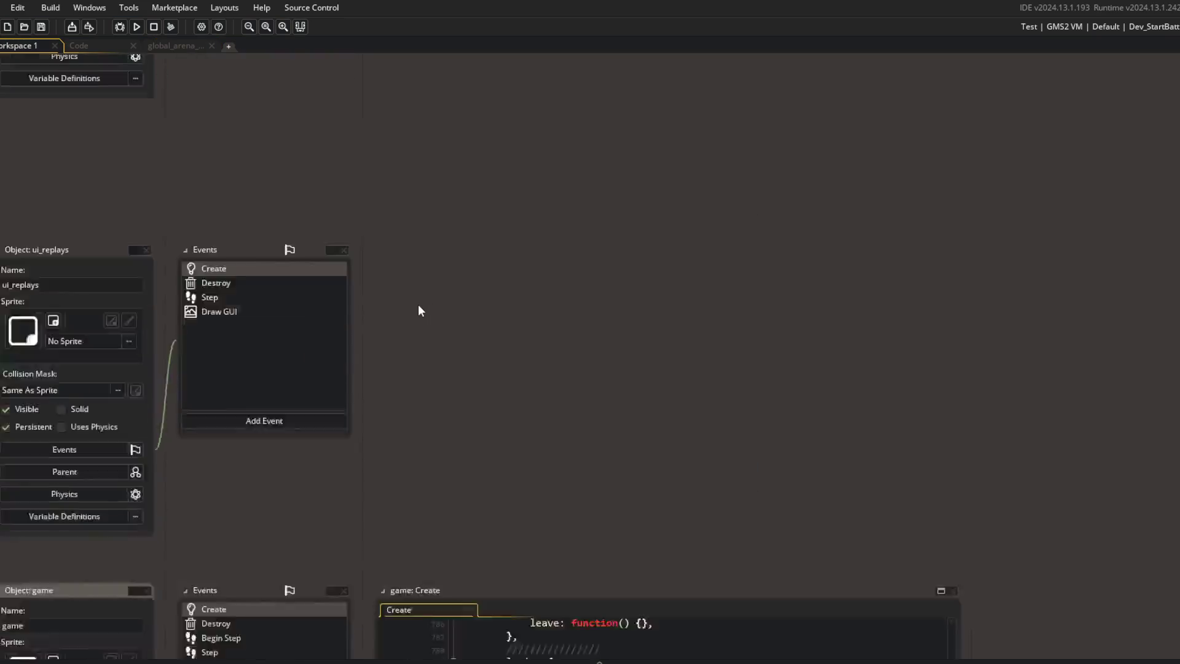
mouse_move(411, 161)
left_mouse_down()
mouse_move(175, 46)
mouse_move(221, 105)
mouse_move(131, 63)
left_mouse_up()
left_click(92, 45)
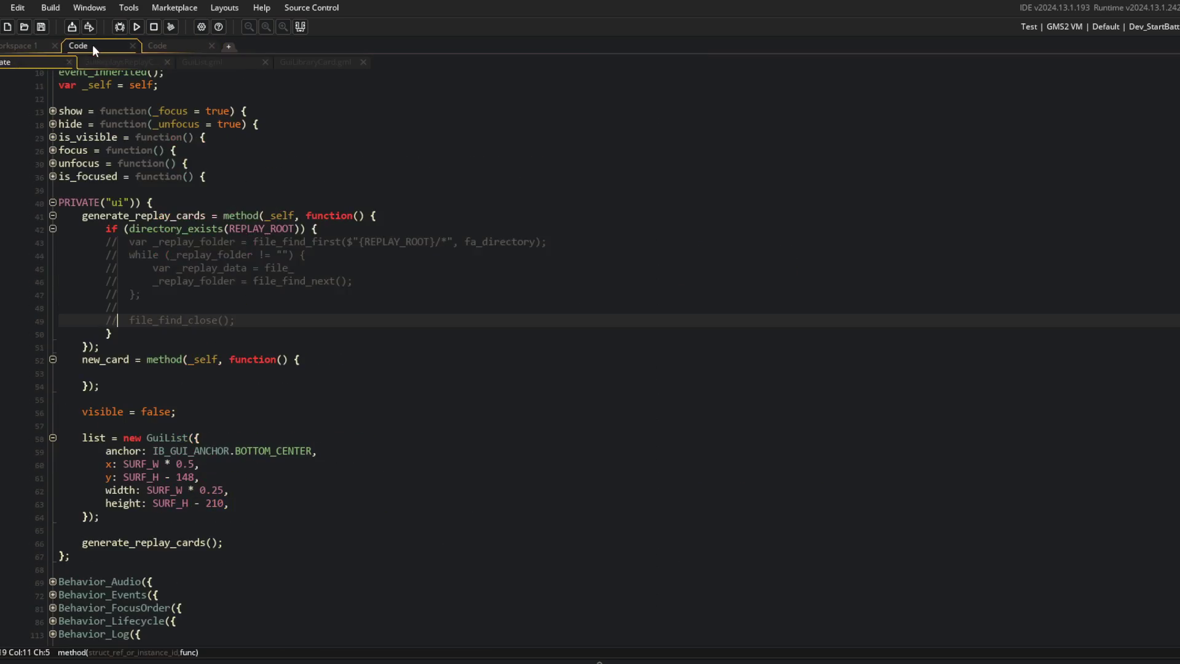
left_click(175, 44)
Step: Collapse all regions, expand Behavior_Factory's custom methods, then select player_remote on line 75
scroll(302, 176, "up", 5)
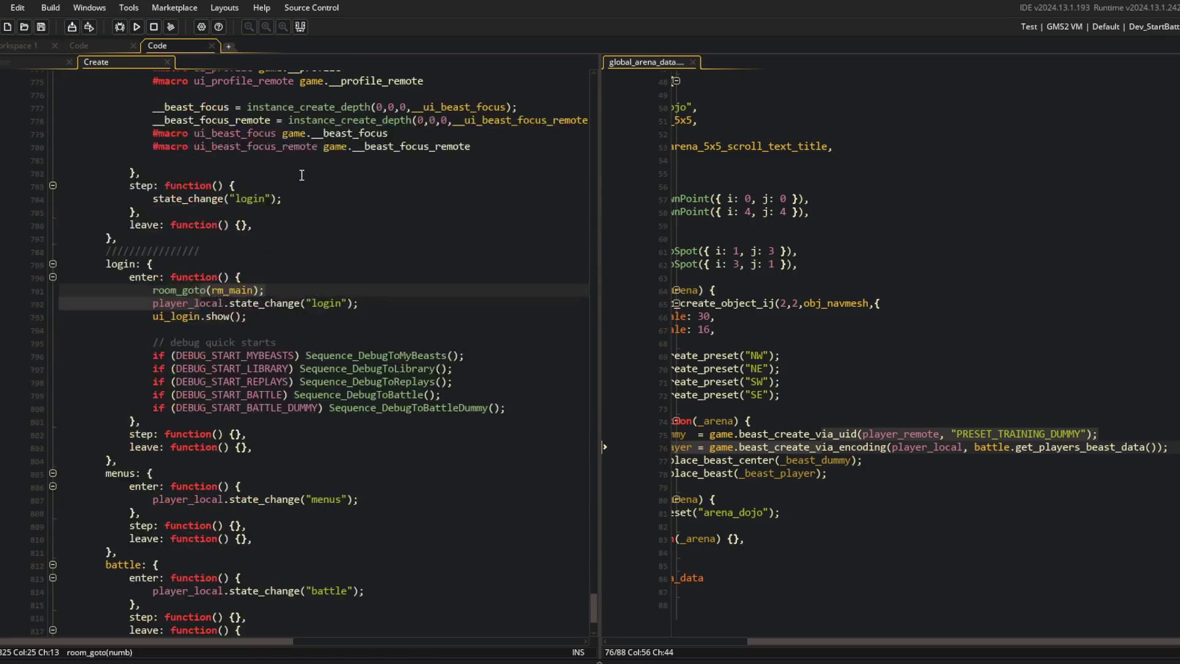
key("ctrl+m")
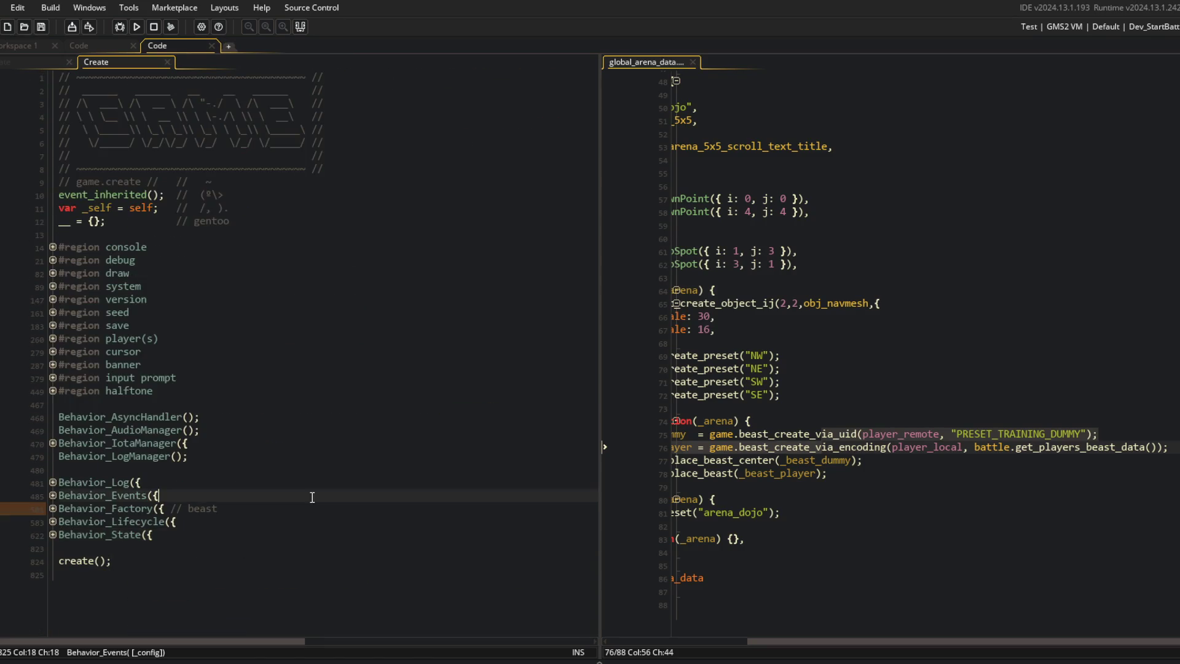
left_click(52, 508)
scroll(51, 516, "down", 1)
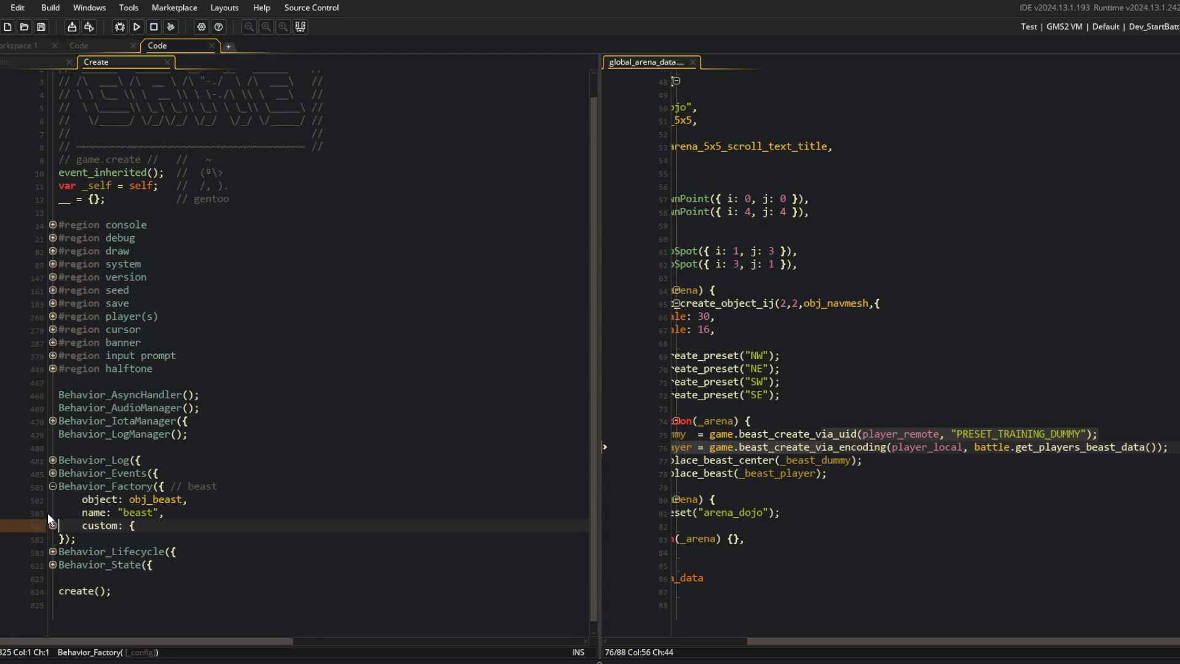
left_click(53, 524)
scroll(52, 525, "down", 1)
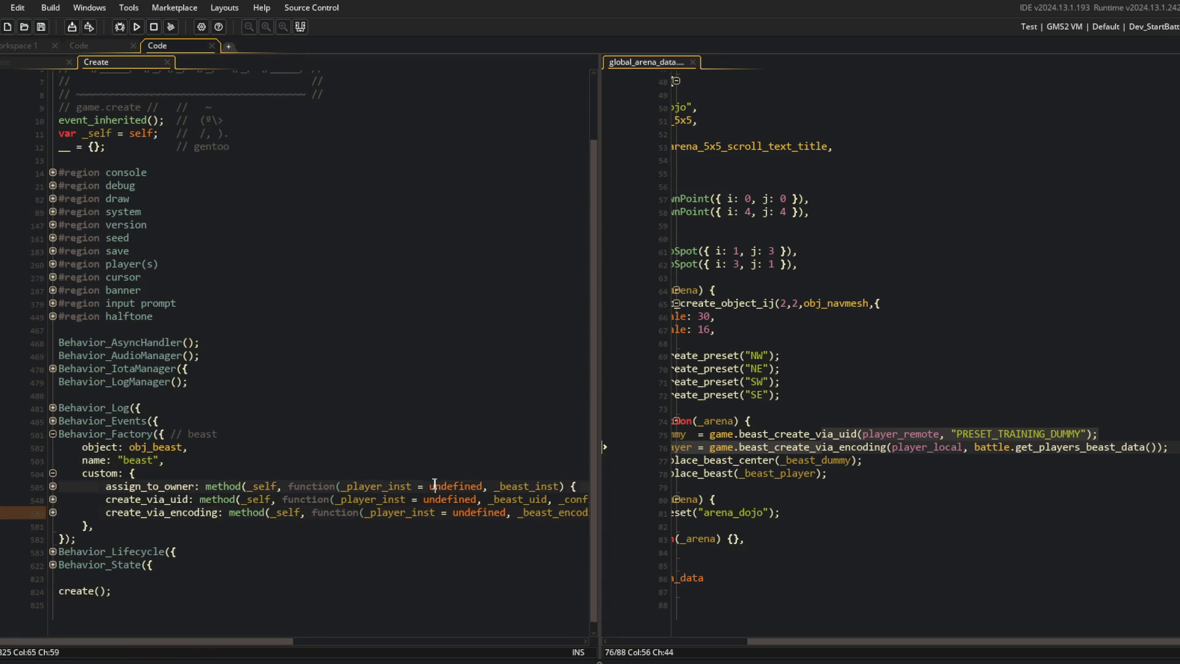
left_click(53, 512)
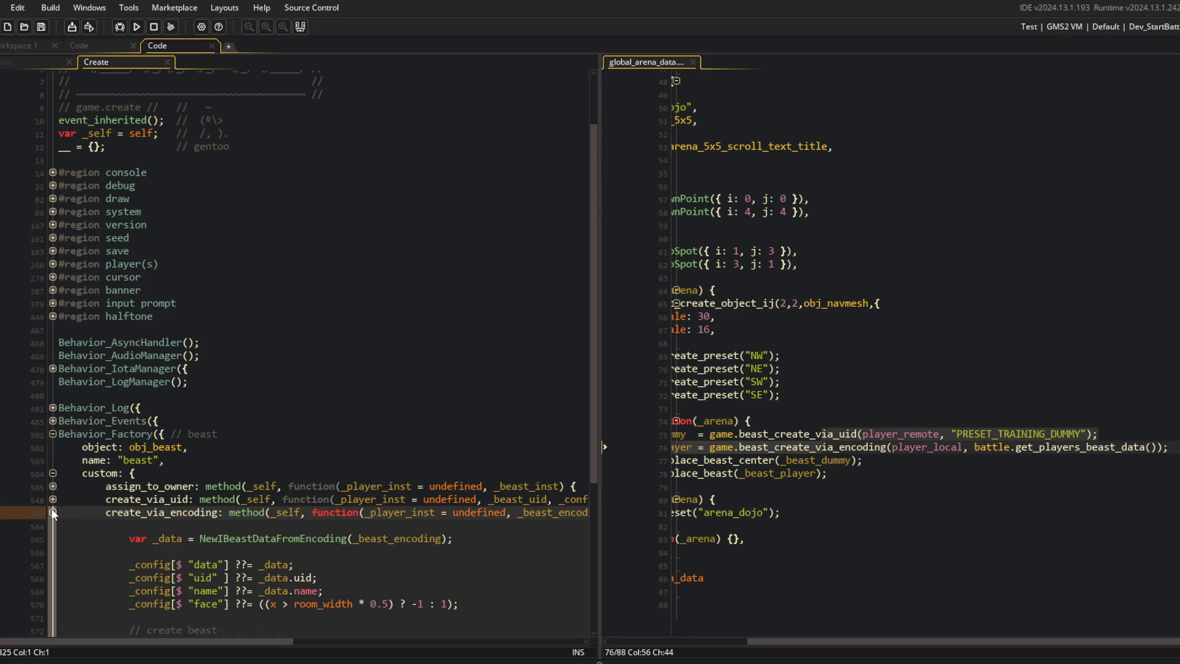
left_click(52, 512)
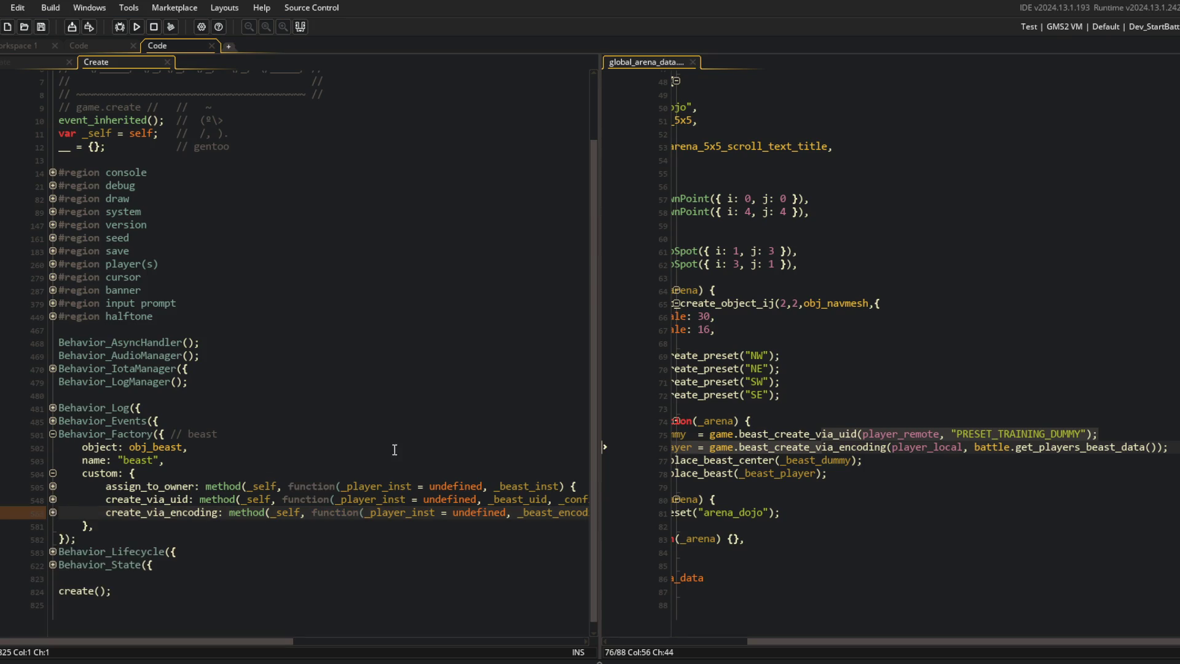
left_click(945, 433)
double_click(996, 435)
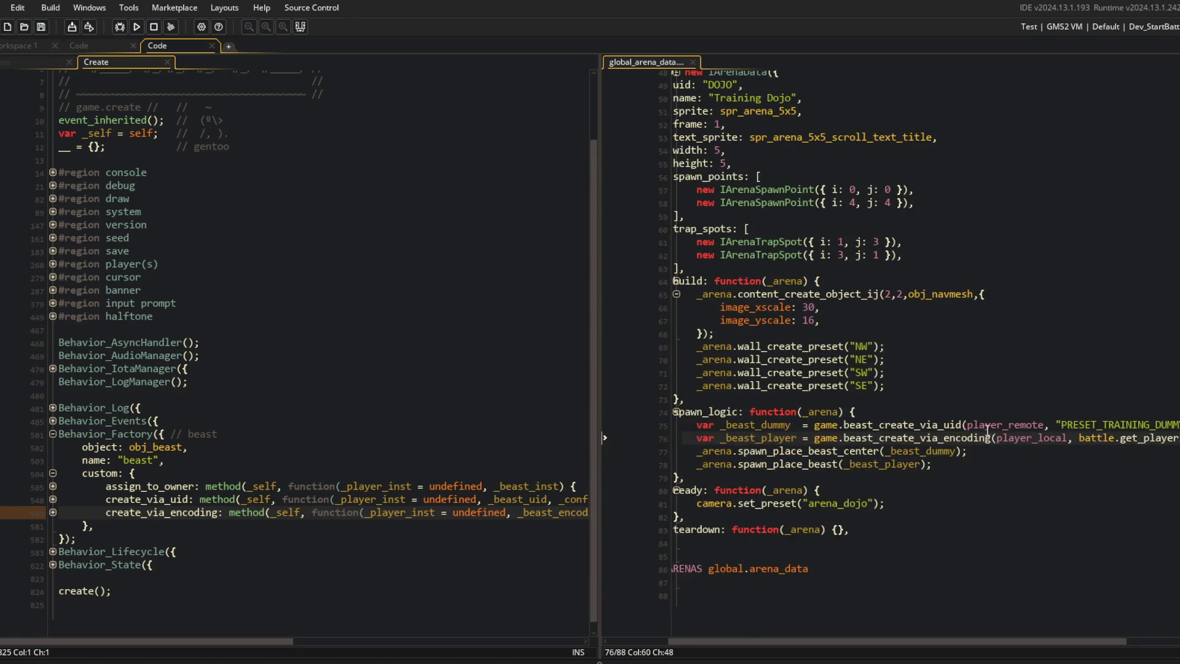
Step: Delete the player_remote argument from the Training Dojo dummy's creation call
key("Delete")
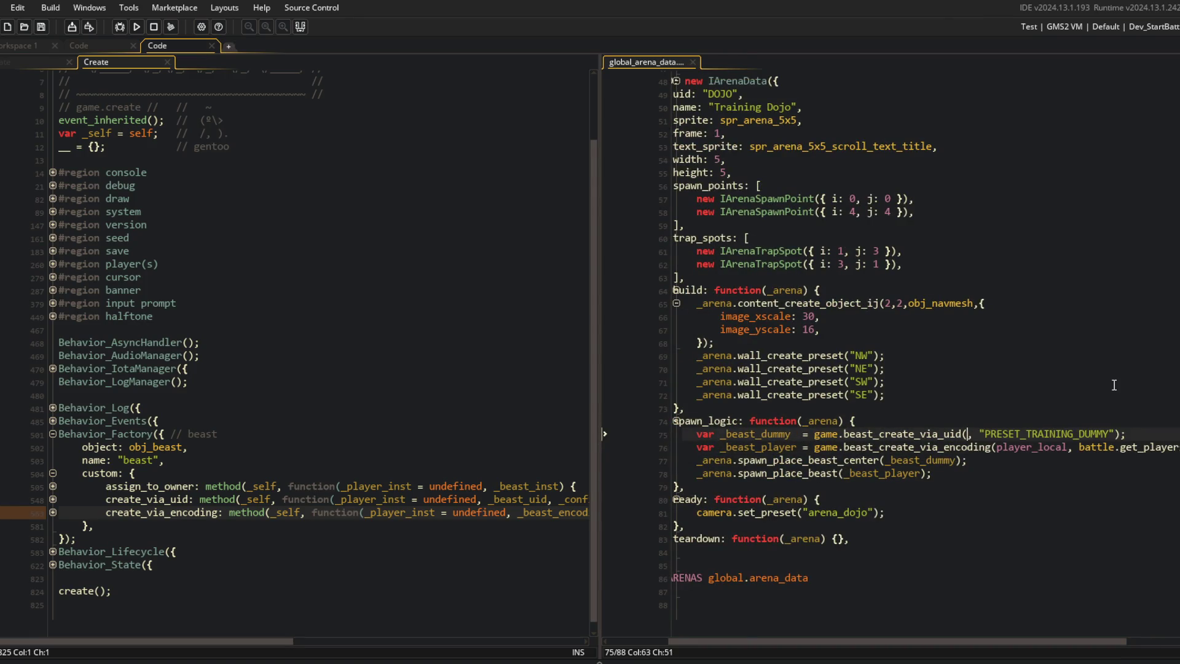
key("Right")
key("Delete")
key("Up")
left_click(941, 329)
left_click(477, 215)
Step: Run the game to test the dojo battle, then close the game window
left_click(1154, 26)
left_click(1156, 43)
left_click(983, 460)
left_click(166, 263)
left_click(138, 27)
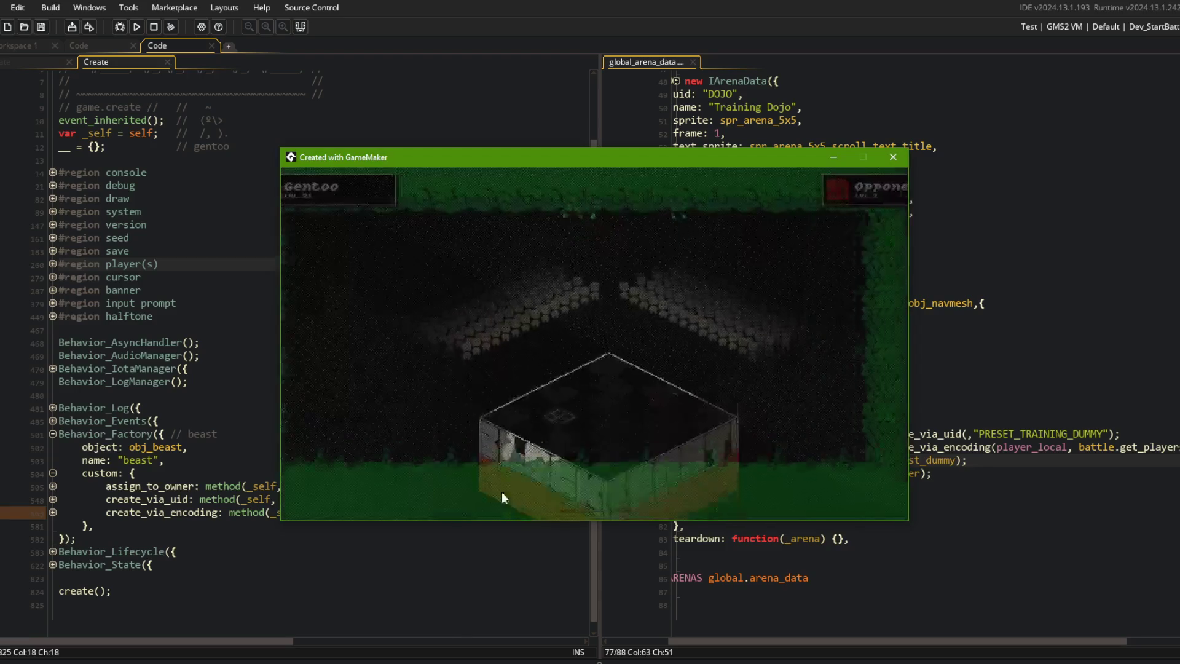
left_click(893, 161)
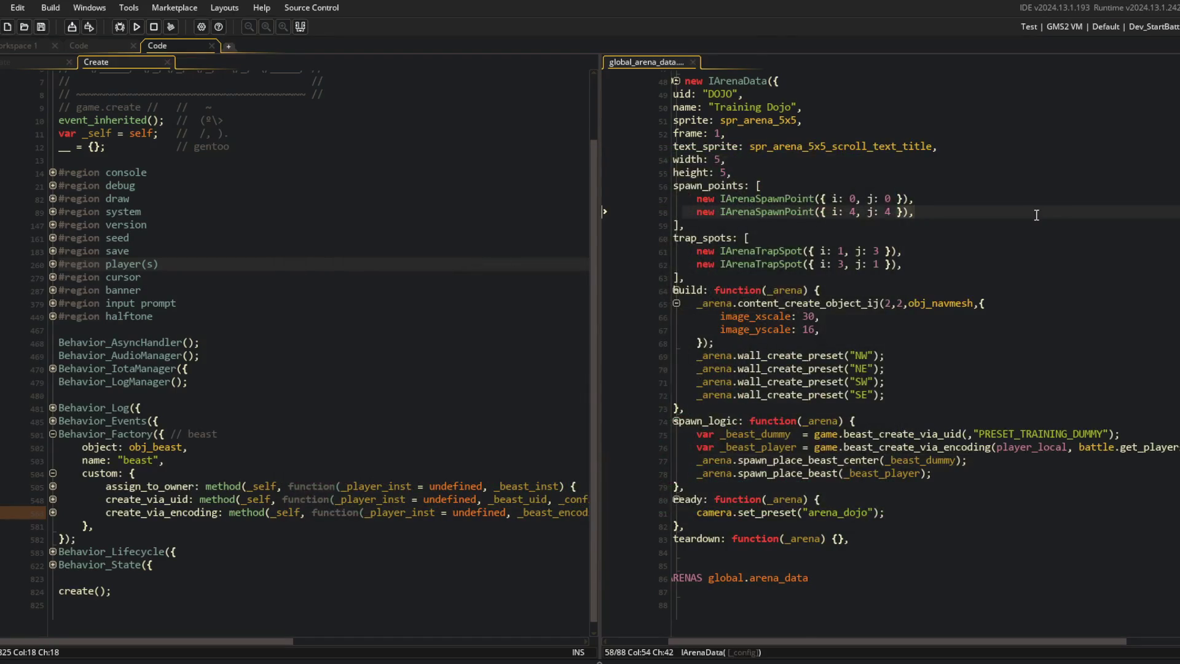
Step: Go back to Workspace 1 showing the game object
scroll(931, 414, "right", 3)
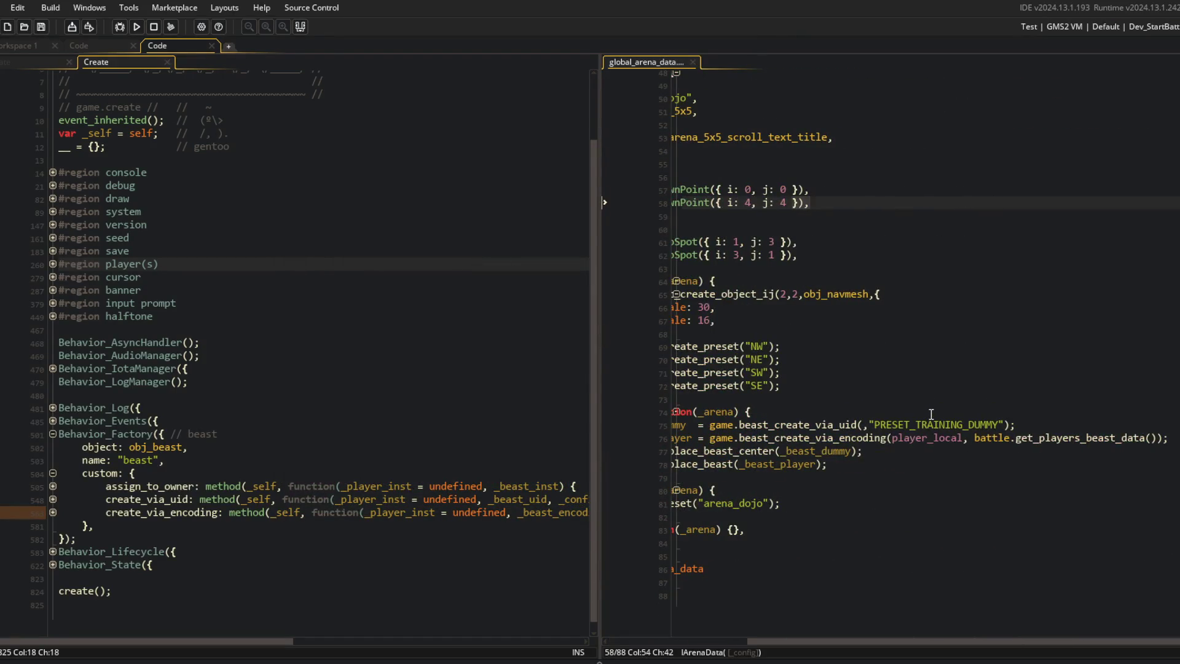
scroll(931, 414, "left", 3)
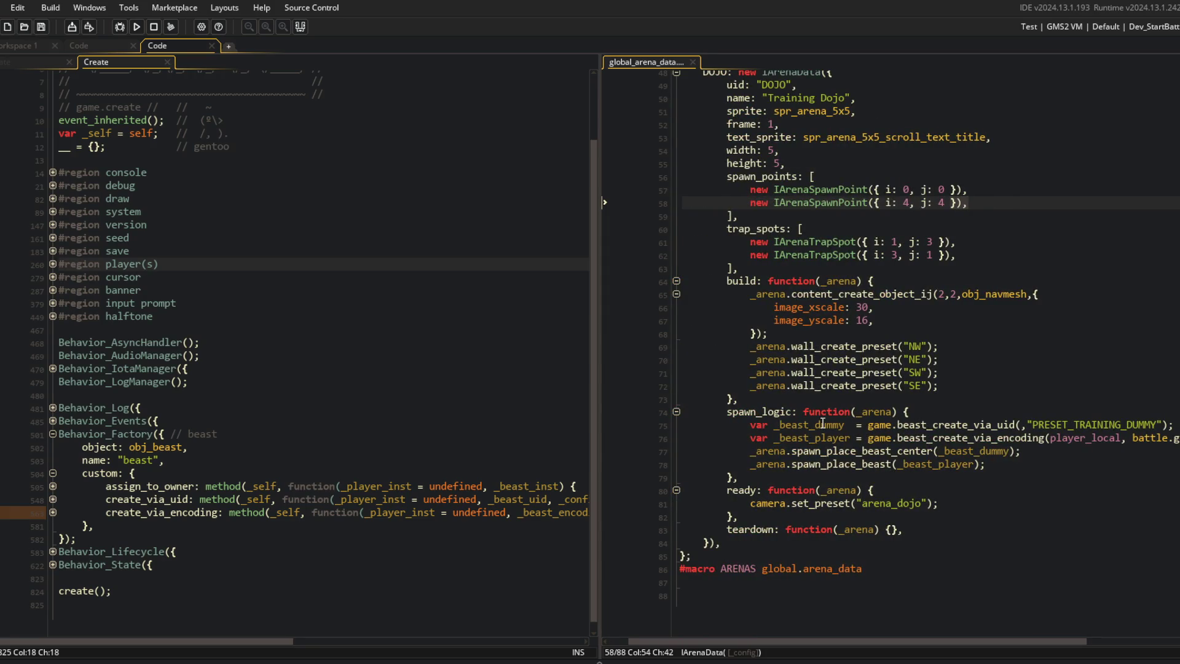
scroll(822, 424, "right", 3)
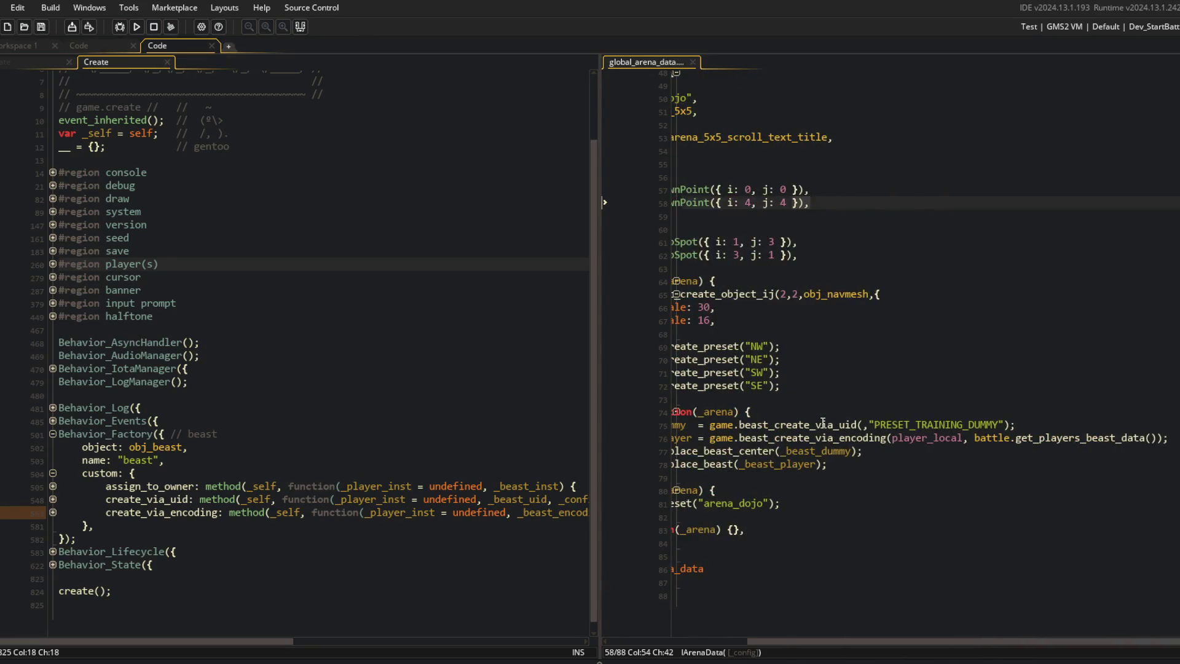
scroll(828, 423, "left", 3)
scroll(827, 423, "up", 5)
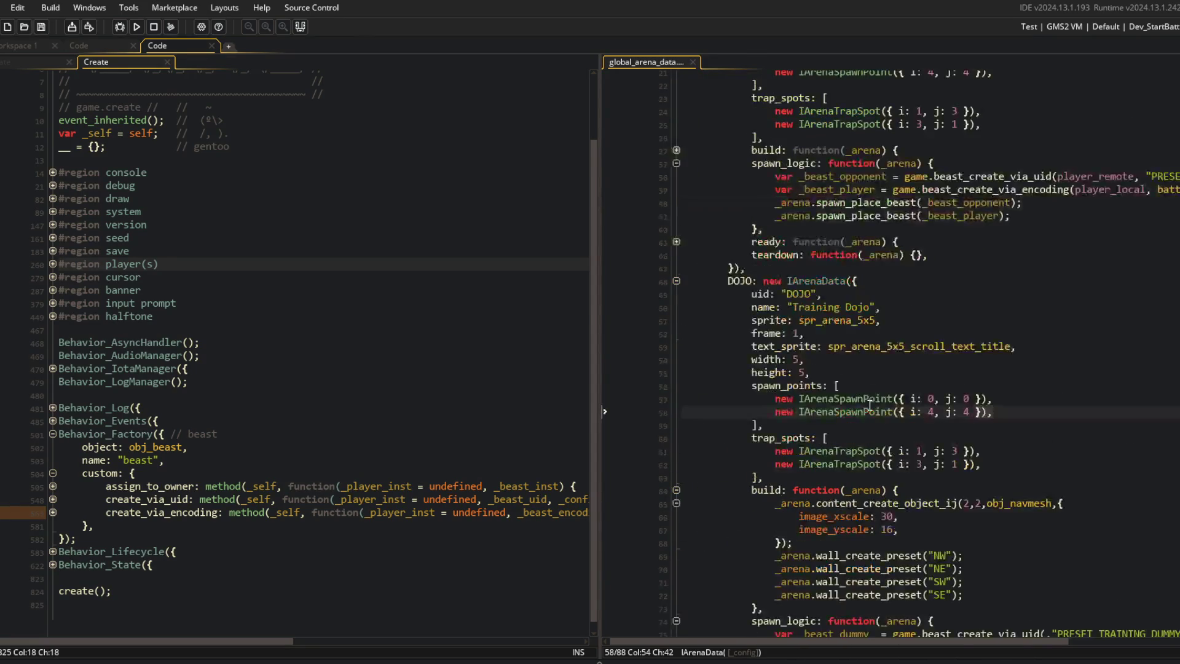
left_click(20, 46)
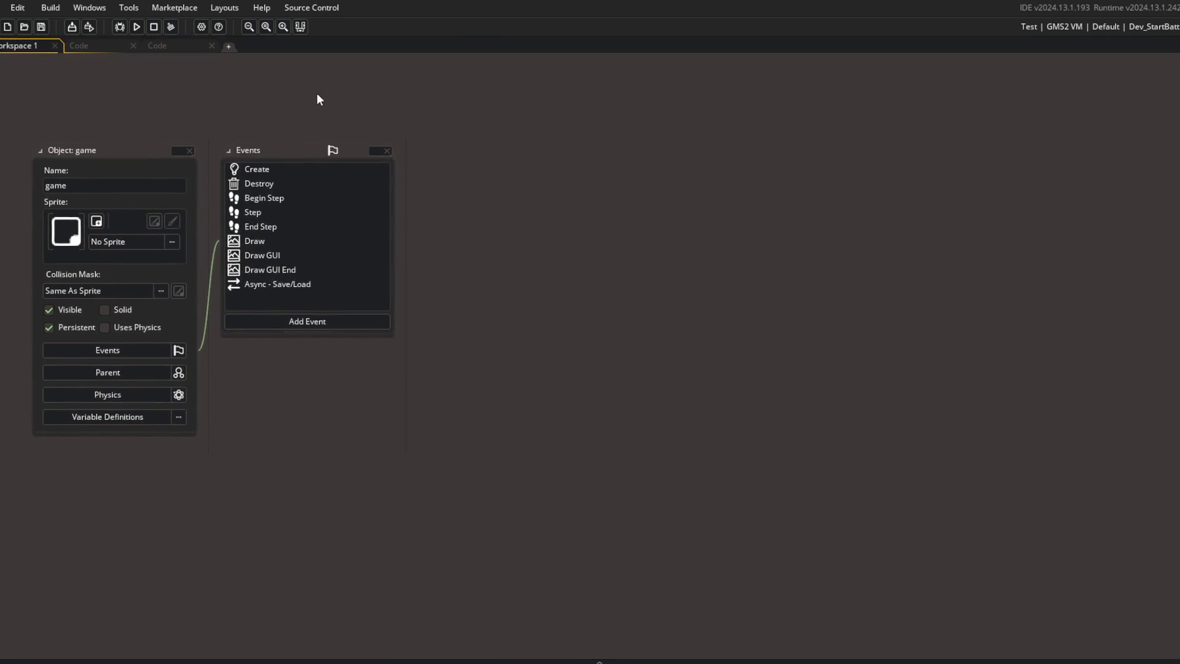
Step: In Command Prompt, stage all changes, commit as 'fixing up battle replay loading', and push
key("alt+Tab")
left_click(708, 325)
type("git ad .")
key("Return")
type("git com")
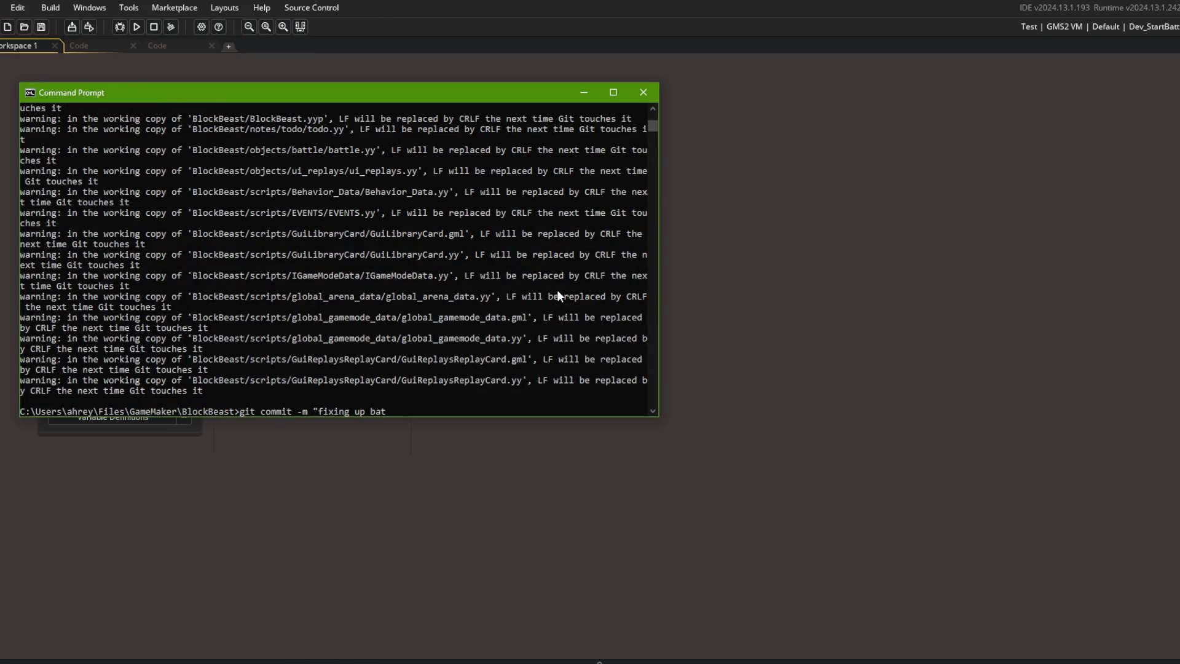
type(" replay loadin")
type("g\"")
key("Return")
type("git push")
key("Return")
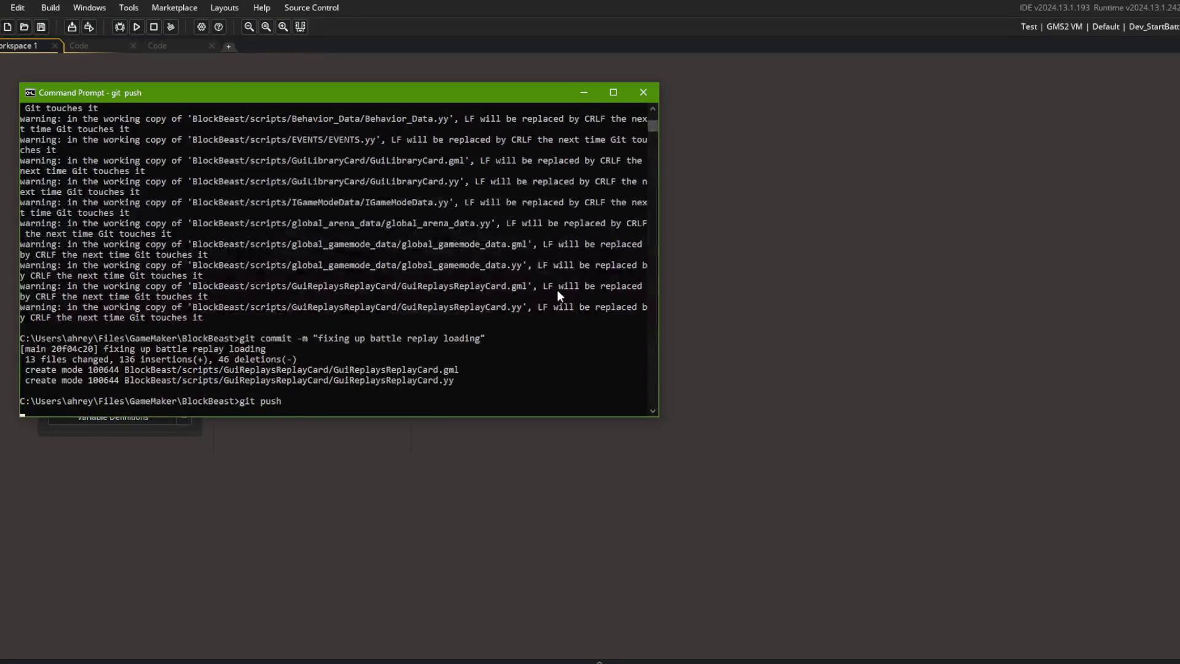
left_click(975, 318)
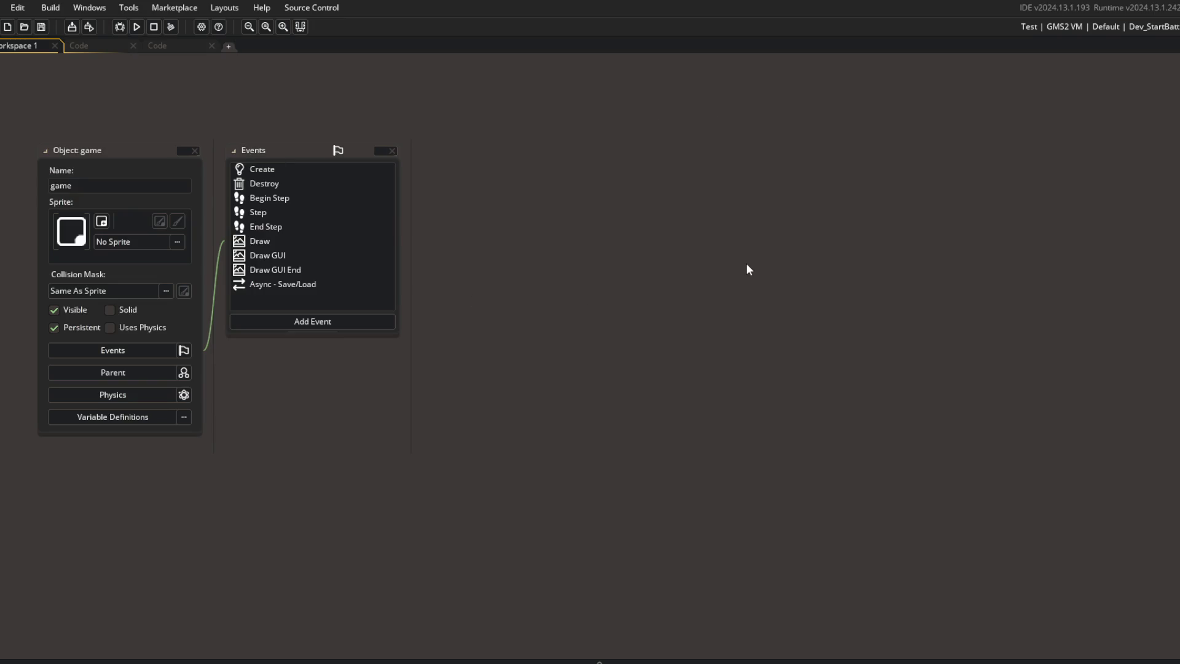
key("ctrl+t")
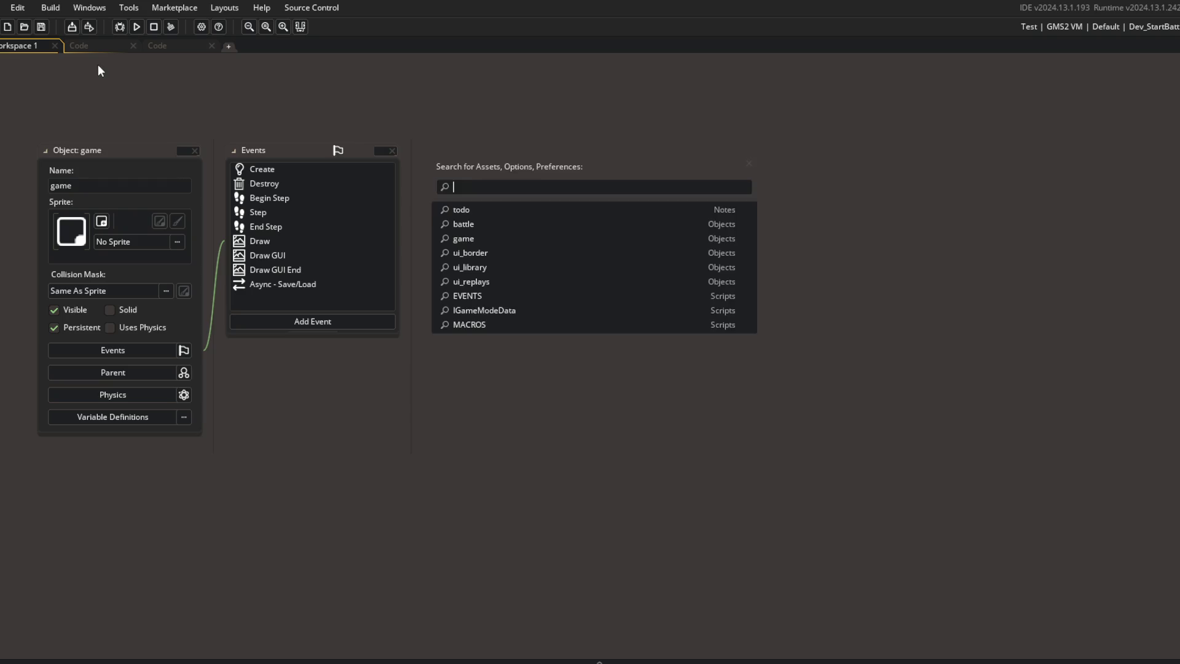
Step: Open the battle object's Create code and expand set_players_beast_data and get_players_beast_data
type("battle")
key("Return")
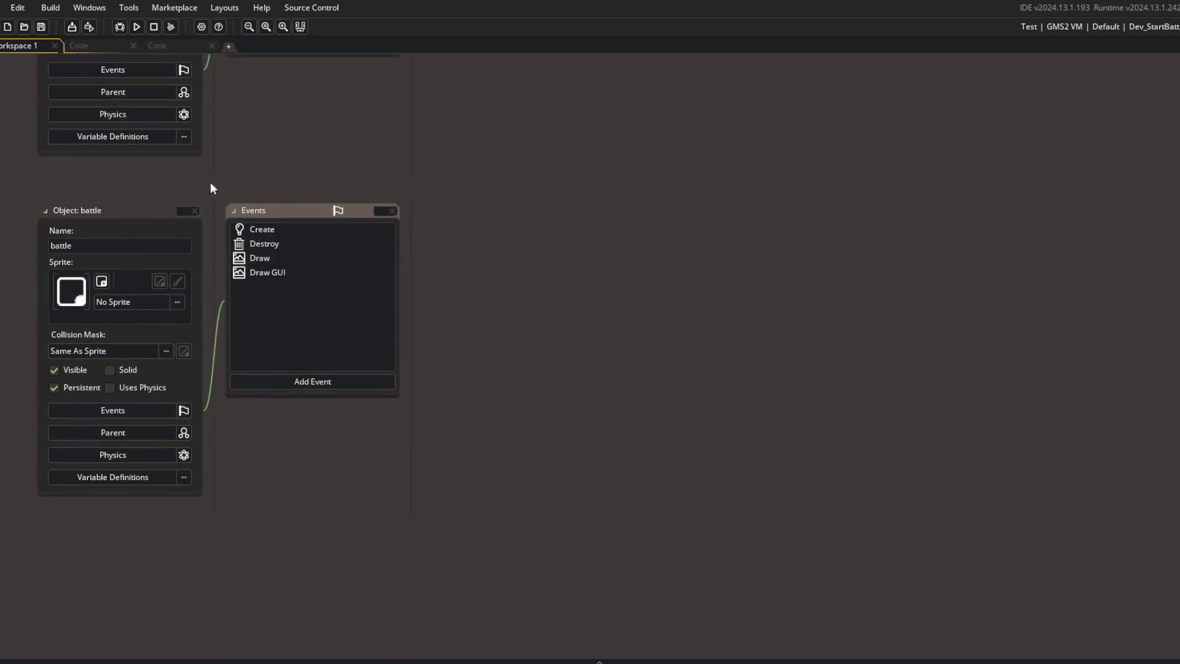
double_click(261, 230)
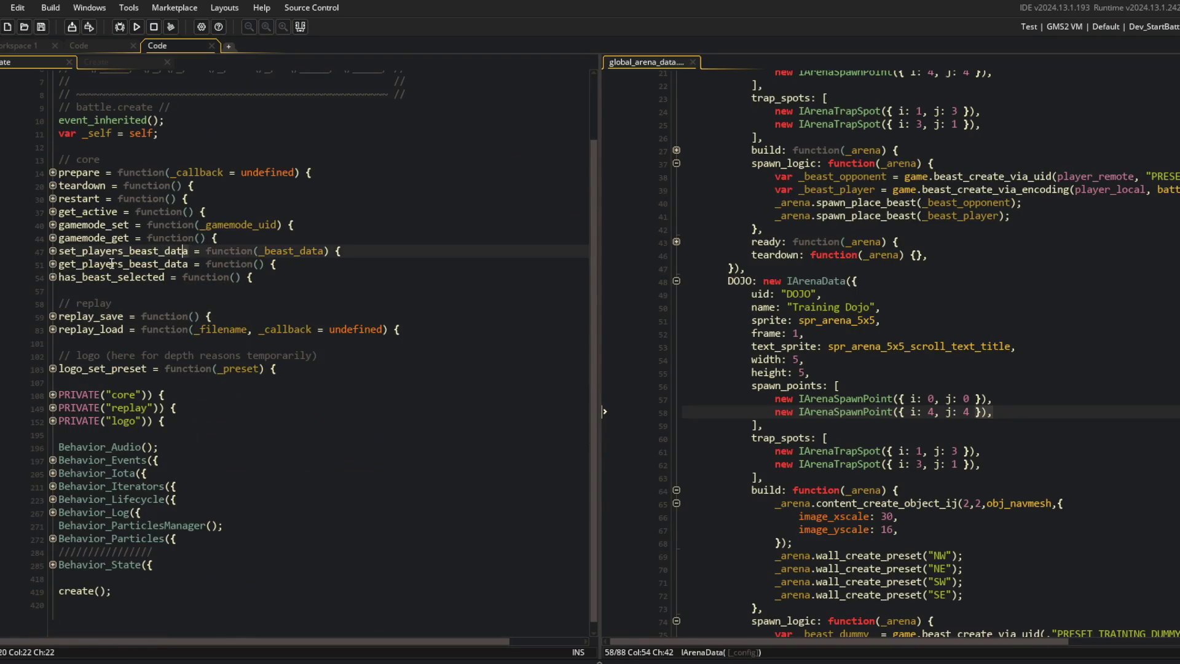
left_click(53, 252)
left_click(53, 303)
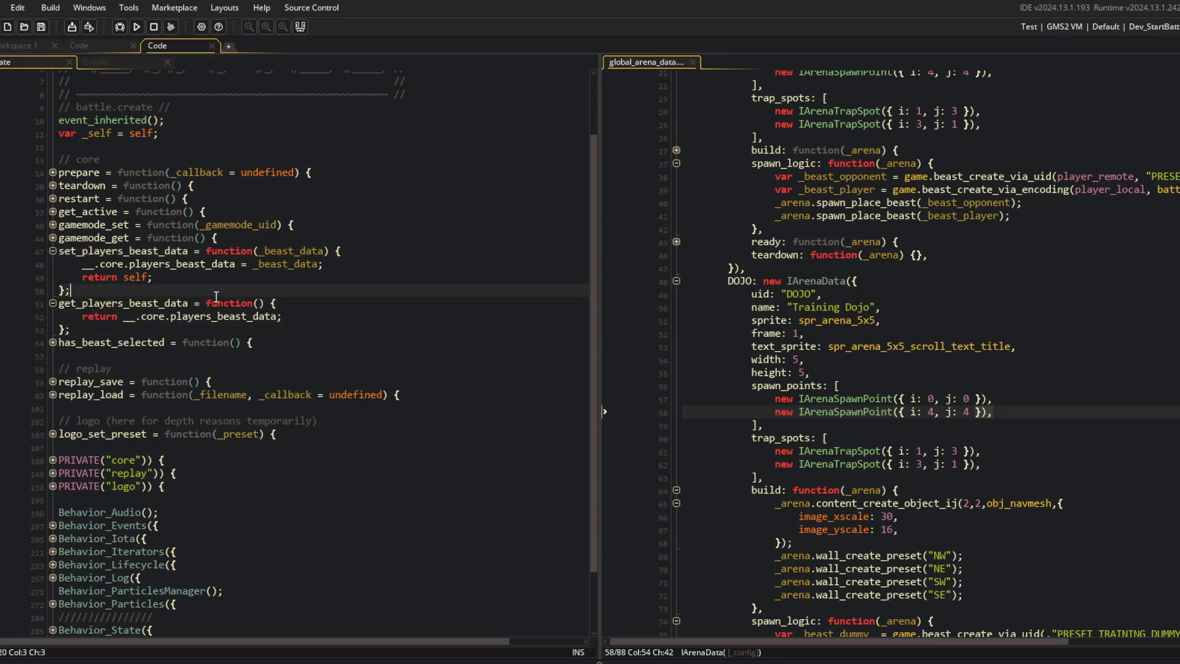
scroll(252, 292, "down", 2)
Step: Search the whole project for uses of set_players_beast_data
double_click(90, 178)
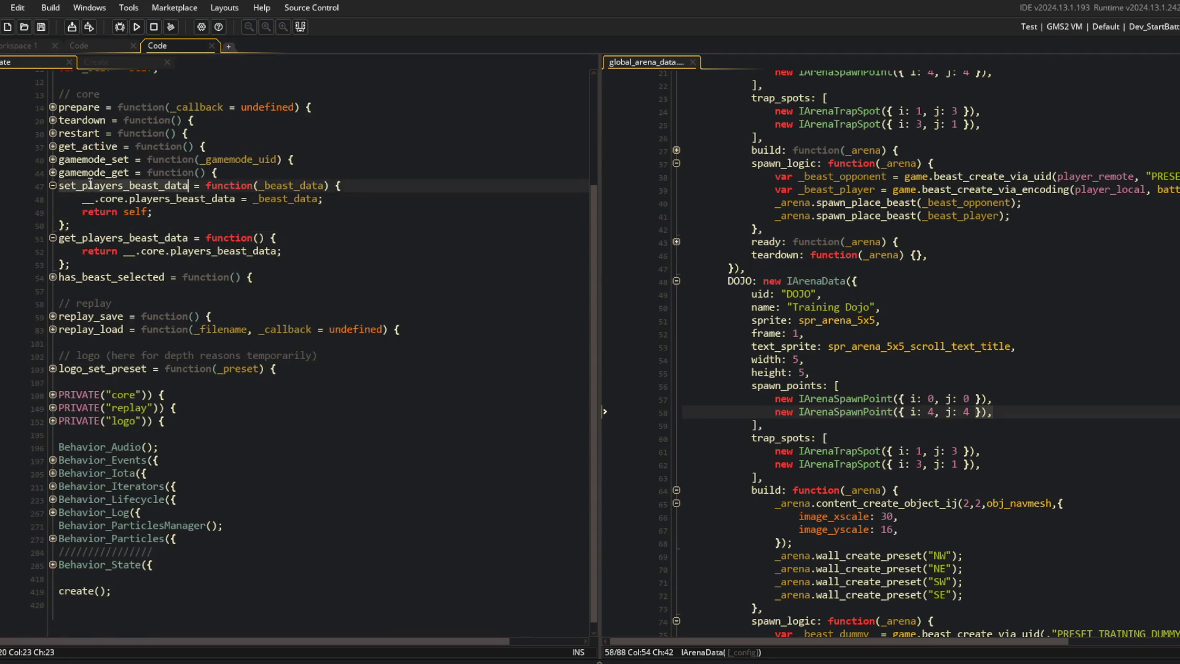
key("ctrl+shift+f")
left_click(270, 160)
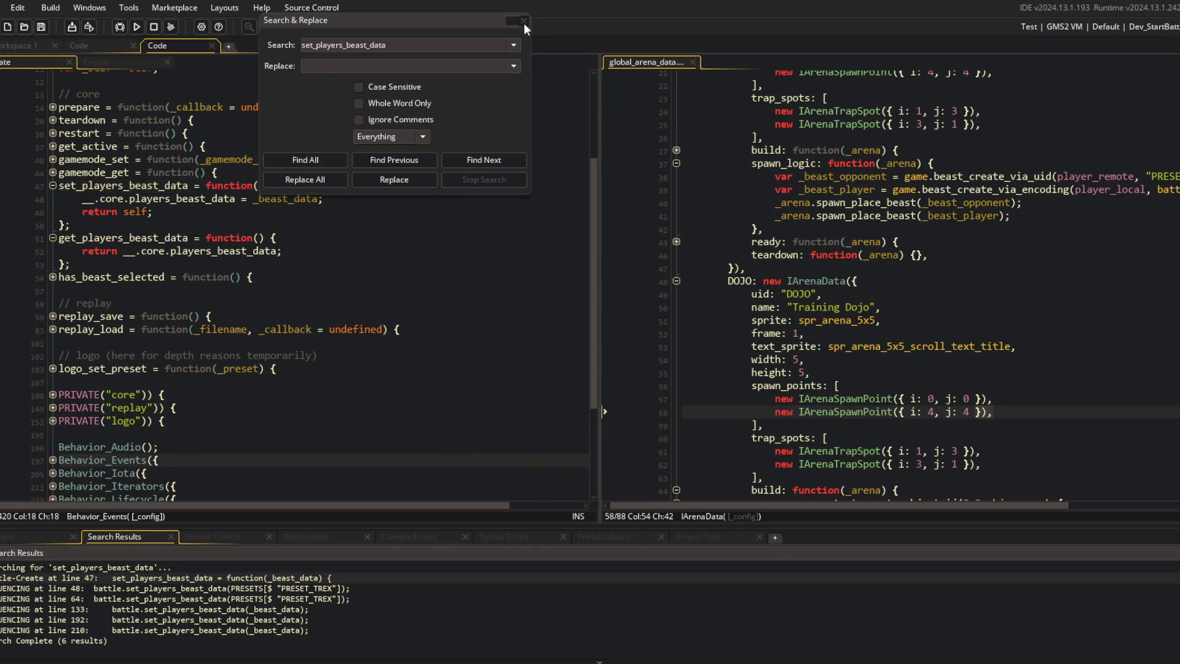
left_click(524, 20)
Step: Open the _player_local object's Create event and move it into the Code workspace
left_click(3, 45)
key("ctrl+t")
type("palyer_")
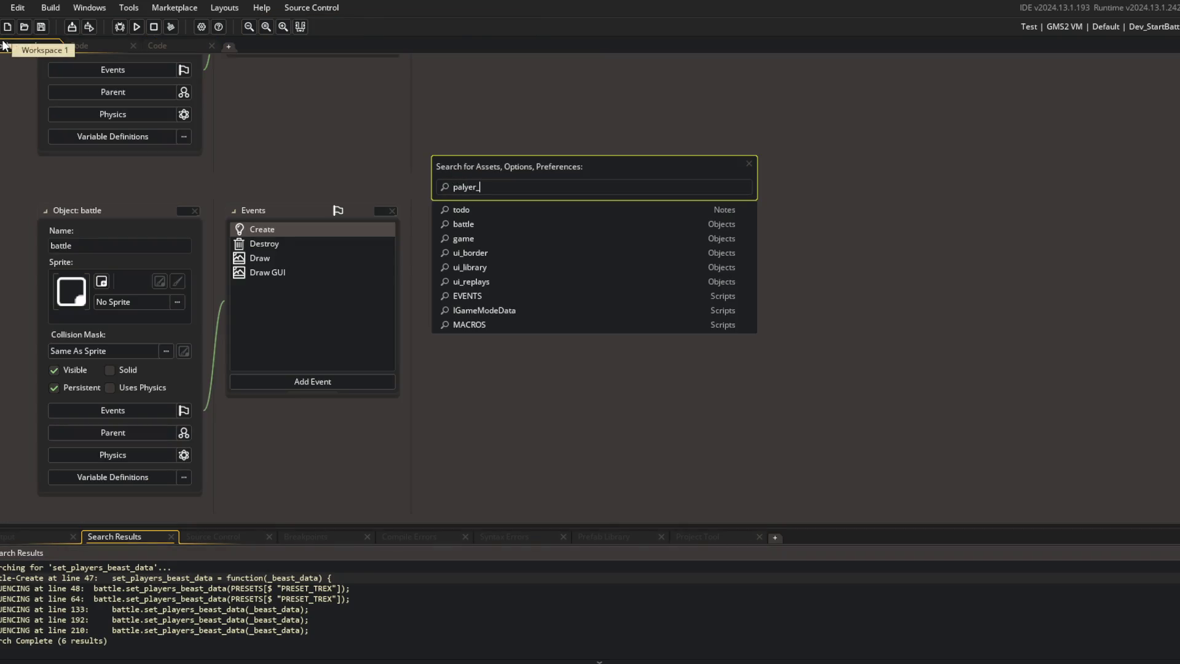
key("BackSpace")
key("BackSpace")
key("BackSpace")
type("lo")
key("Return")
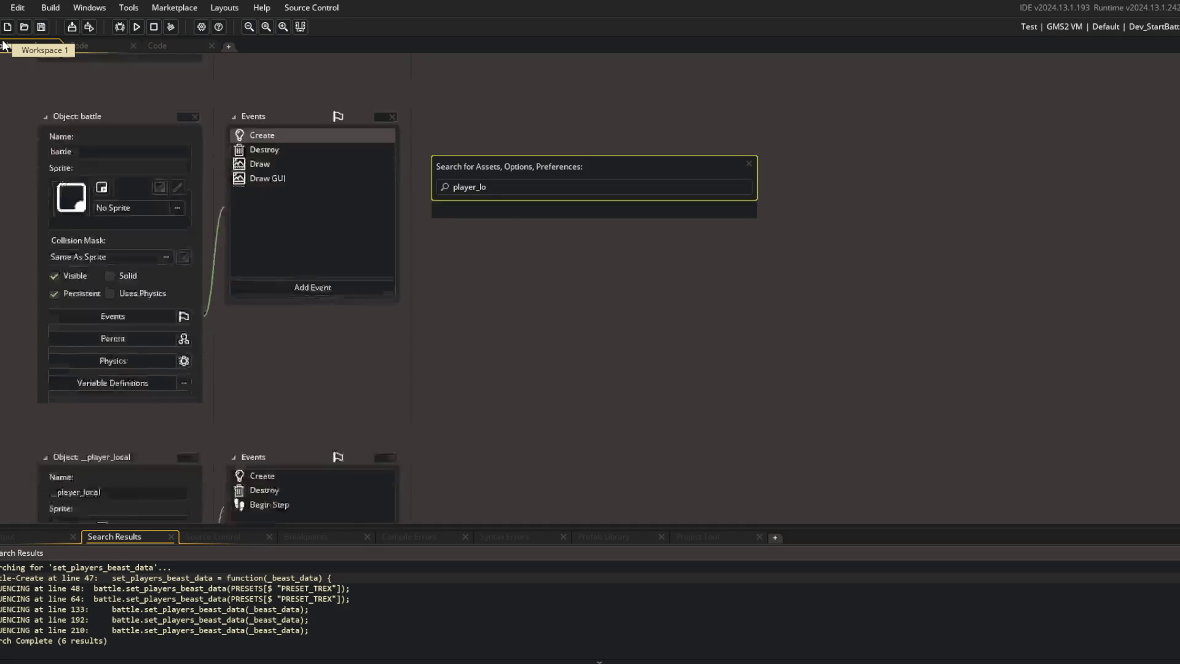
double_click(272, 123)
mouse_move(458, 120)
left_mouse_down()
mouse_move(113, 92)
mouse_move(170, 45)
left_mouse_up()
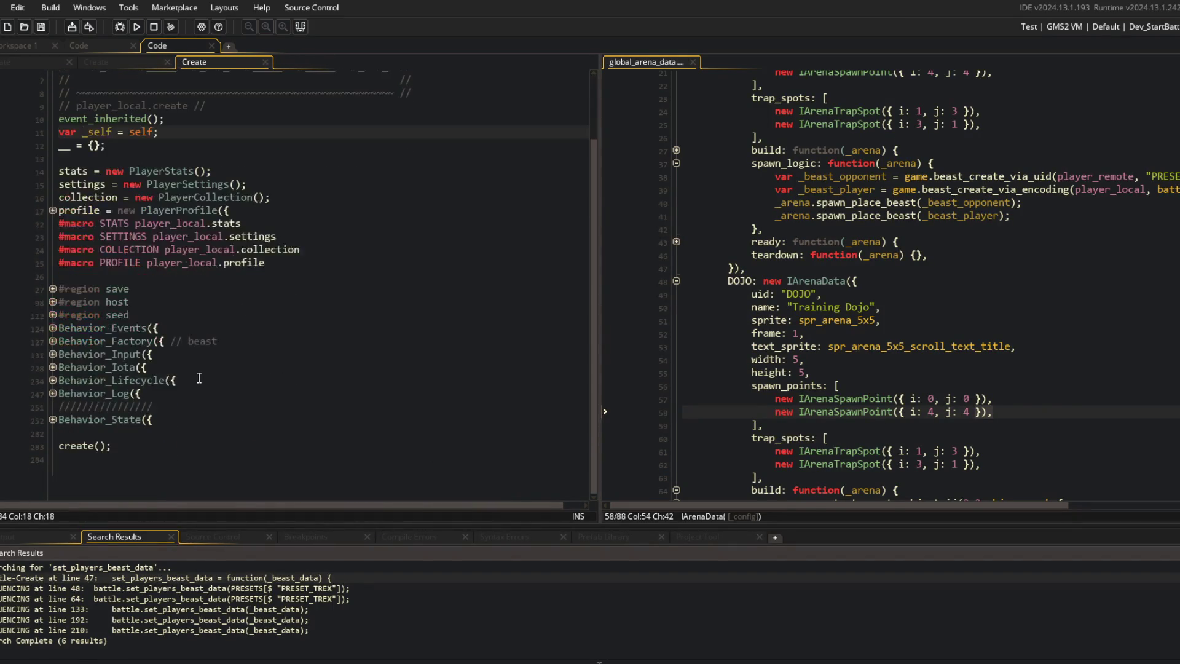
Step: Replace the host region's private setup lines with PRIVATE("host")) { and save
left_click(234, 330)
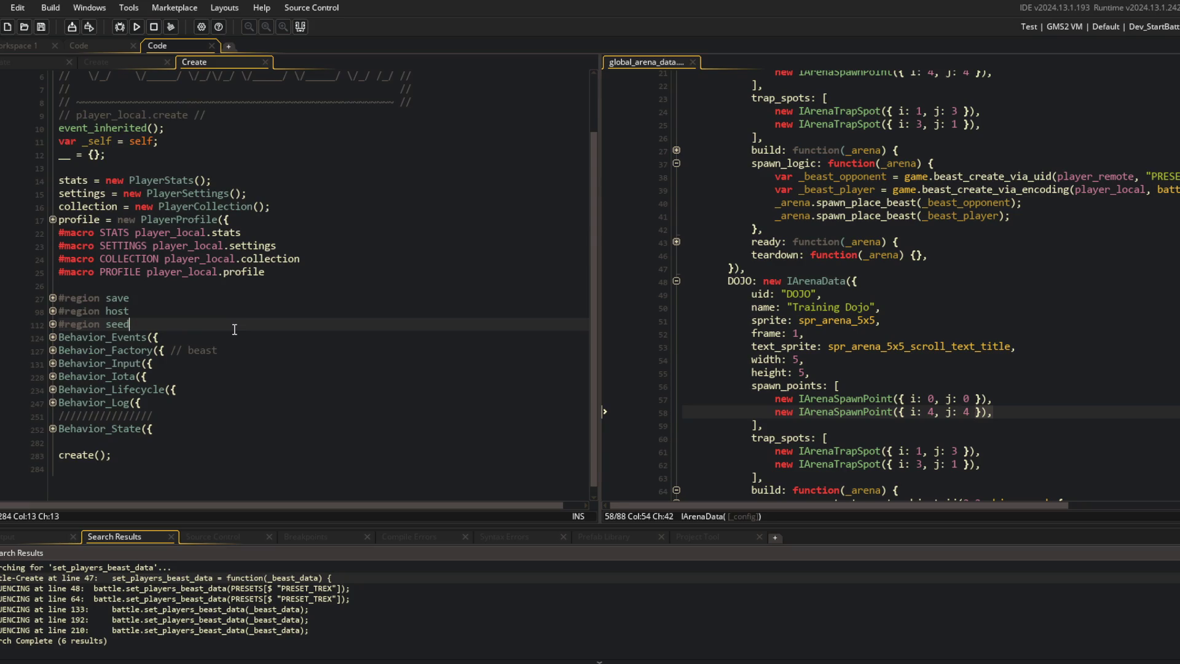
key("Up")
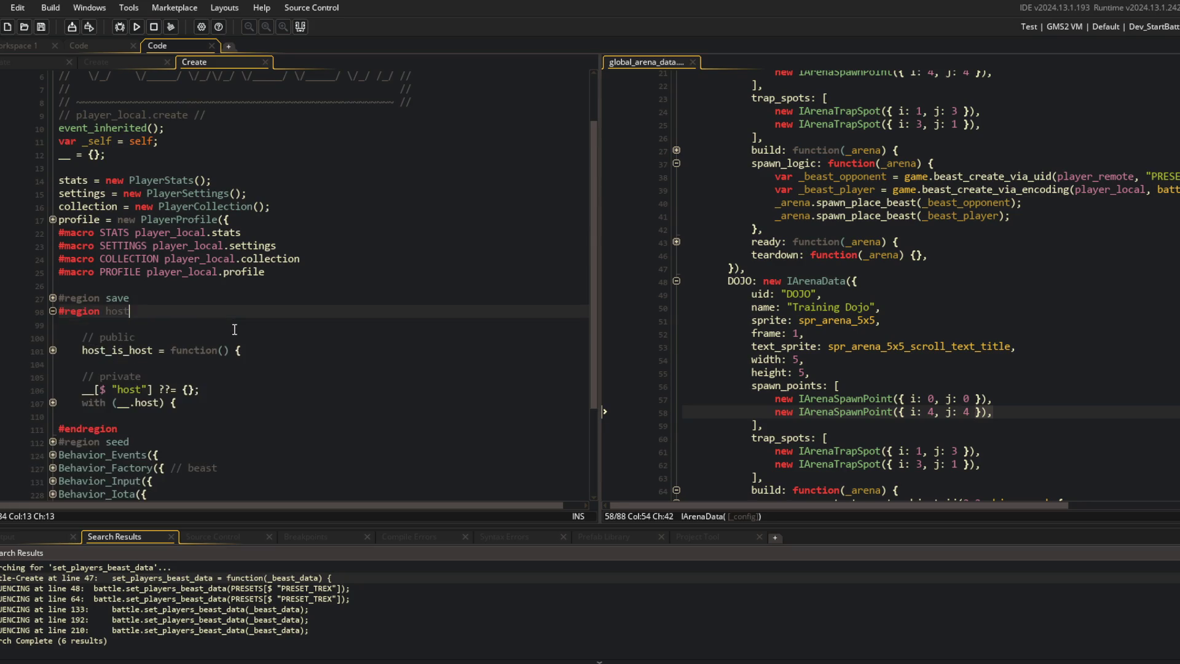
key("Up")
key("Up")
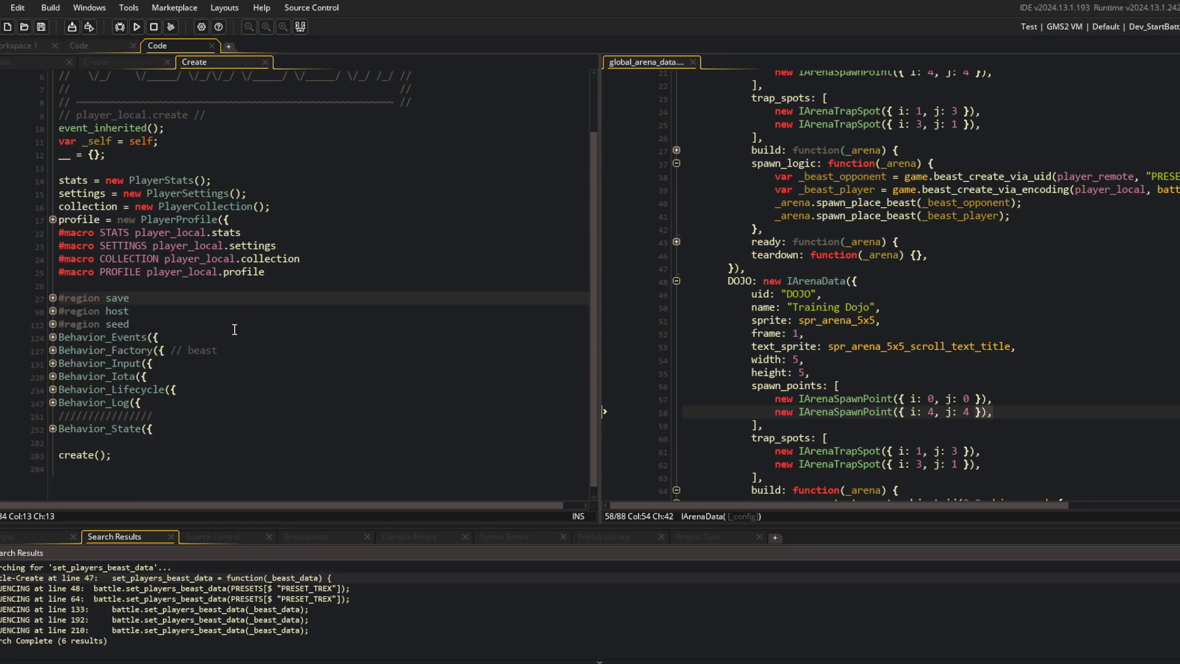
key("Down")
key("Down")
key("Down")
key("Up")
key("Down")
key("Down")
key("Down")
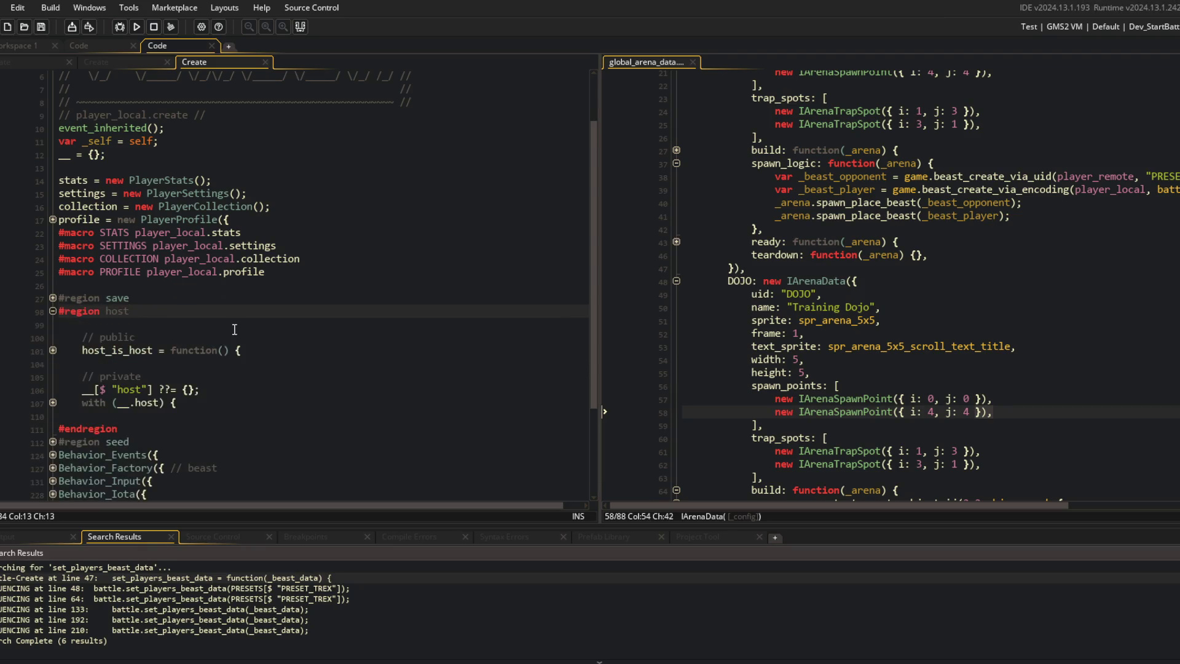
key("Down")
key("Down")
key("Down")
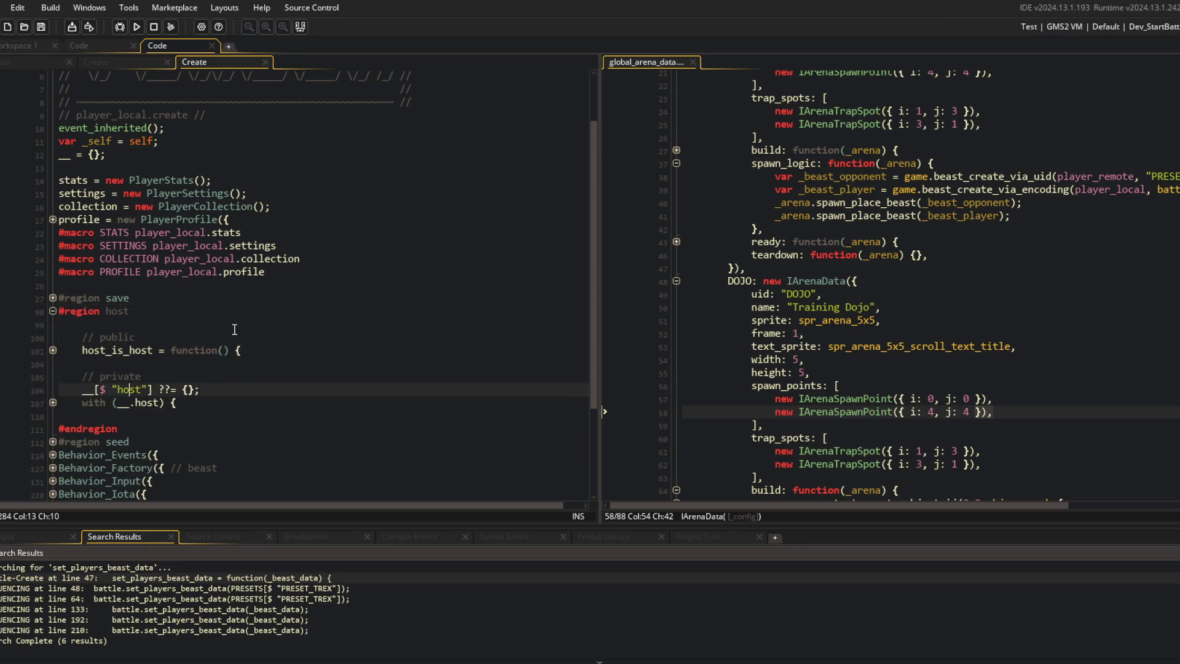
key("shift+Up")
key("shift+Up")
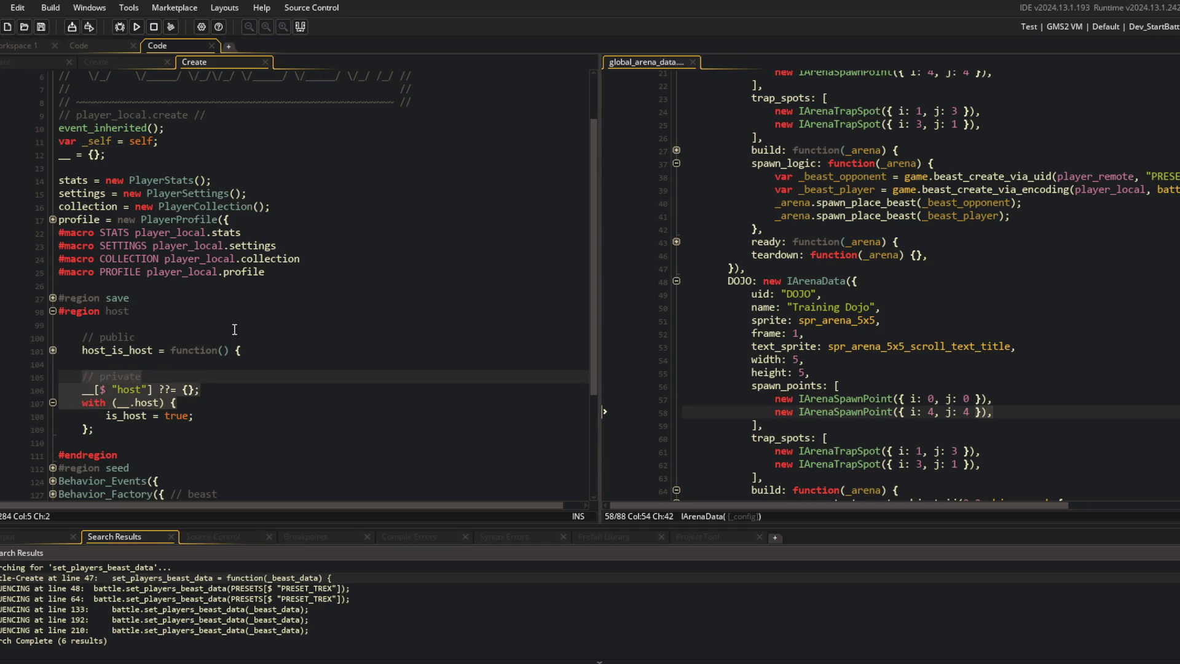
type("PRIVATE(\"host\")) {")
key("ctrl+s")
Step: Delete the seed region's private storage lines and public comment, leaving seed_get, and save
key("Up")
key("Up")
key("Up")
key("Up")
key("Up")
key("ctrl+shift+bracketleft")
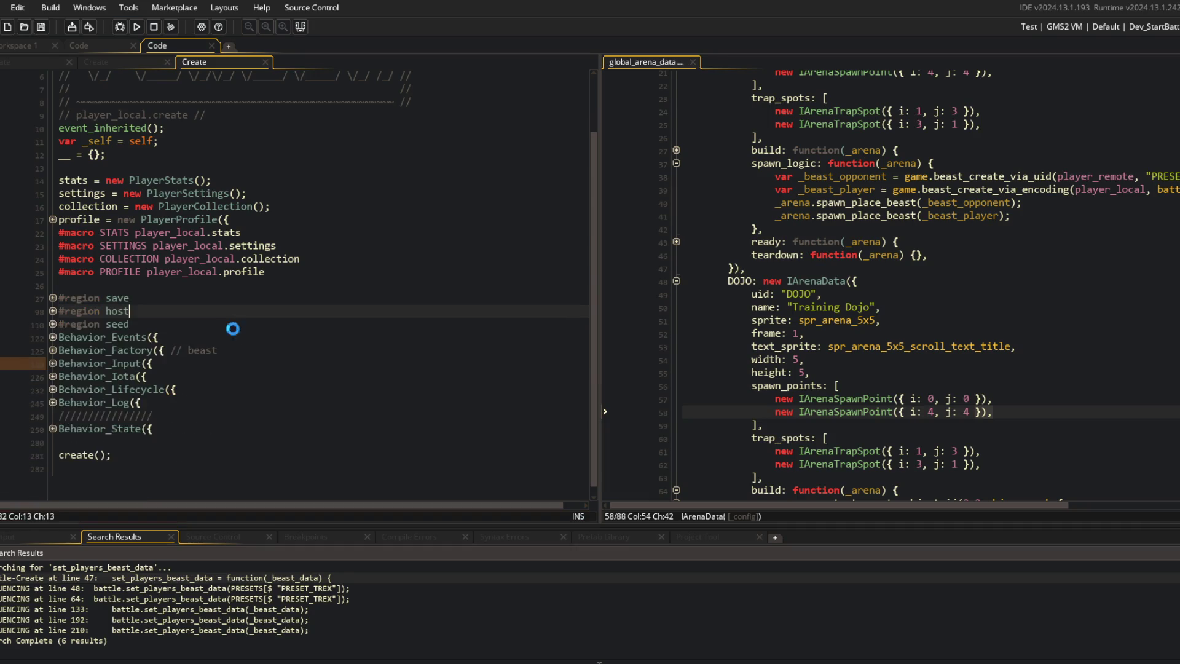
key("Down")
key("ctrl+shift+bracketright")
key("Down")
key("Down")
key("Down")
key("End")
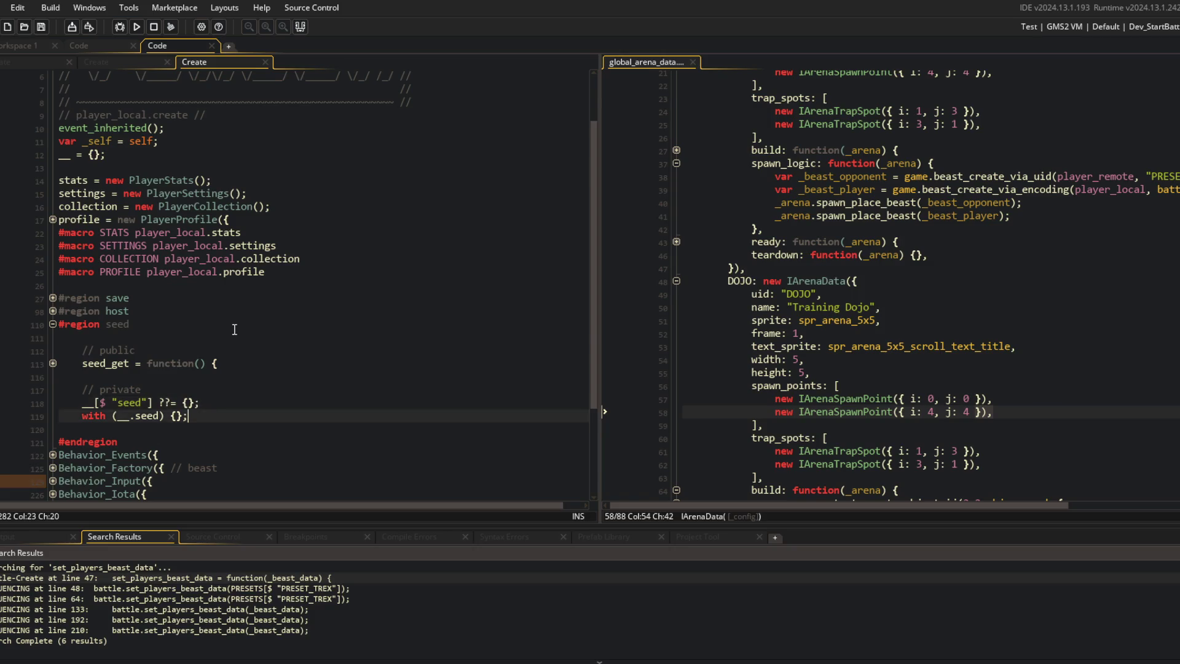
key("ctrl+d")
key("ctrl+d")
key("ctrl+d")
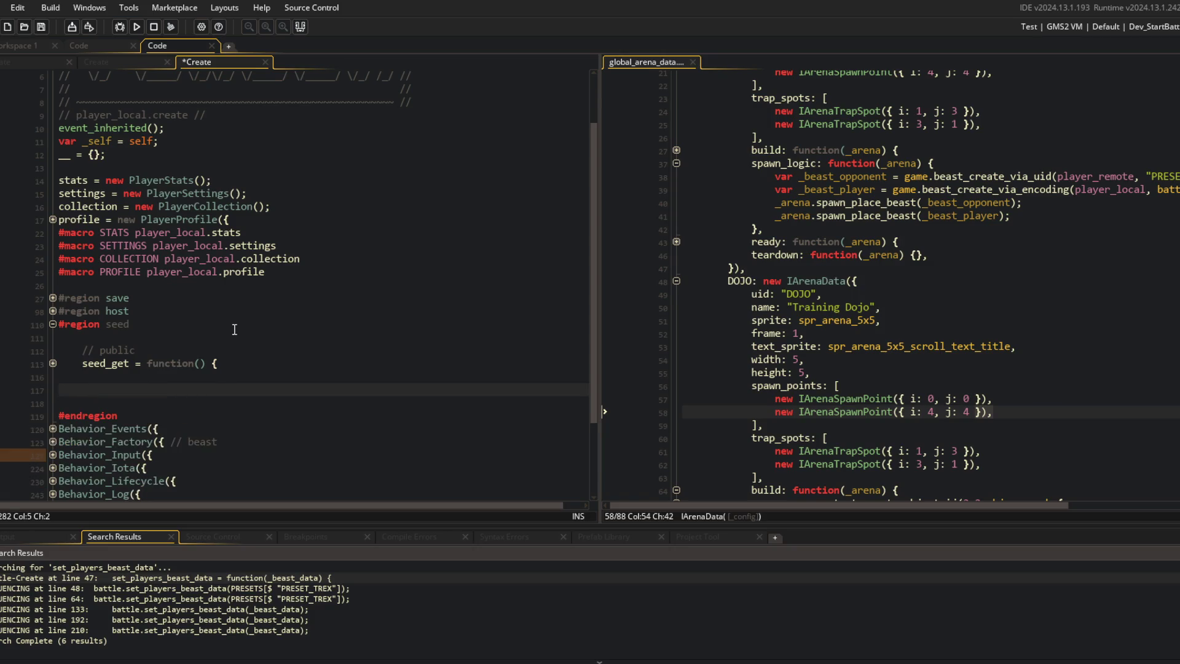
key("Up")
key("Up")
key("ctrl+d")
key("End")
key("ctrl+s")
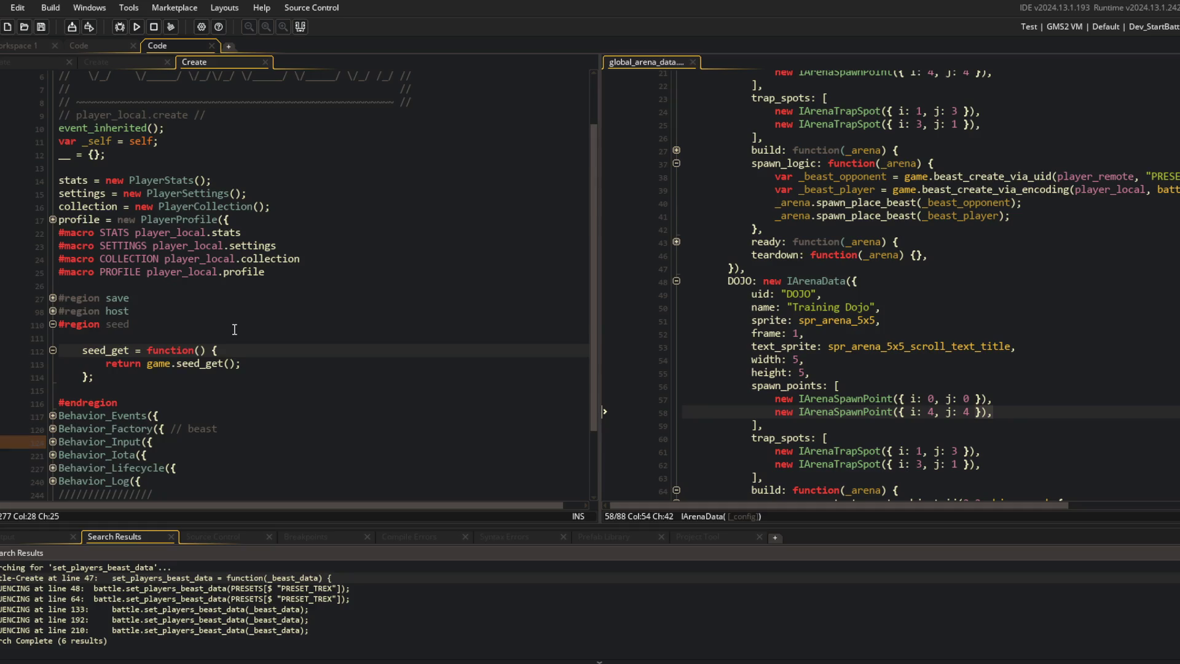
Step: Fold the seed region and start a new line below it for the next region
key("Up")
key("Up")
key("ctrl+shift+bracketleft")
key("End")
key("Return")
Step: Add an empty #region beast … #endregion block to player_local's Create code and save
type("#re")
key("Return")
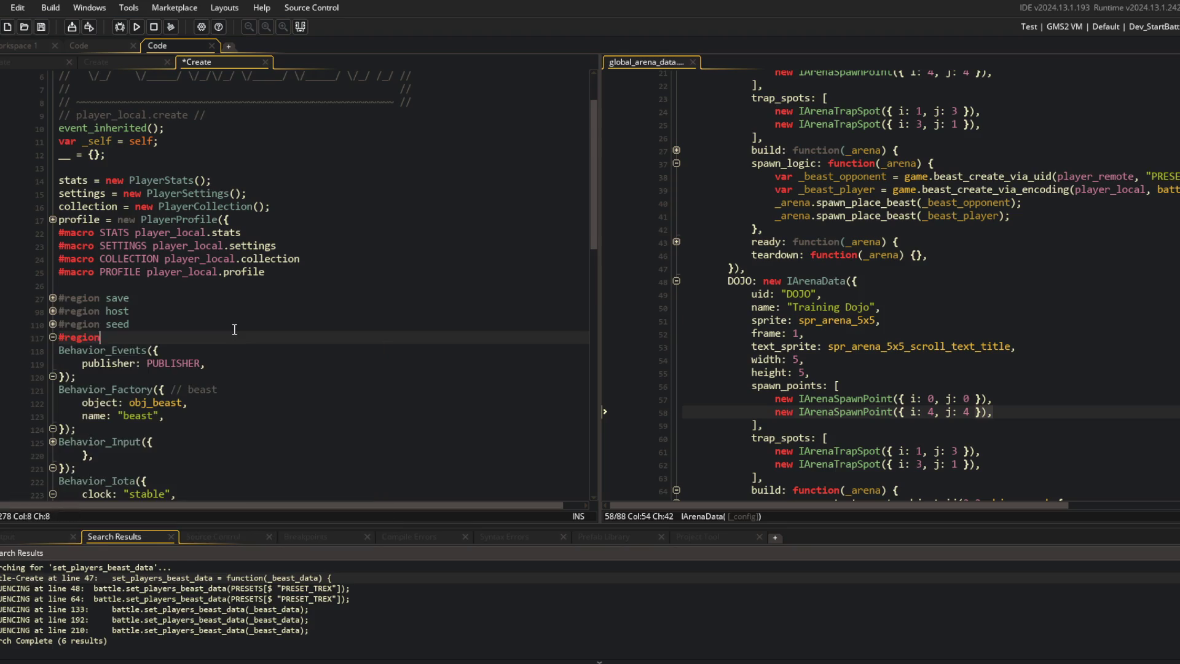
key("Return")
key("Return")
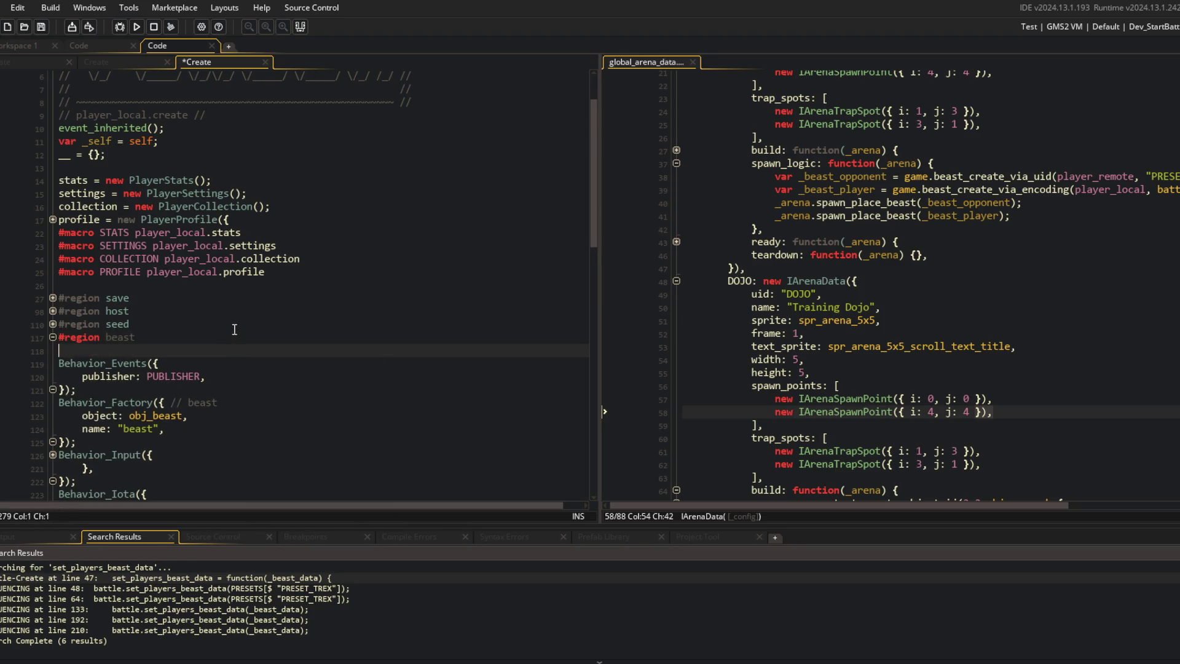
type("#endregion")
key("ctrl+s")
Step: Inside the region, add a PRIVATE("beast") block holding data = undefined; and save
key("Up")
key("Return")
key("Return")
key("Up")
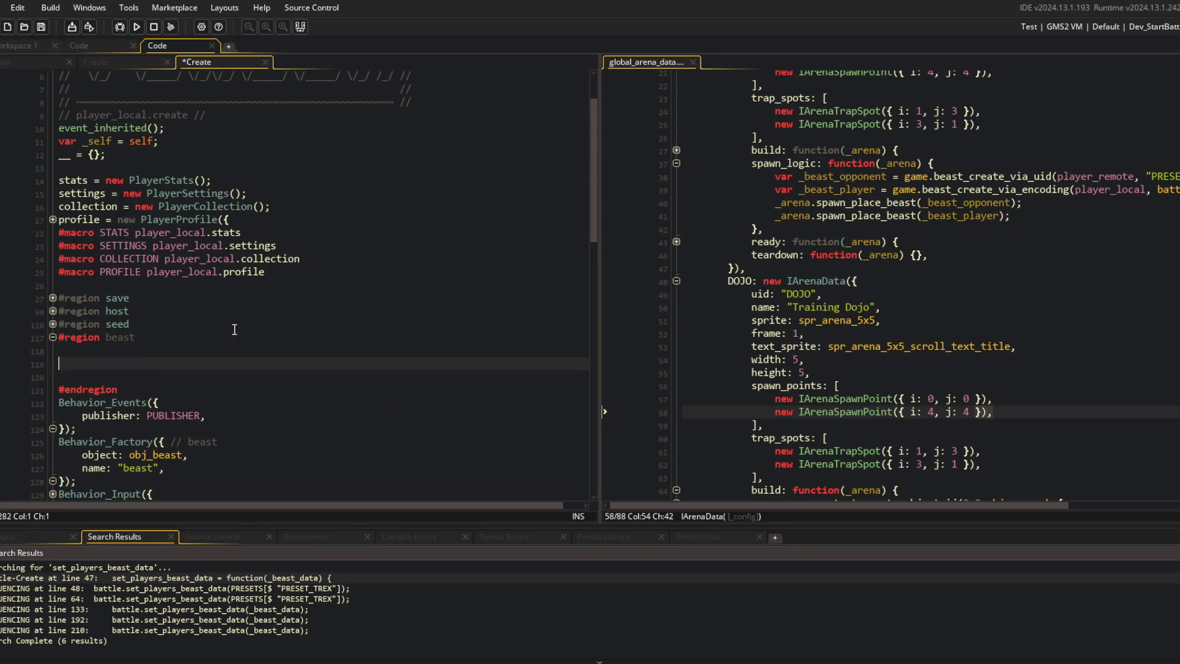
type("PRIVATE(\"")
type("beast\")) ")
type("{")
key("Return")
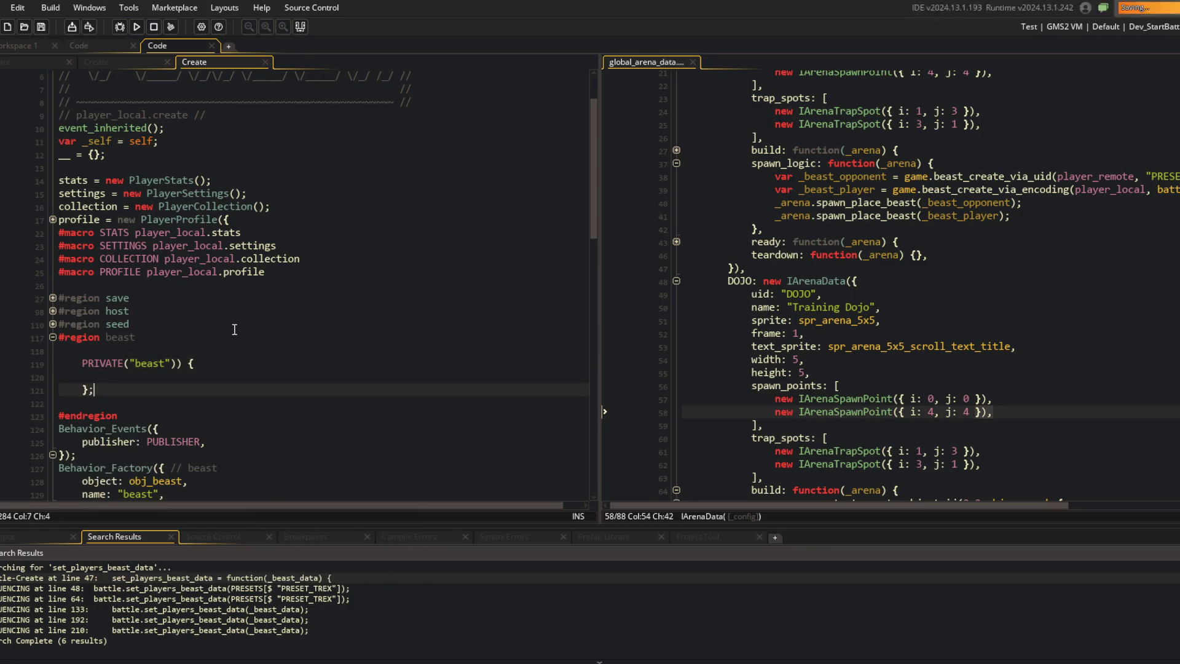
type("data = undefined;")
key("ctrl+s")
Step: Add set_beast_data(_data), which stores __.beast.data = _data and returns self, then save
key("Up")
key("Up")
key("Return")
key("Return")
key("Up")
type("et_beast_d")
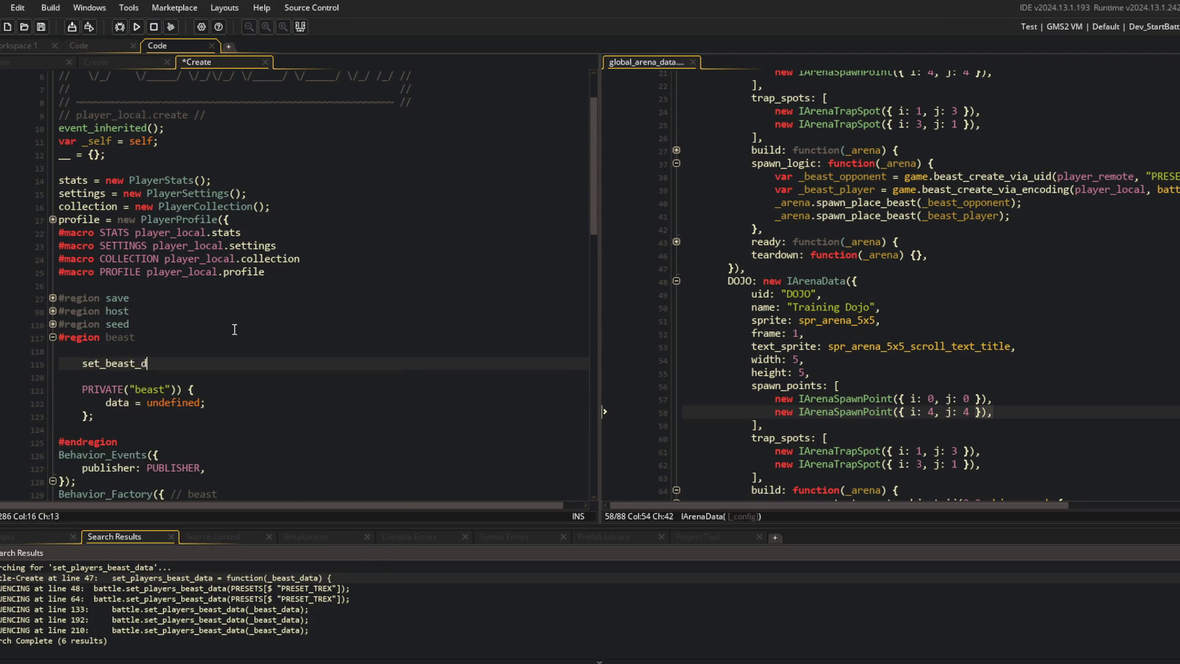
type("ata = function(_data) {")
key("Return")
type("__.")
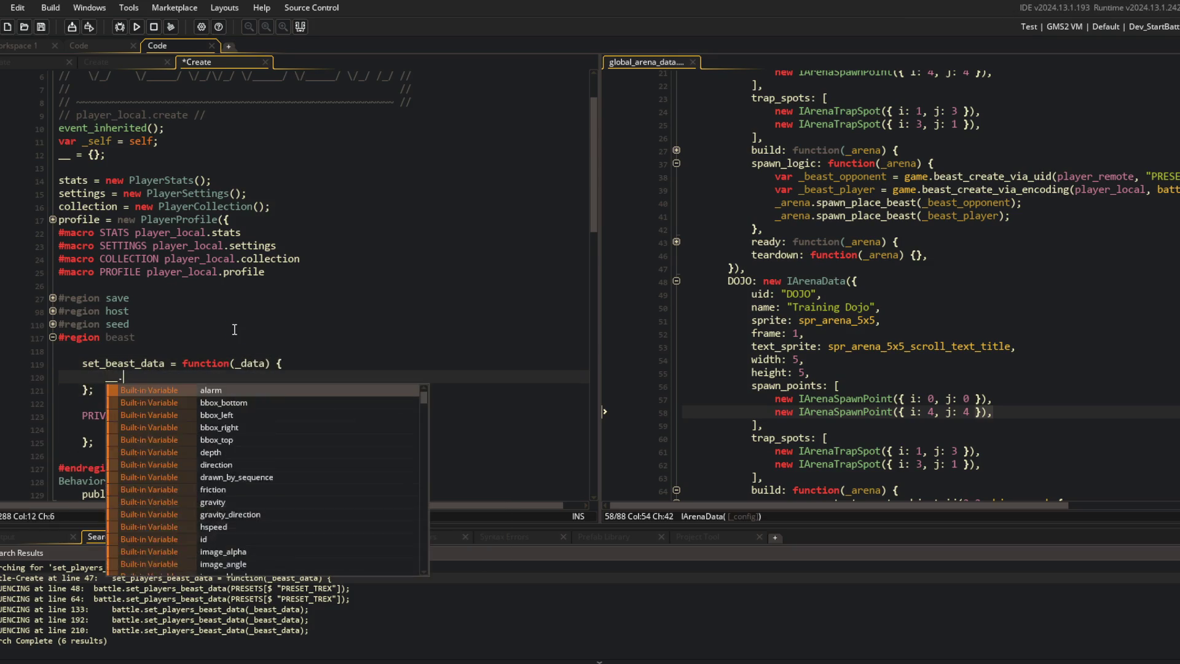
type("beast.data = _data;")
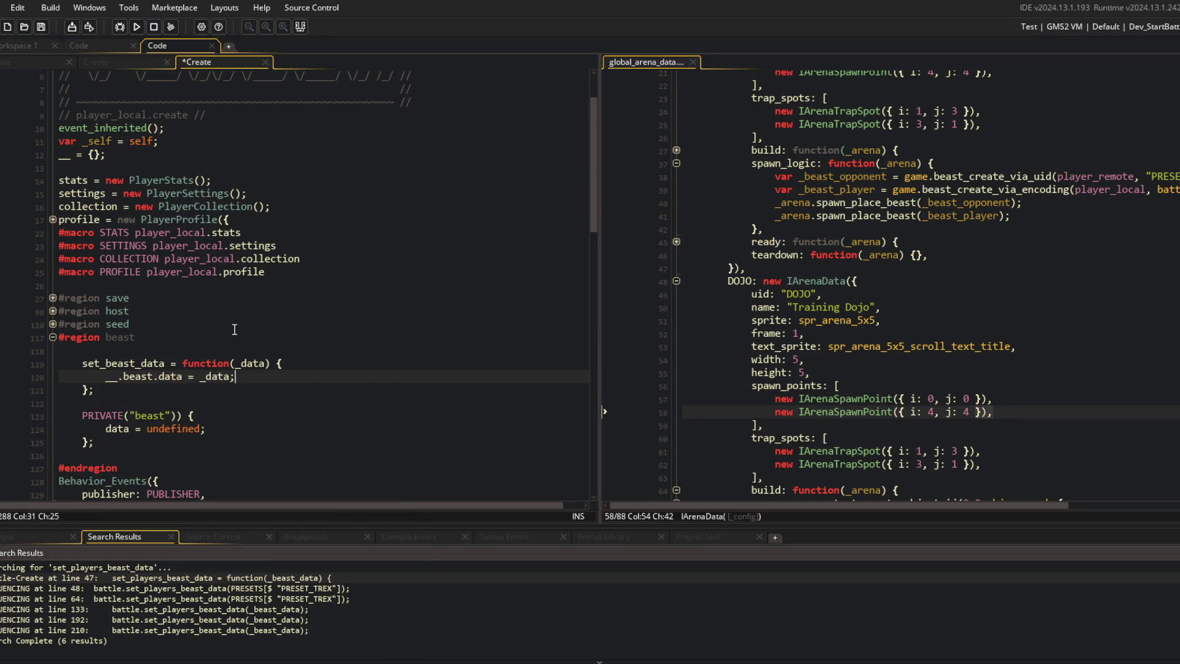
key("Return")
type("turn self")
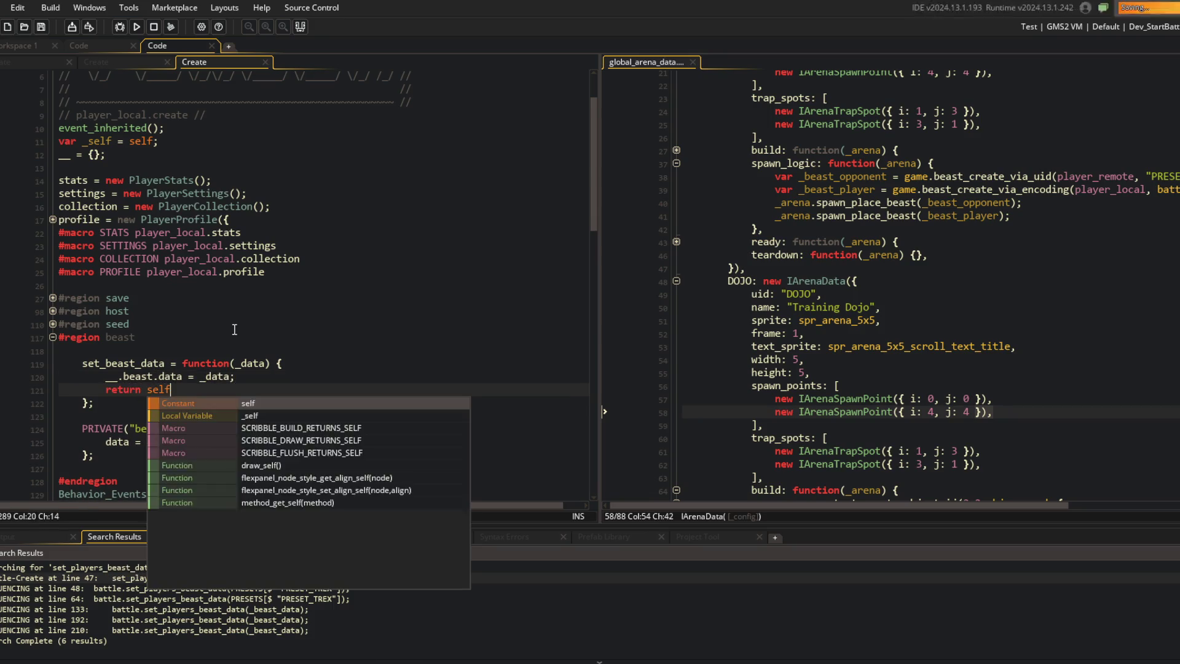
key("ctrl+s")
Step: Add a get_beast_data function above it that returns __.beast.data
key("Up")
key("Up")
key("Home")
key("Return")
key("Up")
type("get_bea")
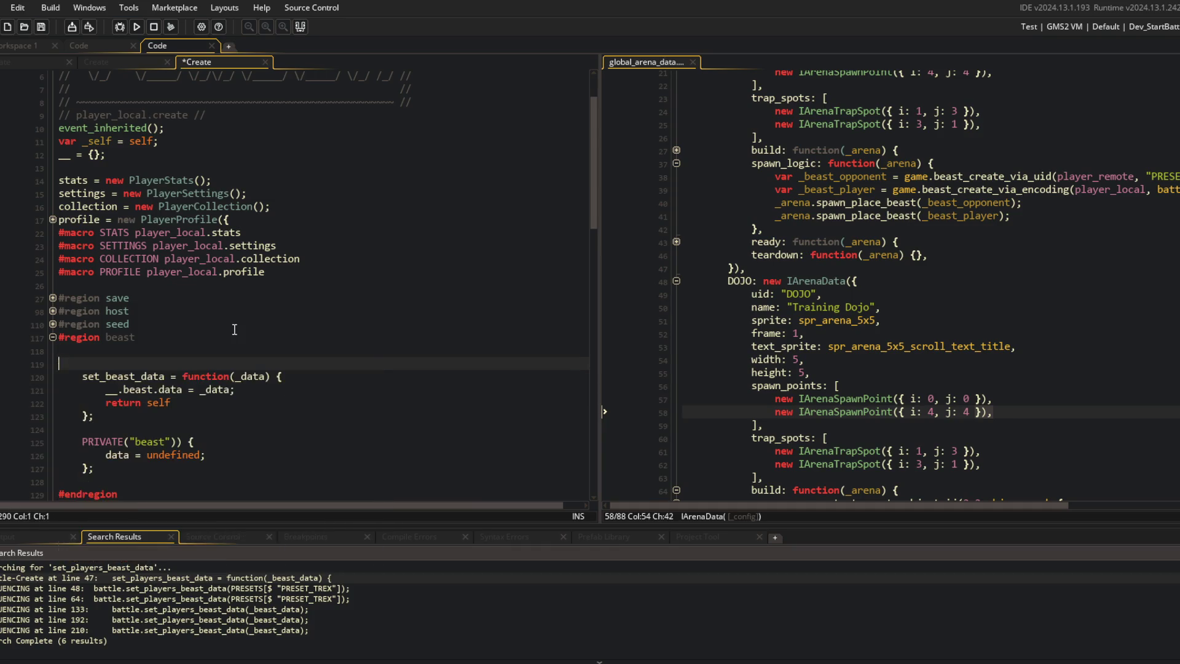
type("st_data = function() {")
key("Return")
key("Return")
type("};")
key("Up")
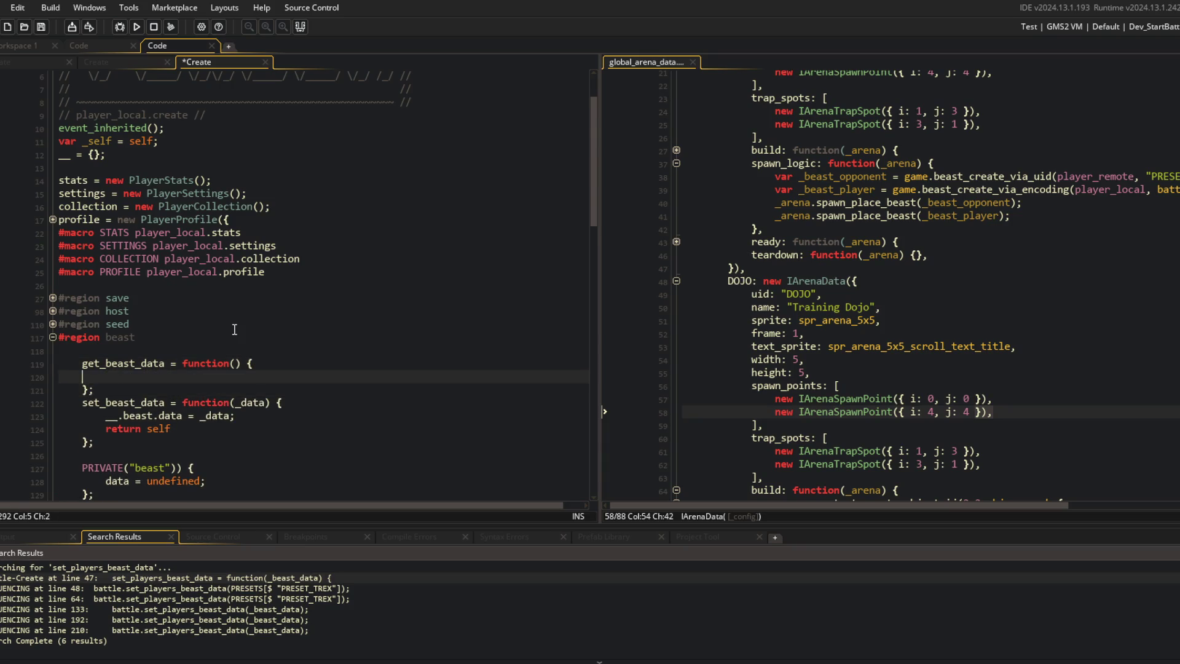
type("return __.beast.data)")
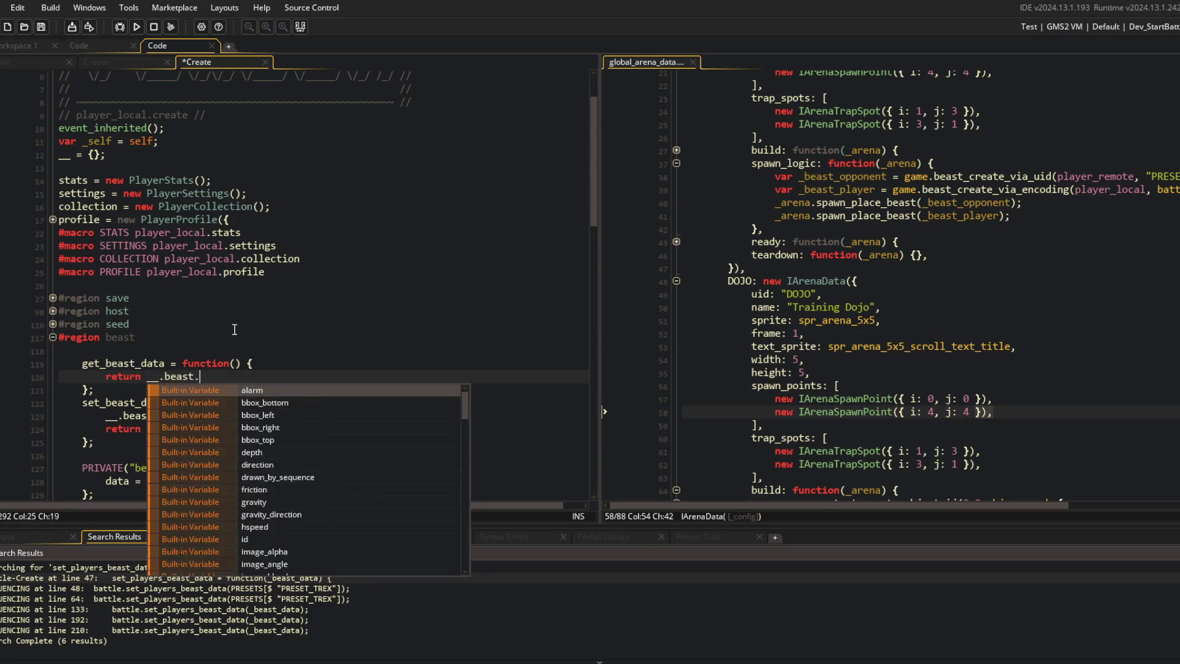
Step: Label the functions with a // public comment above get_beast_data and save
key("Up")
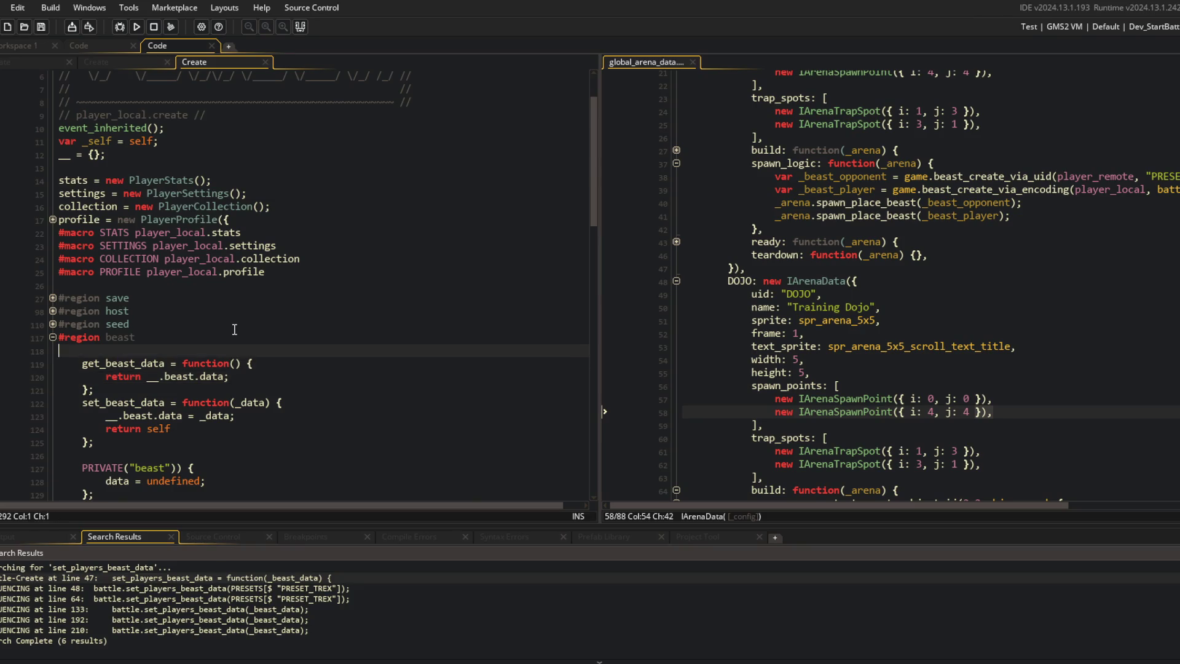
key("Home")
key("Return")
key("Up")
type("/ public")
key("ctrl+s")
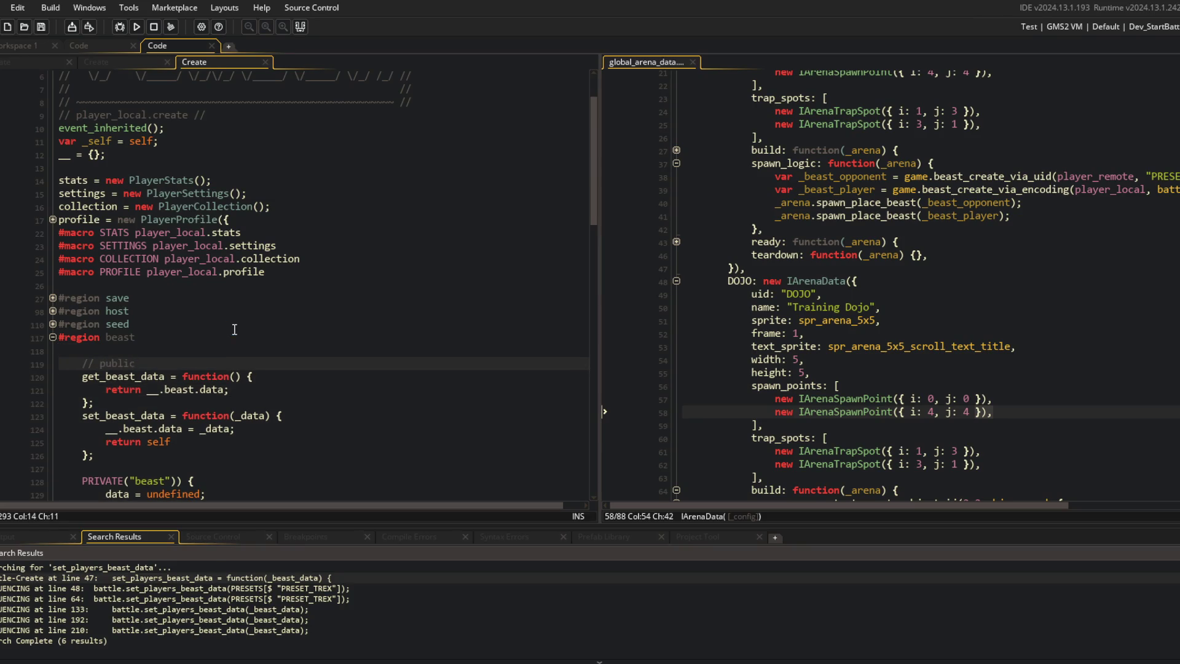
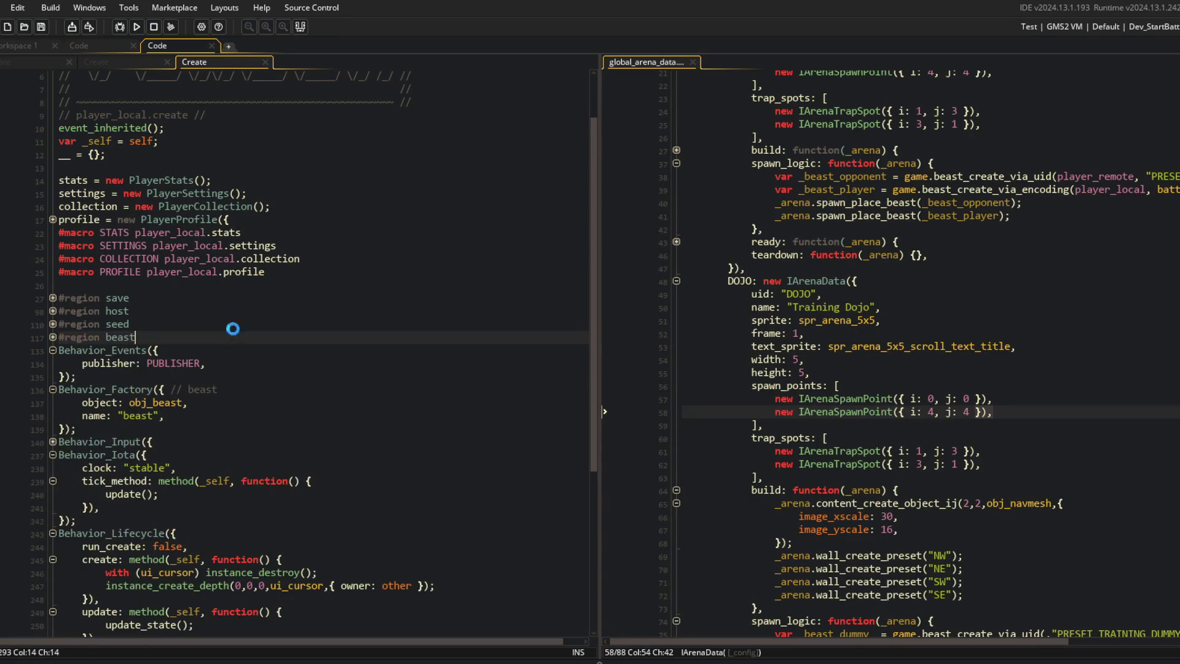
Step: Search the project for set_players_beast_data from the battle Create code, listing all six occurrences
key("ctrl+Tab")
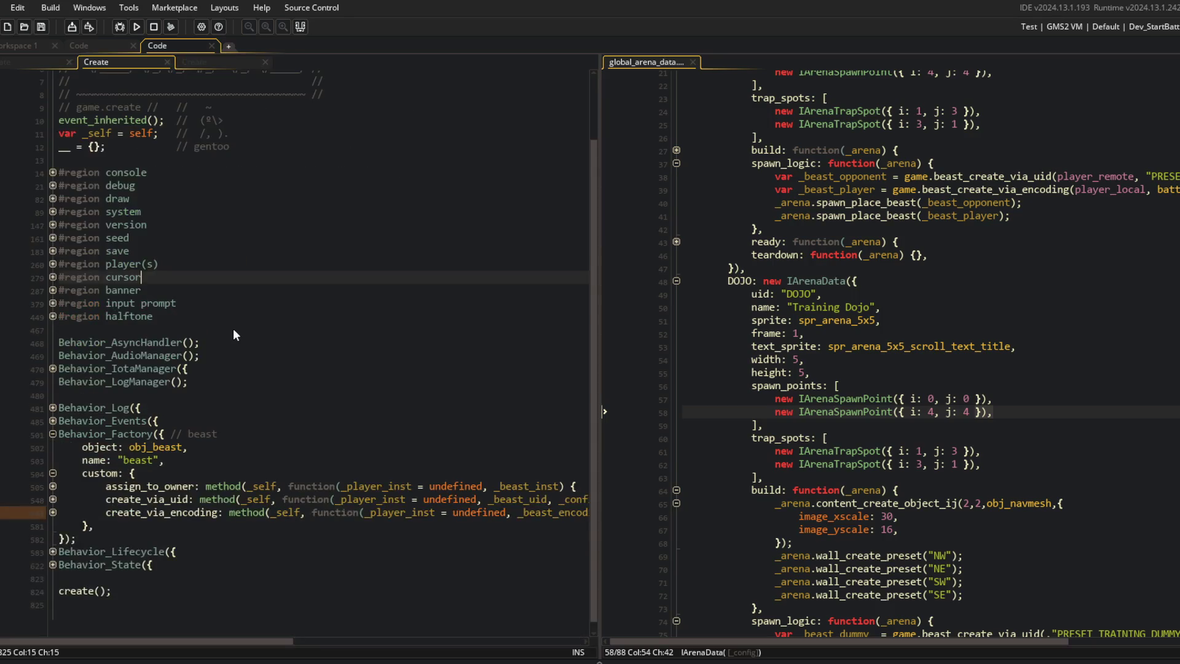
key("ctrl+Tab")
double_click(95, 186)
key("ctrl+shift+f")
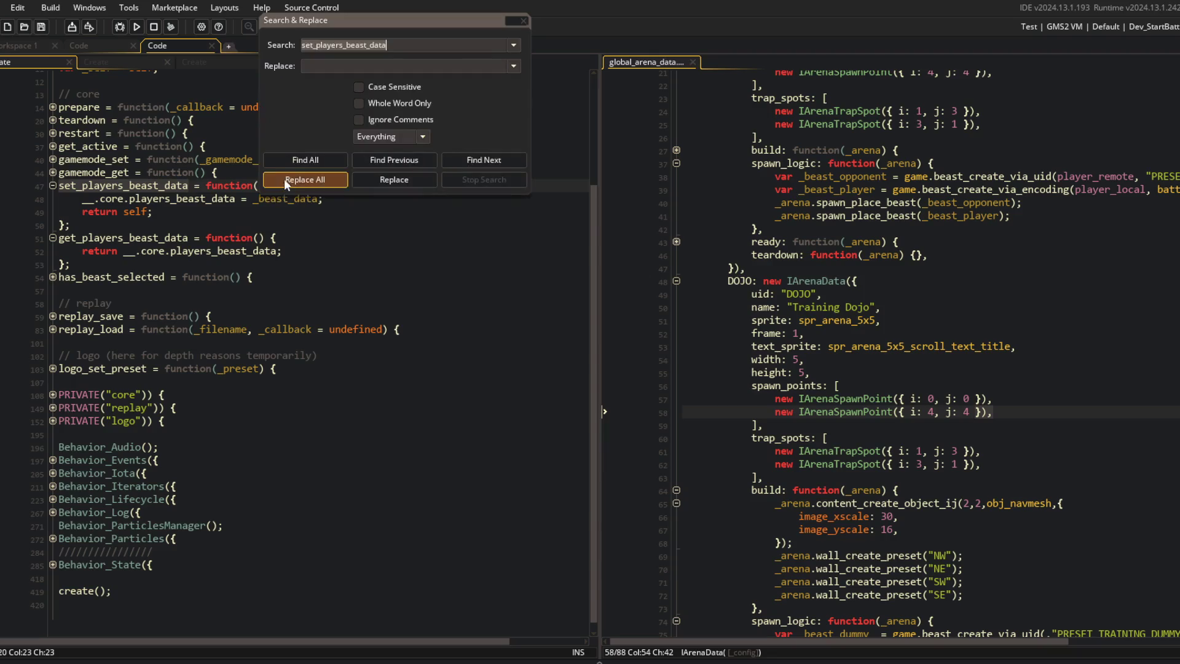
left_click(305, 160)
Step: Inspect the set_players_beast_data calls at lines 133, 48 and 64 from the search results
double_click(246, 610)
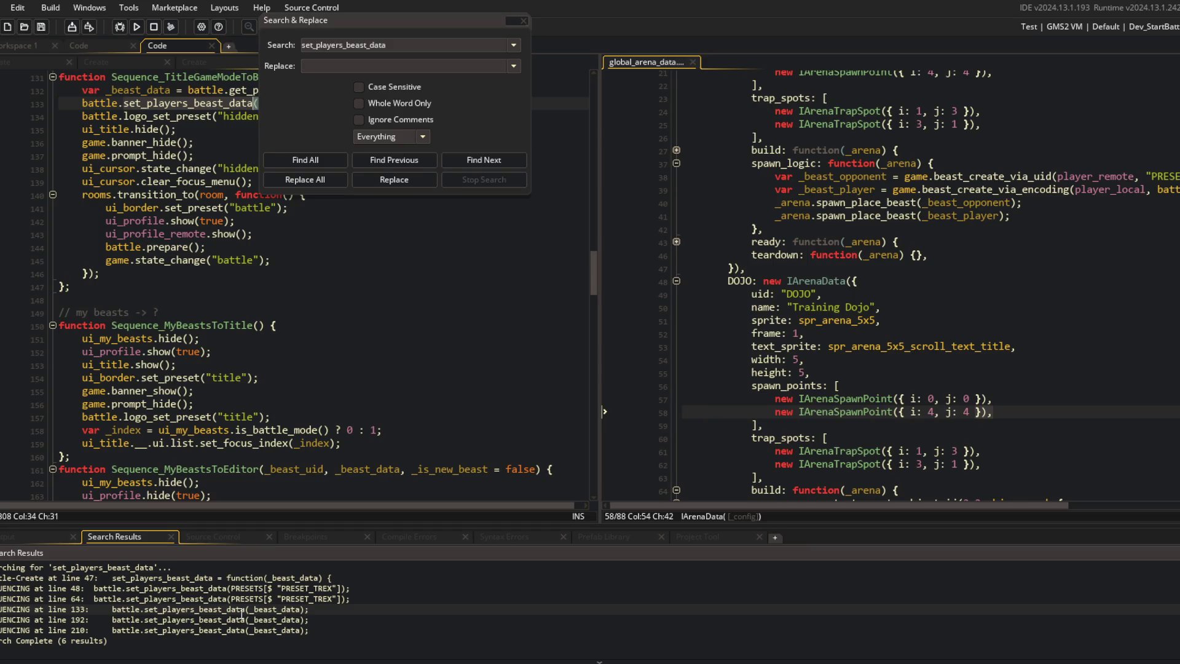
double_click(184, 588)
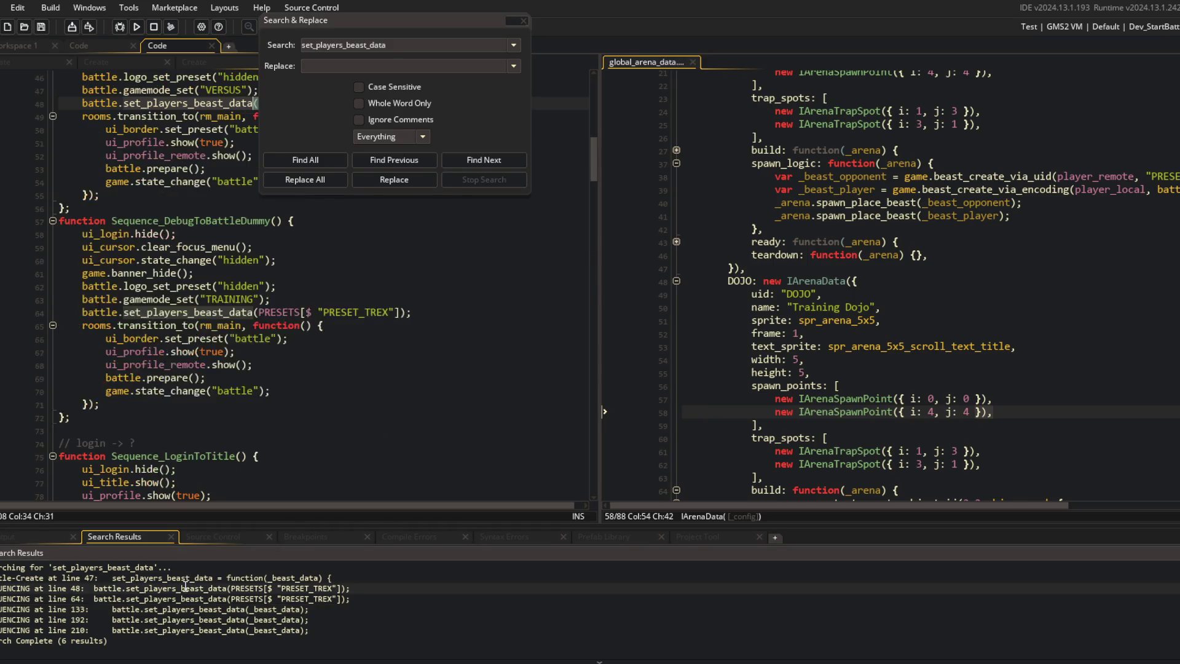
scroll(134, 367, "up", 3)
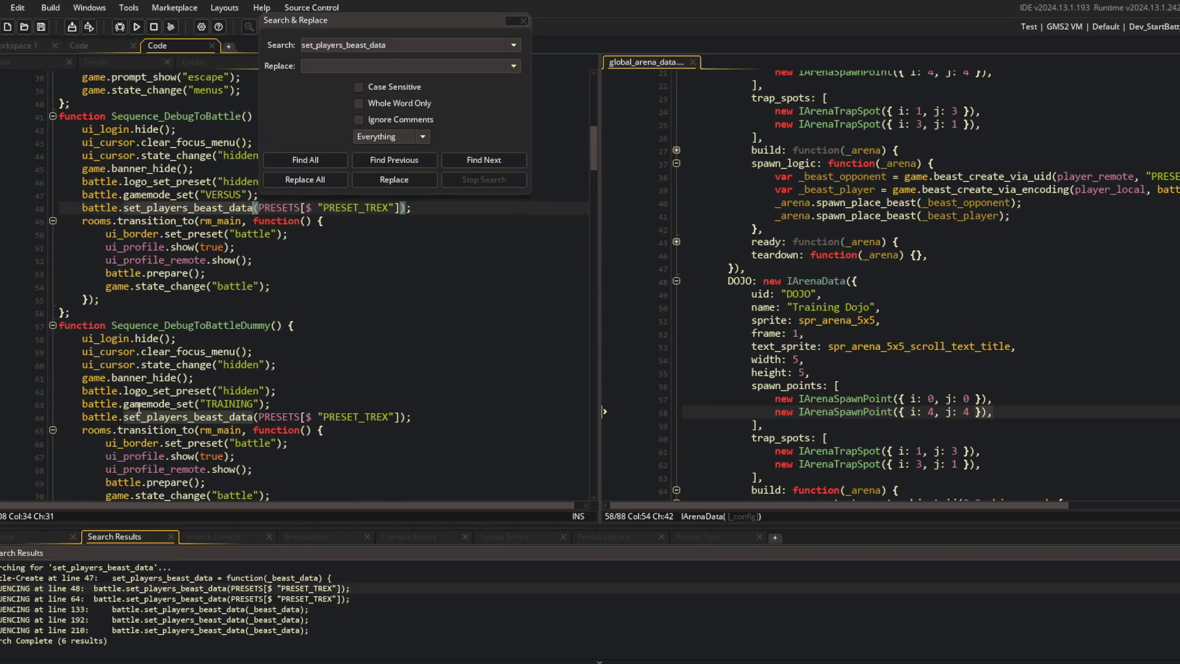
left_click(96, 421)
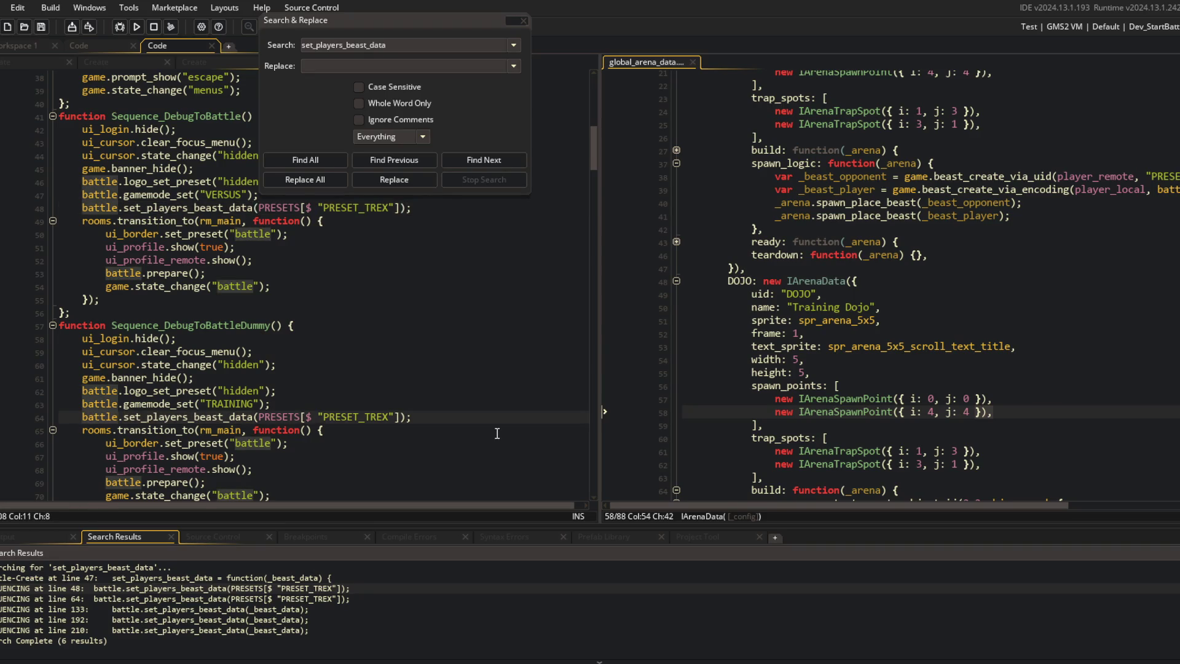
scroll(497, 433, "up", 8)
double_click(216, 589)
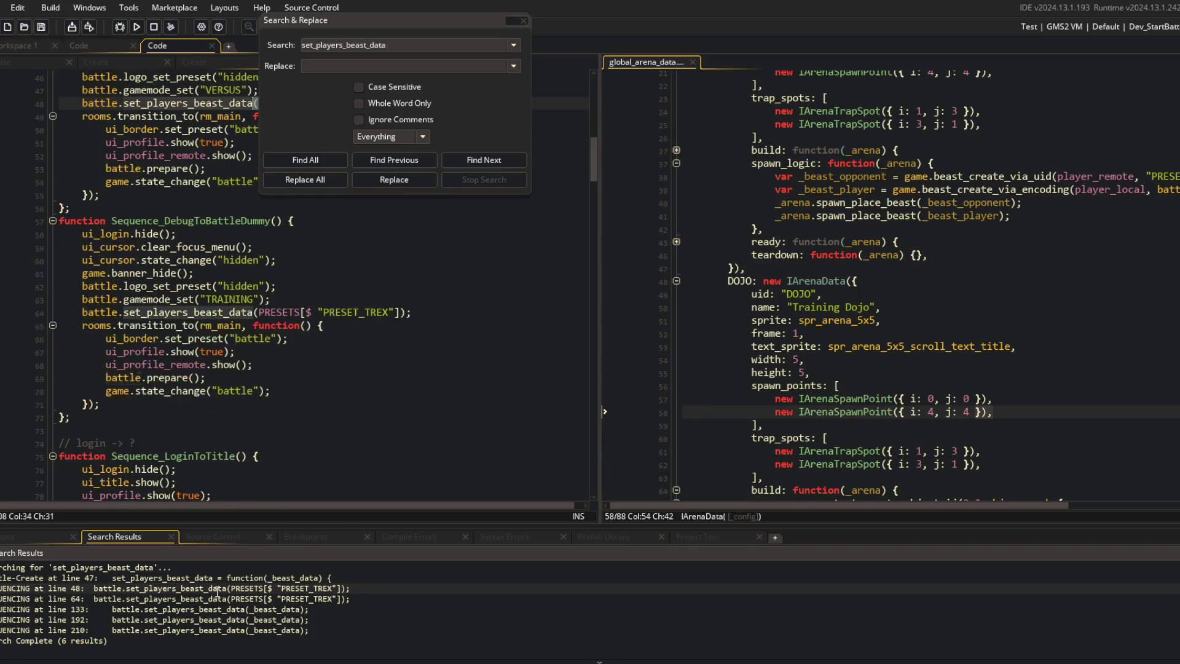
Step: Change the calls at lines 64 and 48 to player_local.set_beast_data
double_click(102, 313)
type("player_local.")
key("Delete")
key("Delete")
key("Delete")
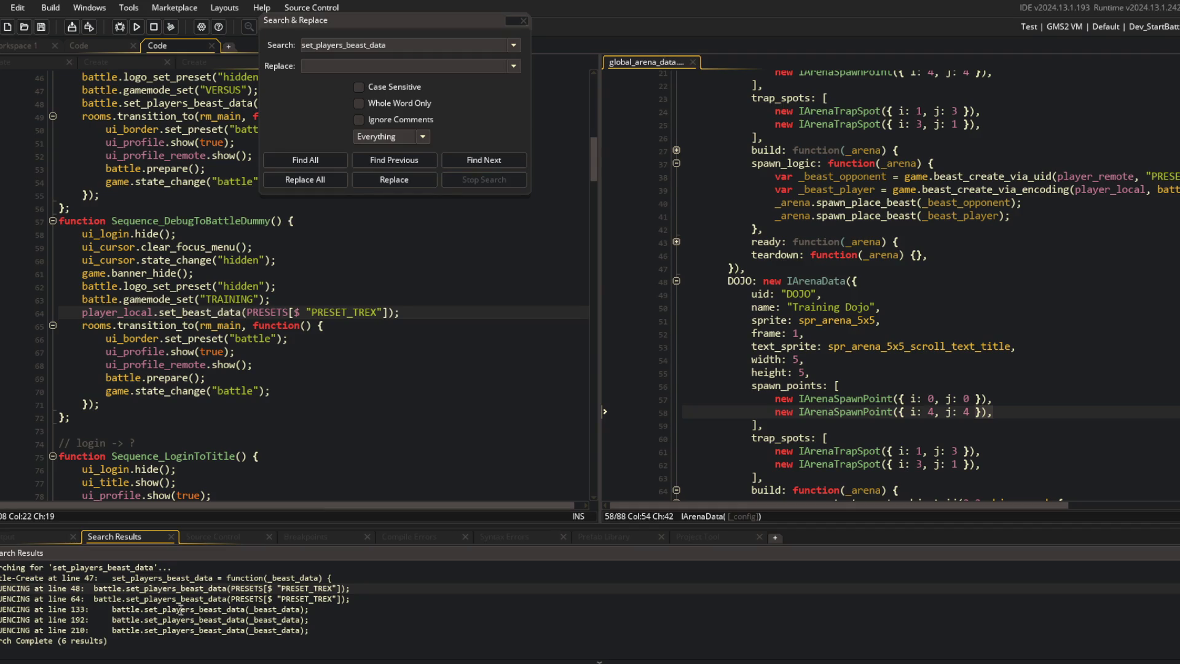
left_click(239, 339)
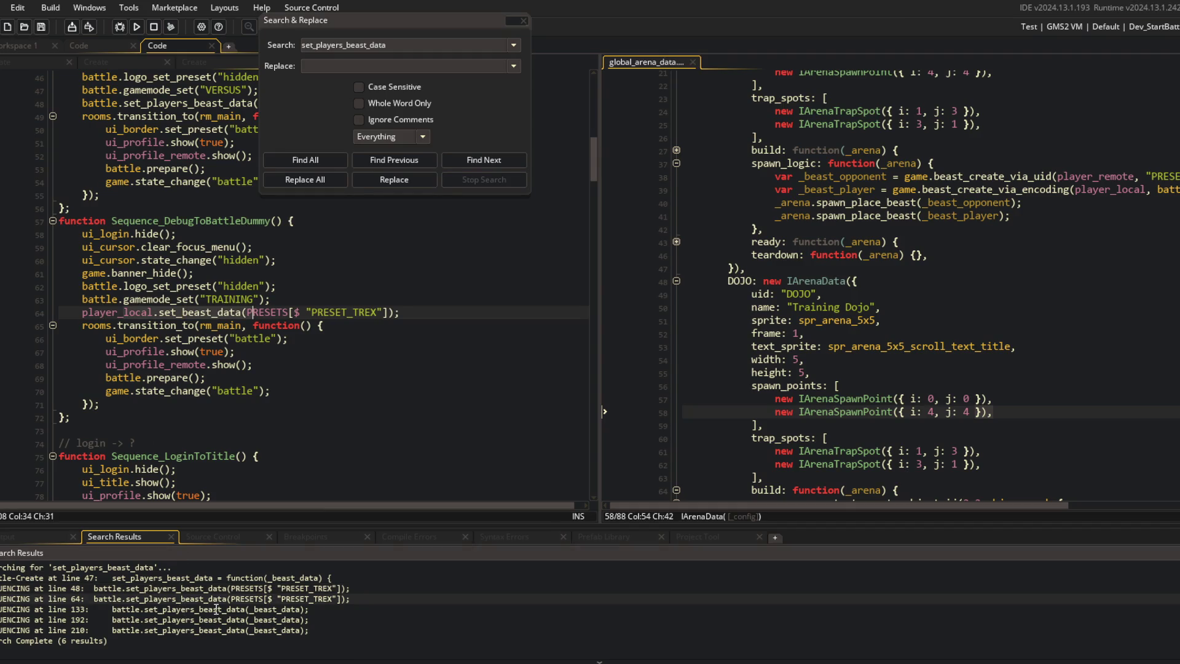
double_click(216, 588)
left_click(107, 234)
double_click(106, 234)
type("player_local")
key("Escape")
key("Right")
key("Right")
key("Right")
key("Delete")
key("Delete")
key("Delete")
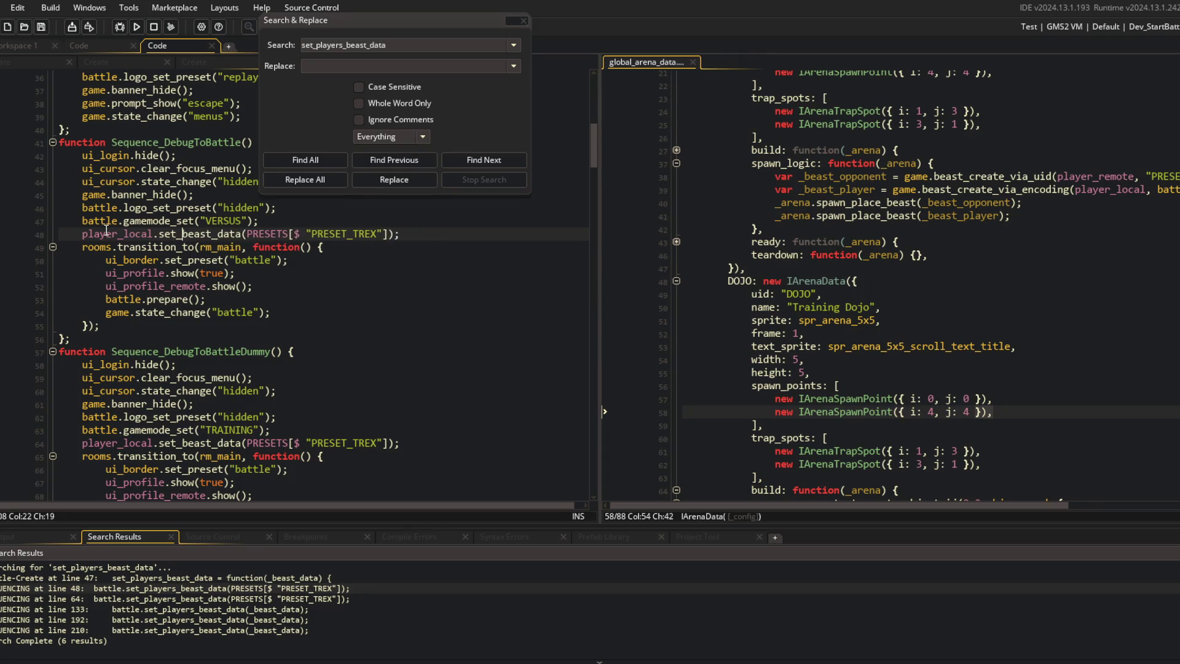
Step: Change the line 133 call to player_local.set_beast_data
double_click(199, 608)
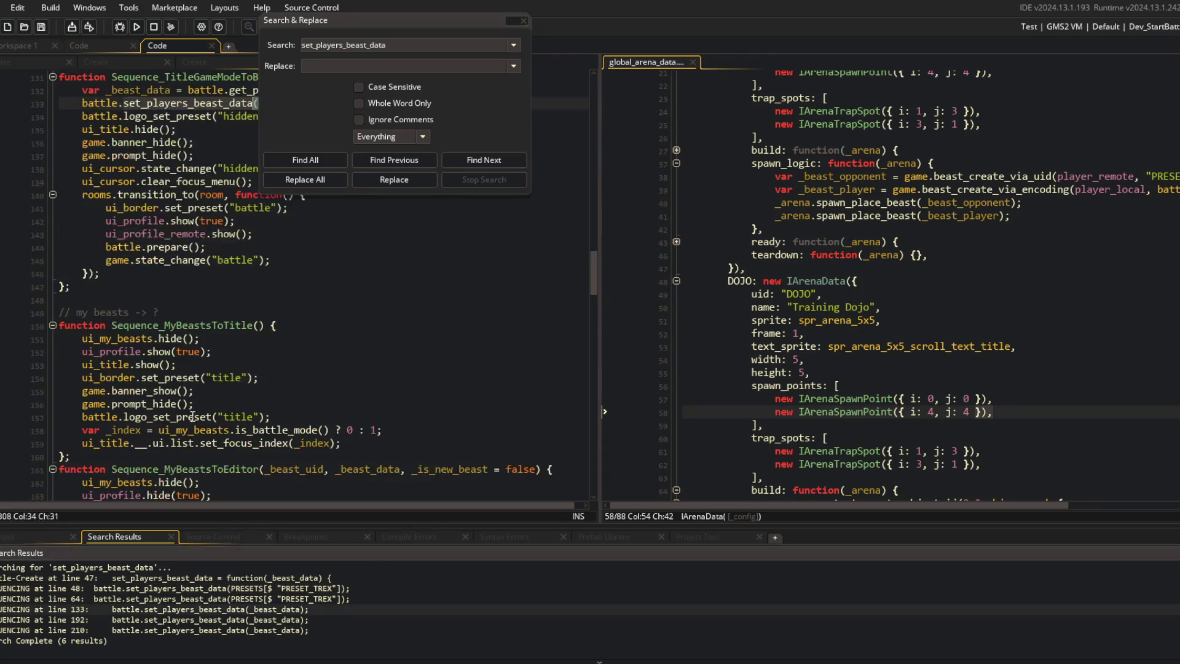
scroll(137, 246, "up", 2)
double_click(102, 287)
type("player_local")
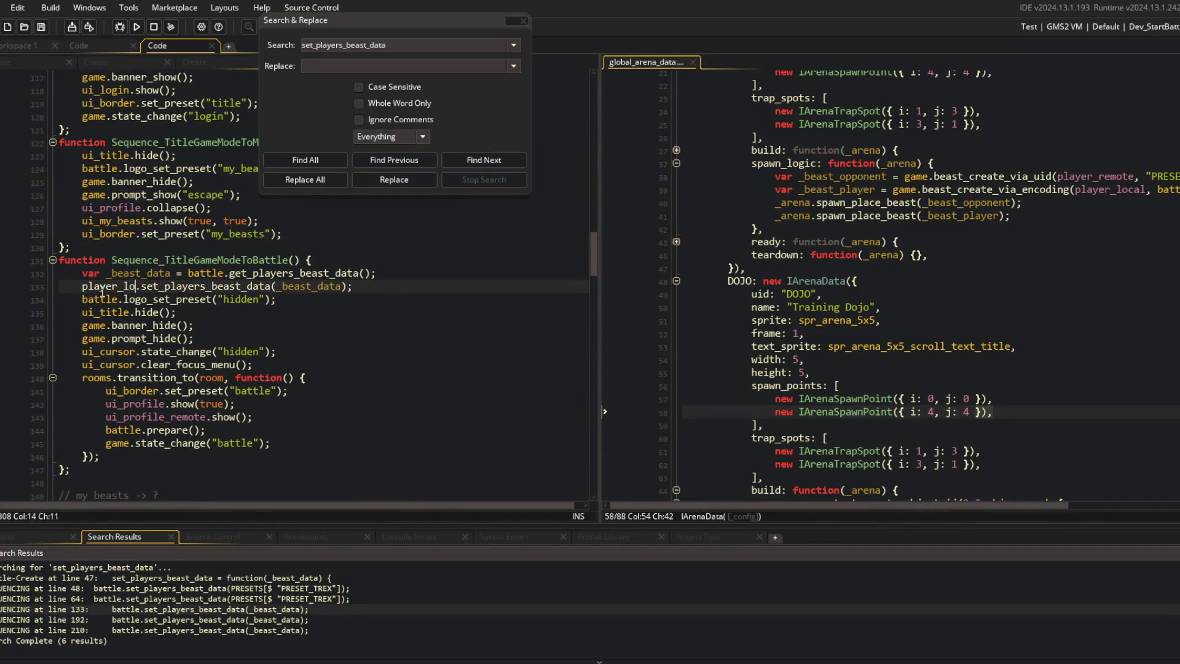
key("Right")
key("Right")
key("Delete")
key("Delete")
key("Delete")
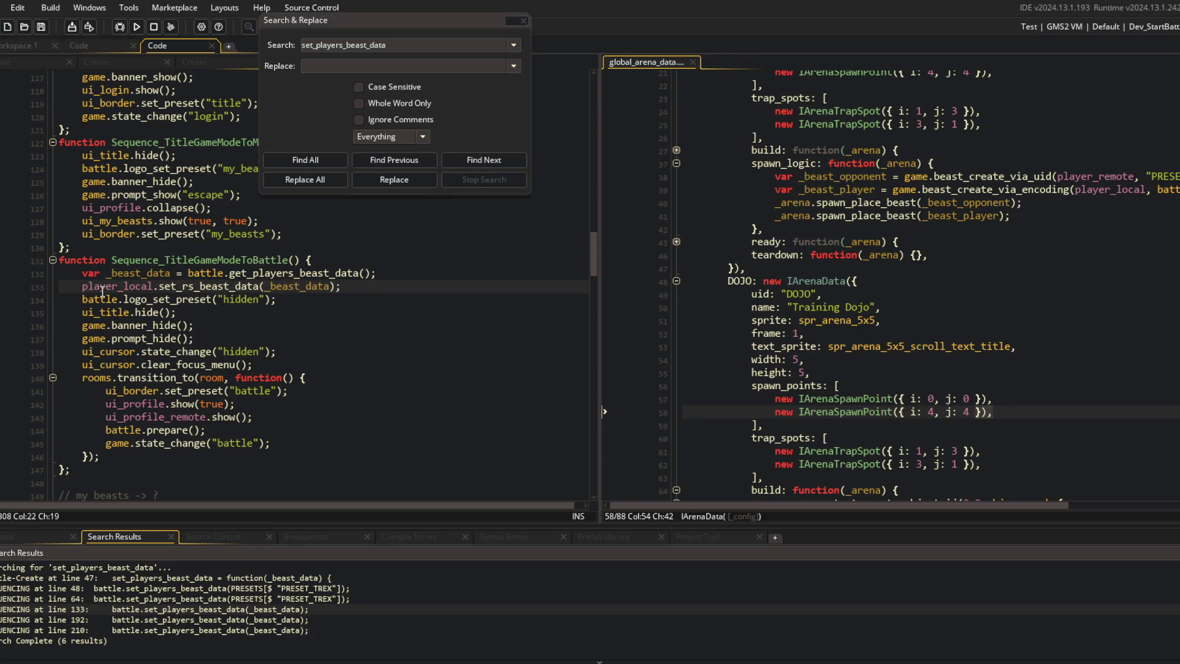
Step: Change the line 192 call to player_local.set_beast_data
double_click(248, 621)
double_click(99, 327)
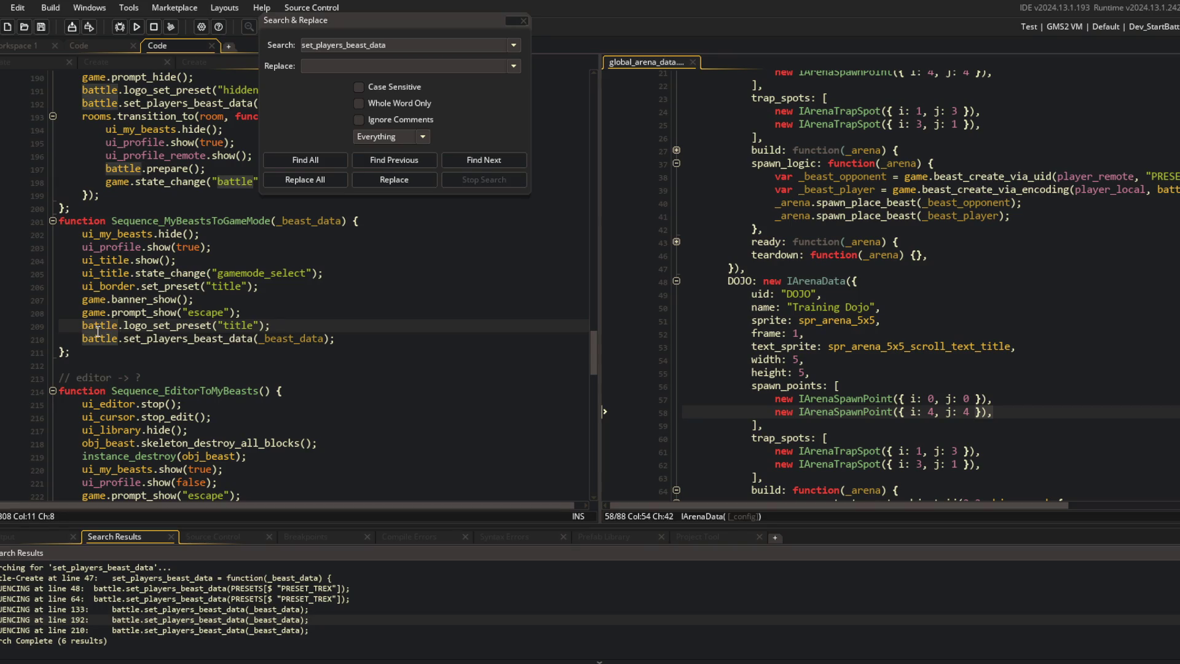
scroll(131, 271, "up", 4)
double_click(98, 260)
type("player_lo")
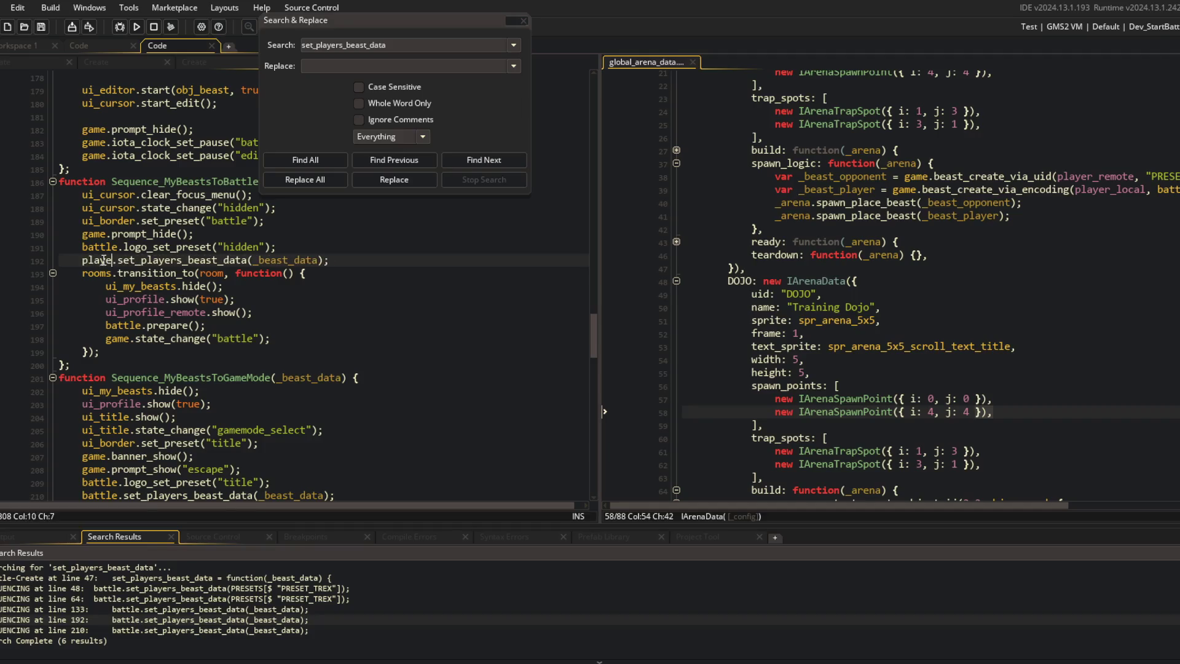
type("cal")
key("Escape")
key("Right")
key("Right")
key("Right")
key("Delete")
key("Delete")
key("Delete")
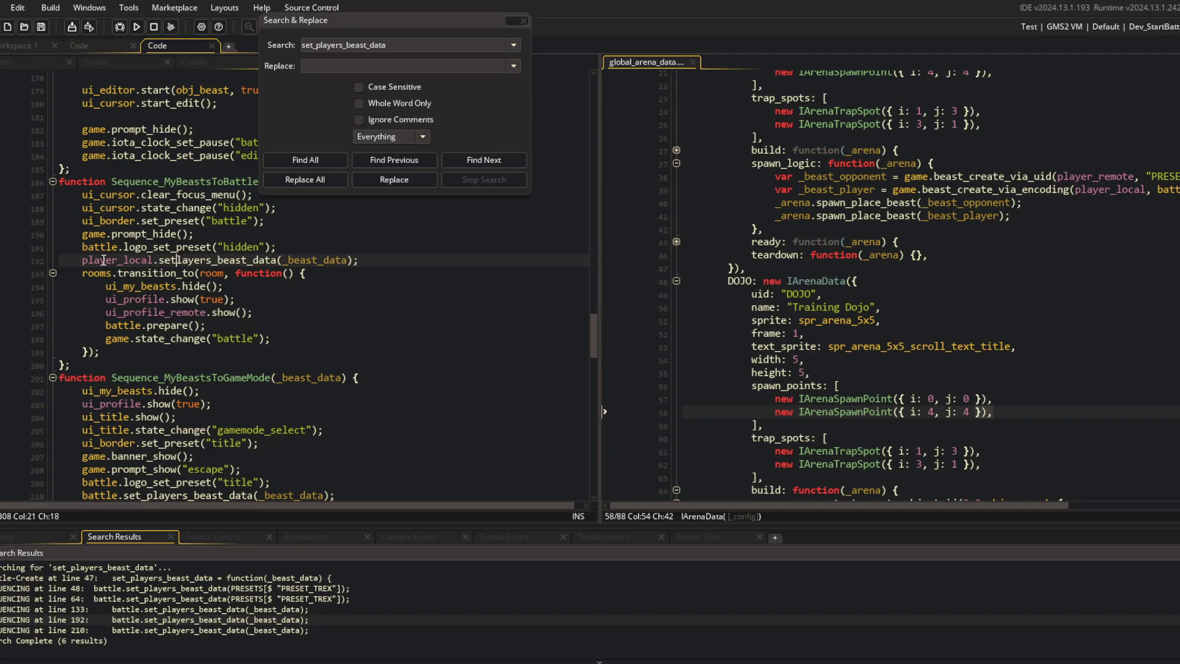
key("Delete")
key("Delete")
Step: Change the line 210 call to player_local.set_beast_data and re-run Find All to confirm
left_click(206, 633)
double_click(206, 633)
scroll(129, 389, "down", 4)
double_click(95, 338)
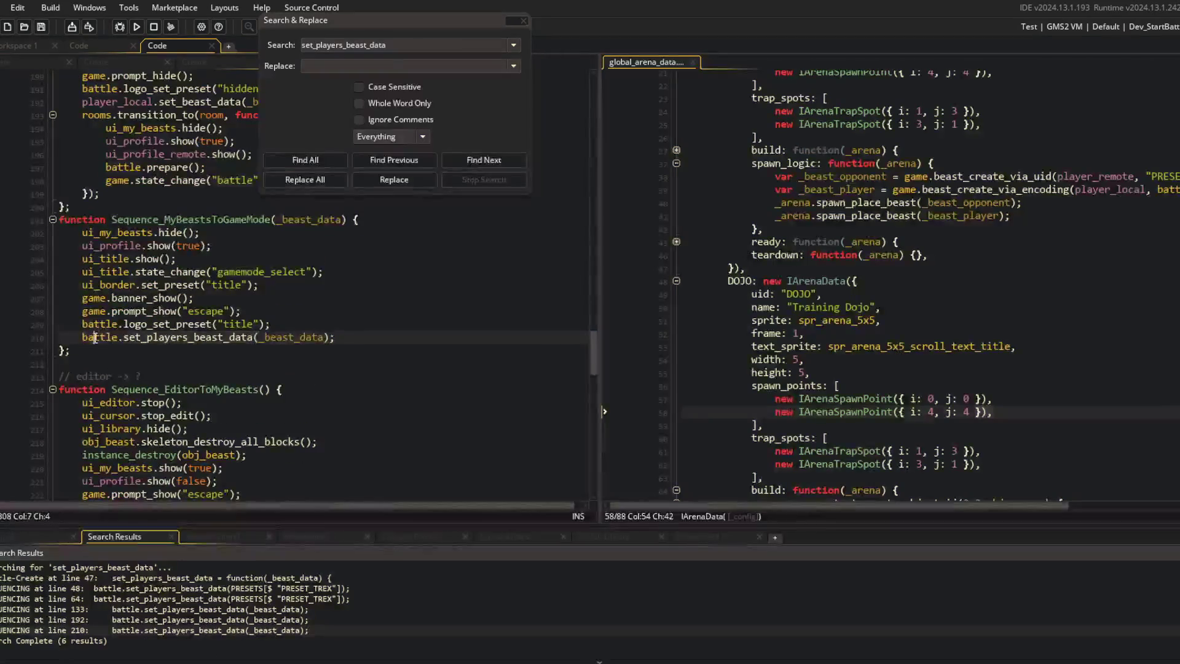
type("player_local")
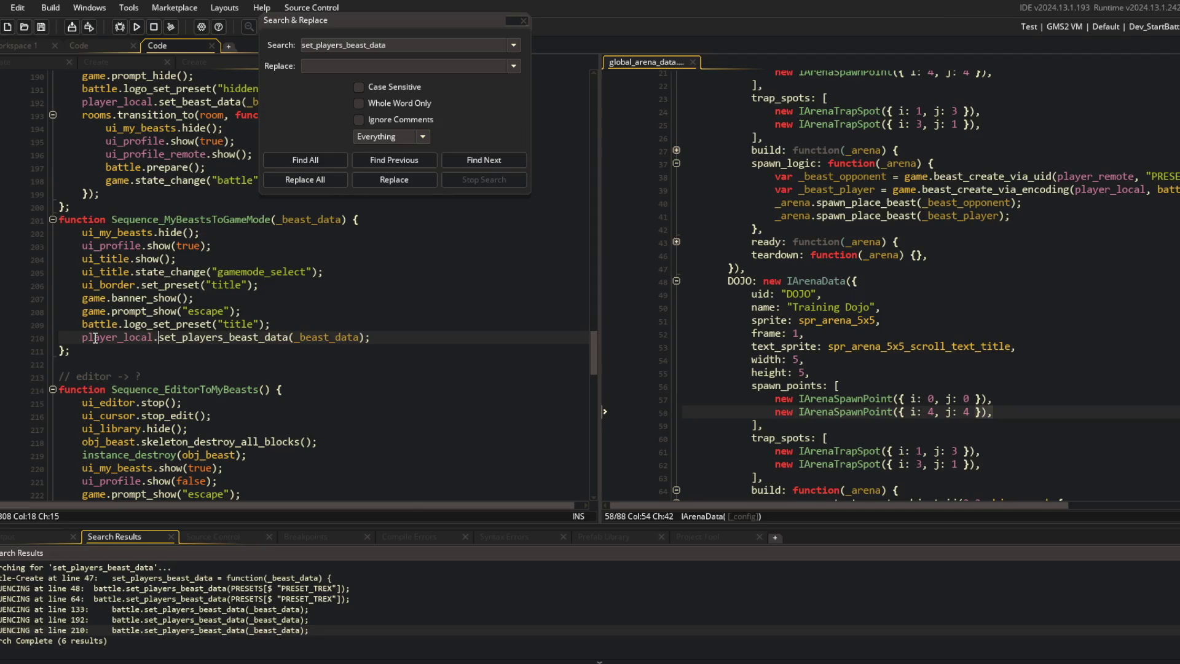
key("Delete")
key("Delete")
key("Delete")
left_click(149, 310)
key("ctrl+Right")
left_click(304, 161)
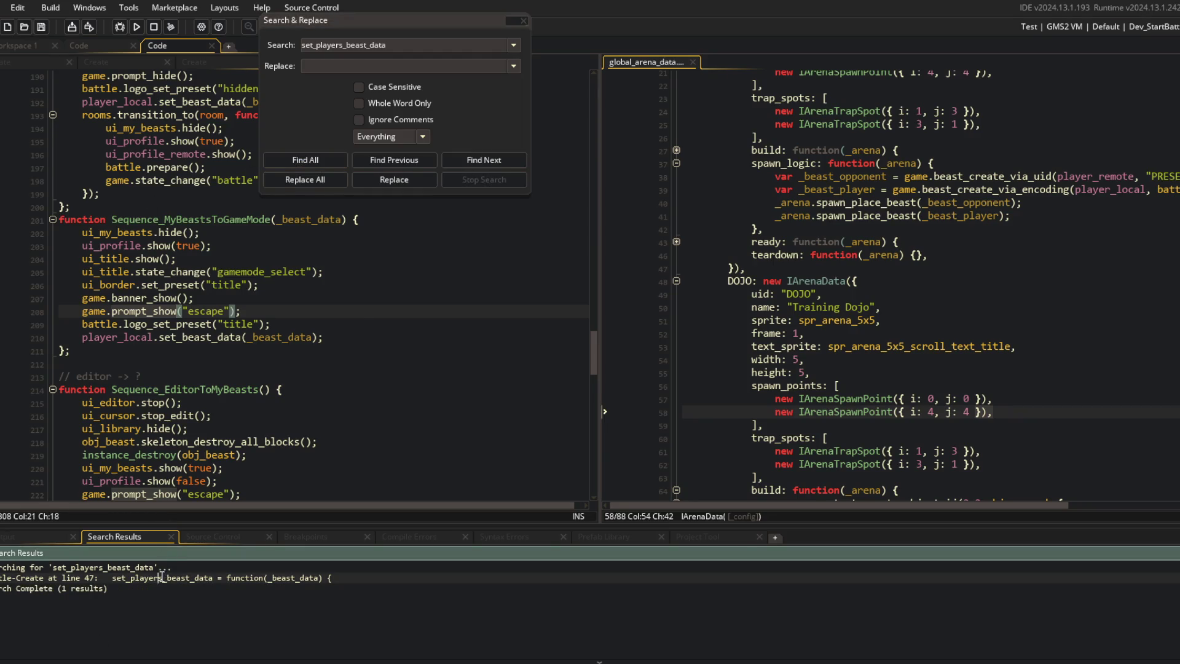
Step: Delete the set_players_beast_data and get_players_beast_data functions from battle's Create code
double_click(161, 577)
key("ctrl+d")
key("ctrl+d")
key("ctrl+d")
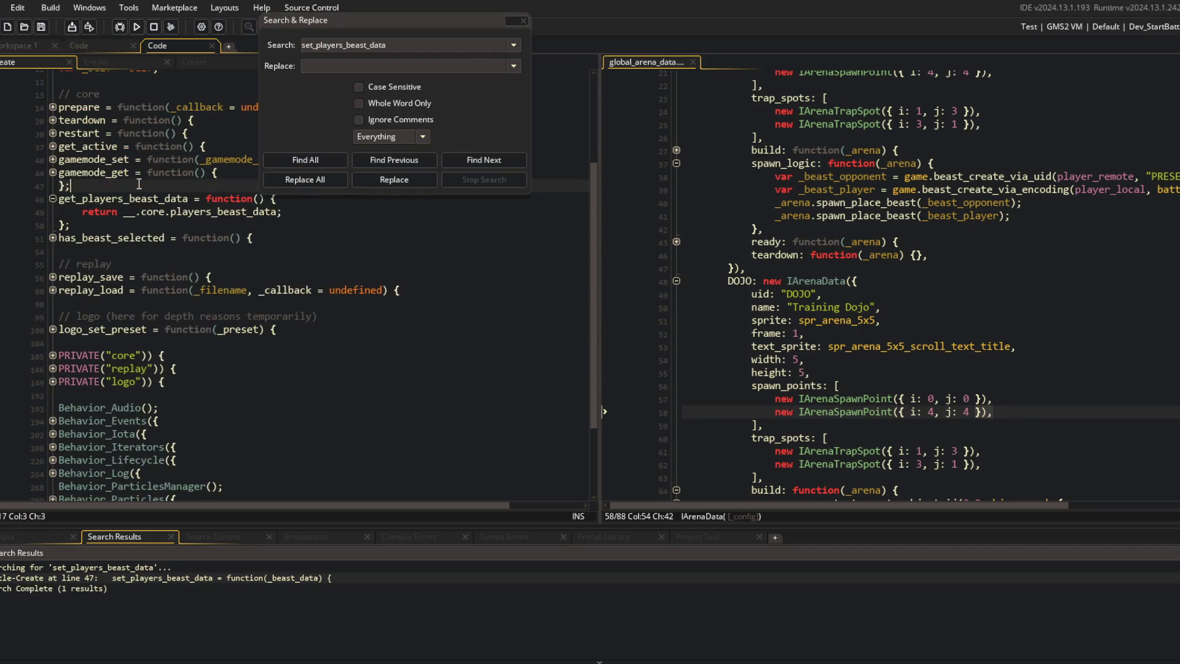
key("ctrl+shift+f")
left_click(318, 161)
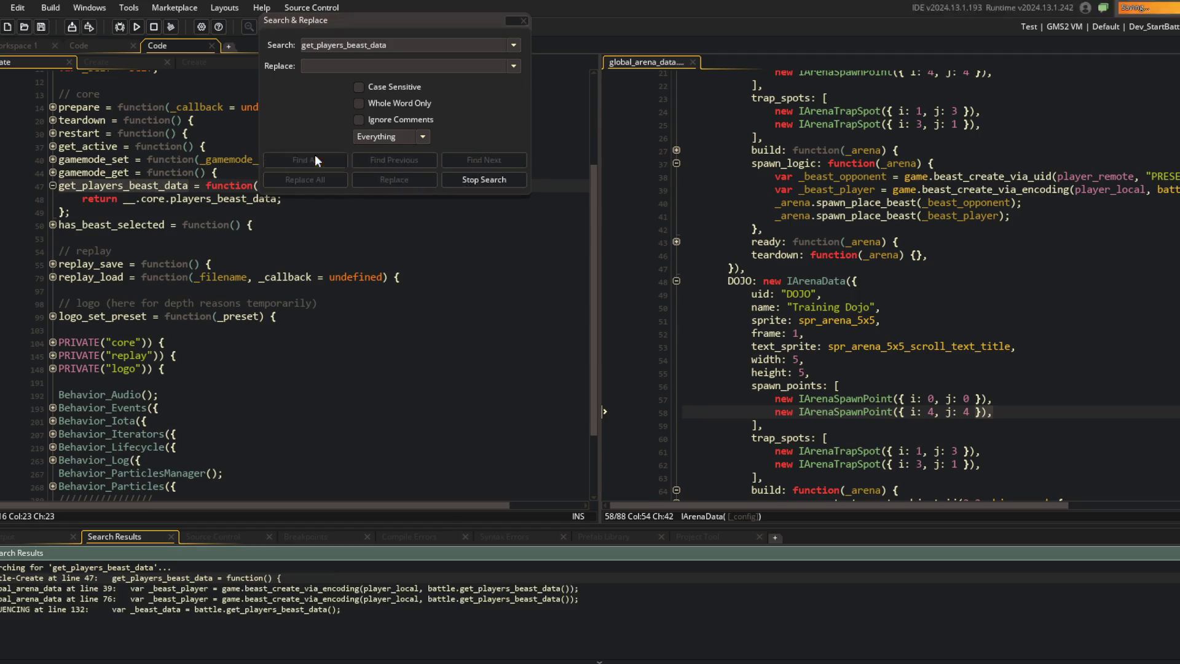
left_click(151, 214)
left_click(118, 185)
key("ctrl+d")
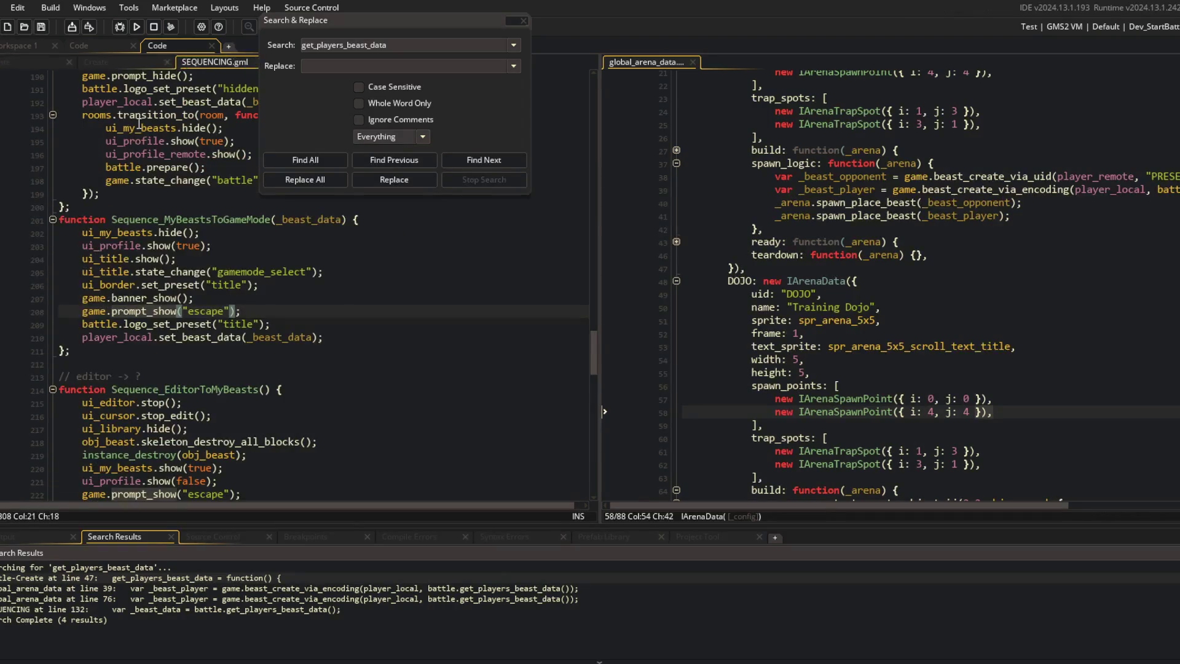
Step: Open the battle object's Create event code in the code workspace
left_click(187, 233)
key("ctrl+t")
type("battle")
key("Return")
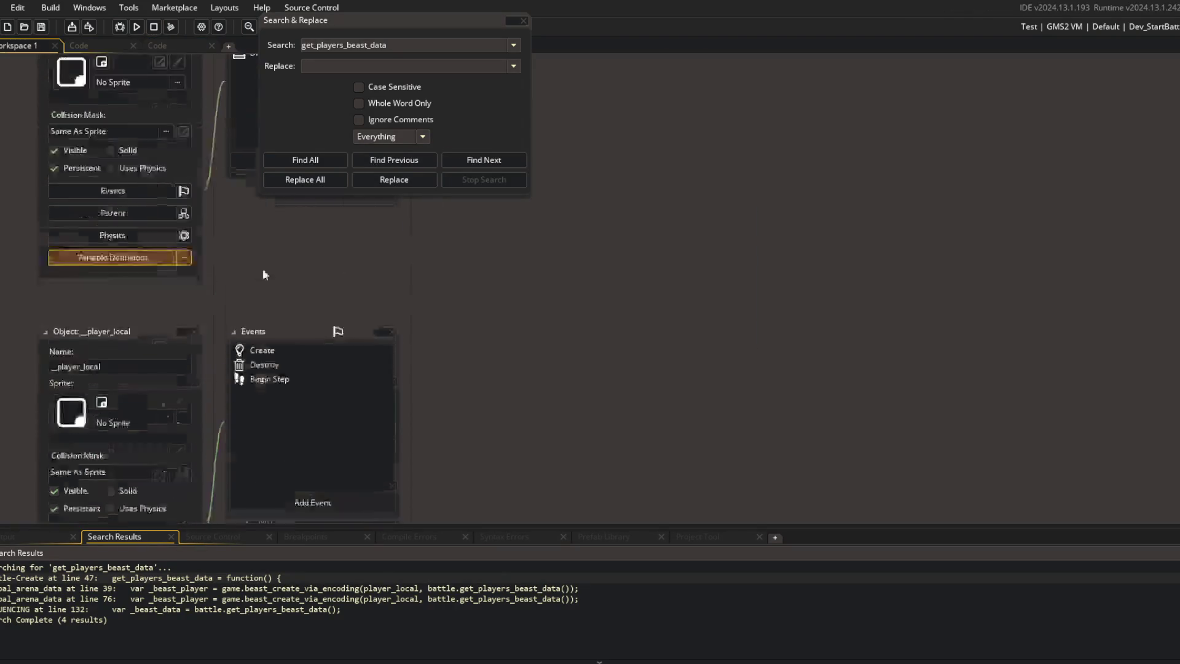
double_click(252, 162)
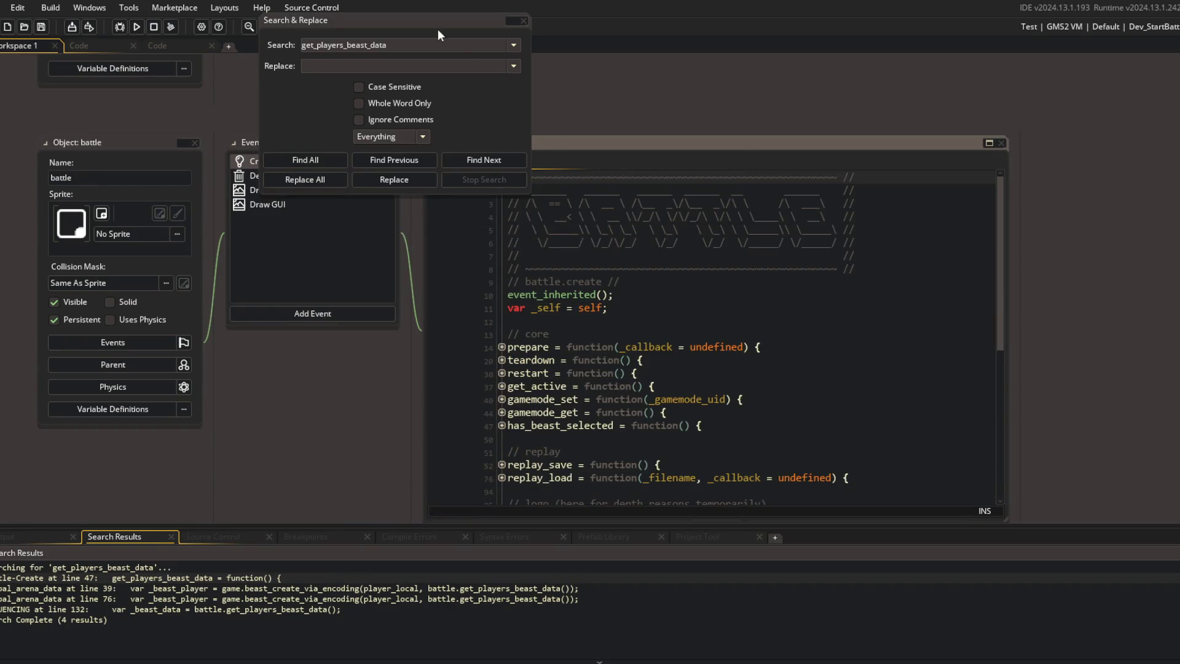
left_click(461, 161)
left_click(157, 45)
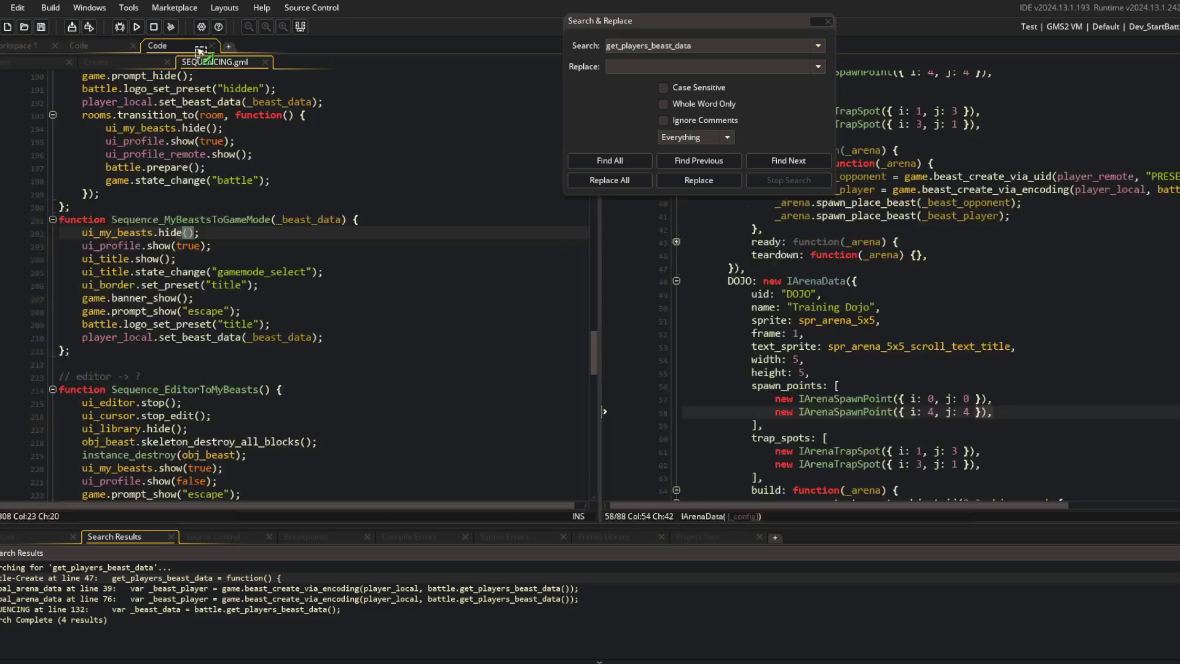
left_click(292, 62)
Step: Delete the players_beast_data = undefined line from the core block and re-check remaining getter uses
scroll(137, 271, "down", 4)
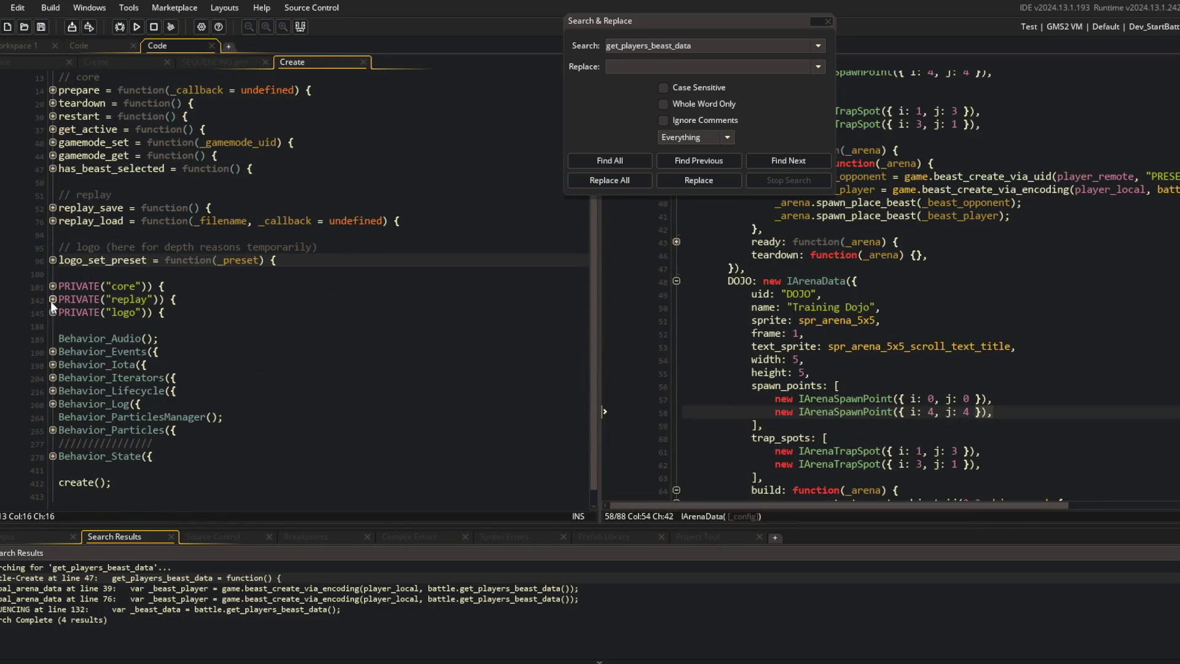
left_click(53, 286)
scroll(147, 345, "down", 1)
triple_click(92, 352)
key("Delete")
left_click(281, 324)
left_click(607, 158)
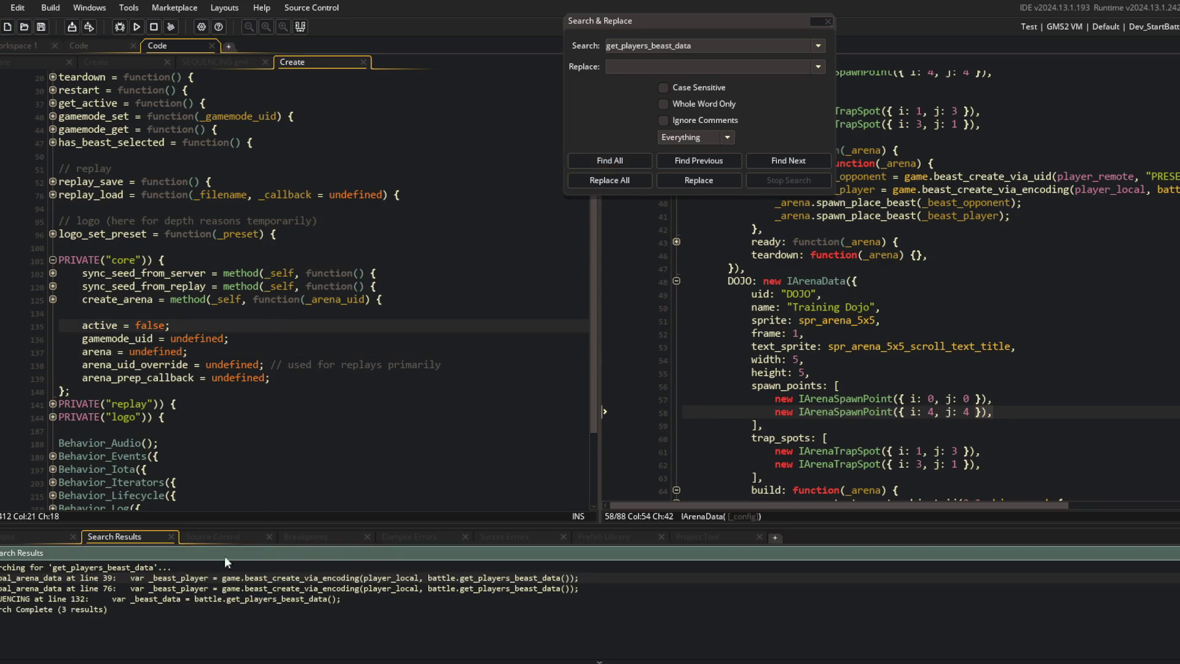
double_click(194, 577)
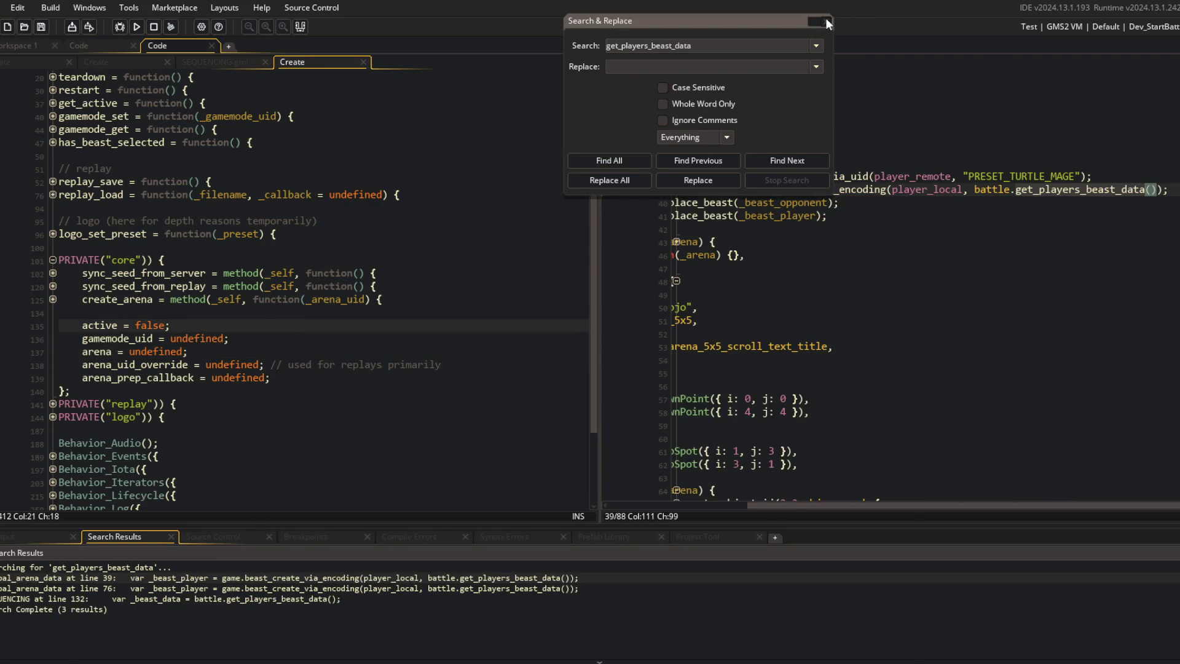
Step: Make line 39 of global_arena_data call player_local.get_beast_data() and save the script
left_click(828, 21)
left_click_drag(601, 81, 387, 82)
scroll(809, 199, "up", 3)
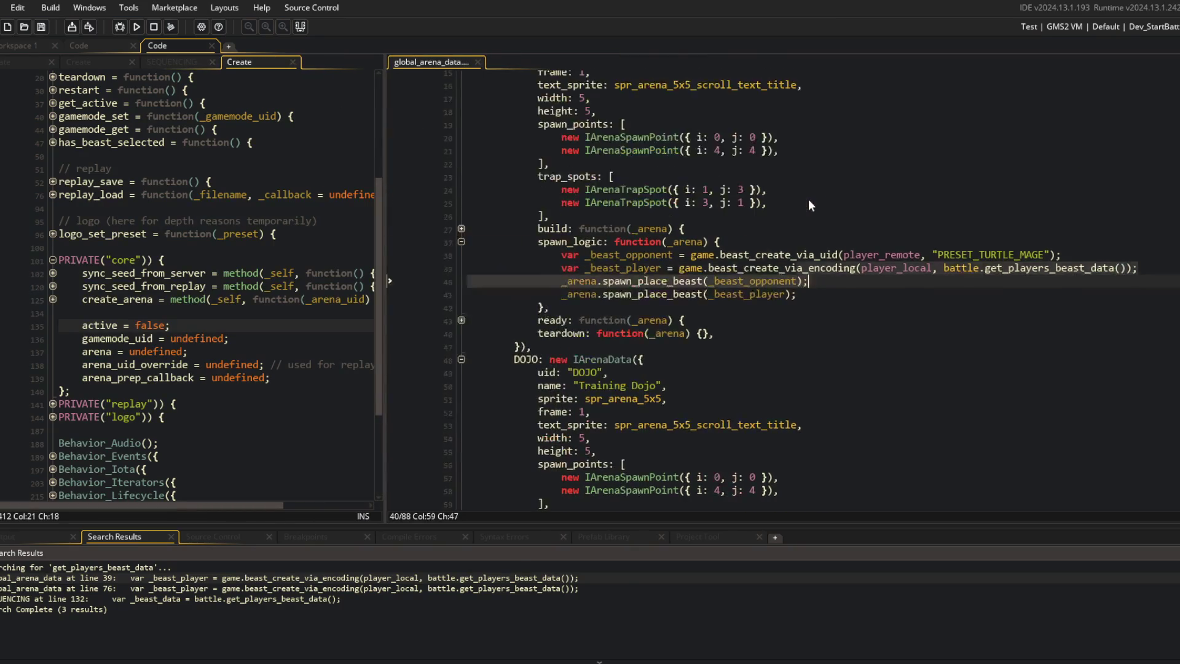
left_click(624, 295)
double_click(688, 293)
type("player_lca")
key("ctrl+z")
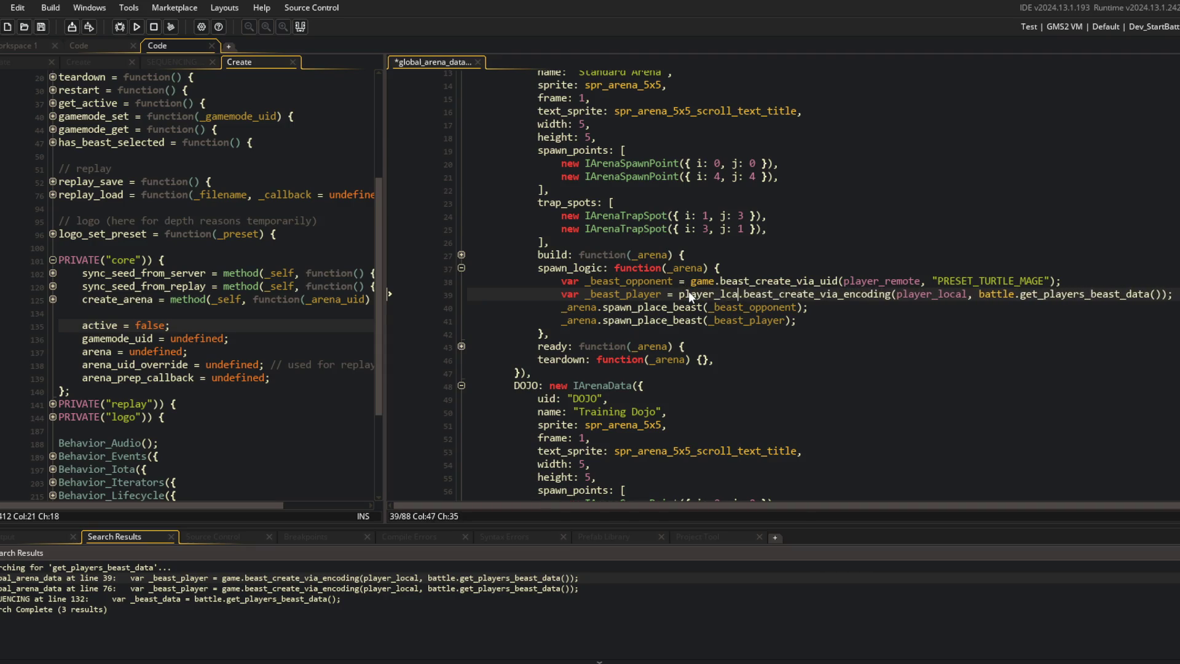
type("player_local")
key("Right")
key("ctrl+s")
key("Delete")
key("Delete")
key("Delete")
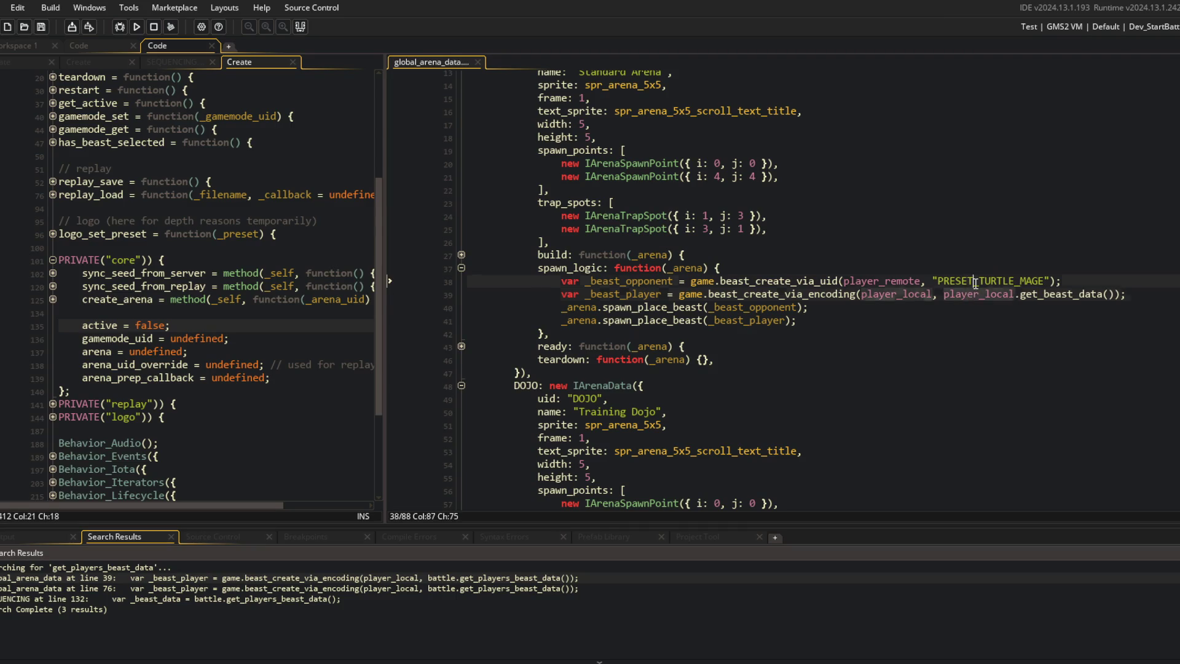
Step: Select the PRESET_TURTLE_MAGE preset name in the arena data, then return to the object workspace
left_click(553, 242)
left_click(236, 220)
left_click(967, 263)
double_click(932, 276)
left_click(1049, 361)
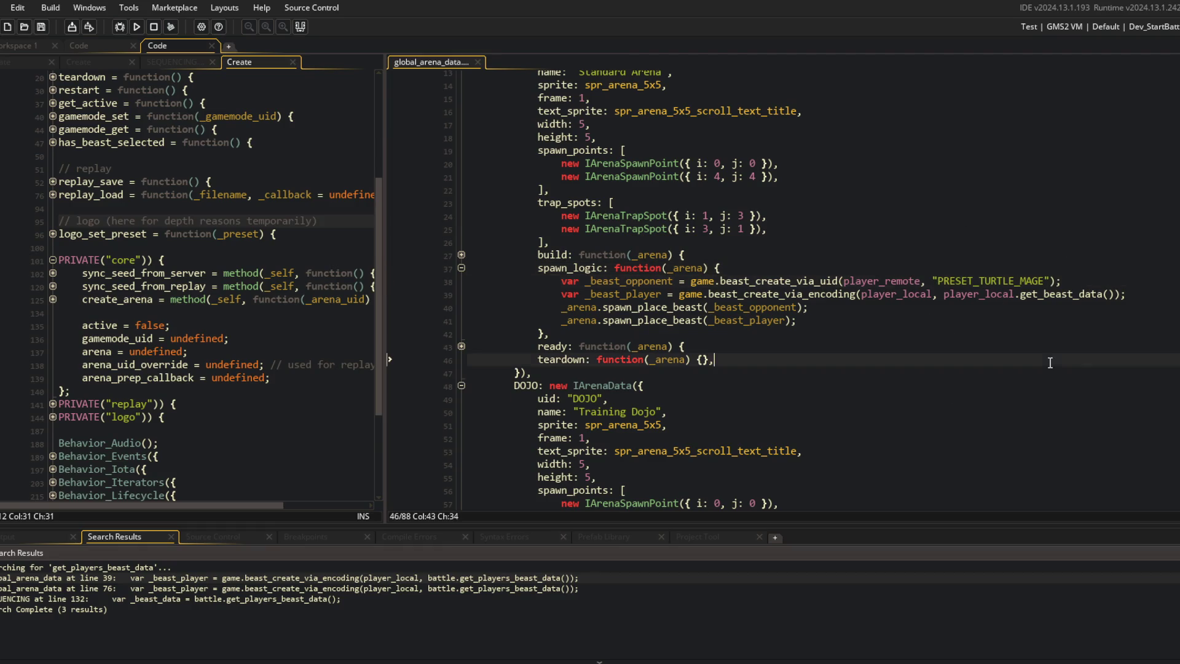
double_click(934, 282)
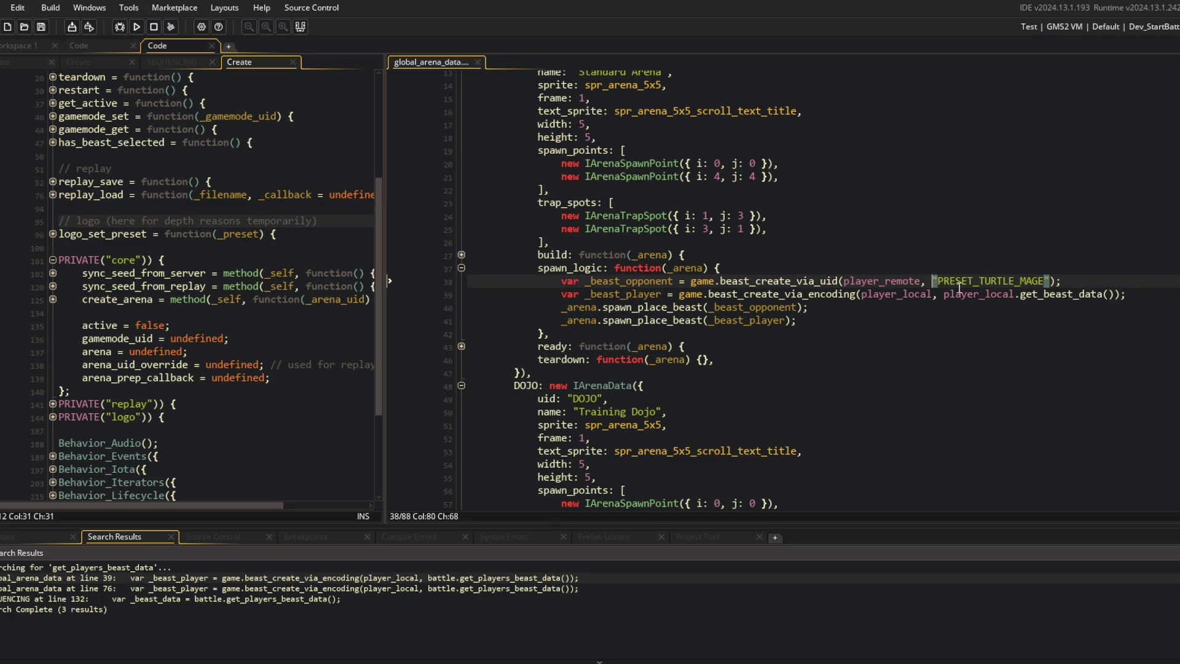
left_click(127, 262)
left_click(25, 47)
key("ctrl+t")
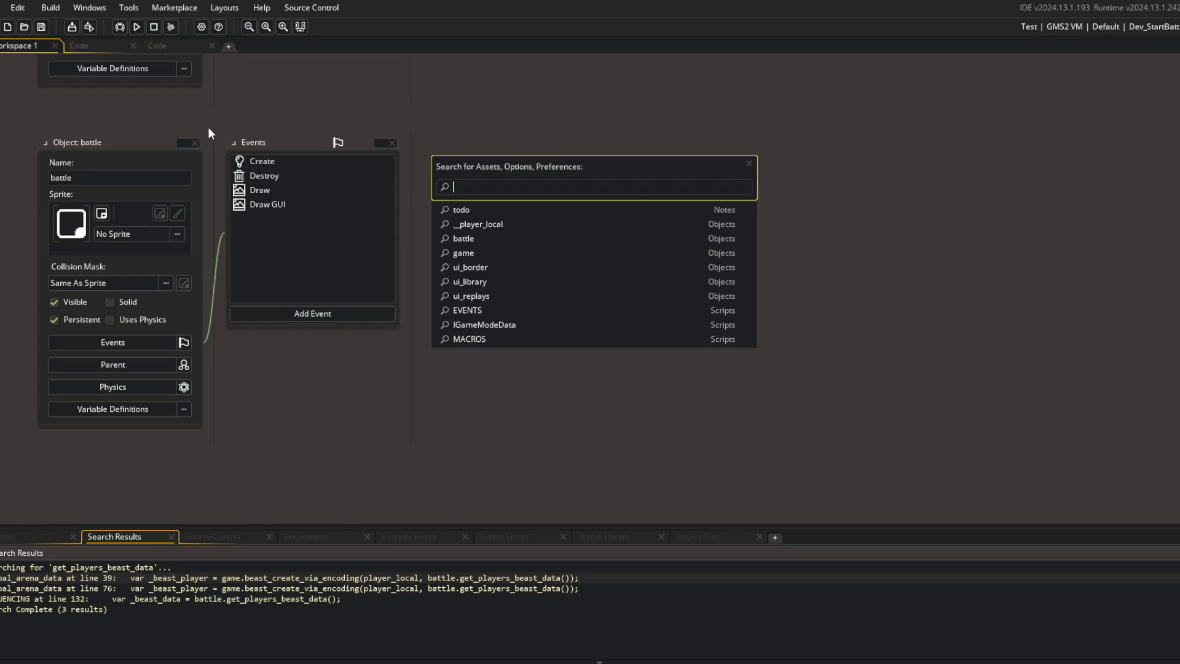
type("player_lcoa")
Step: Open the _player_remote and player_local Create code and check the opponent preset line
key("BackSpace")
key("BackSpace")
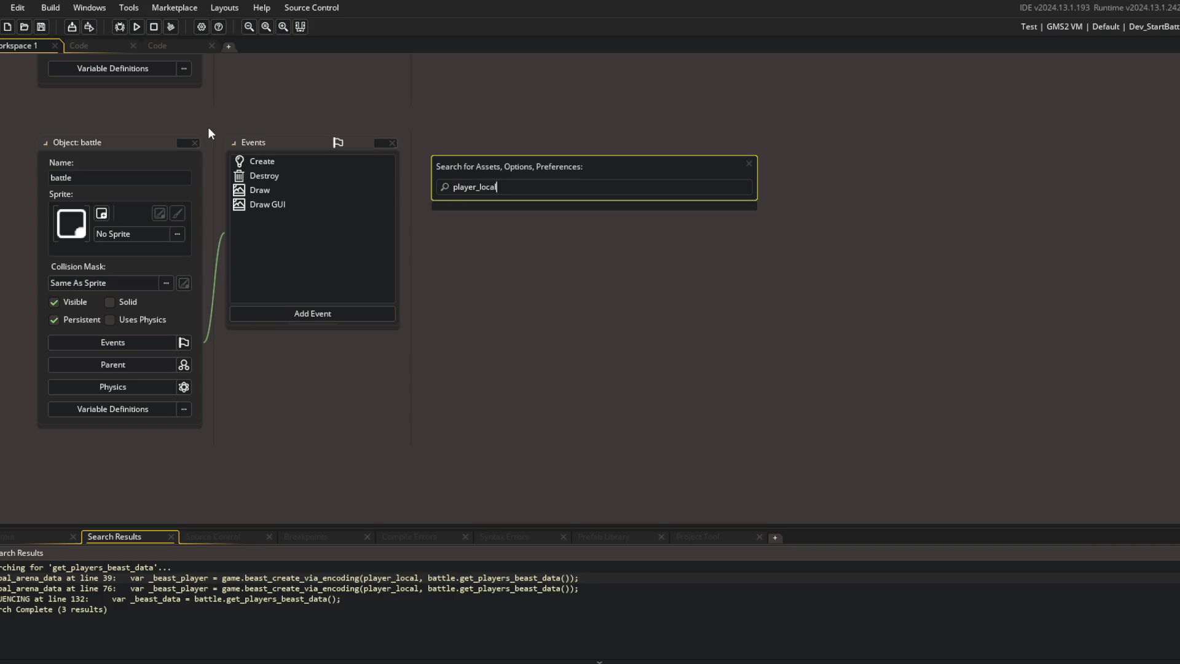
key("Return")
double_click(302, 393)
left_click(263, 121)
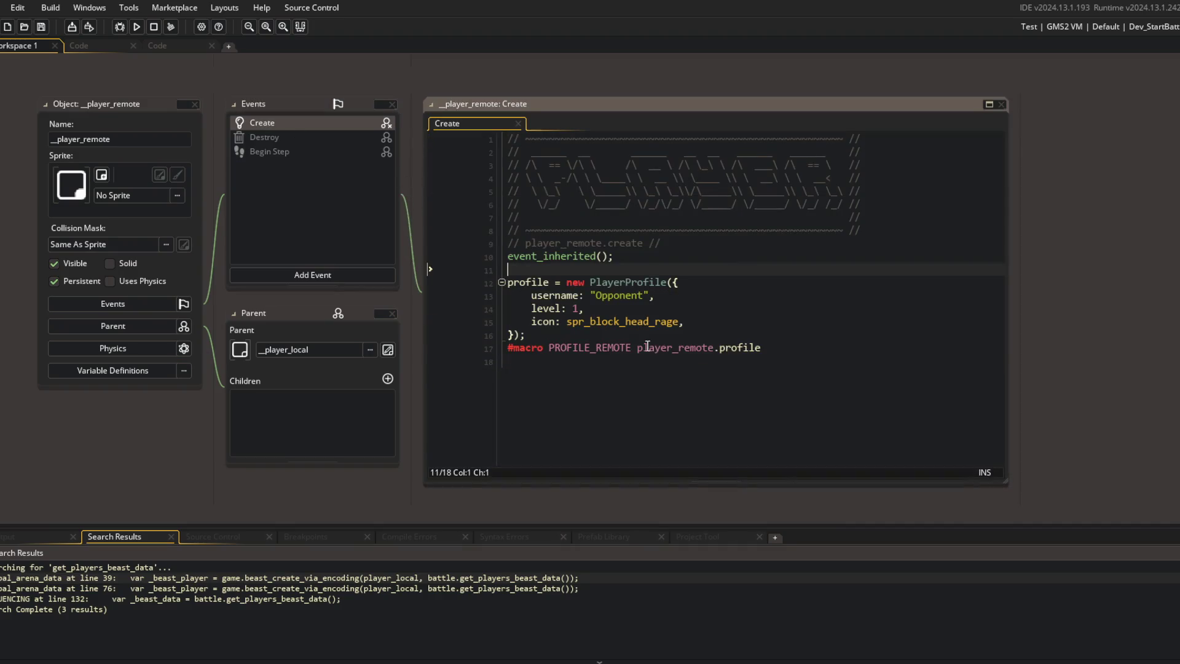
scroll(587, 316, "up", 10)
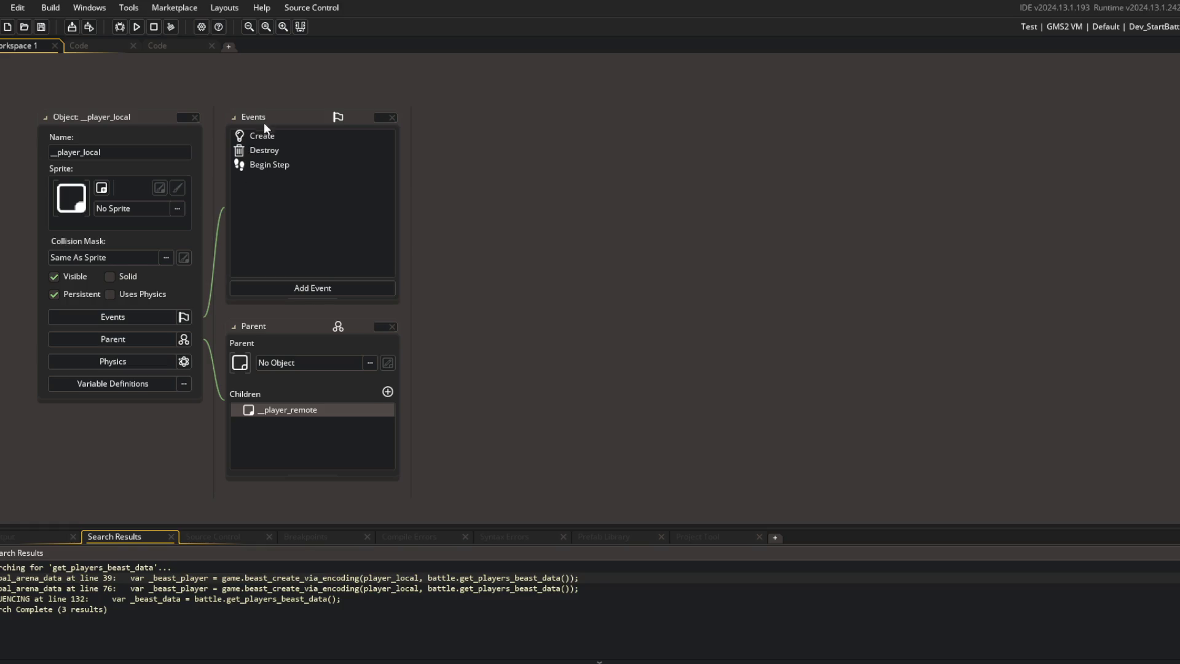
double_click(260, 133)
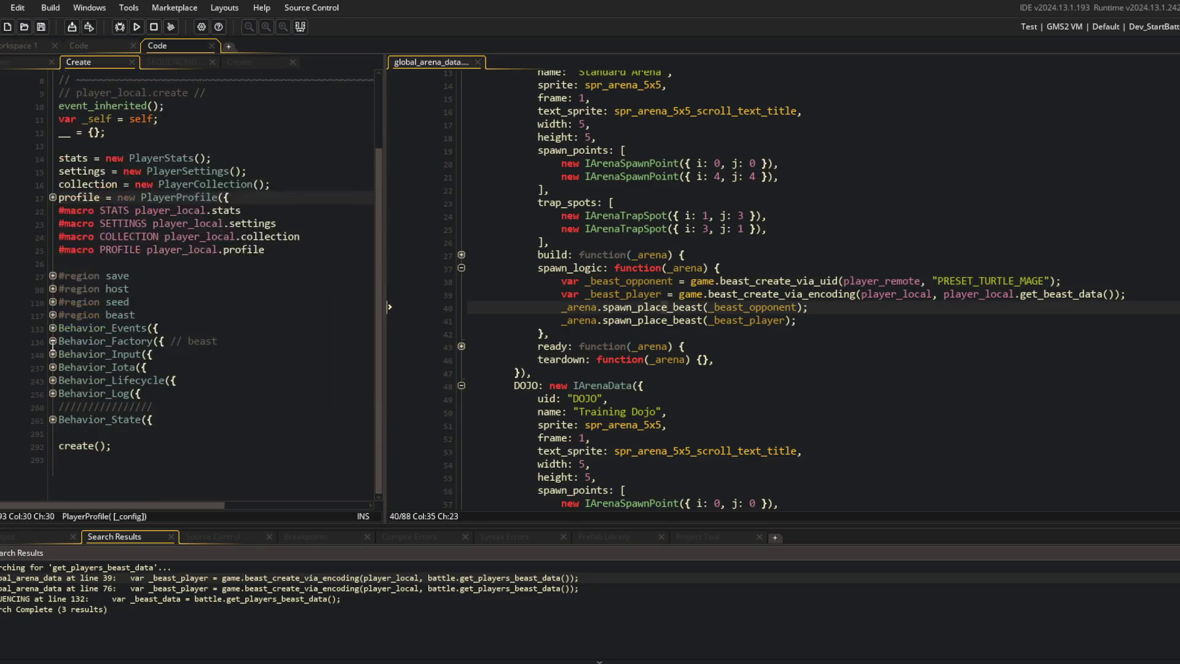
left_click(972, 359)
left_click(938, 280)
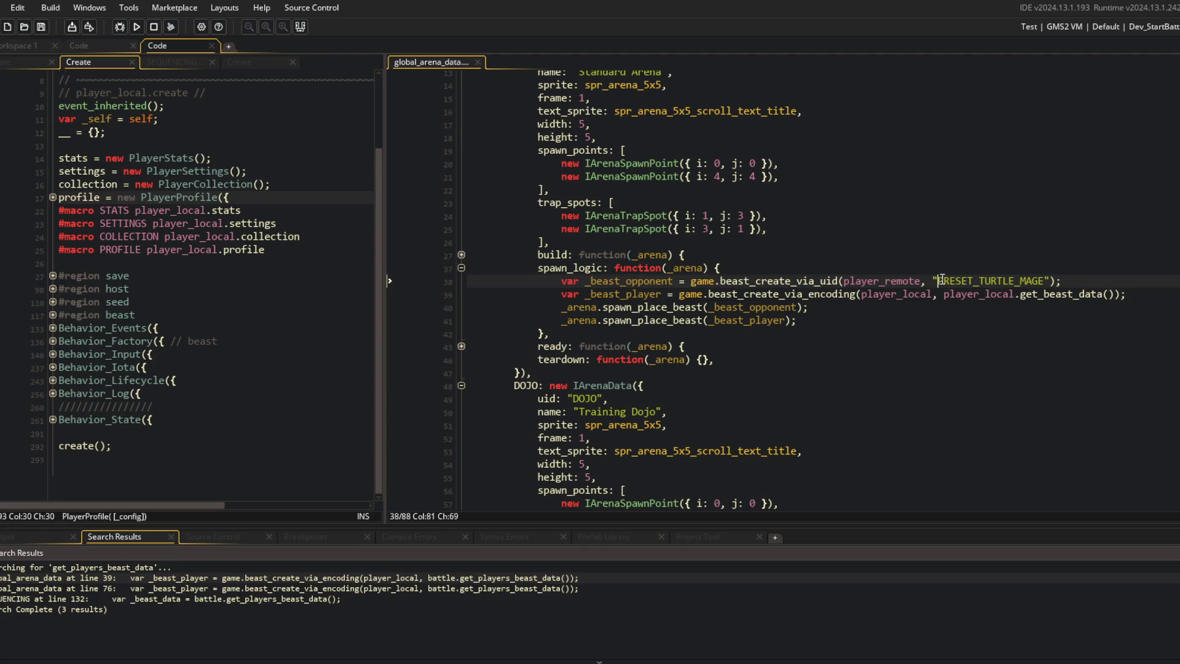
key("End")
key("Left")
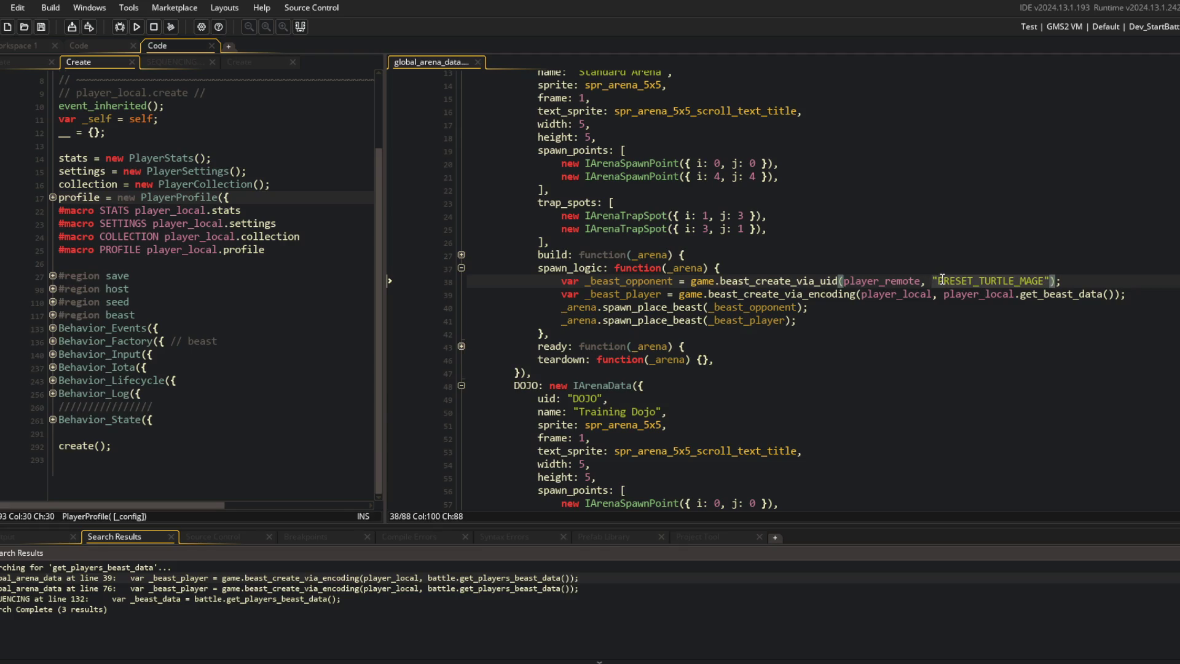
Step: After the PROFILE_REMOTE macro in _player_remote's Create code, start a set_beast_data(BEASTS call
left_click(10, 49)
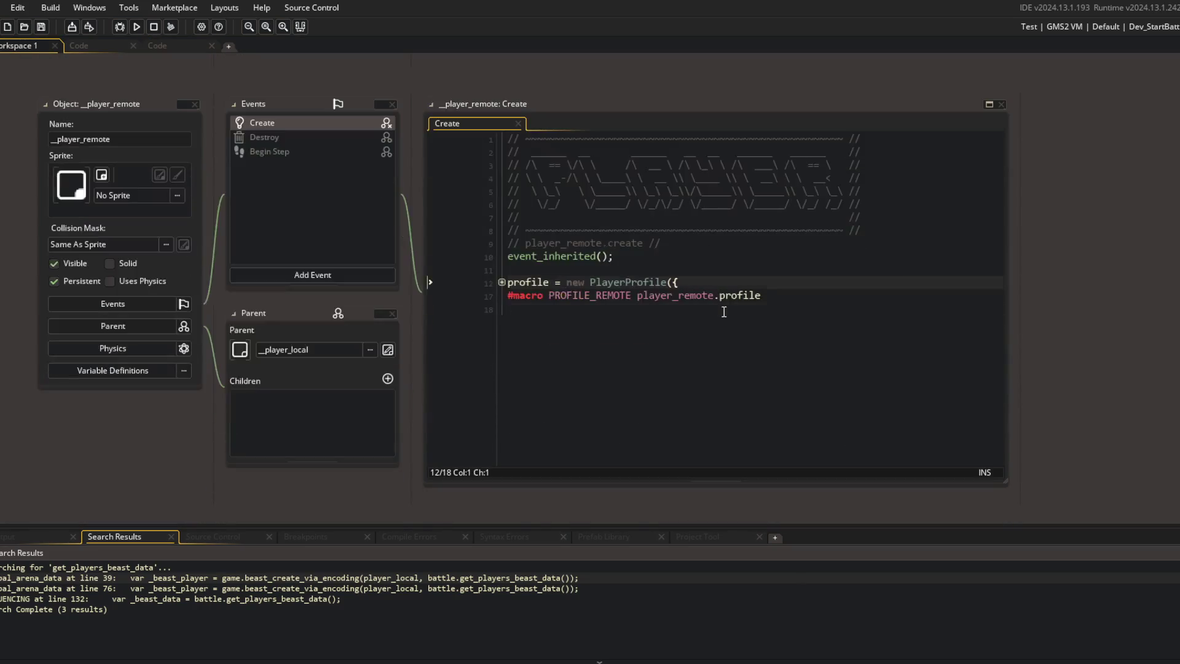
left_click(728, 312)
key("Return")
type("set_")
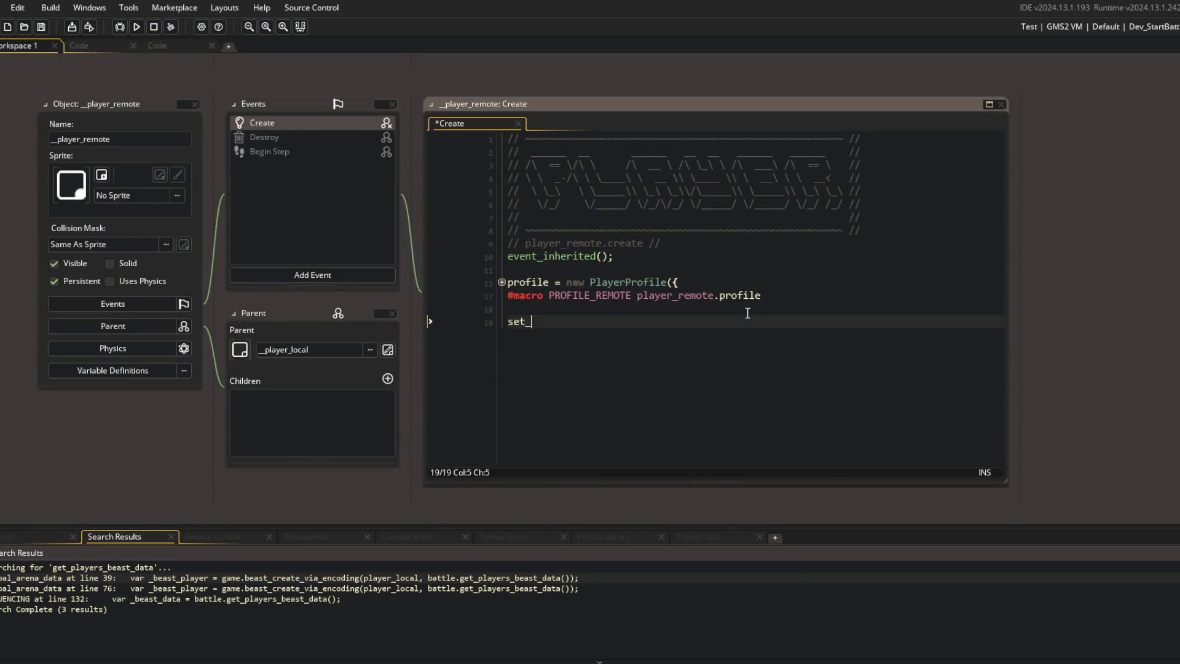
type("beast_data")
type("EST")
type("T")
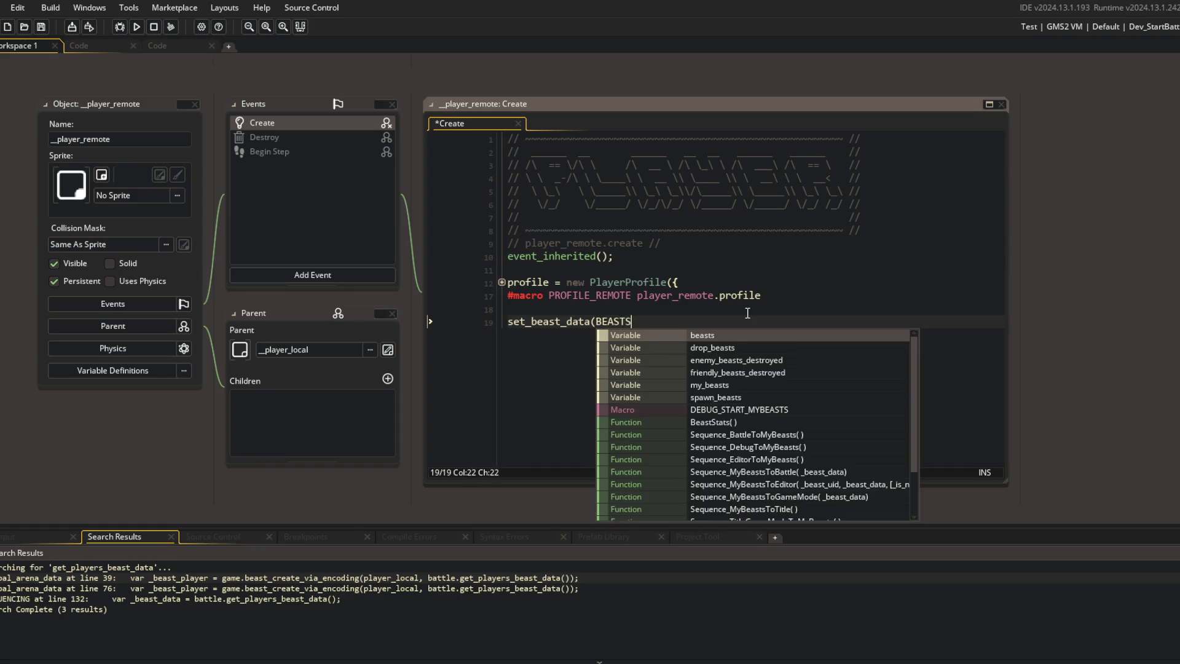
type("S")
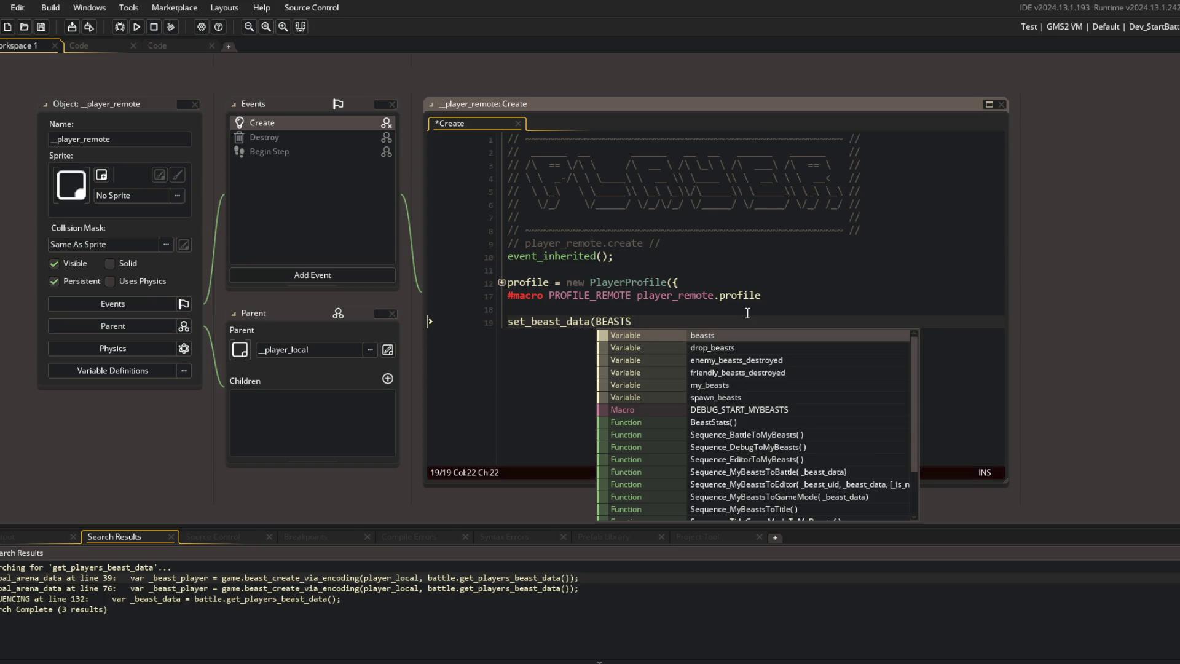
Step: Go to the Training Dojo arena data in the code workspace and open Search & Replace
left_click(193, 47)
scroll(881, 253, "down", 9)
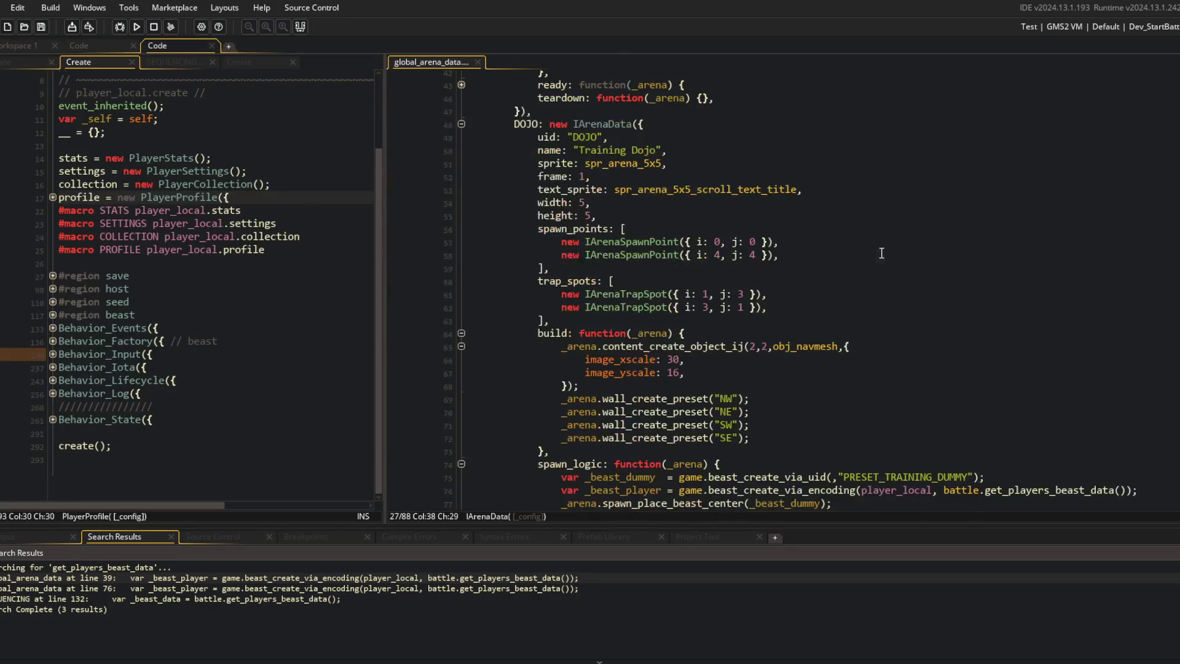
left_click(881, 253)
key("ctrl+shift+f")
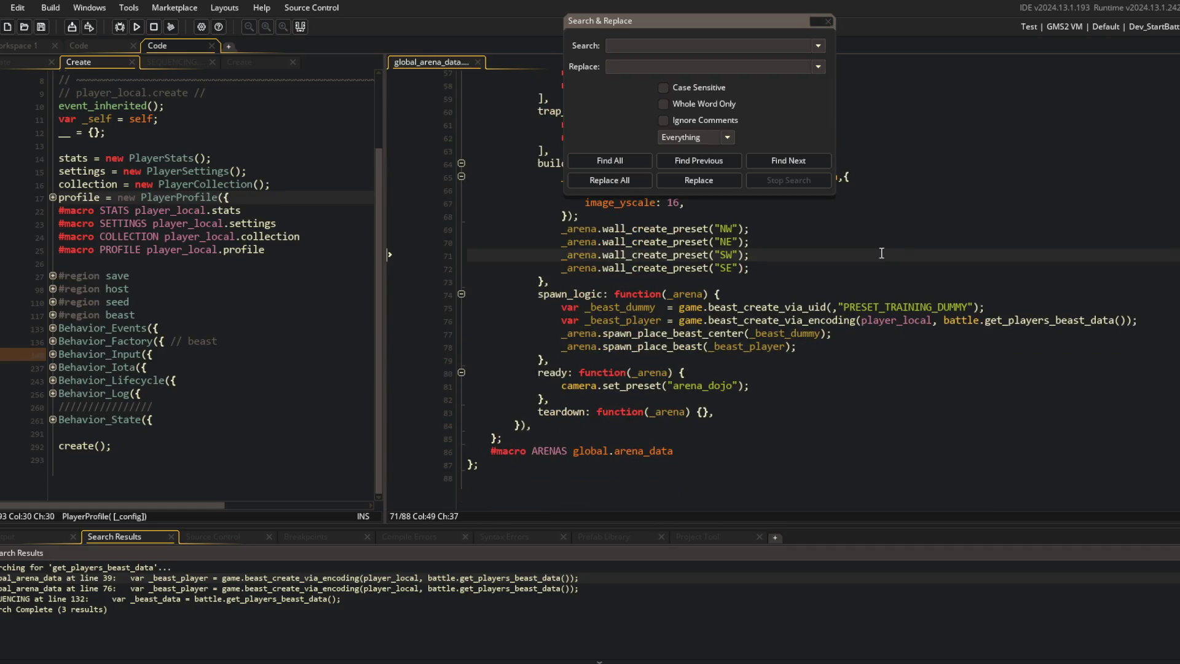
Step: Open global_beast_data, expand BeastDataGetLazy to see its lookup, then return to _player_remote
key("ctrl+t")
key("Return")
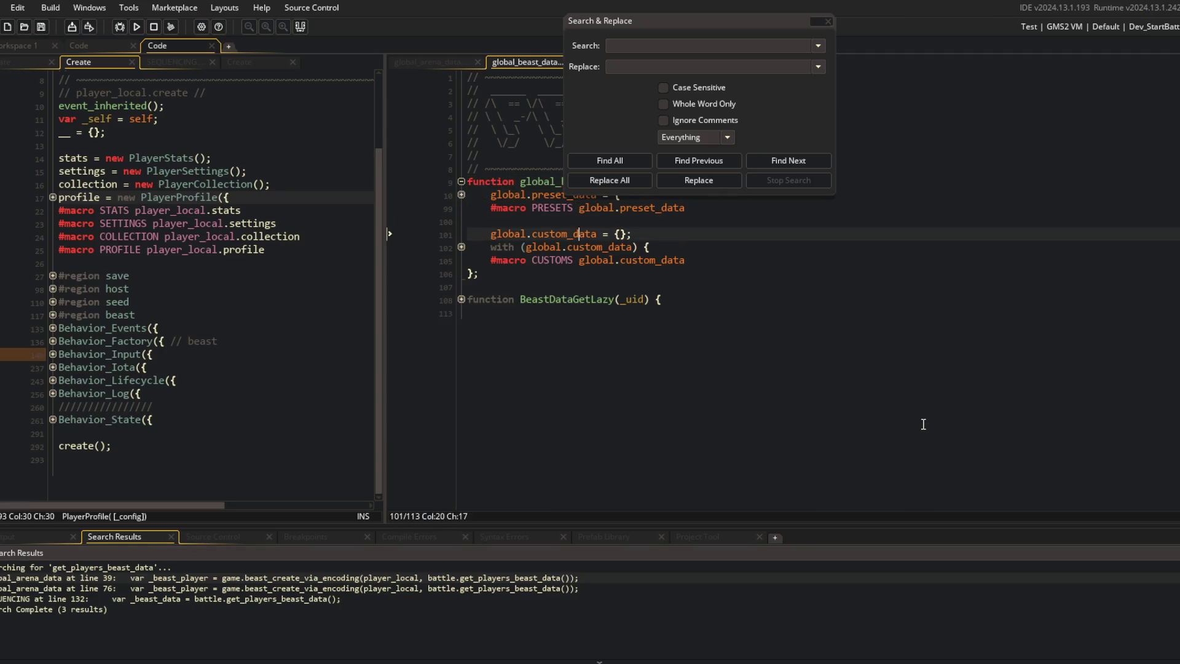
left_click(923, 424)
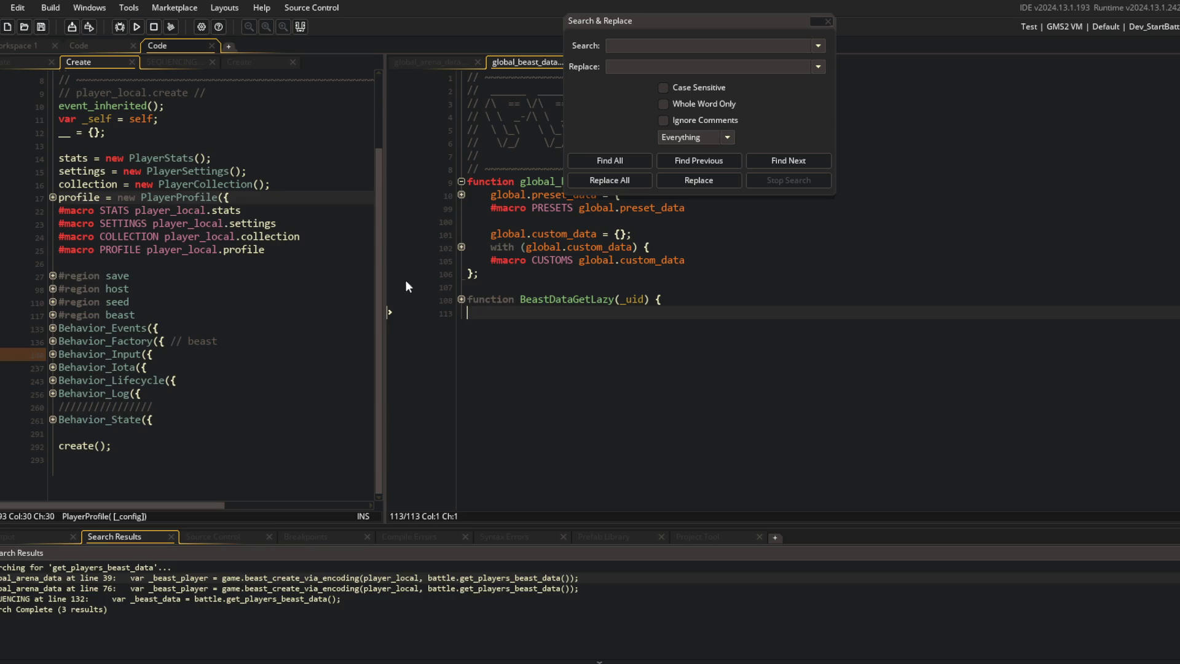
left_click(461, 299)
double_click(568, 299)
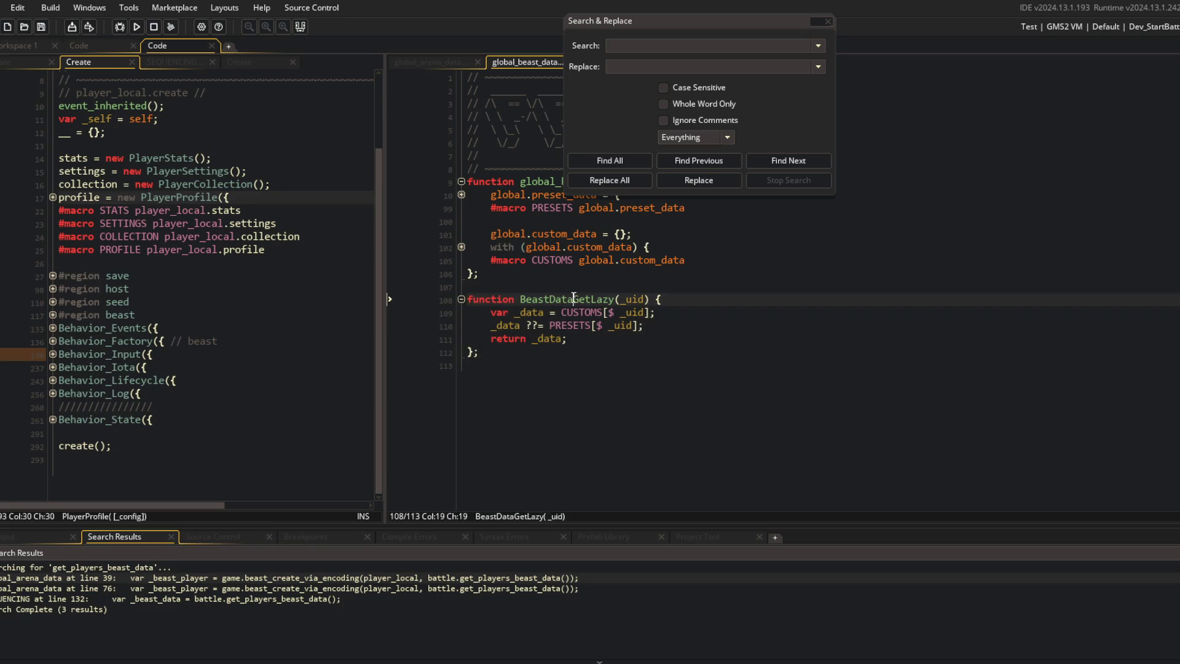
key("ctrl+Tab")
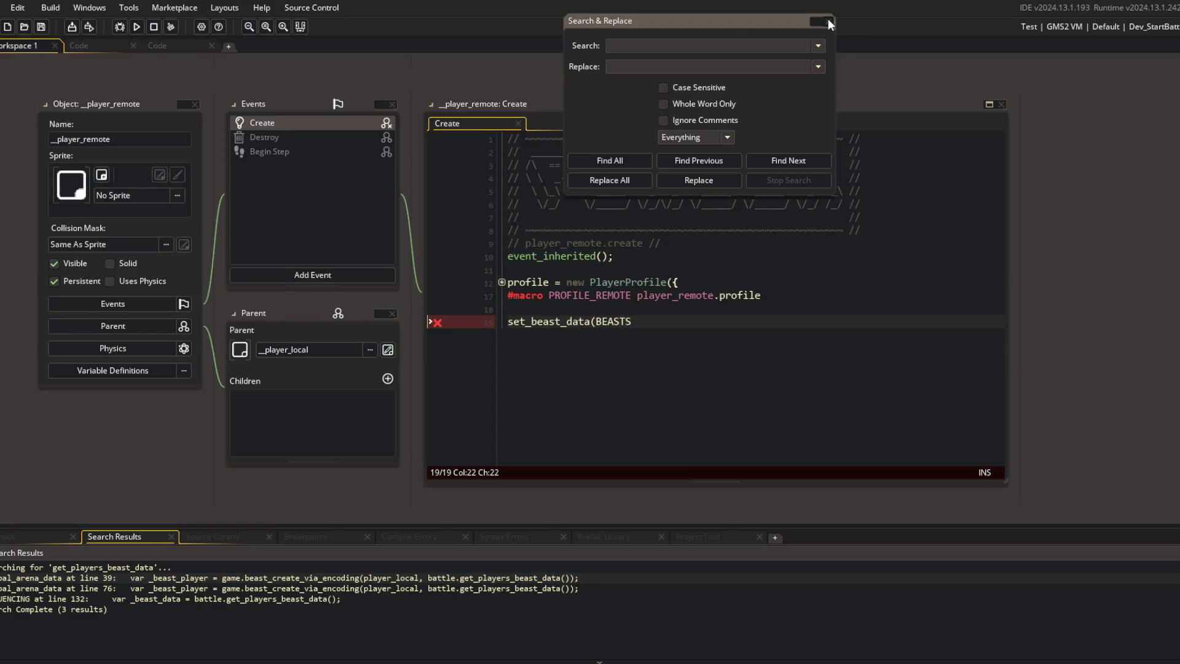
Step: Add a _data line above the call in _player_remote's Create code and pass _data to set_beast_data
left_click(828, 21)
left_click(776, 321)
key("Home")
key("Return")
key("Up")
type("v")
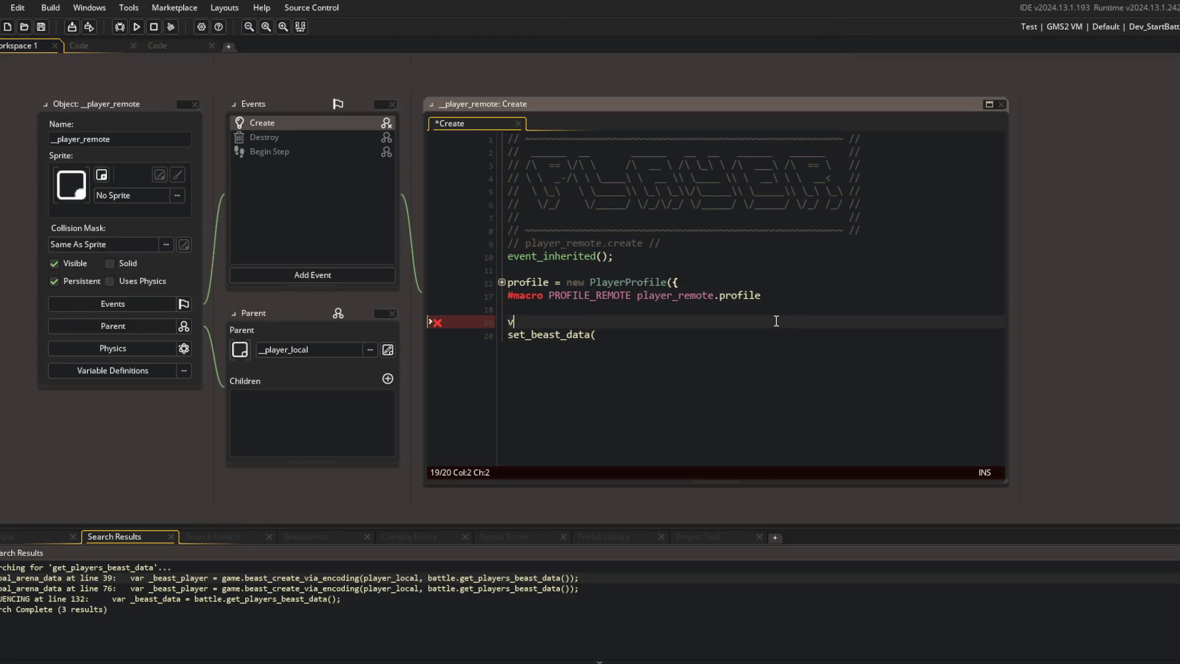
type("= ")
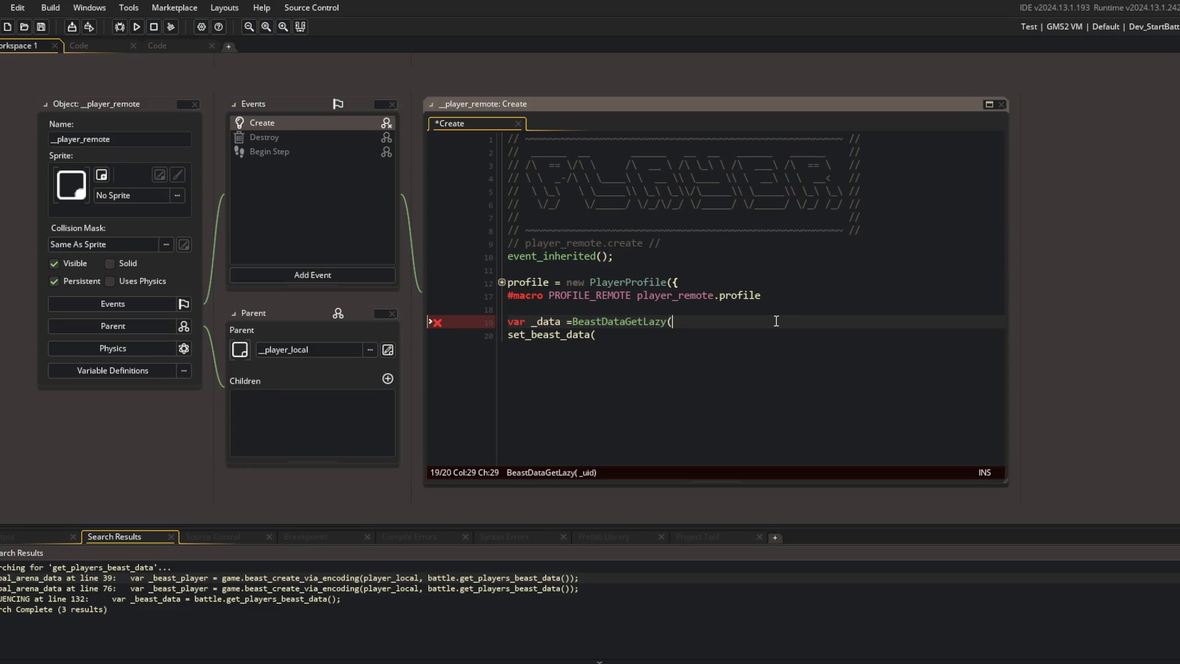
type("\"\");")
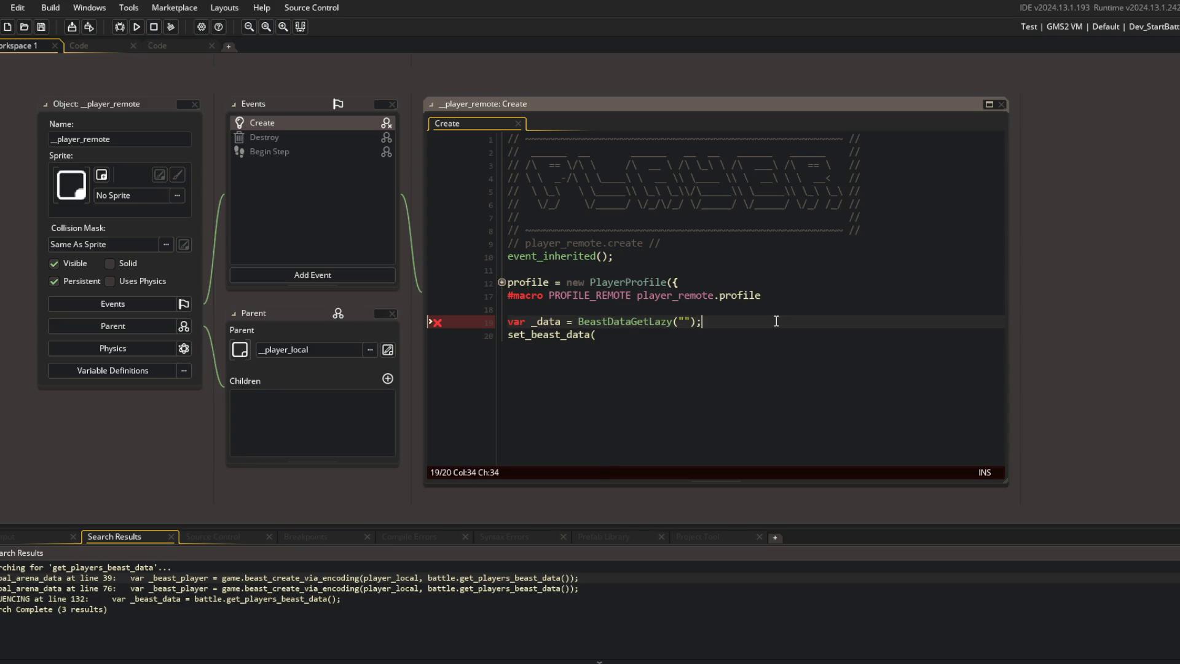
key("Down")
type("_")
type(";")
key("Return")
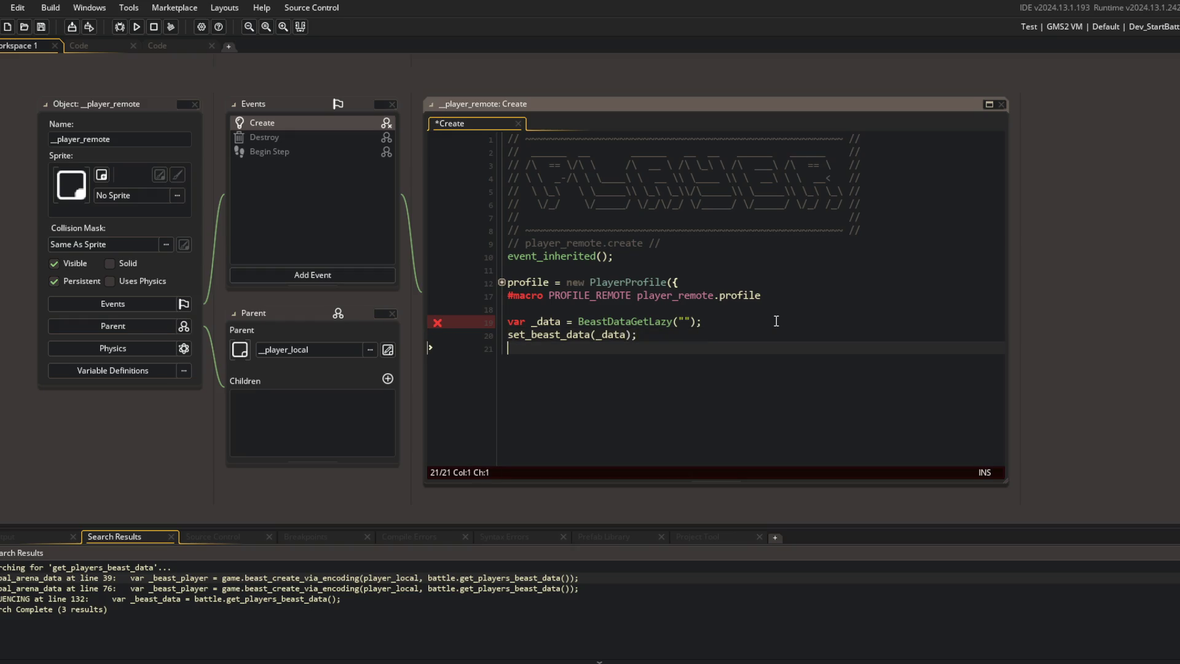
left_click(776, 321)
Step: Copy PRESET_TURTLE_MAGE from global_arena_data into the BeastDataGetLazy quotes in _player_remote's Create code
left_click(161, 44)
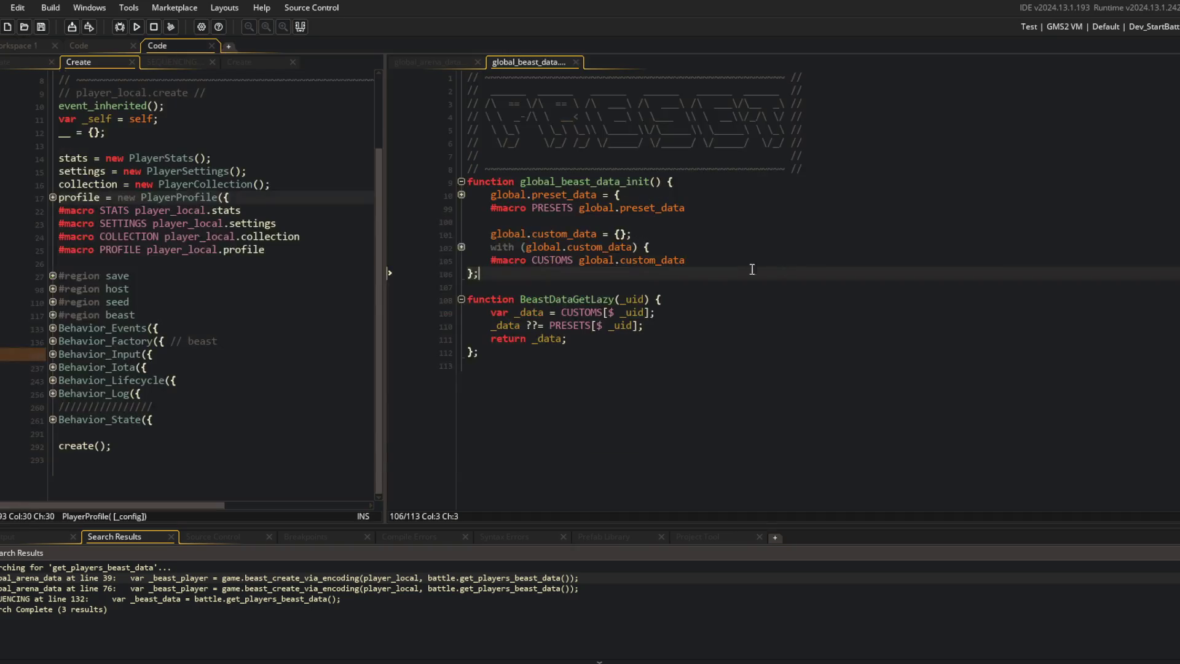
left_click(430, 61)
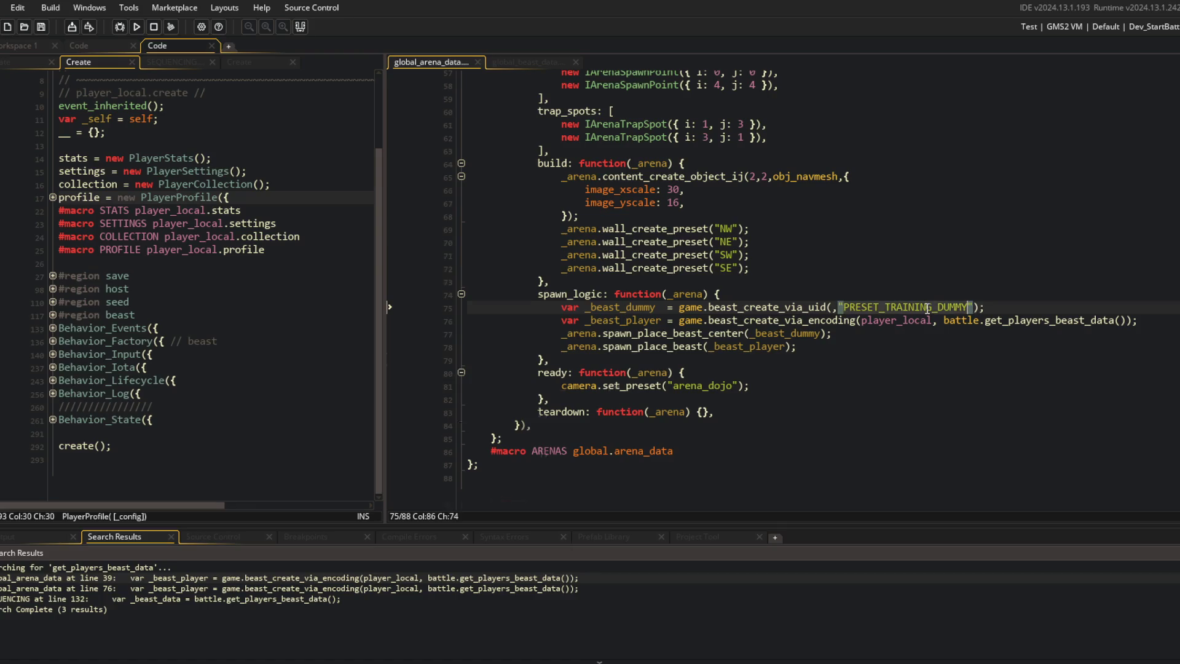
scroll(927, 308, "up", 8)
left_click_drag(931, 293, 1047, 294)
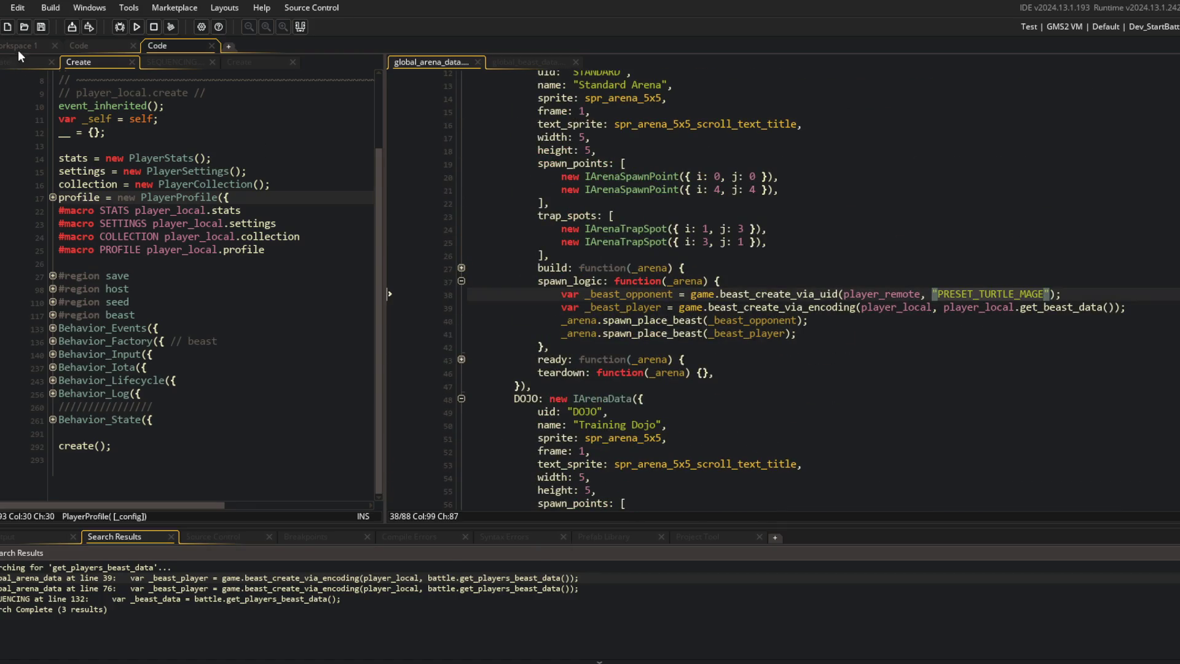
left_click(18, 49)
left_click(834, 309)
key("Down")
key("End")
key("Left")
key("Left")
key("Left")
type("PRESET_TURTLE_MAGE")
key("Down")
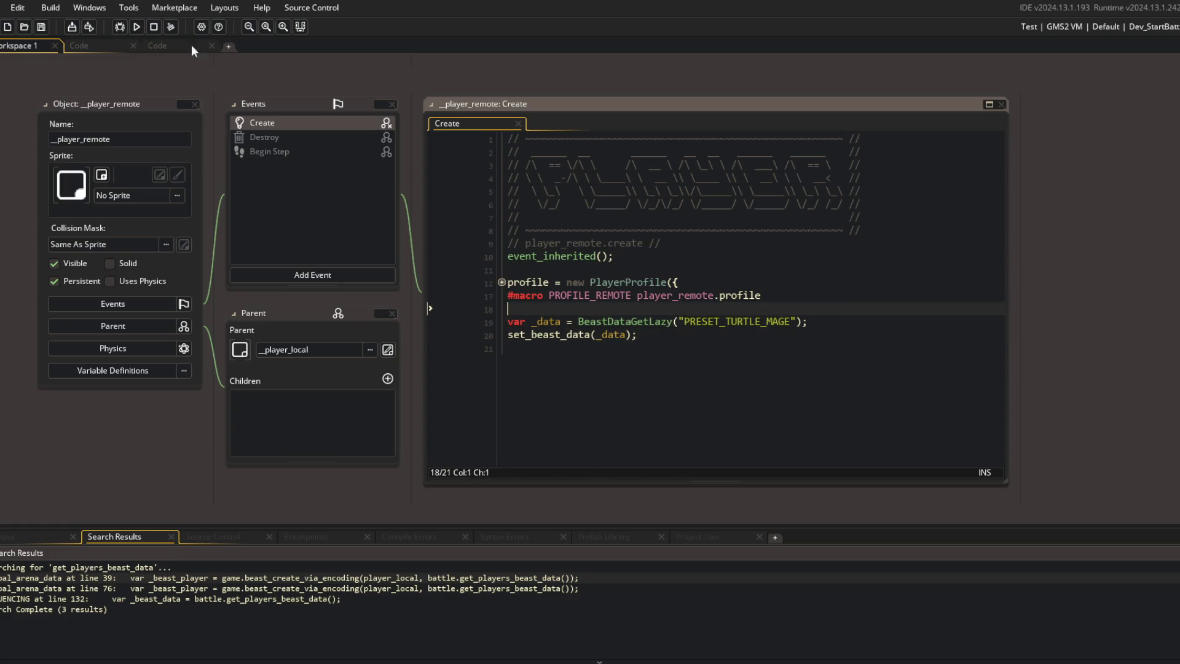
Step: Go to the opponent beast creation at line 38 of global_arena_data in the split workspace
left_click(169, 46)
left_click(942, 287)
key("Down")
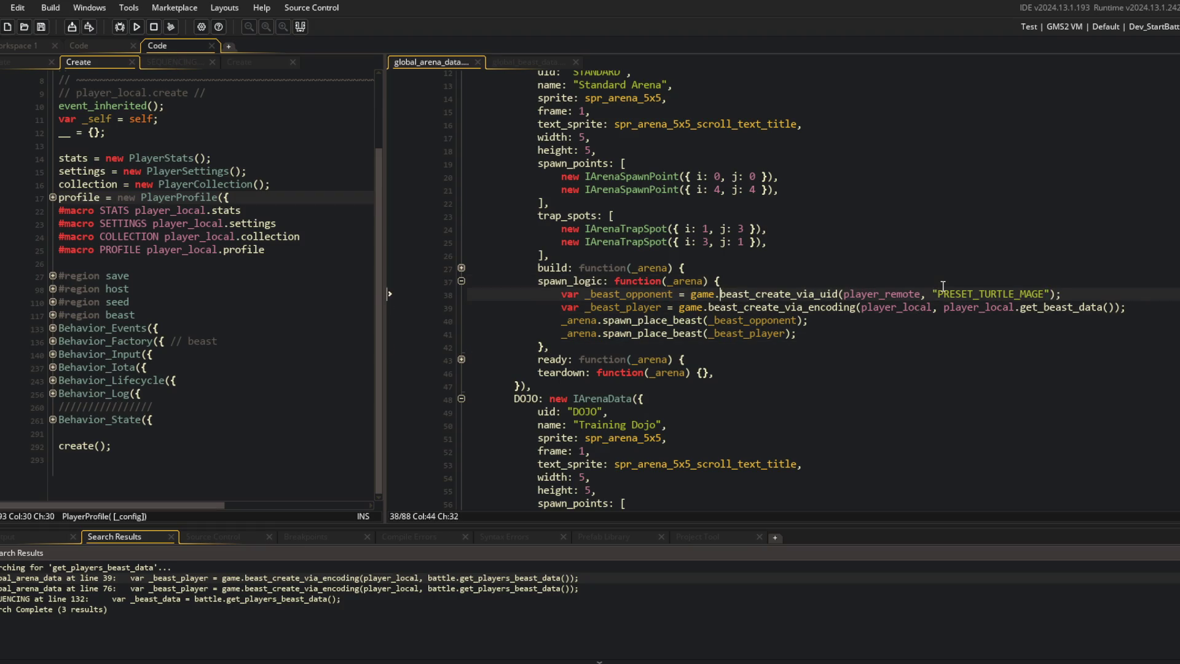
Step: Replace the PRESET_TURTLE_MAGE preset with player_remote.get_beast_data() and save the arena script
key("ctrl+BackSpace")
type("remote.get_beast")
key("Return")
key("ctrl+s")
Step: Review the four spawn logic lines that create and place the beasts
left_click(967, 260)
left_click(1032, 341)
left_click_drag(550, 287, 799, 332)
left_click(829, 333)
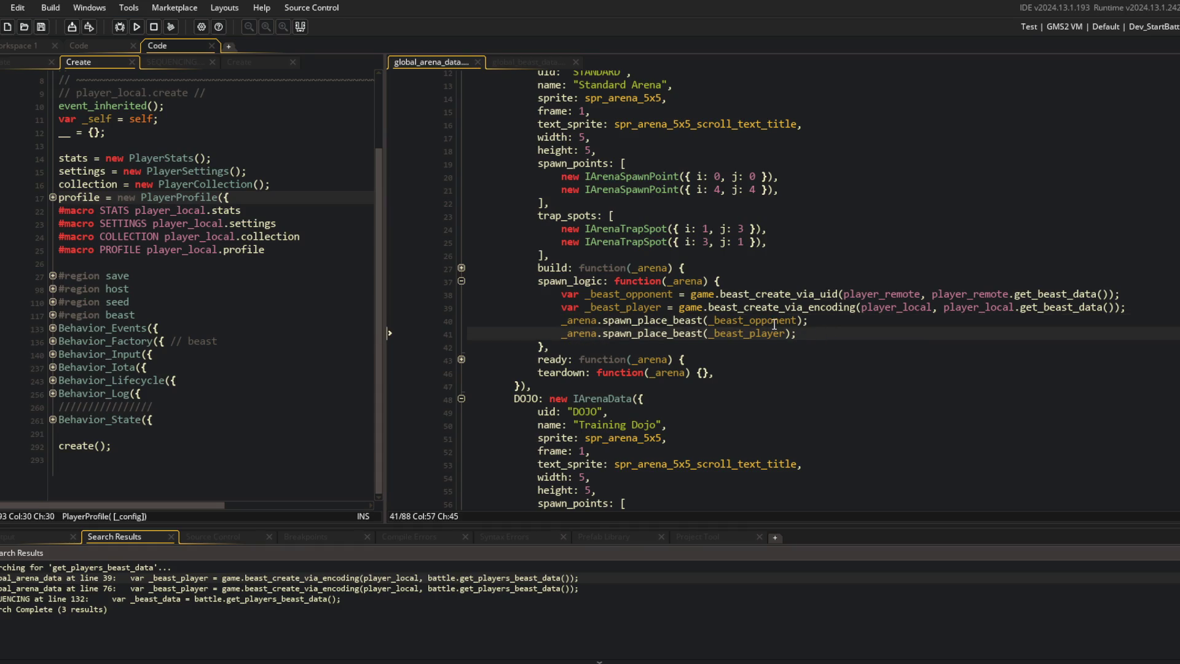
left_click(842, 294)
left_click(855, 287)
left_click(825, 306)
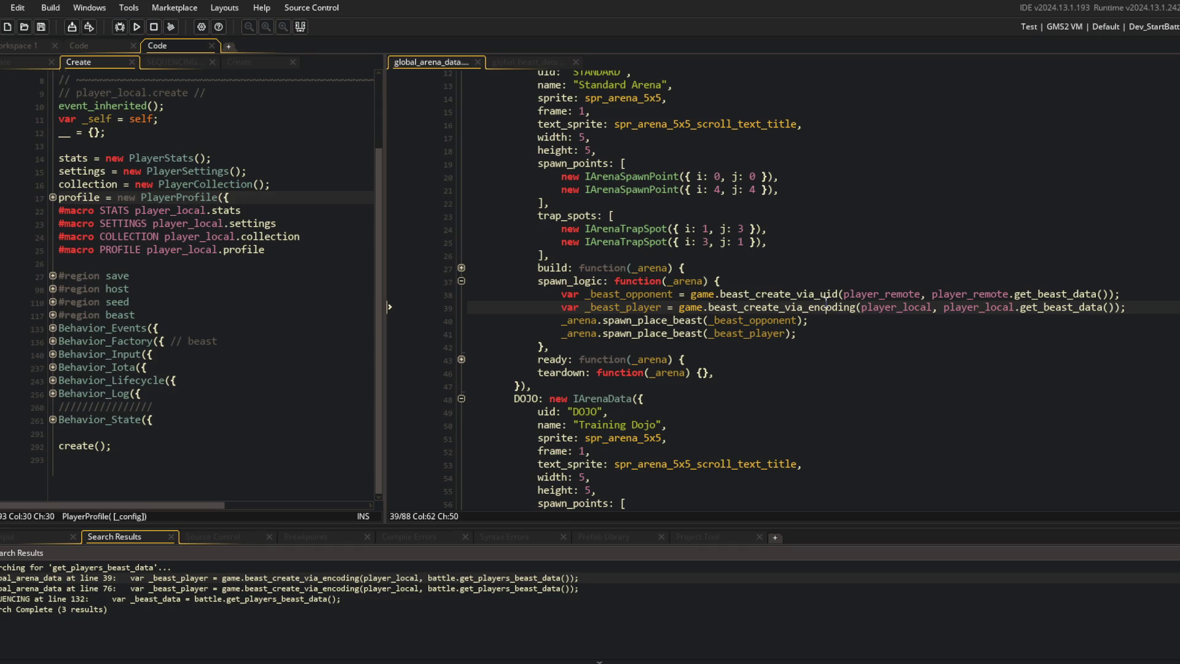
scroll(826, 305, "down", 1)
Step: Rename _beast_opponent to _beast_remote and _beast_player to _beast_local
left_click(686, 269)
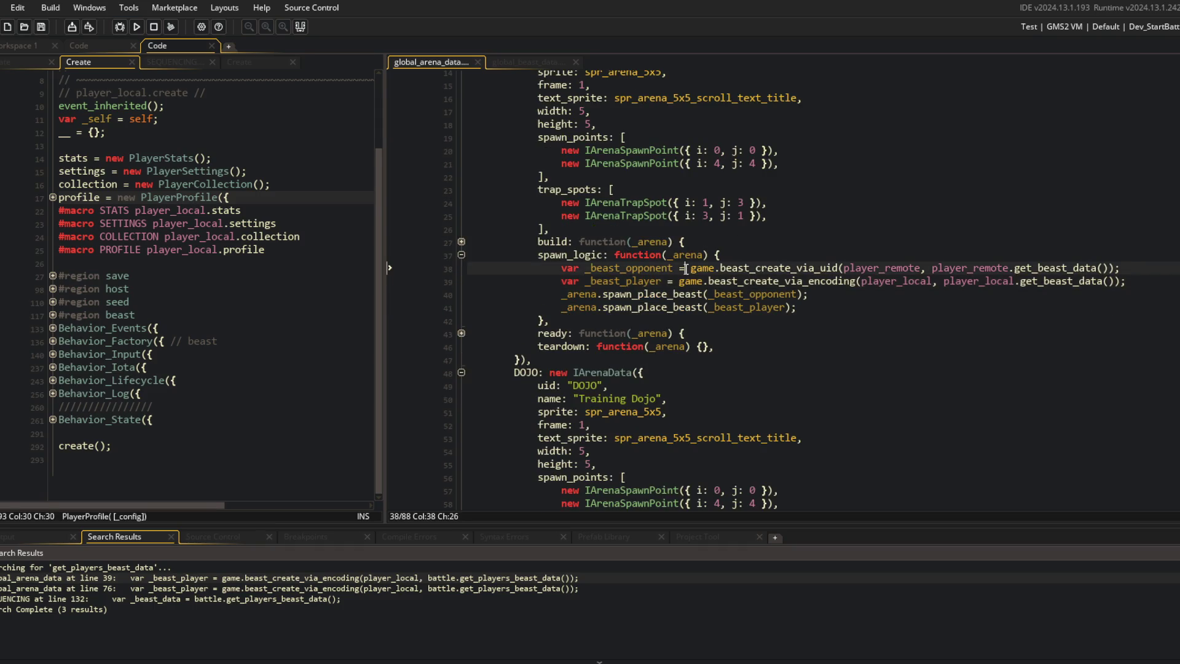
key("BackSpace")
key("BackSpace")
key("BackSpace")
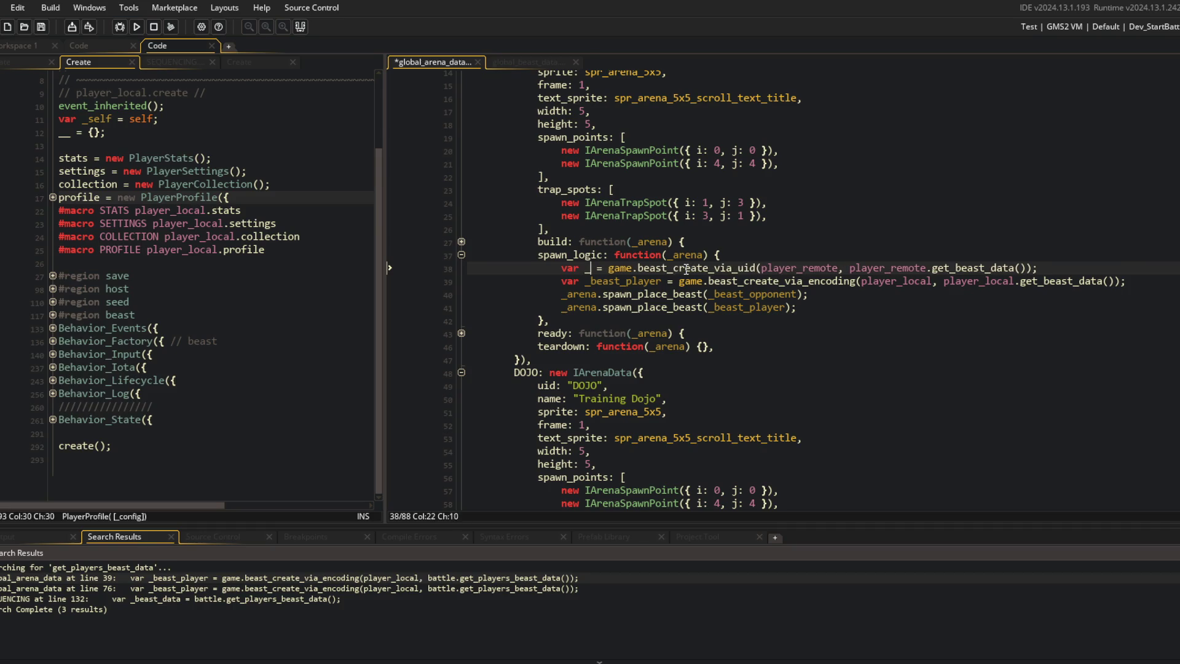
type("remote")
key("Down")
key("BackSpace")
key("BackSpace")
key("BackSpace")
type("st_local")
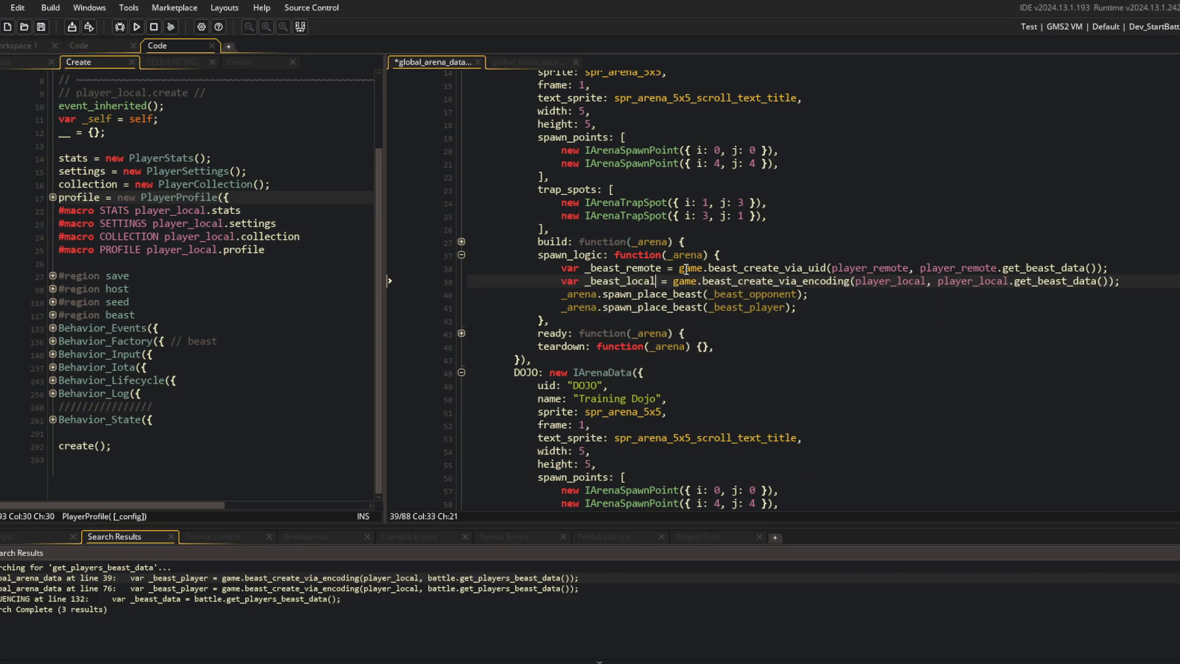
key("Down")
Step: Pass _beast_remote to the first spawn placement call, then run the game with F5
key("End")
key("Left")
key("Left")
key("ctrl+BackSpace")
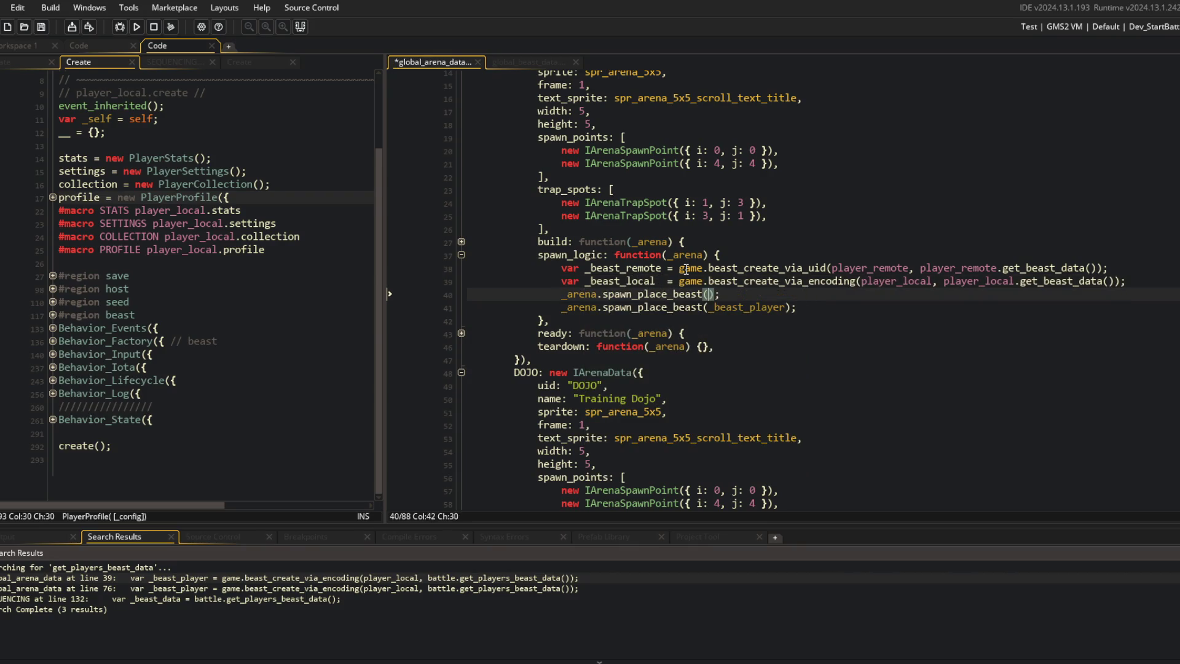
type("_beast_remote")
key("Down")
key("ctrl+Left")
key("F5")
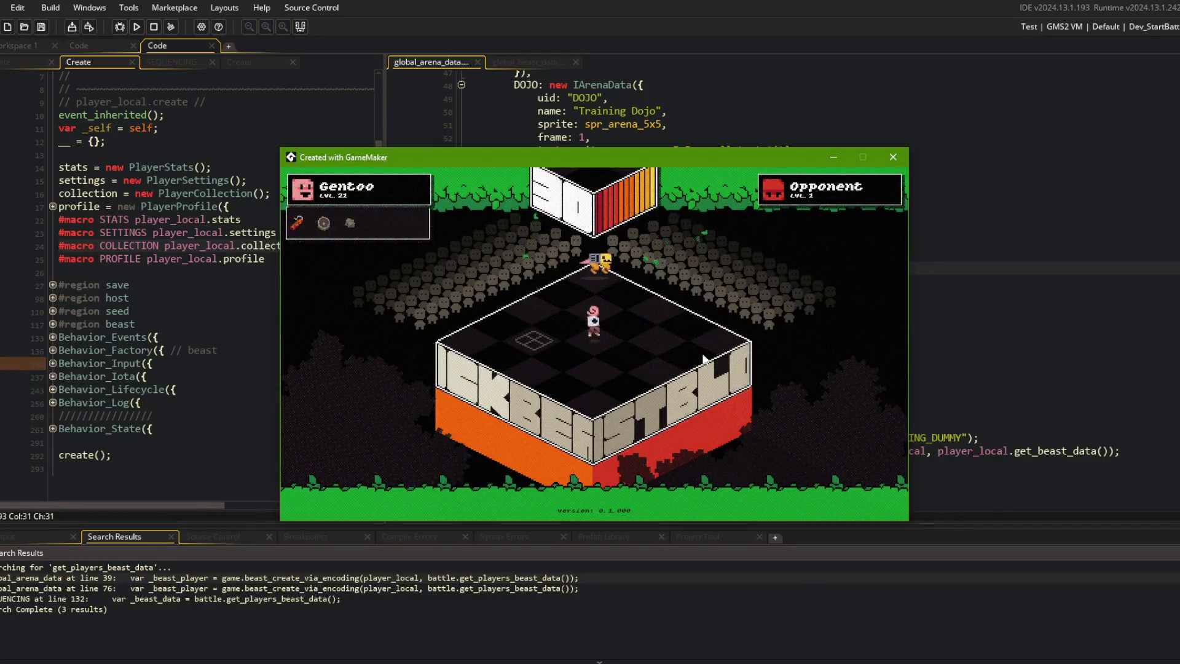
key("Escape")
Step: Leave to the main menu and start a battle with the first beast
left_click(647, 327)
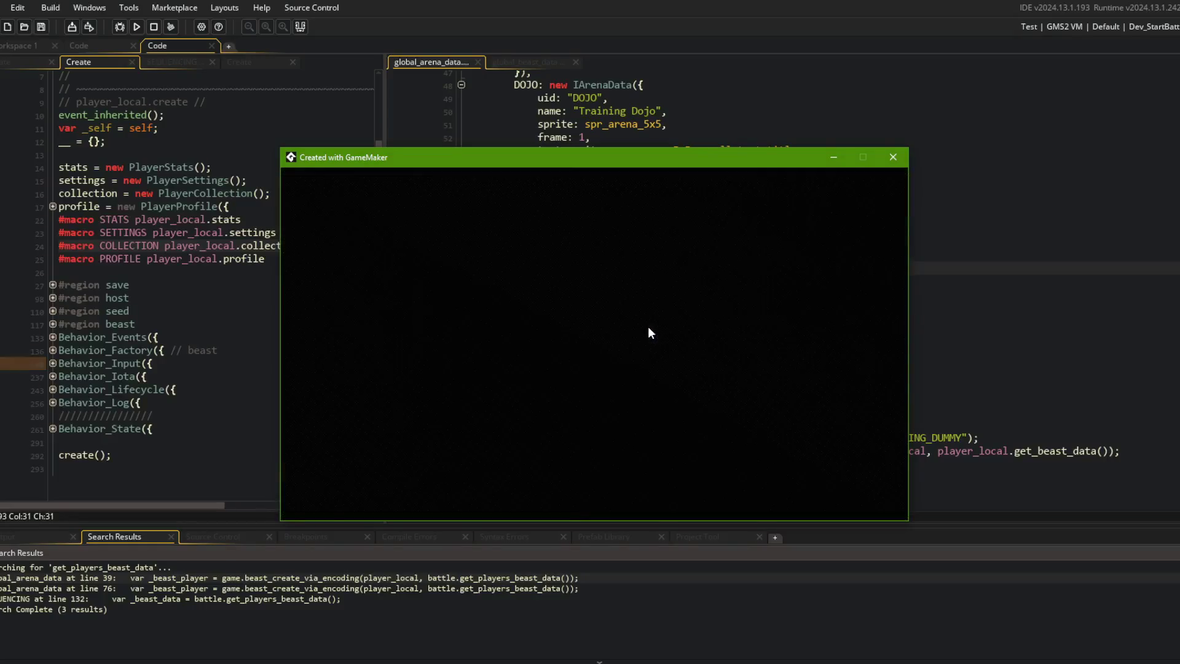
left_click(599, 379)
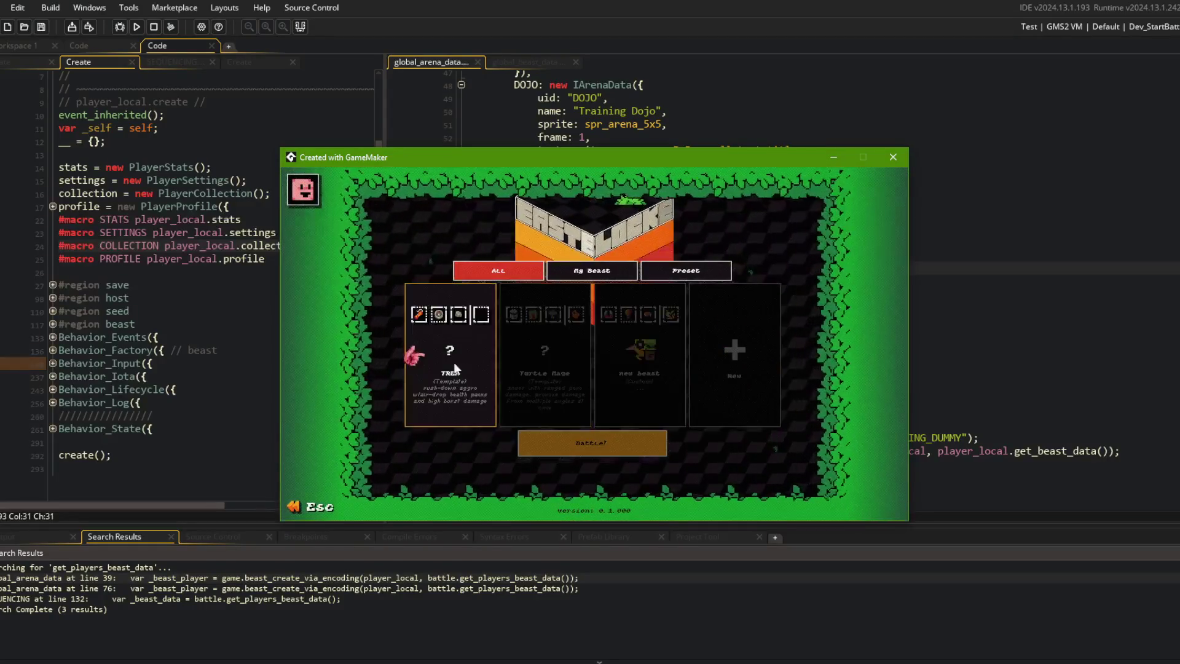
left_click(454, 363)
left_click(577, 432)
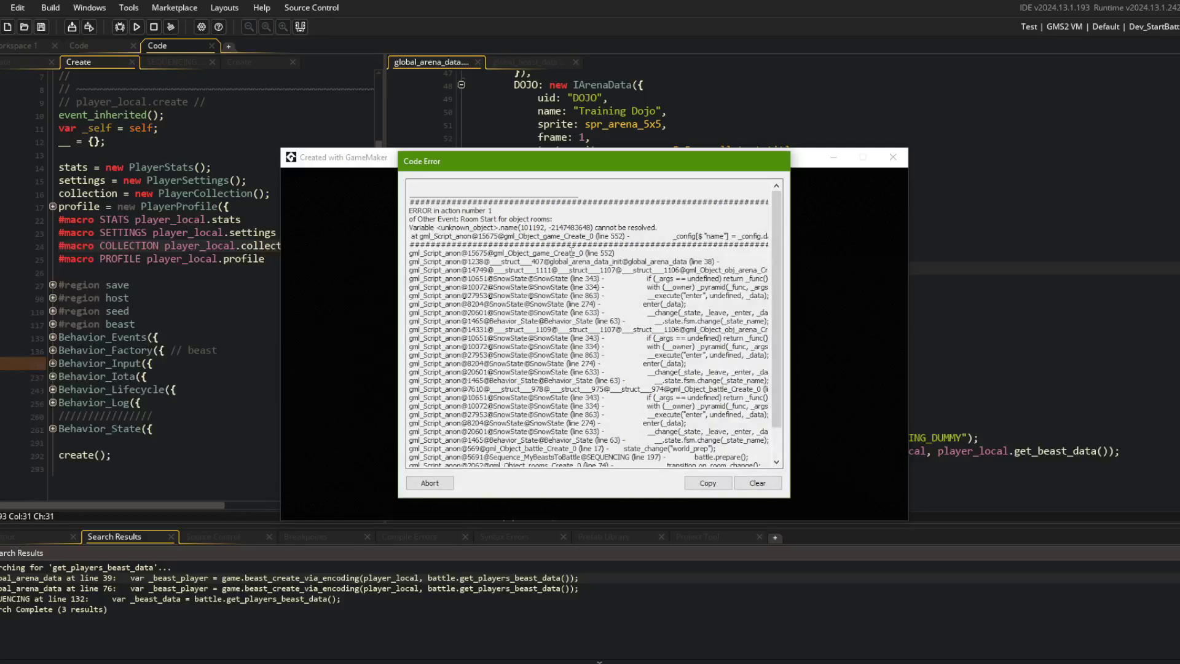
Step: Read the error trace at the _beast_remote line, abort the game, and select the Dev build configuration
left_click_drag(564, 231, 801, 238)
left_click(713, 231)
left_click(694, 231)
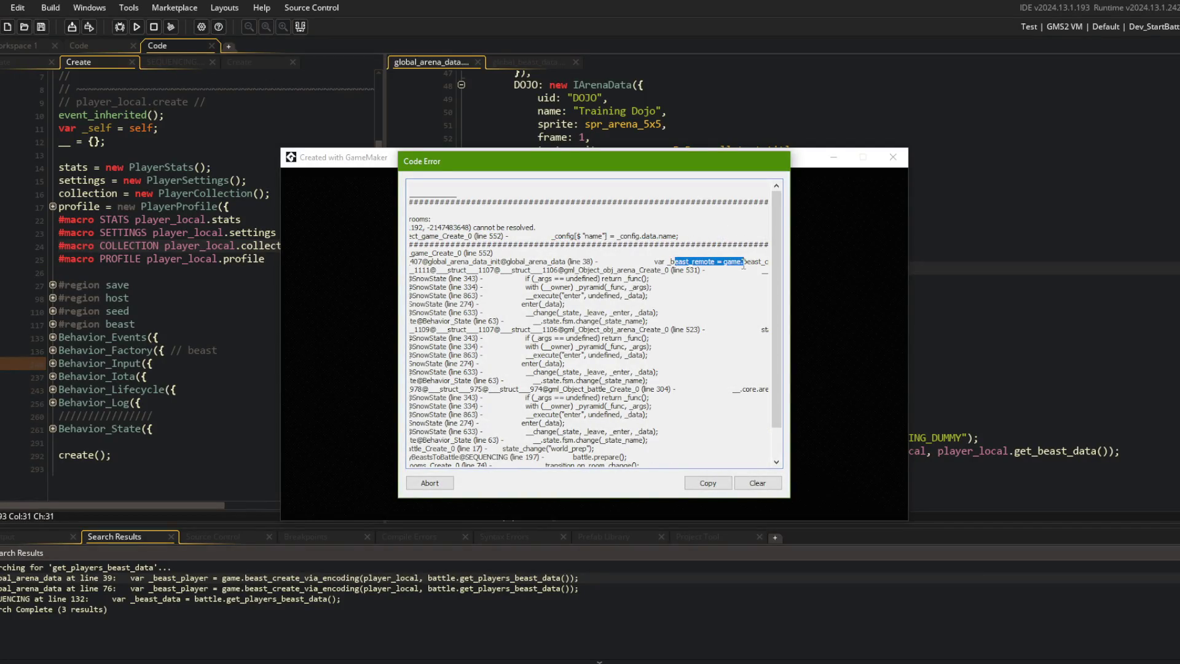
left_click_drag(743, 264, 781, 263)
left_click(724, 262)
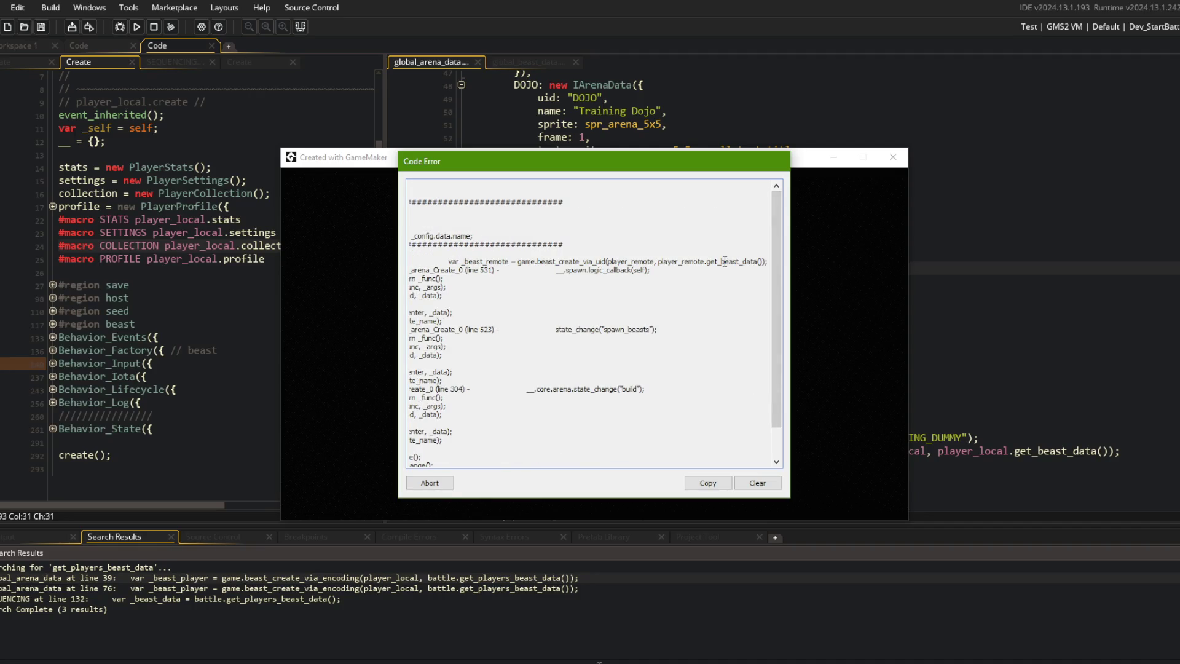
left_click_drag(481, 239, 477, 229)
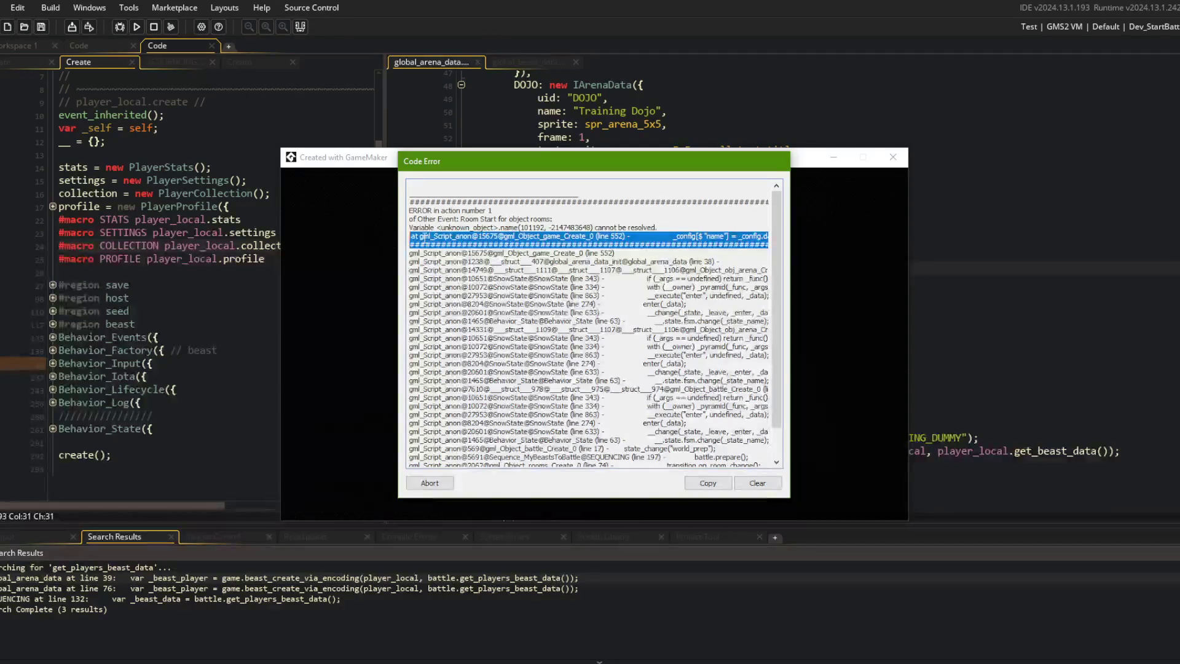
left_click(477, 228)
left_click(429, 483)
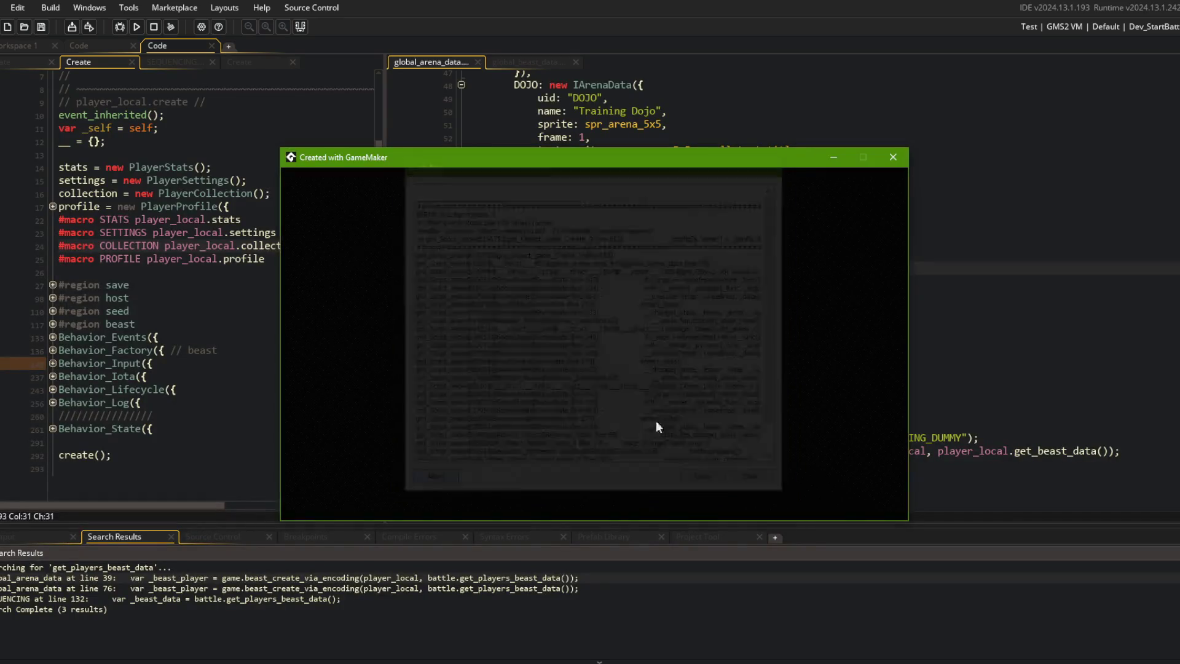
left_click(1162, 26)
left_click(1118, 79)
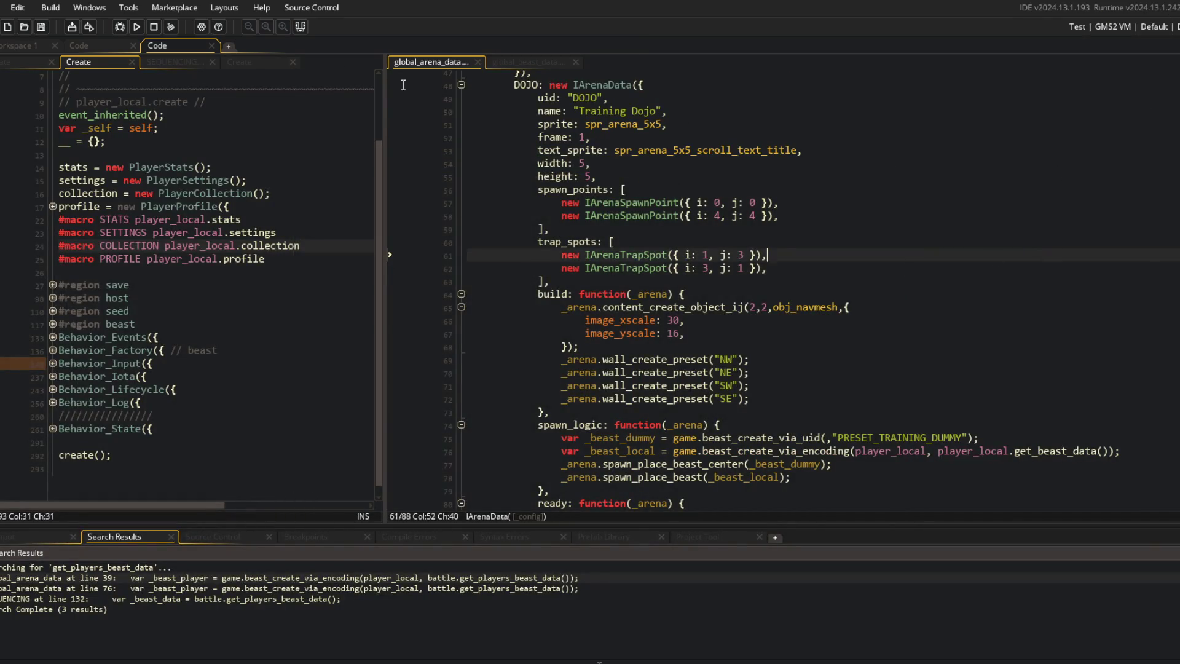
left_click(119, 26)
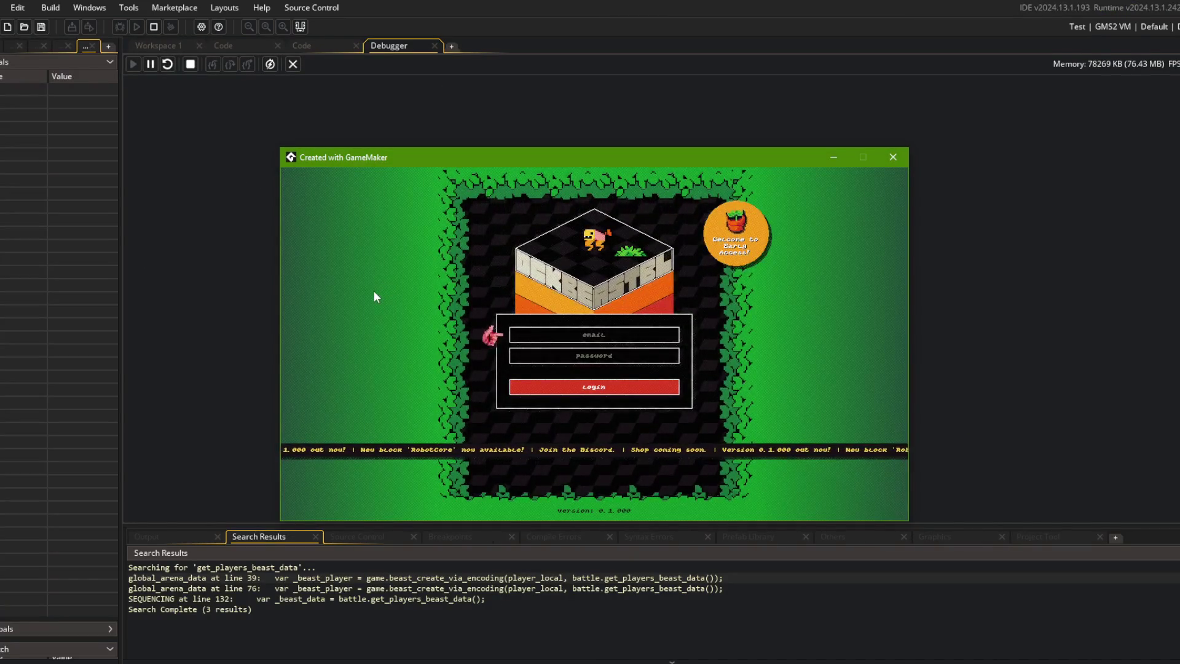
left_click(558, 394)
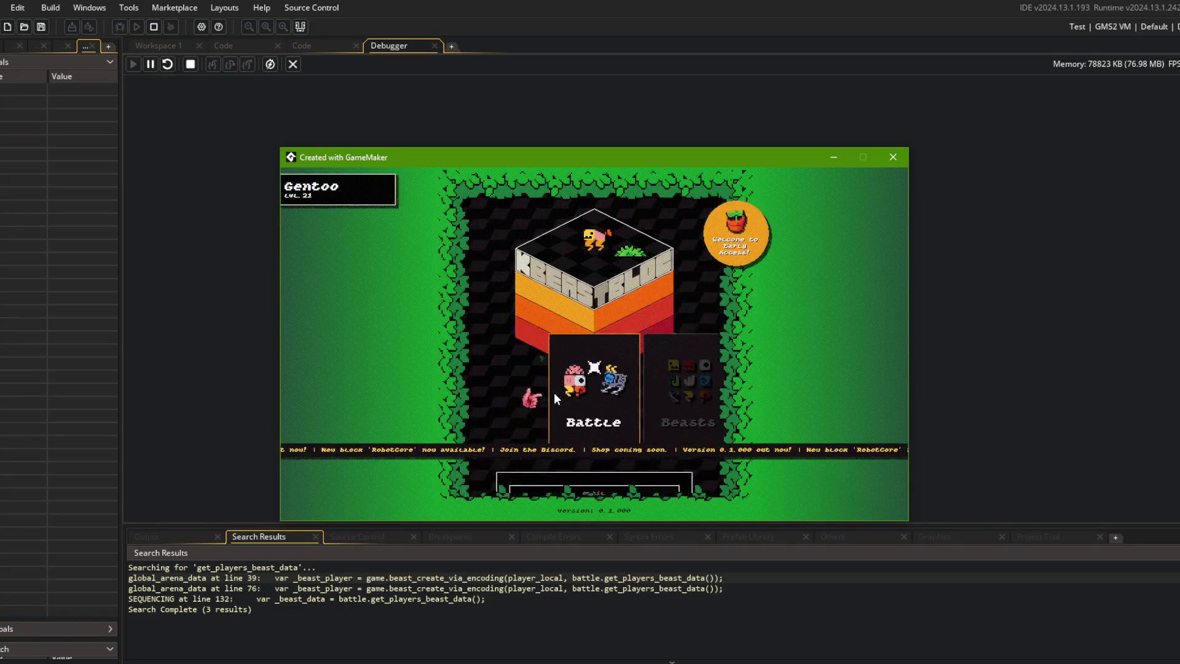
left_click(586, 382)
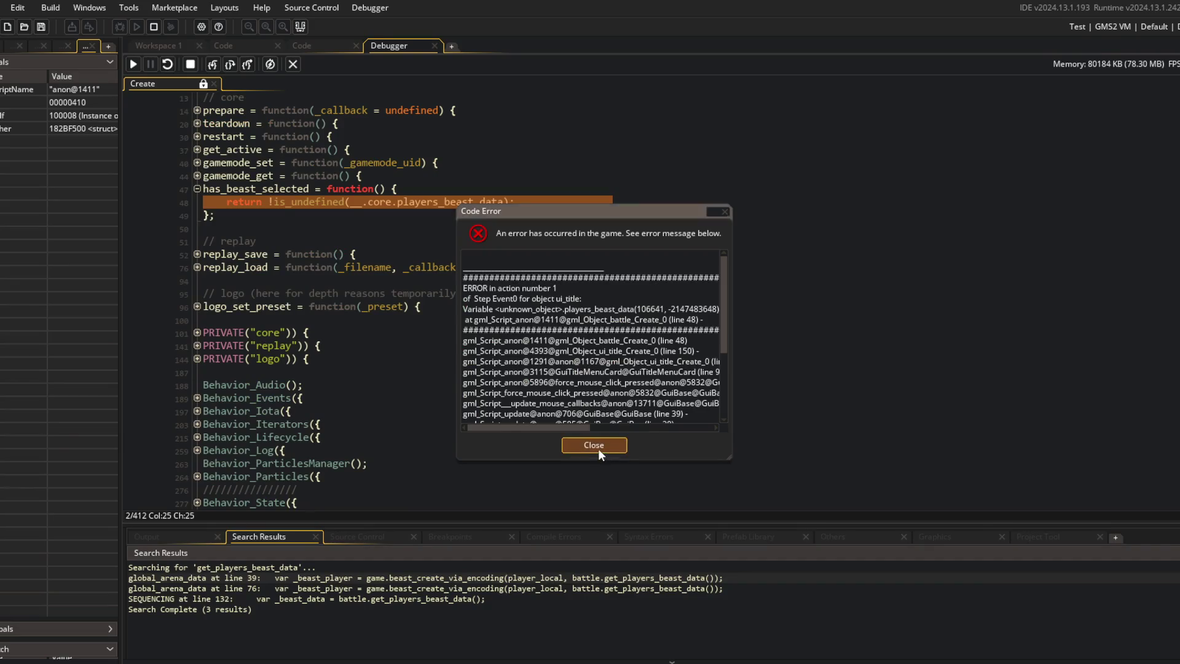
left_click(602, 456)
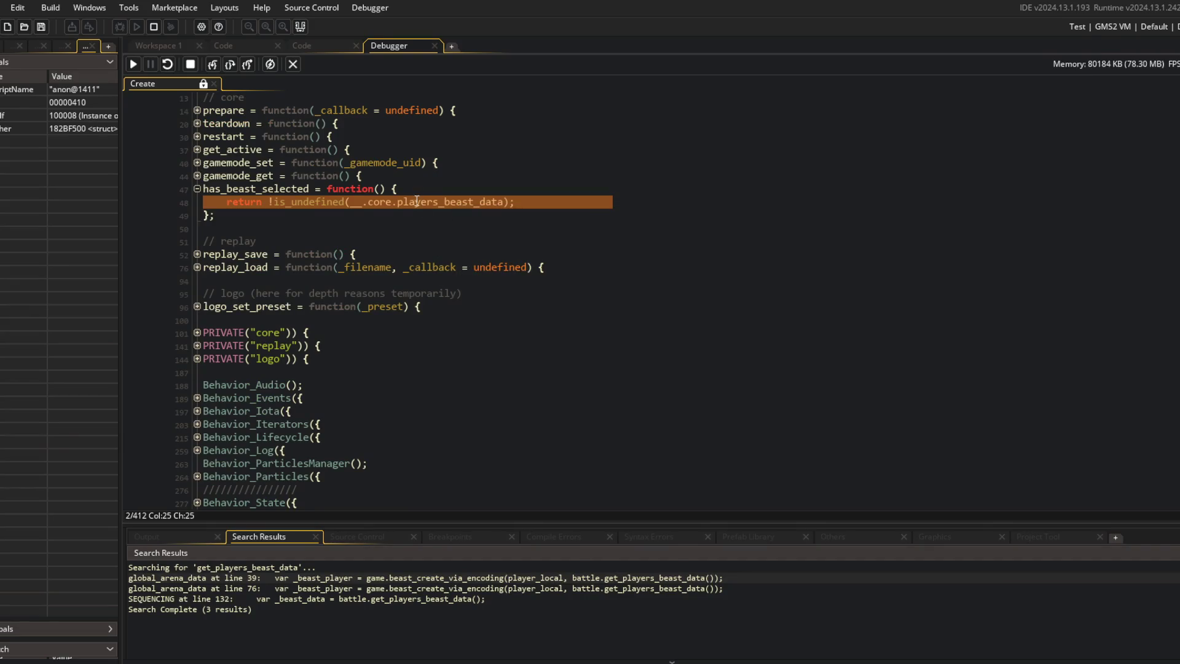
mouse_move(457, 197)
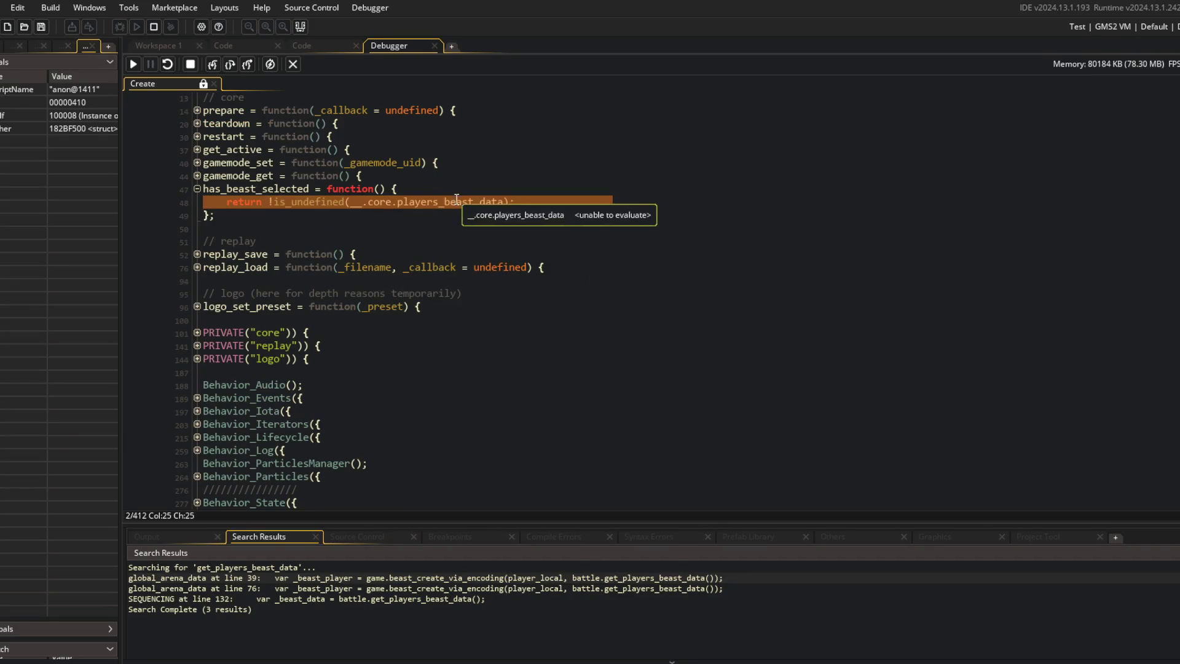
mouse_move(262, 192)
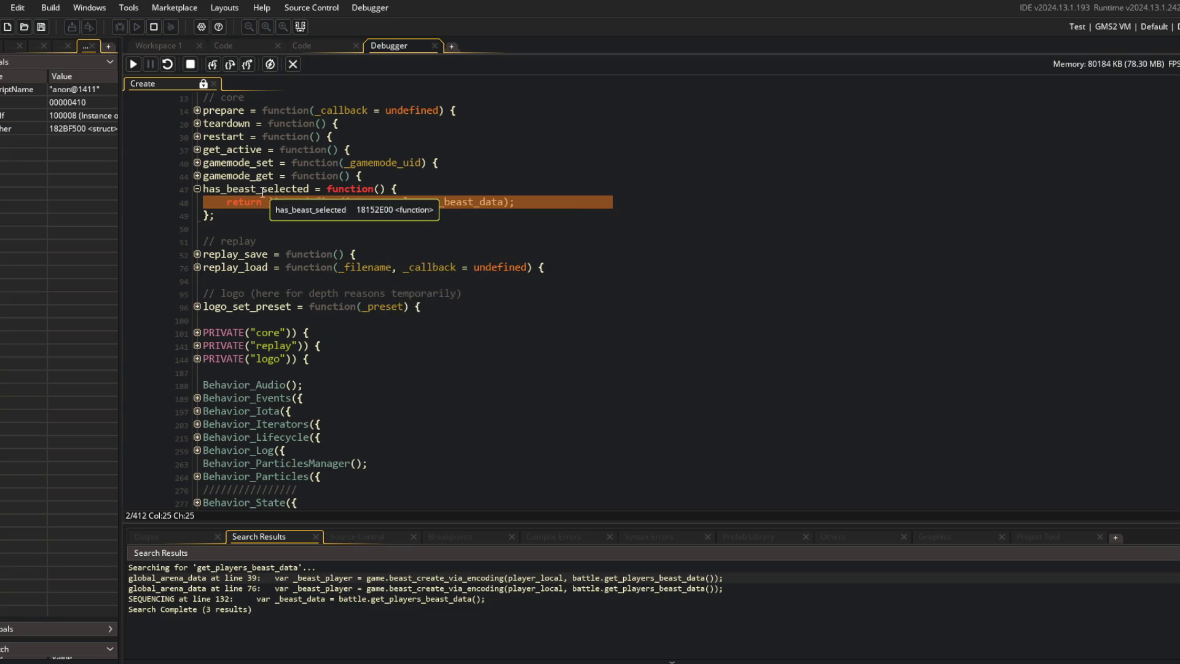
left_click(293, 64)
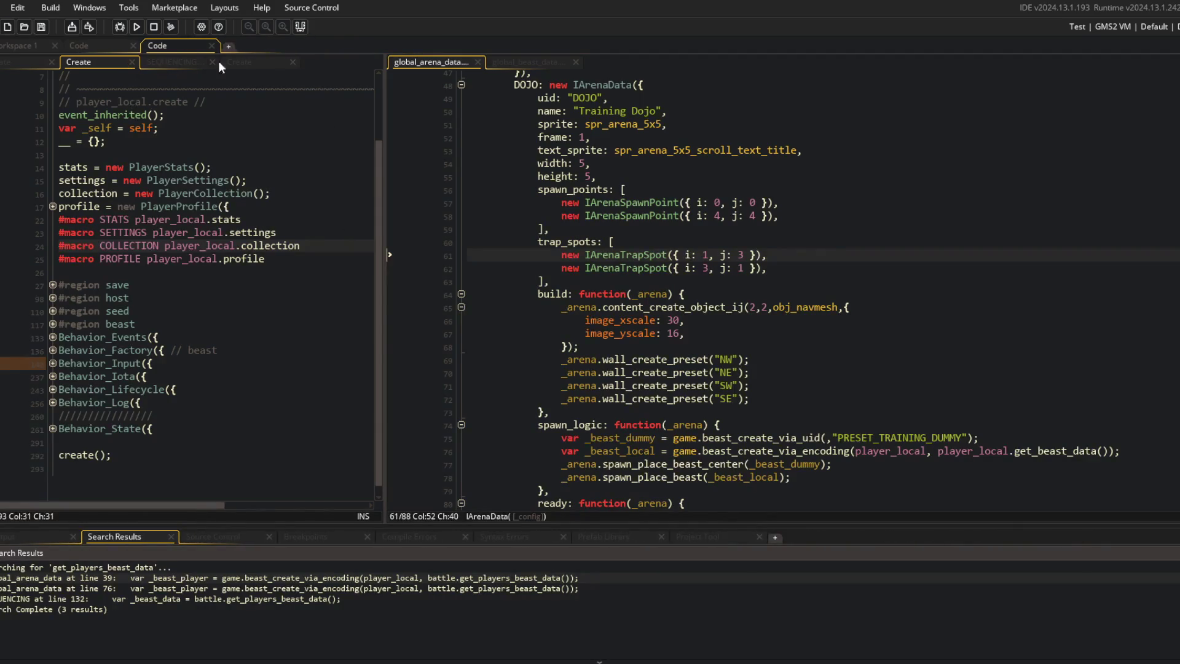
Step: Search the project for has_beast_selected and open its line 150 call in ui_title Create
left_click(263, 64)
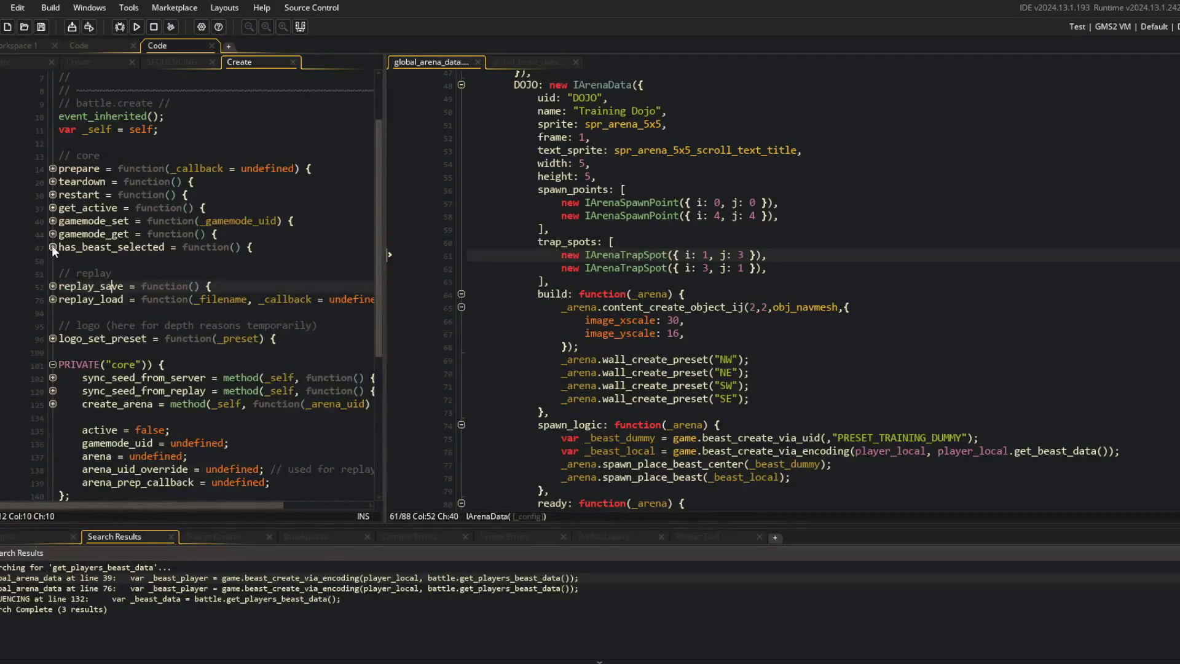
left_click(53, 247)
double_click(132, 246)
key("ctrl+shift+f")
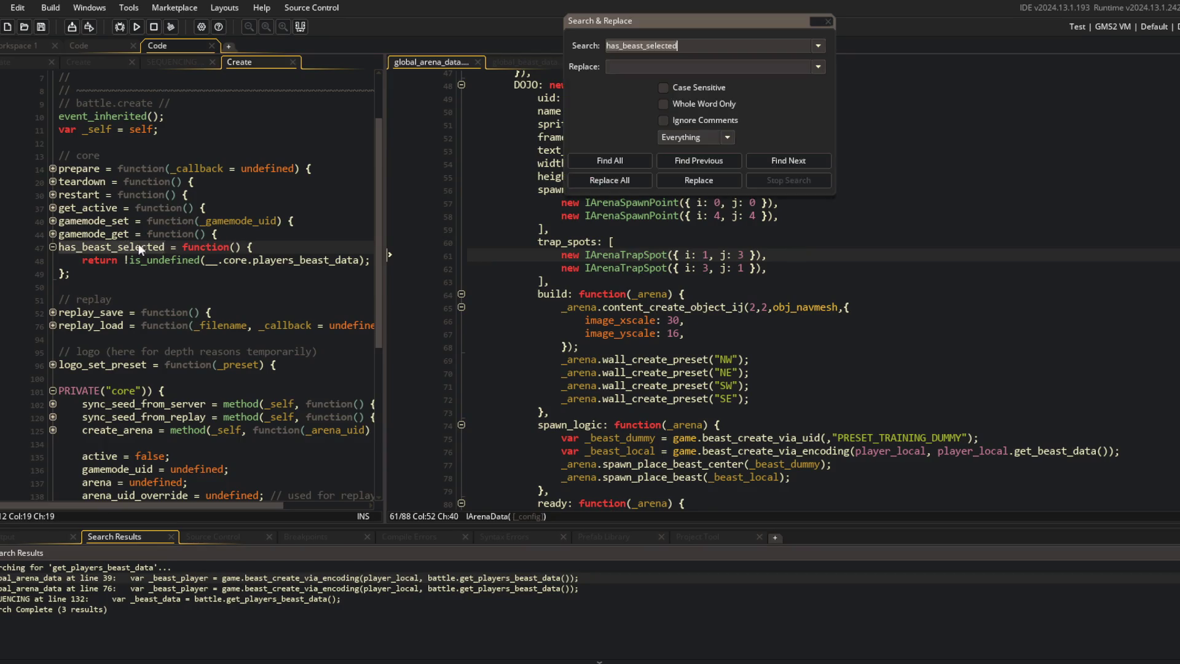
left_click(634, 161)
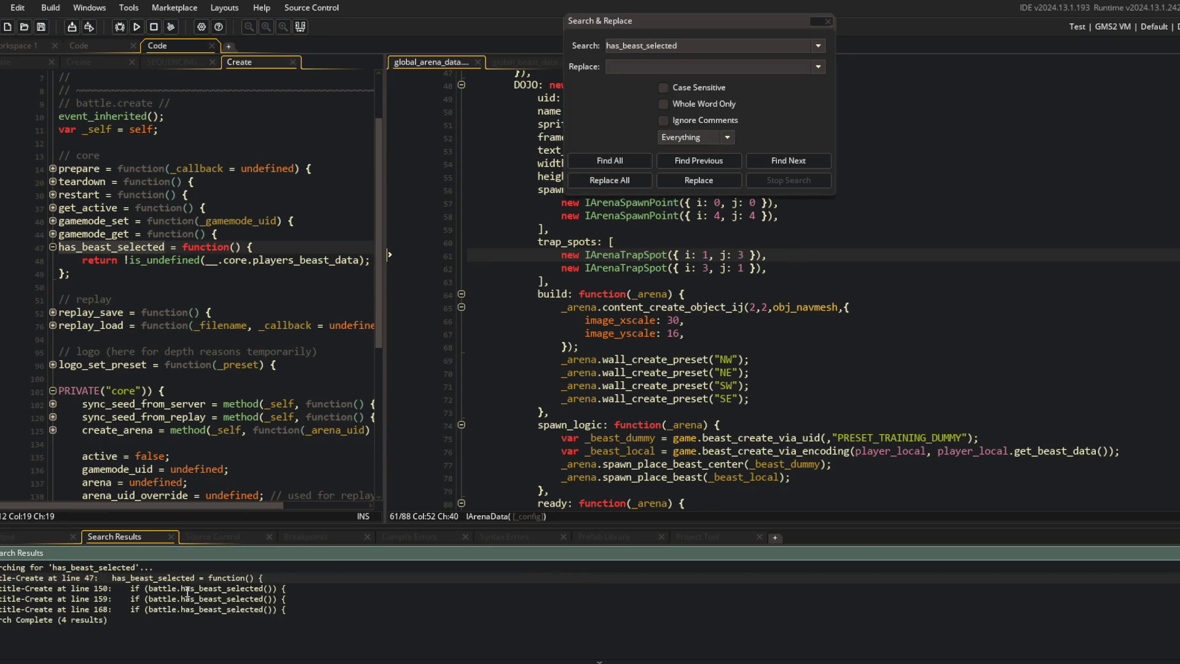
double_click(186, 591)
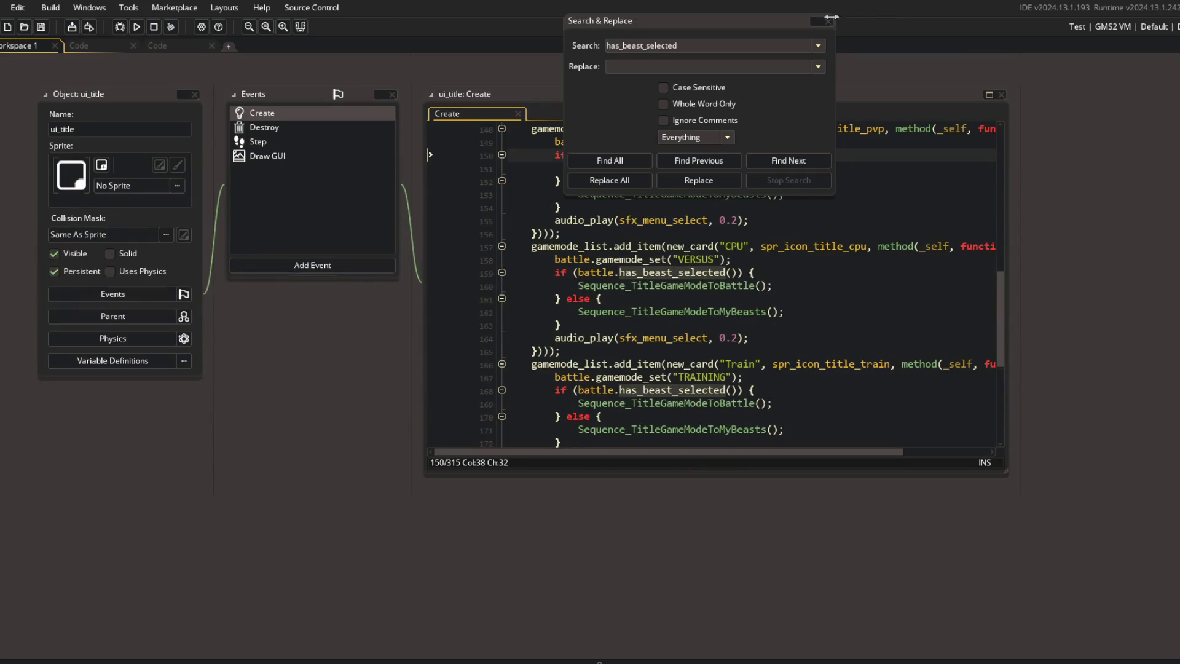
Step: Close the search box and return to the replays UI code workspace
left_click(833, 17)
left_click(599, 661)
left_click(745, 324)
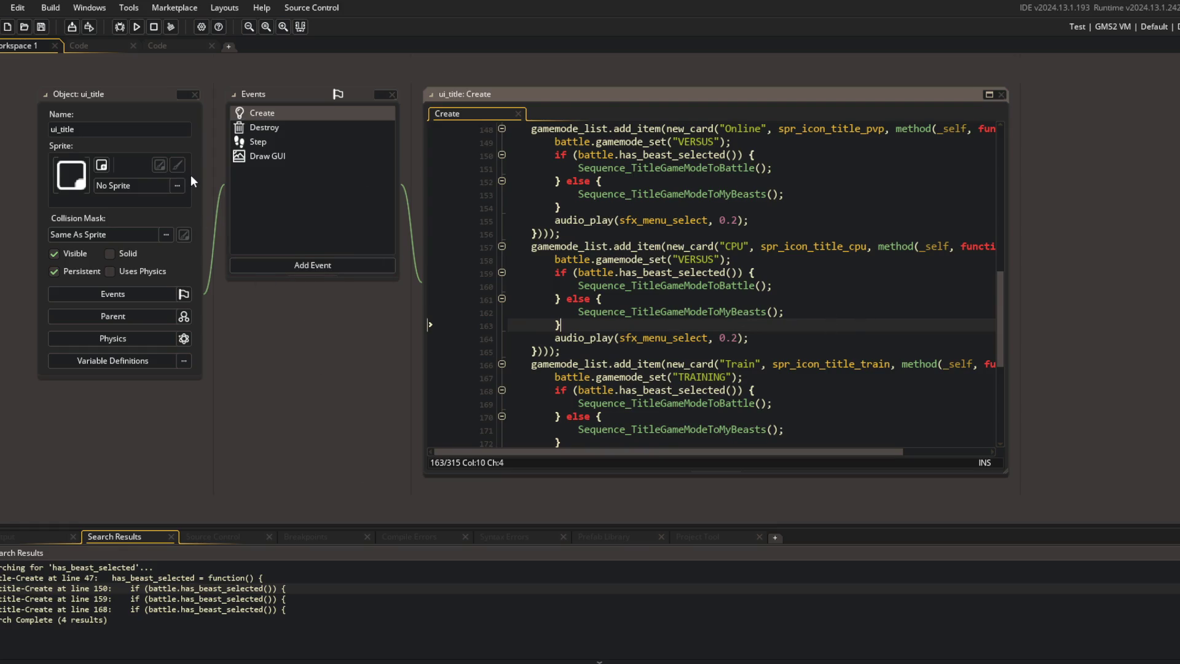
left_click(161, 42)
left_click(80, 43)
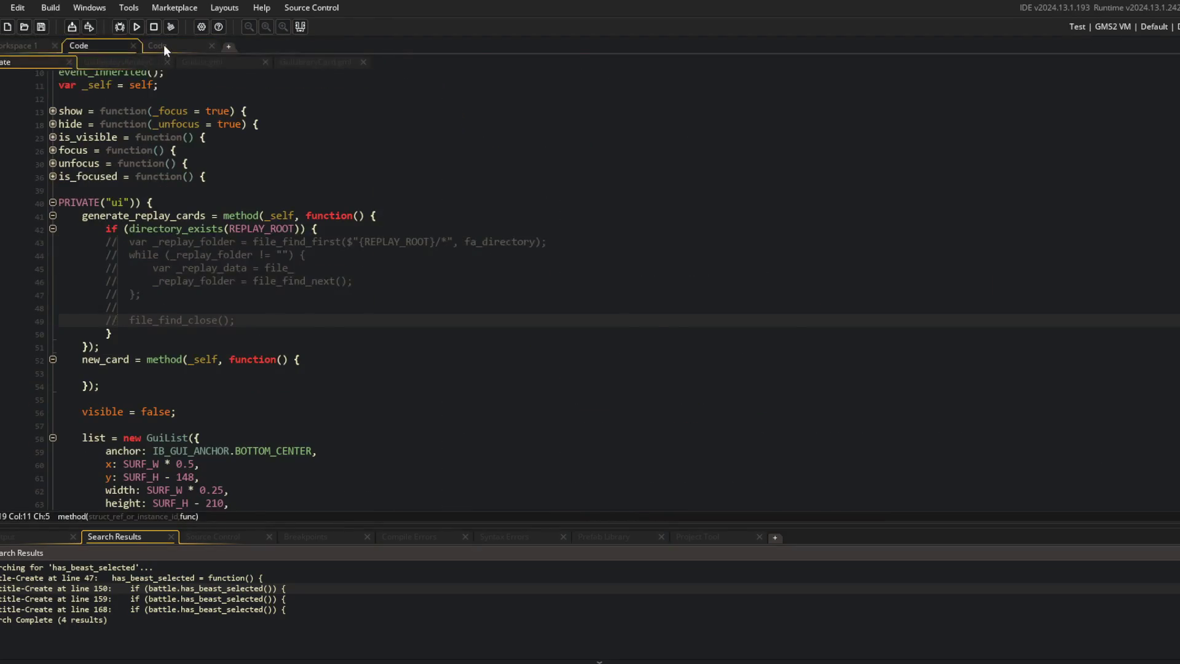
Step: View the battle and arena data code side by side, adding then undoing a players_beast_data line
left_click(163, 46)
left_click_drag(386, 98, 509, 98)
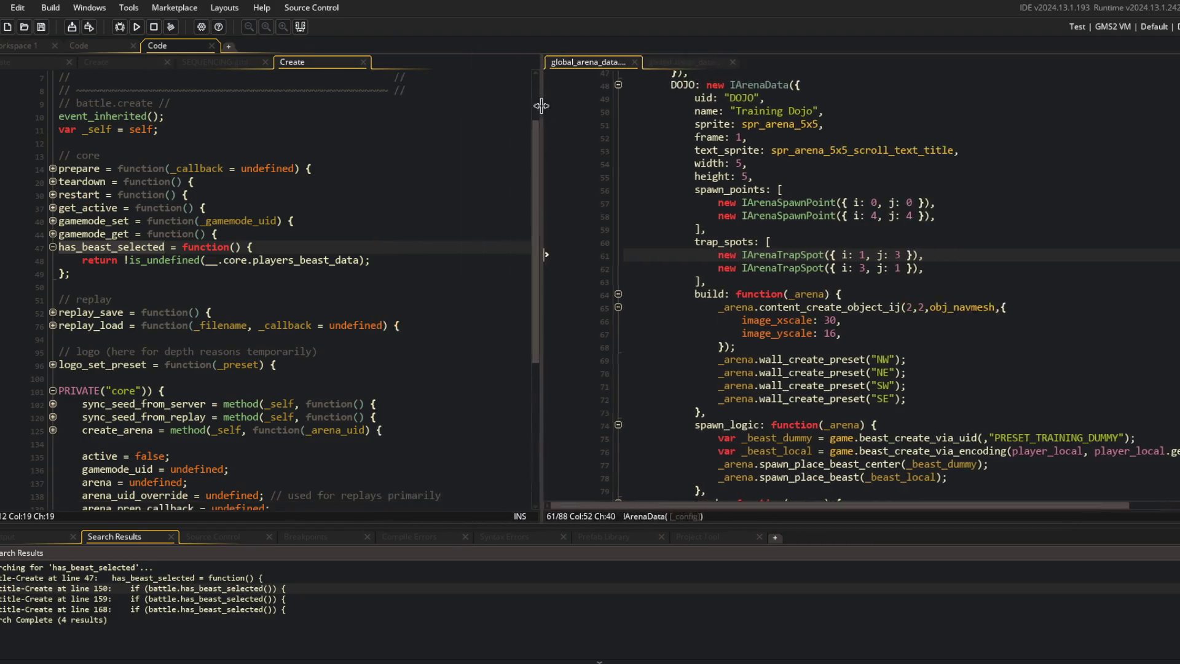
left_click(271, 326)
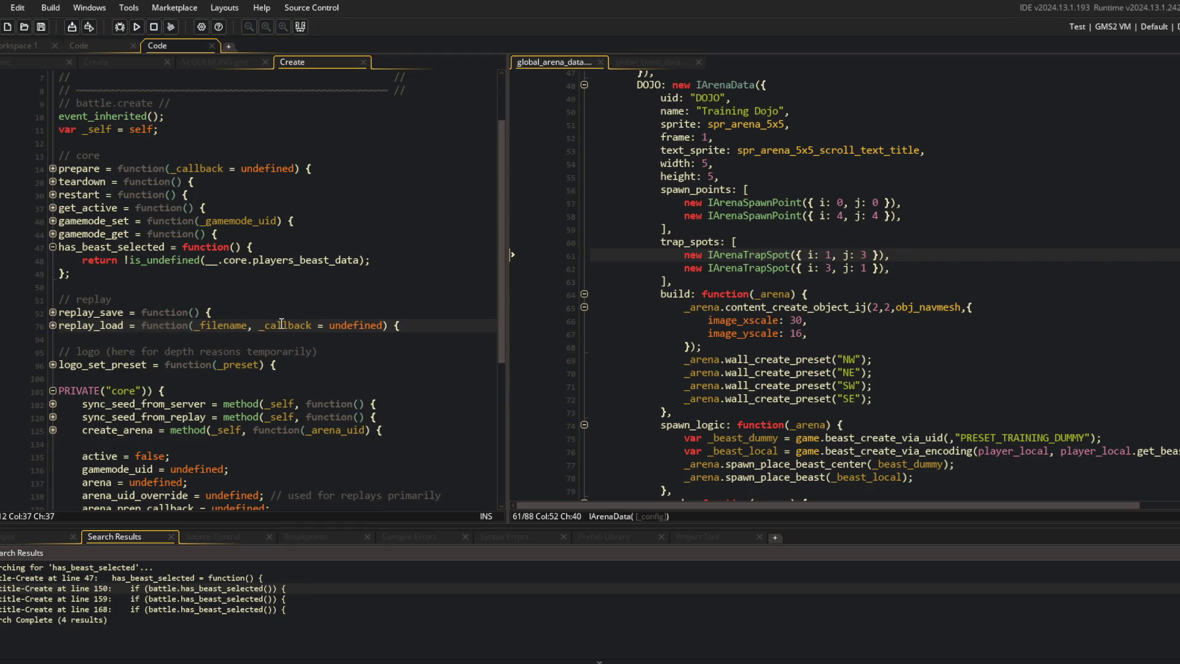
left_click(354, 368)
left_click(143, 285)
key("ctrl+z")
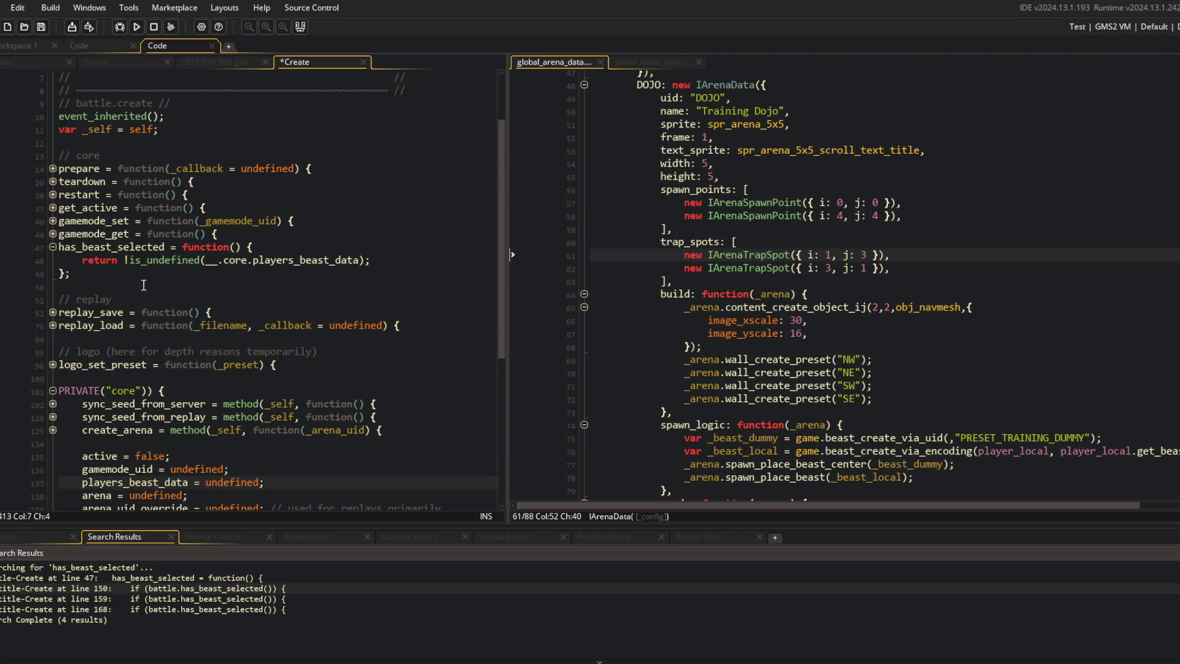
key("ctrl+y")
left_click(177, 297)
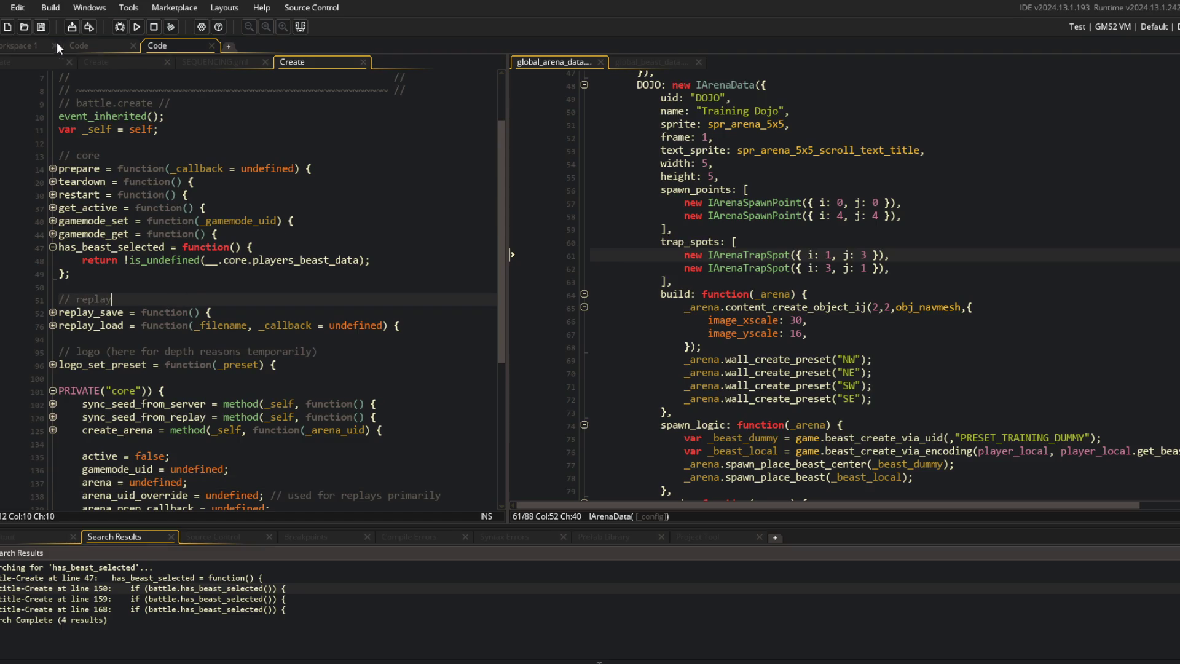
Step: Return to the main workspace and bring up the asset search
left_click(21, 46)
left_click(192, 91)
key("ctrl+t")
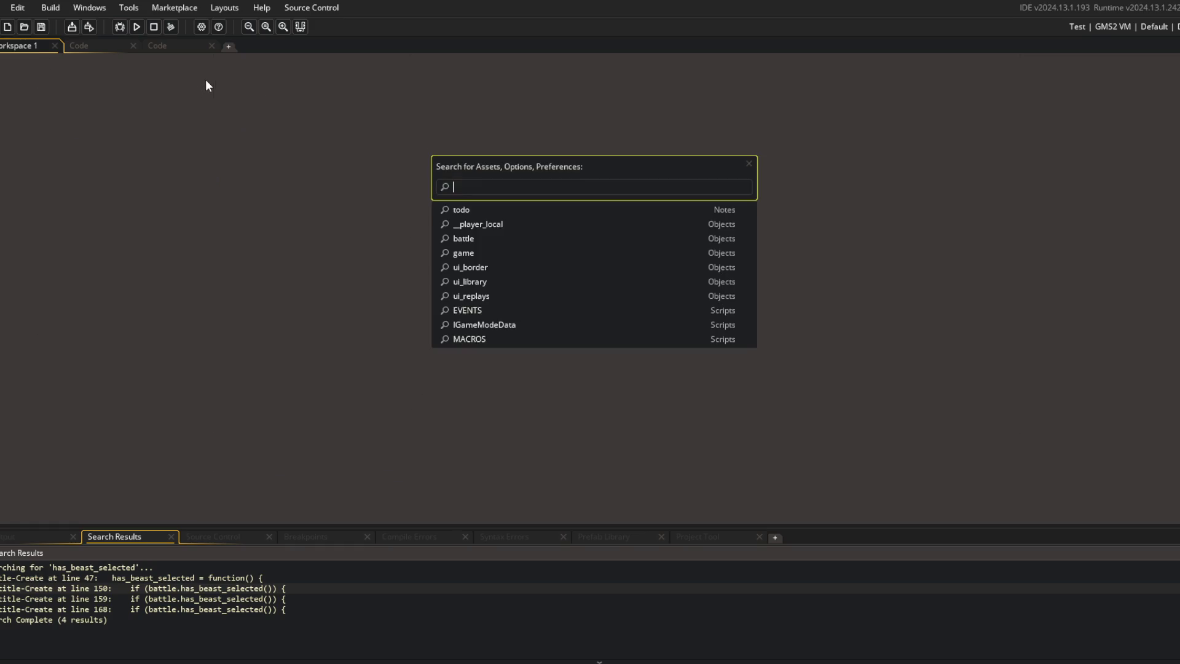
type("ui_my_beasts")
Step: Open the ui_my_beasts Create event code in its own full tab
key("Return")
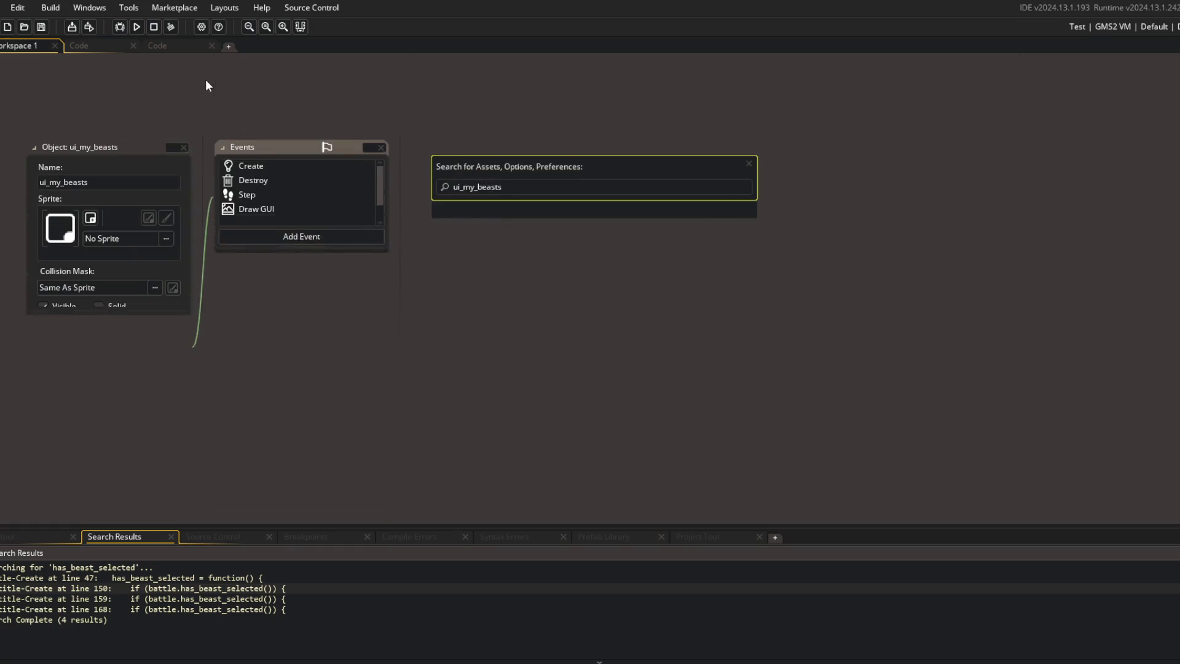
double_click(253, 166)
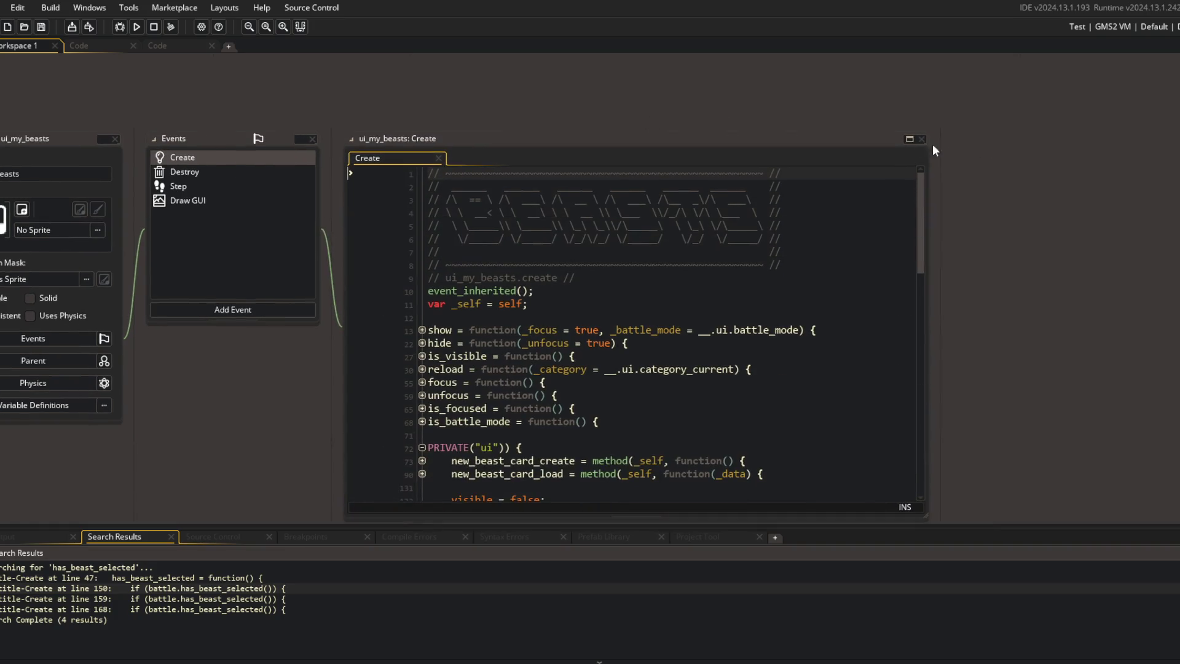
double_click(909, 145)
scroll(632, 252, "down", 9)
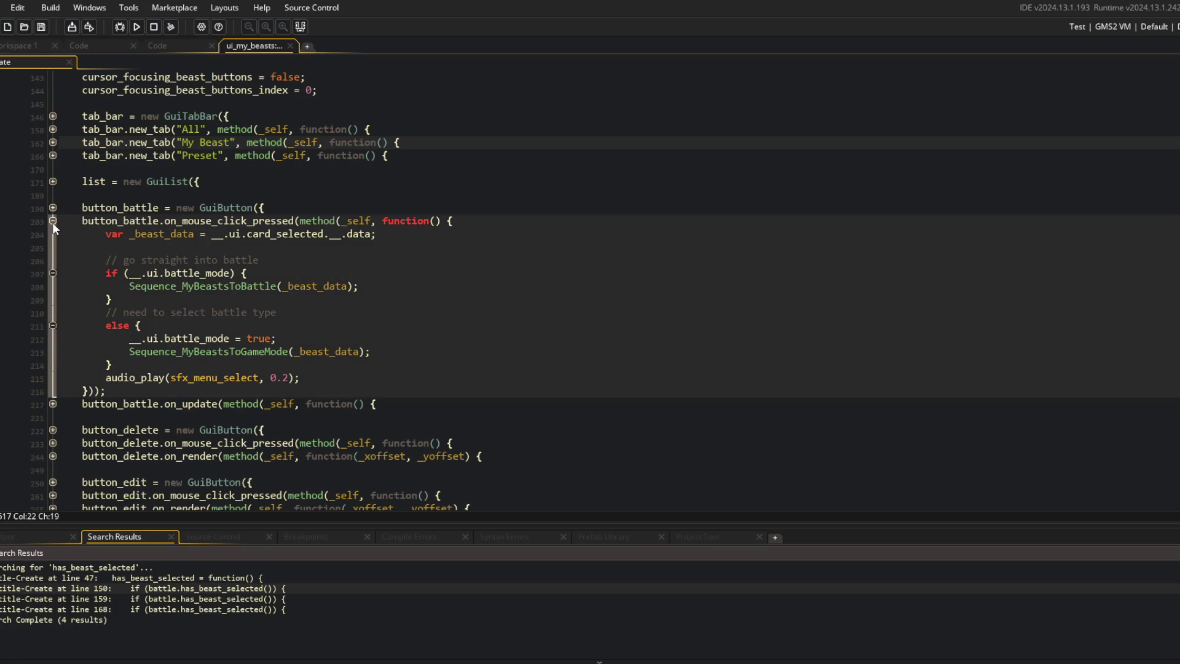
Step: Add player_local.set_beast_data(_beast_data); below the _beast_data line in the battle button handler
left_click(189, 239)
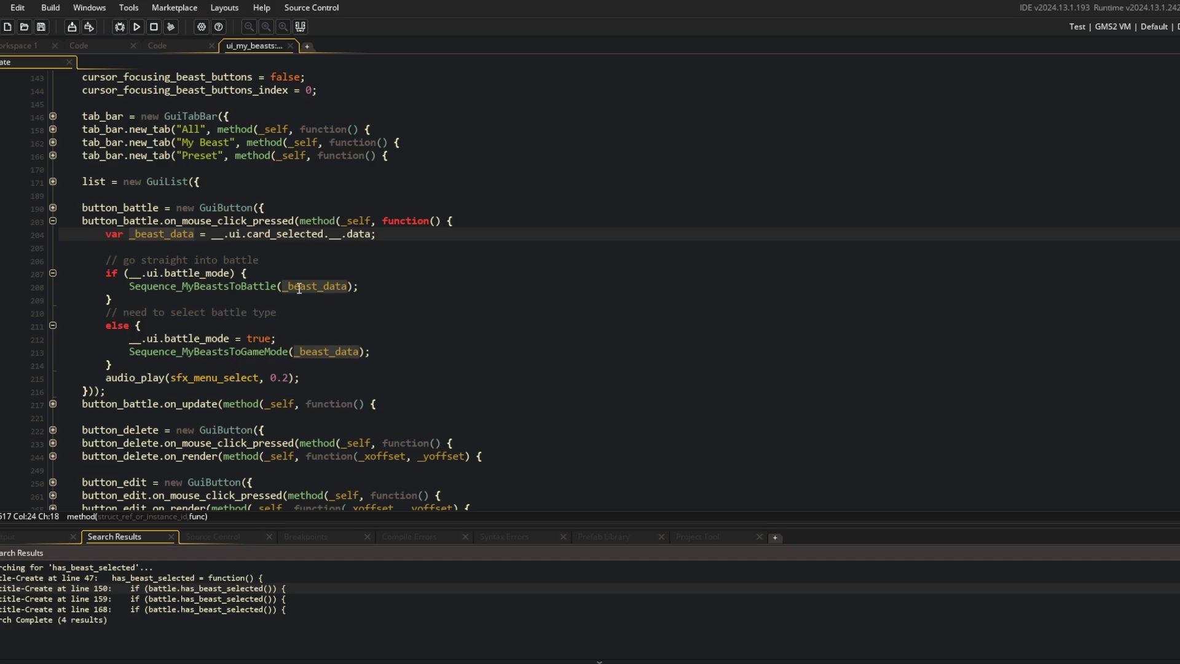
left_click(257, 351)
left_click(387, 239)
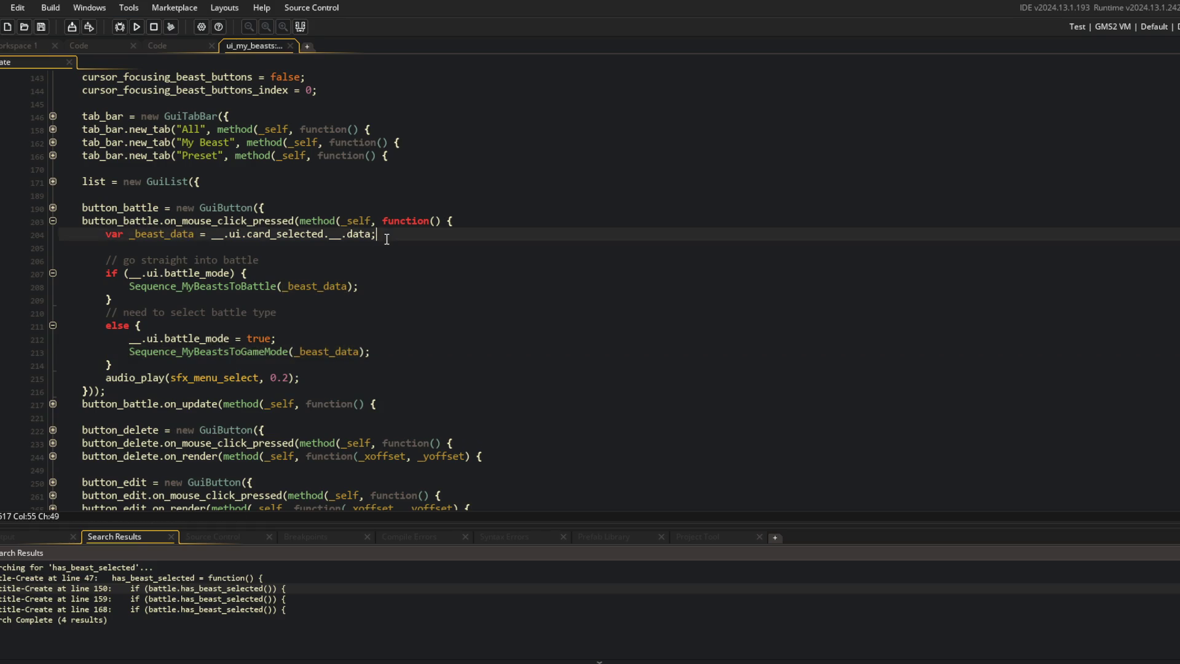
key("Return")
type("playe")
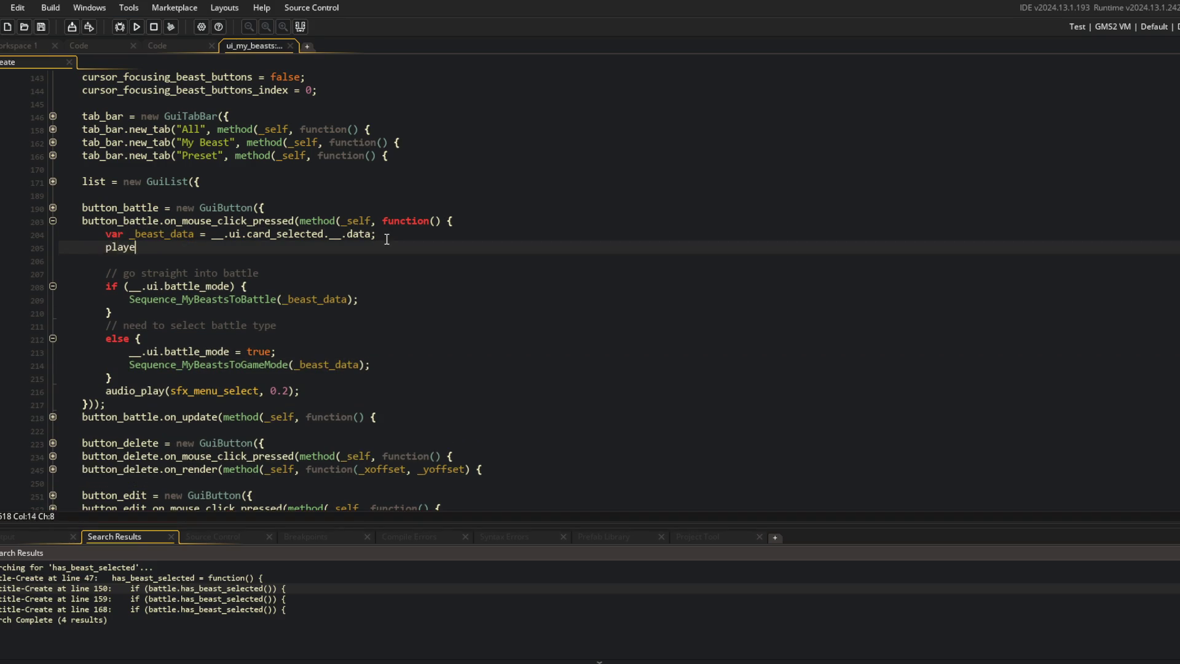
type("r_local.set_beast_da")
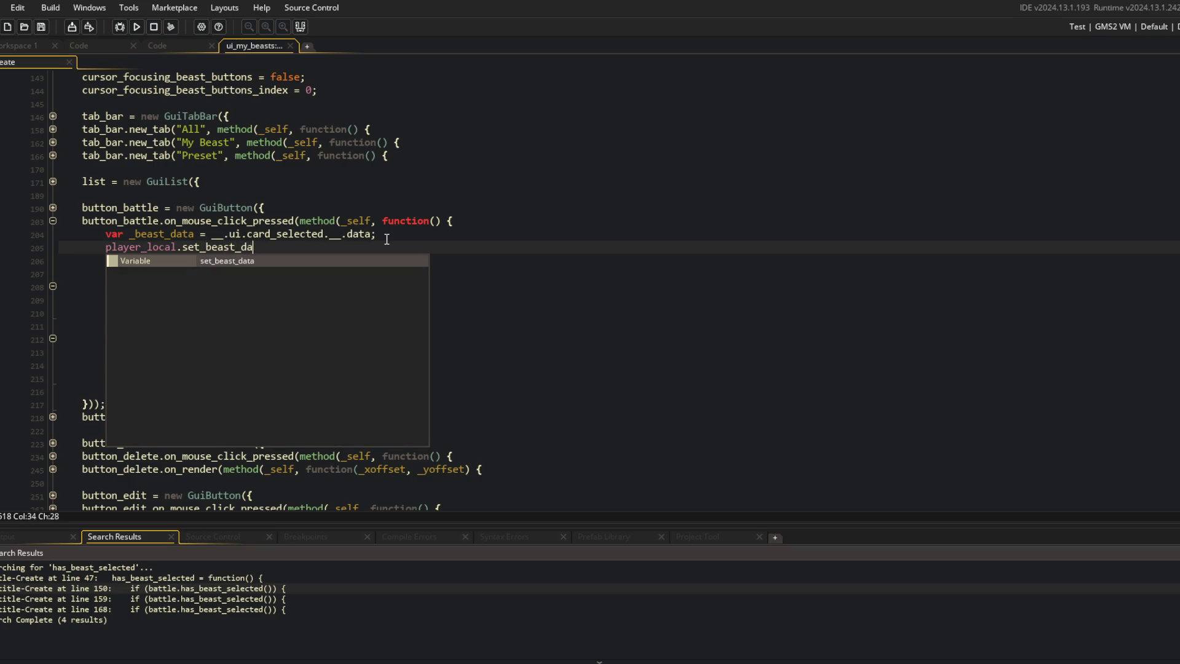
type("ta(_beast_data);")
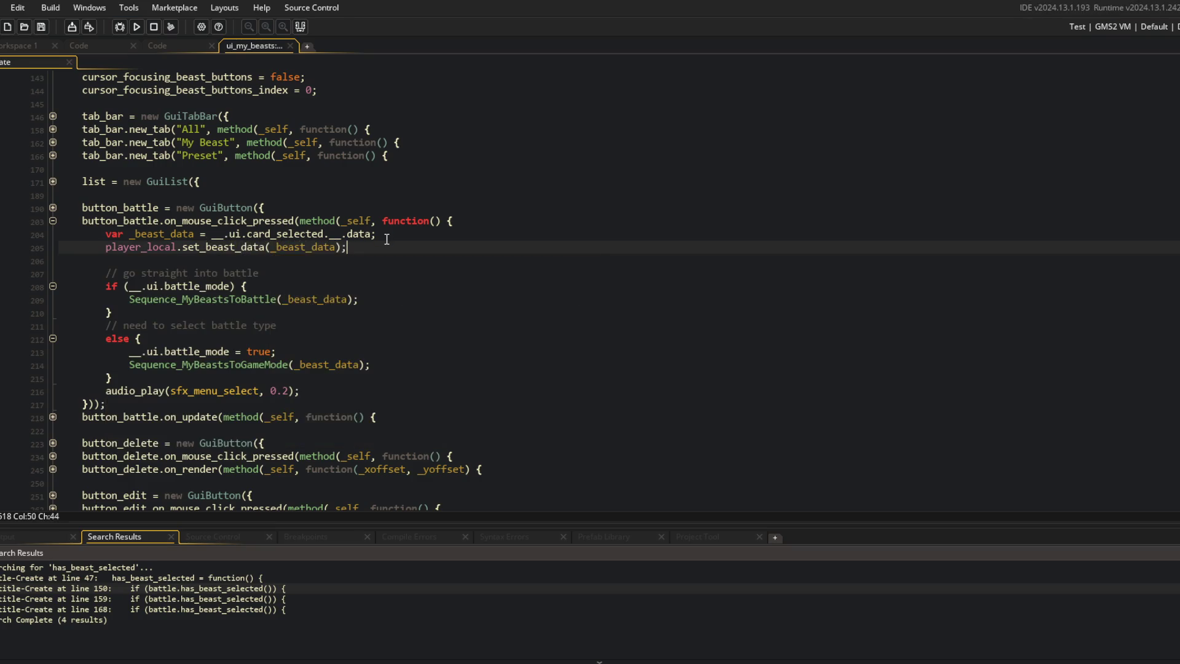
left_click(741, 430)
left_click(303, 271)
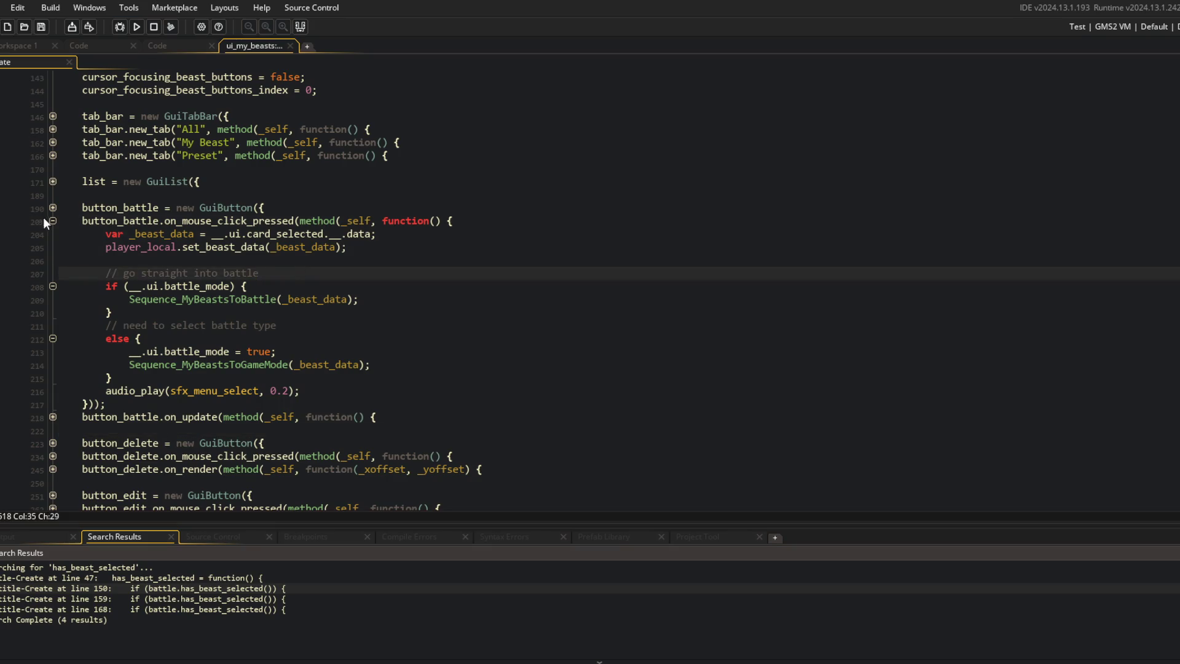
Step: Fold the battle button handler and return through the battle code to the main workspace
left_click(51, 221)
left_click(168, 49)
left_click(164, 247)
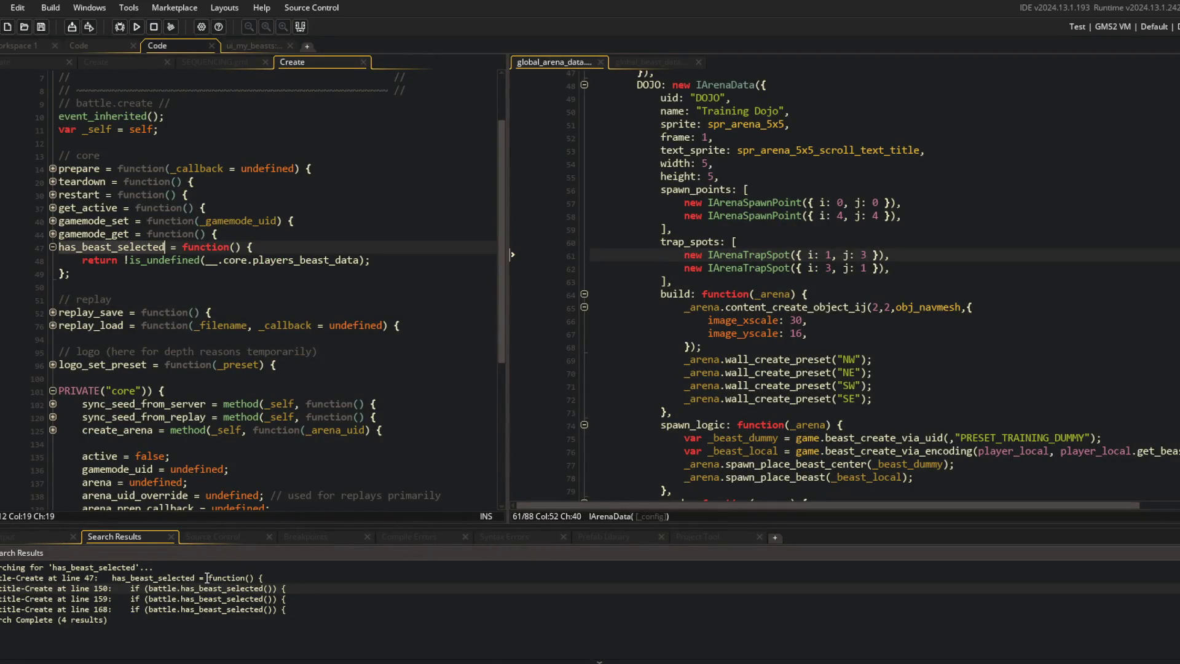
left_click(39, 51)
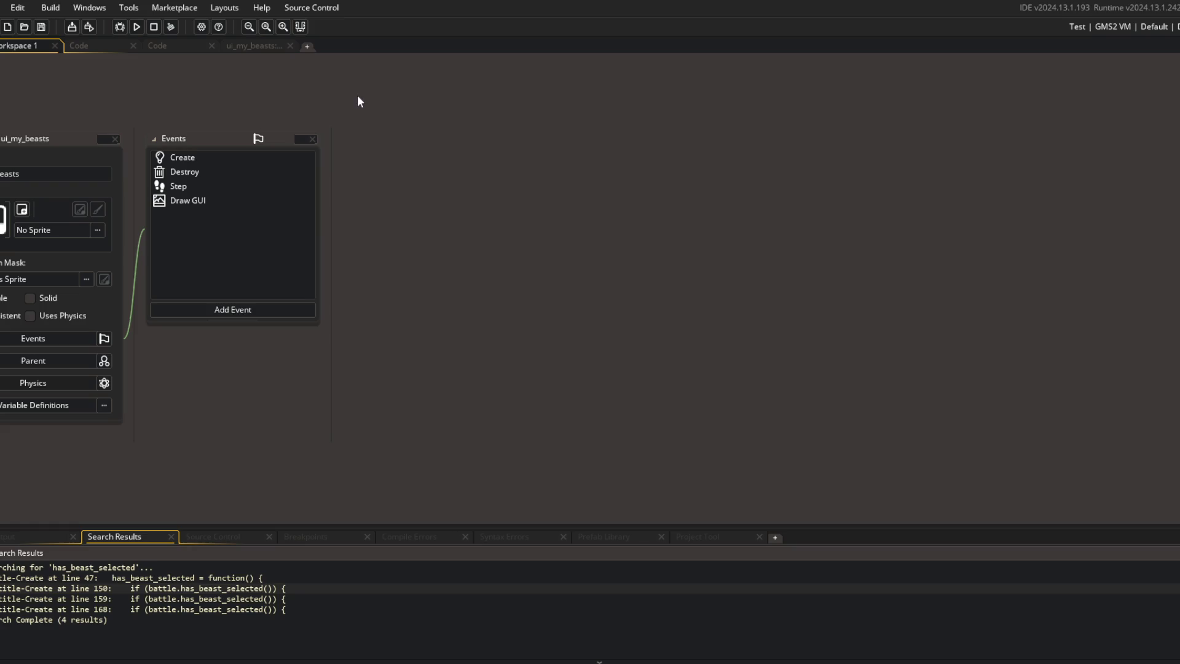
Step: Find __player_local through the asset search and open its Create event
key("ctrl+t")
type("p[layer_")
key("BackSpace")
key("BackSpace")
key("BackSpace")
type("layer_")
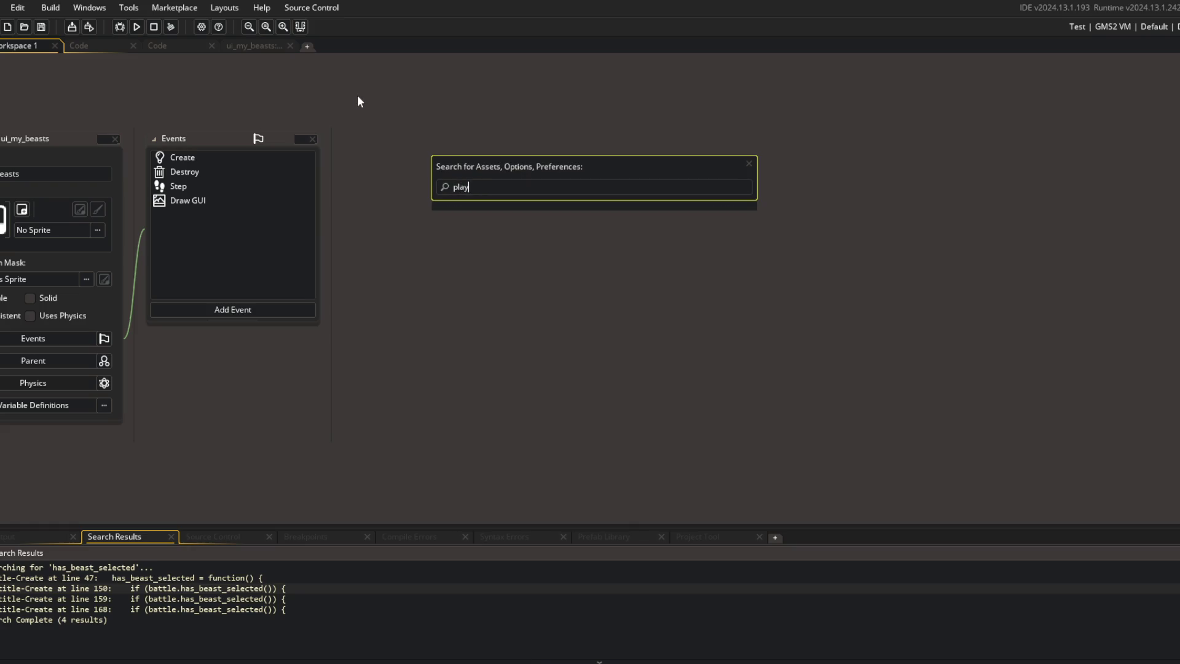
key("Return")
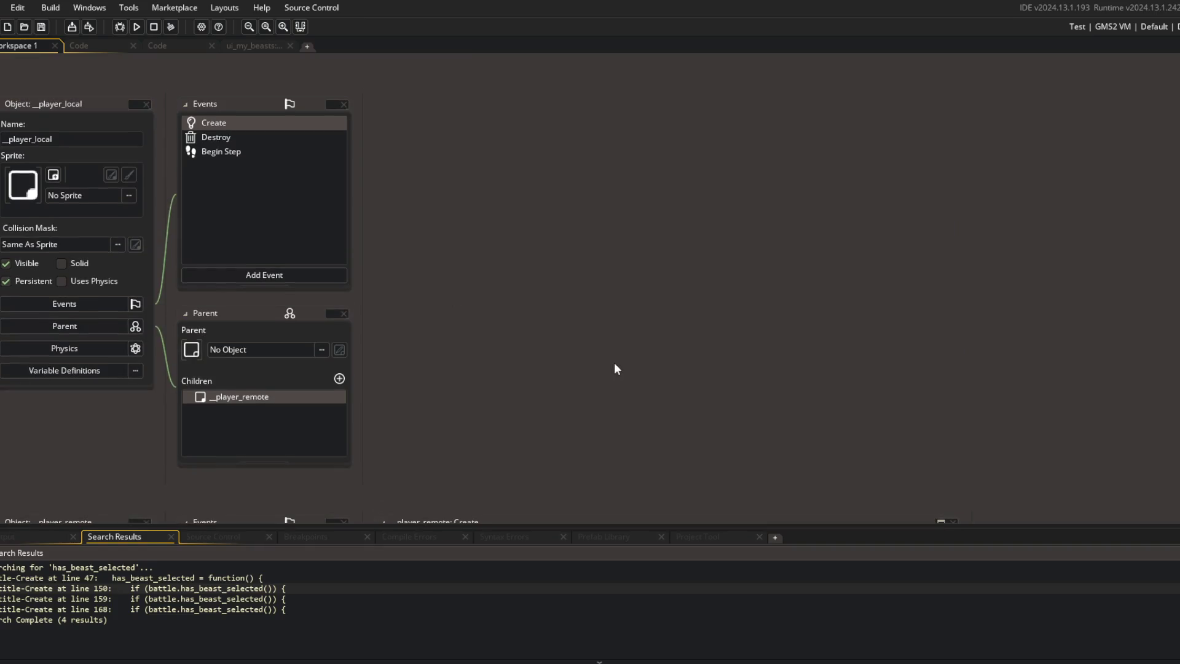
double_click(270, 129)
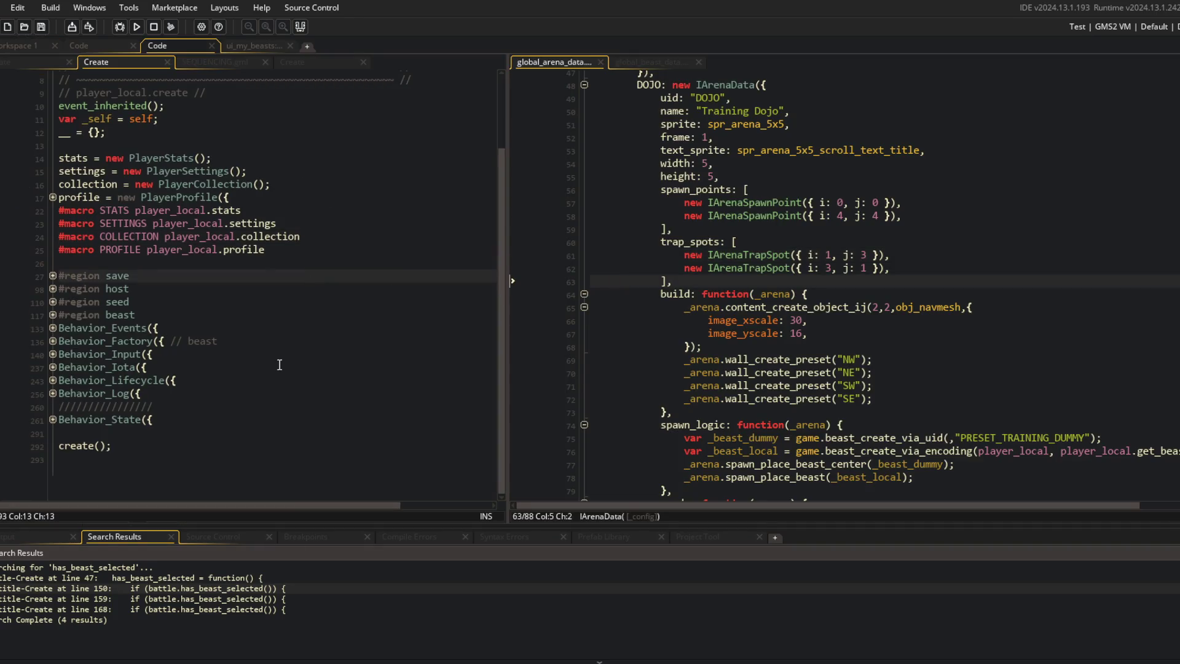
Step: Add has_beast_data returning !is_undefined(__.beast.data) to the beast region, save, and close the code
key("Down")
key("Down")
key("Down")
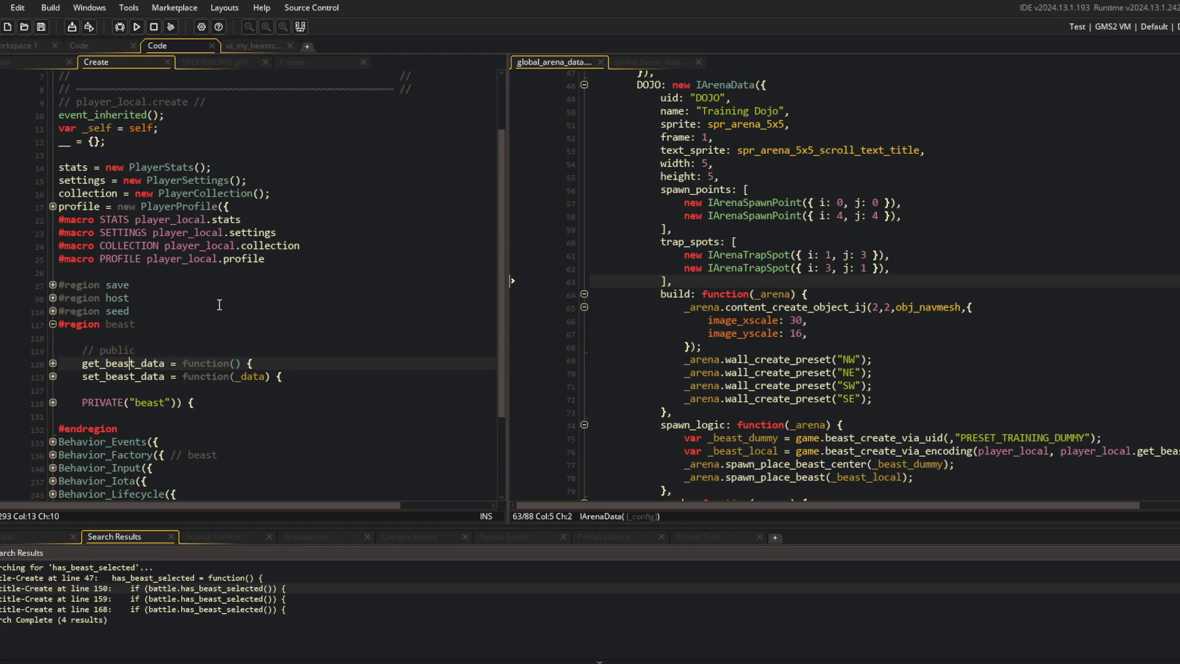
key("End")
key("Return")
type("_beast_da")
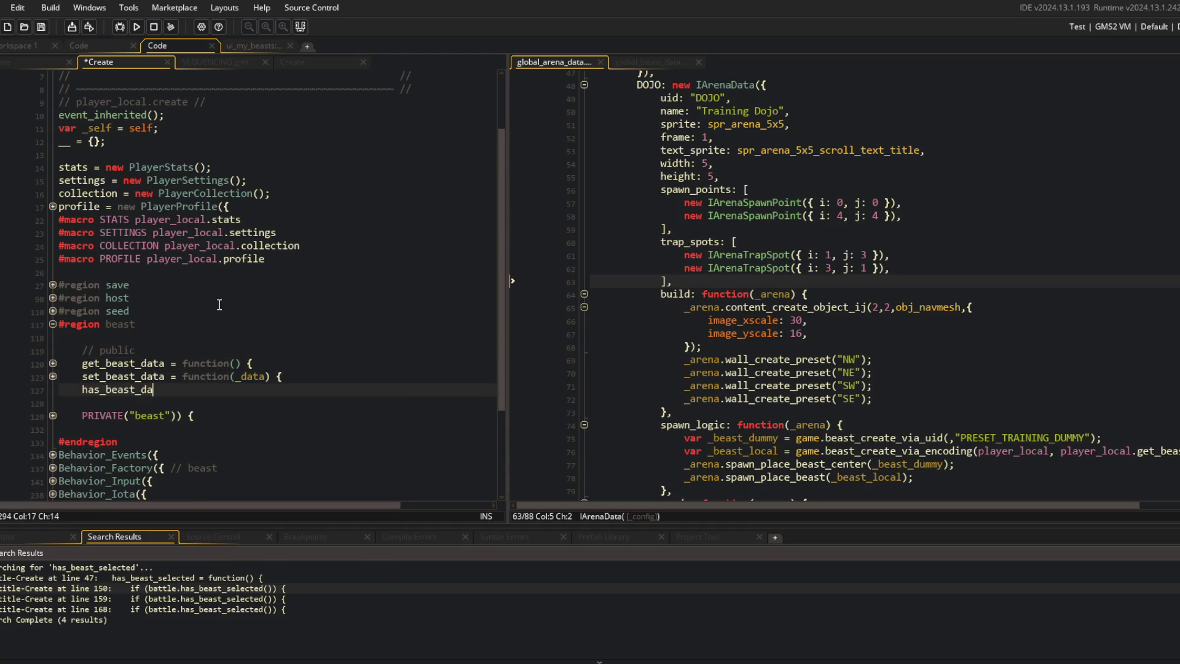
type("ta = function() {")
key("Return")
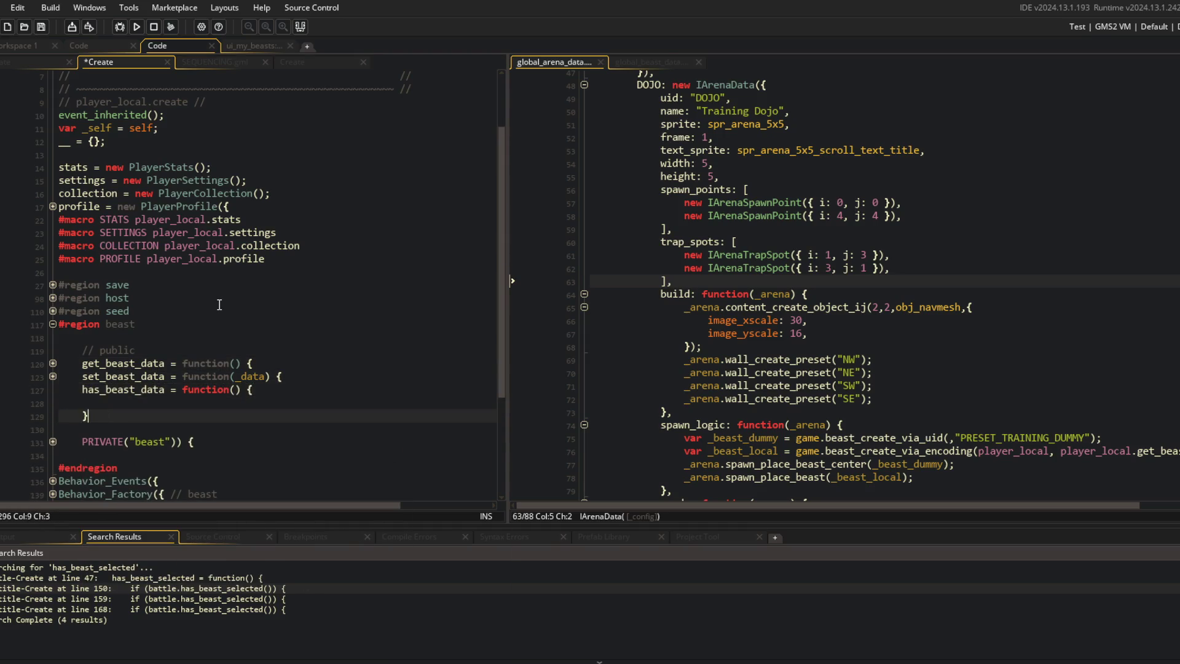
type("return !is_u")
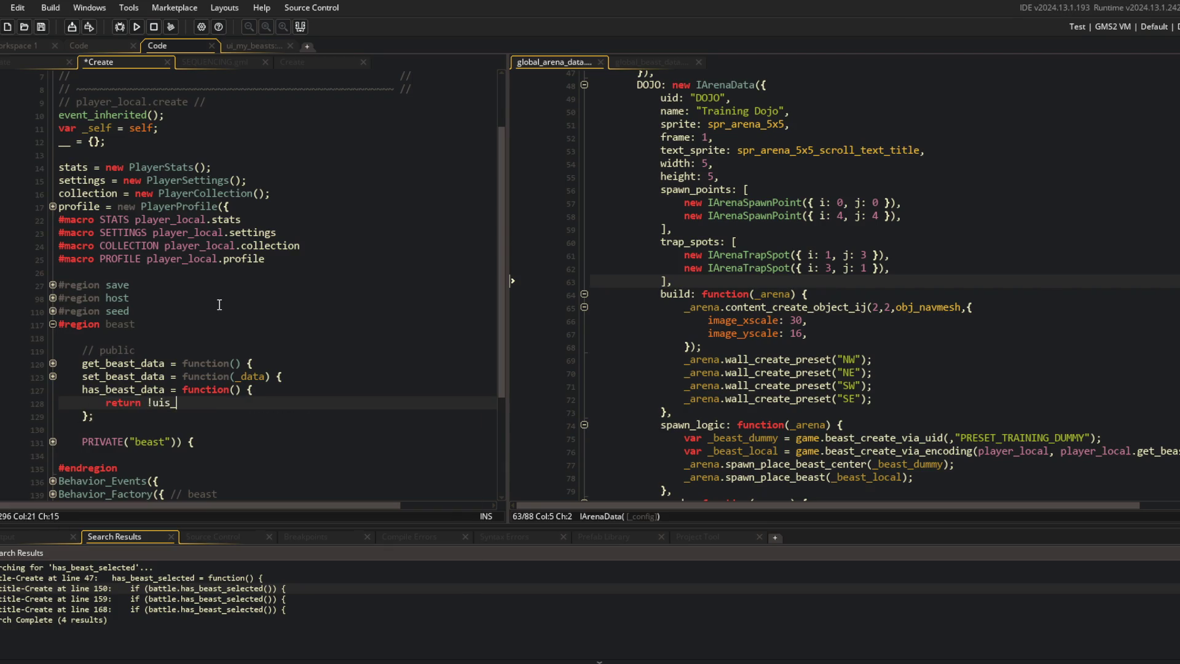
type("ndefined(__")
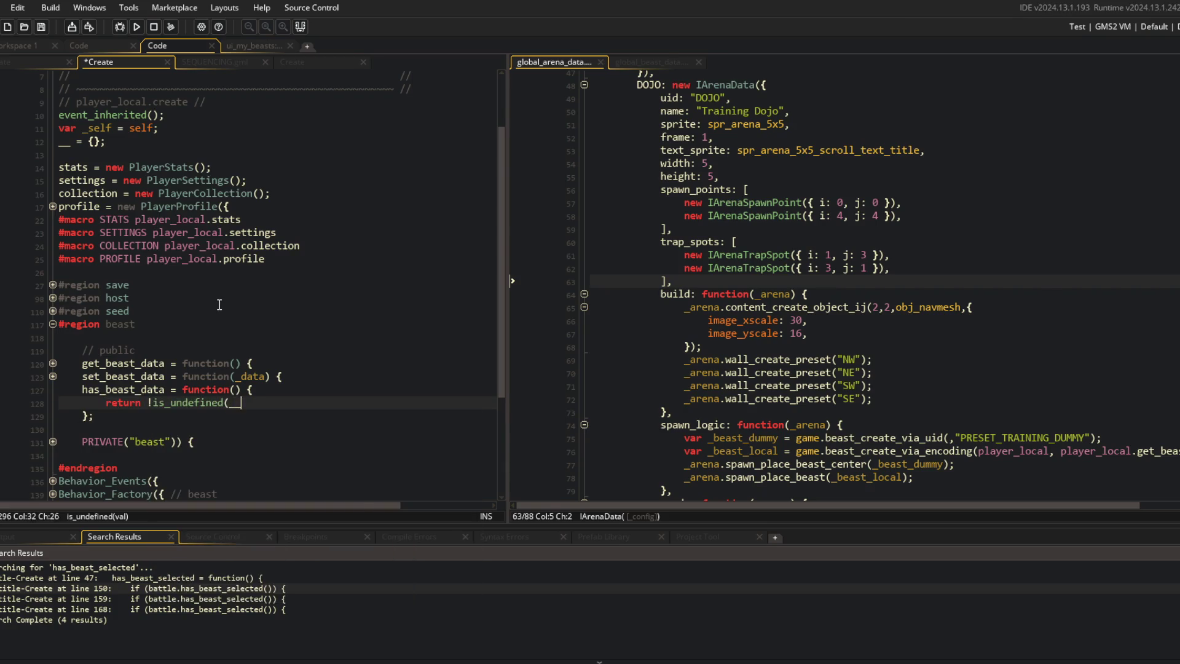
type(".beast.data);")
key("ctrl+s")
key("Down")
key("Down")
key("Down")
key("ctrl+w")
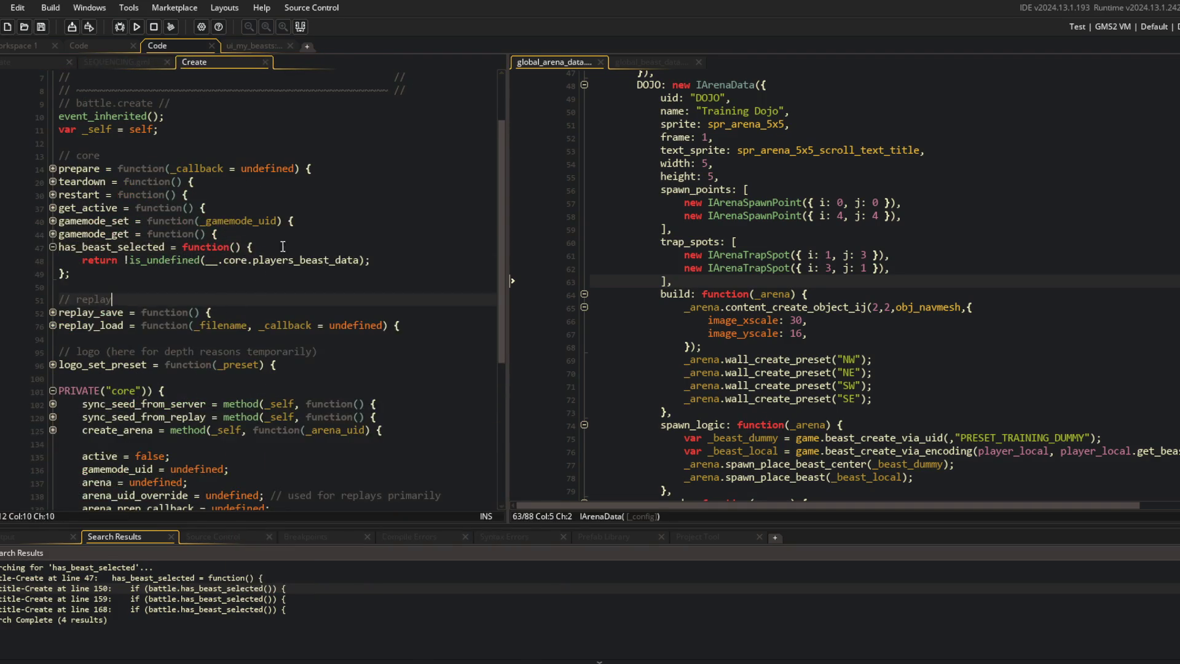
Step: Delete battle's has_beast_selected function and jump to its line 150 usage in ui_title
left_click(139, 247)
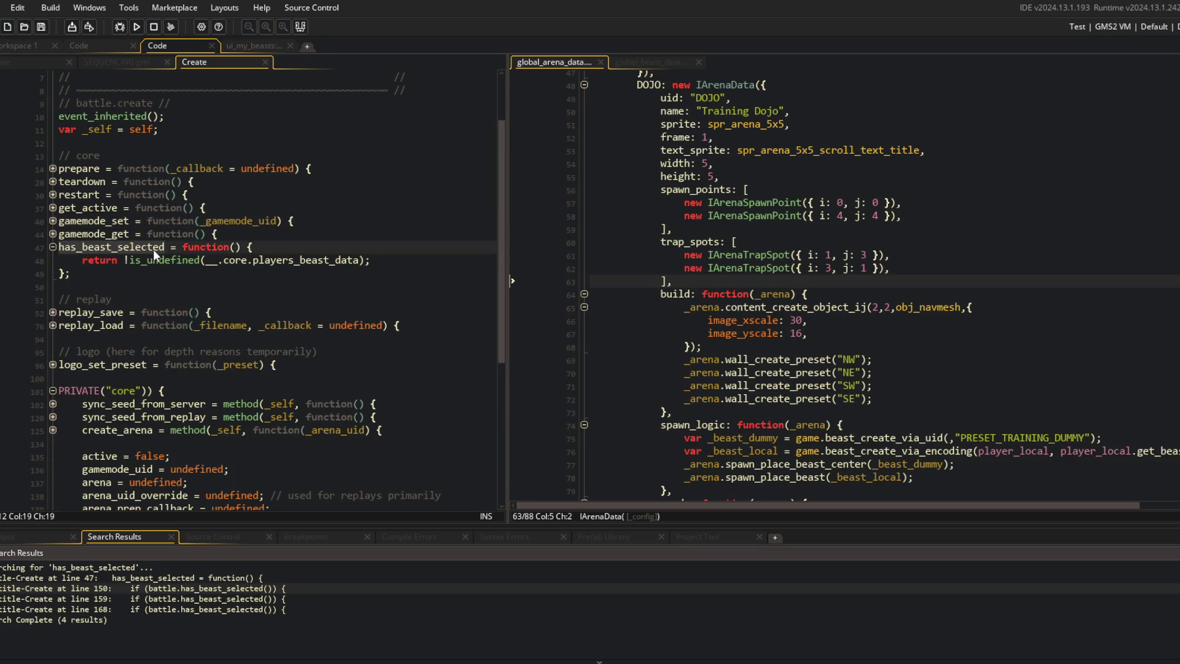
key("ctrl+d")
key("ctrl+d")
key("ctrl+d")
double_click(153, 588)
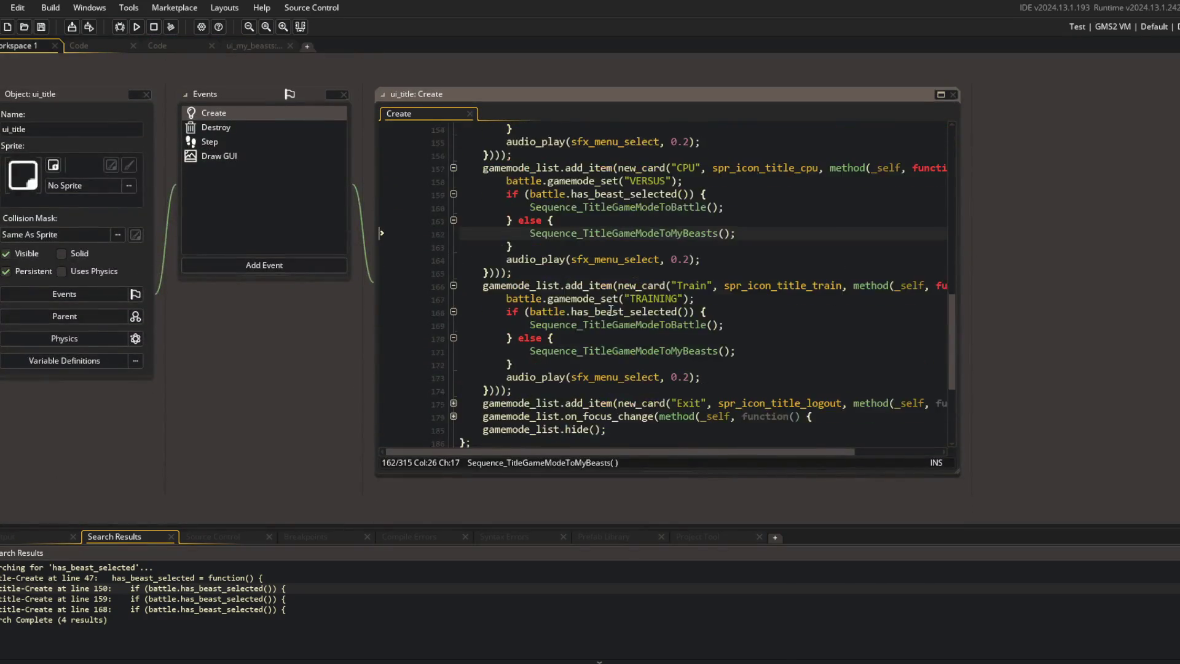
scroll(611, 310, "up", 3)
Step: Change the Online check on line 150 to player_local.has_beast_data() and save
left_click(614, 207)
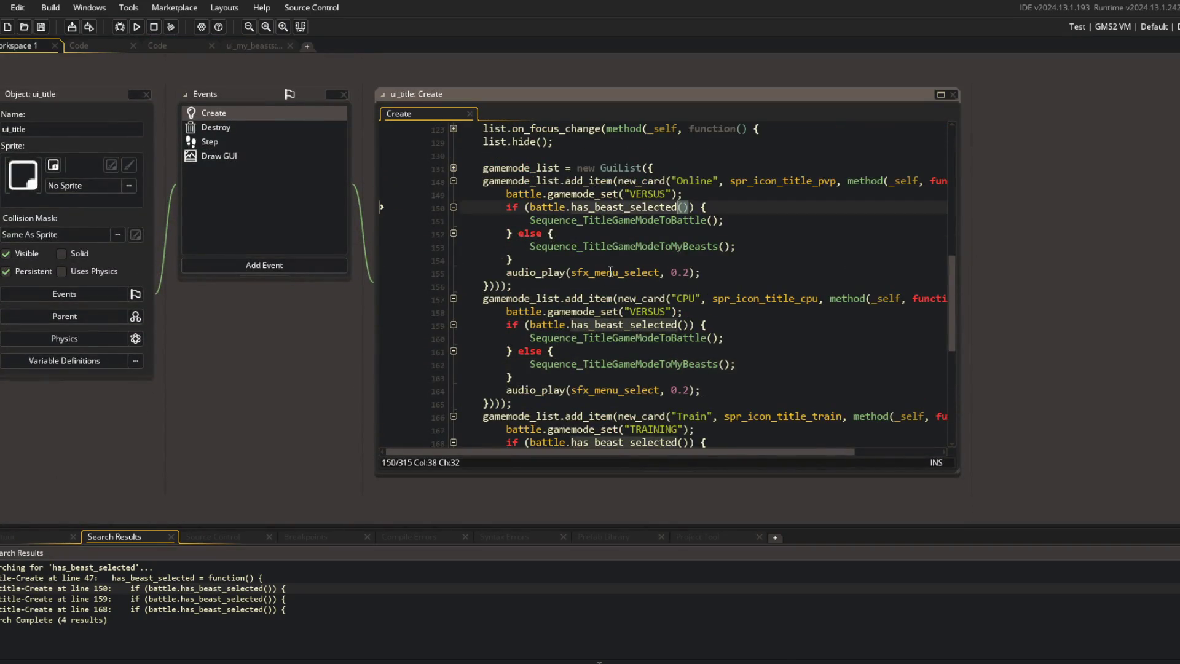
key("ctrl+Delete")
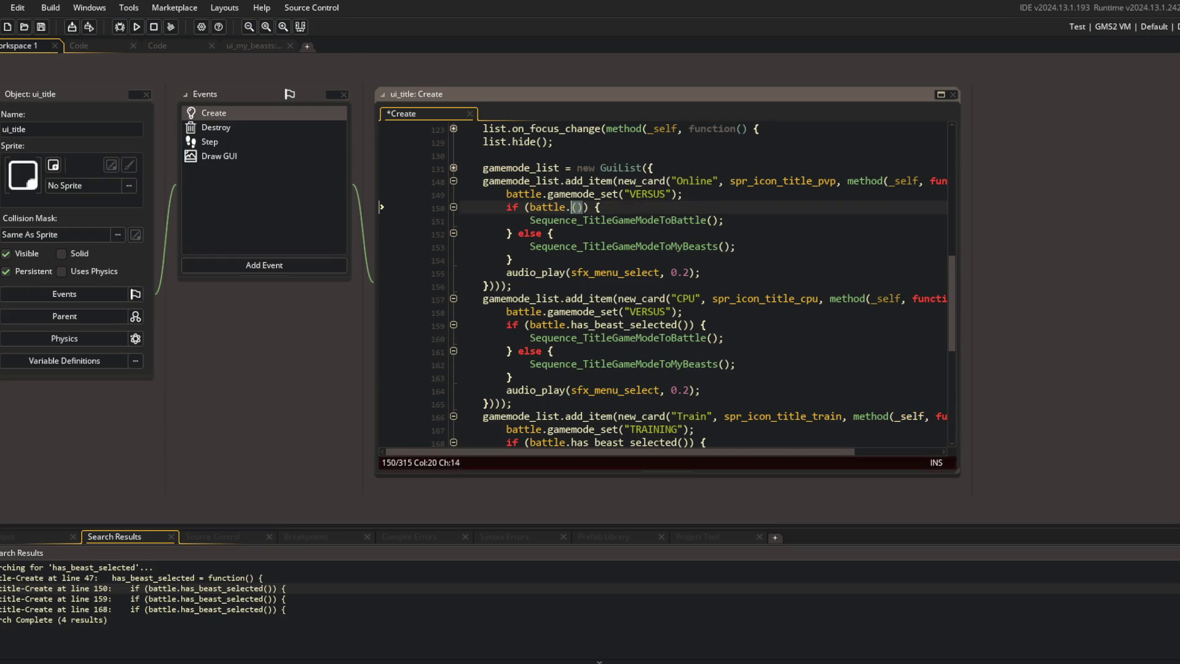
type("hast_d")
key("Return")
key("ctrl+Left")
key("ctrl+Left")
key("ctrl+BackSpace")
type("player_local")
key("ctrl+s")
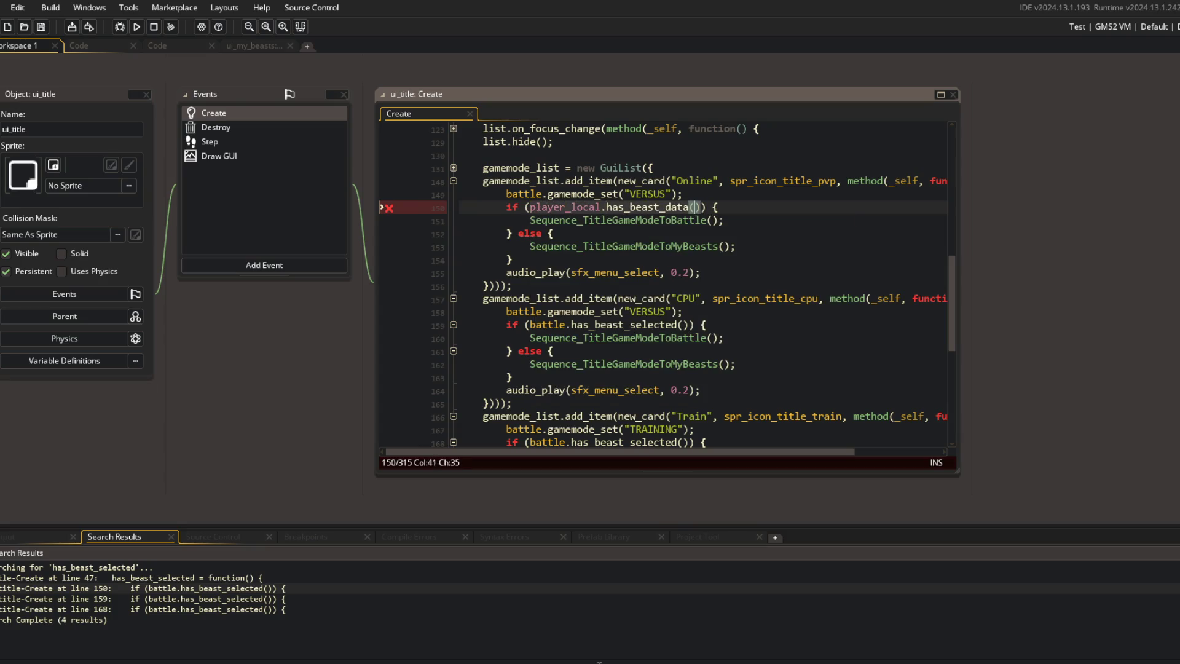
left_click(704, 220)
Step: Replace the CPU check on line 159 with player_local.has_beast_data() and save
left_click_drag(530, 325, 687, 325)
key("Delete")
type("player_local.has_beast_data()")
key("ctrl+s")
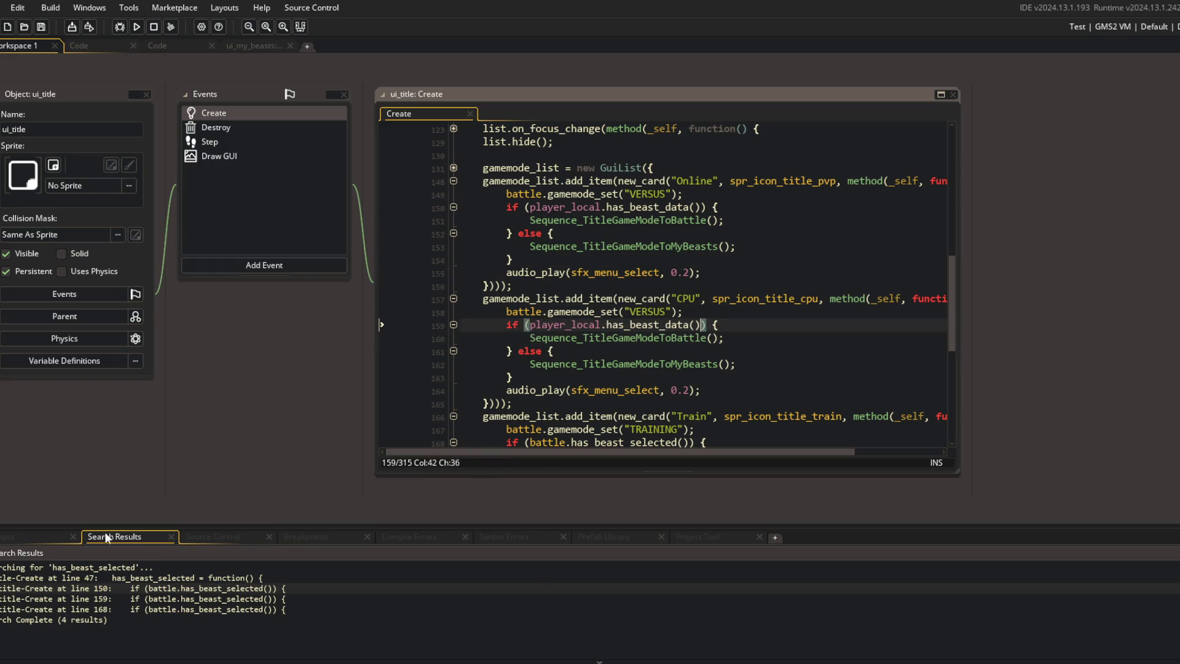
Step: Replace the Train check on line 168 with player_local.has_beast_data(), save, and run the game
double_click(253, 610)
scroll(553, 338, "down", 3)
left_click(656, 335)
key("ctrl+BackSpace")
key("ctrl+BackSpace")
key("ctrl+BackSpace")
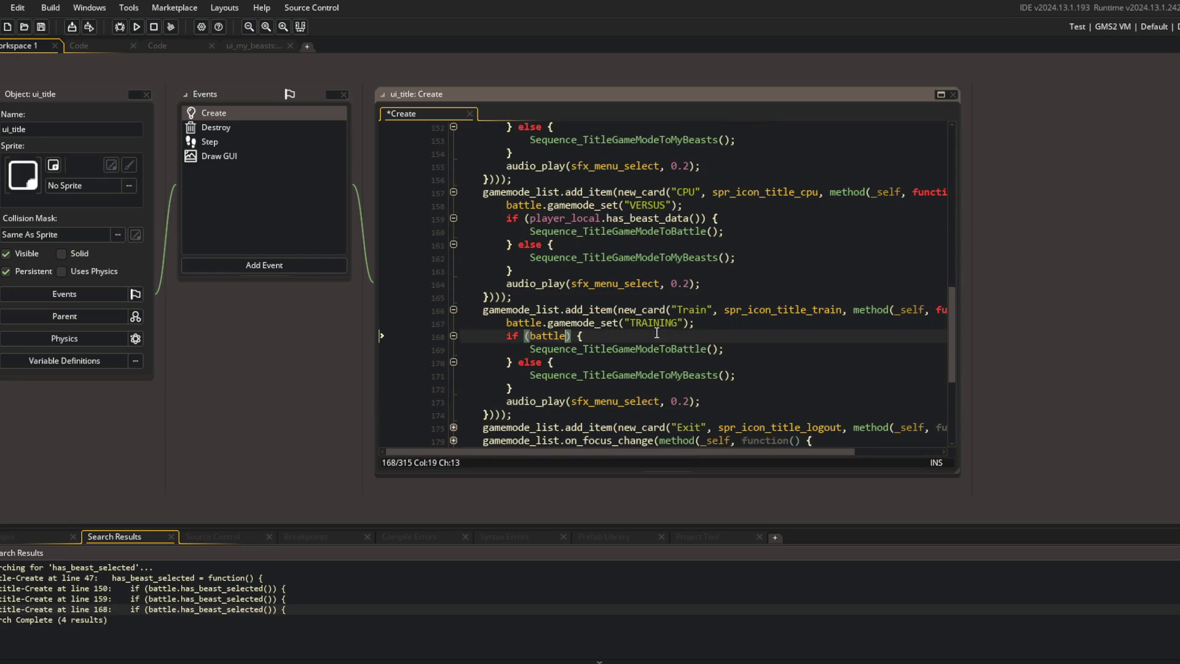
type("player_local.has_beast_data()")
key("ctrl+s")
left_click(655, 274)
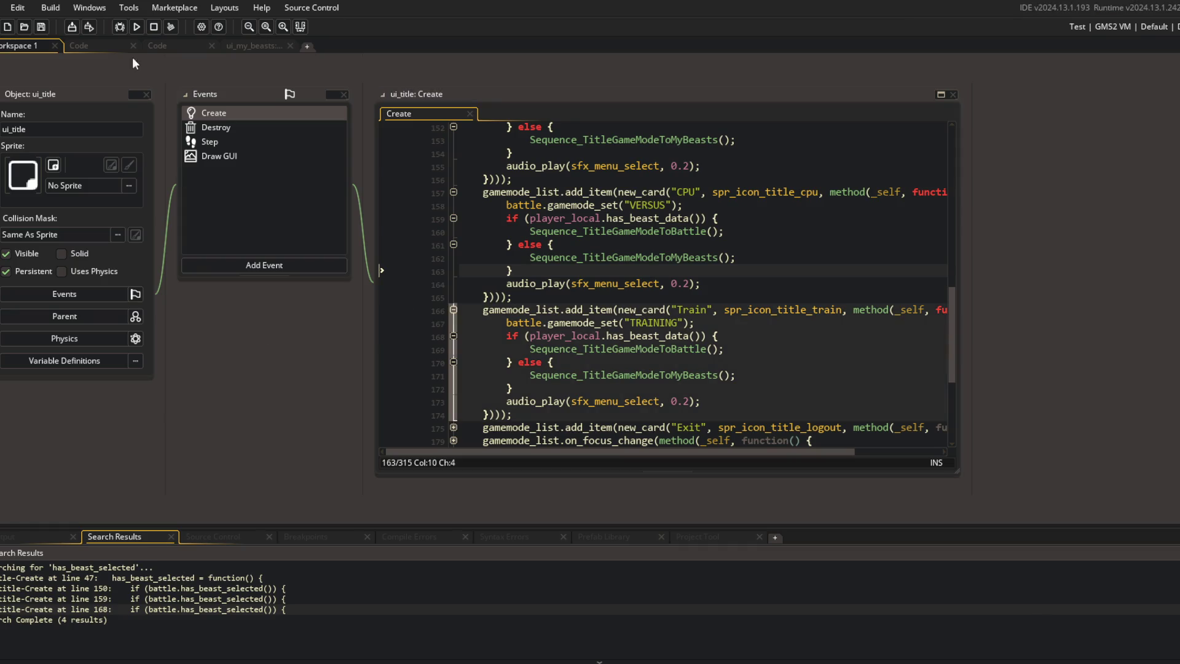
left_click(110, 45)
left_click(136, 26)
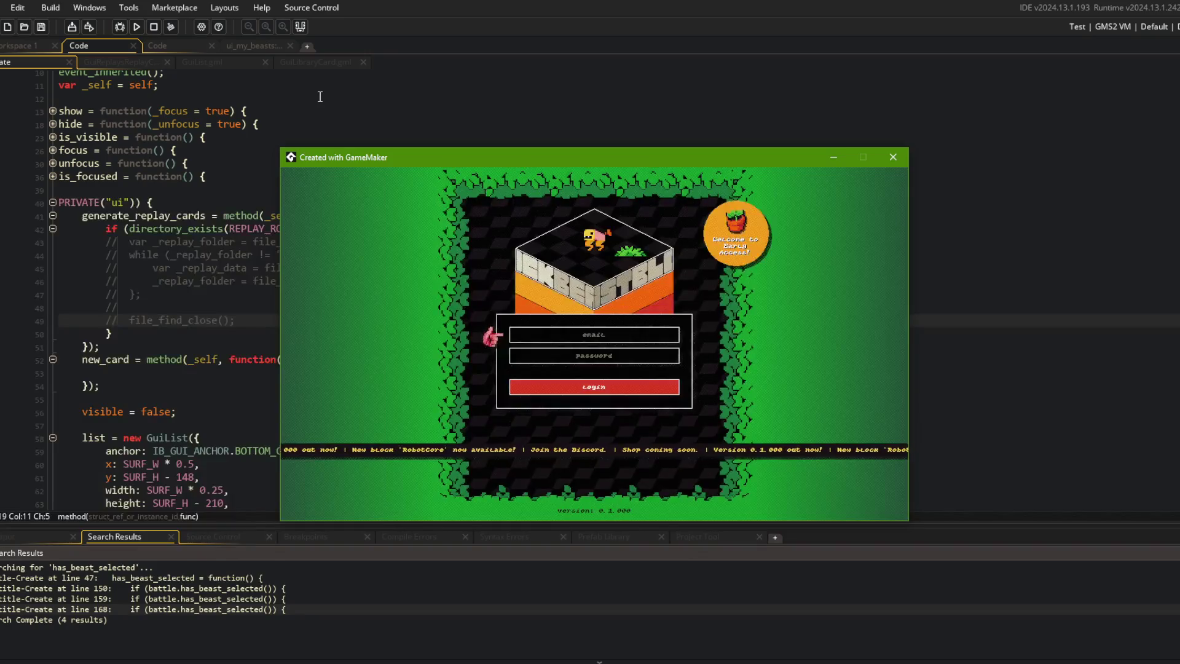
Step: Log in, start an Online battle with TREX, and abort the resulting Code Error crash
left_click(593, 388)
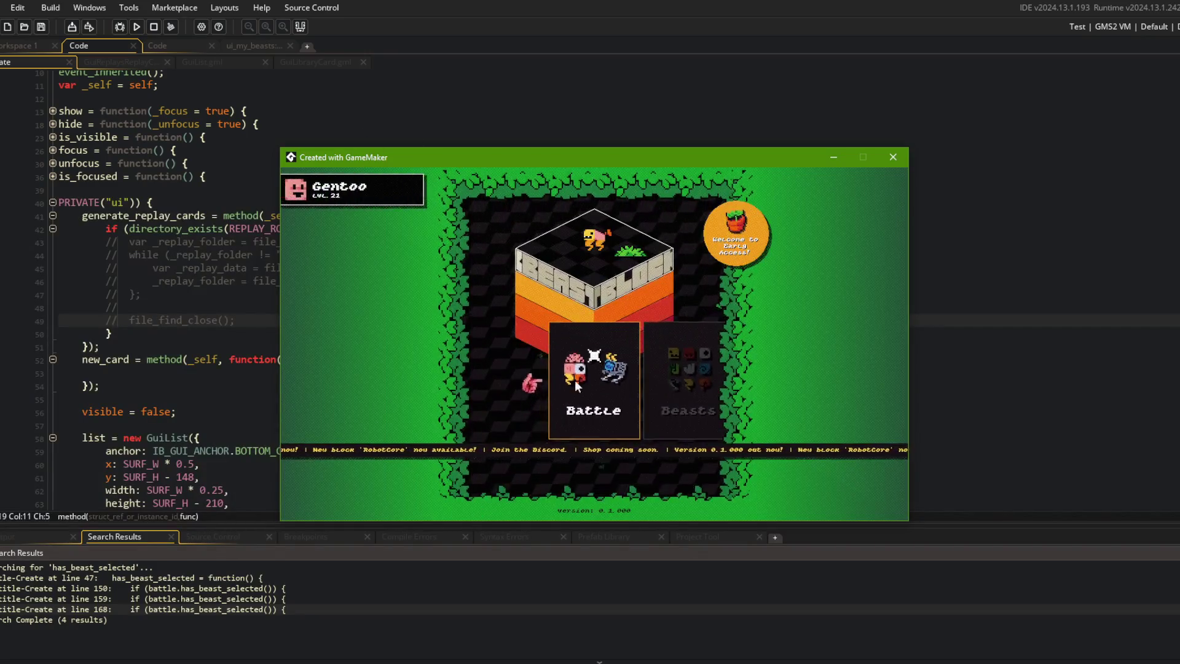
left_click(587, 372)
left_click(463, 353)
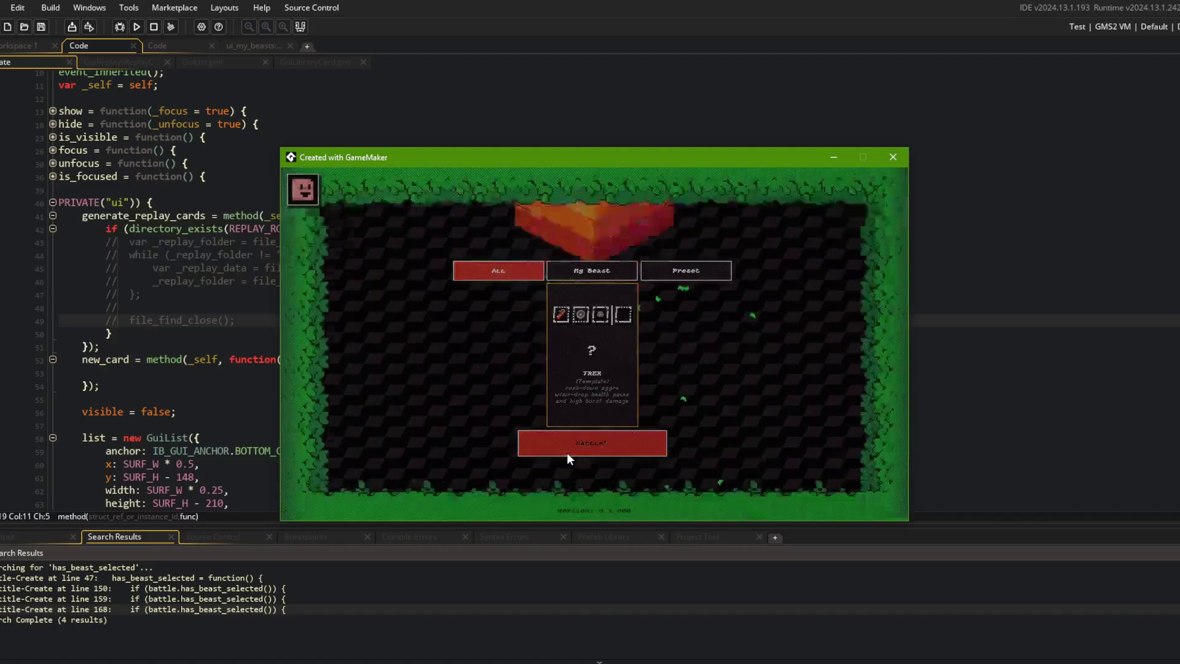
left_click(567, 448)
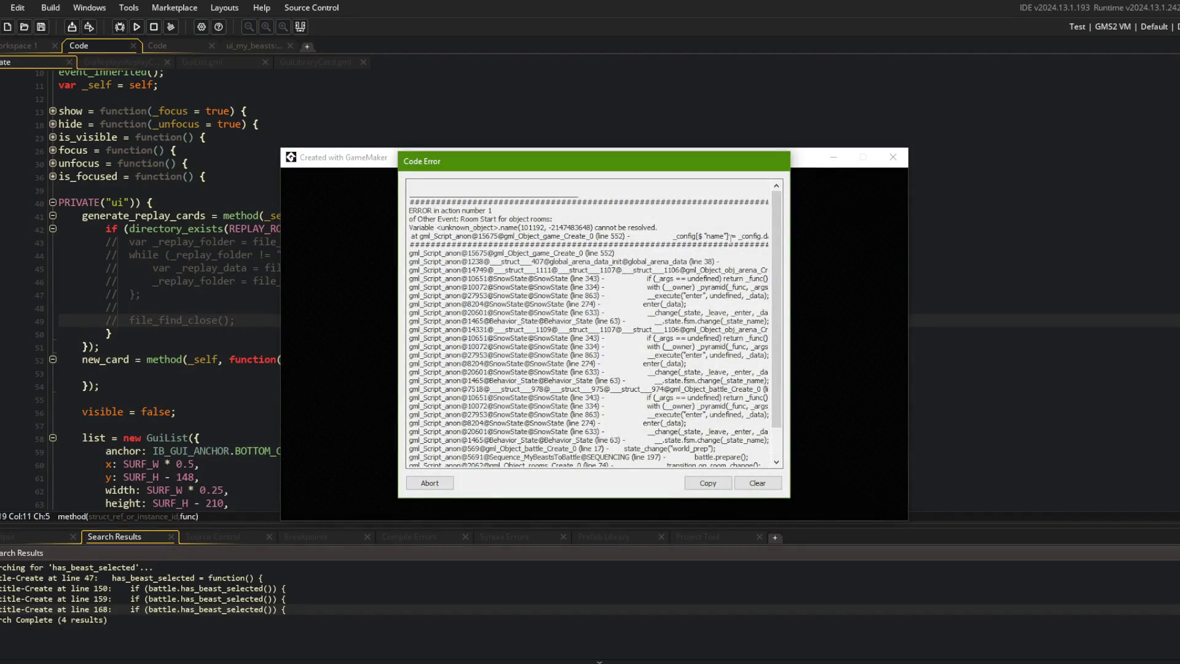
left_click_drag(730, 236, 806, 241)
left_click(667, 245)
left_click(429, 483)
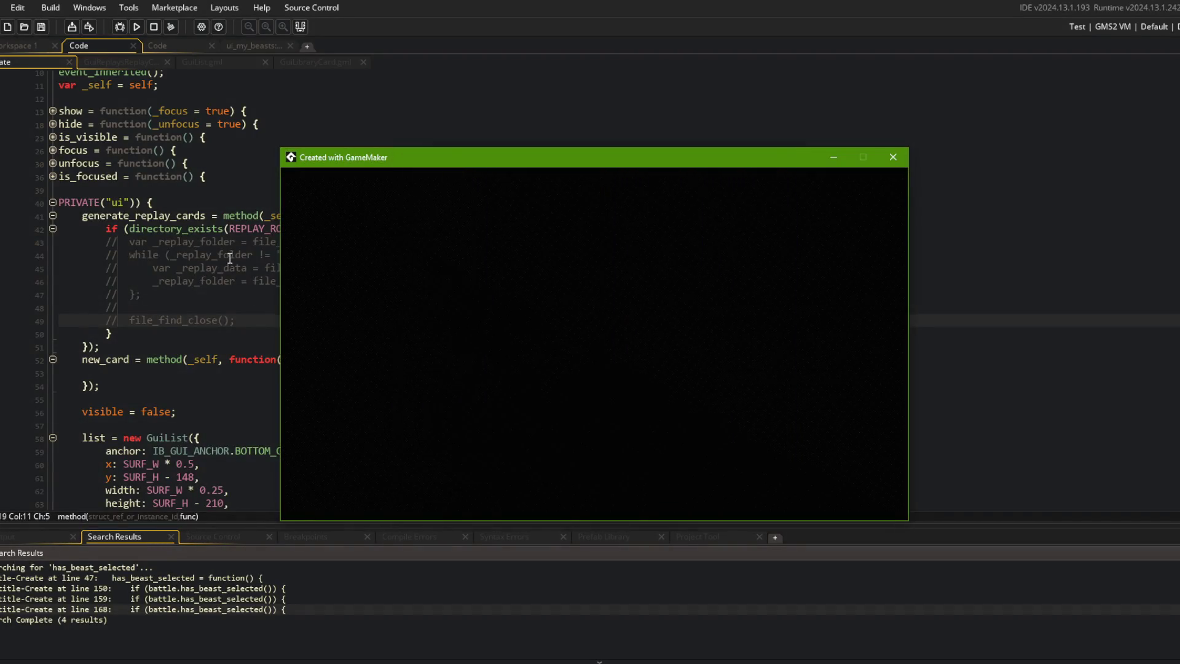
left_click(235, 204)
Step: Rerun with the debugger, reproduce the TREX crash, and inspect create_via_uid's variables
left_click(124, 27)
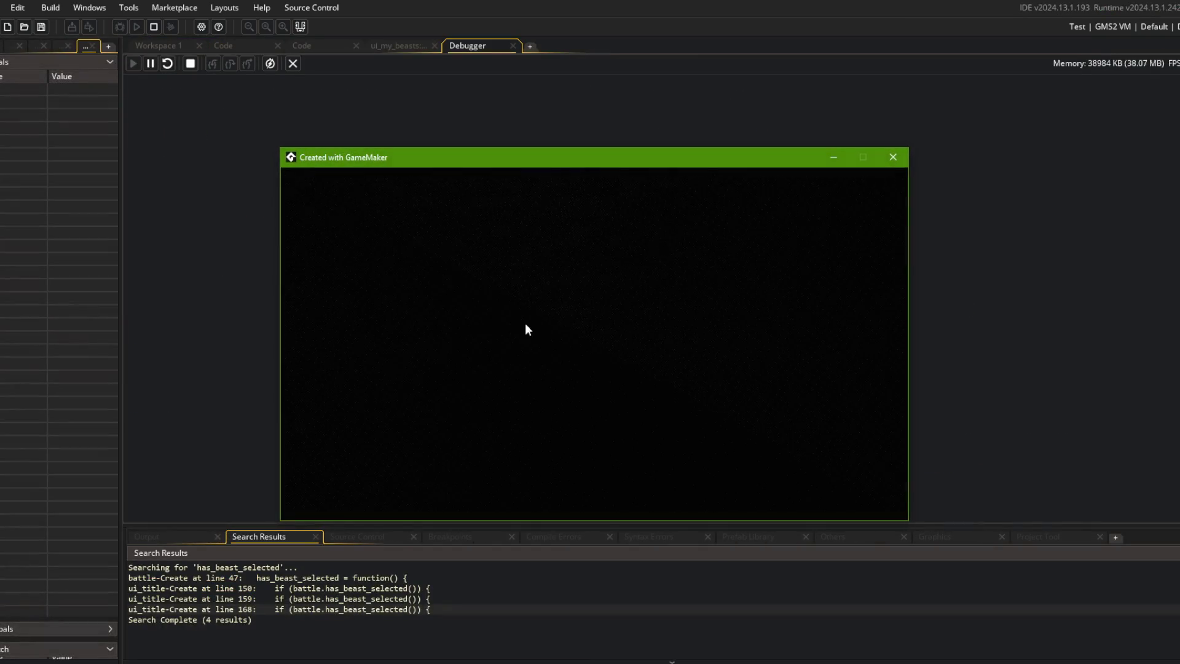
left_click(576, 362)
left_click(464, 375)
left_click(545, 444)
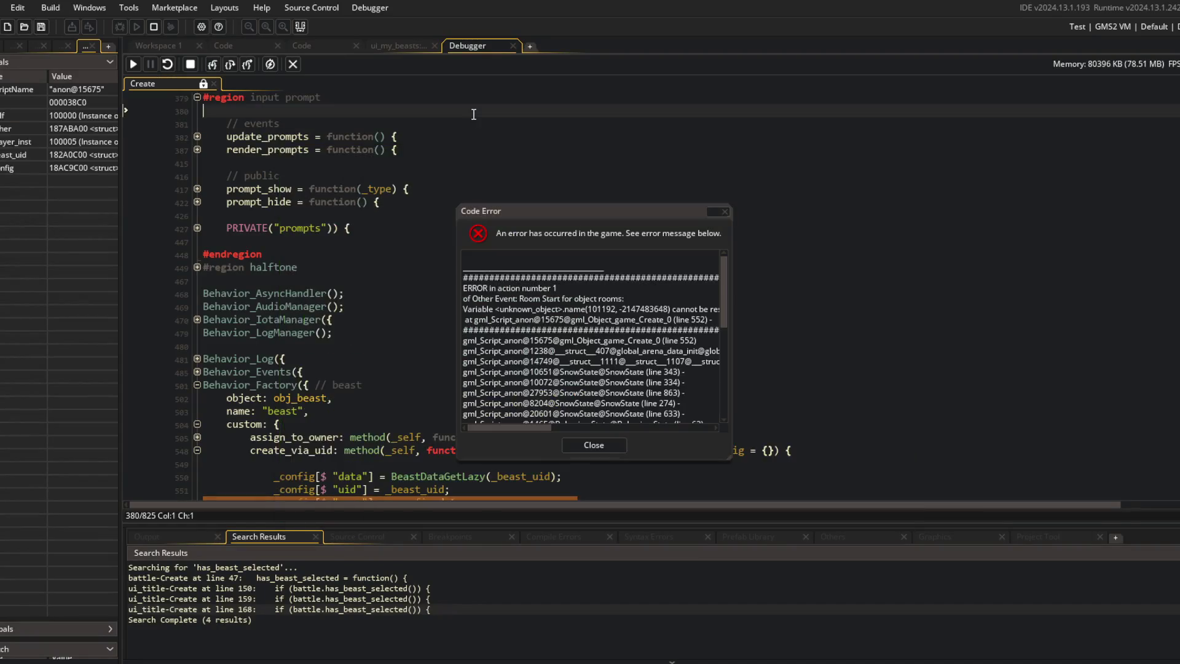
left_click(566, 445)
mouse_move(403, 291)
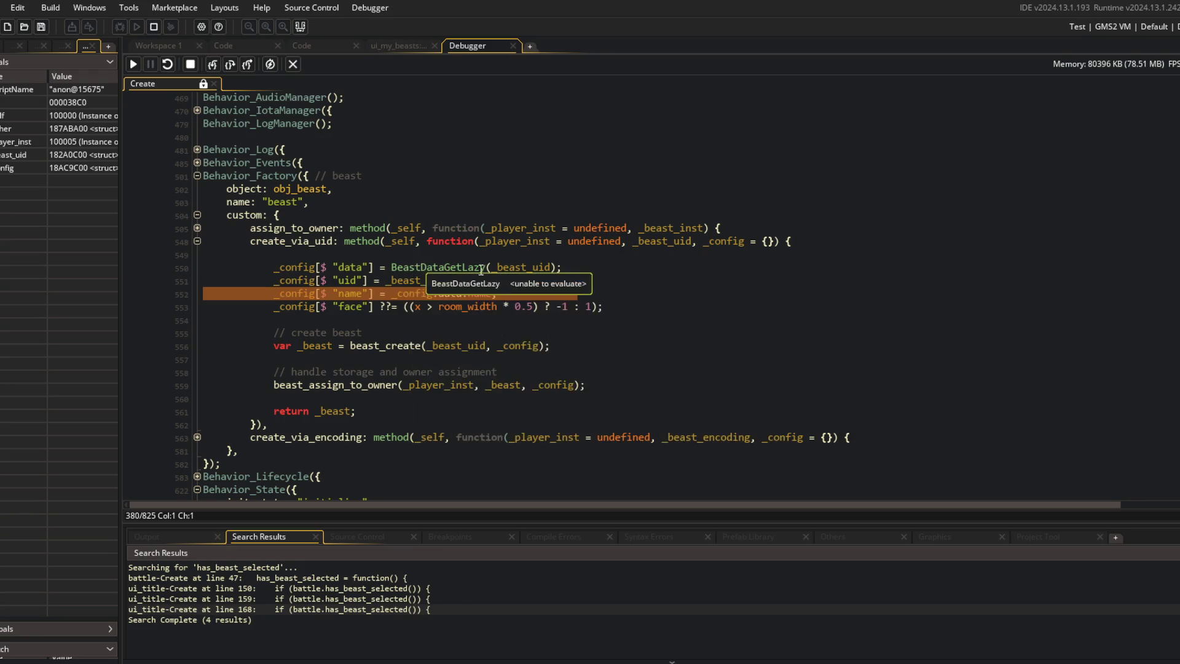
mouse_move(510, 271)
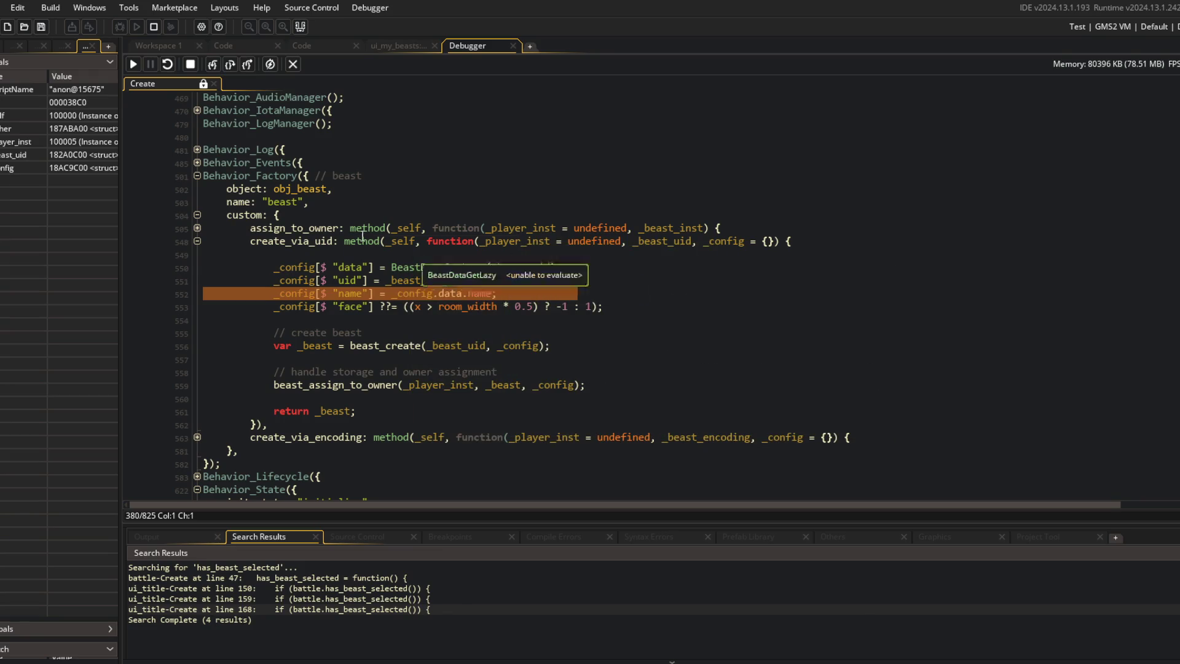
left_click(287, 241)
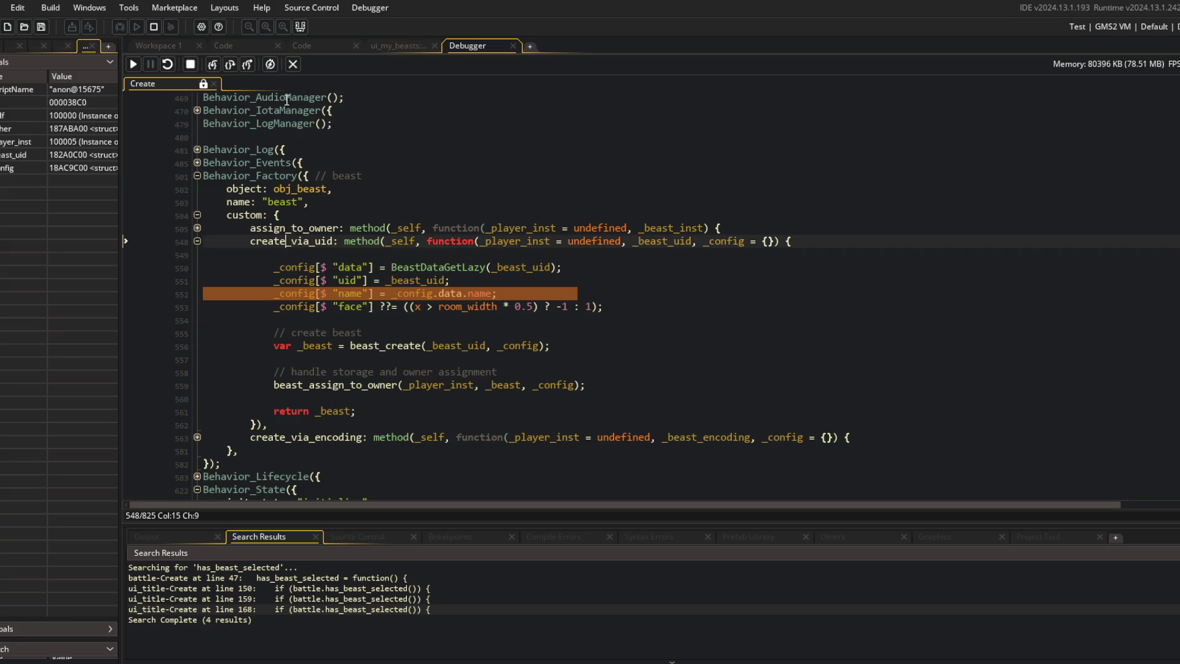
left_click_drag(122, 160, 340, 161)
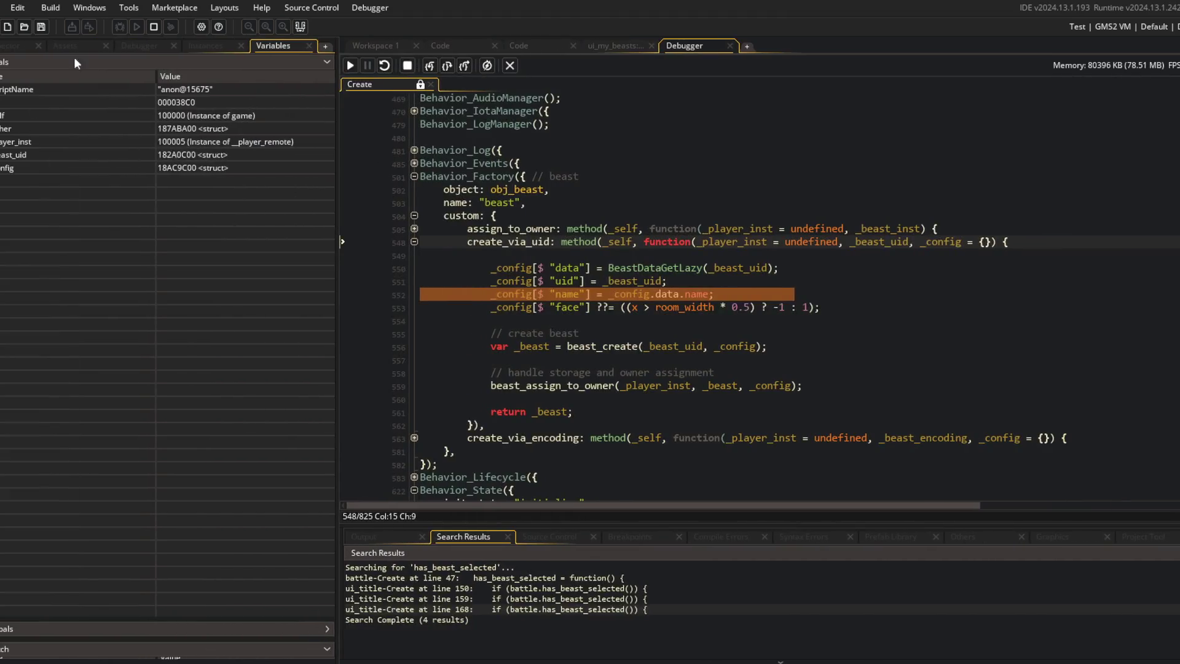
left_click(596, 242)
Step: Stop debugging and change line 38 to beast_create_via_encoding(player_remote, ...) instead of beast_create_via_uid
left_click(509, 65)
scroll(860, 276, "down", 5)
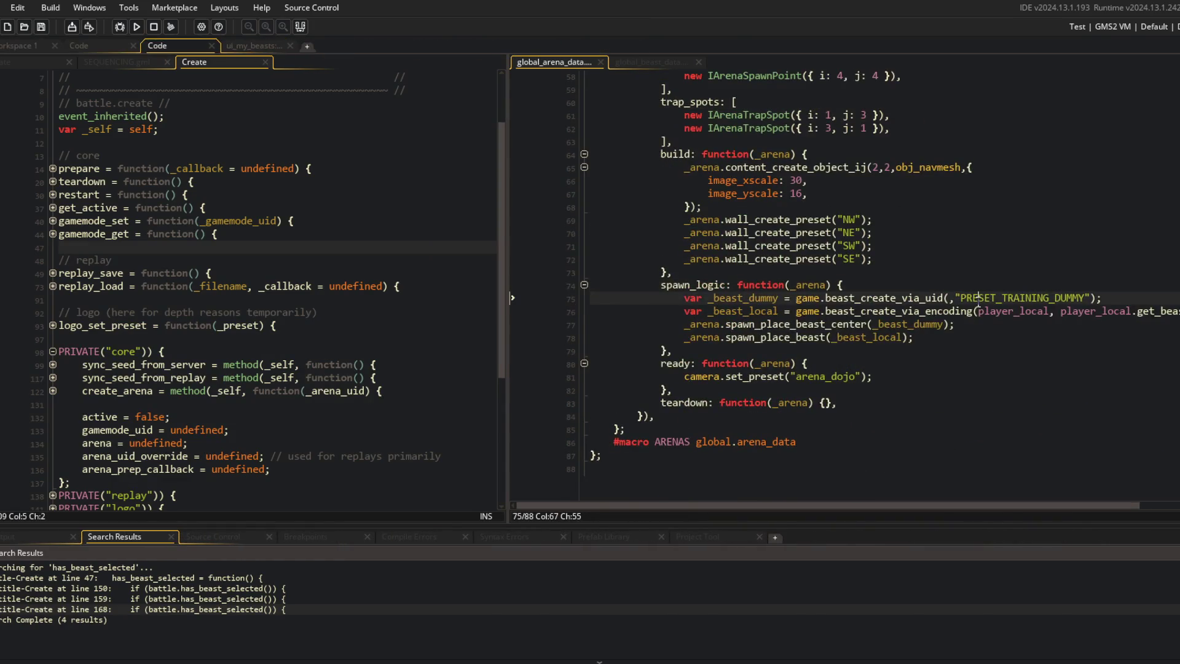
scroll(949, 297, "up", 10)
left_click(937, 285)
key("BackSpace")
type("encoding")
key("Delete")
key("Delete")
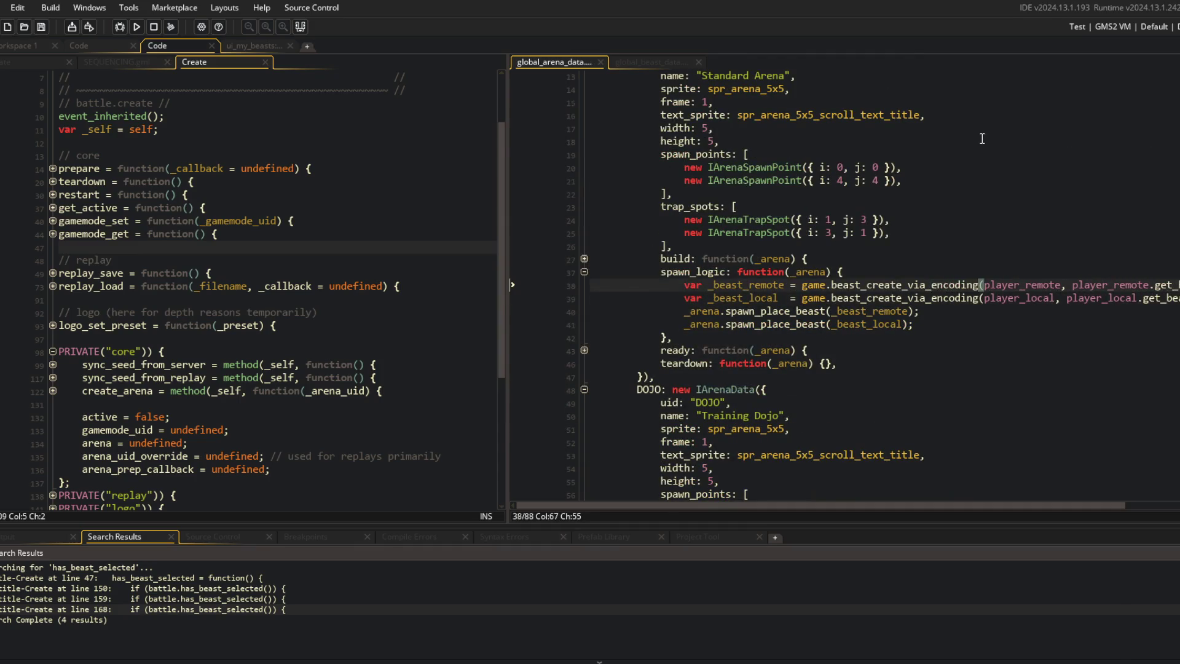
scroll(947, 295, "right", 3)
left_click(979, 298)
key("Up")
left_click(990, 235)
key("Up")
key("Up")
key("Up")
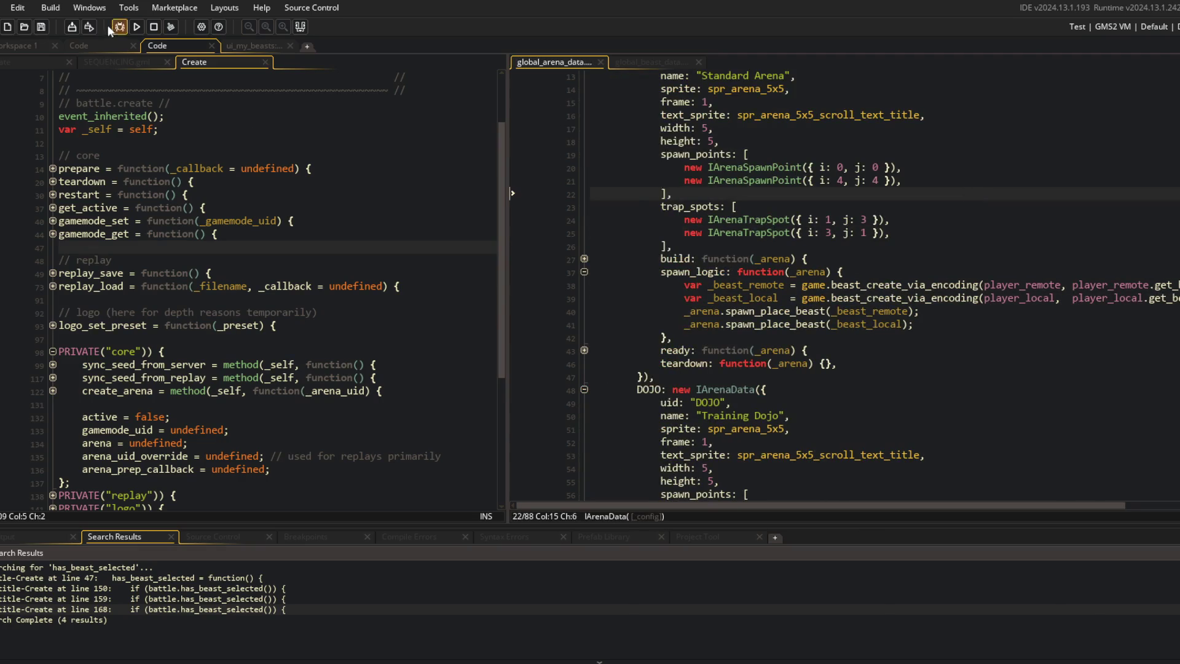
Step: Run the game, start an Online battle reaching Gentoo versus Opponent, then close it
left_click(137, 26)
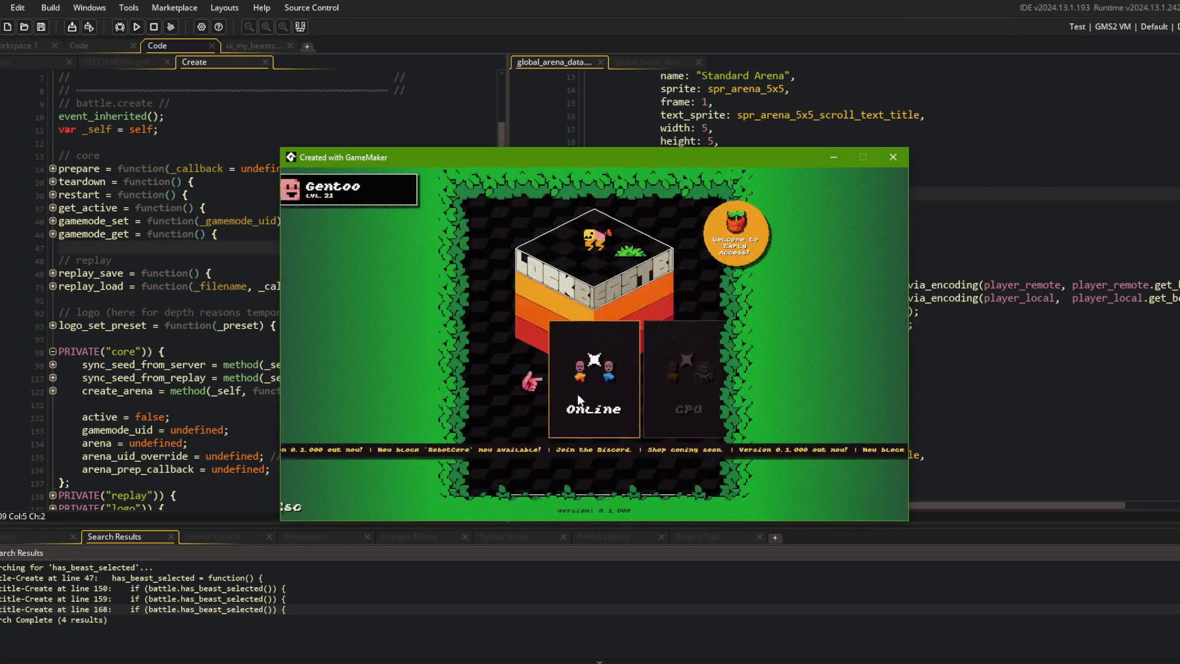
left_click(577, 393)
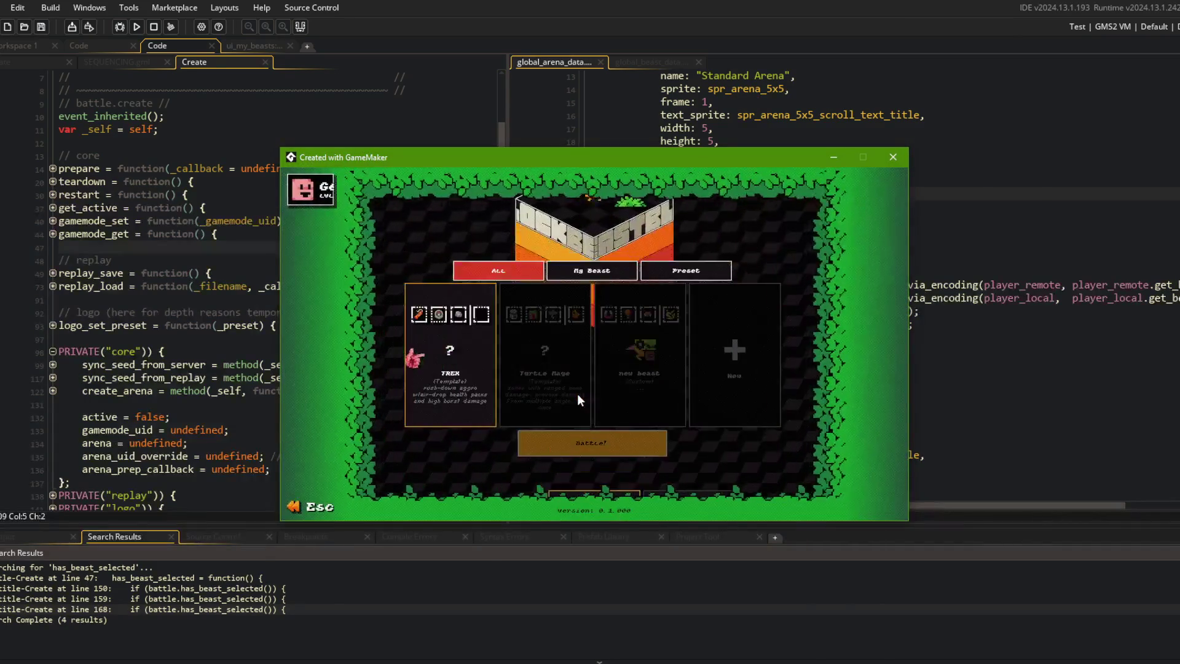
left_click(566, 451)
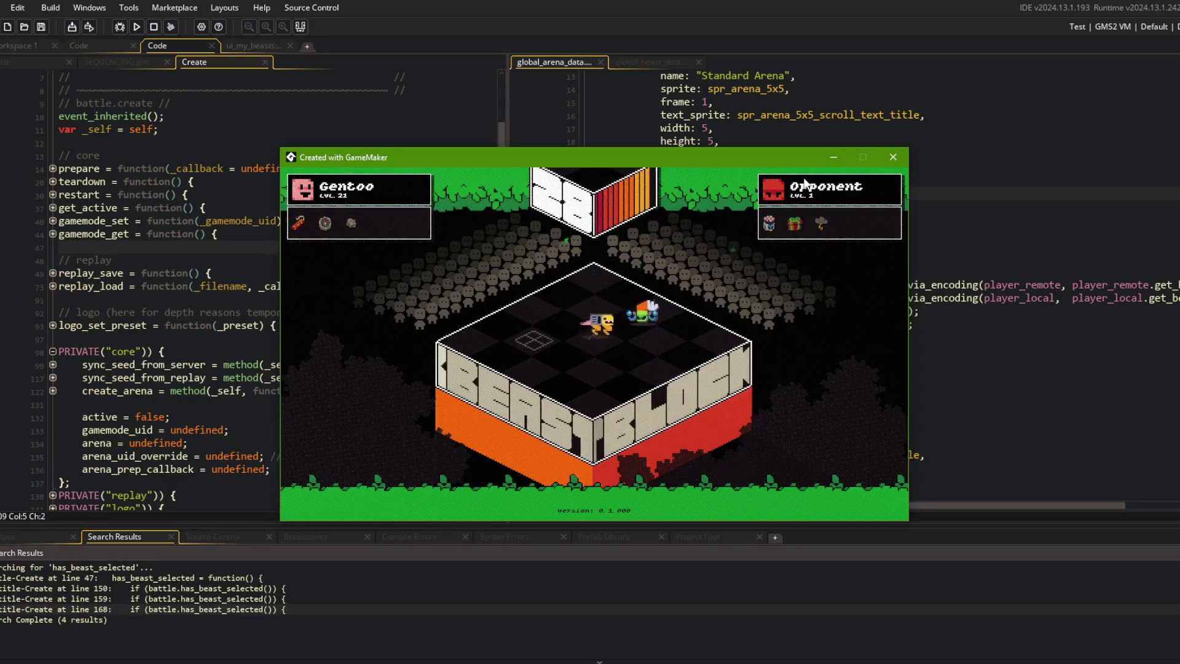
left_click(893, 157)
scroll(987, 273, "down", 5)
scroll(987, 273, "up", 2)
left_click(987, 273)
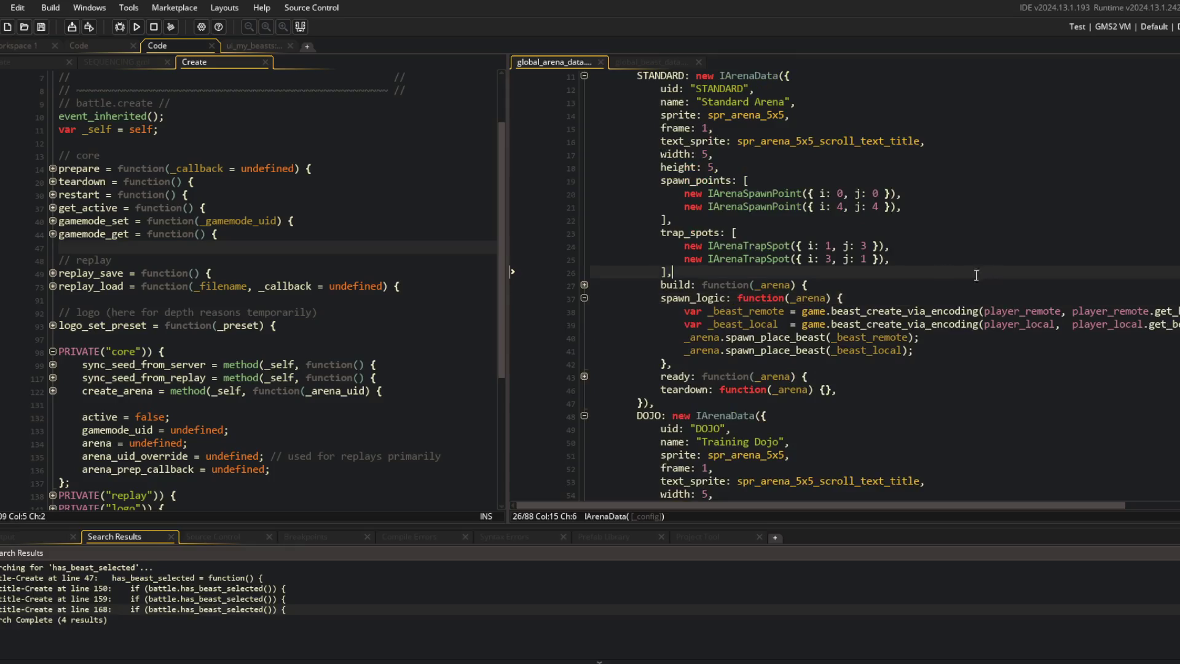
left_click(19, 46)
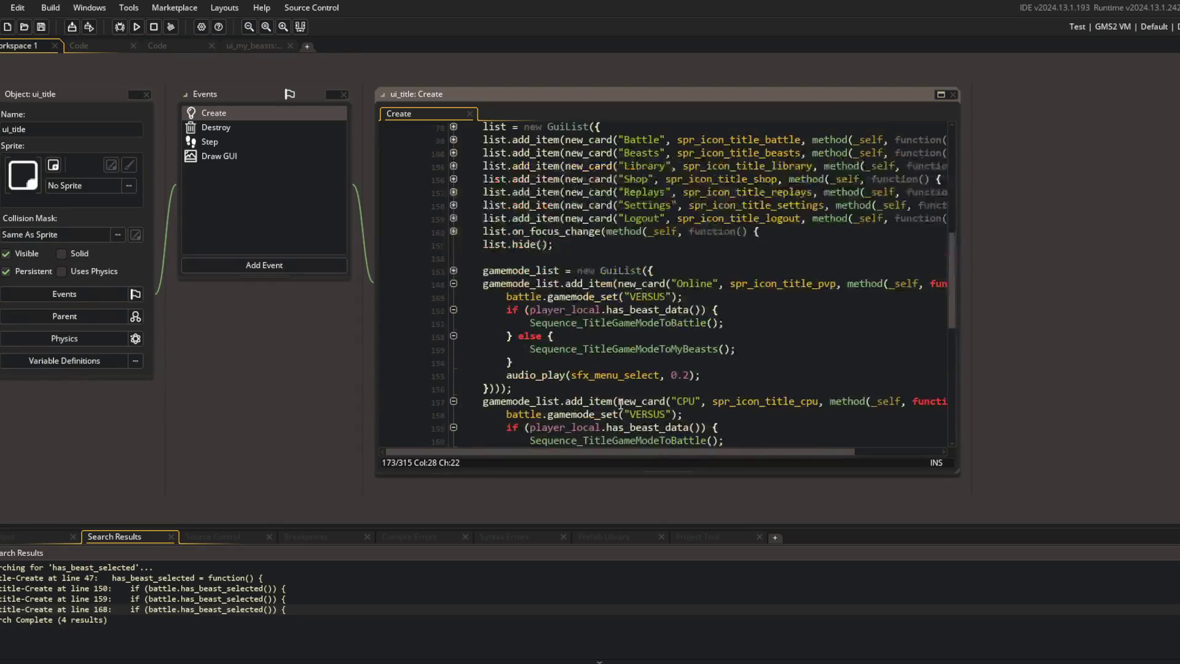
scroll(161, 158, "up", 5)
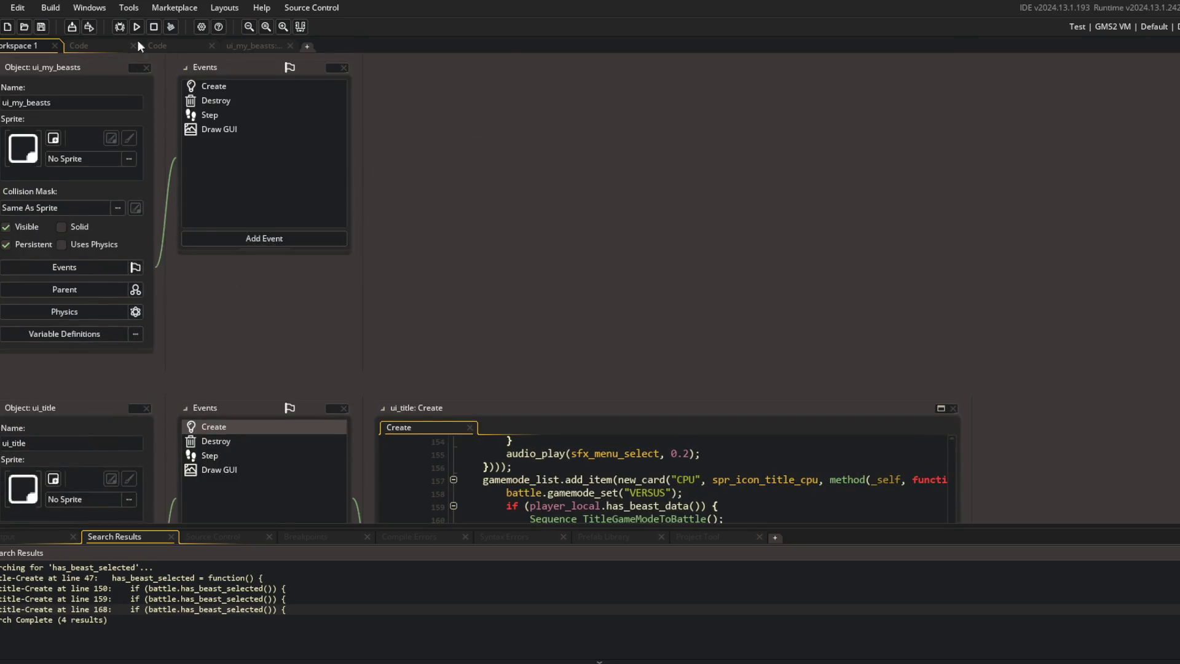
left_click(151, 46)
left_click(46, 61)
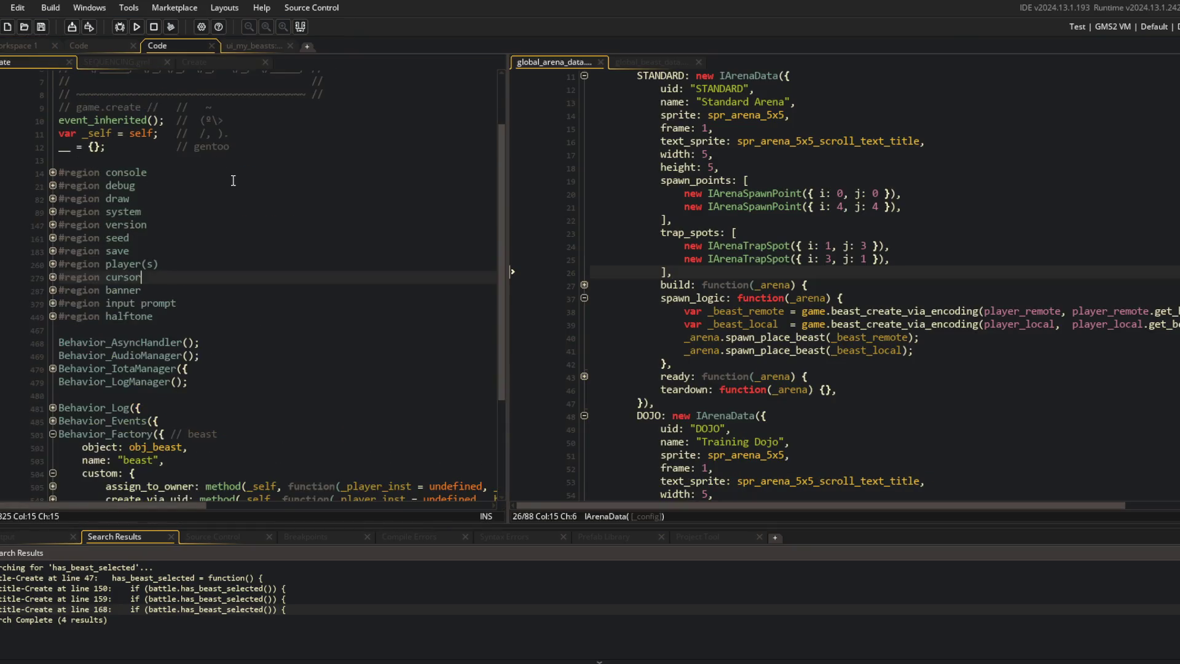
scroll(158, 289, "down", 2)
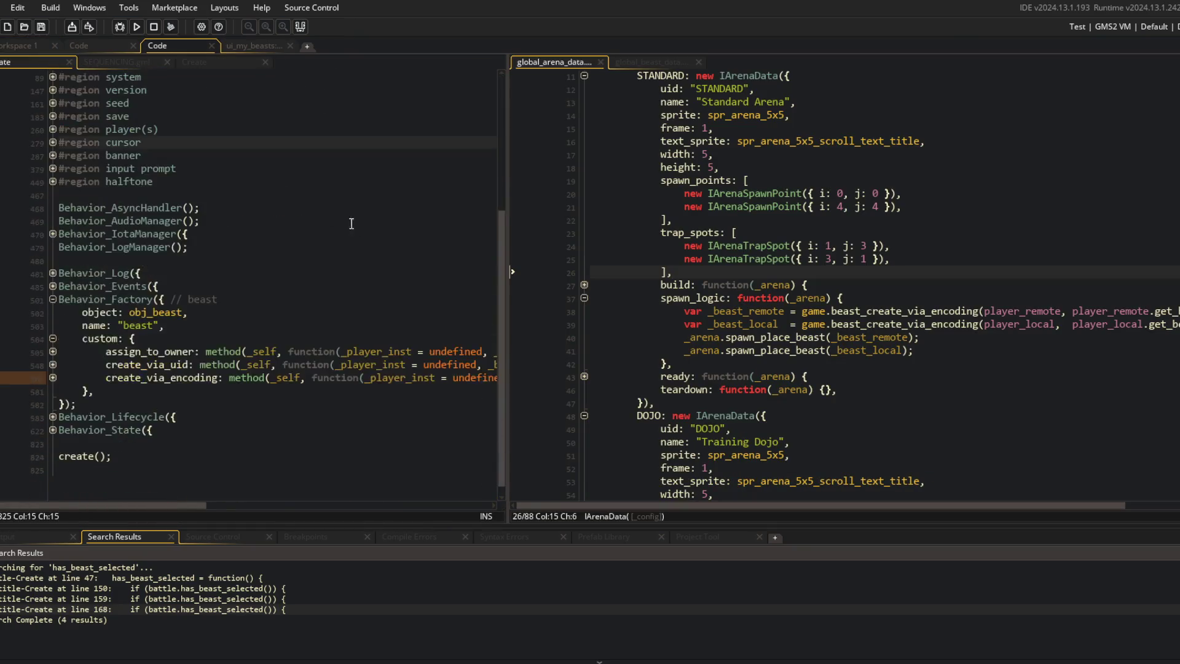
left_click(52, 376)
double_click(331, 376)
scroll(277, 368, "left", 5)
scroll(237, 291, "down", 4)
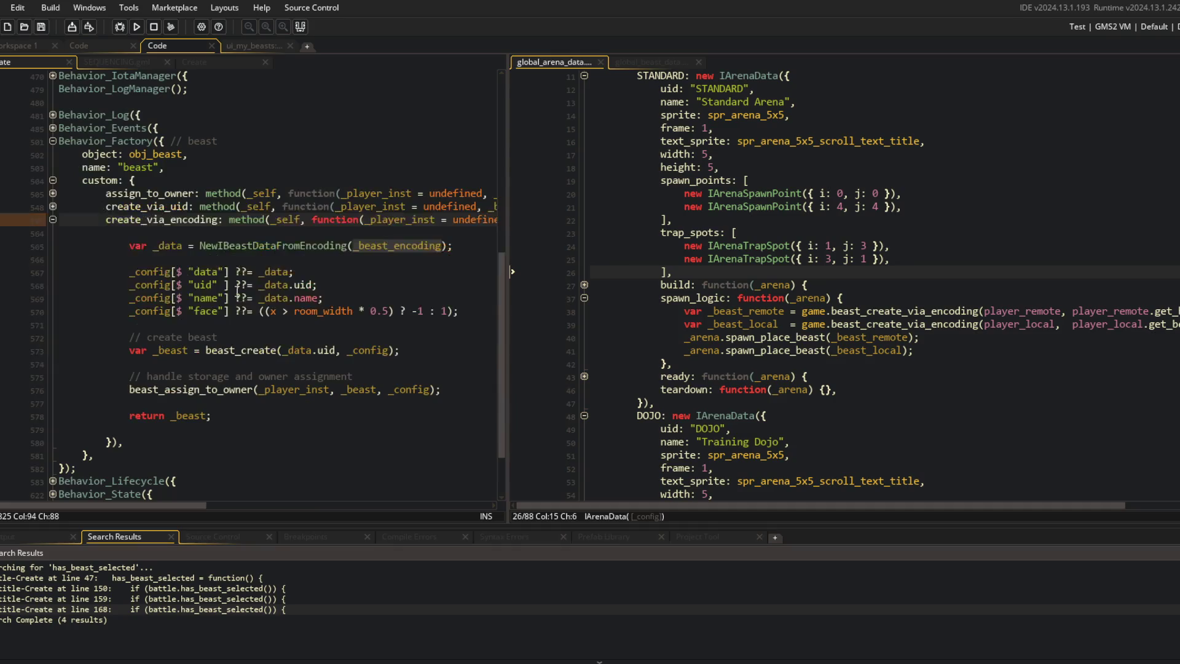
middle_click(244, 248)
left_click_drag(100, 299, 135, 338)
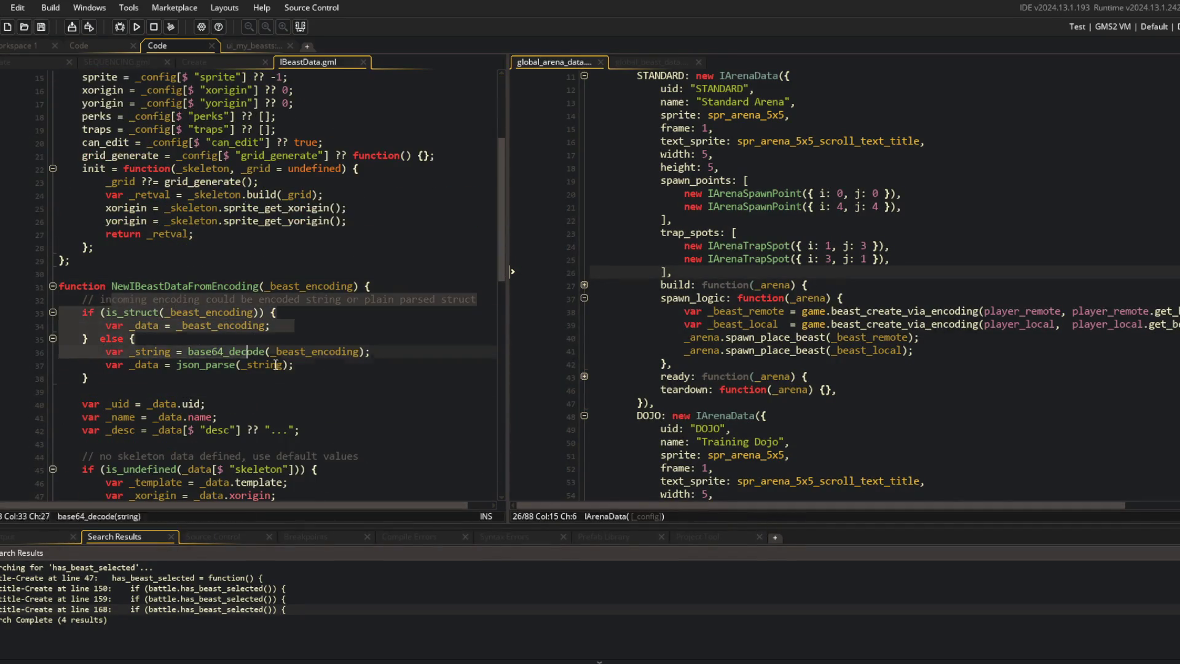
left_click(264, 357)
double_click(137, 286)
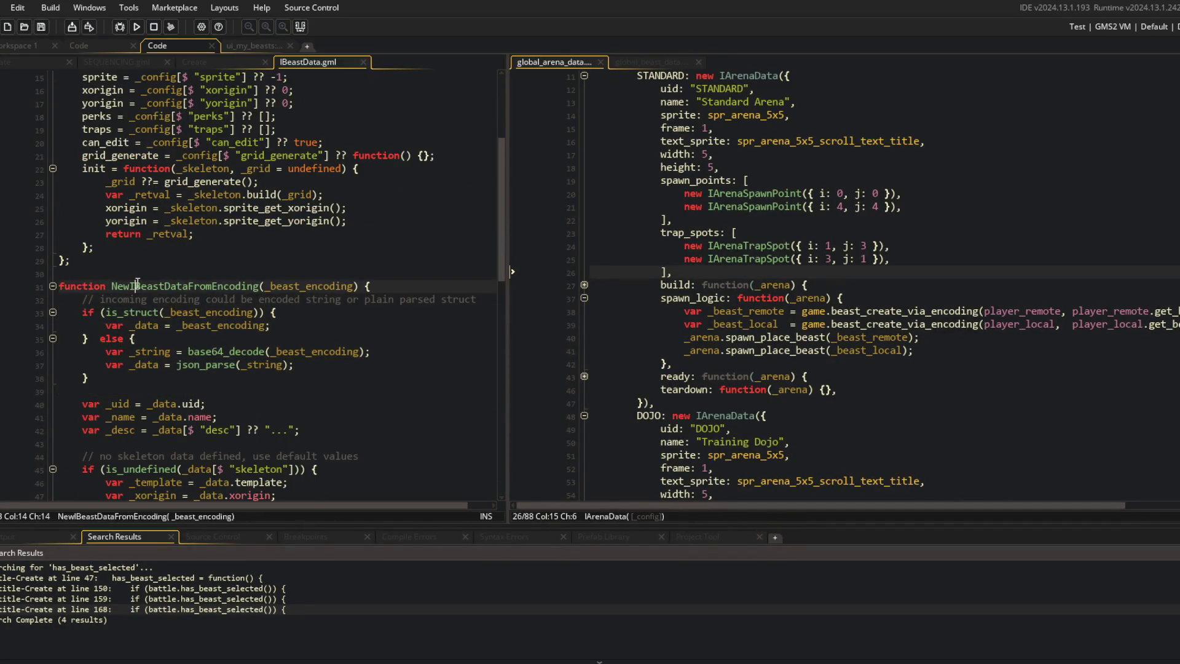
mouse_move(82, 299)
left_mouse_down()
mouse_move(270, 353)
mouse_move(88, 378)
left_mouse_up()
left_click(182, 285)
left_click(256, 286)
scroll(252, 271, "up", 3)
scroll(252, 260, "down", 4)
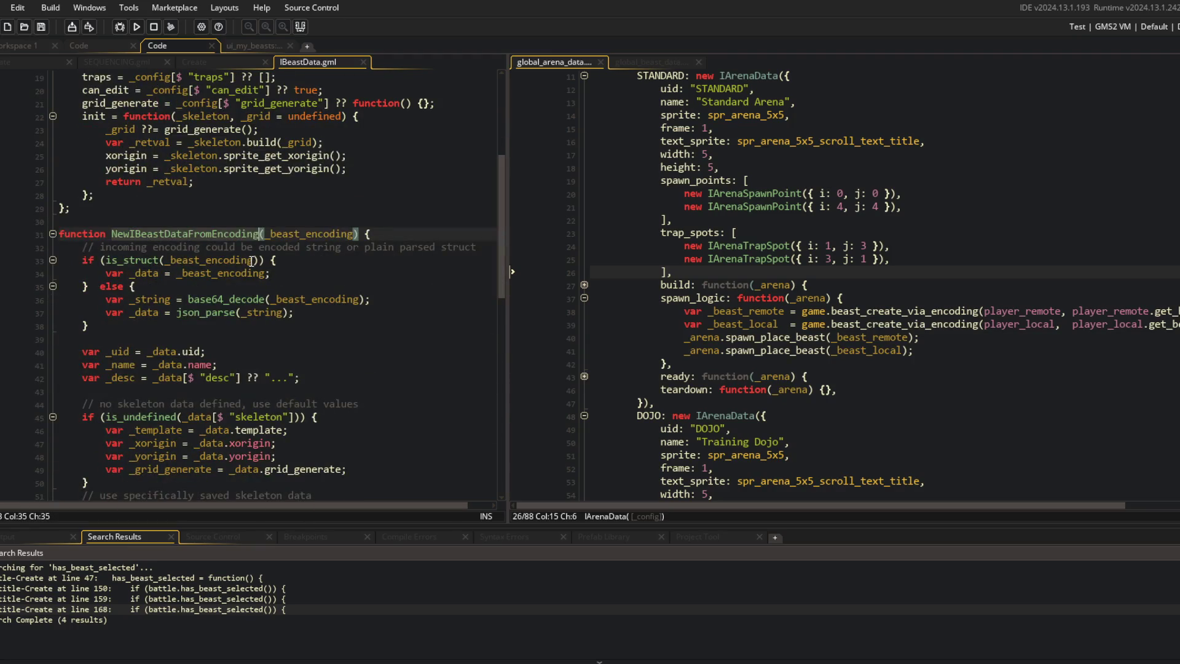
left_click_drag(82, 260, 282, 326)
left_click(281, 326)
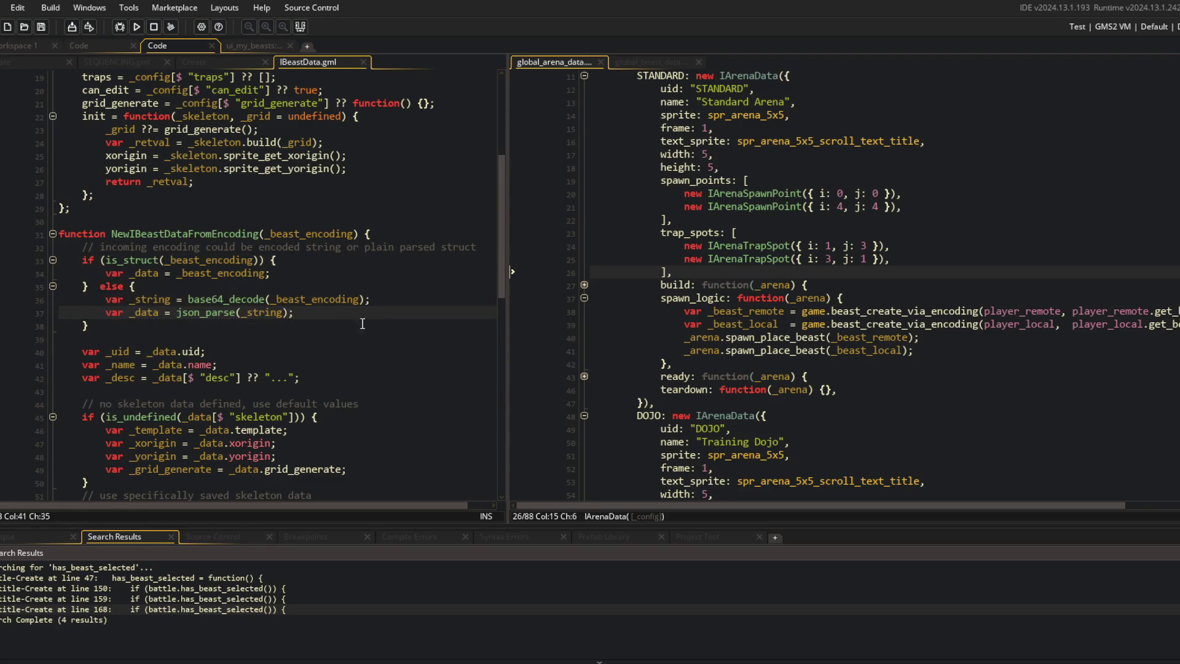
left_click(176, 223)
double_click(136, 235)
key("ctrl+c")
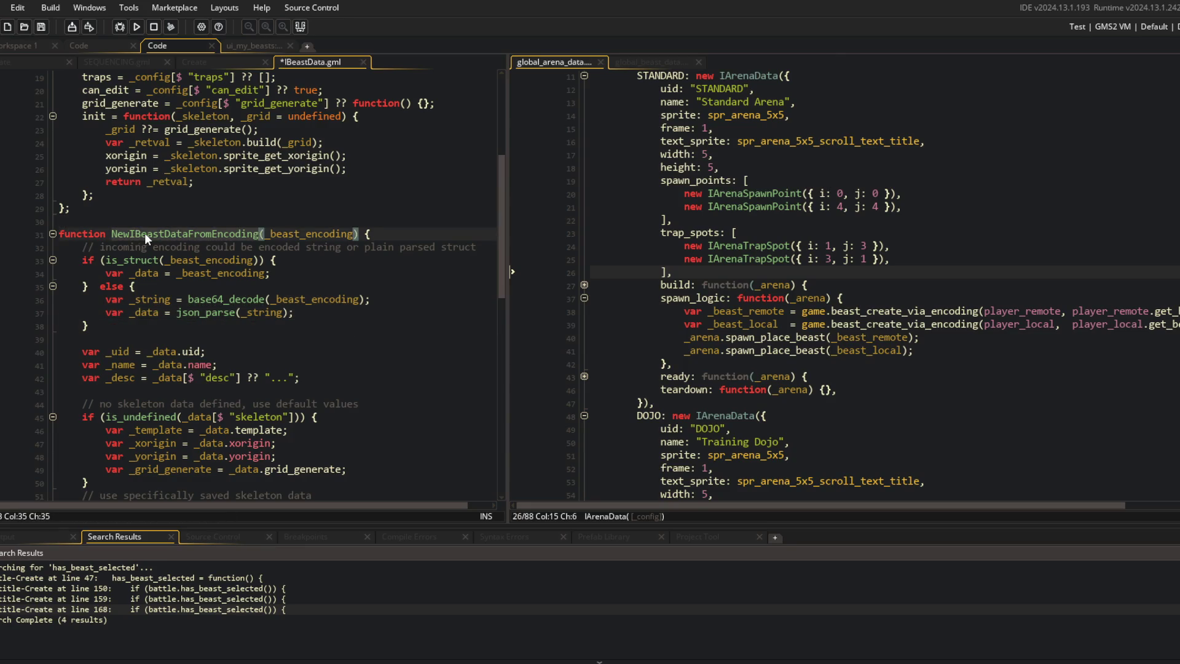
key("ctrl+shift+f")
left_click(622, 163)
left_click(704, 62)
Step: Fill the replacement with the same function name, close Search and Replace, and inspect the decoding branch
key("ctrl+v")
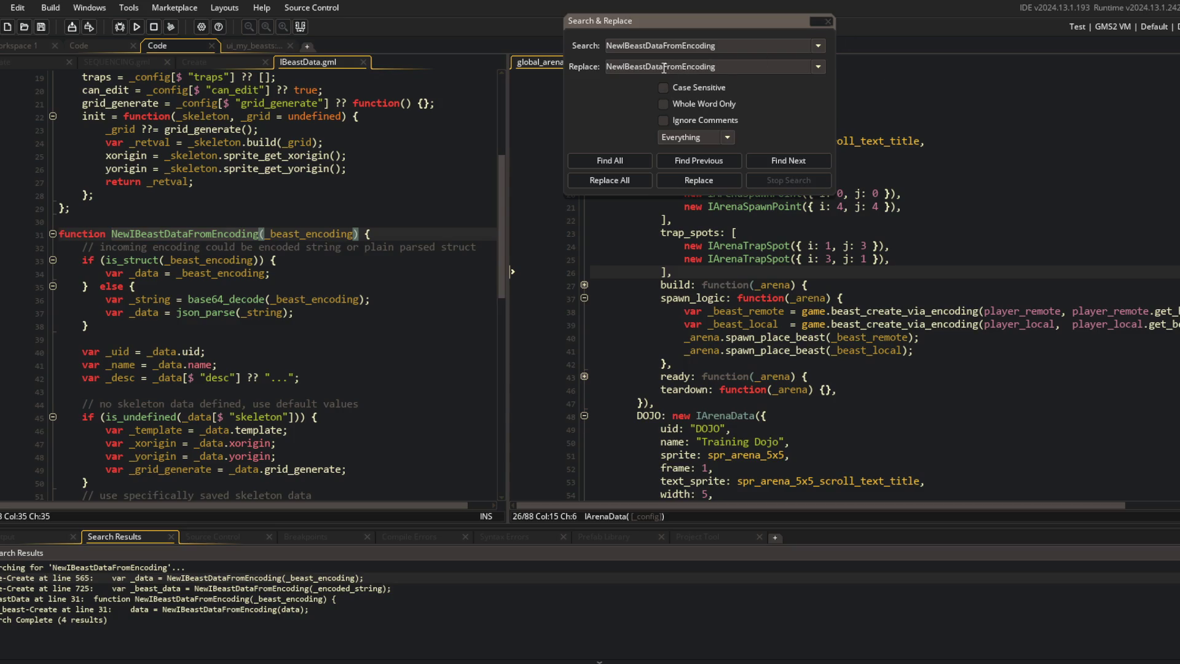
left_click(667, 68, "shift")
left_click(828, 22)
left_click(288, 247)
scroll(336, 278, "down", 2)
left_click(283, 238)
scroll(284, 238, "down", 9)
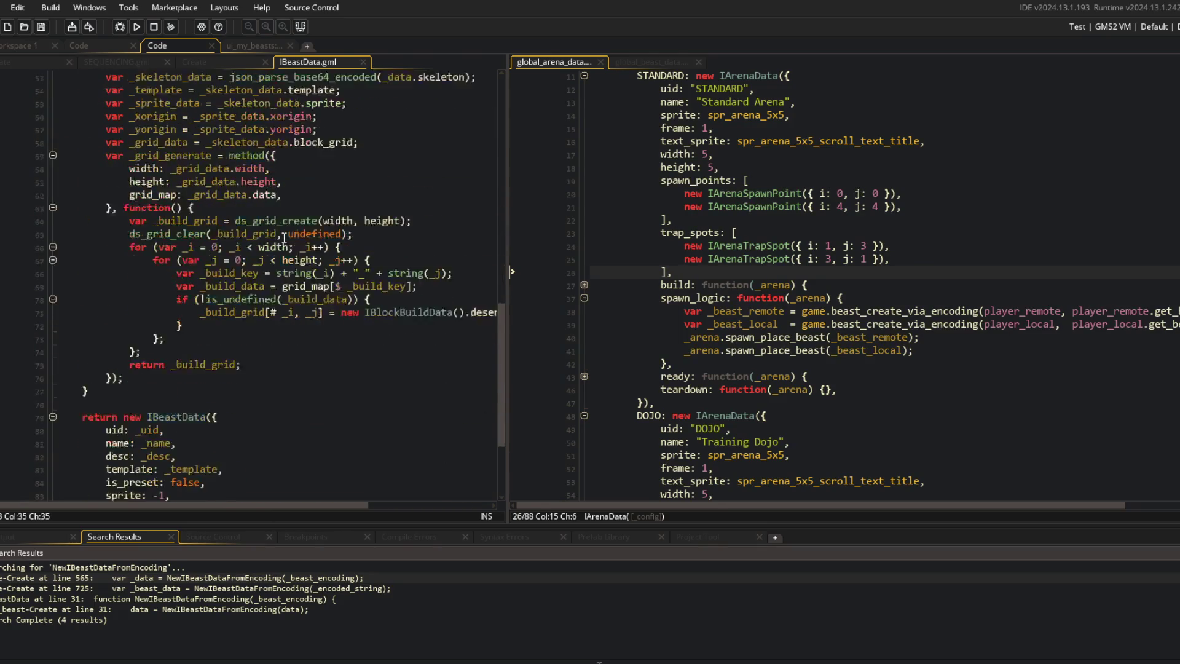
scroll(273, 154, "up", 3)
Step: Close the search results and look through the NewIBeastDataFromEncoding code
left_click(302, 28)
left_click(294, 208)
scroll(294, 209, "up", 3)
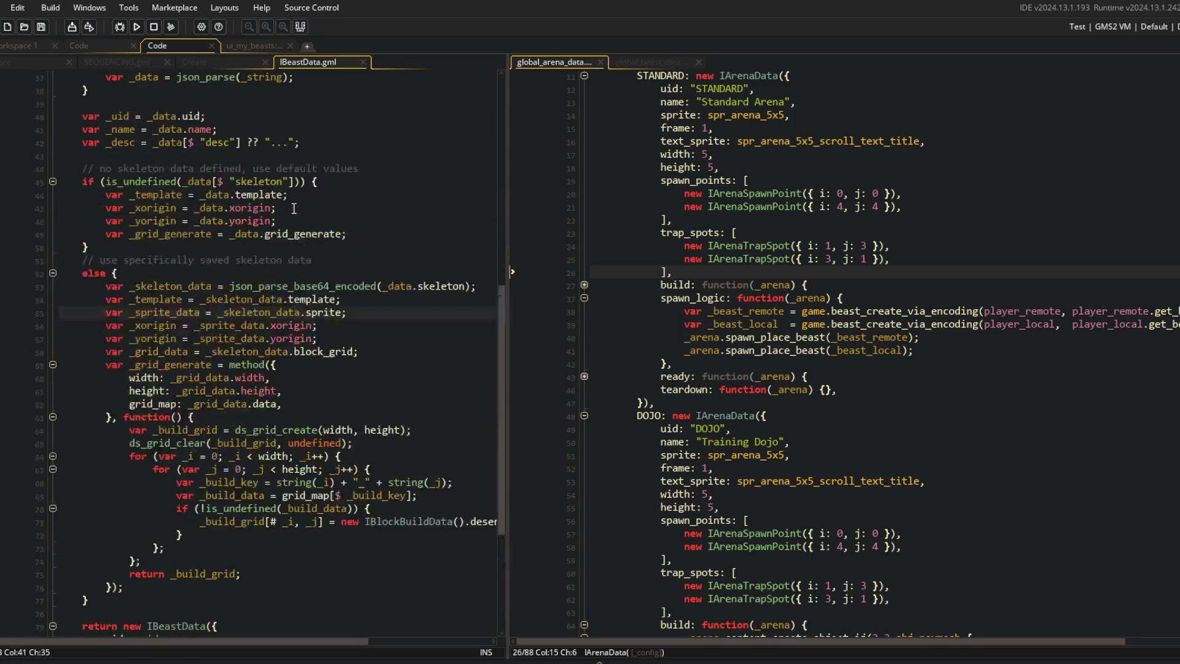
scroll(273, 359, "up", 3)
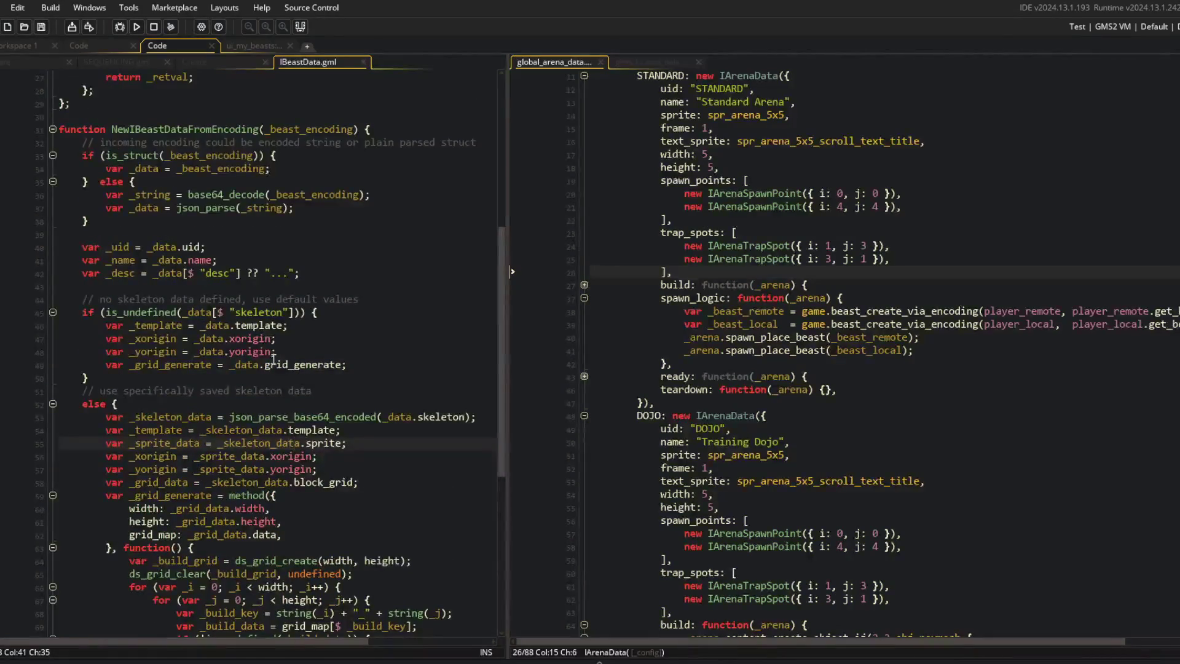
scroll(273, 359, "down", 4)
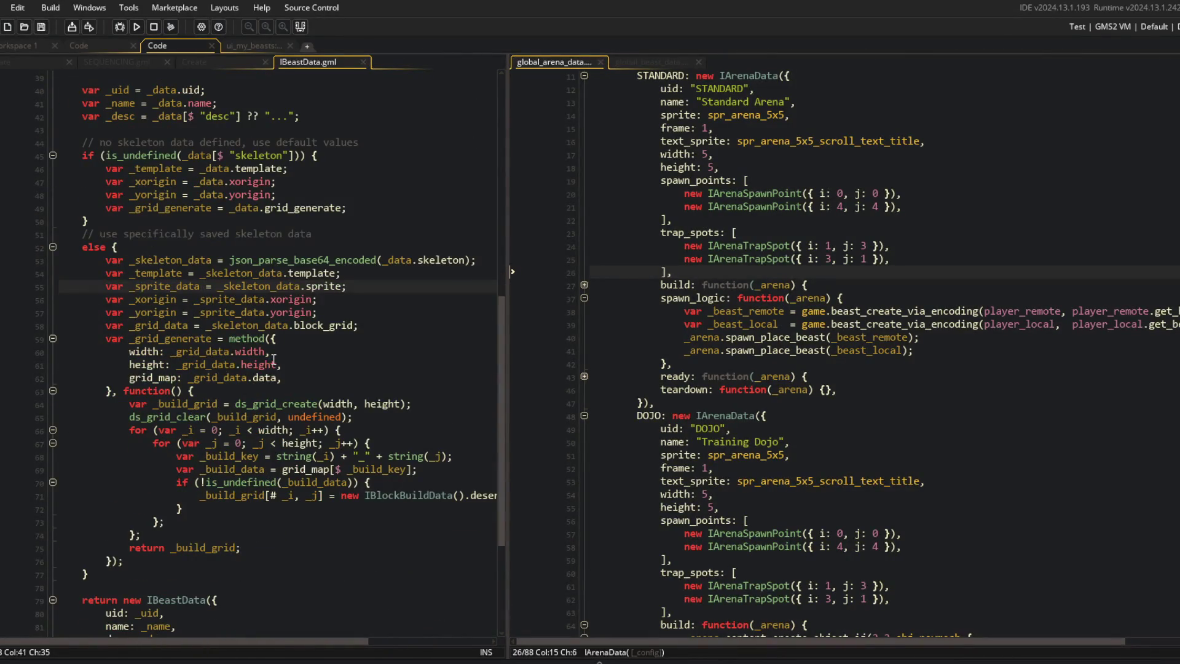
scroll(273, 362, "up", 4)
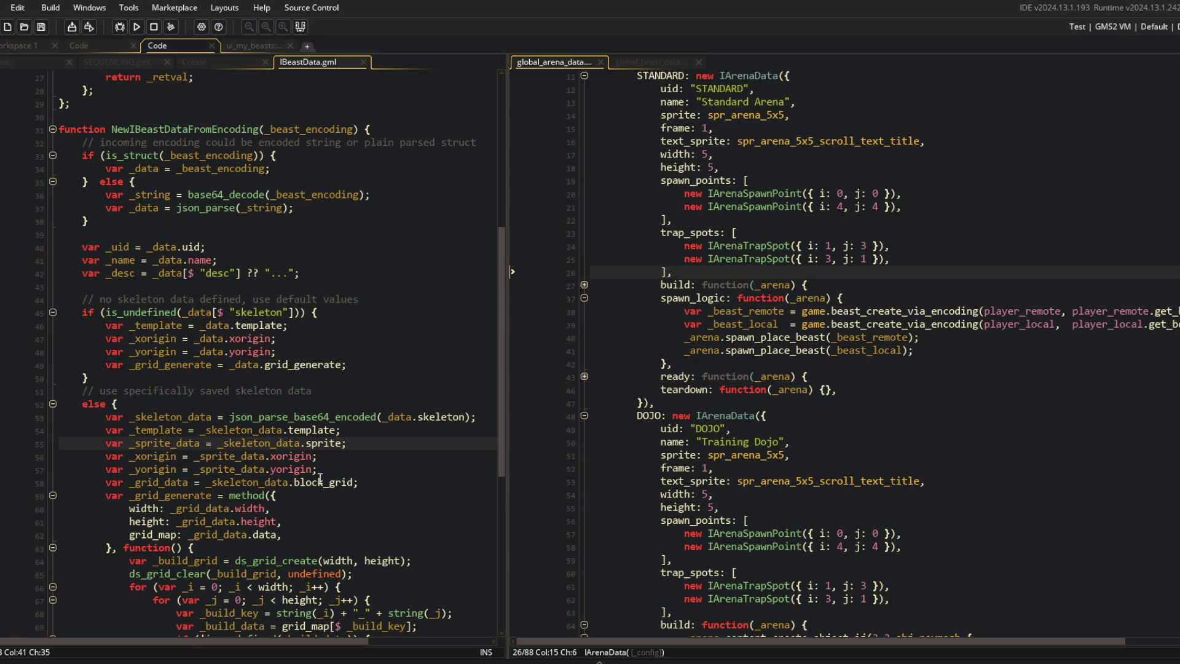
scroll(320, 478, "down", 6)
scroll(357, 466, "down", 3)
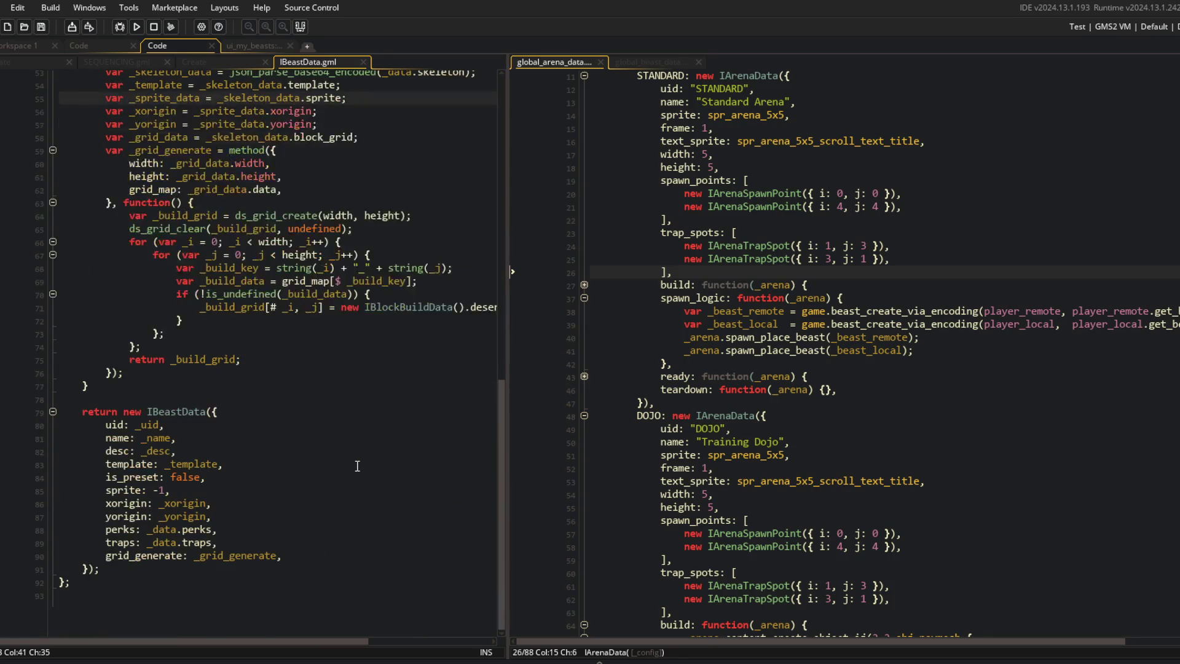
scroll(265, 416, "up", 2)
scroll(240, 414, "down", 2)
scroll(372, 358, "up", 9)
scroll(371, 358, "up", 9)
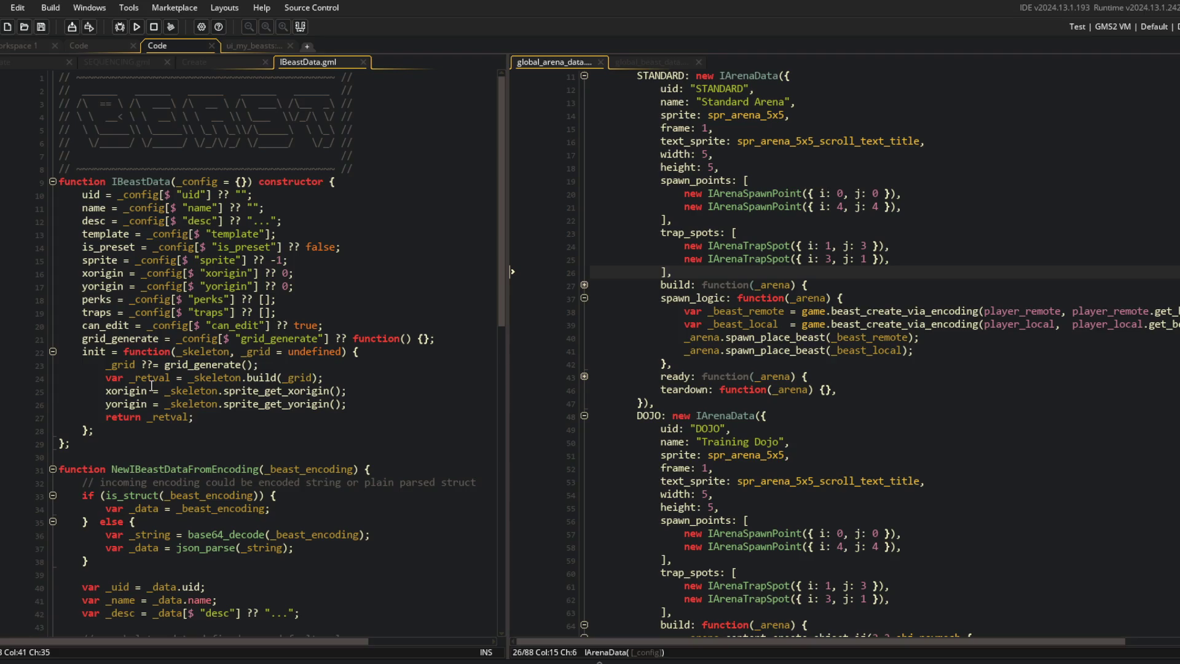
Step: Close the IBeastData script, collapse the create_via_encoding block, and switch to Command Prompt
middle_click(319, 61)
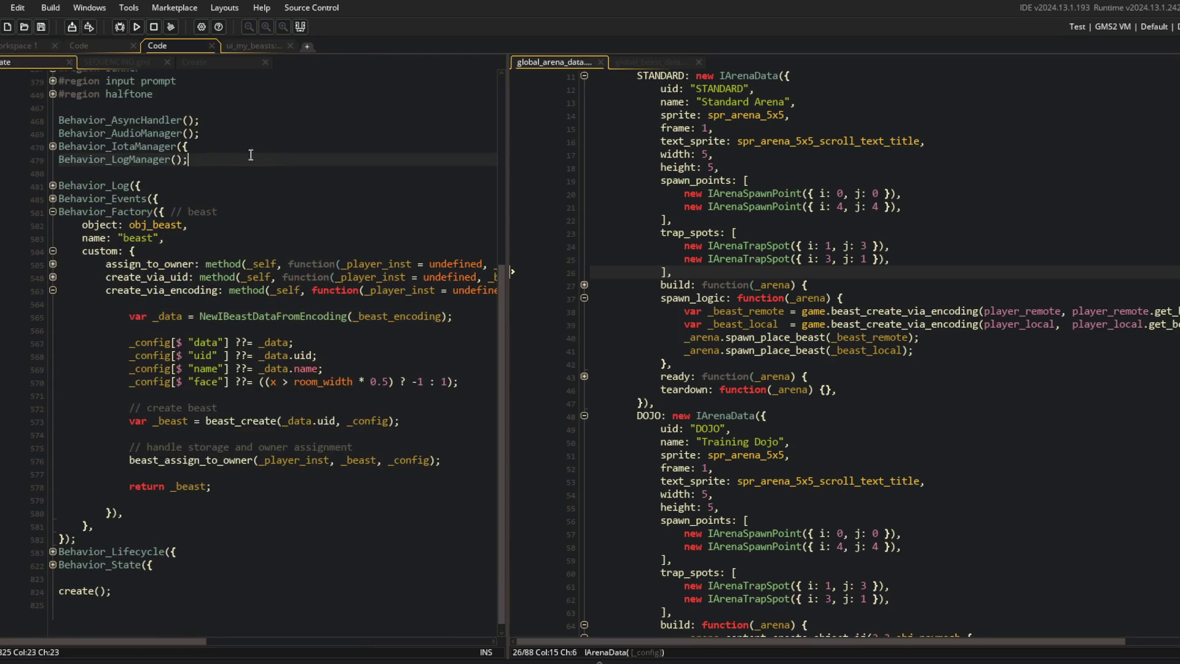
left_click(233, 225)
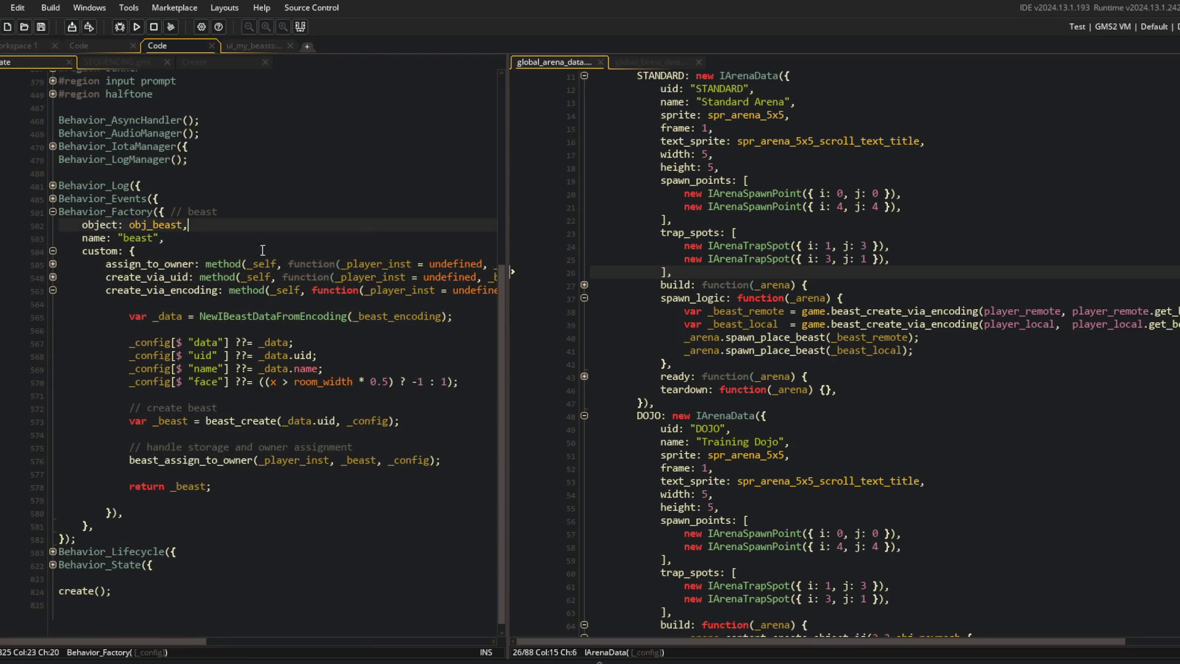
left_click(47, 289)
scroll(368, 332, "up", 6)
left_click(438, 325)
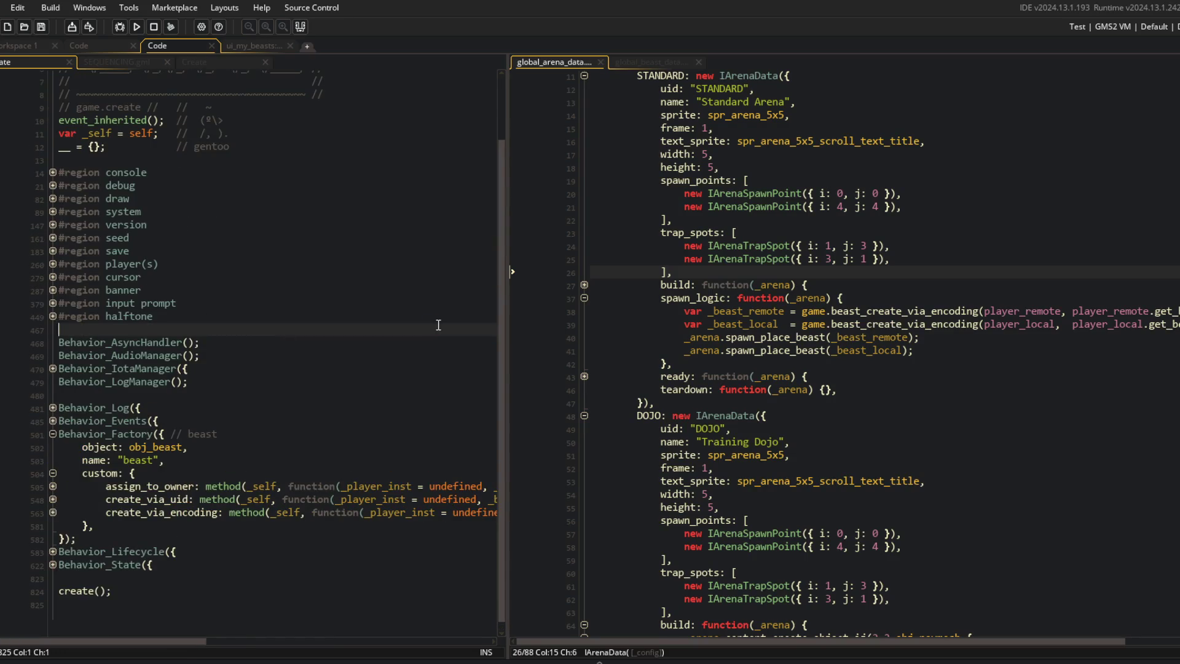
key("alt+Tab")
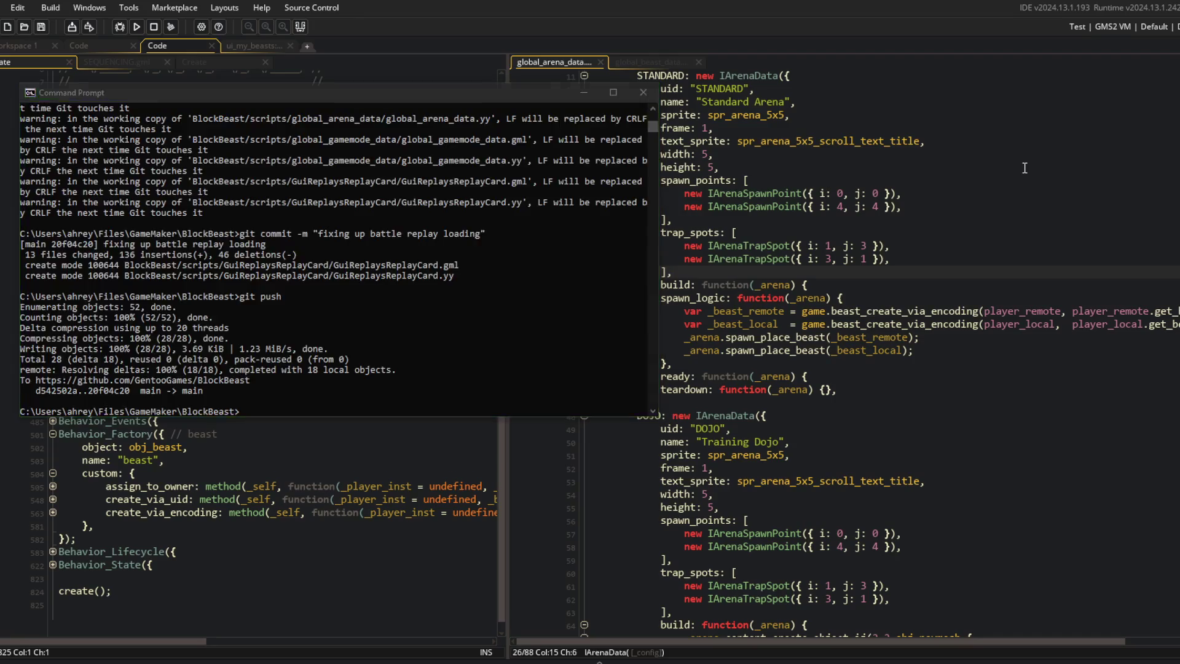
Step: Return to GameMaker, build and run the game, and log in
left_click(1024, 168)
left_click(134, 28)
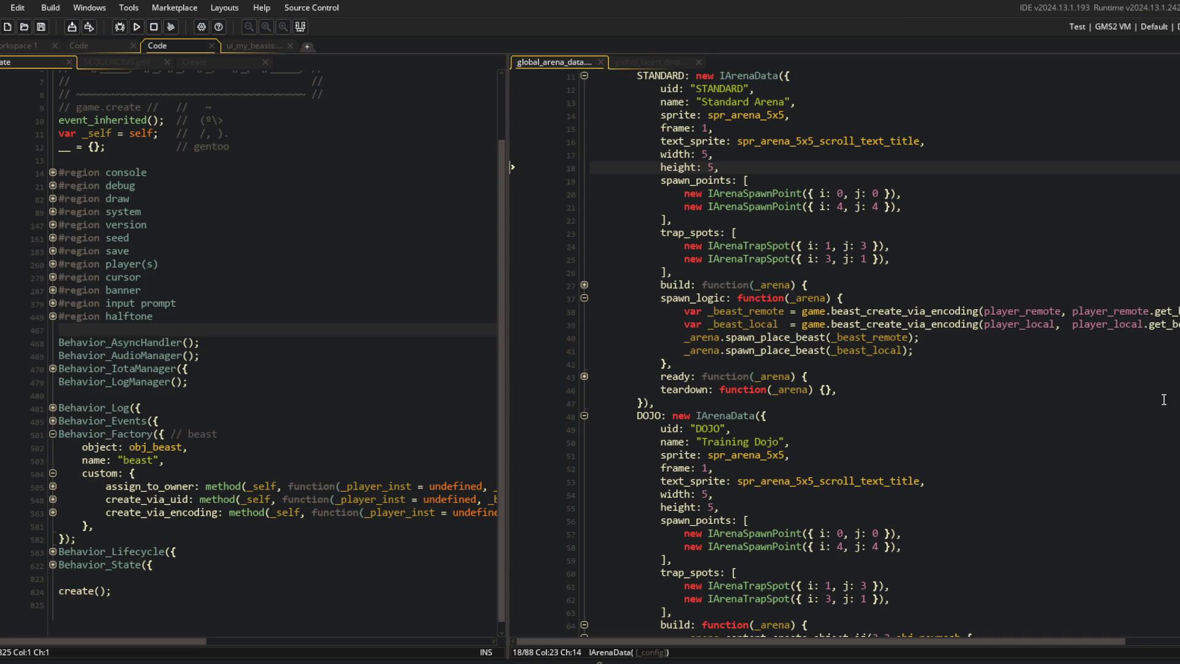
left_click(586, 388)
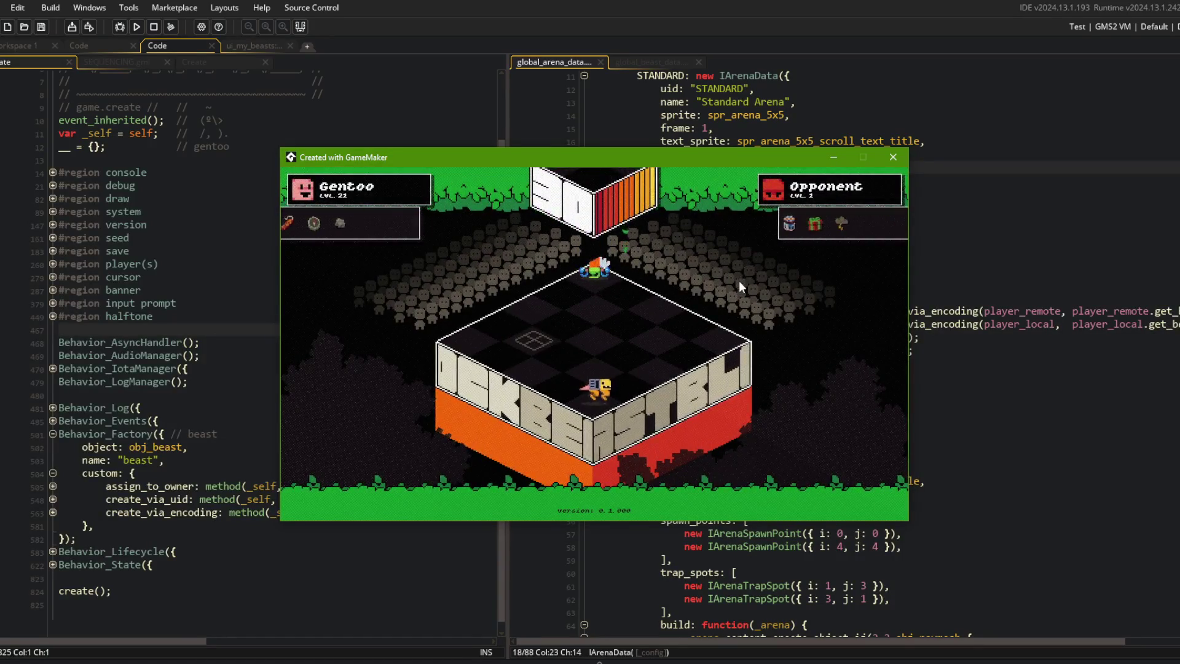
Step: Quit the battle to the title screen, start another Online battle, and abort the get_players_beast_data error
key("Escape")
left_click(647, 329)
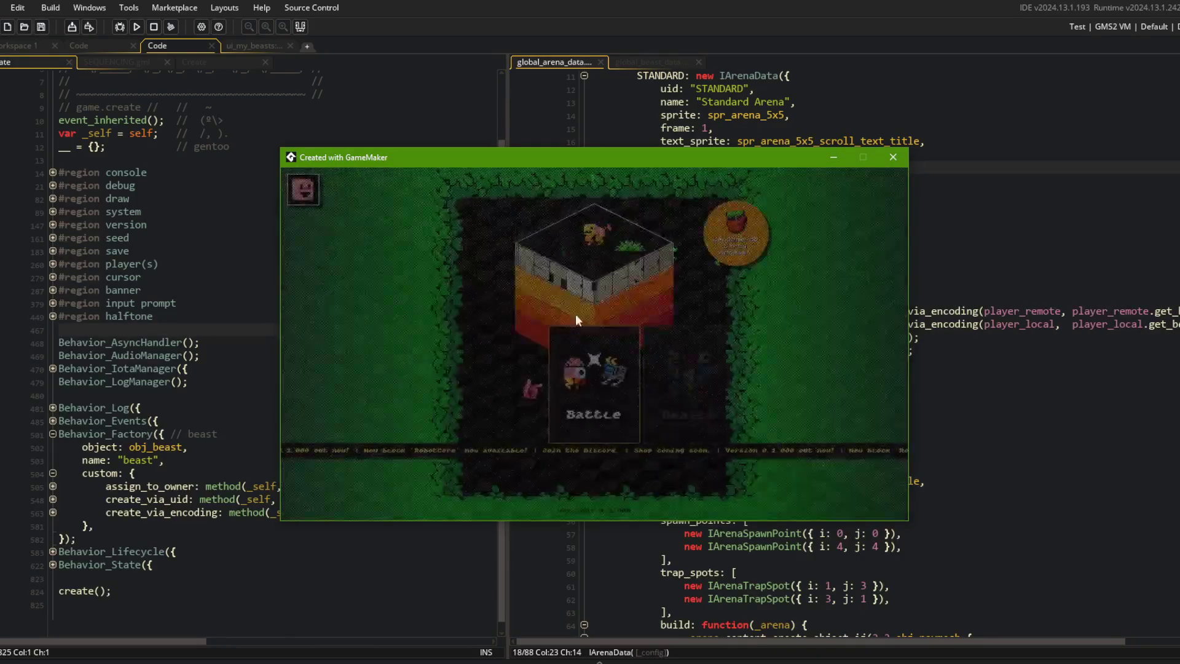
left_click(562, 389)
left_click_drag(552, 228, 733, 229)
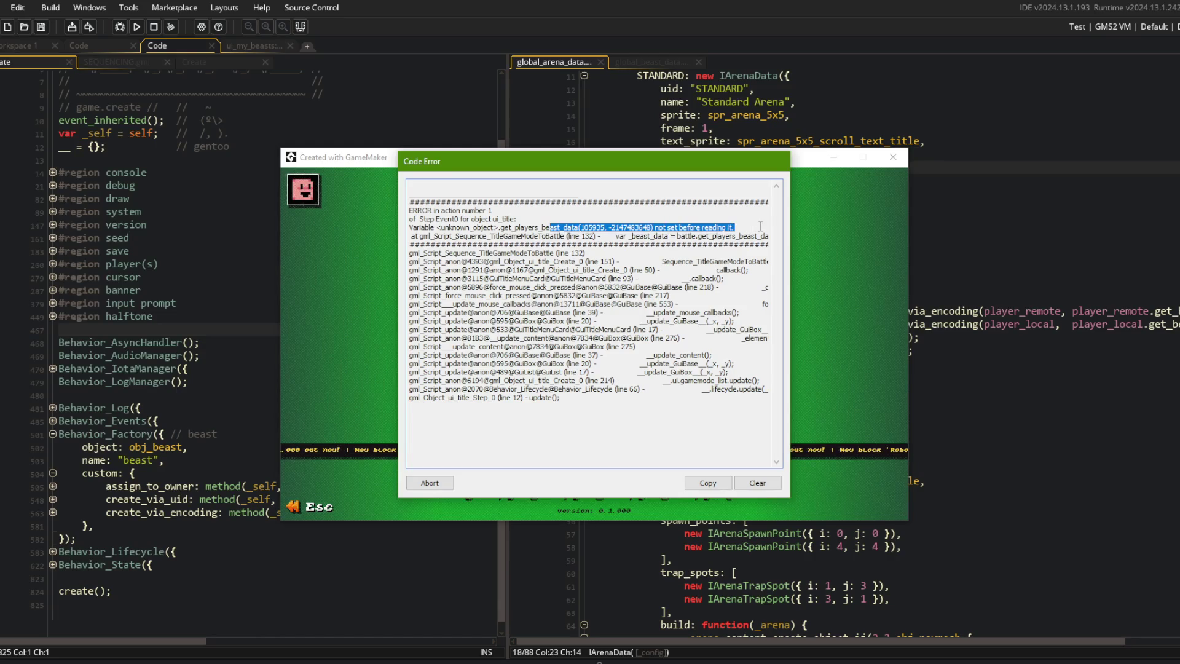
left_click(428, 483)
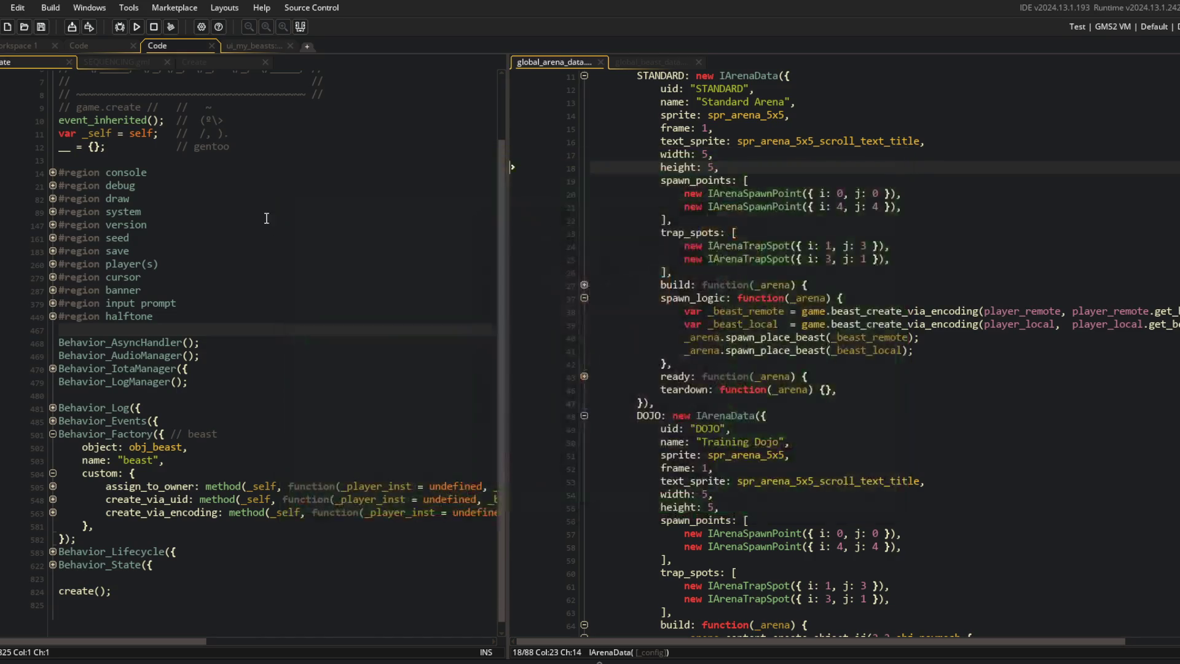
left_click(267, 215)
key("ctrl+shift+f")
type("get_players_beas")
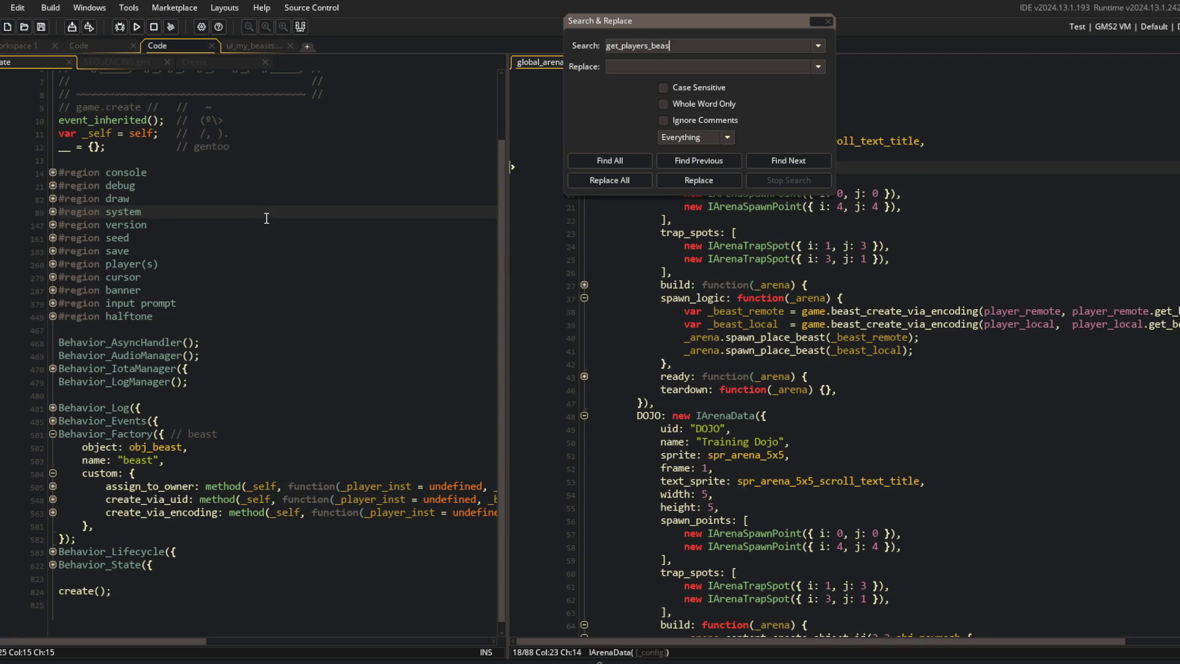
Step: Find get_players_beast_data uses, open SEQUENCING.gml, and undo the trial deletion and earlier renames
type("t")
key("Return")
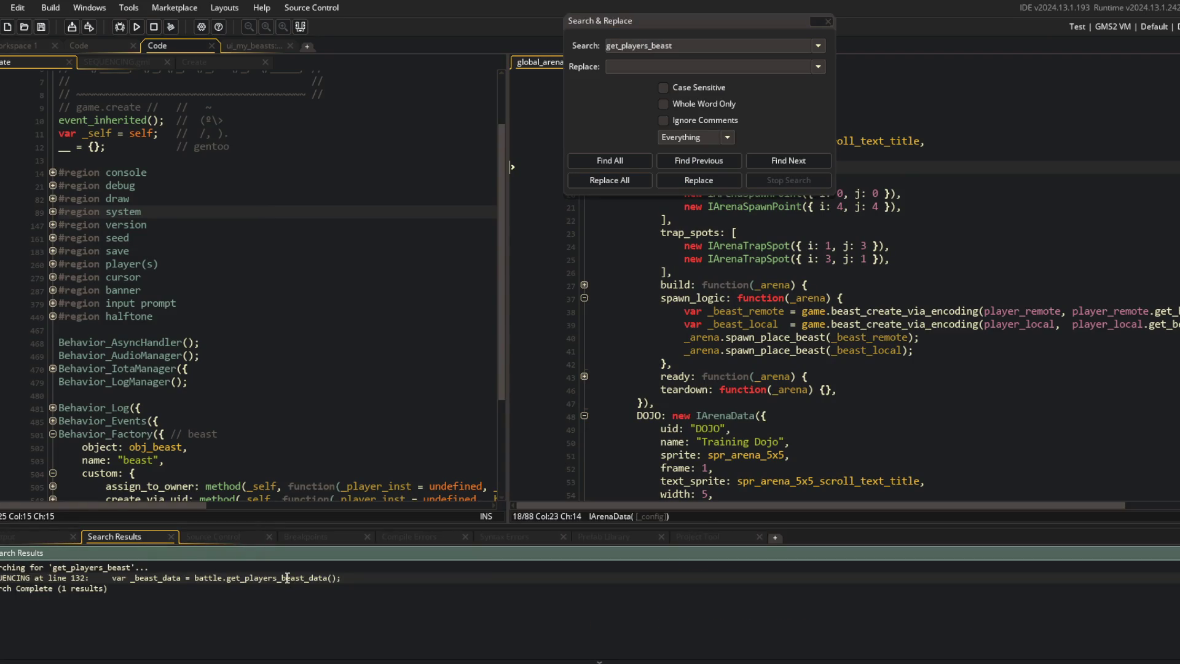
double_click(287, 578)
scroll(488, 140, "up", 3)
left_click(360, 233)
key("ctrl+Left")
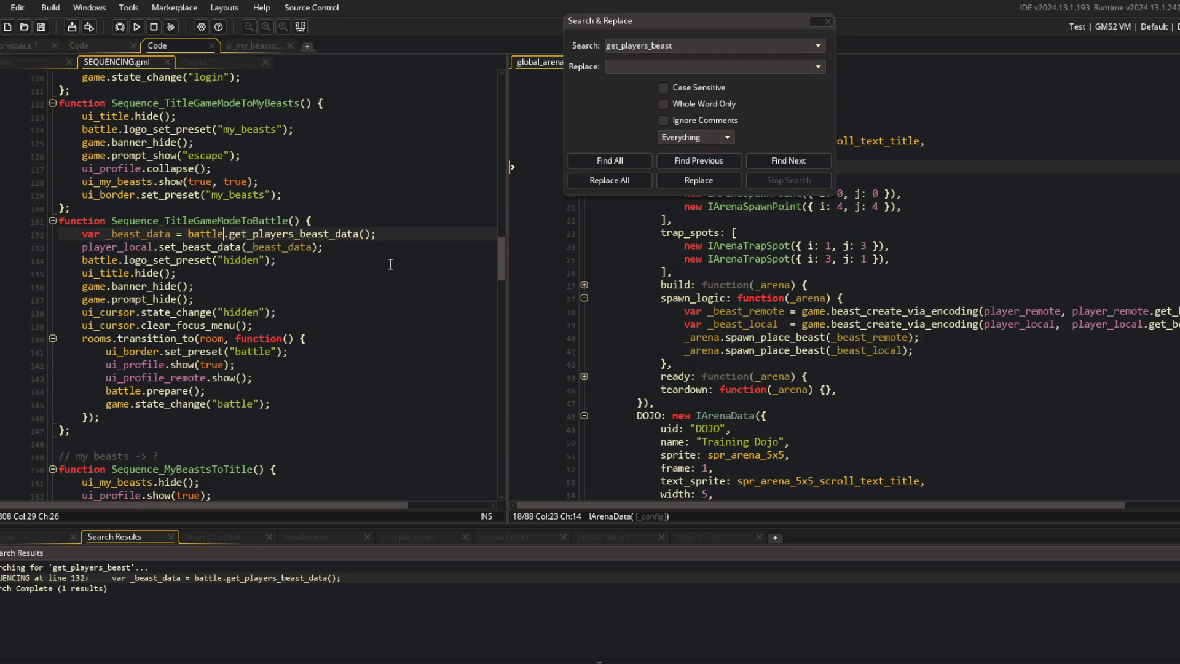
key("ctrl+d")
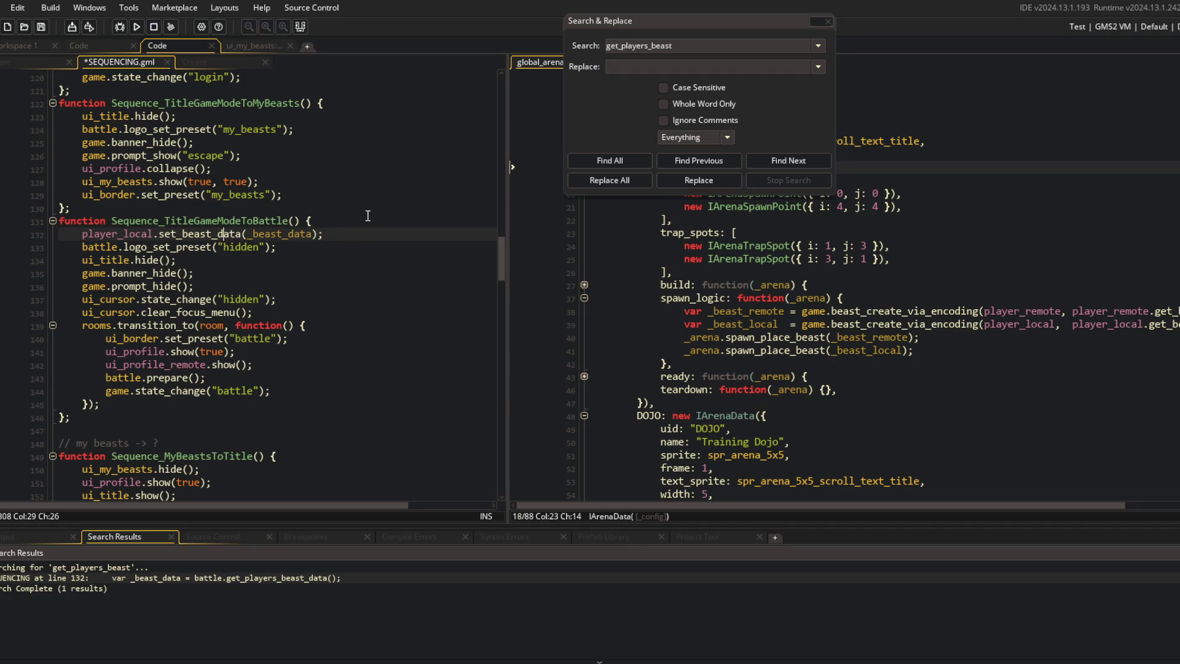
key("ctrl+z")
key("ctrl+z")
key("ctrl+z")
key("ctrl+z")
key("ctrl+z")
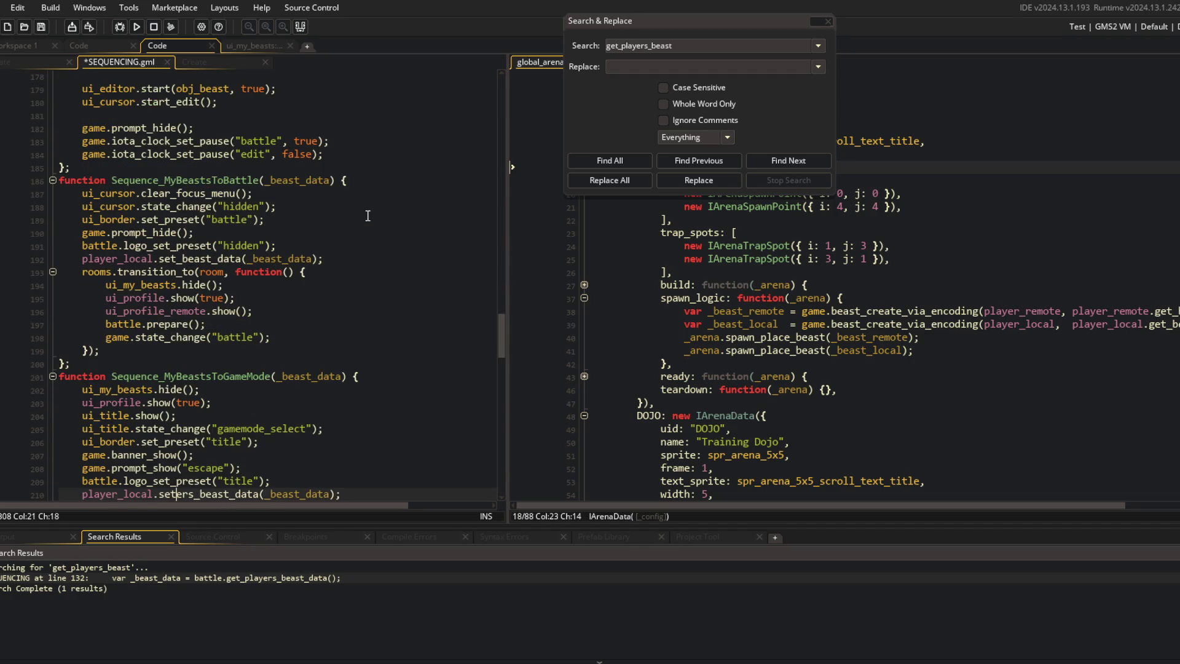
key("ctrl+z")
key("ctrl+z")
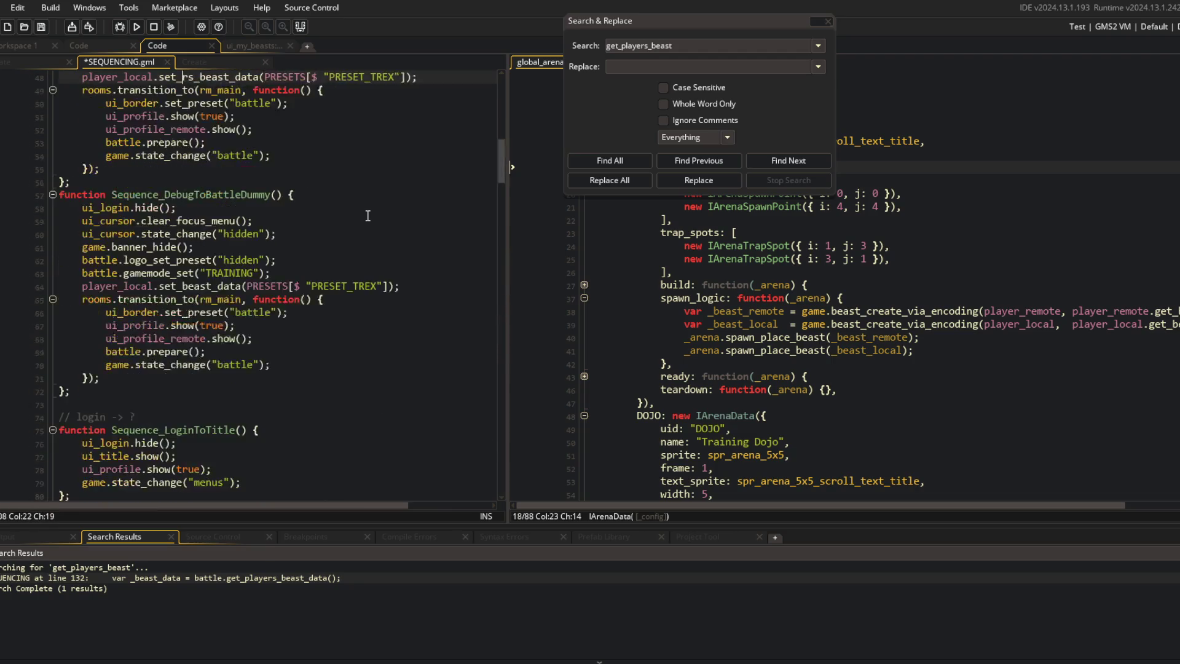
key("ctrl+z")
key("ctrl+z")
key("ctrl+z")
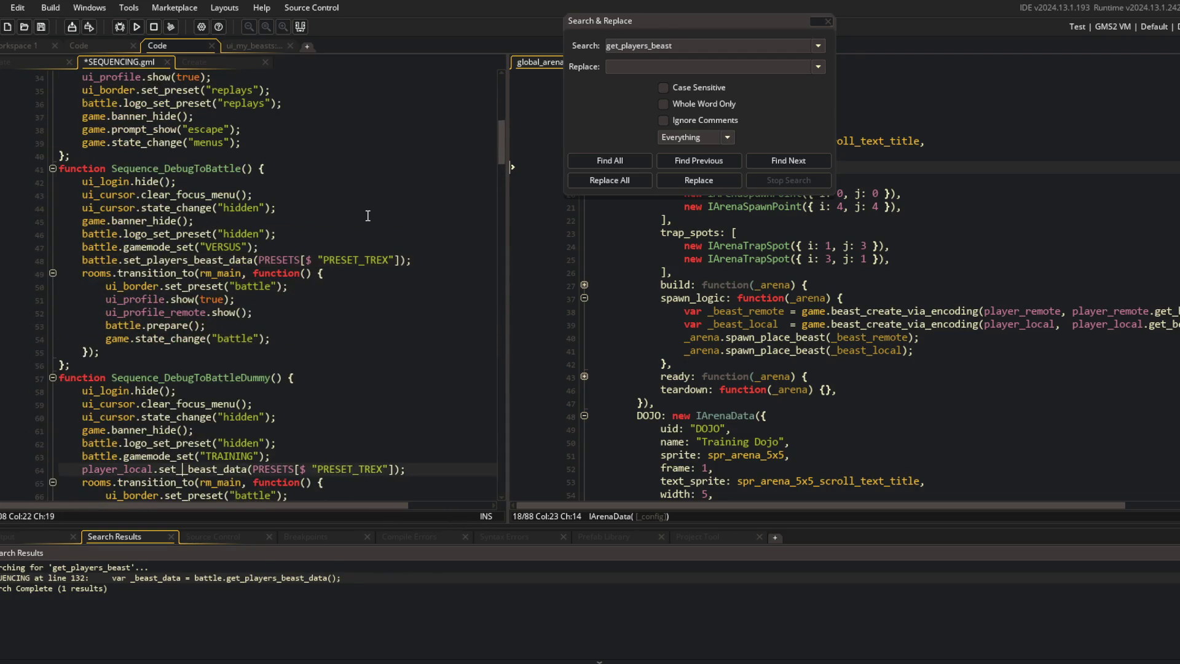
key("ctrl+z")
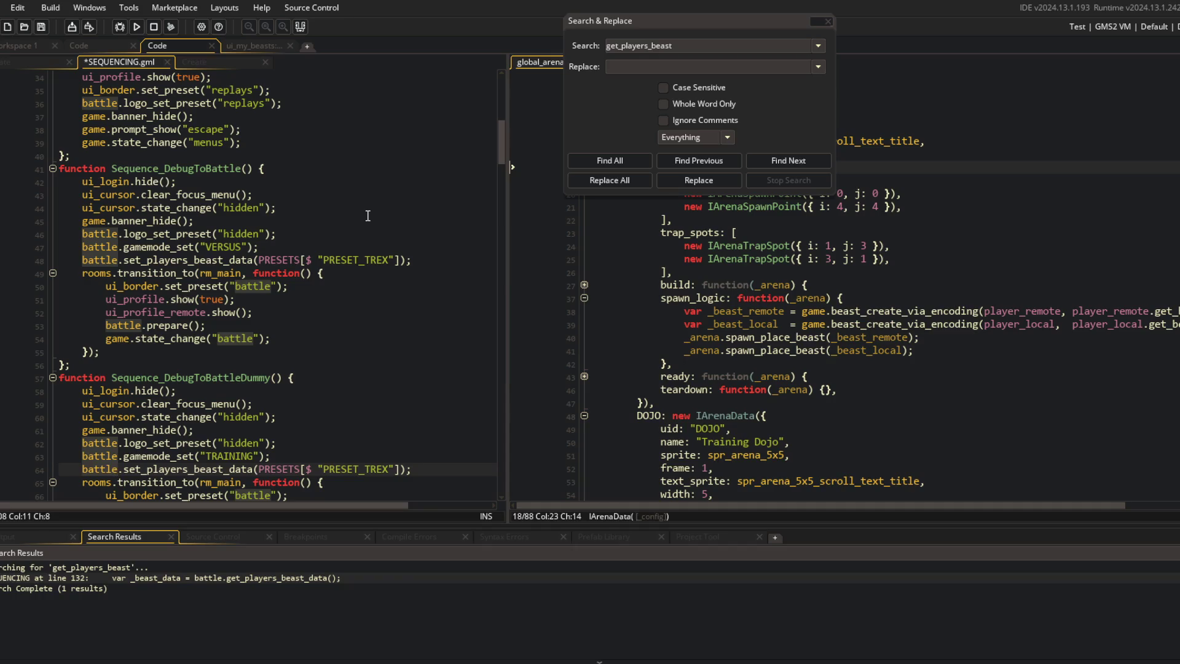
Step: Switch the debug and title-to-battle beast-data calls to player_local.set_beast_data
scroll(368, 216, "up", 10)
scroll(368, 216, "down", 13)
scroll(368, 216, "down", 15)
scroll(367, 216, "down", 10)
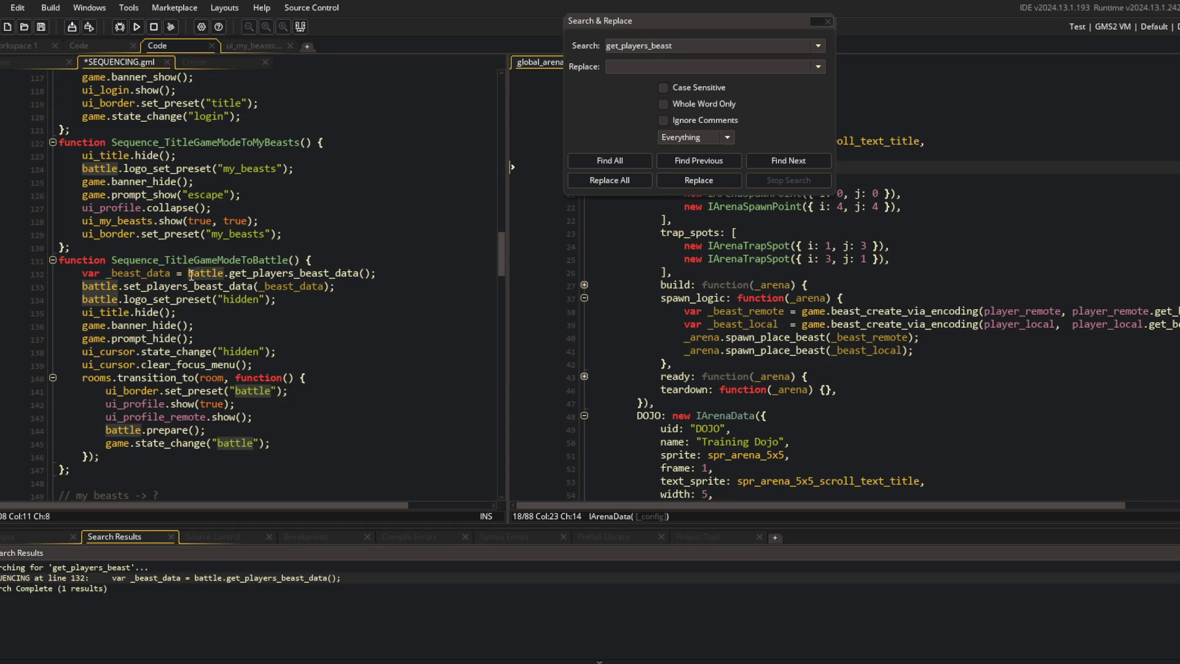
mouse_move(82, 273)
left_mouse_down()
mouse_move(380, 279)
mouse_move(428, 297)
left_mouse_up()
left_click(435, 278)
key("ctrl+z")
key("ctrl+z")
key("ctrl+z")
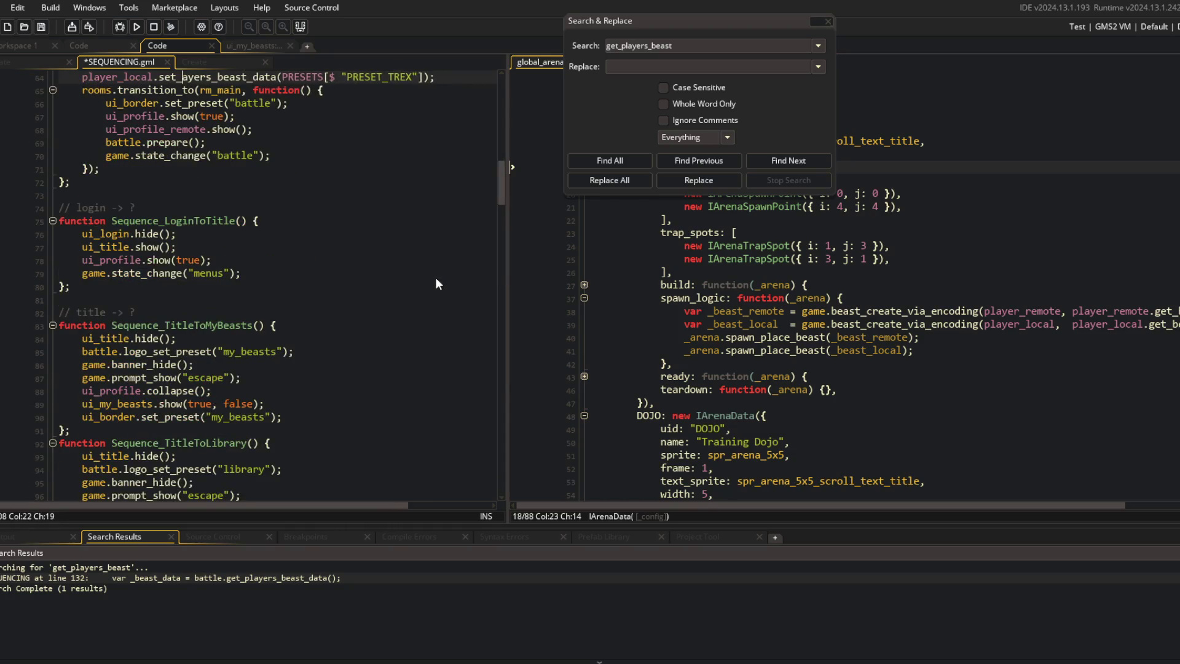
key("ctrl+z")
key("ctrl+z")
key("ctrl+z")
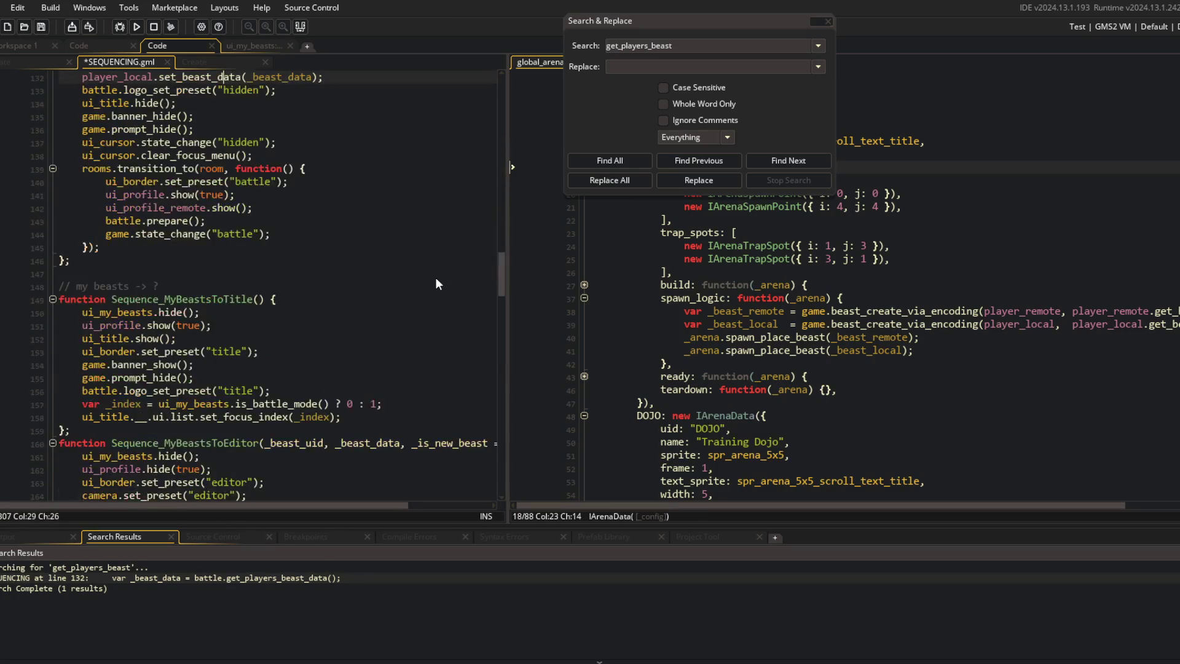
scroll(435, 278, "up", 20)
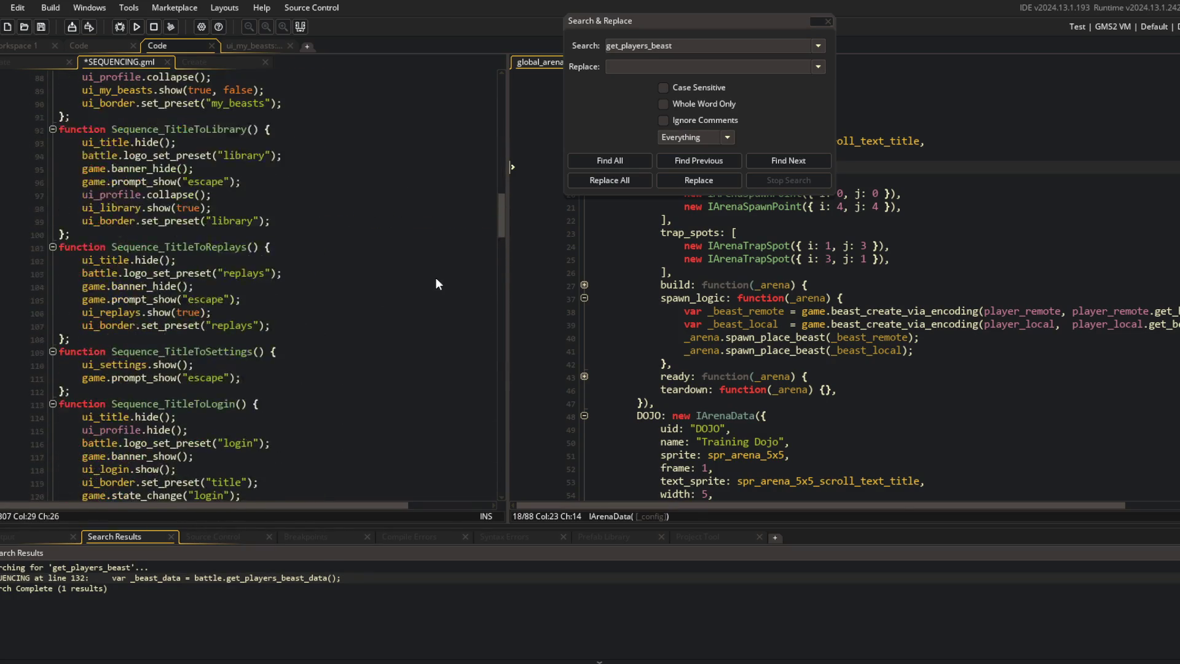
scroll(435, 277, "down", 20)
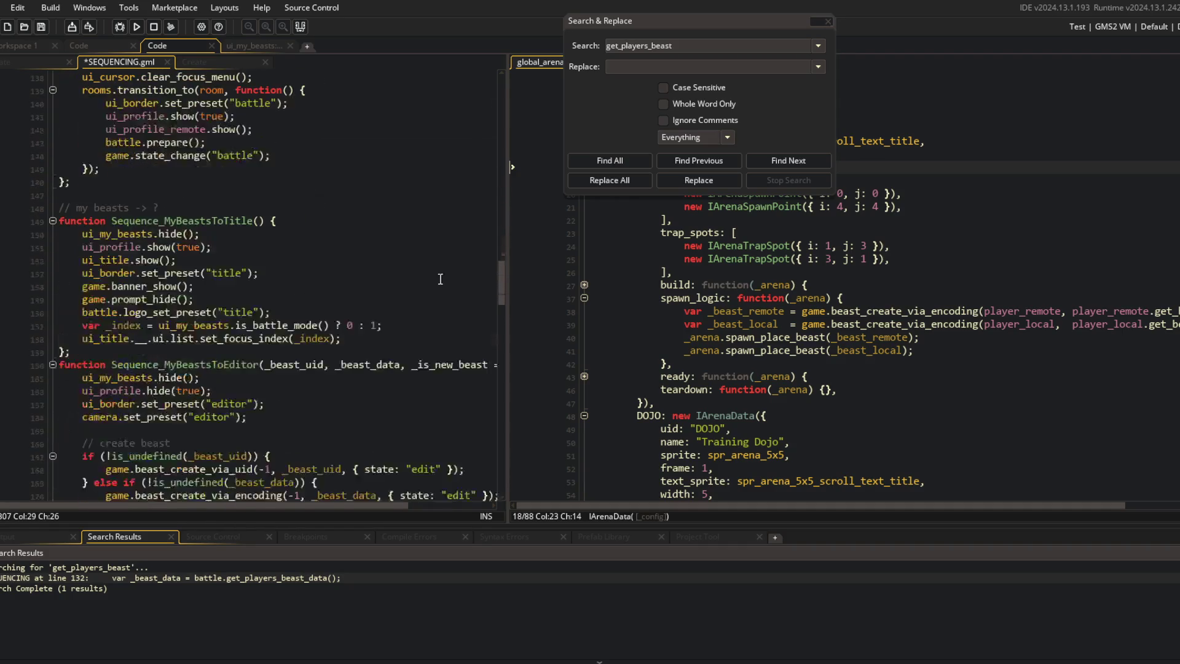
scroll(440, 279, "down", 8)
scroll(440, 279, "up", 14)
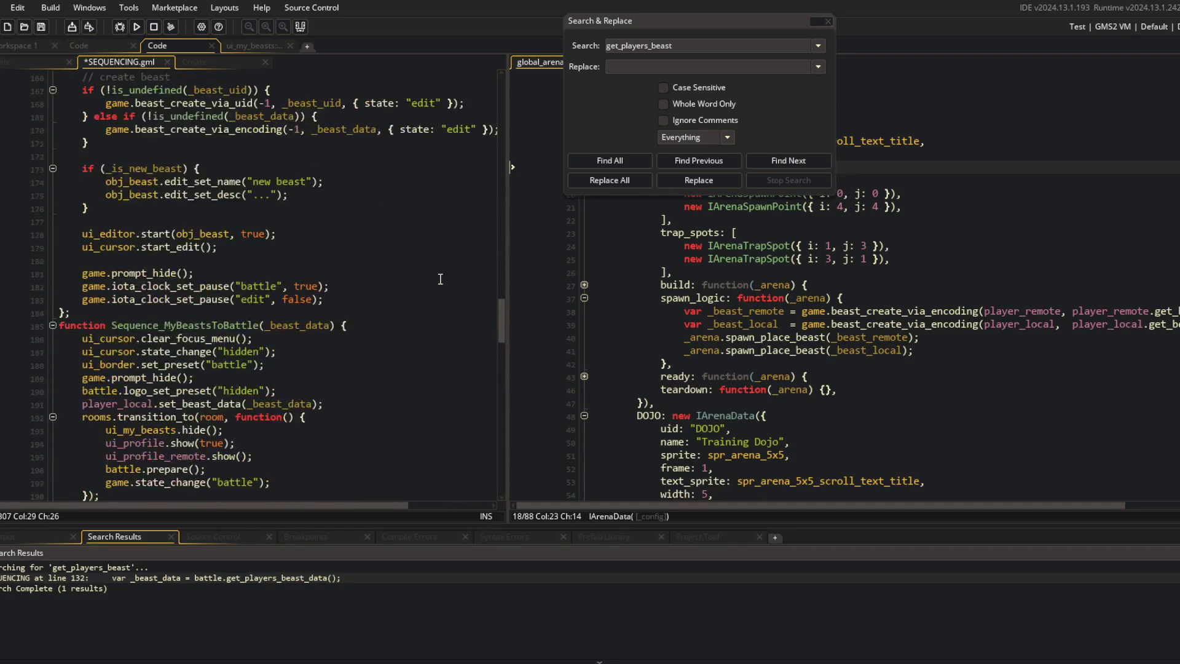
scroll(440, 279, "up", 20)
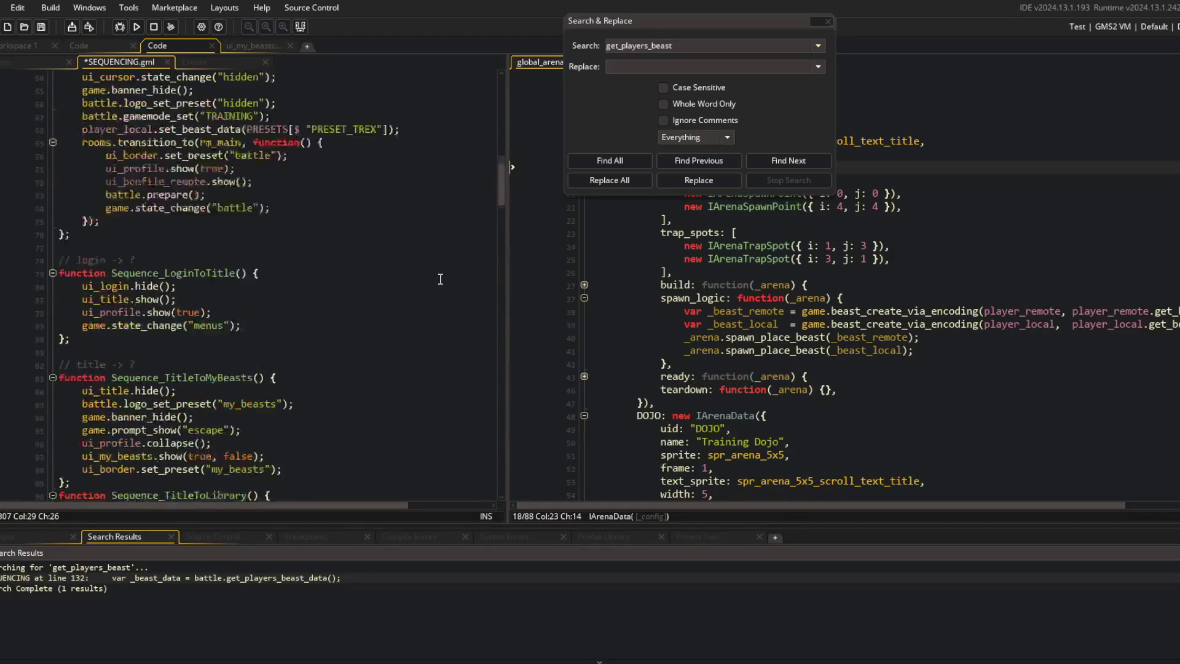
scroll(295, 279, "up", 9)
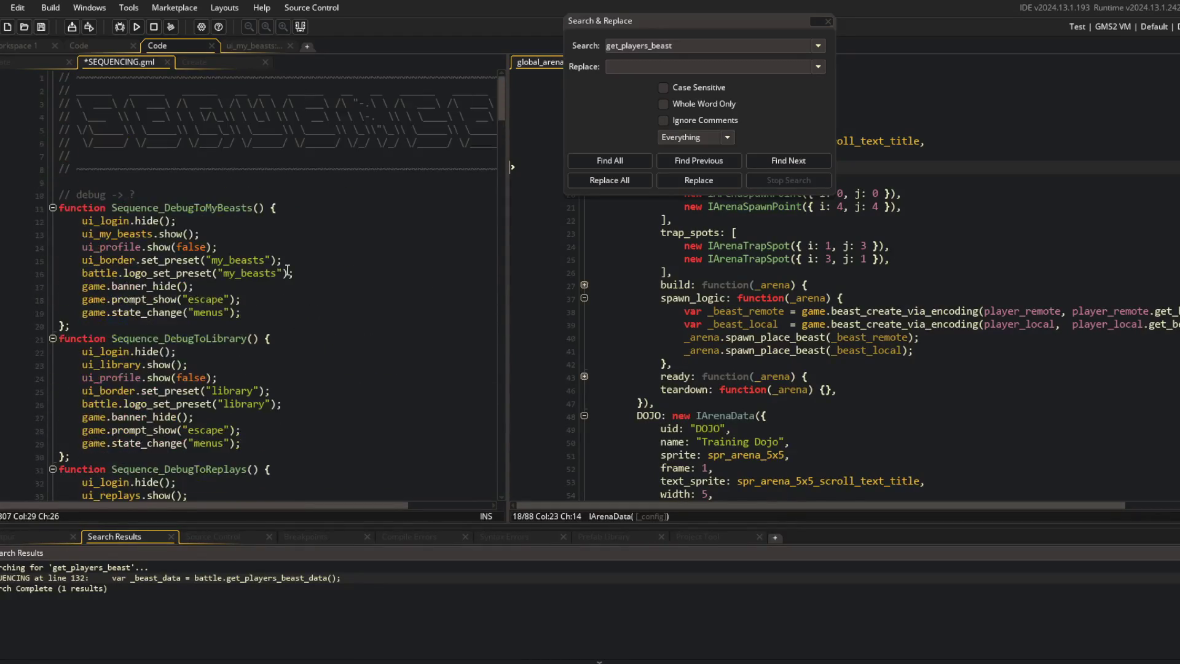
scroll(287, 270, "down", 20)
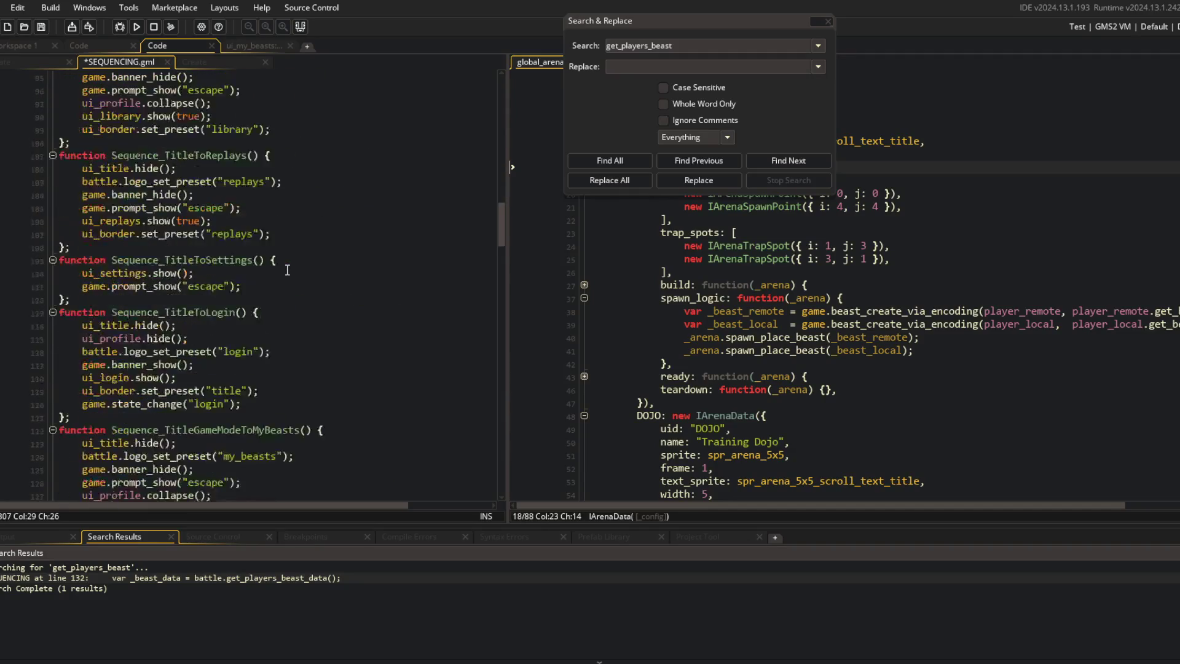
scroll(287, 270, "down", 20)
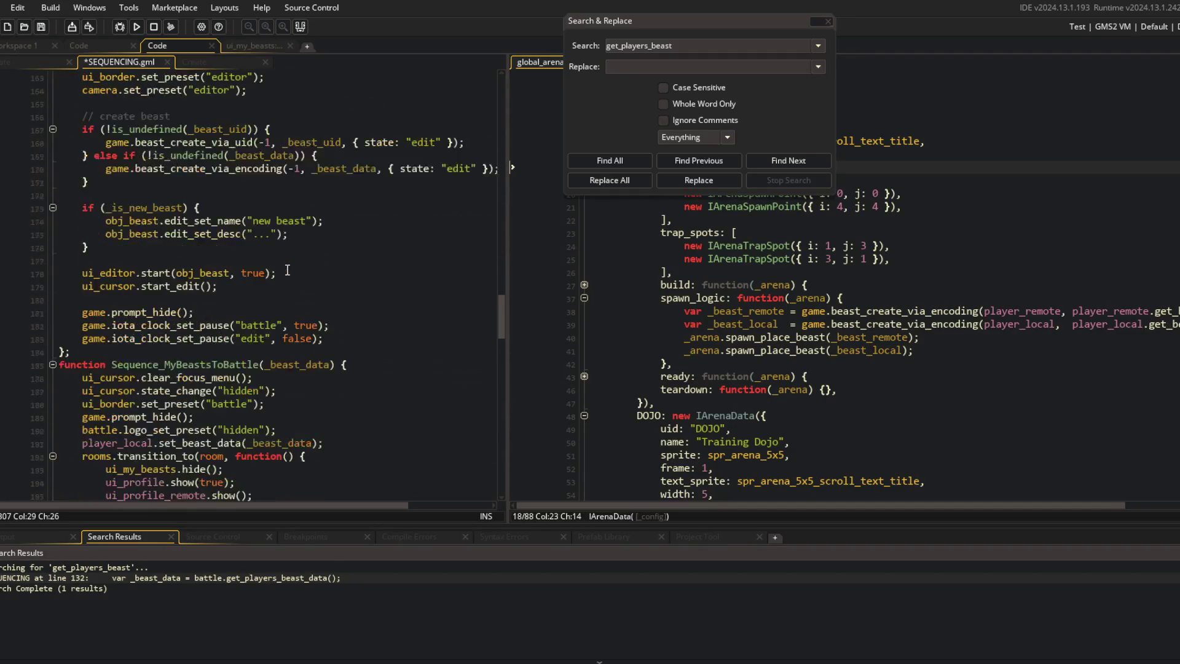
scroll(287, 270, "down", 17)
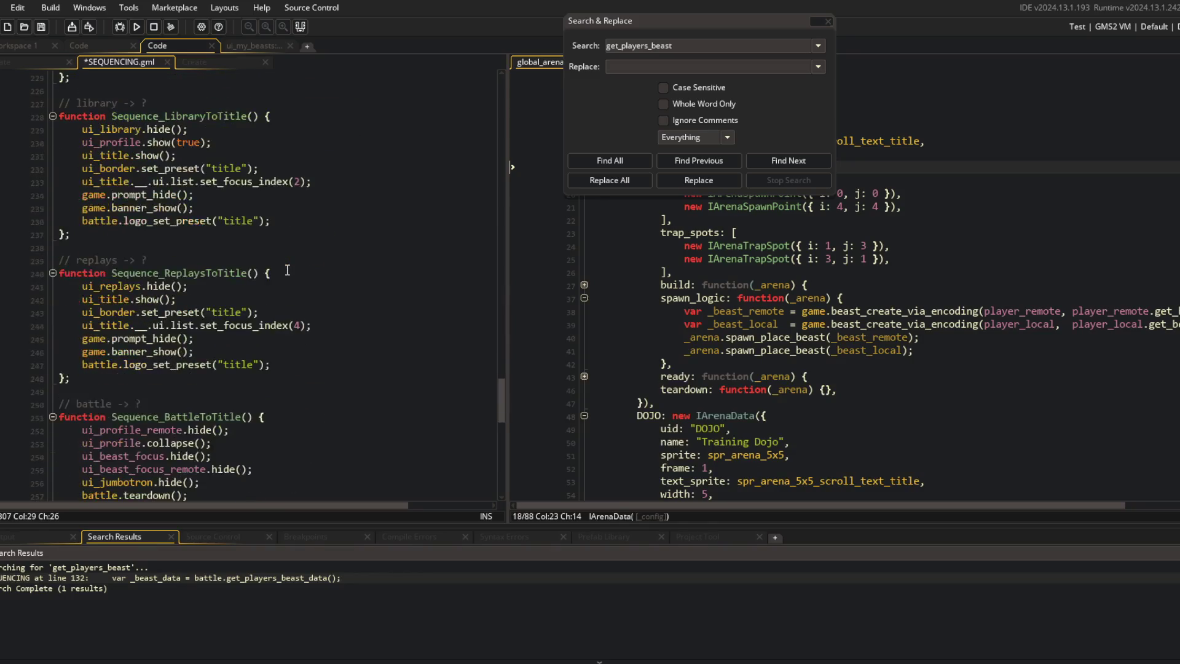
scroll(287, 271, "down", 16)
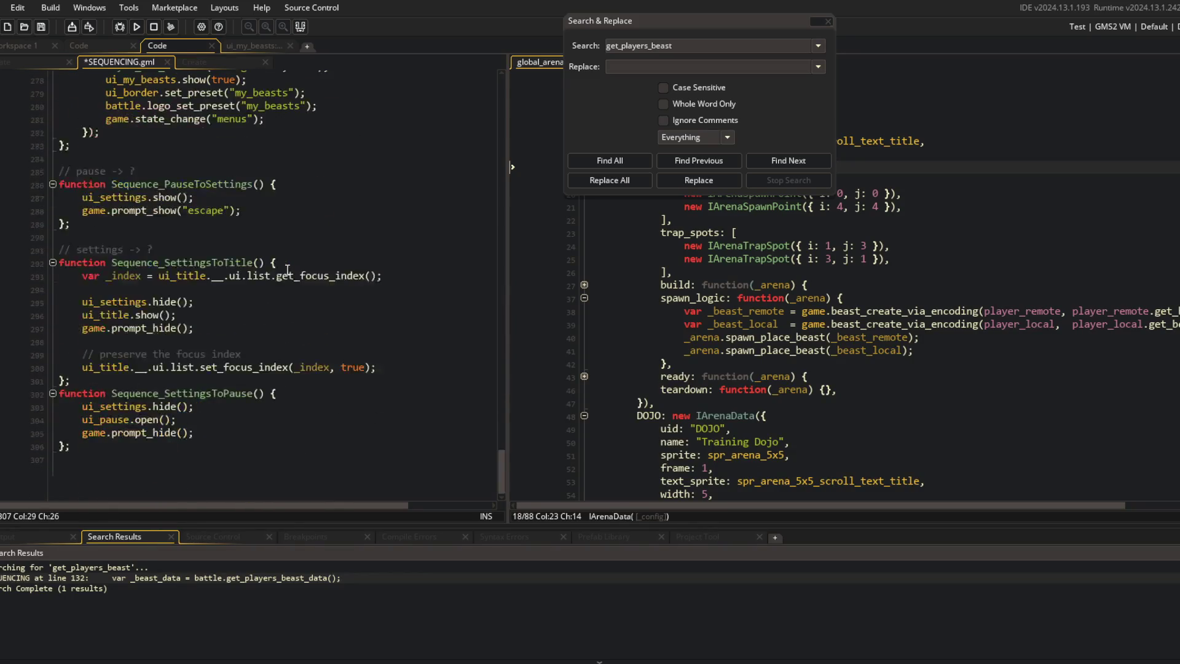
Step: Delete the title-to-battle beast-data line, save SEQUENCING.gml, and launch a test build
double_click(190, 577)
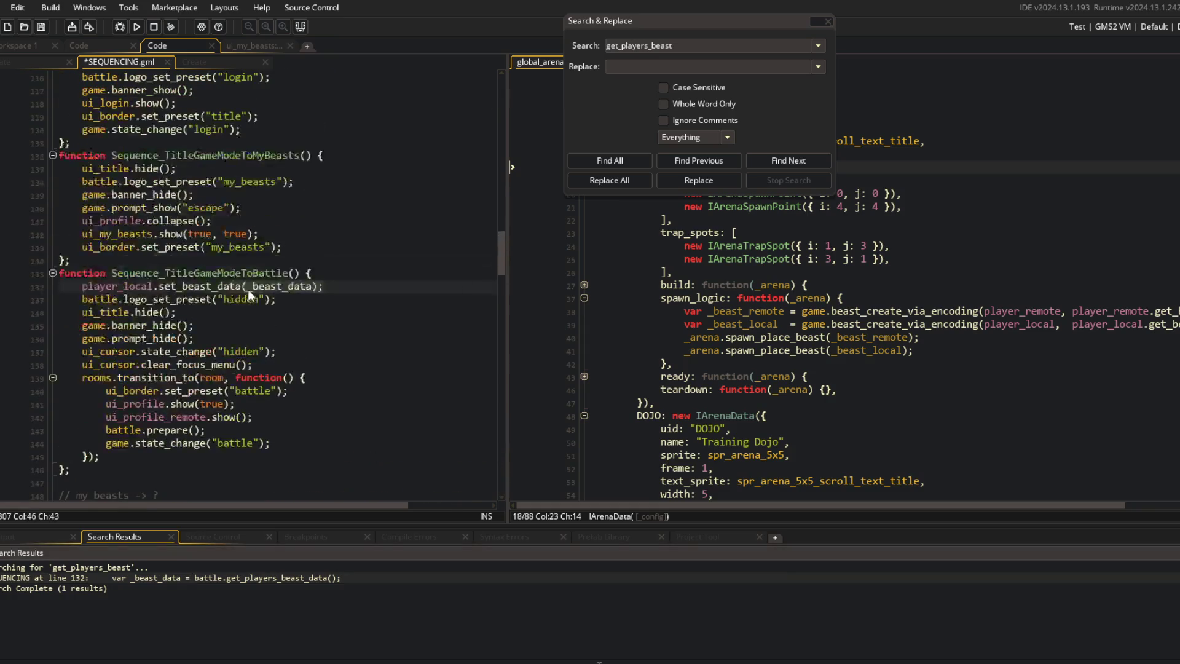
key("ctrl+d")
key("F5")
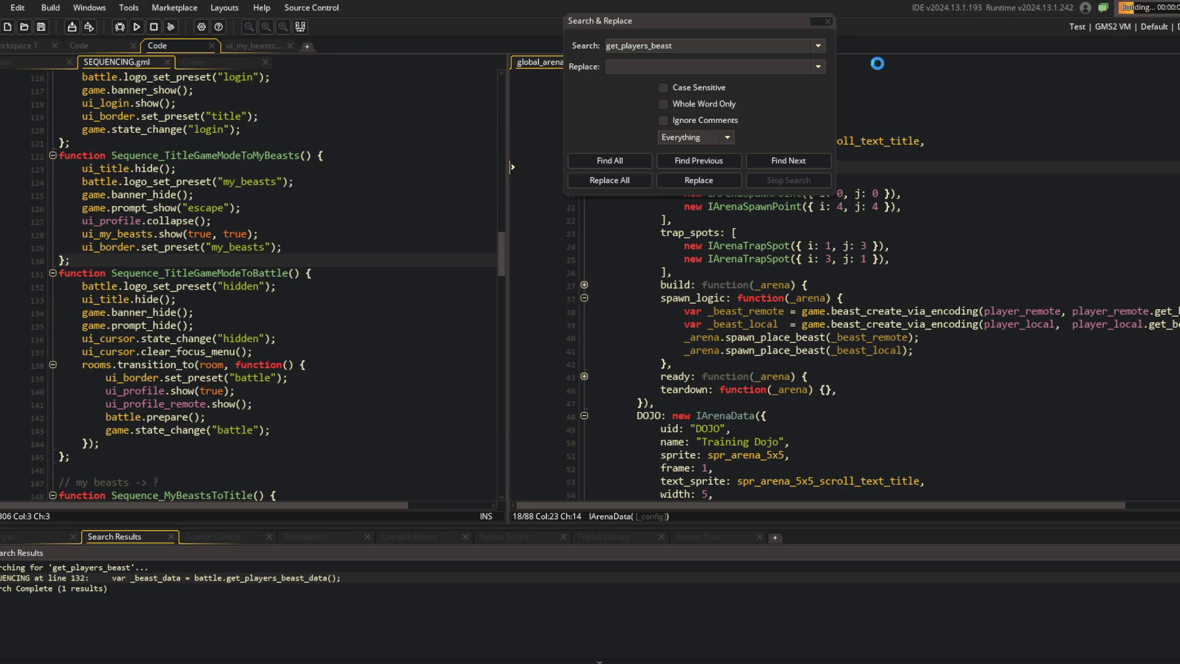
left_click(828, 21)
Step: Start an Online battle, then a title-screen battle, and leave it from the pause menu
left_click(118, 181)
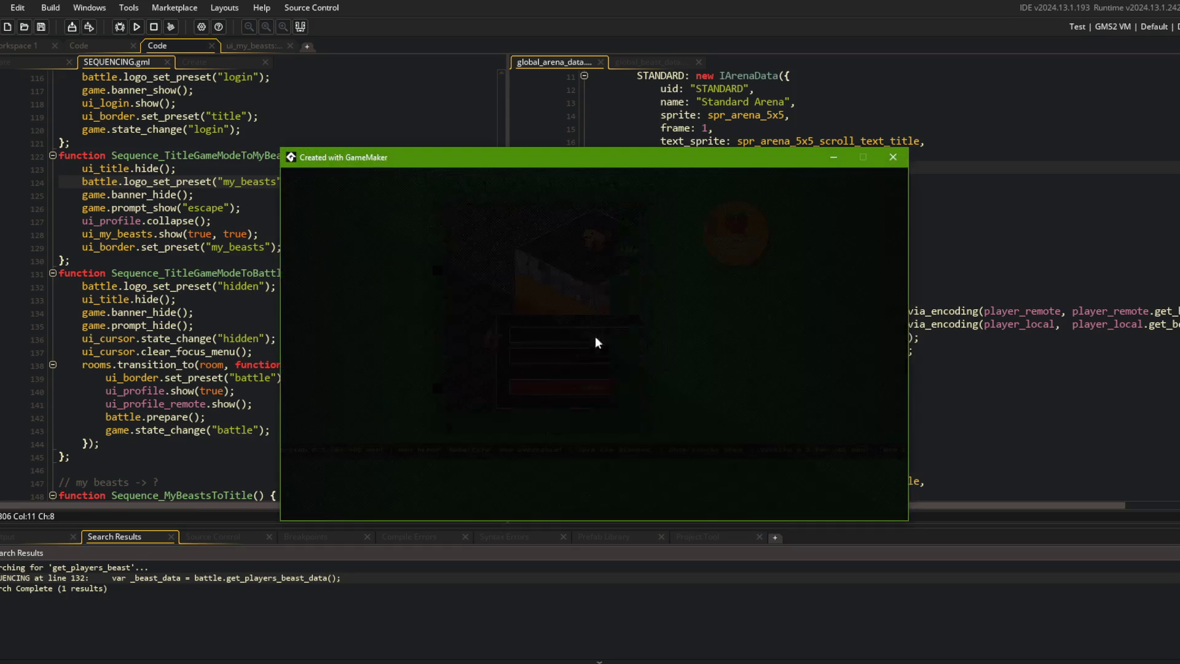
left_click(593, 376)
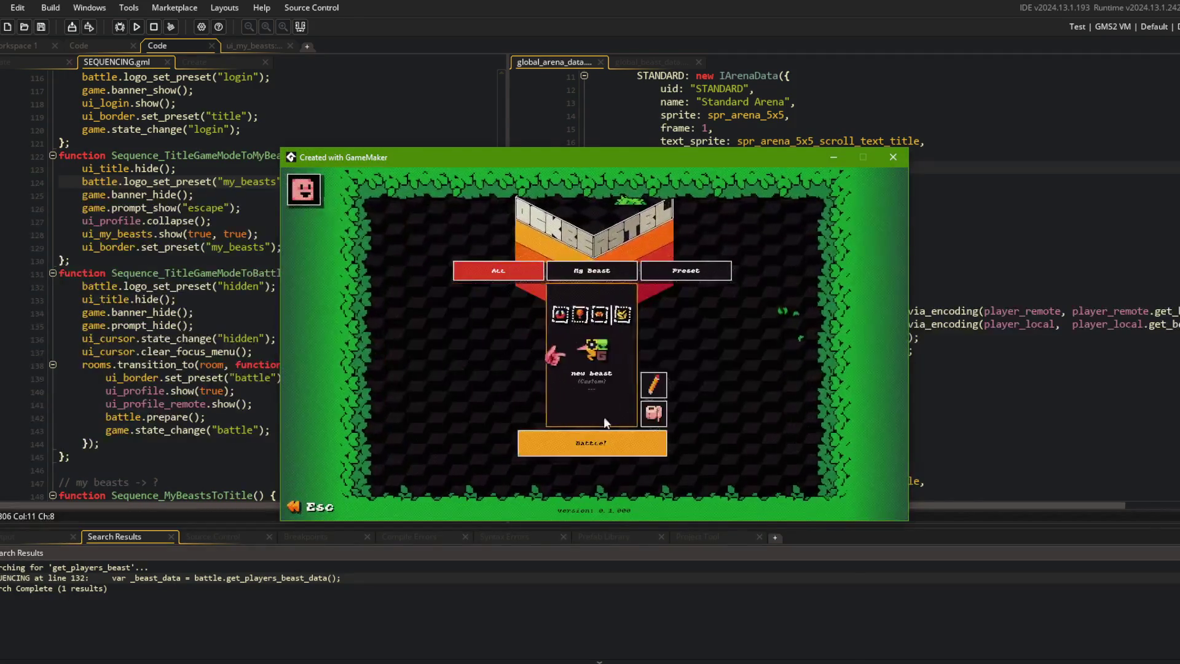
left_click(593, 446)
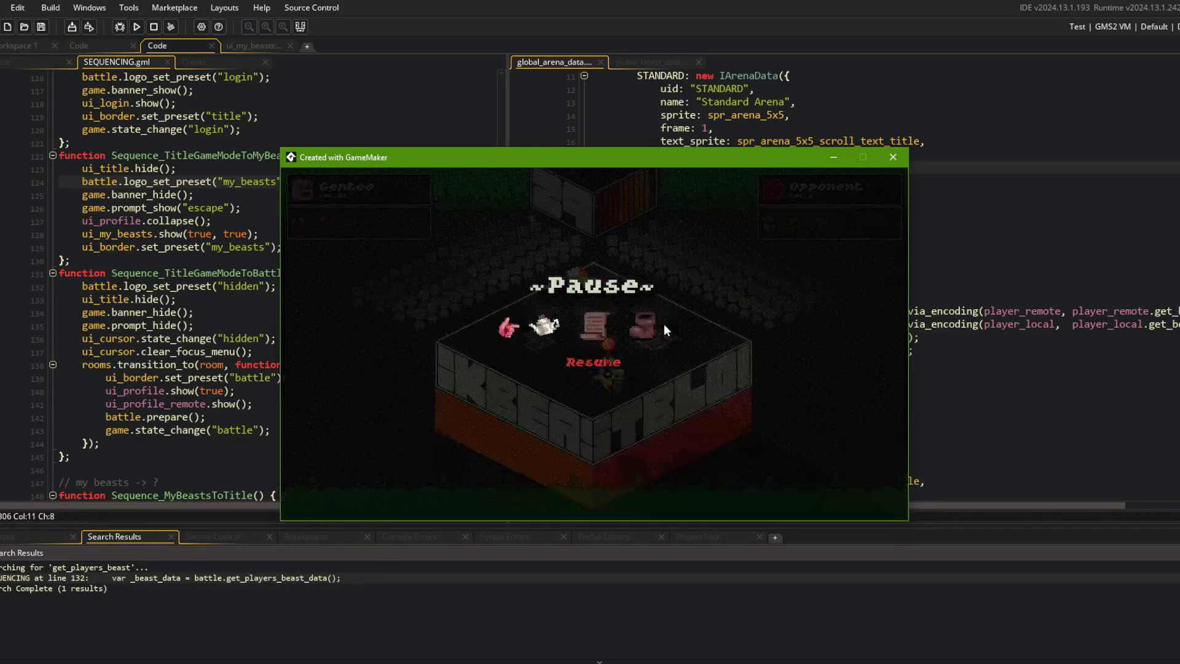
left_click(569, 363)
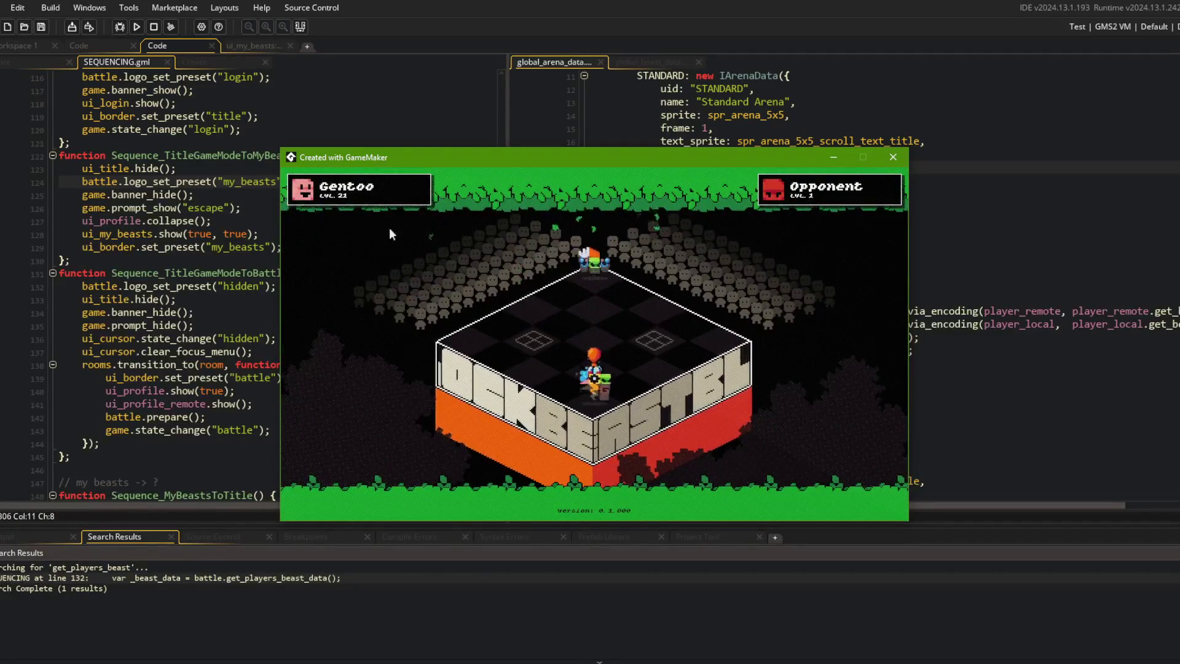
key("Escape")
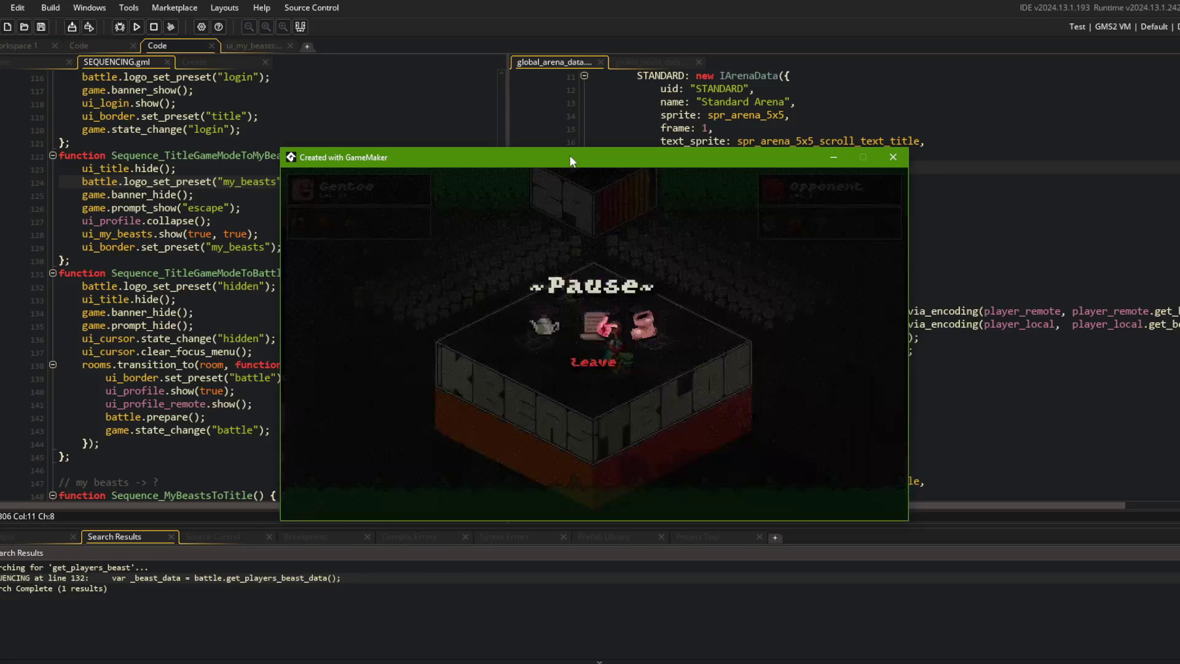
left_click(633, 322)
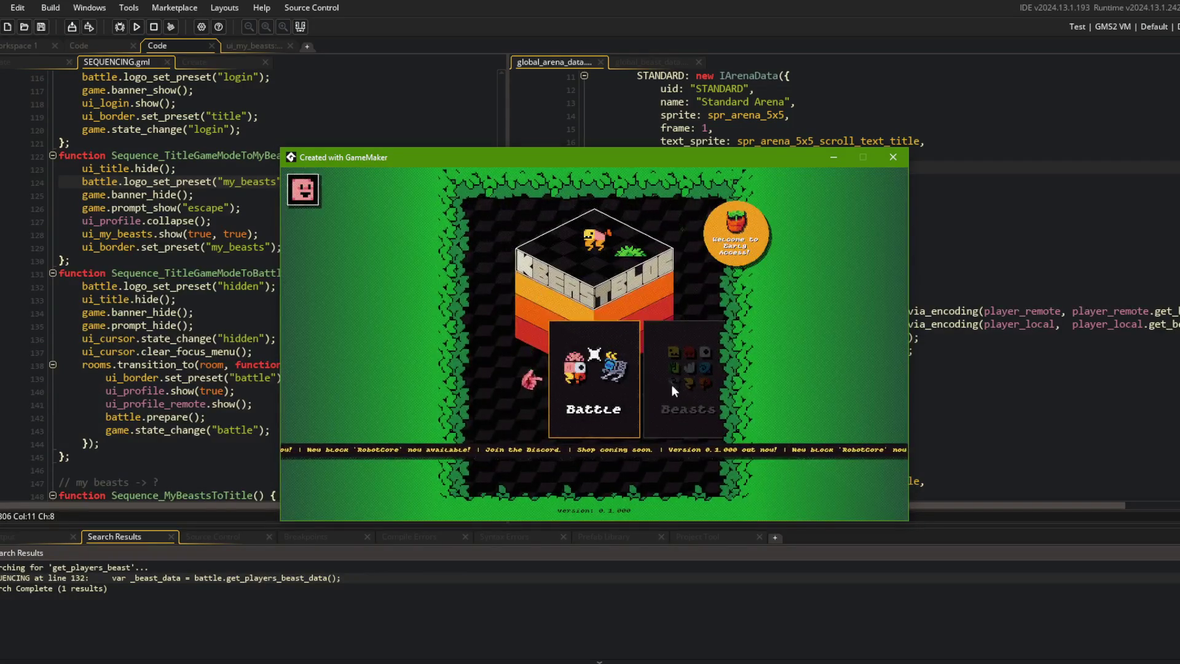
Step: Check My Beasts, play and leave another battle, start a training battle, and close the game
left_click(654, 390)
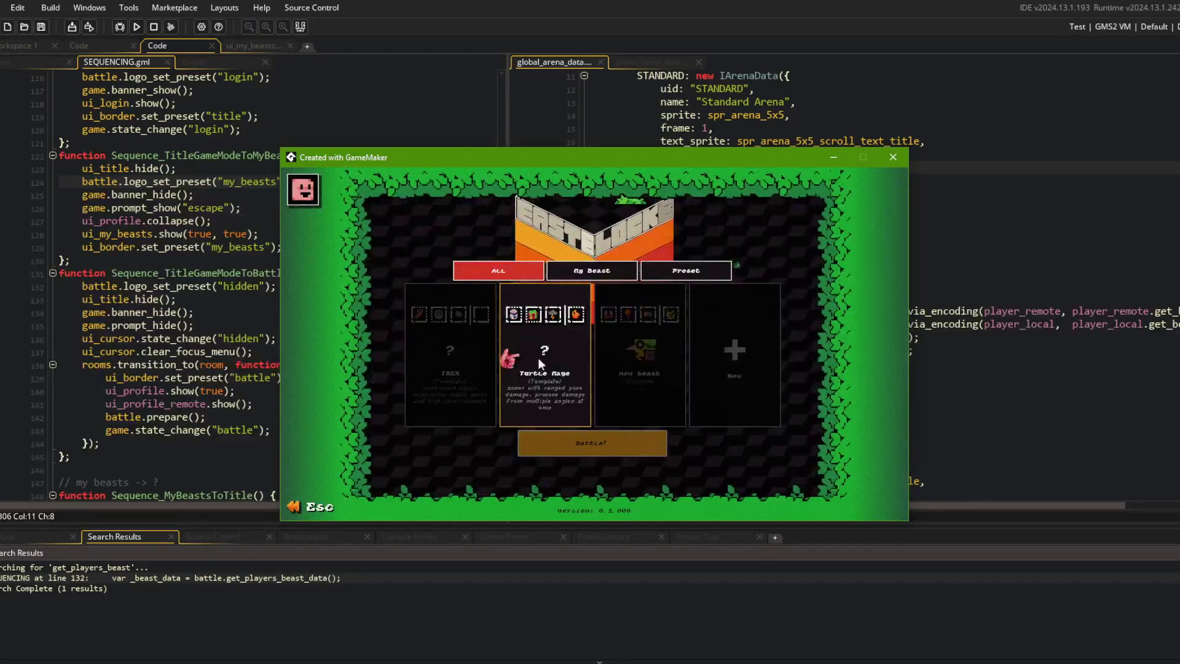
key("Escape")
left_click(598, 383)
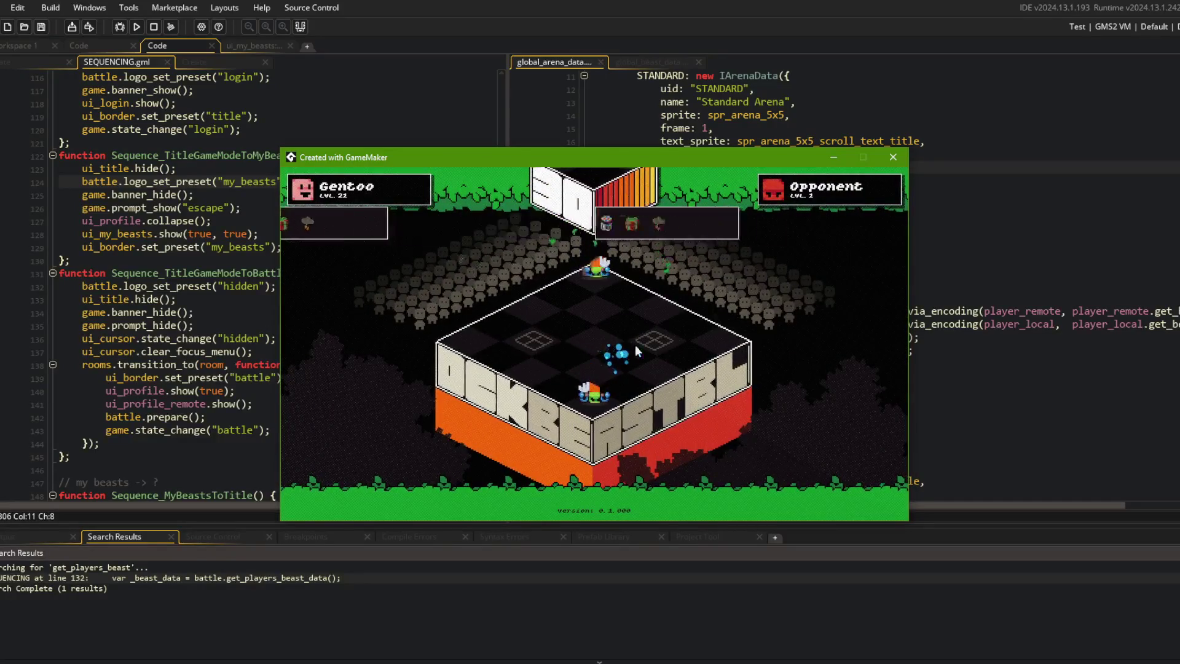
key("Escape")
left_click(584, 356)
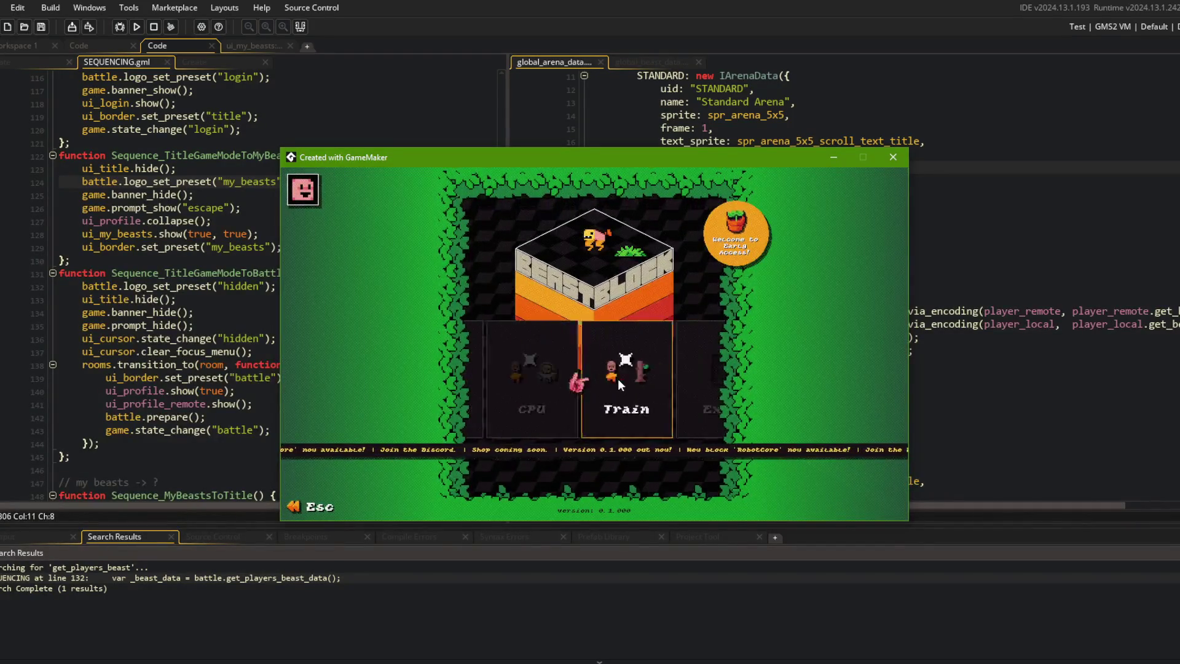
left_click(618, 379)
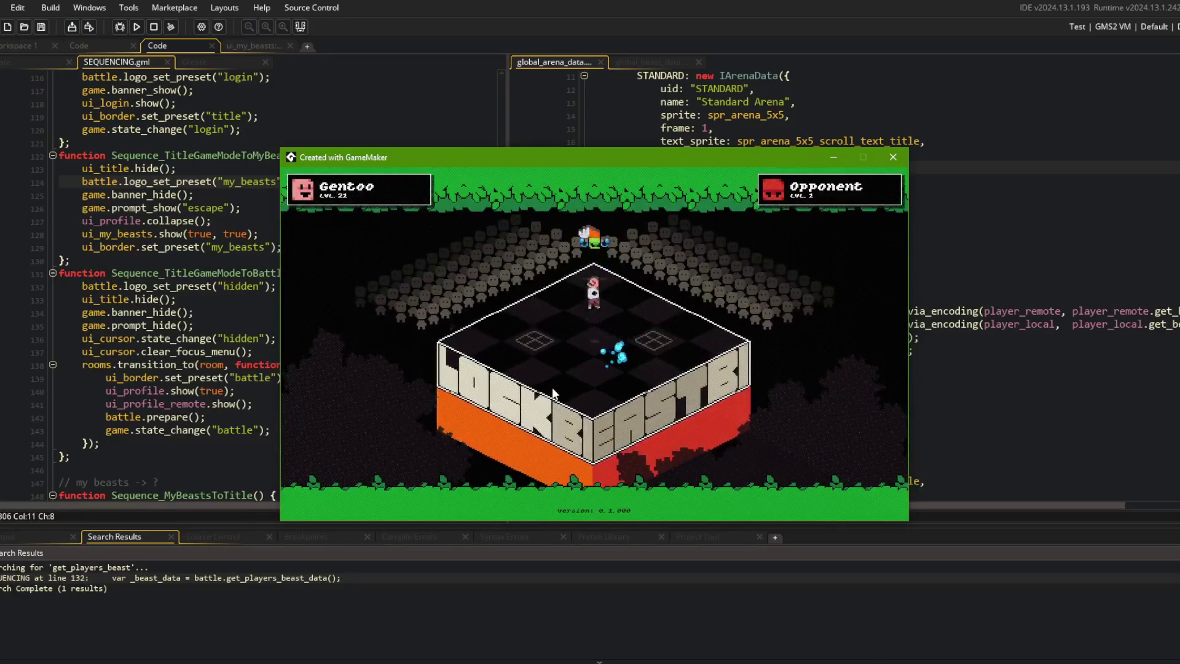
key("alt+F4")
Step: Stage all changes and commit with message 'refactor battle controller, so that player object tracks own data instead of battle controller'
left_click(275, 230)
key("alt+Tab")
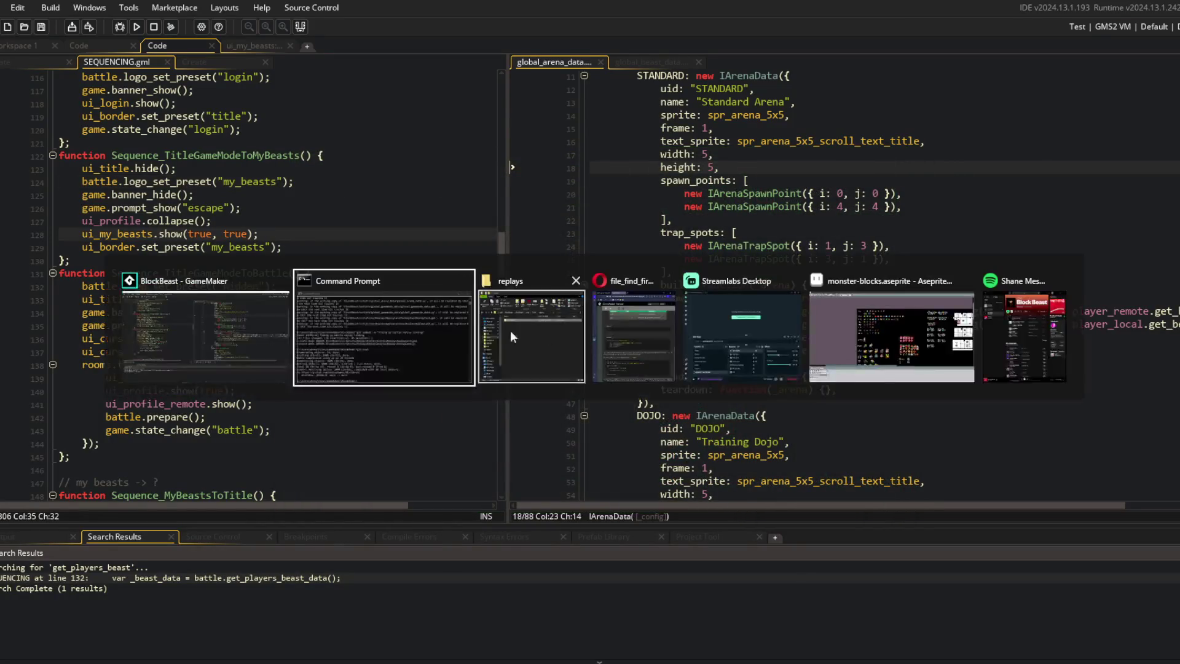
type("d .")
key("Return")
type("git commit -m \"")
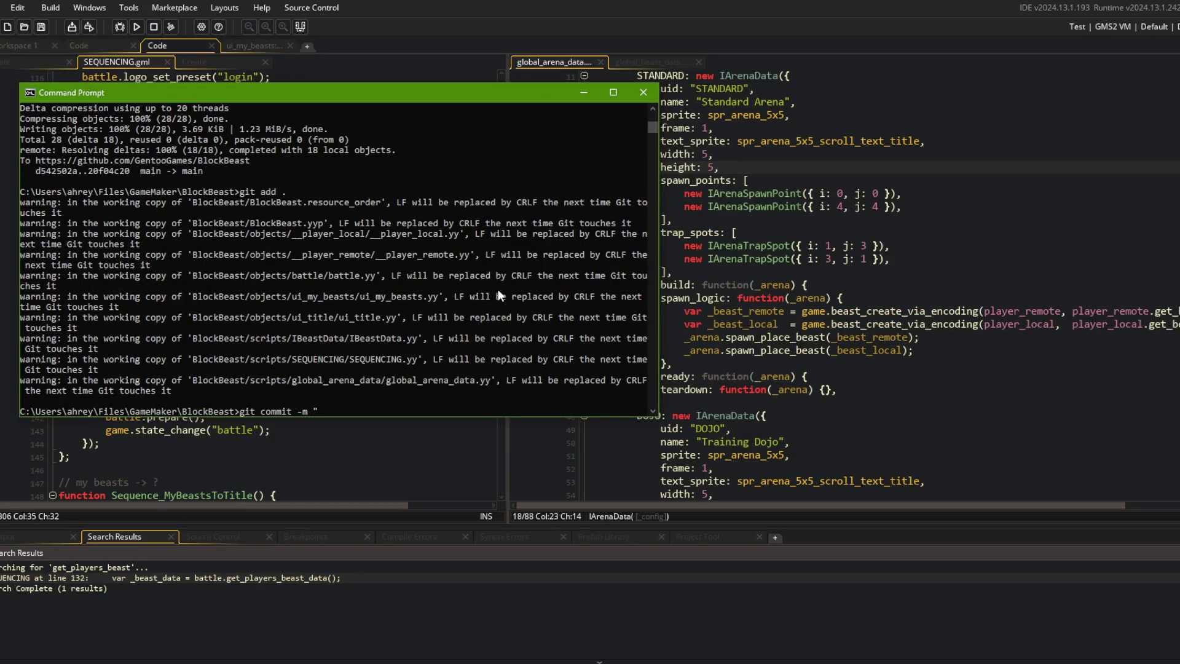
type("refactor ")
type("game")
key("BackSpace")
key("BackSpace")
key("BackSpace")
type("battle controlle")
type("r, so that player")
type(" objec")
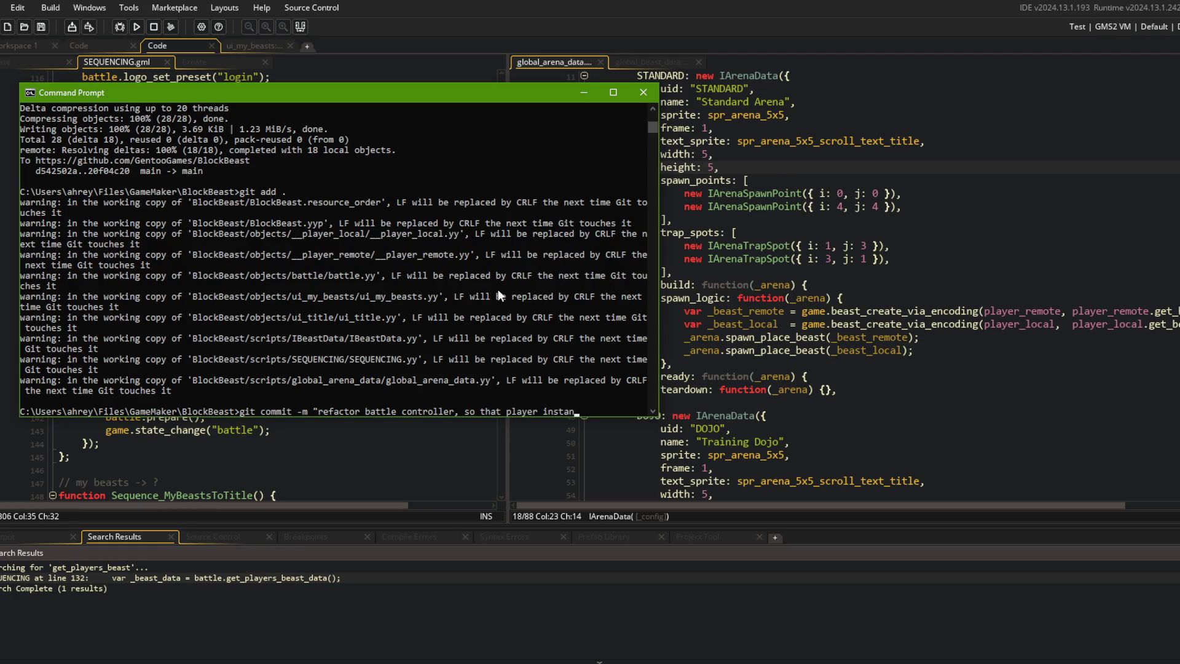
type("acks own data in")
type("stead")
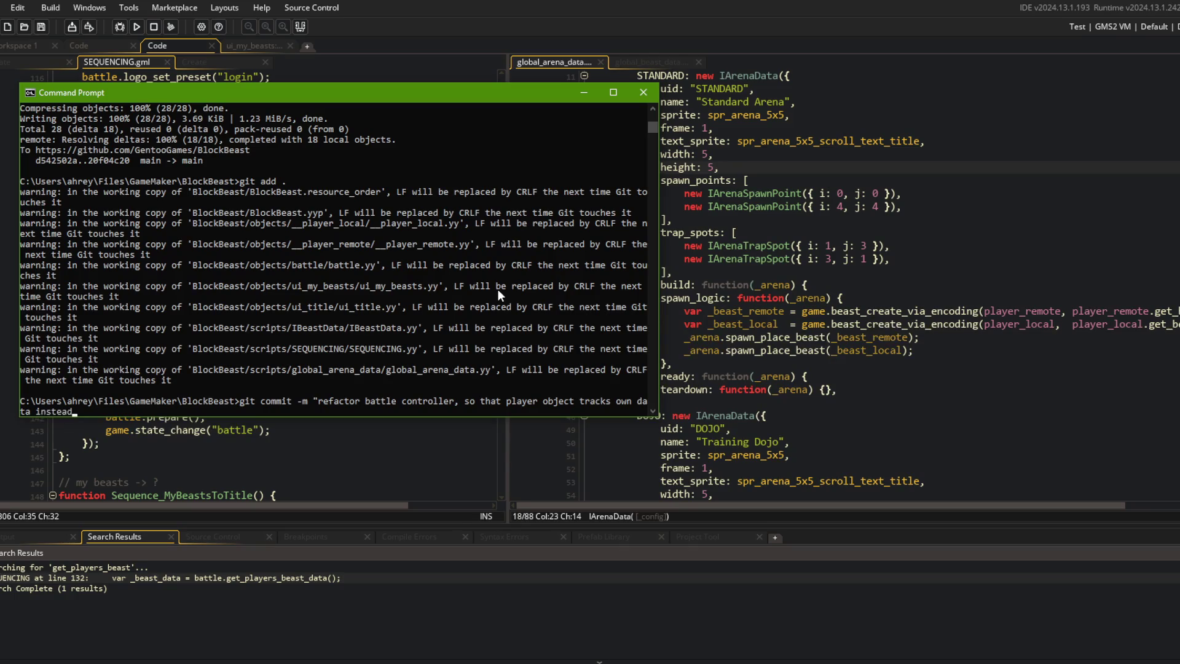
type(" of battle controller\"")
key("Return")
Step: Push the commit with git push and return to GameMaker
type("git push")
key("Return")
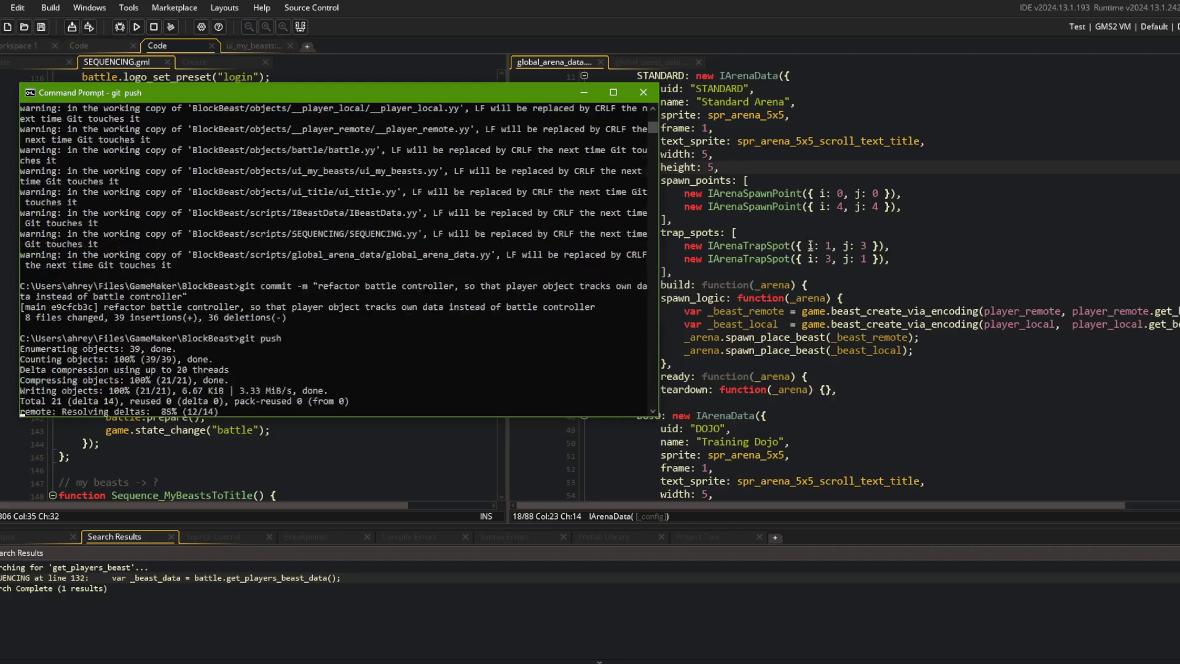
left_click(819, 259)
left_click(179, 237)
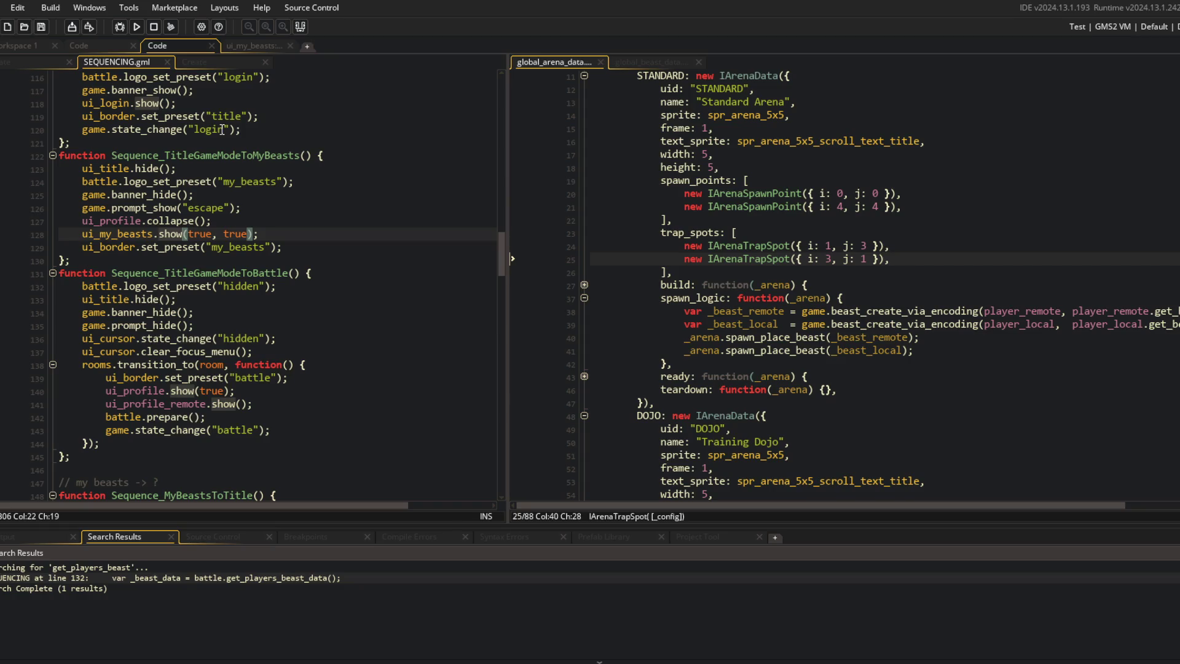
Step: Close the _player_local object window in the object workspace
left_click(220, 178)
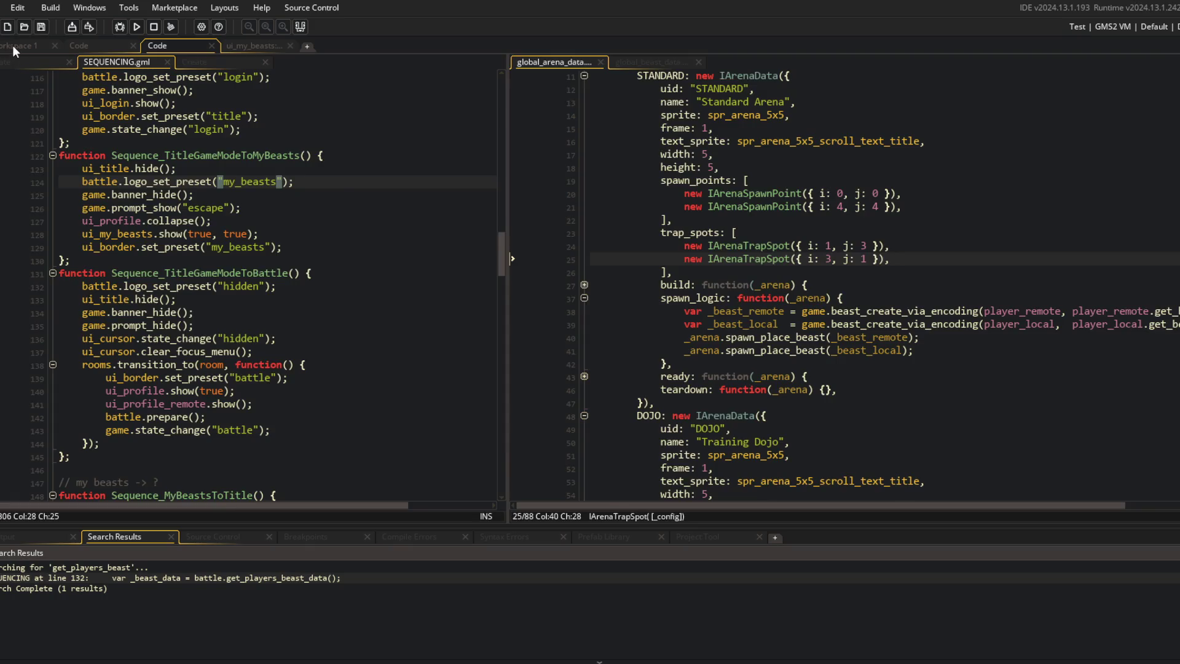
left_click(13, 45)
scroll(681, 217, "up", 8)
left_click(595, 278)
left_click(663, 305)
scroll(663, 305, "up", 6)
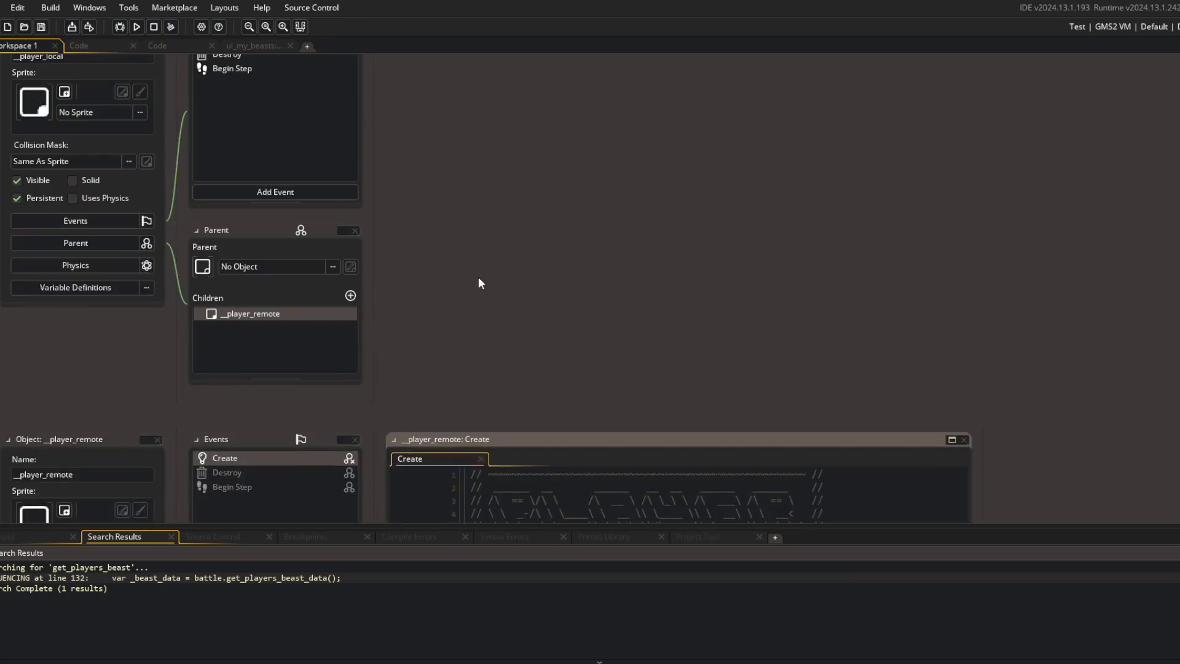
scroll(478, 282, "up", 4)
right_click(80, 217)
left_click(91, 223)
Step: Close the ui_my_beasts code workspace and search project assets for 'play' from Workspace 1
left_click(152, 48)
left_click(134, 60)
left_click(134, 61)
left_click(39, 62)
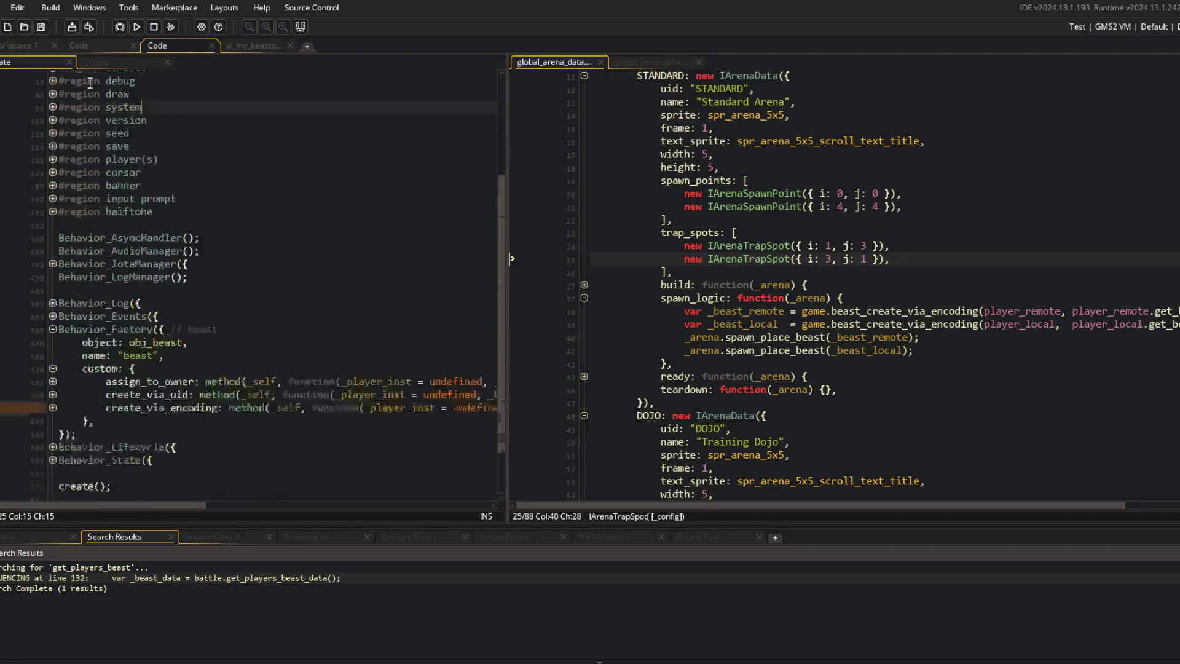
left_click(254, 46)
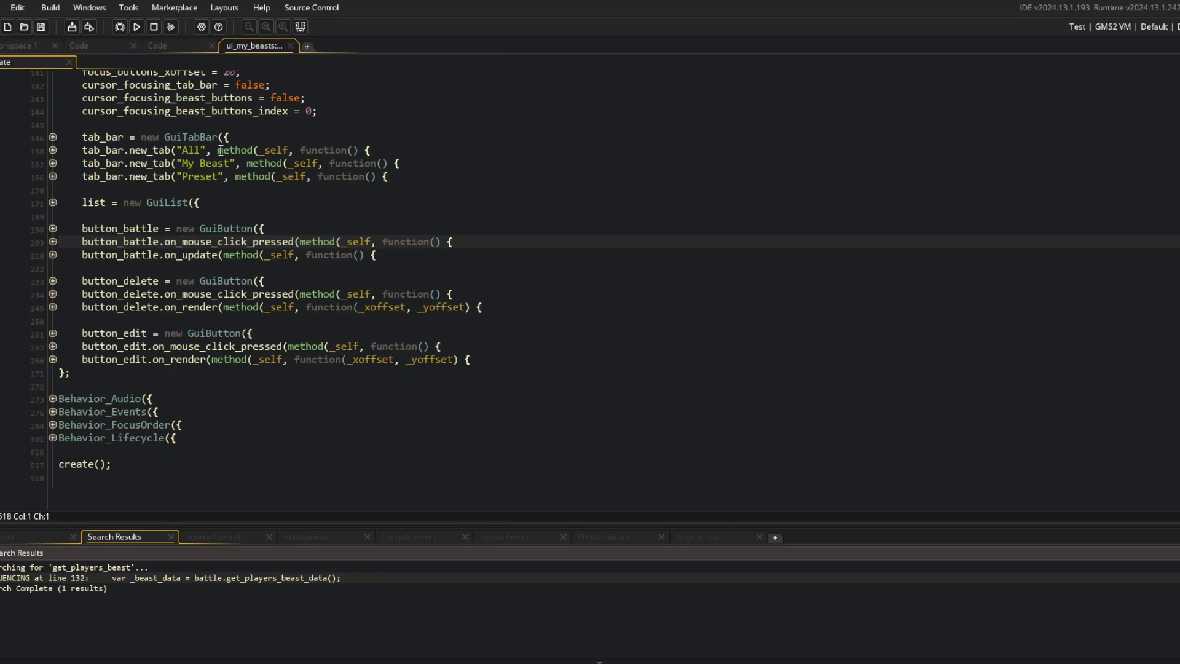
left_click(290, 45)
left_click(73, 48)
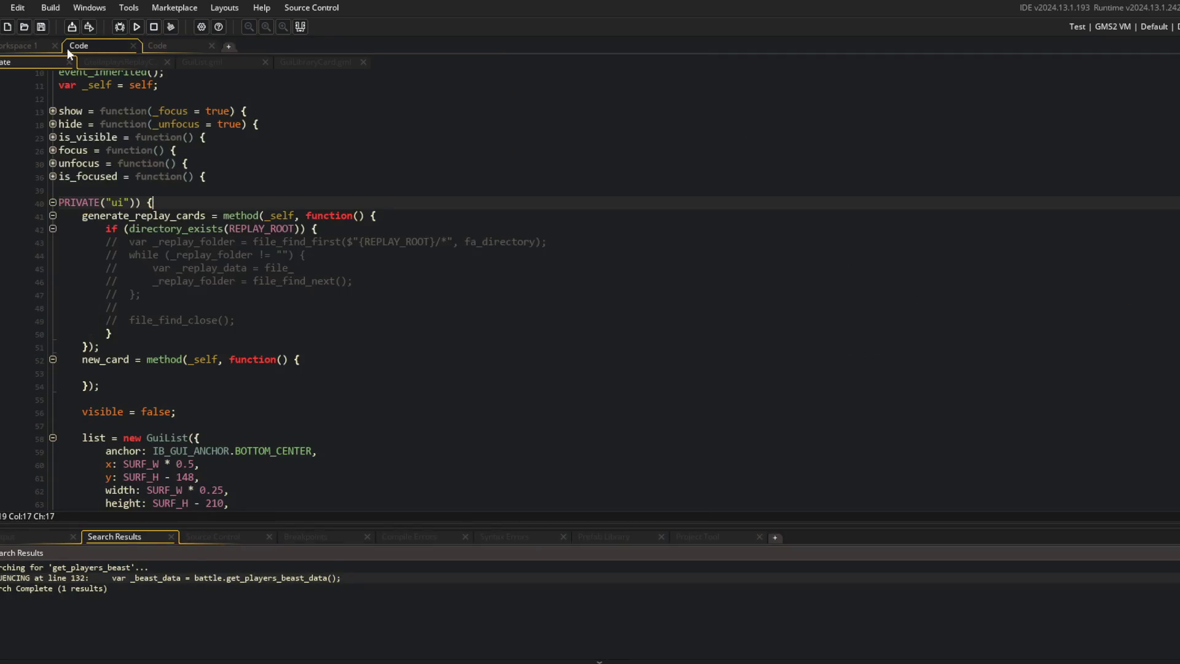
left_click(218, 49)
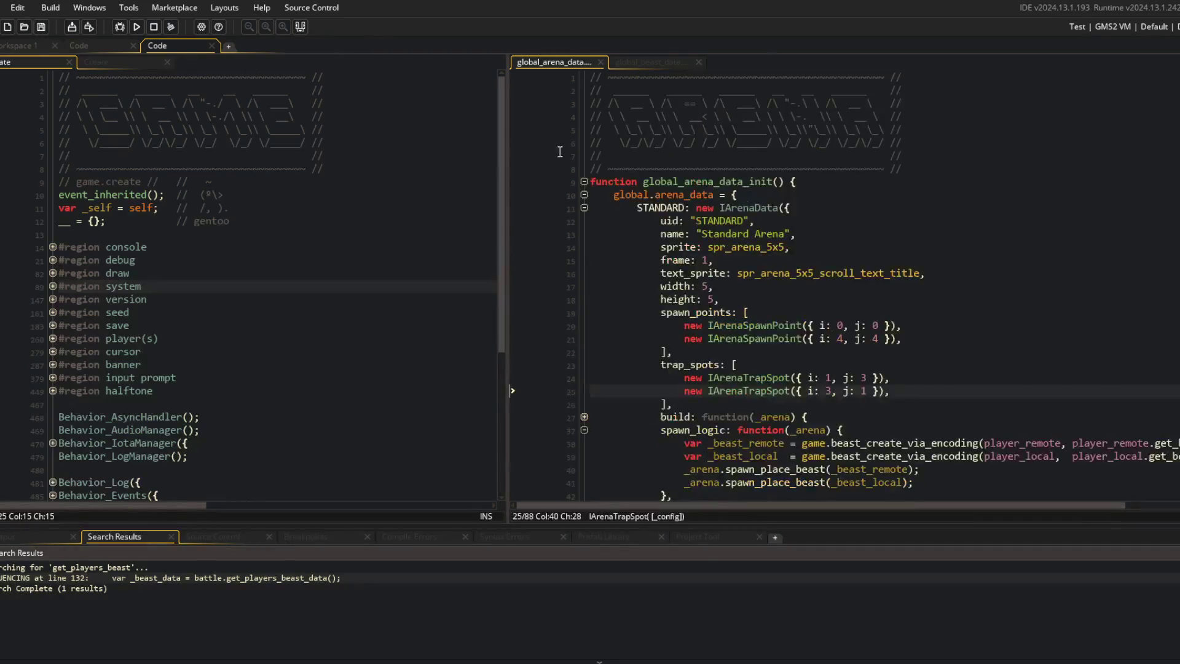
left_click(10, 50)
key("ctrl+t")
Step: Open the _player_local object's Create event code and locate its beast region
type("play")
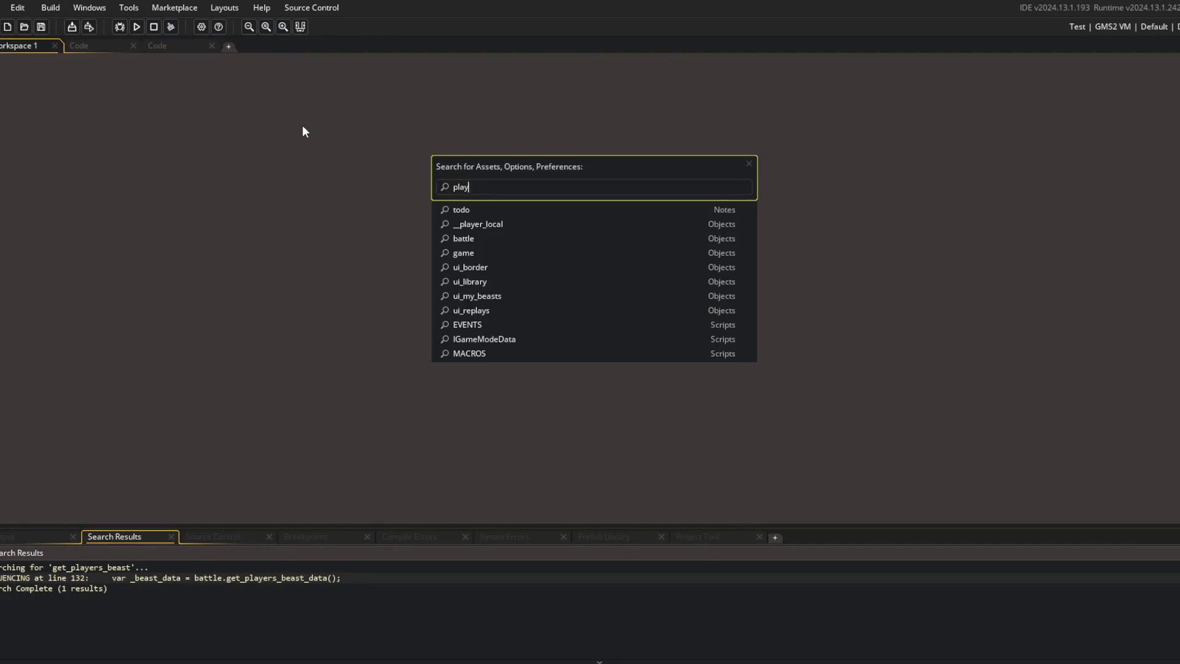
type("er_local")
key("Return")
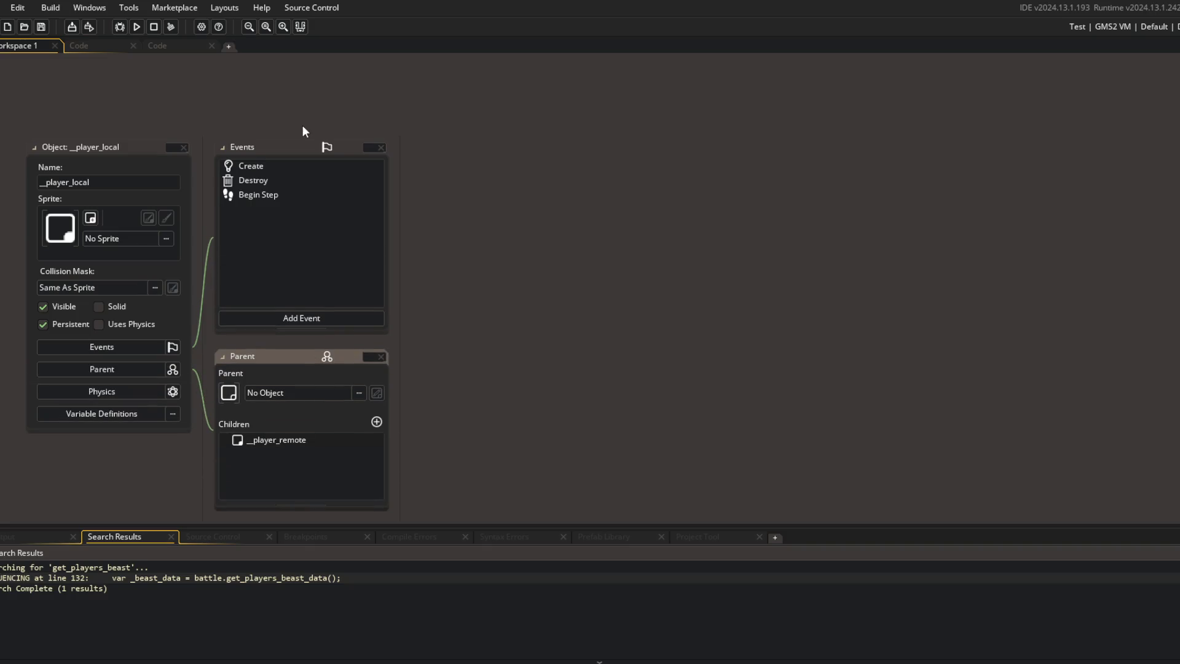
double_click(295, 164)
scroll(661, 345, "down", 4)
left_click(660, 344)
Step: Declare an empty clear_beast_data = function() {} block below has_beast_data
left_click(633, 301)
key("Return")
type("clear_beast_")
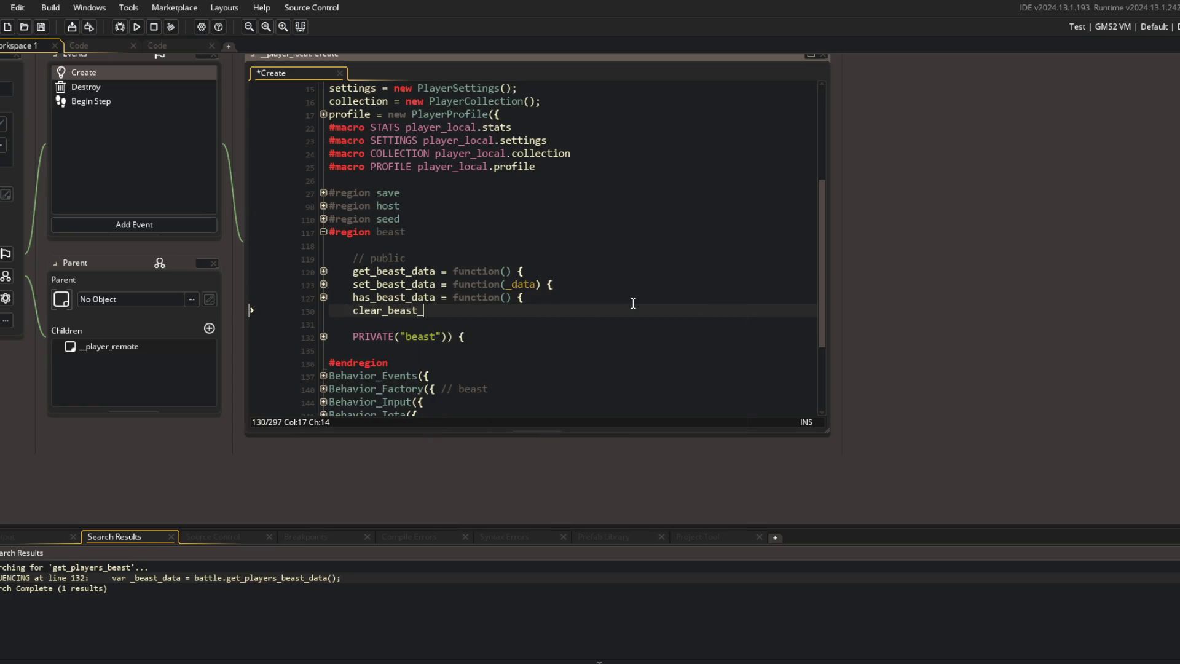
type("data = function() {}")
key("Return")
key("Return")
type("}")
key("BackSpace")
key("BackSpace")
key("BackSpace")
key("Left")
key("Return")
key("Down")
key("End")
type(";")
Step: Fill clear_beast_data with __.beast.data = undefined; and return self;, then save
key("Up")
type("__.beast.")
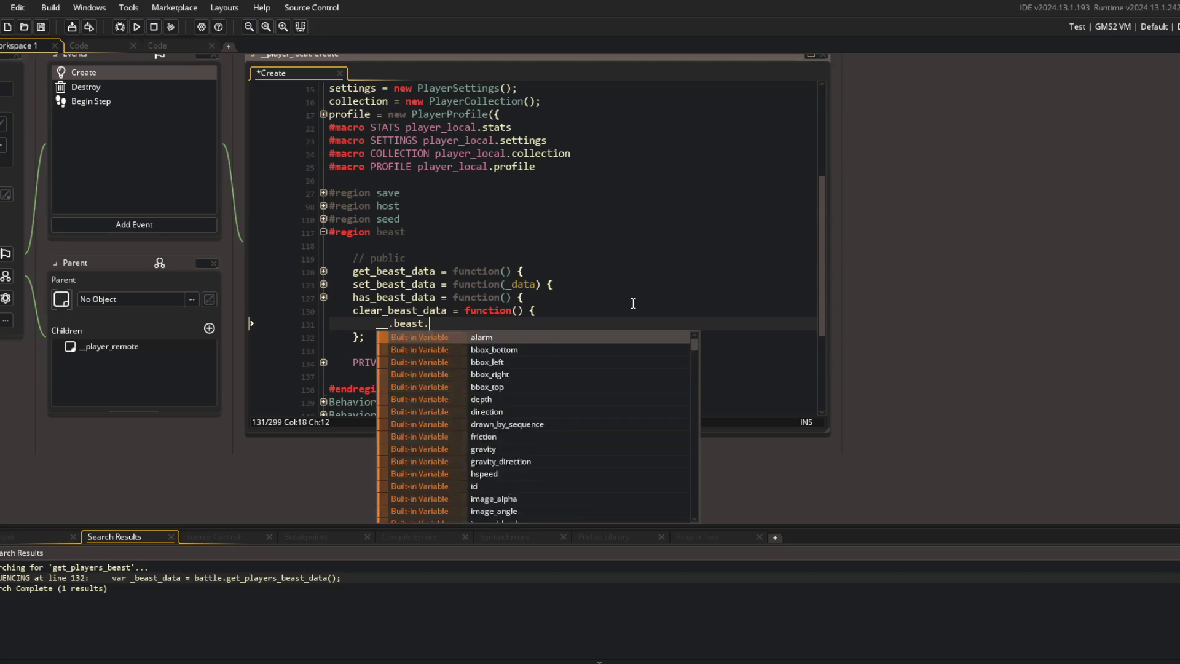
type("data = undefined;")
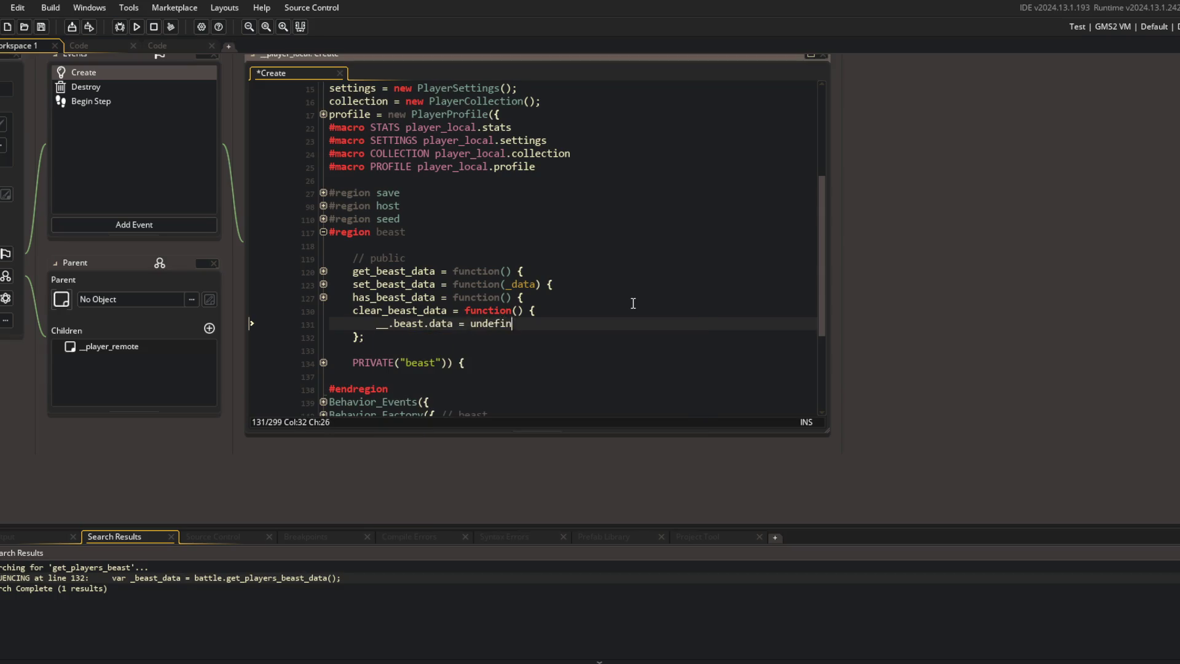
key("Return")
type("return self;")
key("ctrl+s")
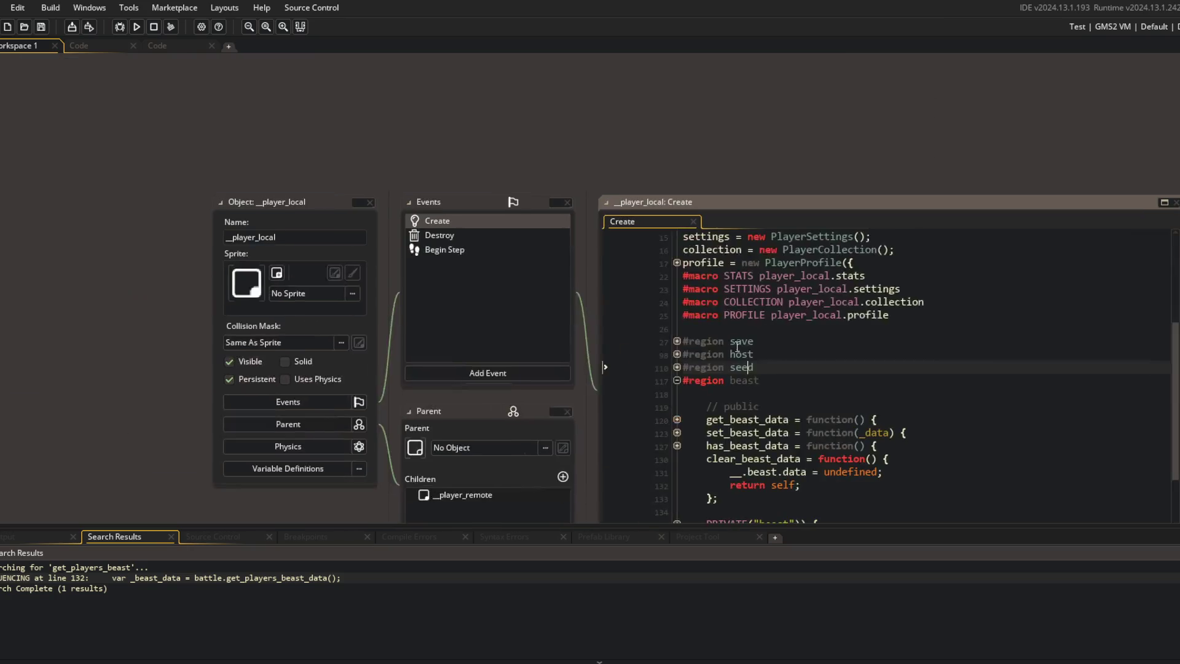
left_click(304, 204)
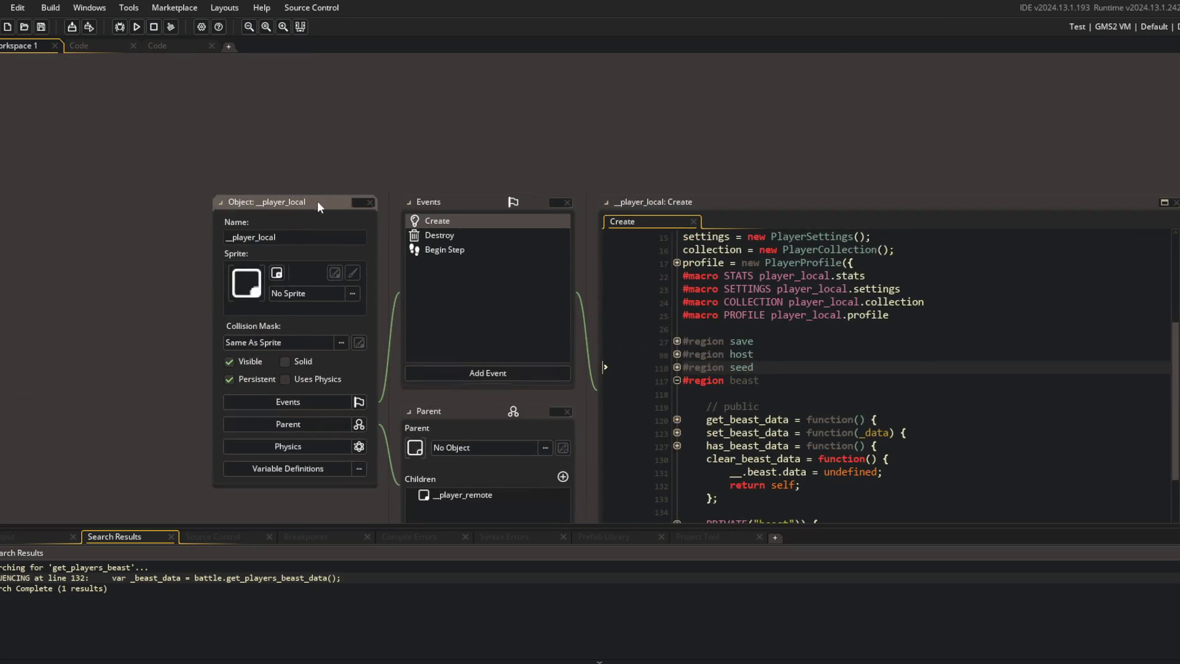
Step: Return to the object workspace and open the ui_pause object via asset search
left_click(161, 43)
left_click(124, 46)
left_click(64, 42)
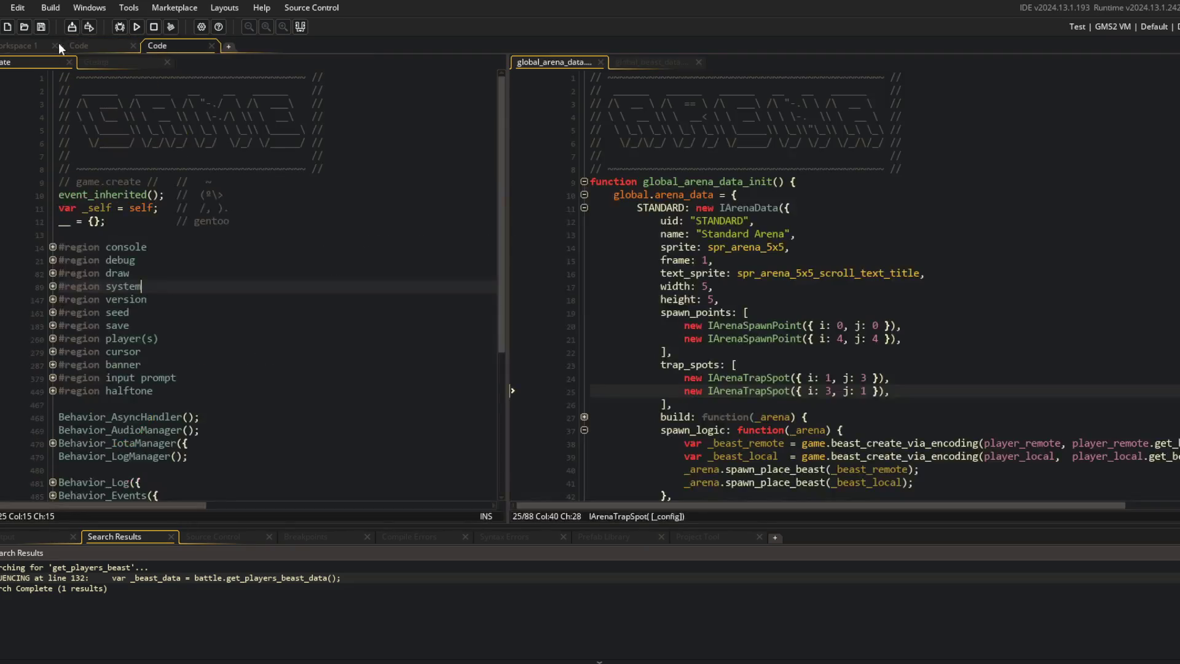
left_click(37, 45)
key("ctrl+t")
type("ui_pau")
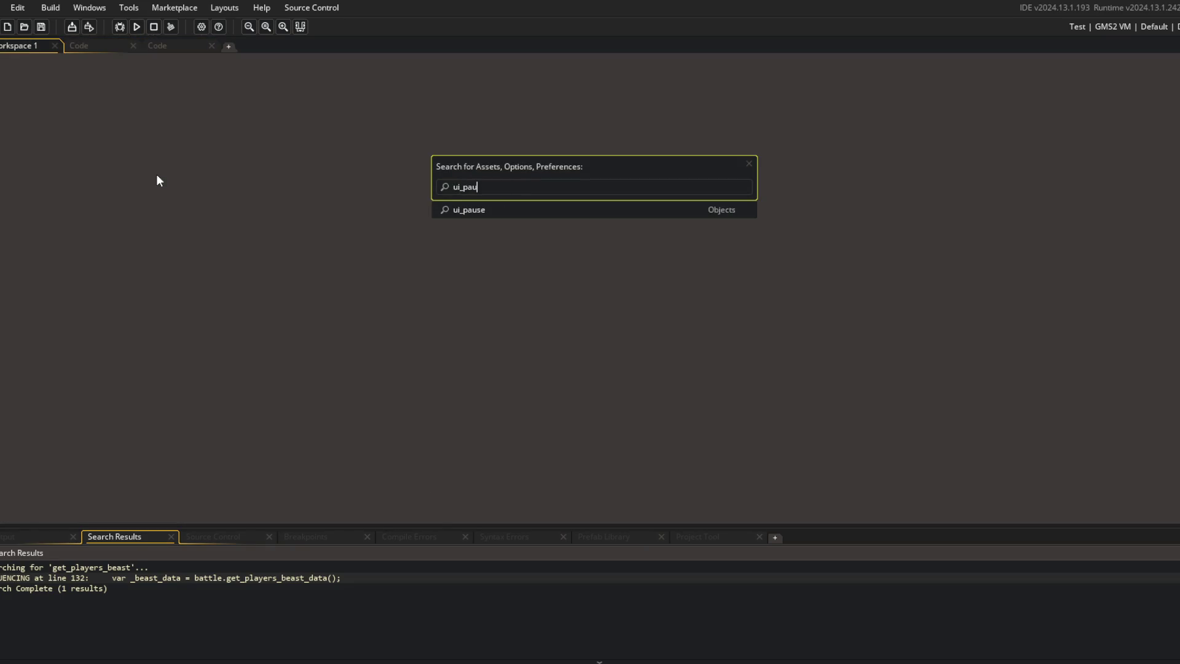
key("Return")
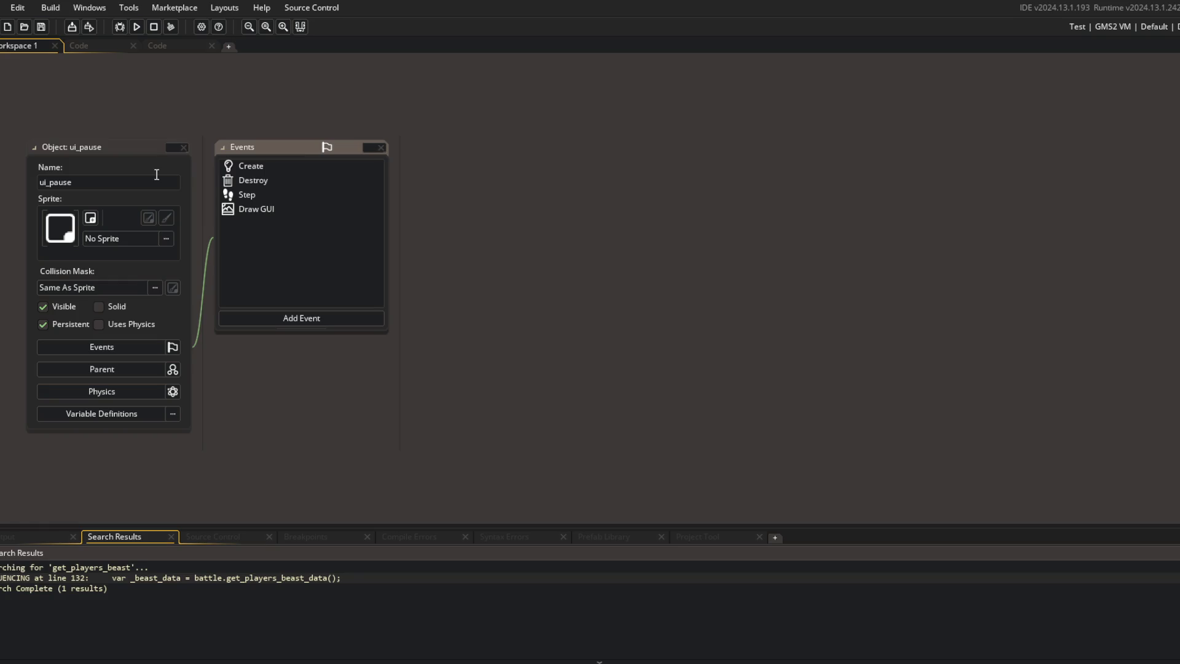
Step: Open ui_pause's Create event and collapse all its function blocks with Ctrl+M
left_click(256, 171)
left_click(671, 359)
scroll(671, 359, "down", 4)
left_click(672, 360)
key("ctrl+m")
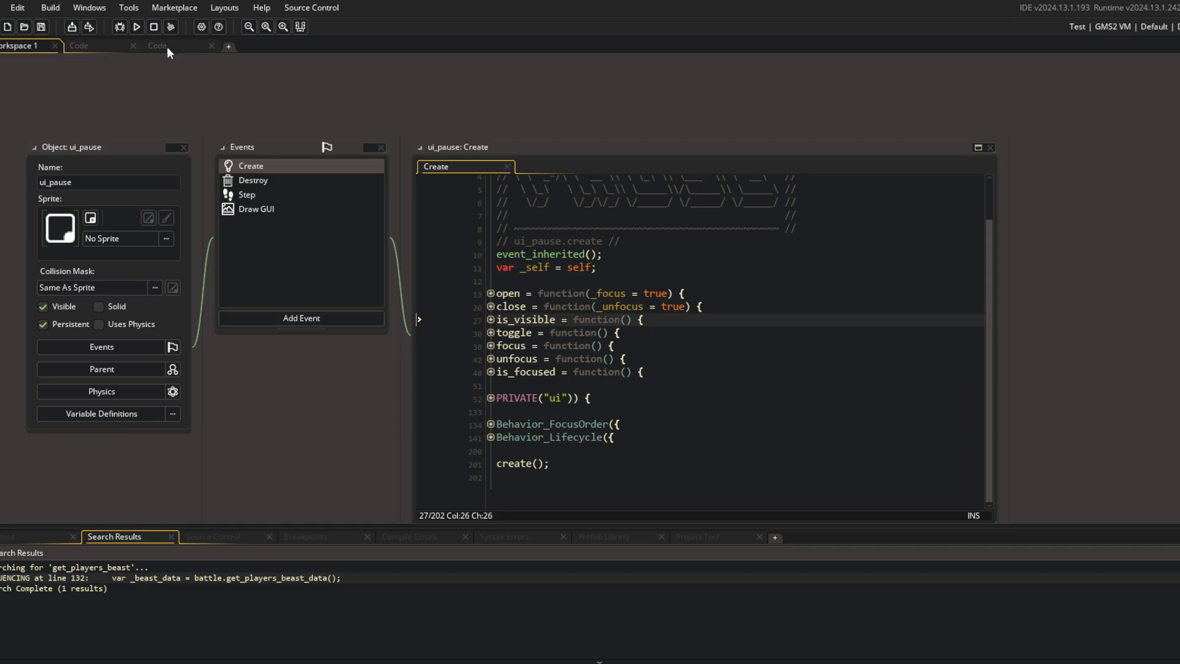
Step: Show battle's Create code in the split workspace and review its teardown function
left_click(160, 43)
left_click(102, 43)
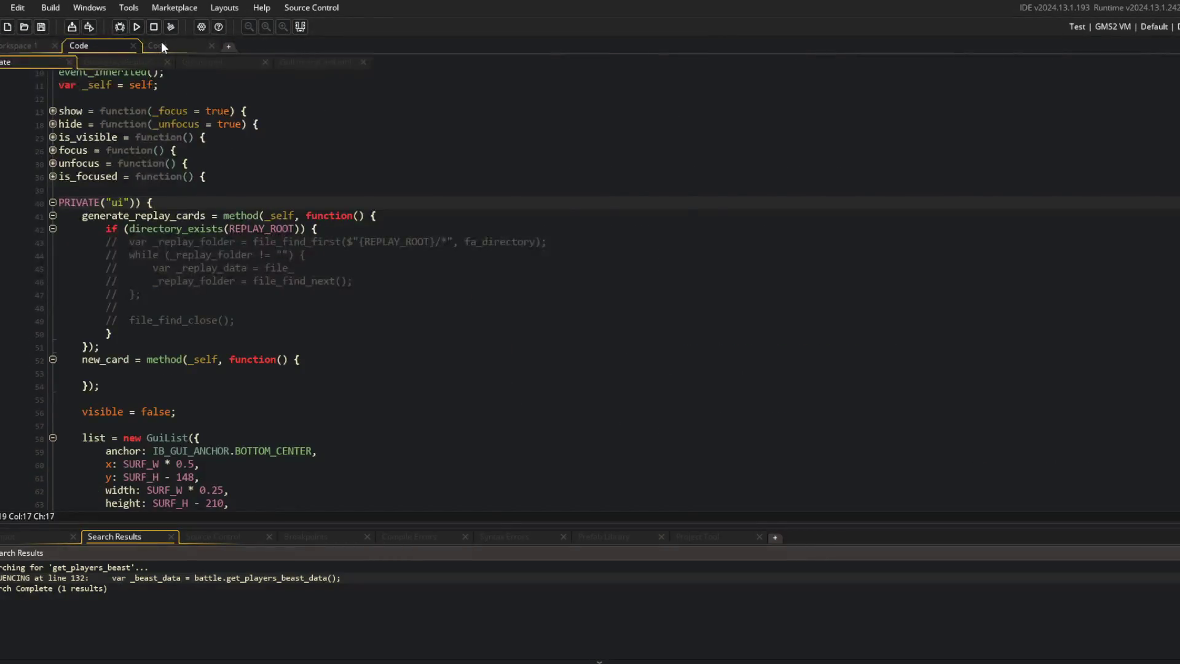
left_click(161, 44)
left_click(109, 59)
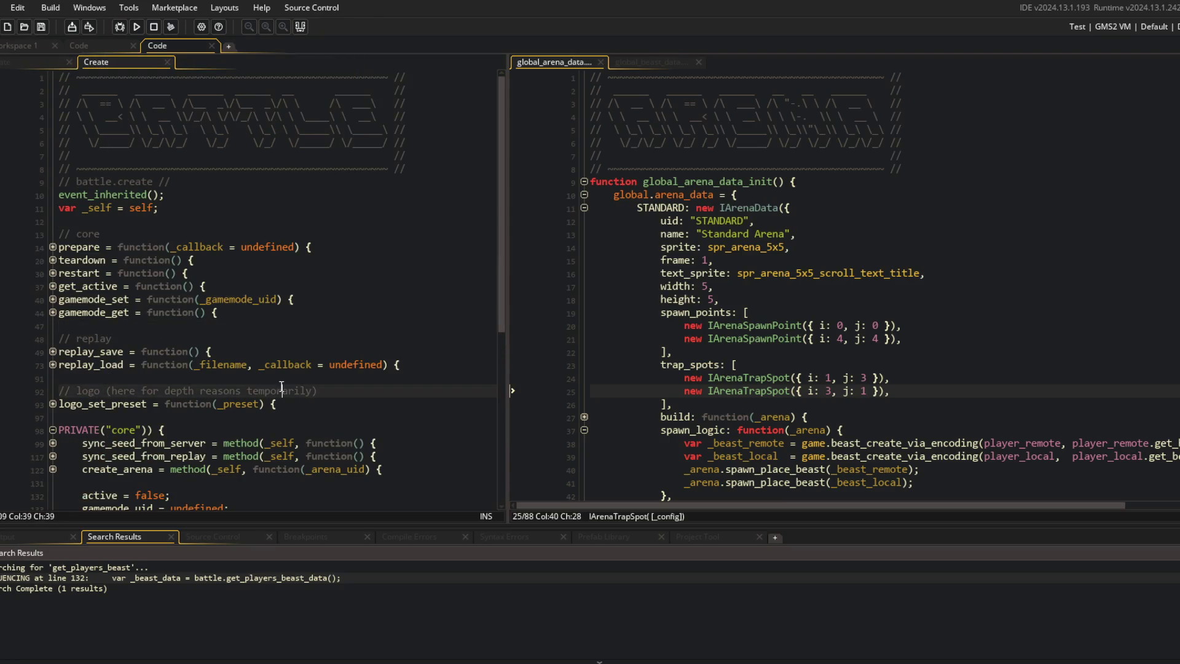
left_click(53, 260)
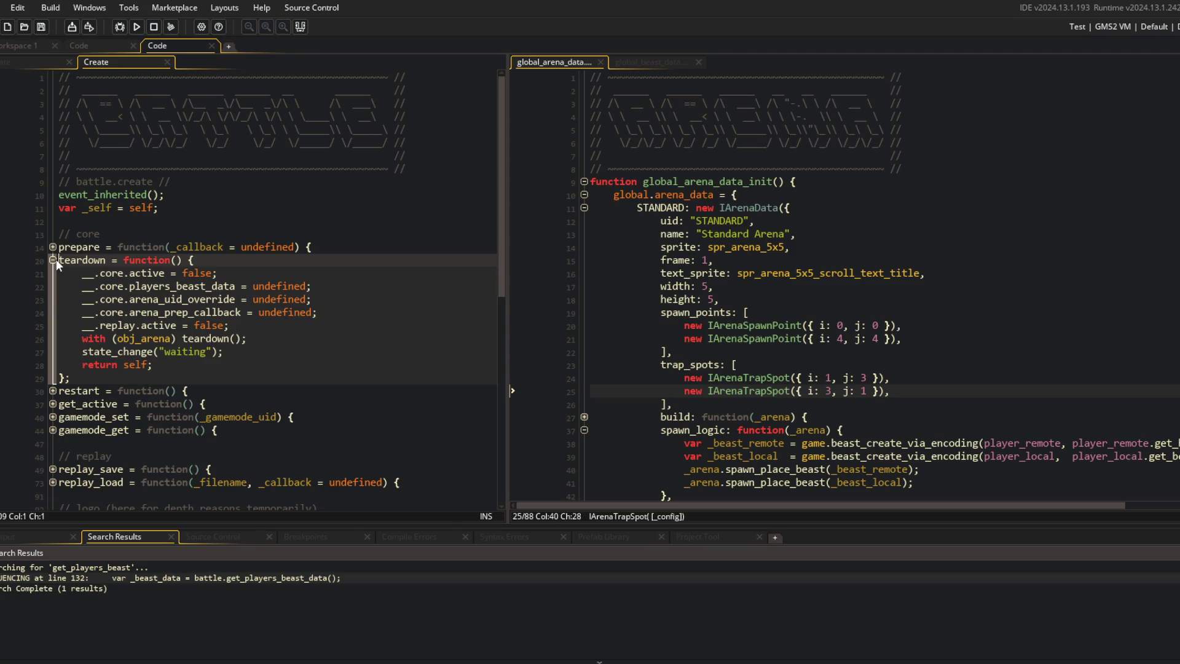
left_click(56, 259)
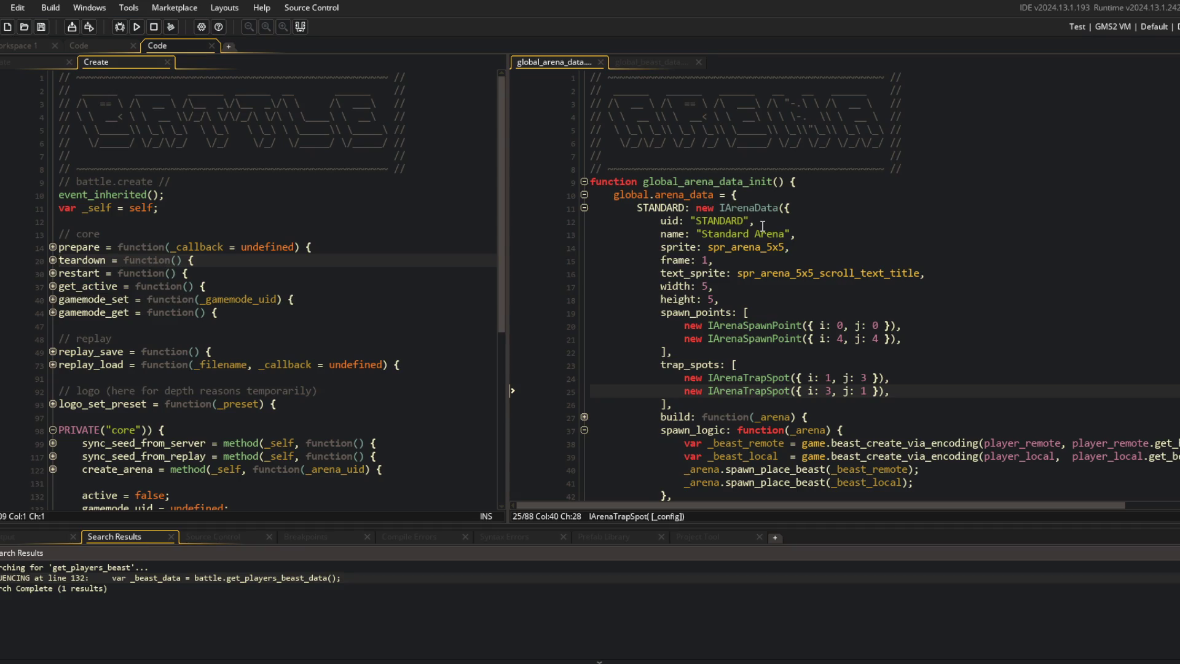
left_click(200, 230)
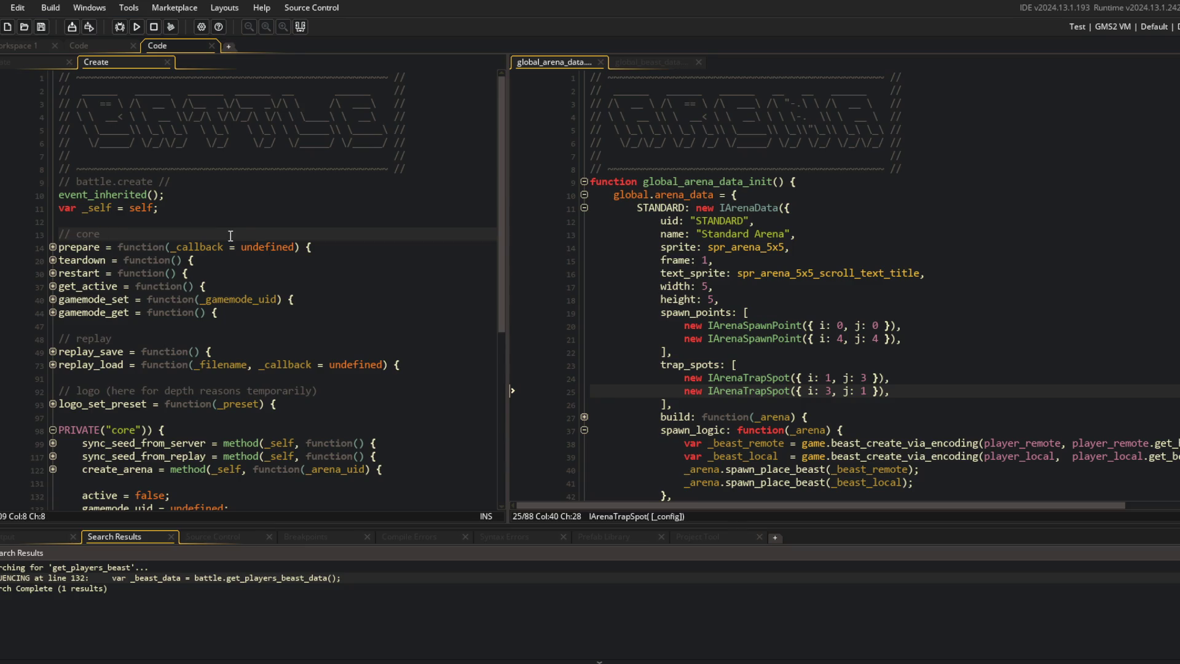
Step: Switch to the ui_pause workspace and expand its PRIVATE("ui") block and the quit button's handler
left_click(323, 185)
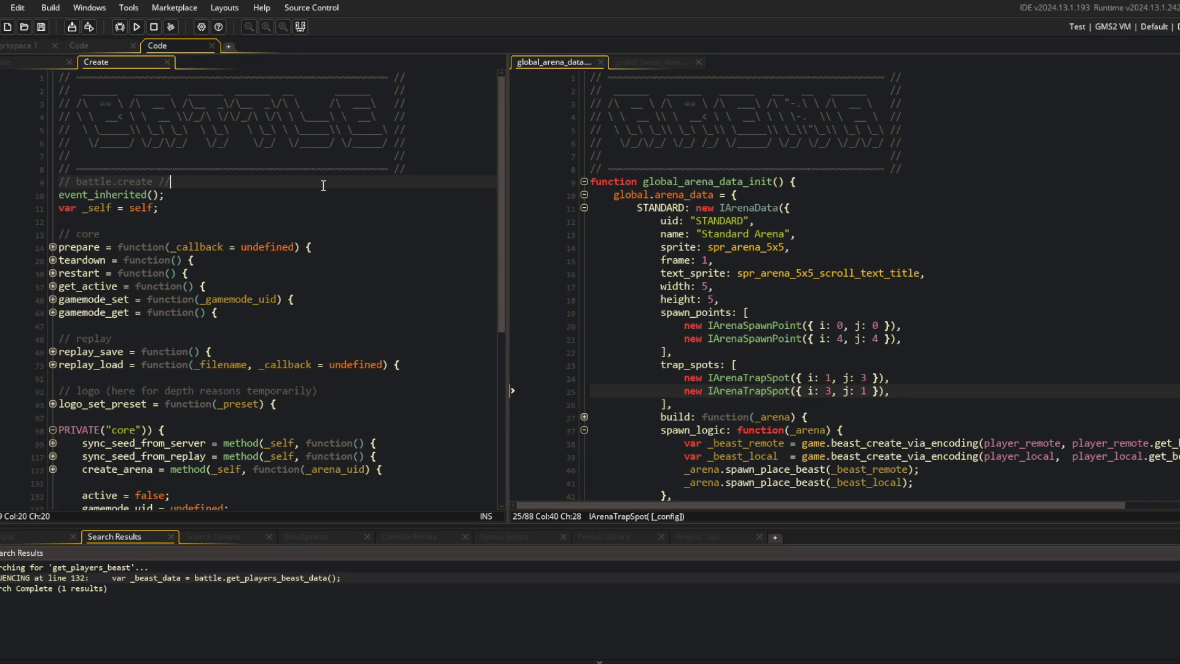
left_click(26, 40)
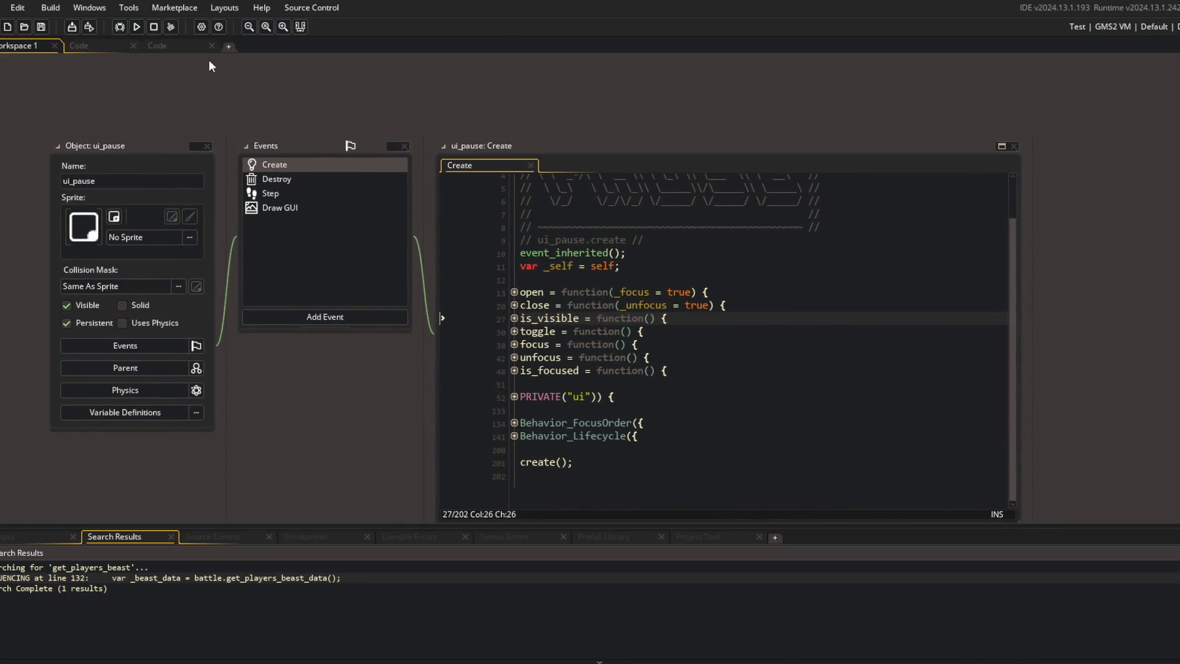
left_click(678, 277)
left_click(514, 397)
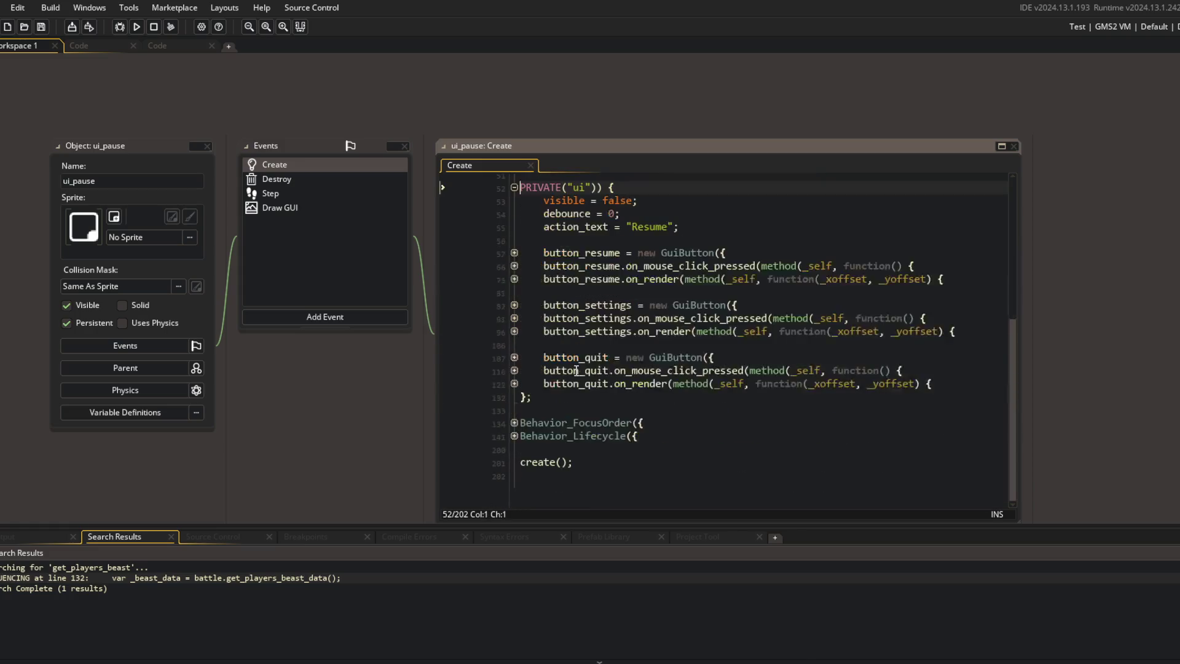
left_click(514, 371)
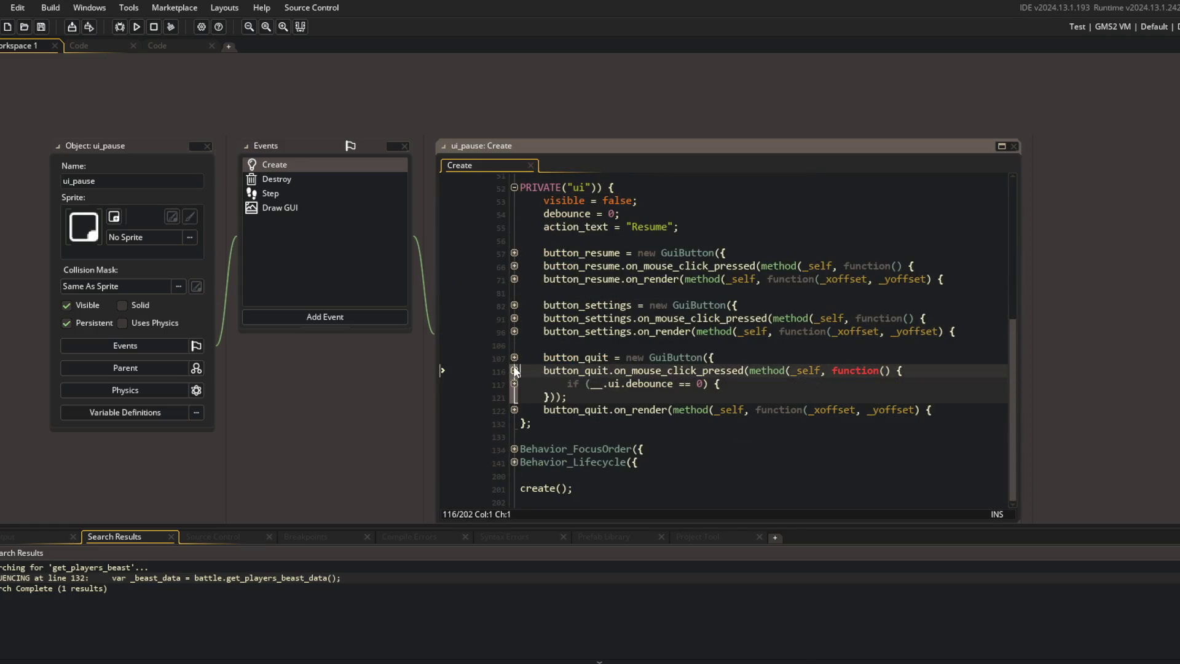
Step: Reveal the quit code, jump to the Sequence_BattleToTitle definition, and launch the game
left_click(514, 383)
left_click(609, 397)
left_click(663, 409)
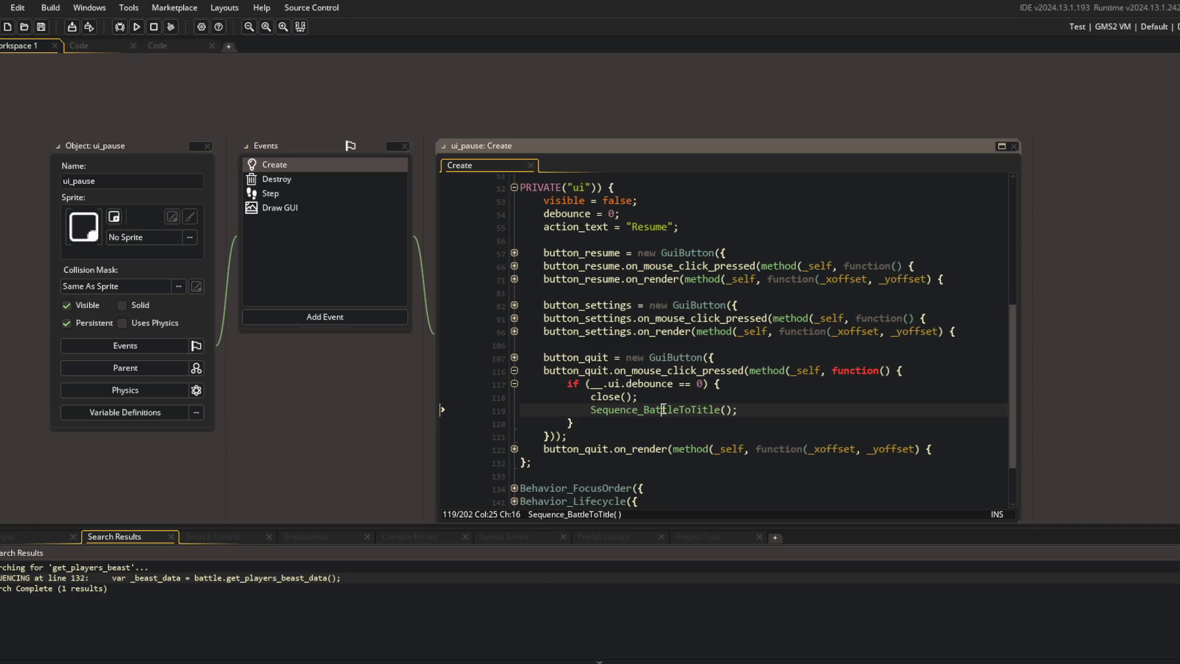
middle_click(699, 410)
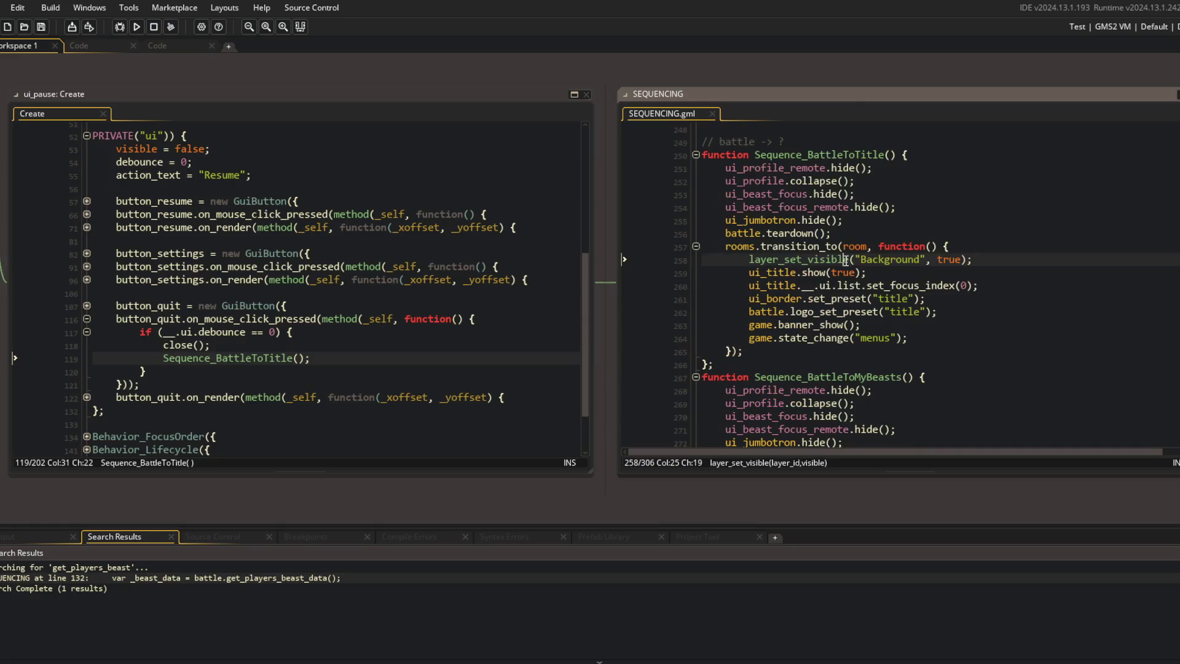
left_click(136, 26)
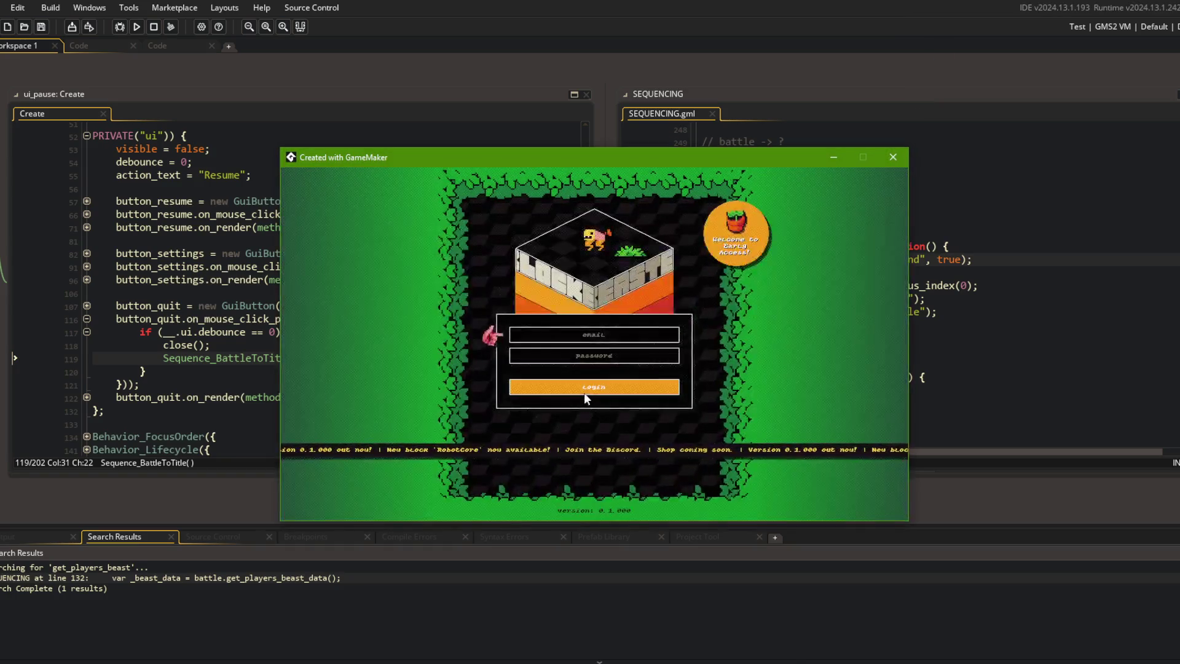
left_click(584, 392)
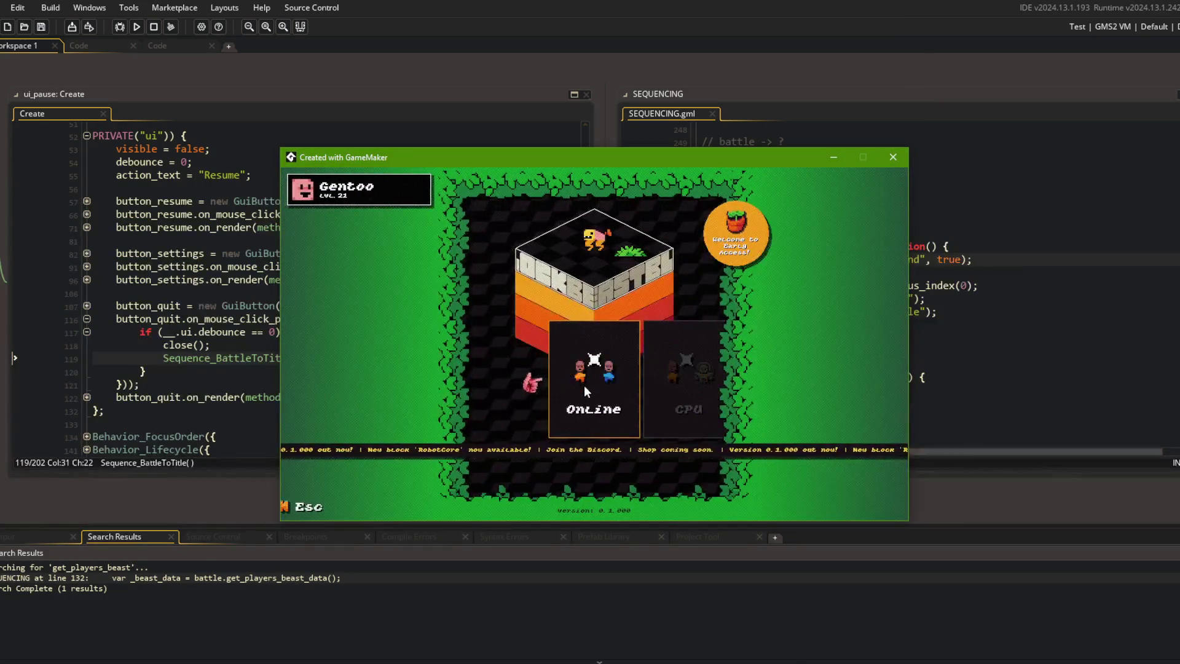
left_click(584, 386)
left_click(583, 385)
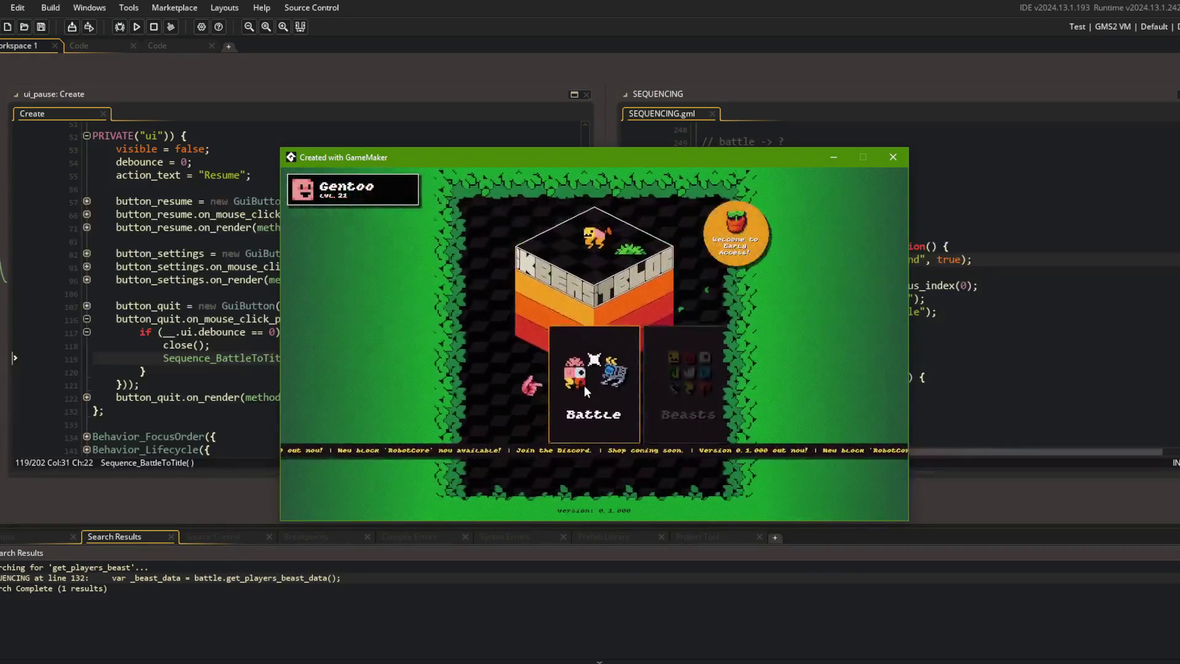
left_click(584, 385)
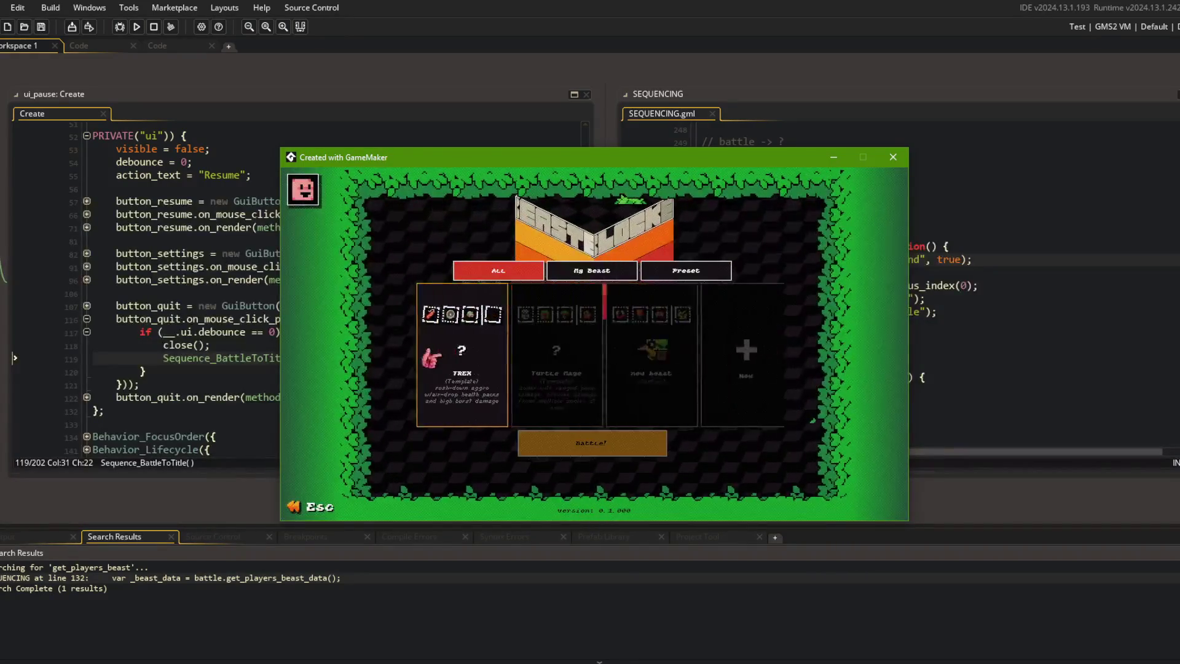
key("Escape")
key("Right")
key("Right")
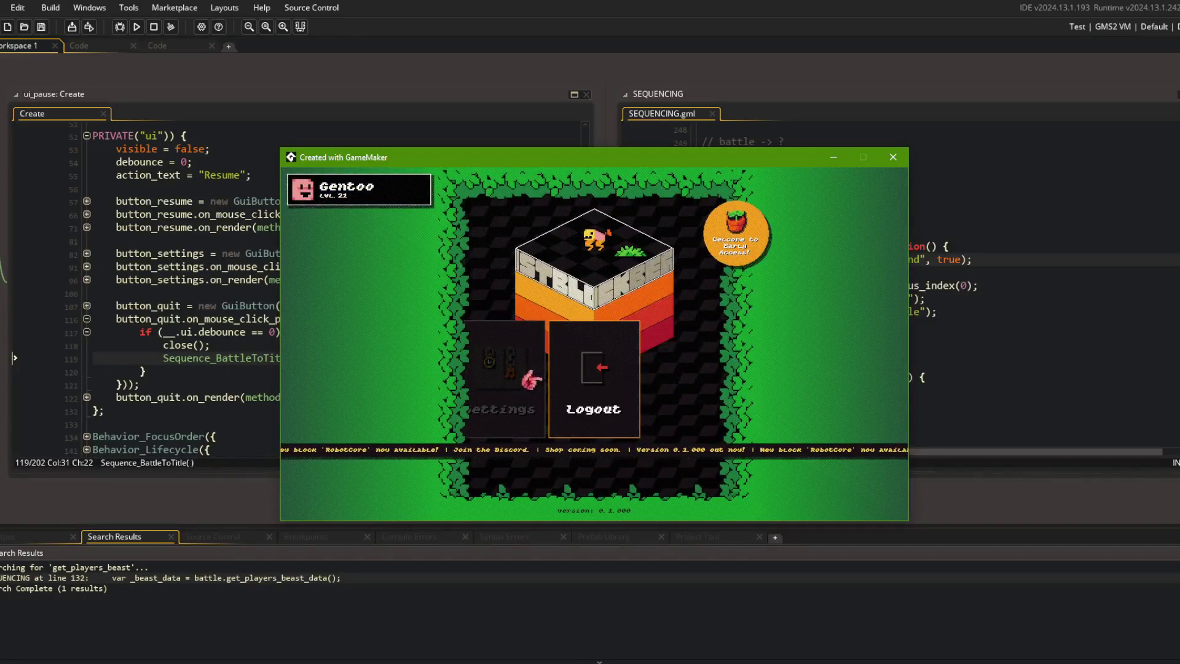
key("Left")
key("Left")
key("Left")
left_click(640, 403)
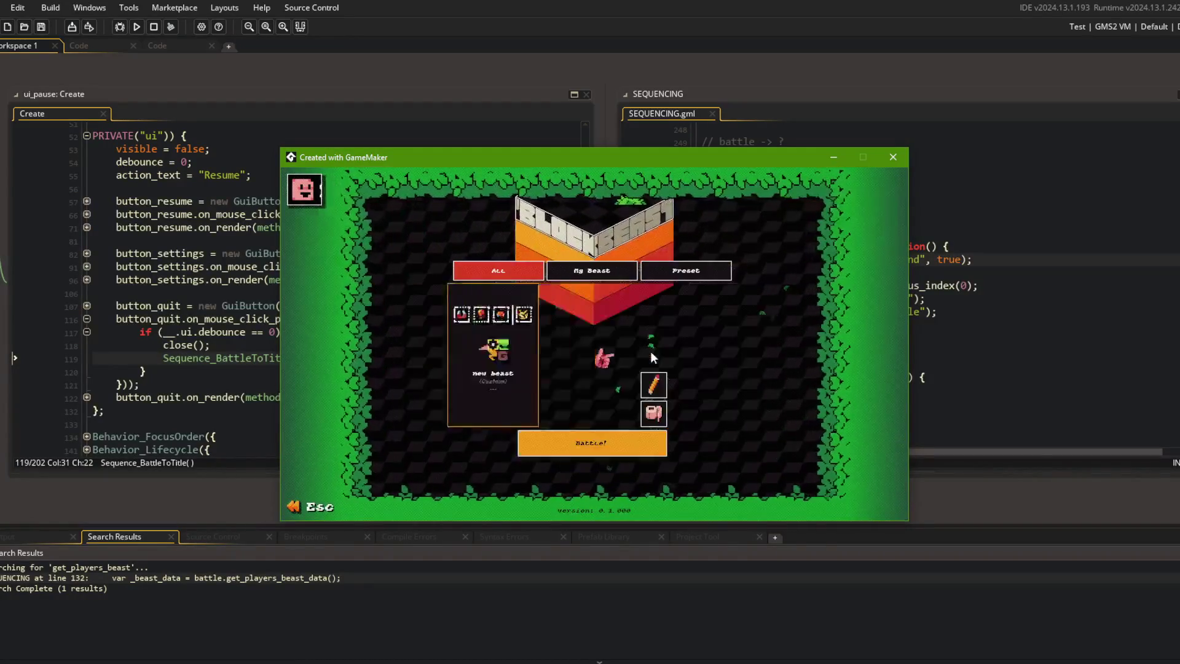
left_click(584, 461)
key("Escape")
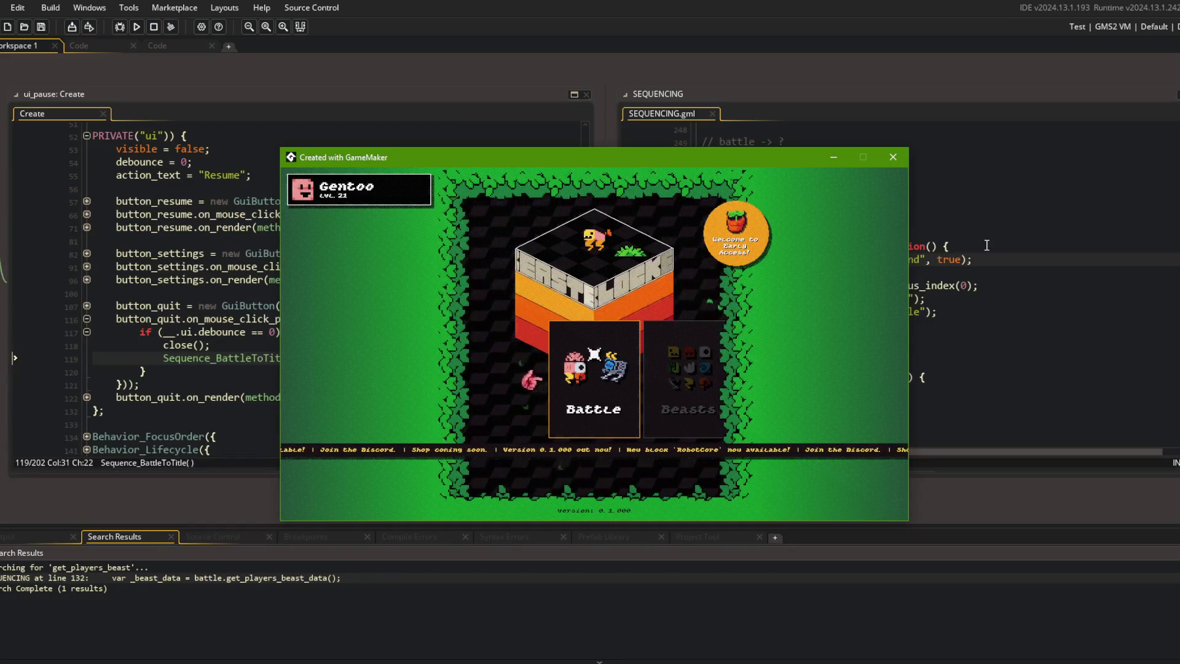
left_click(893, 157)
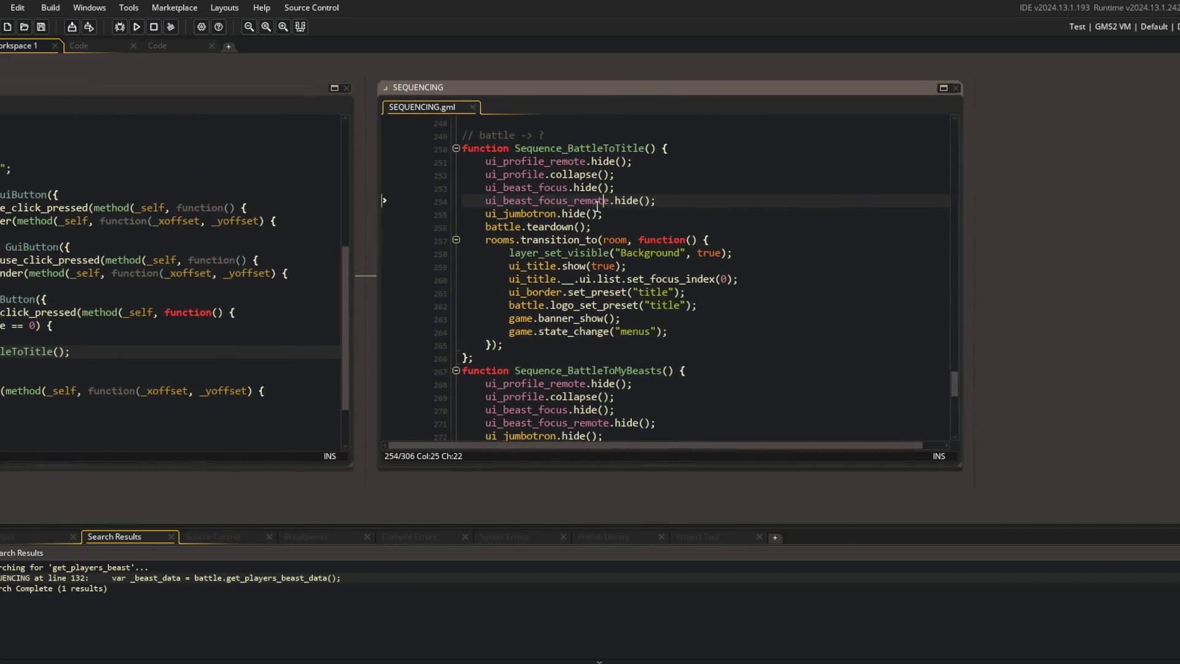
Step: Open SEQUENCING in its own tab, then find and open the ui_title object via asset search
left_click(929, 94)
left_click(253, 156)
left_click(253, 203)
key("ctrl+n")
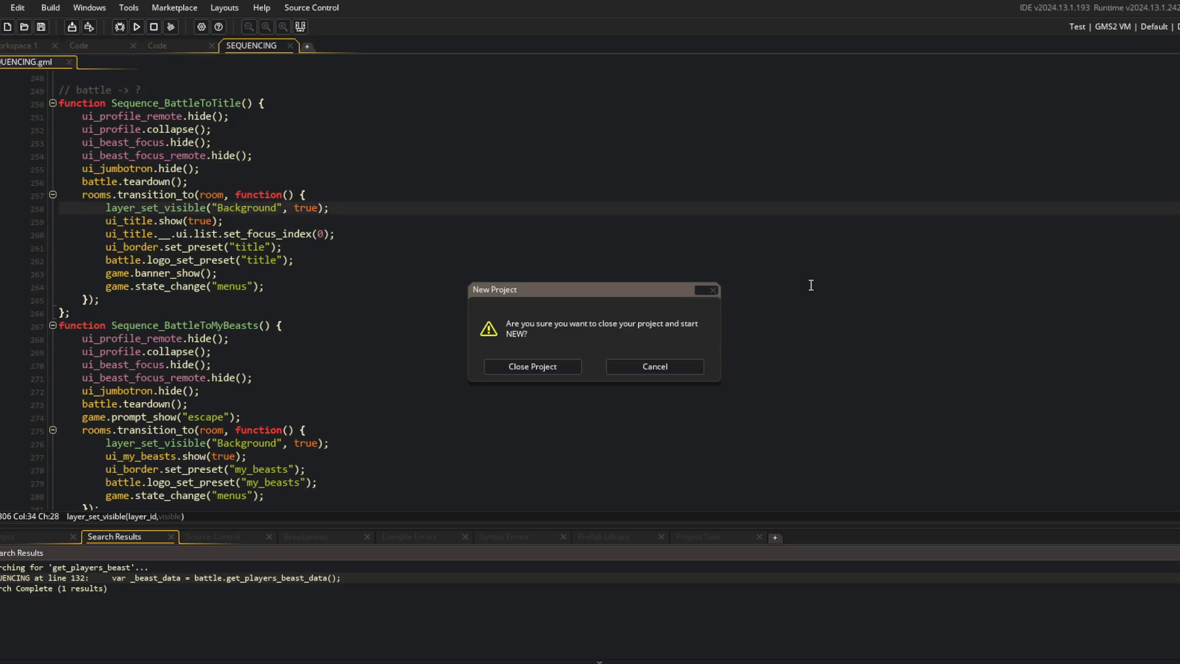
left_click(639, 369)
scroll(396, 248, "up", 8)
left_click(395, 248)
key("ctrl+t")
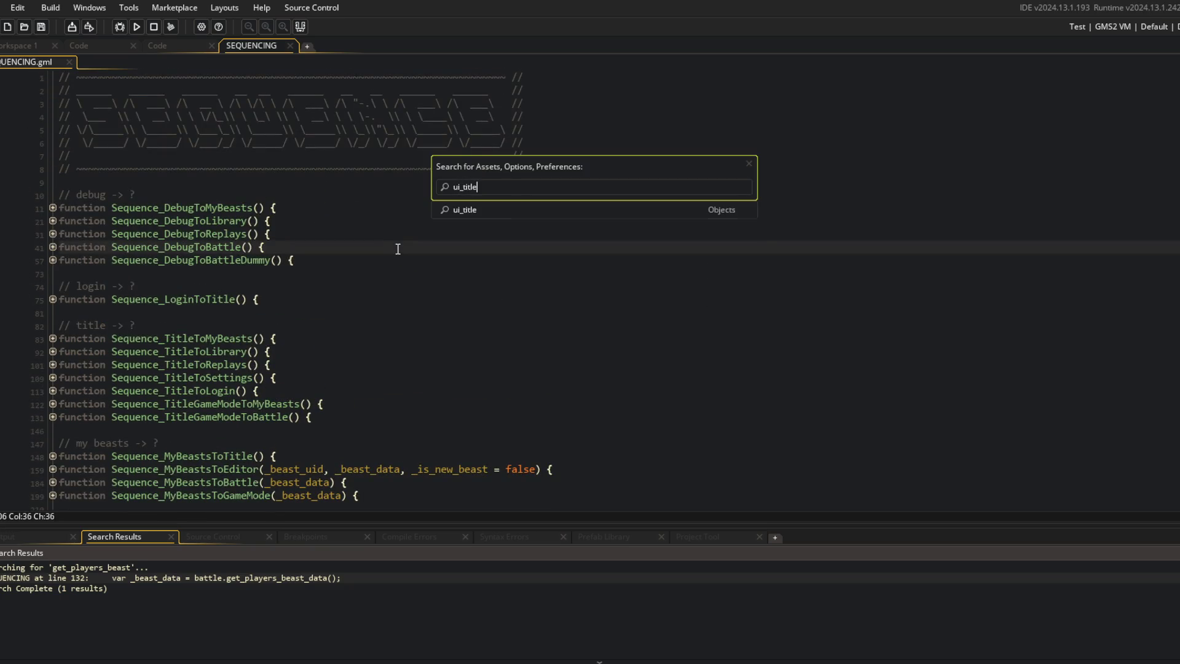
key("Return")
Step: Give the ui_title Create code its own tab and expand the Exit card's handler
scroll(534, 323, "down", 4)
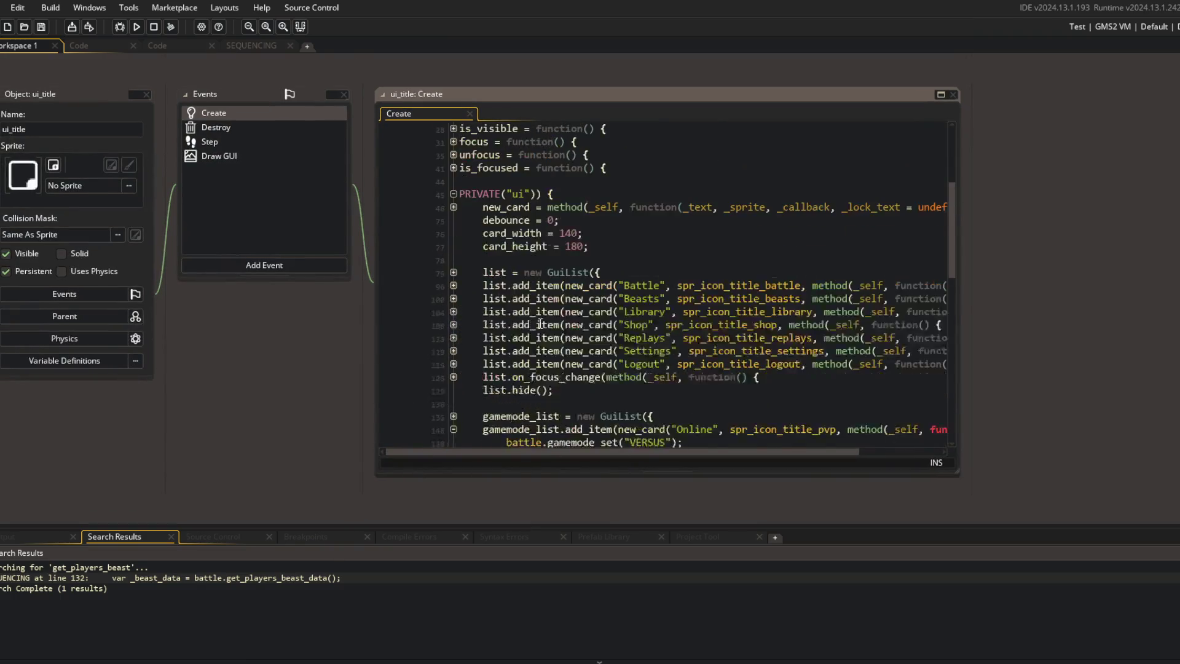
scroll(533, 324, "down", 3)
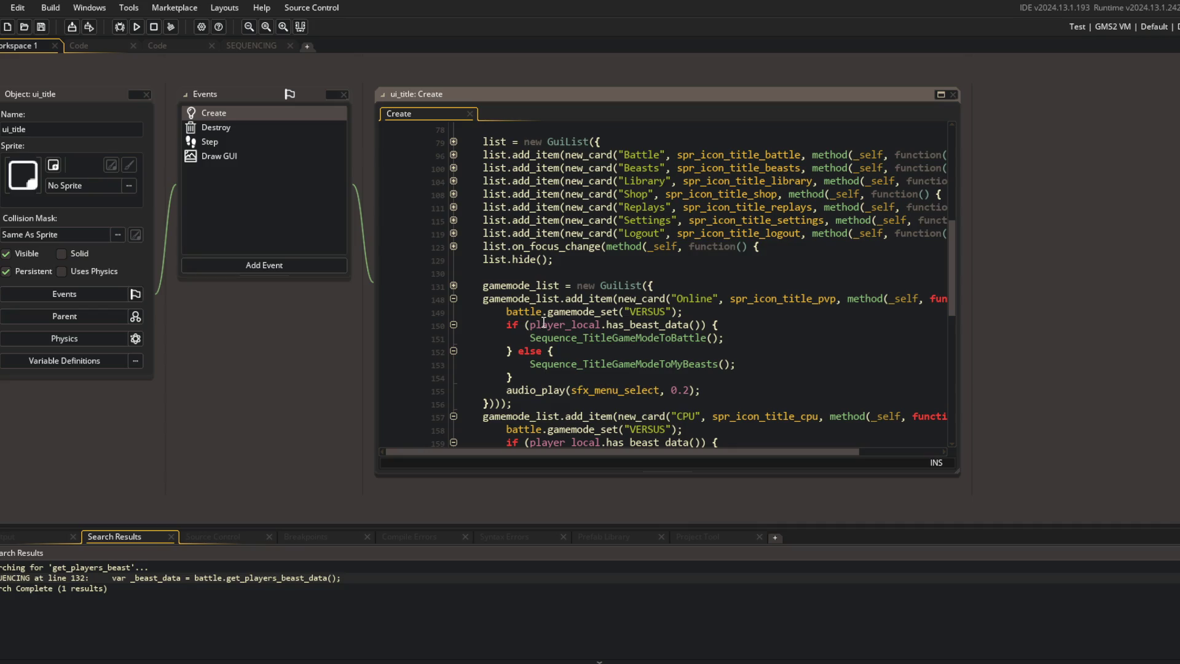
left_click(543, 322)
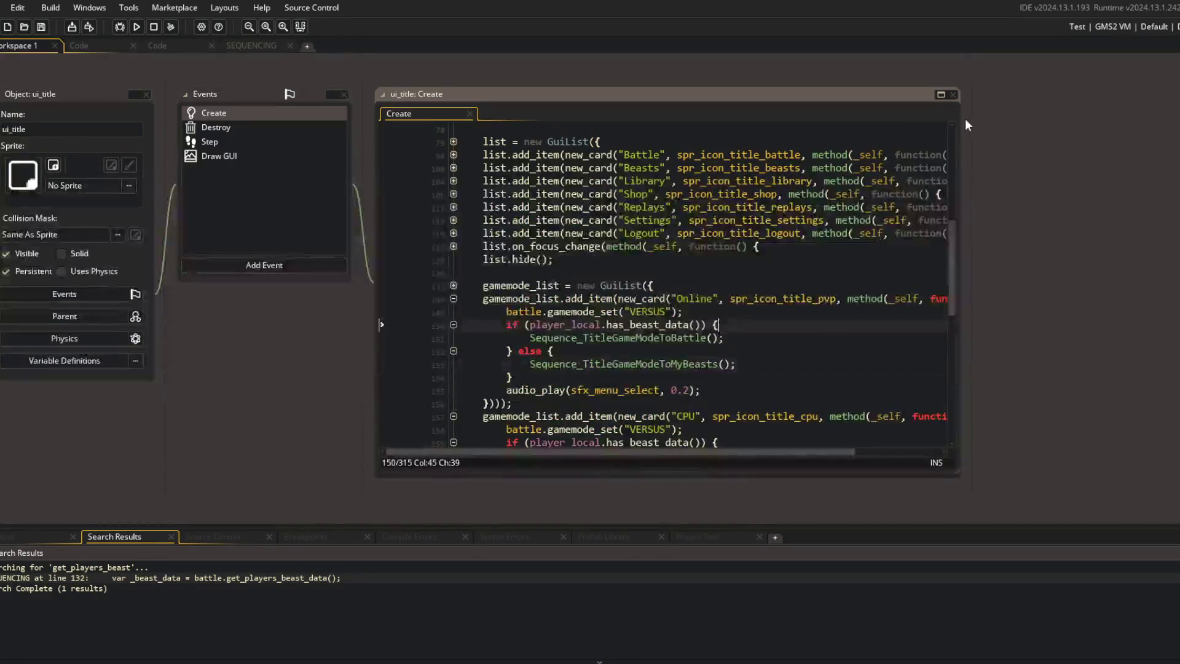
left_click(940, 94)
left_click(785, 168)
scroll(462, 186, "down", 2)
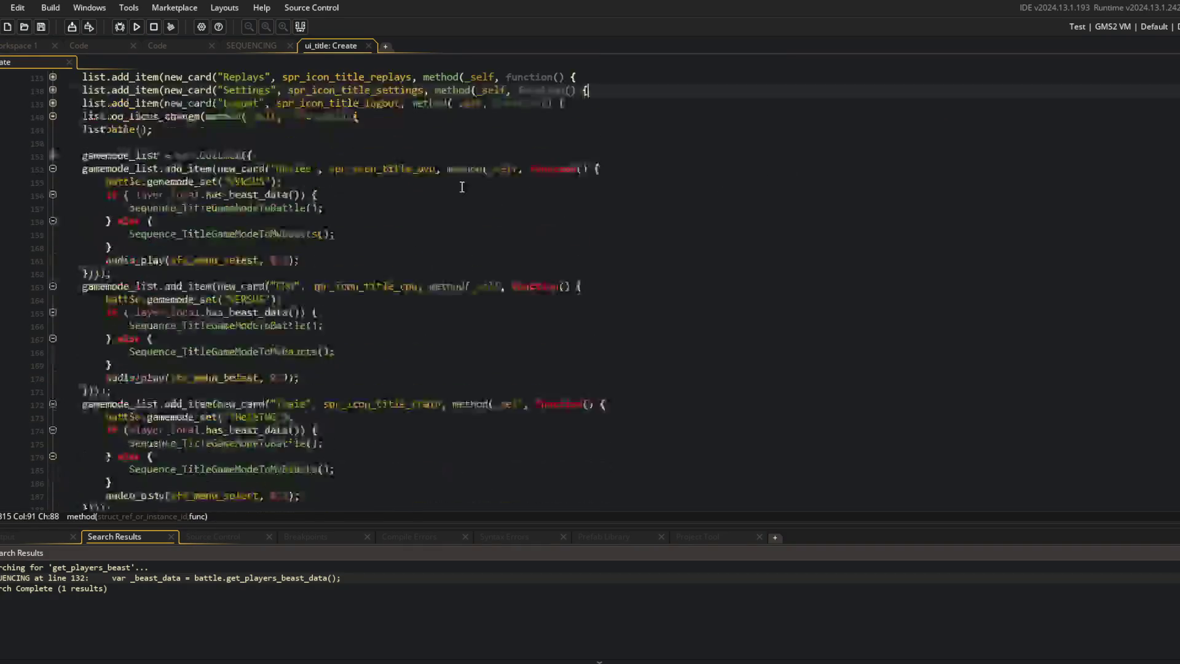
scroll(461, 186, "down", 3)
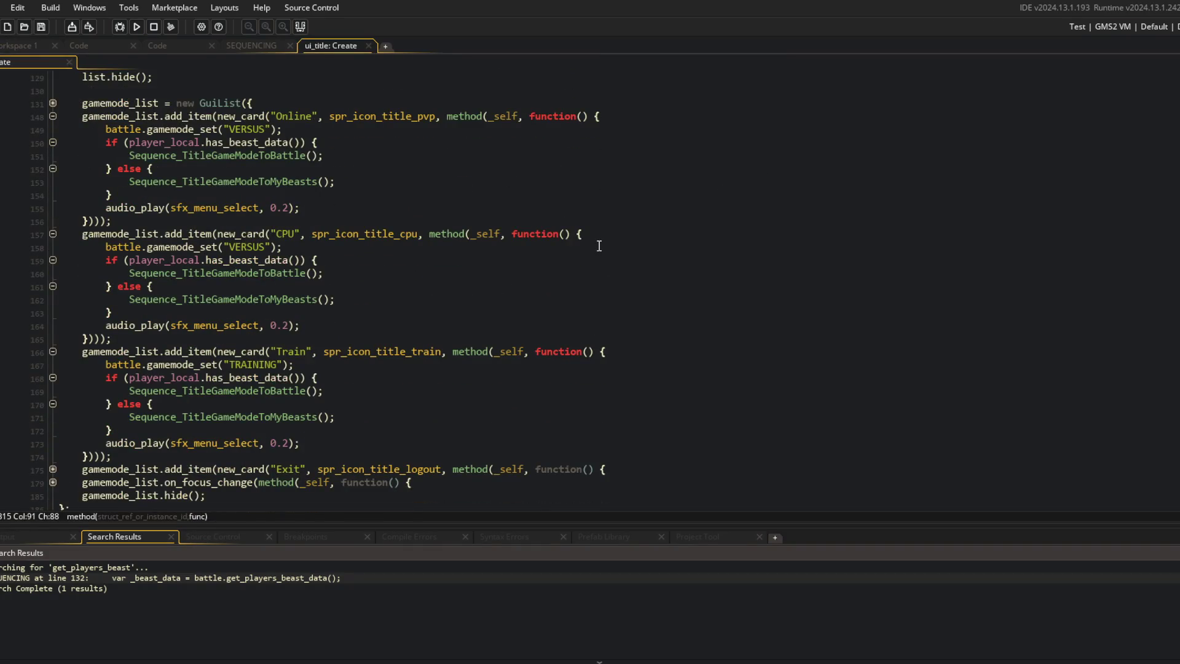
scroll(599, 246, "down", 6)
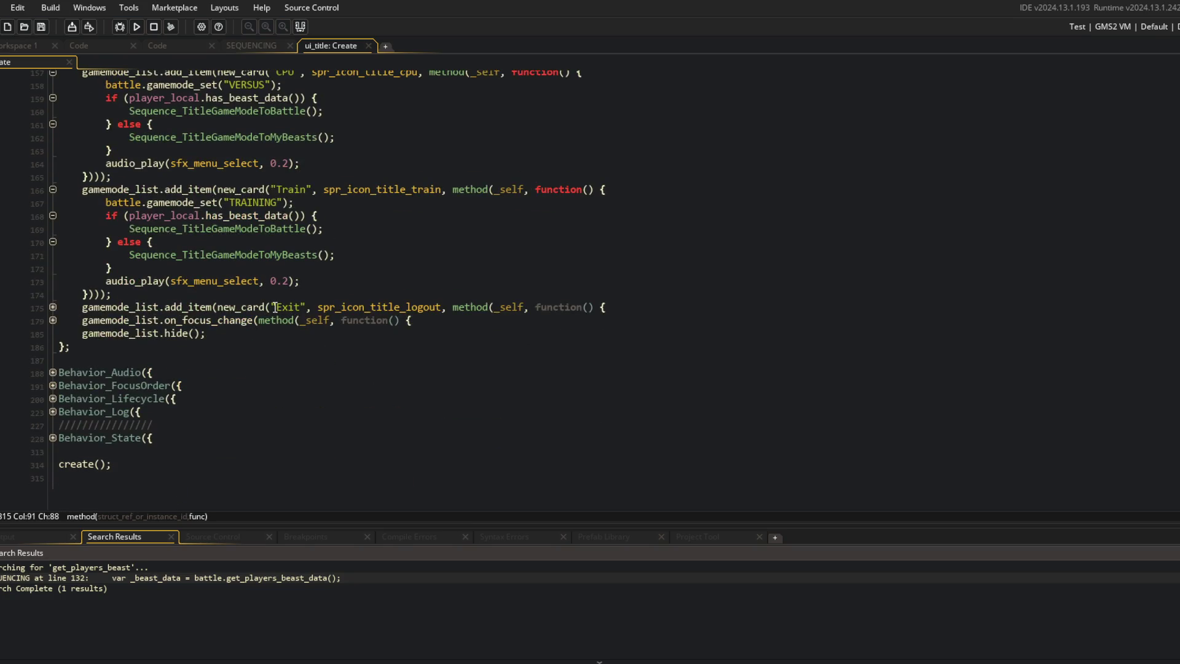
left_click(53, 320)
left_click(53, 320)
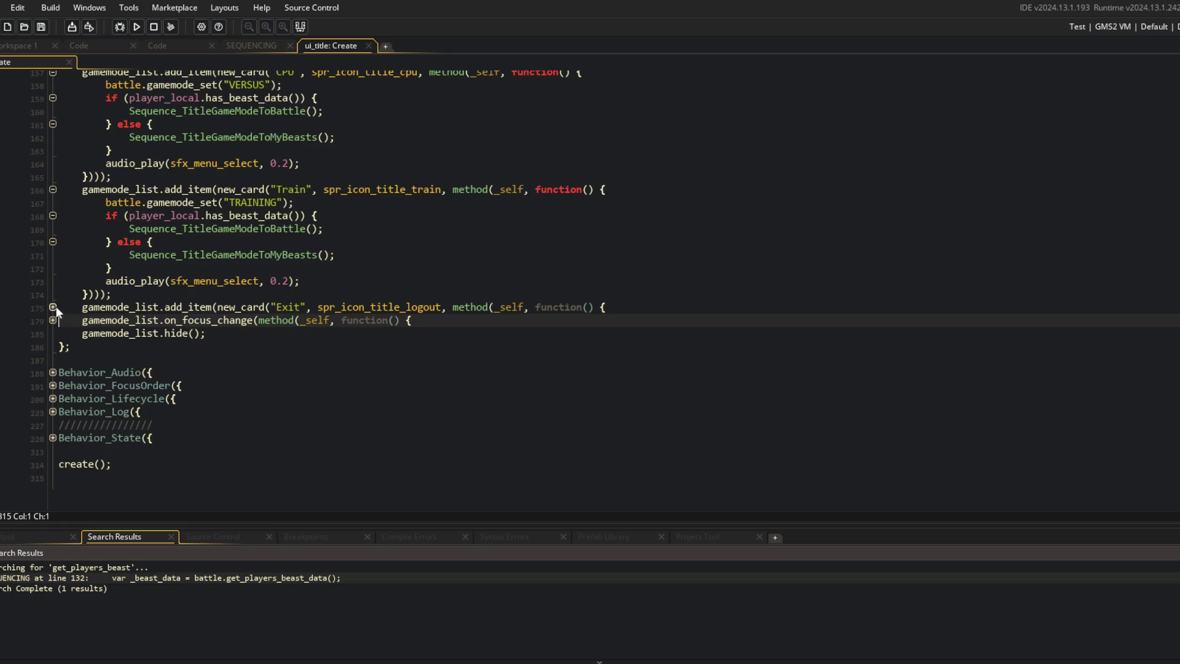
left_click(53, 306)
left_click(302, 320)
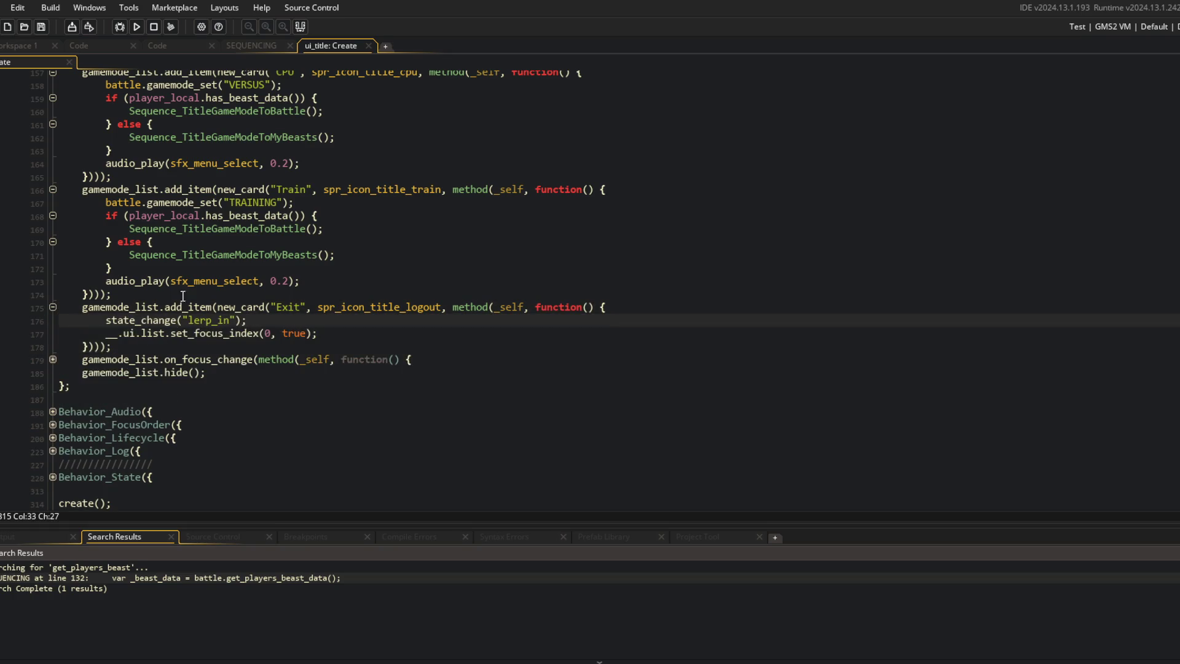
Step: Add player_local.clear_beast_data(); to the Exit card callback, placed above the set_focus_index line
scroll(337, 336, "up", 3)
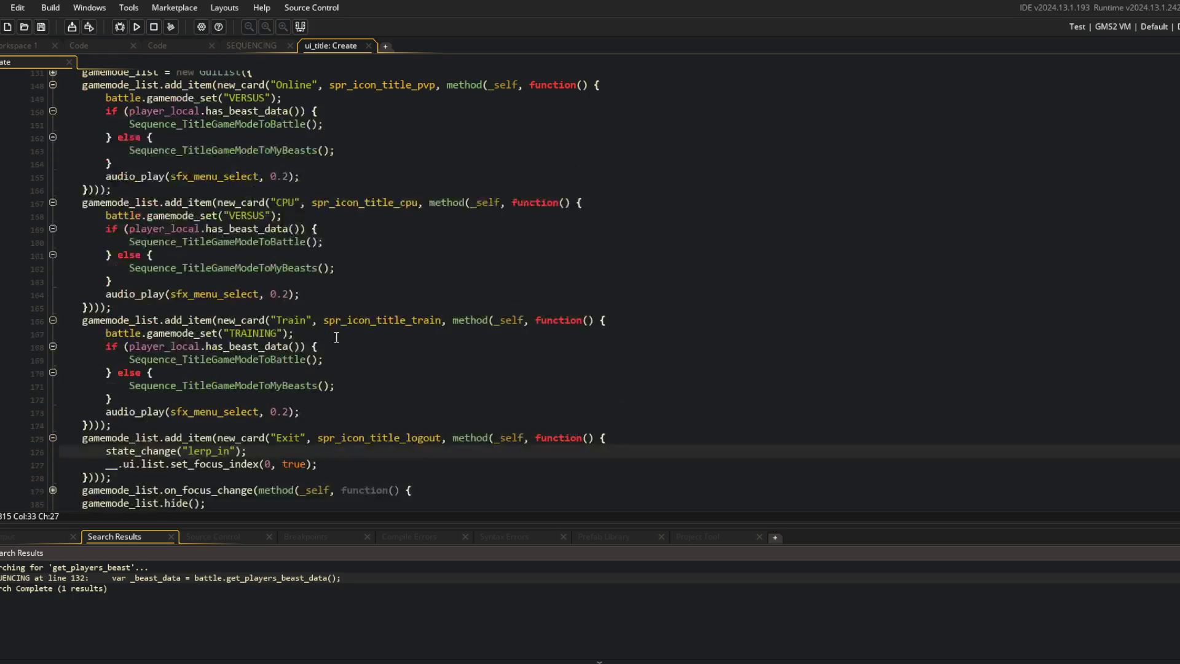
left_click(328, 465)
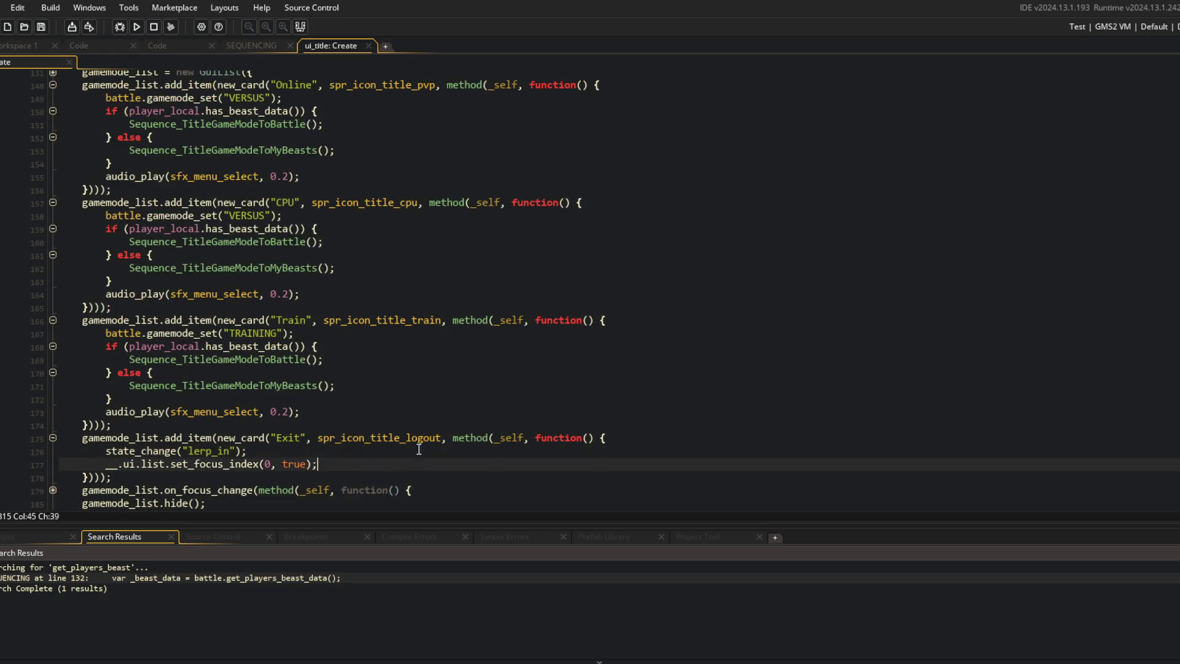
key("Return")
type("pla")
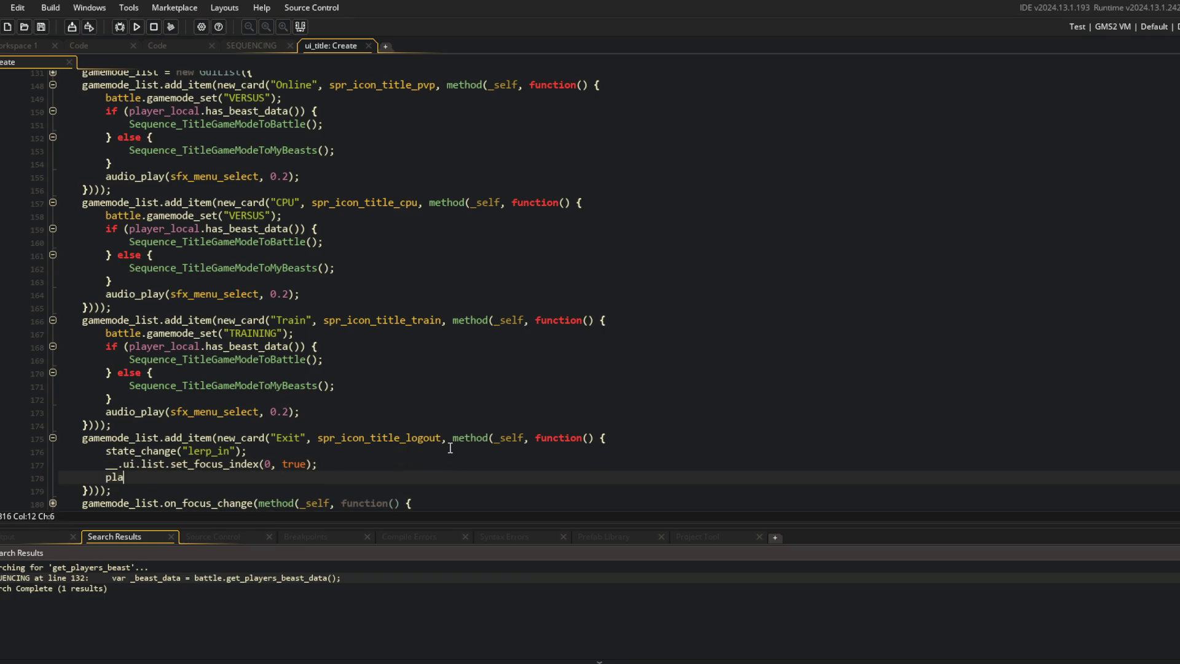
type("yer_local.clear_bea")
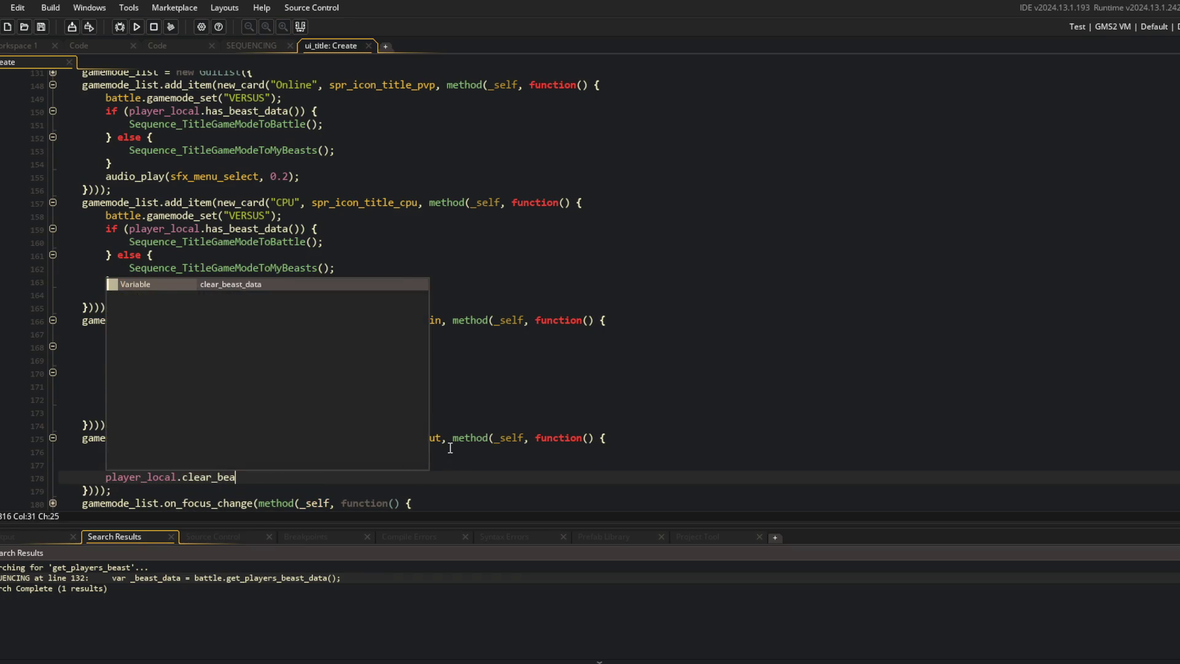
key("Return")
type("();")
key("Home")
key("ctrl+x")
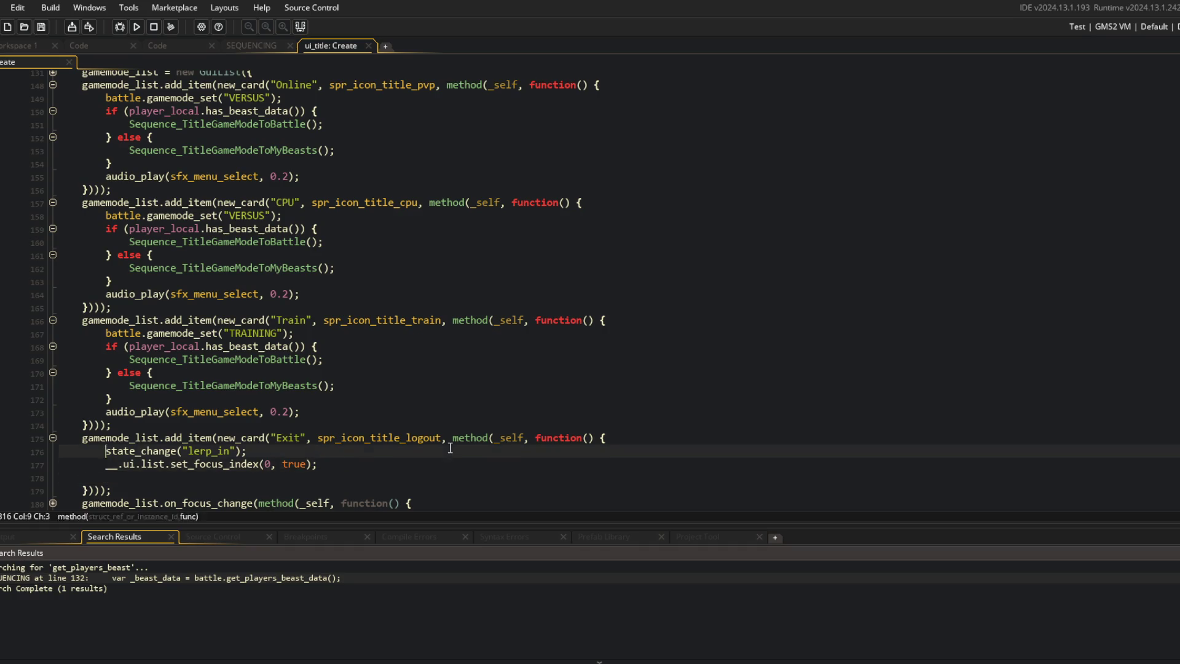
key("Up")
key("ctrl+v")
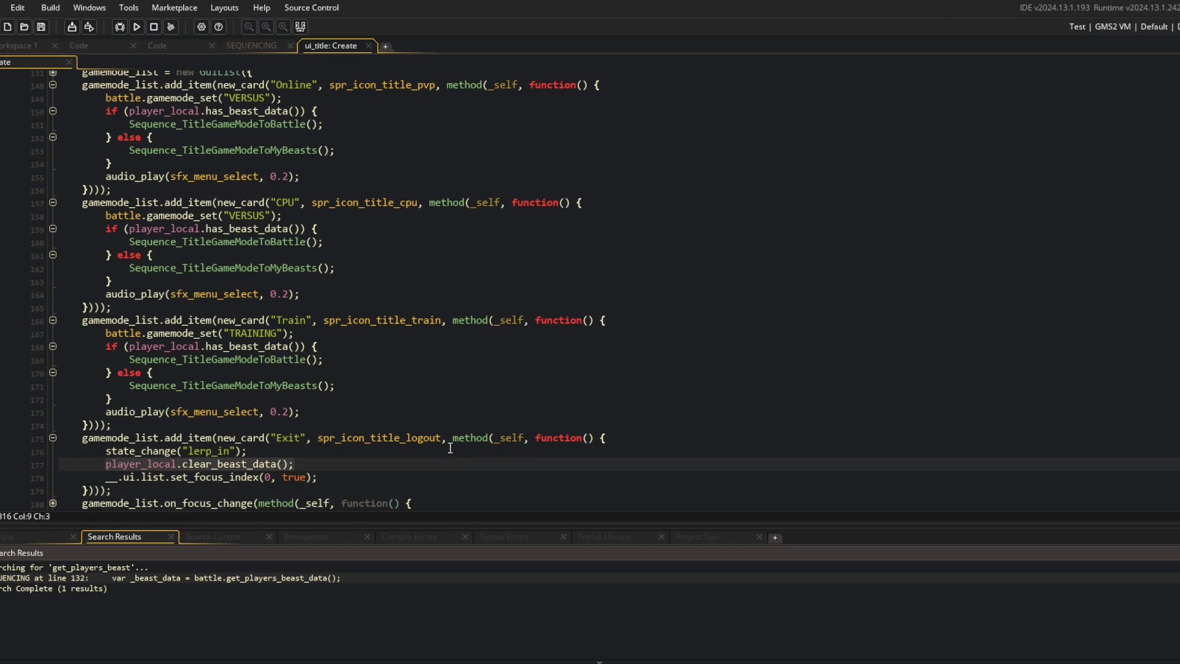
scroll(450, 448, "down", 3)
scroll(413, 347, "up", 7)
scroll(413, 347, "down", 8)
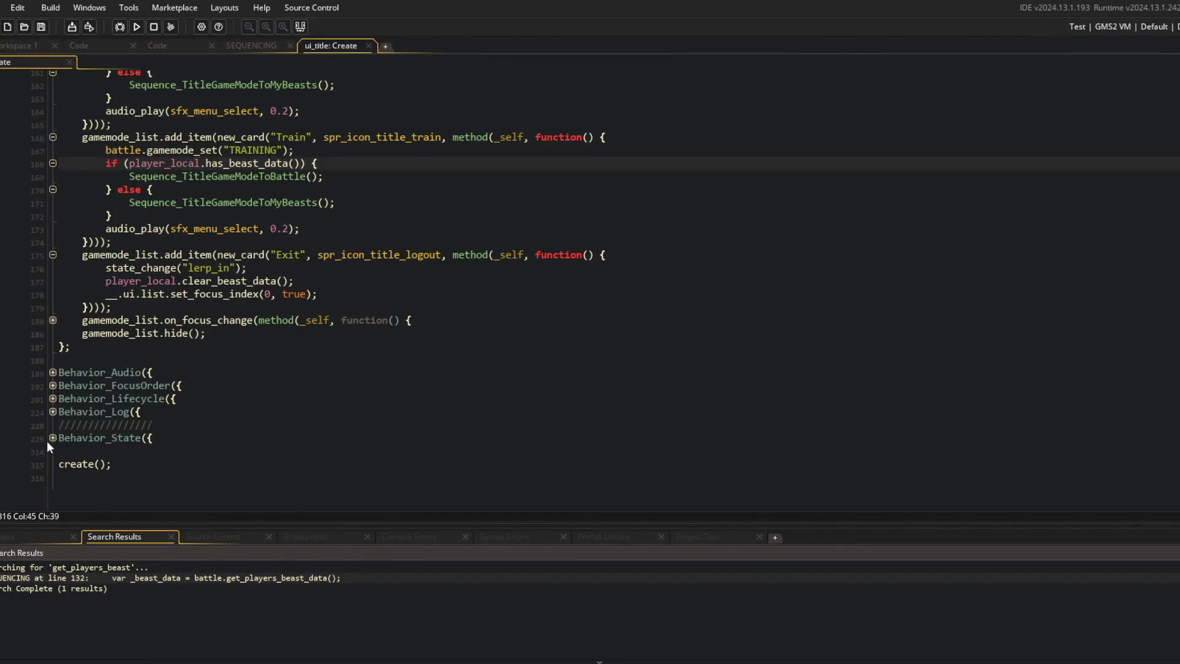
Step: Expand the Behavior_State, gamemode_select, step, debounce and escape-handler folds
left_click(52, 438)
scroll(57, 428, "down", 3)
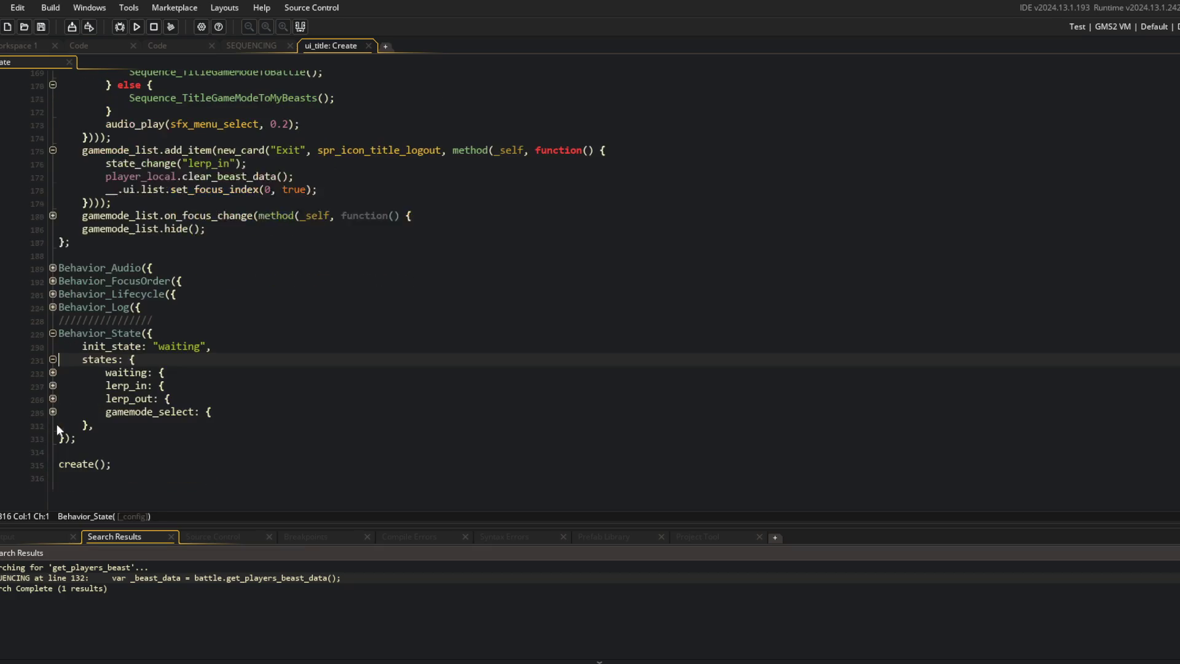
left_click(53, 411)
scroll(54, 394, "down", 2)
left_click(54, 386)
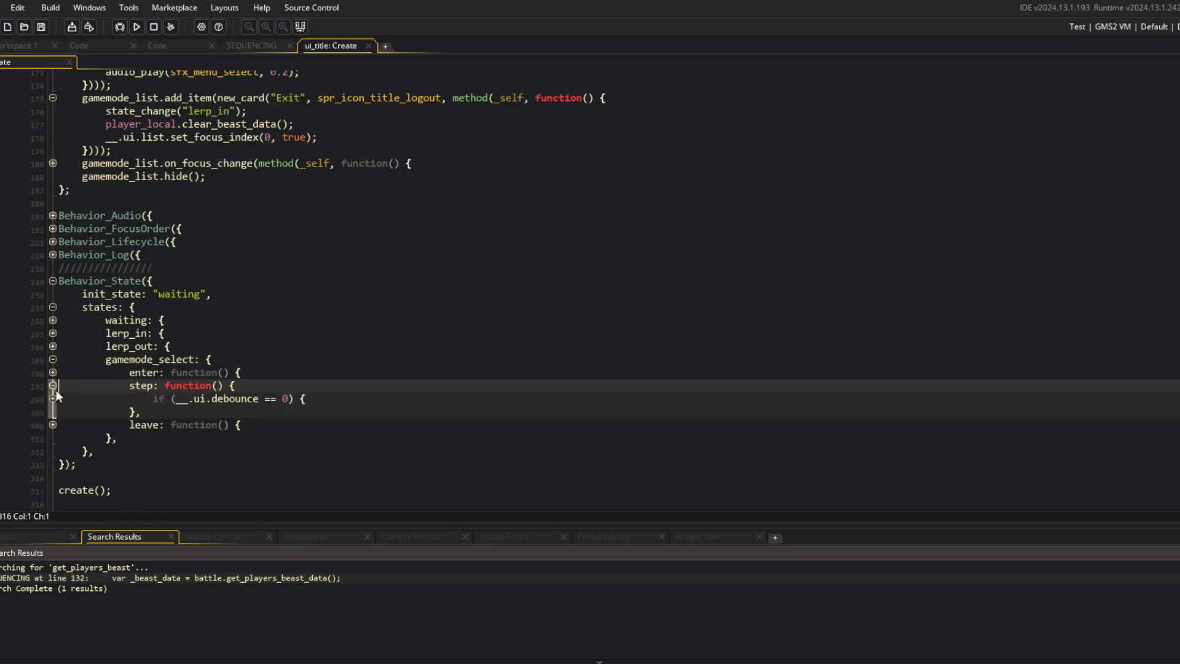
scroll(57, 384, "down", 1)
left_click(53, 373)
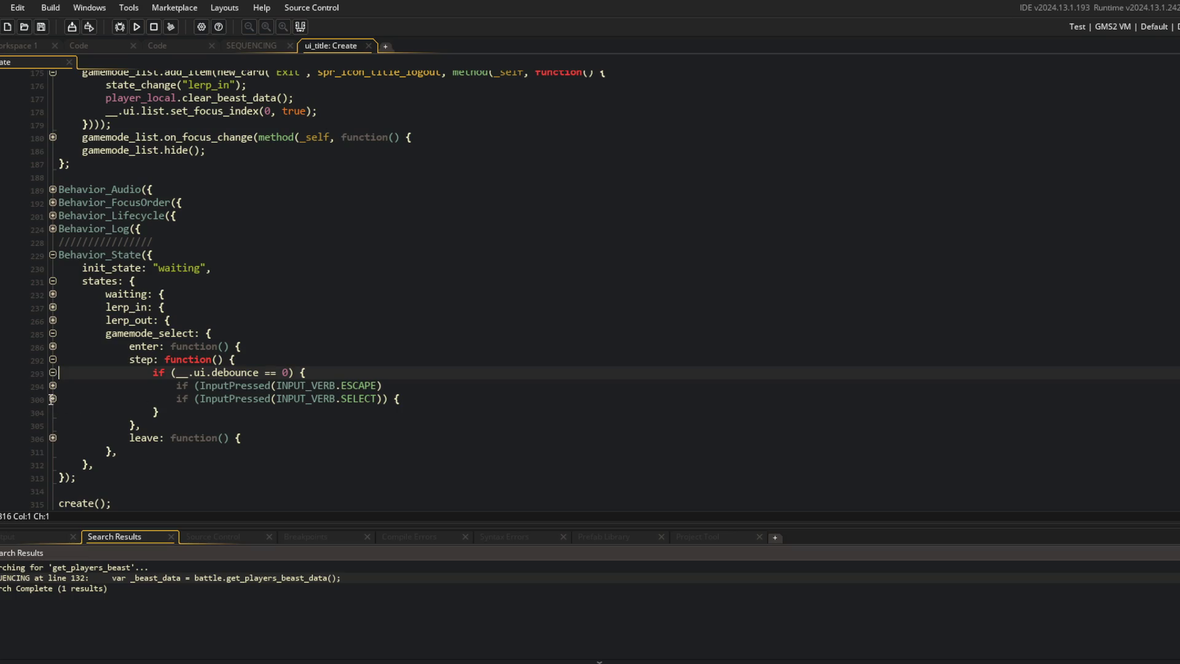
left_click(52, 385)
Step: Review the ESCAPE/BACK handler's condition and body, then switch to the SEQUENCING script
left_click(395, 418)
scroll(395, 419, "up", 5)
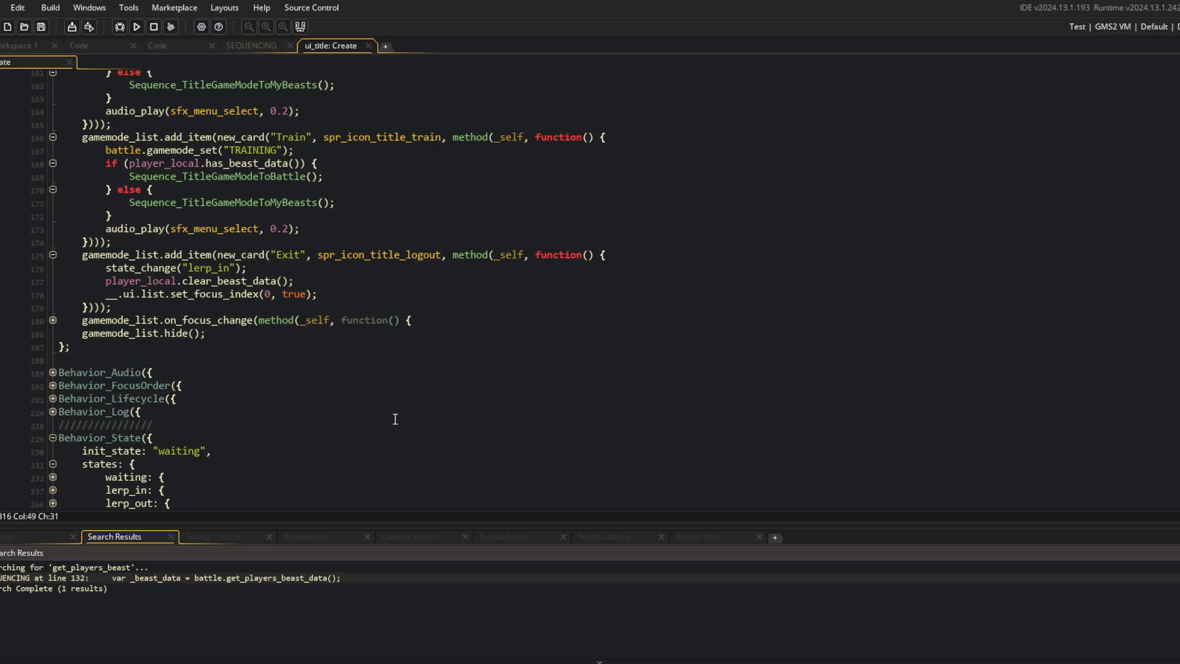
scroll(395, 419, "down", 6)
scroll(422, 408, "up", 4)
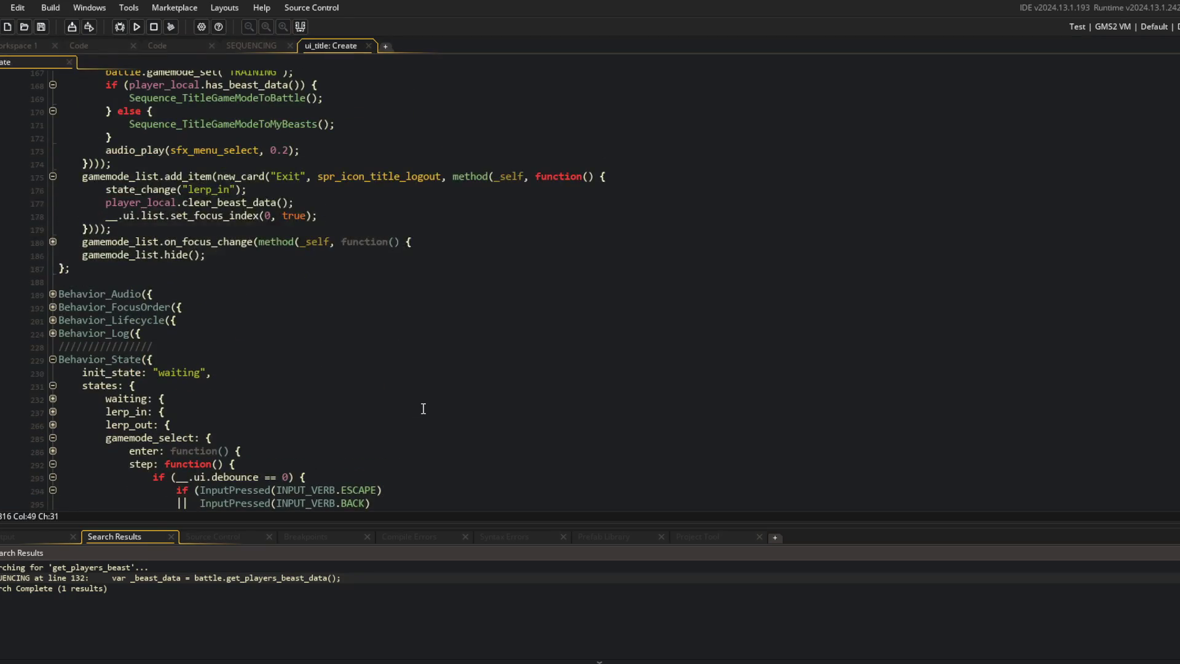
scroll(423, 408, "down", 4)
left_click(516, 357)
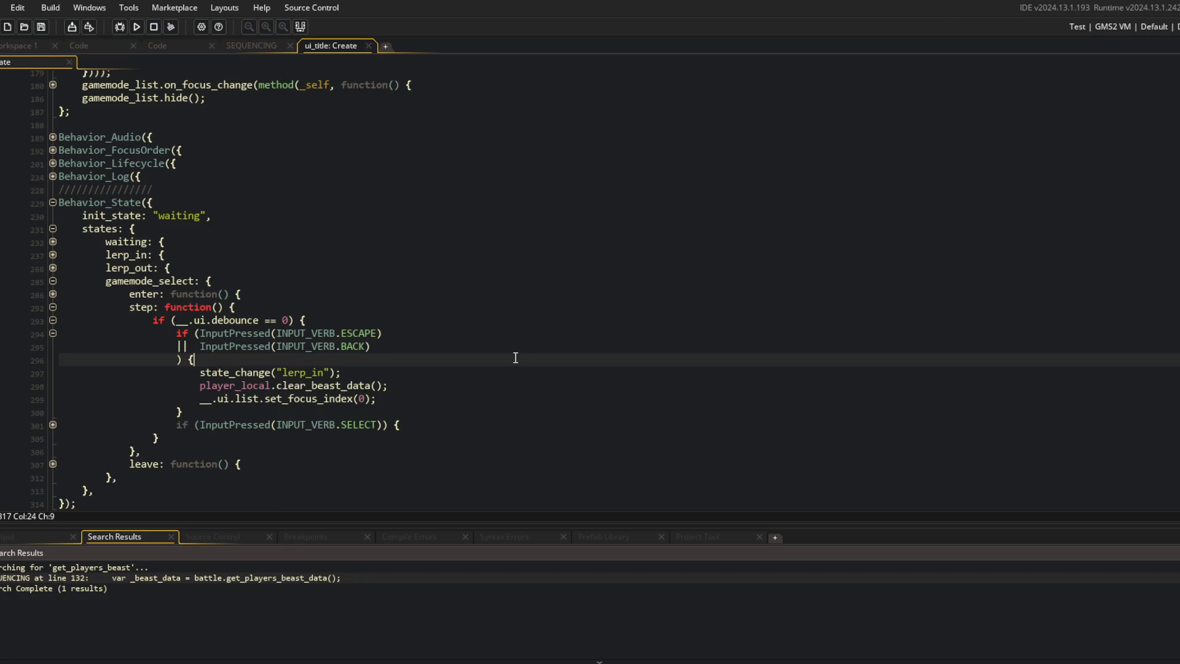
scroll(515, 358, "up", 10)
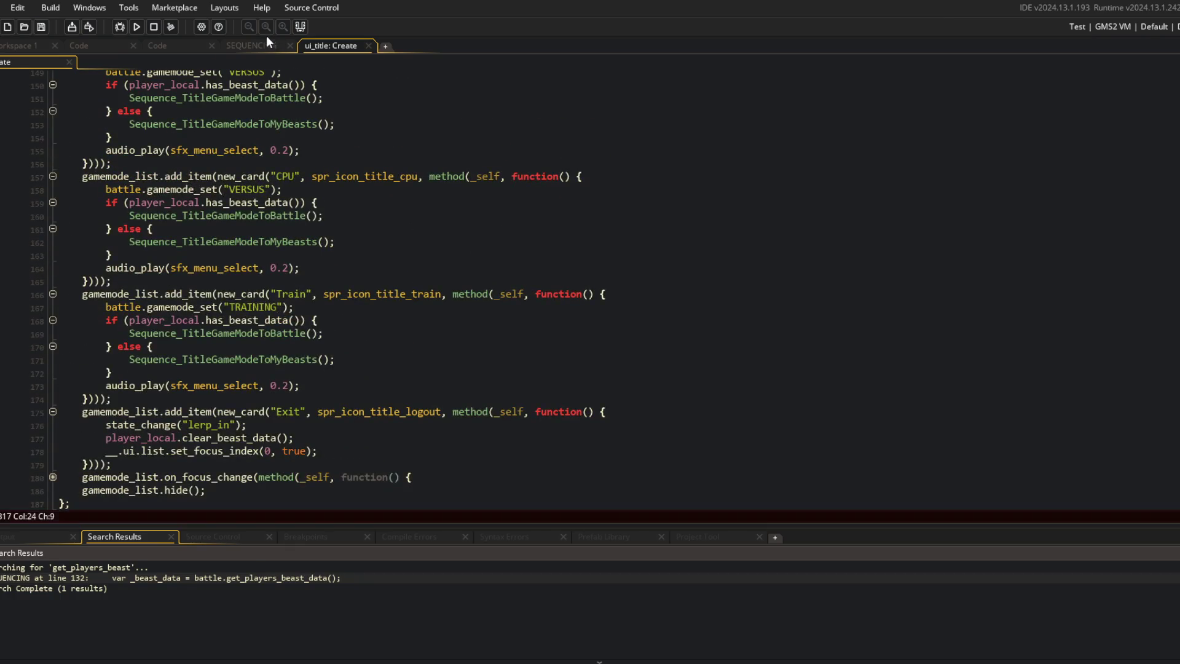
left_click(262, 45)
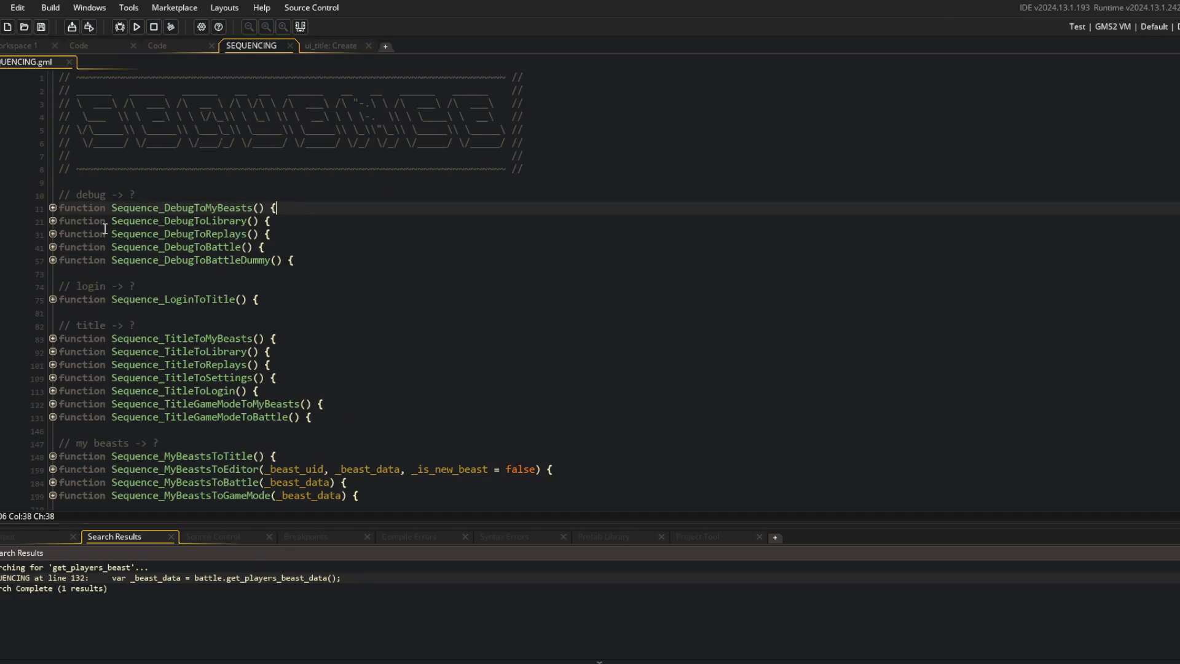
Step: Expand Sequence_BattleToTitle and Sequence_BattleToMyBeasts and search for all uses of Sequence_BattleToMyBeasts
scroll(329, 377, "down", 7)
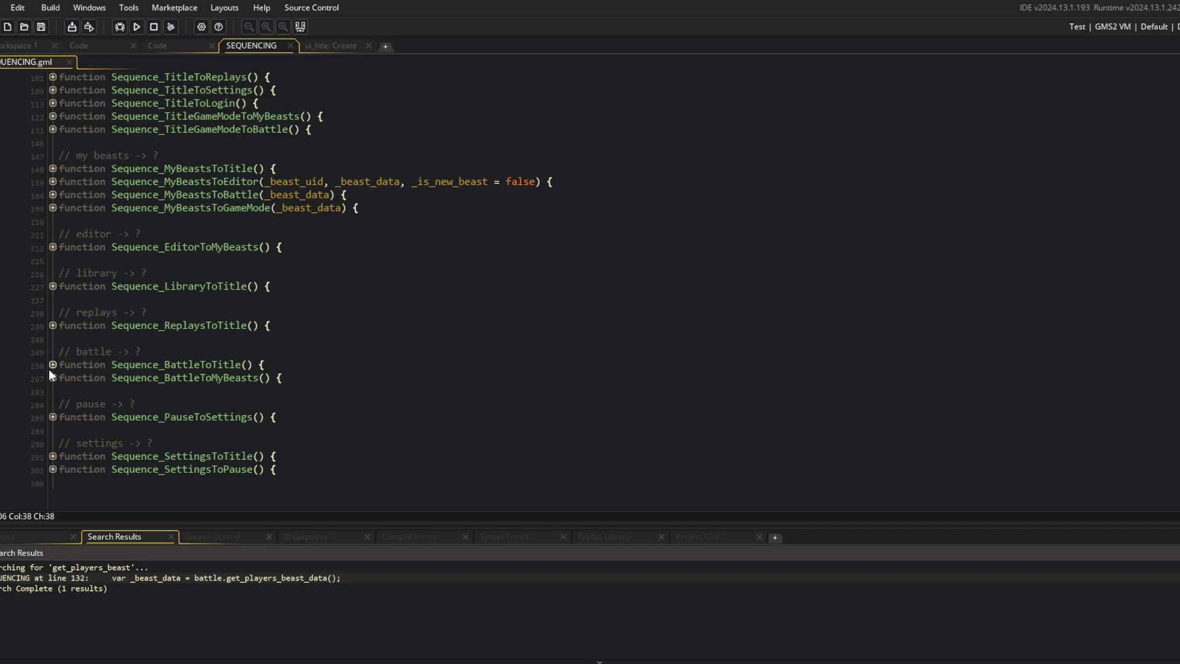
left_click(53, 366)
left_click(53, 482)
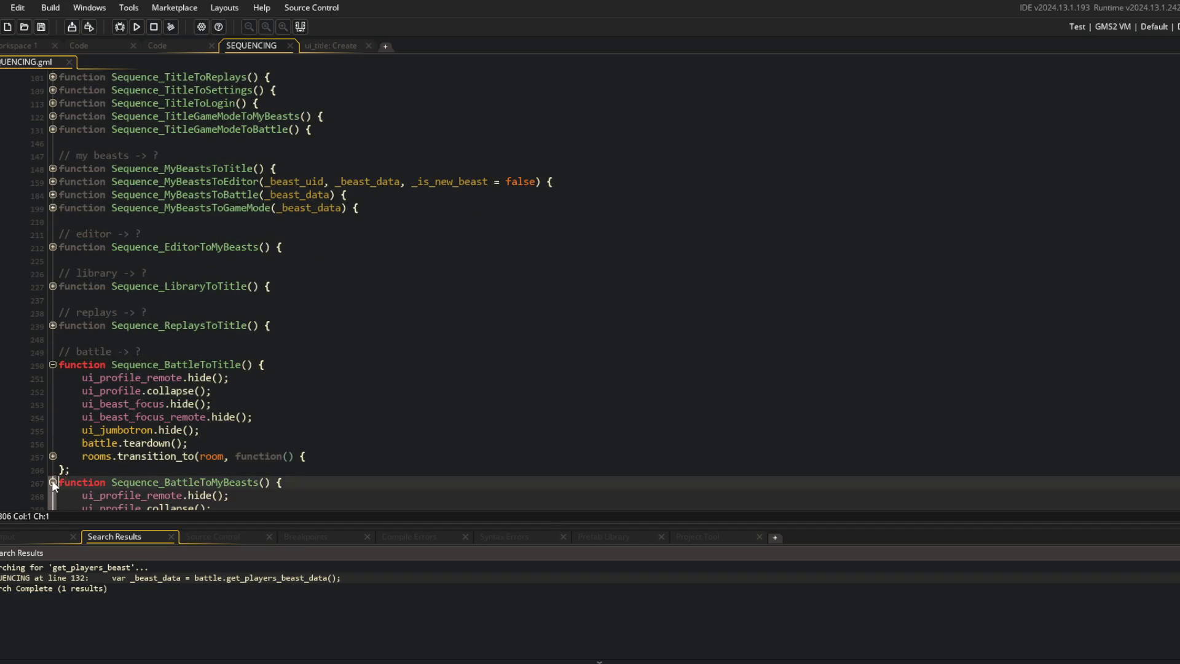
scroll(242, 347, "down", 4)
double_click(231, 325)
key("ctrl+c")
key("ctrl+shift+f")
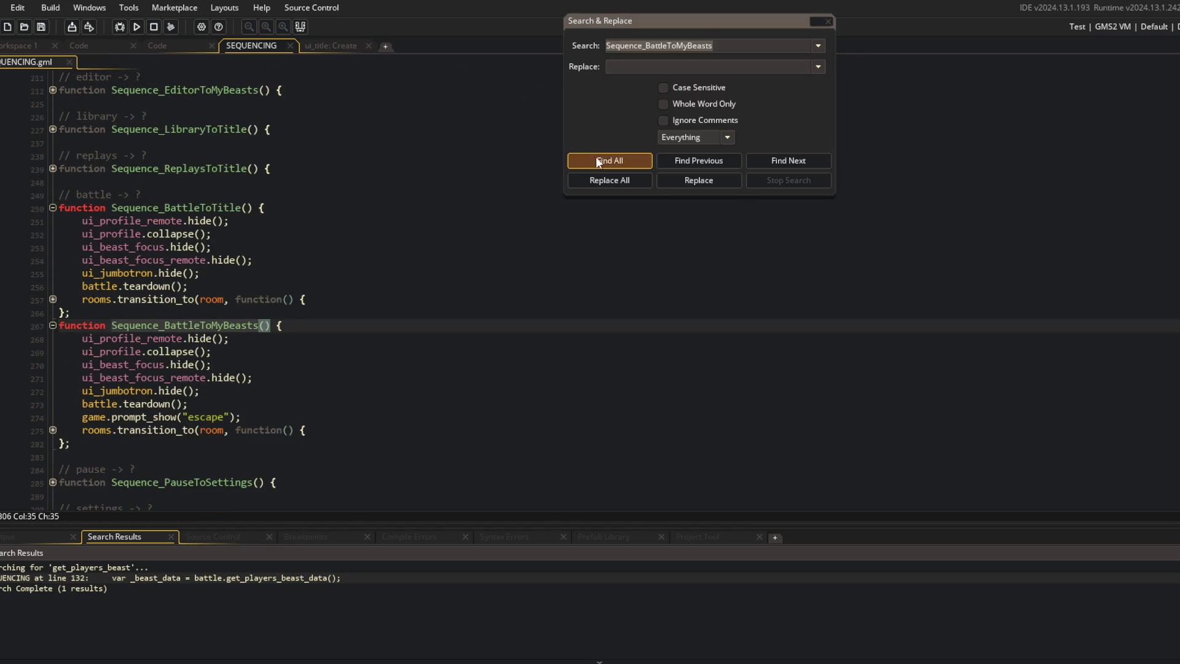
left_click(609, 160)
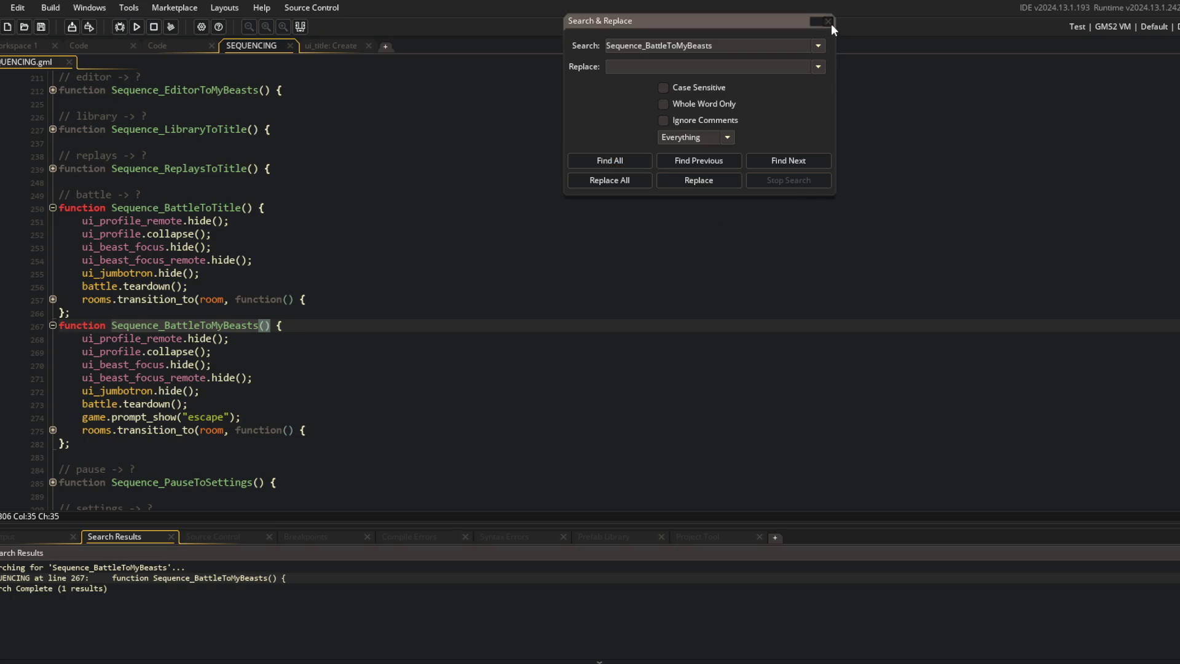
left_click(828, 21)
left_click(240, 377)
Step: Expand both sequences' room transition callbacks down to their UI hide calls
left_click(53, 430)
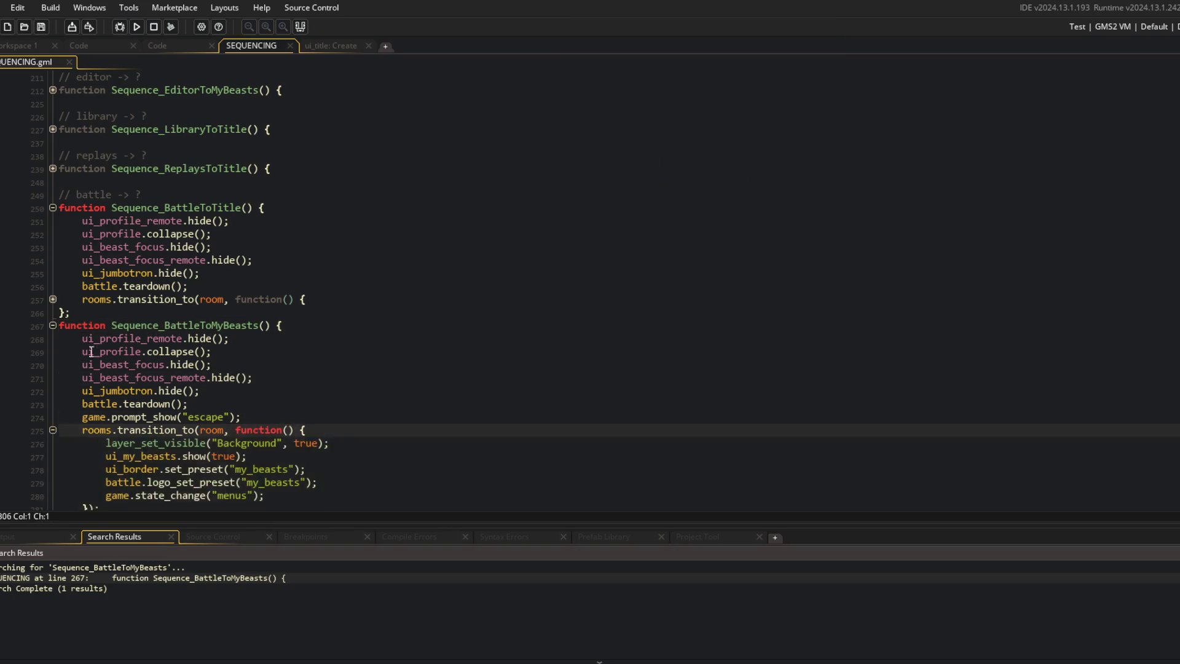
scroll(110, 335, "down", 2)
left_click(223, 325)
left_click(218, 274)
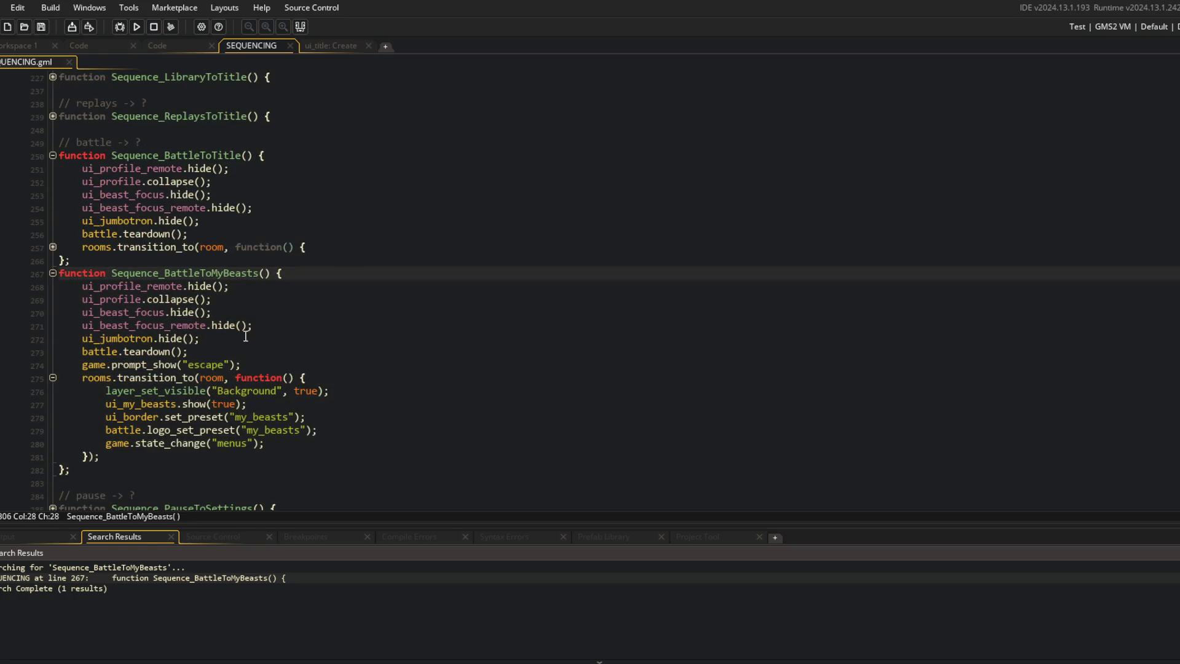
left_click(53, 247)
scroll(240, 258, "up", 2)
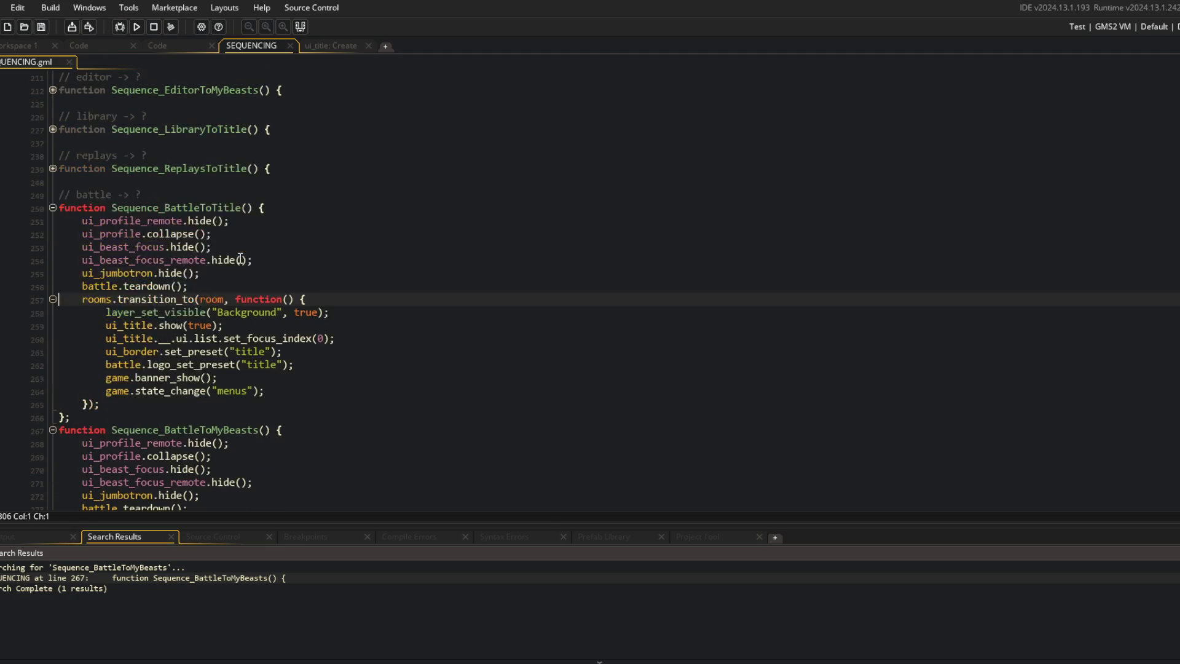
left_click(311, 246)
left_click(312, 256)
Step: Add player_local.clear_beast_data(); after the hide calls in both sequences, then run the game
key("Return")
key("ctrl+v")
key("ctrl+z")
type("player_local.clear_beast")
key("Return")
type("();")
key("Down")
key("Down")
key("Down")
key("Down")
key("End")
key("Return")
type("player_local.clear_beast_data();")
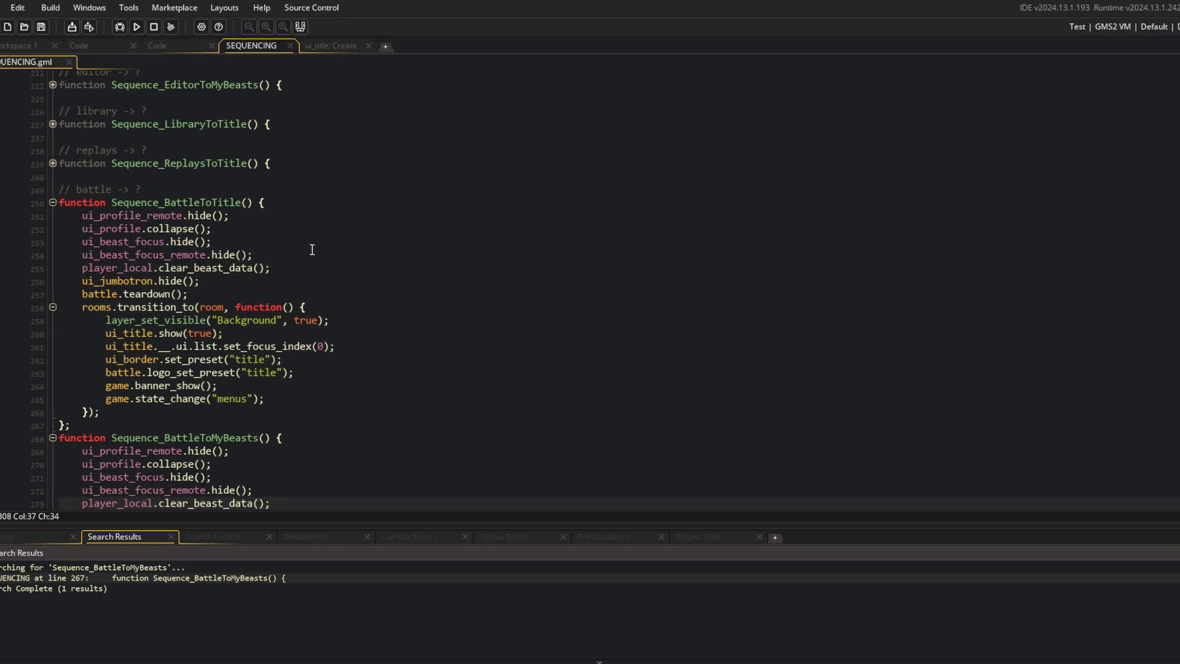
left_click(312, 266)
left_click(137, 27)
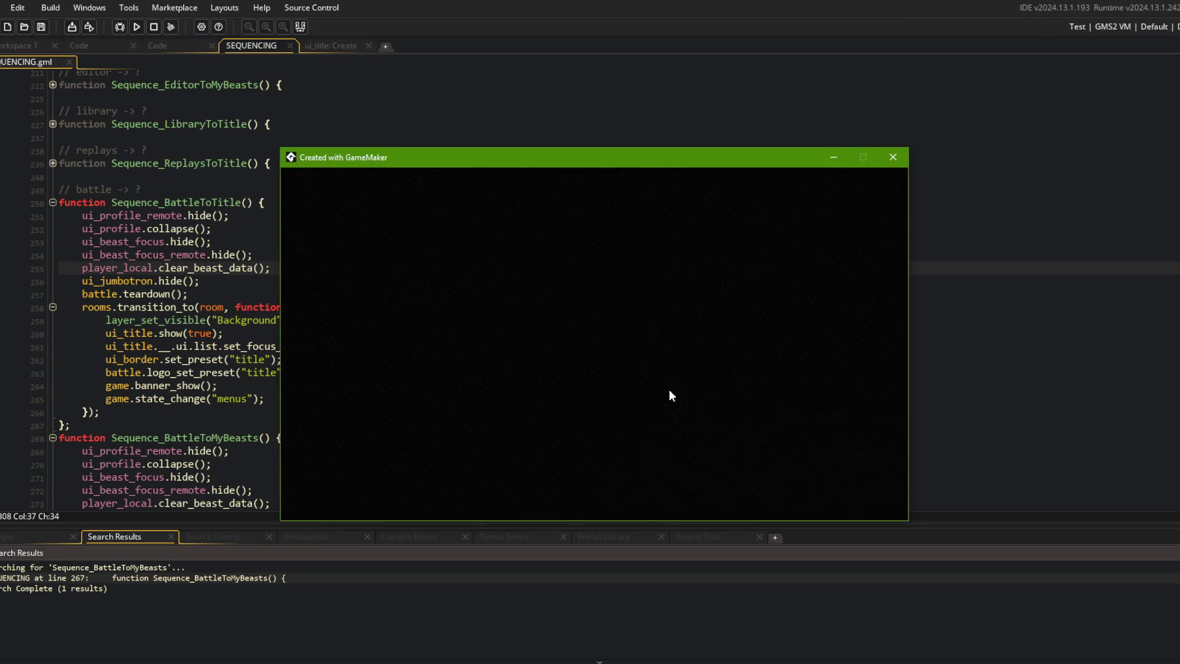
Step: Start a Turtle Mage battle from the title menu, leave it, and start another
left_click(602, 389)
left_click(589, 385)
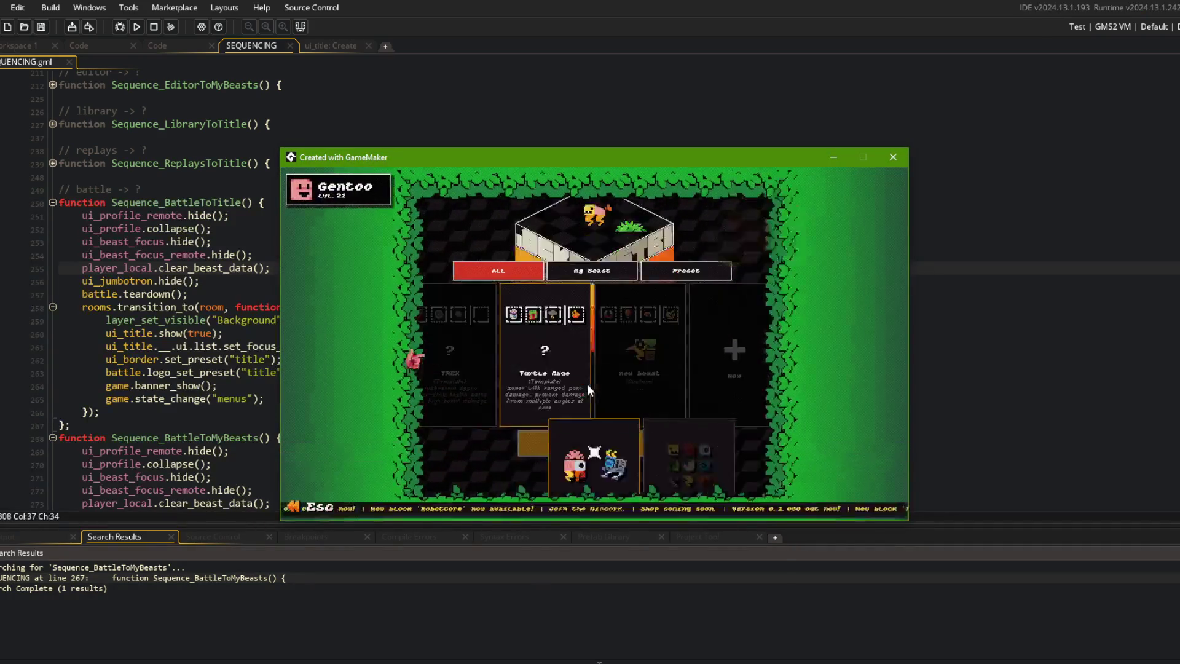
left_click(554, 370)
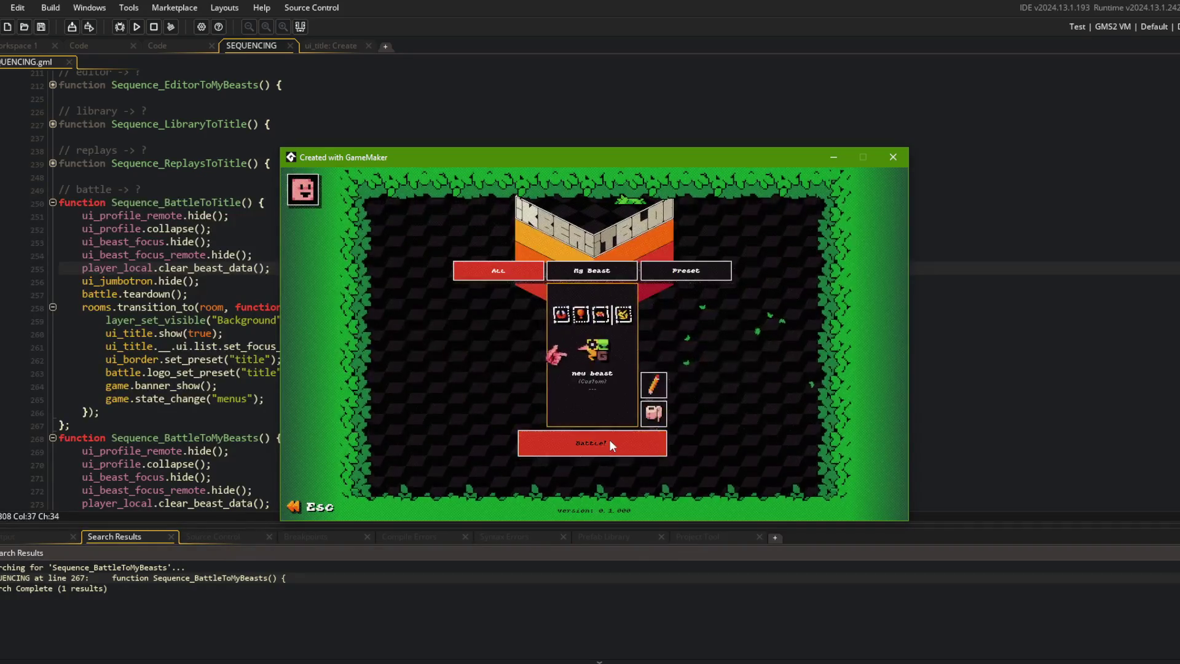
left_click(610, 440)
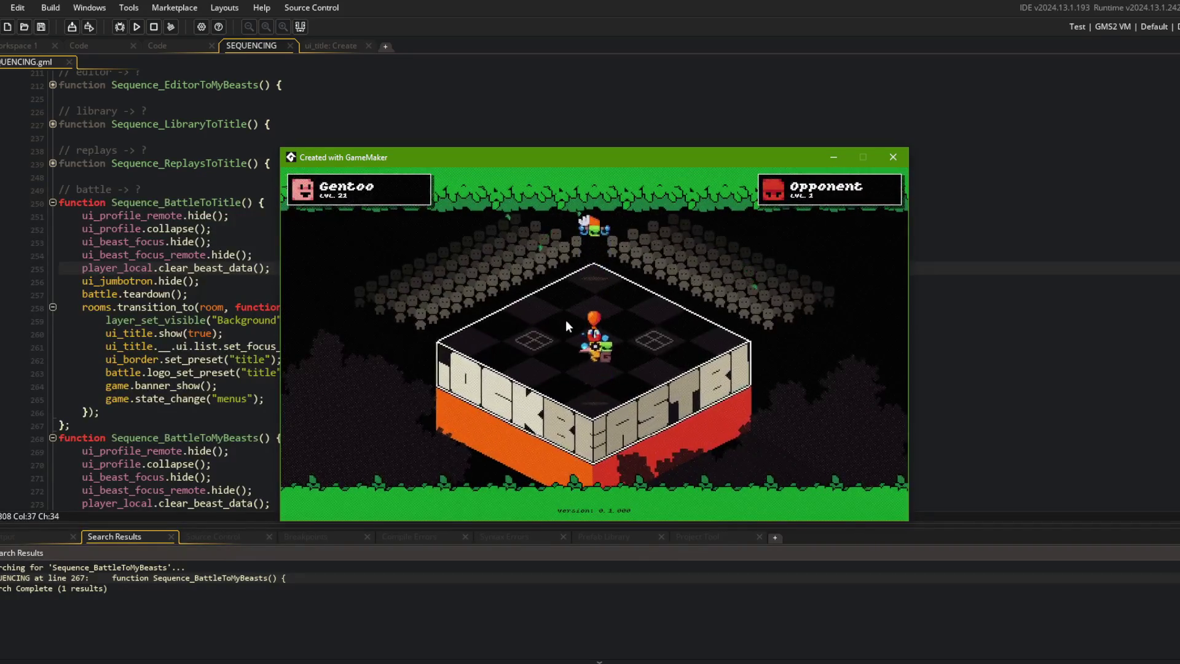
key("Escape")
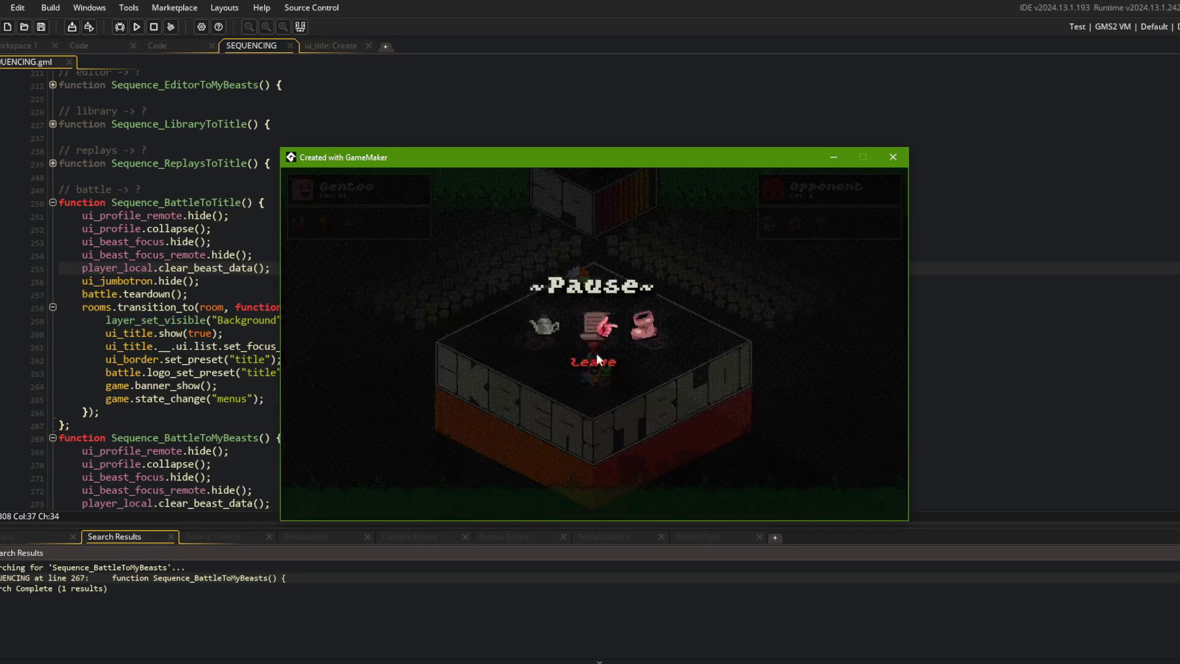
key("Return")
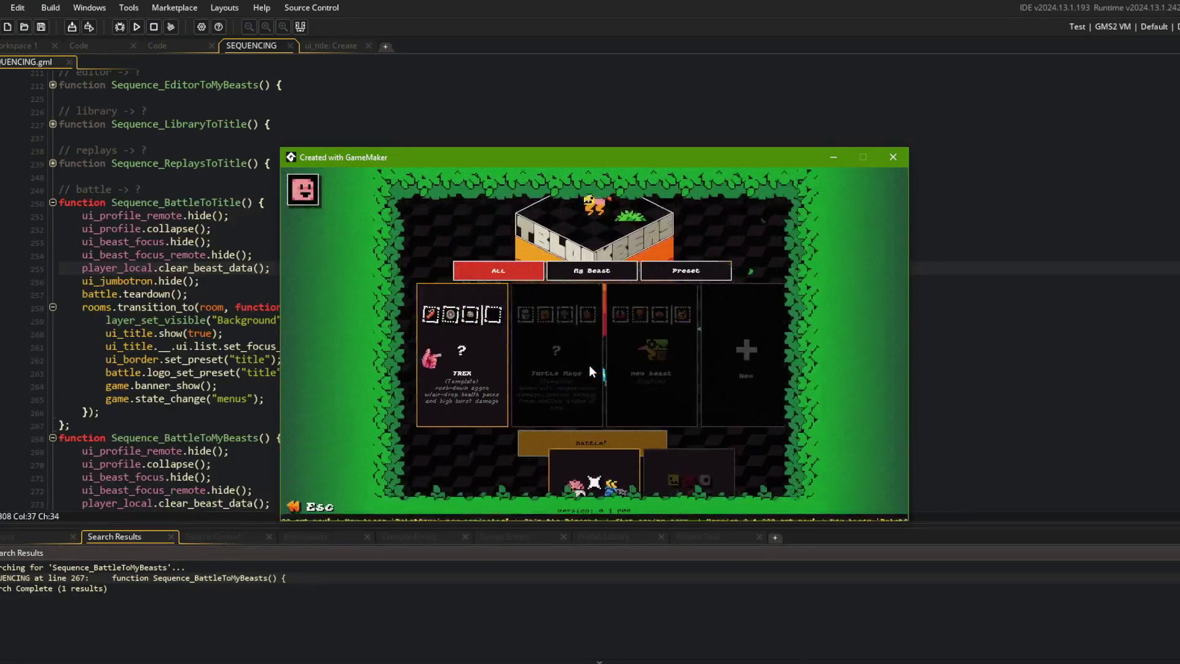
left_click(563, 373)
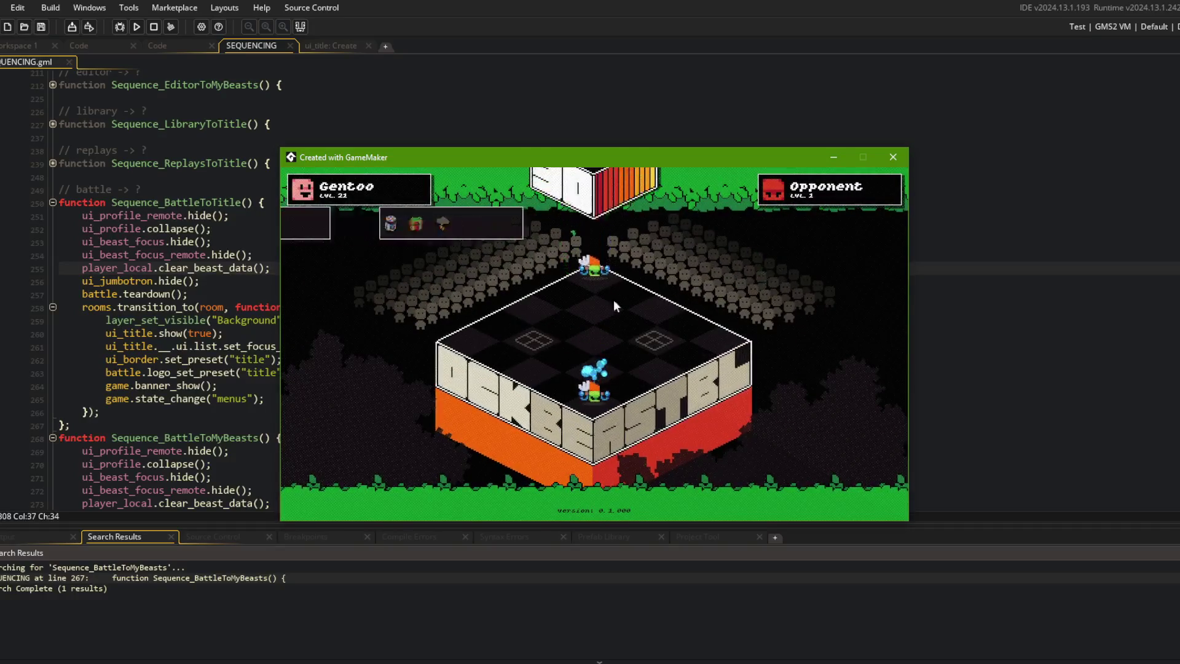
Step: Leave battles to the title menu, then start a fresh CPU battle with the chosen beast
key("Escape")
key("Return")
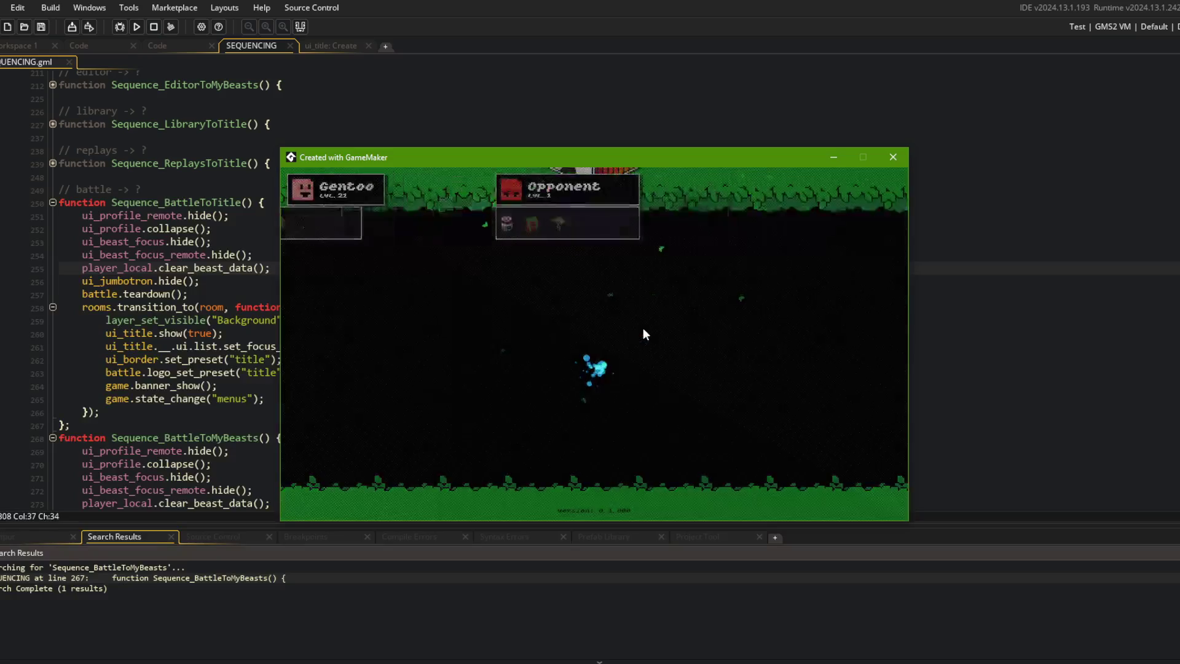
left_click(615, 369)
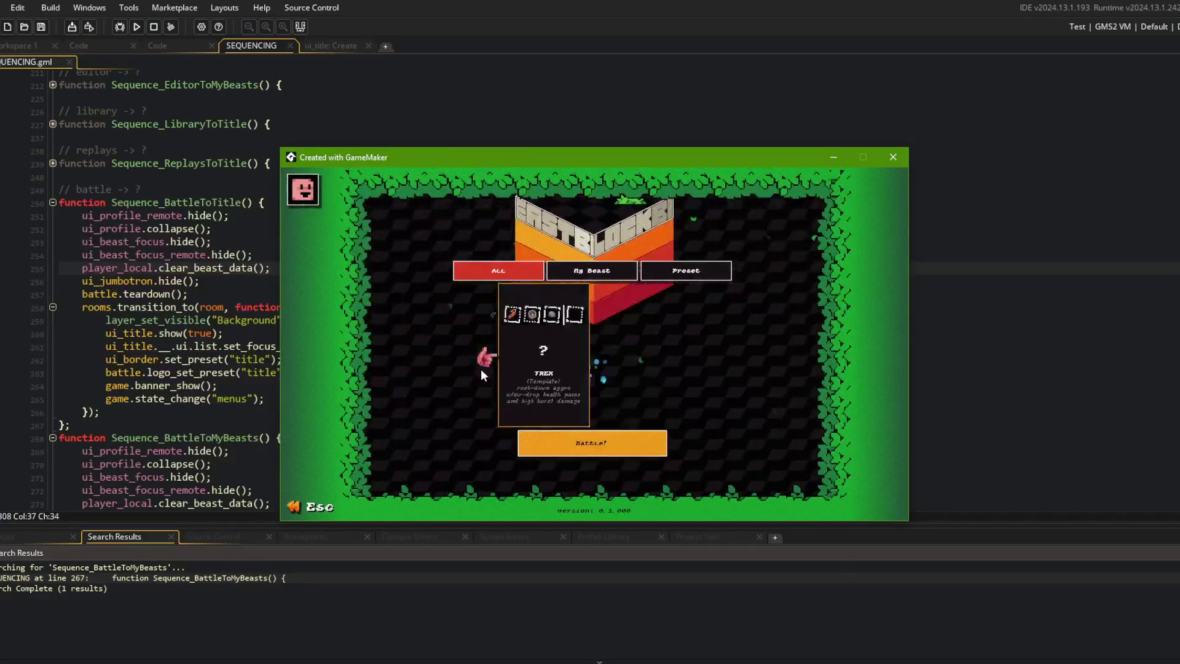
key("Escape")
left_click(591, 382)
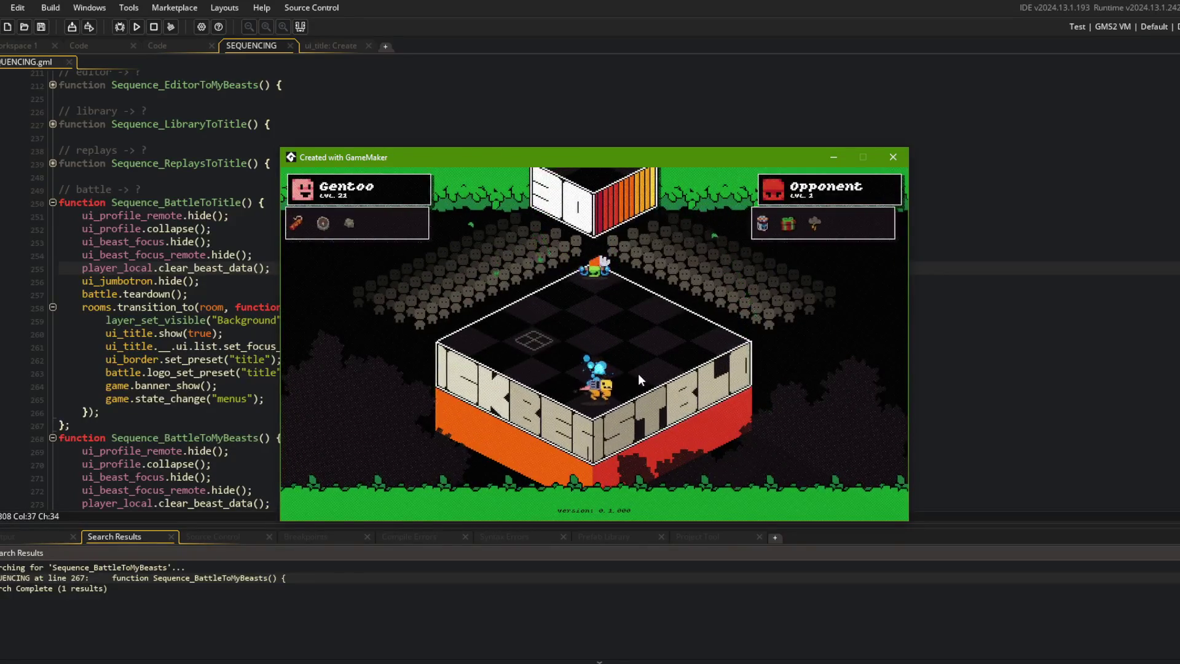
key("Escape")
key("Return")
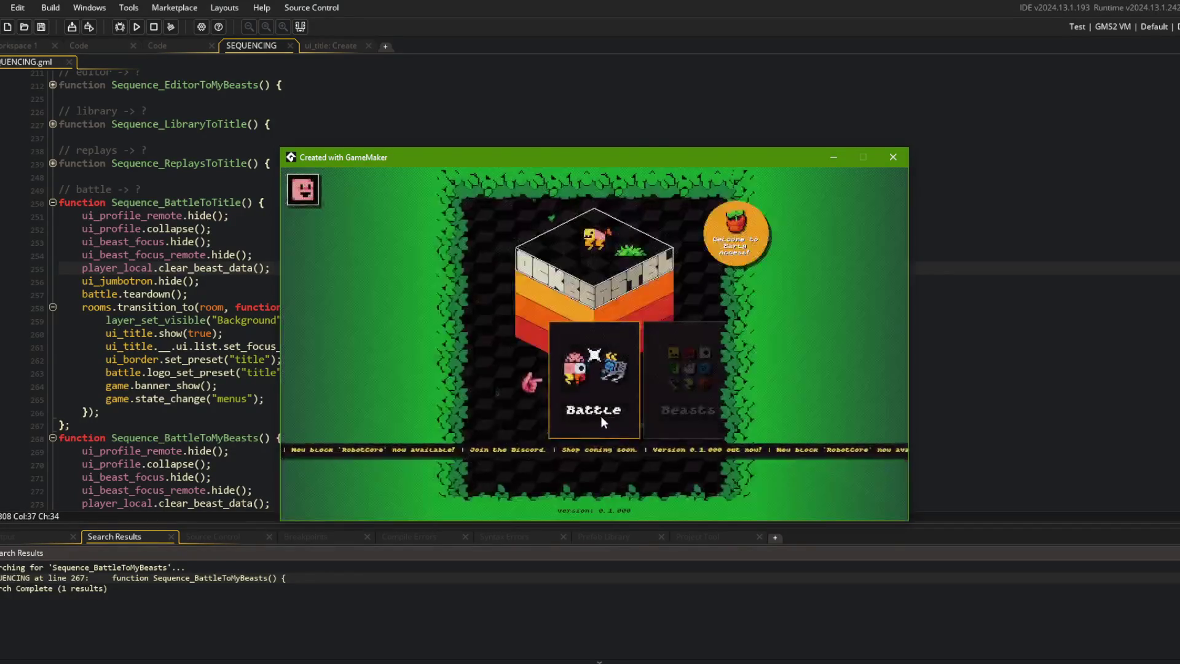
key("Return")
left_click(584, 388)
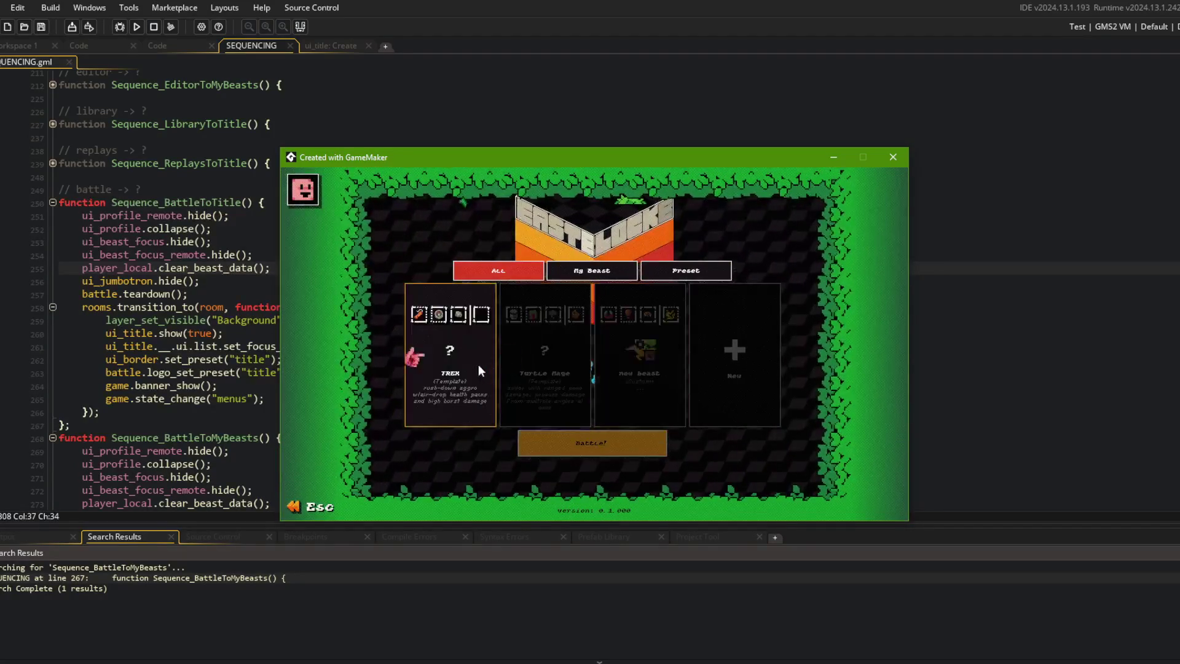
left_click(564, 441)
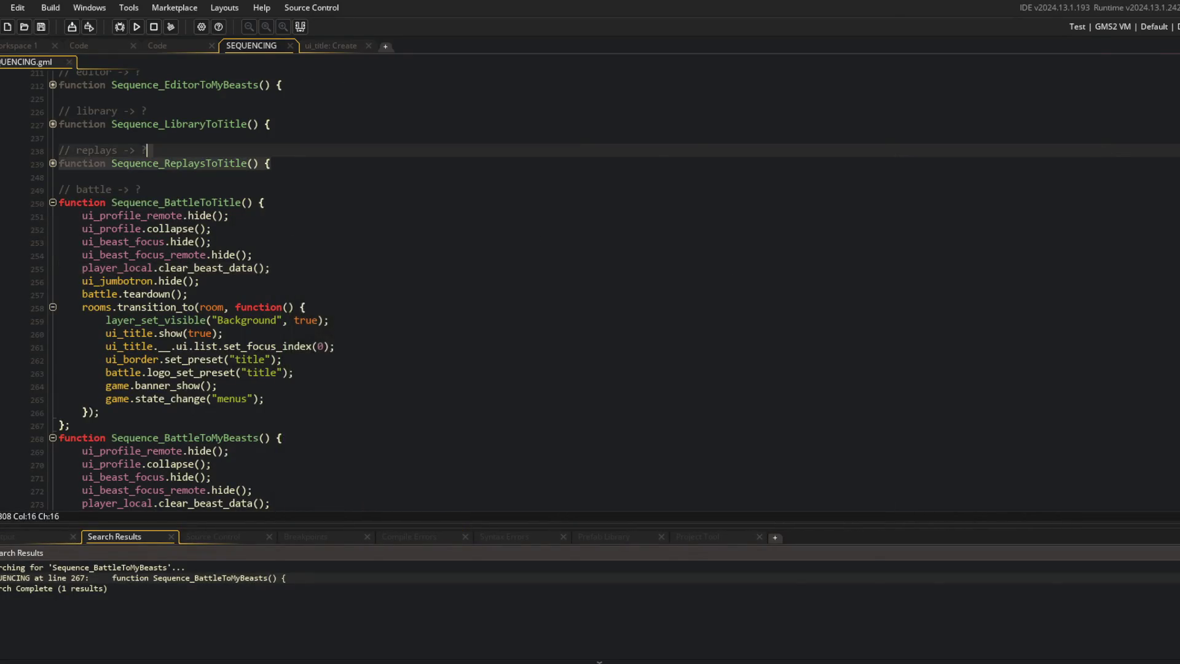
Step: Close the game, run under the Dev_StartBattle configuration, and close the SEQUENCING and ui_title Create tabs
left_click(1155, 27)
left_click(1131, 123)
left_click(135, 27)
left_click(561, 307)
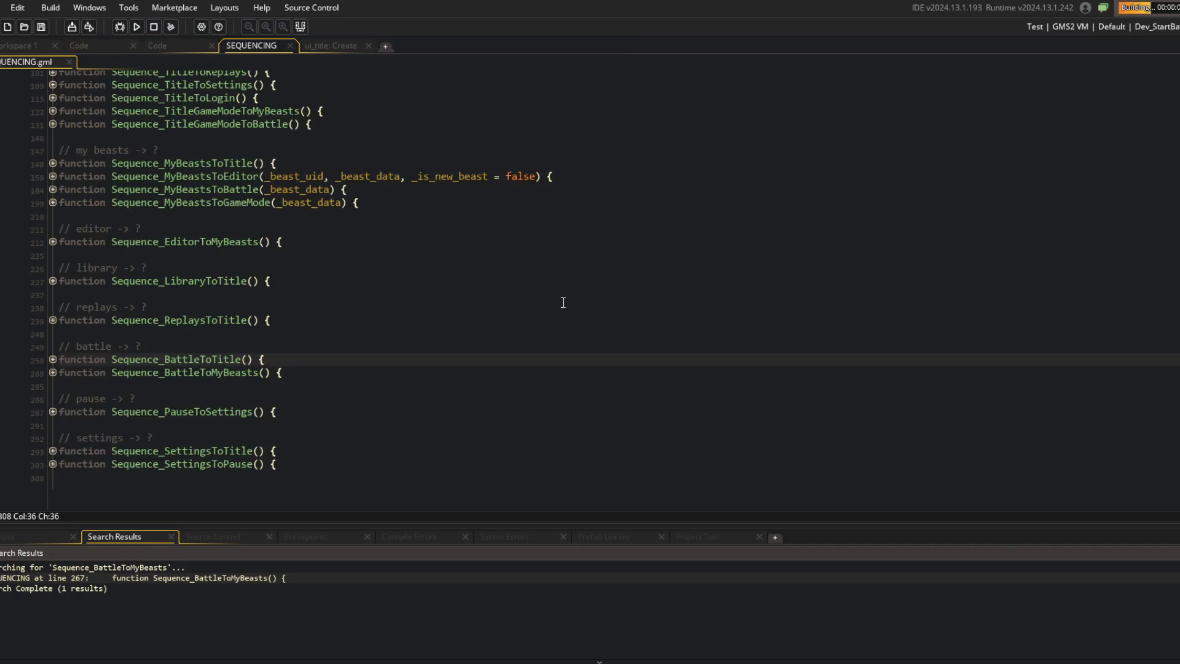
left_click(277, 162)
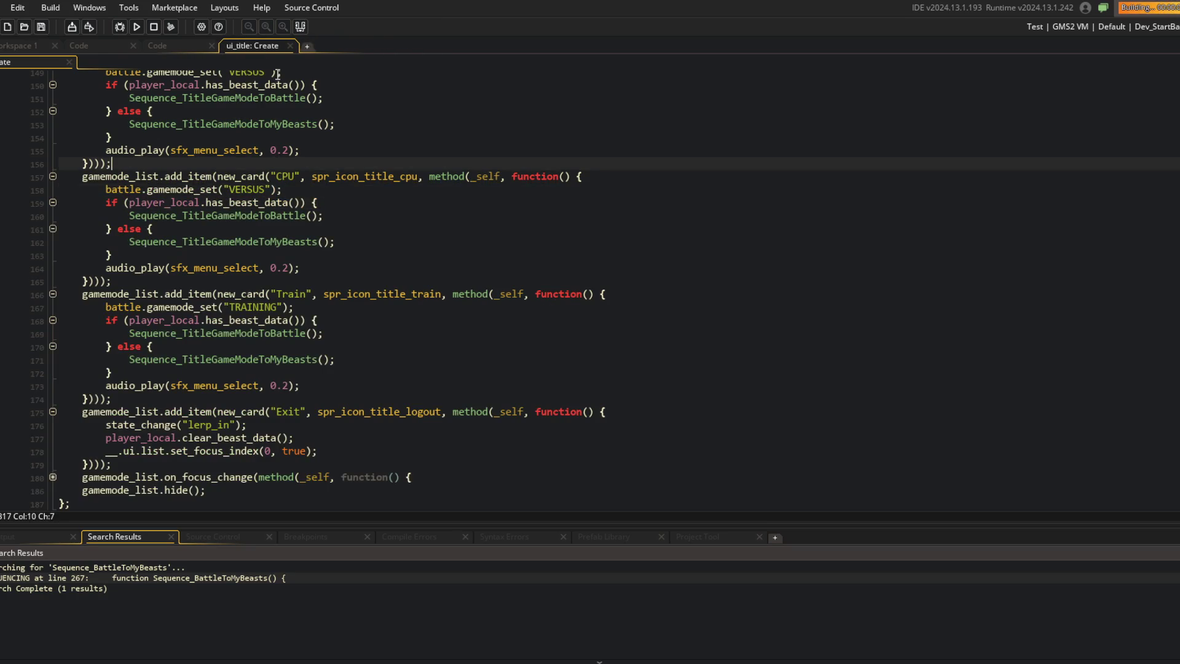
middle_click(257, 47)
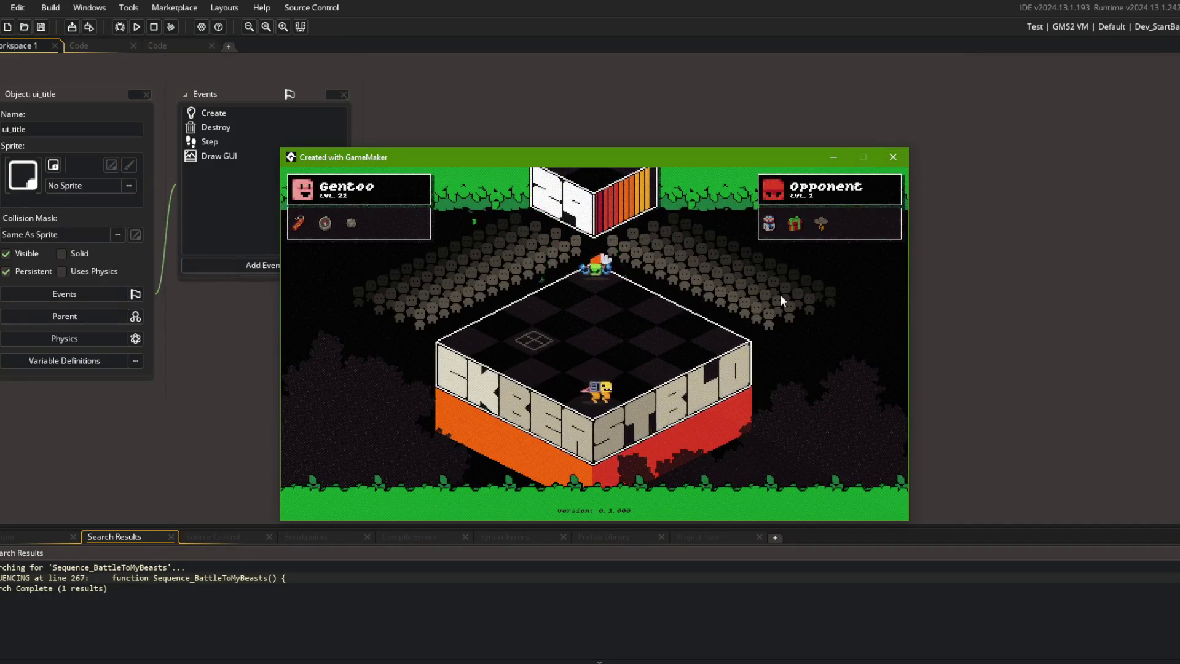
Step: Switch to the Dev_StartBattleDummy configuration, run and close the game, then open the Config Editor
left_click(884, 159)
left_click(1149, 27)
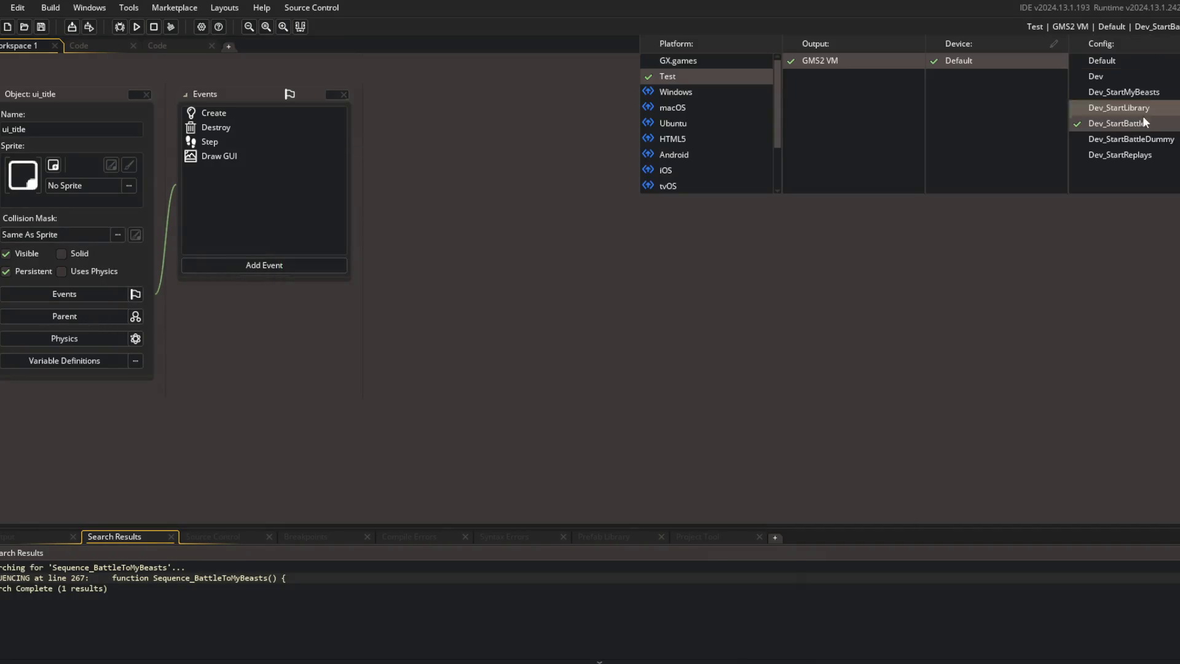
left_click(1086, 229)
left_click(136, 28)
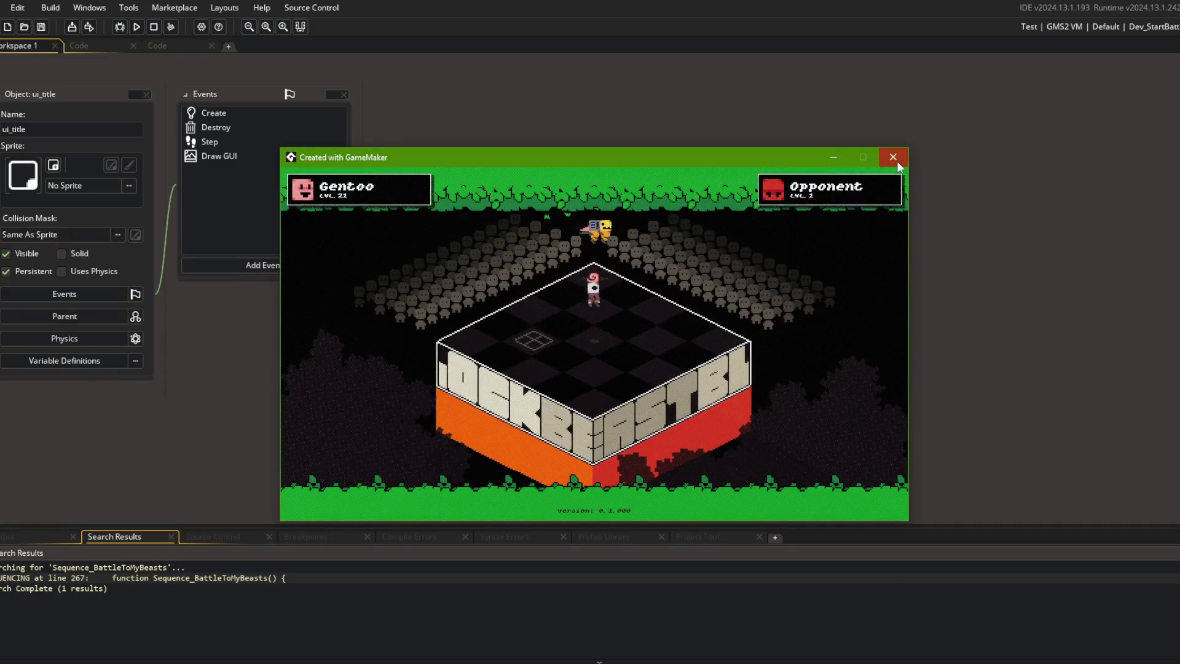
left_click(893, 157)
left_click(1100, 26)
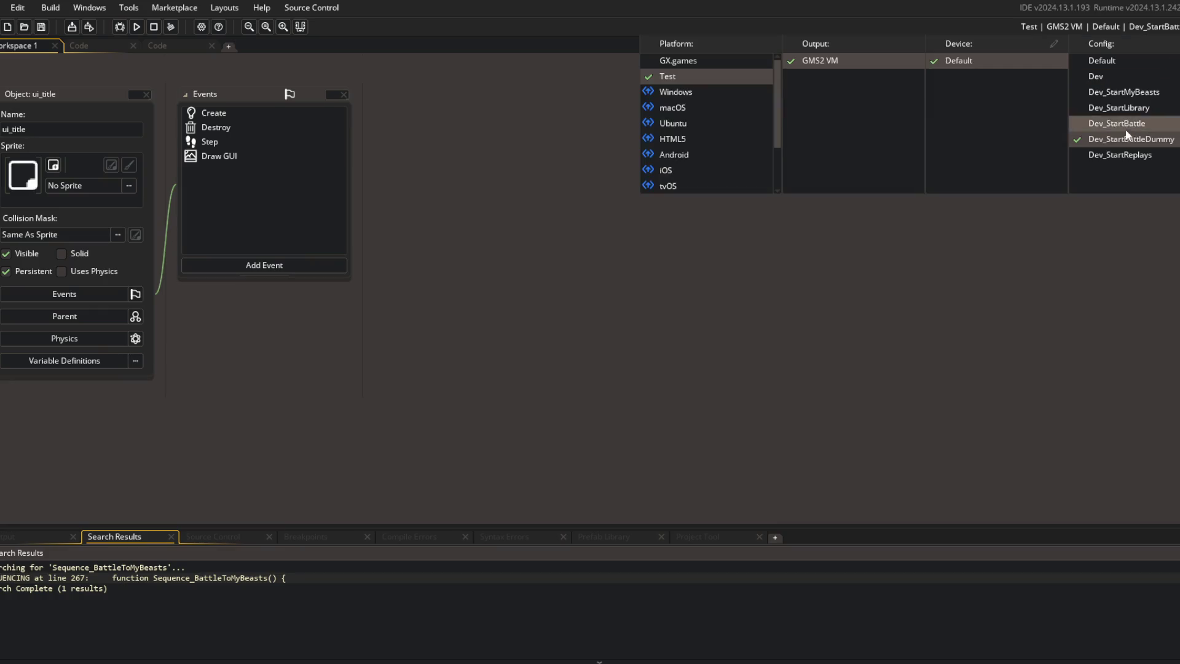
left_click(1172, 70)
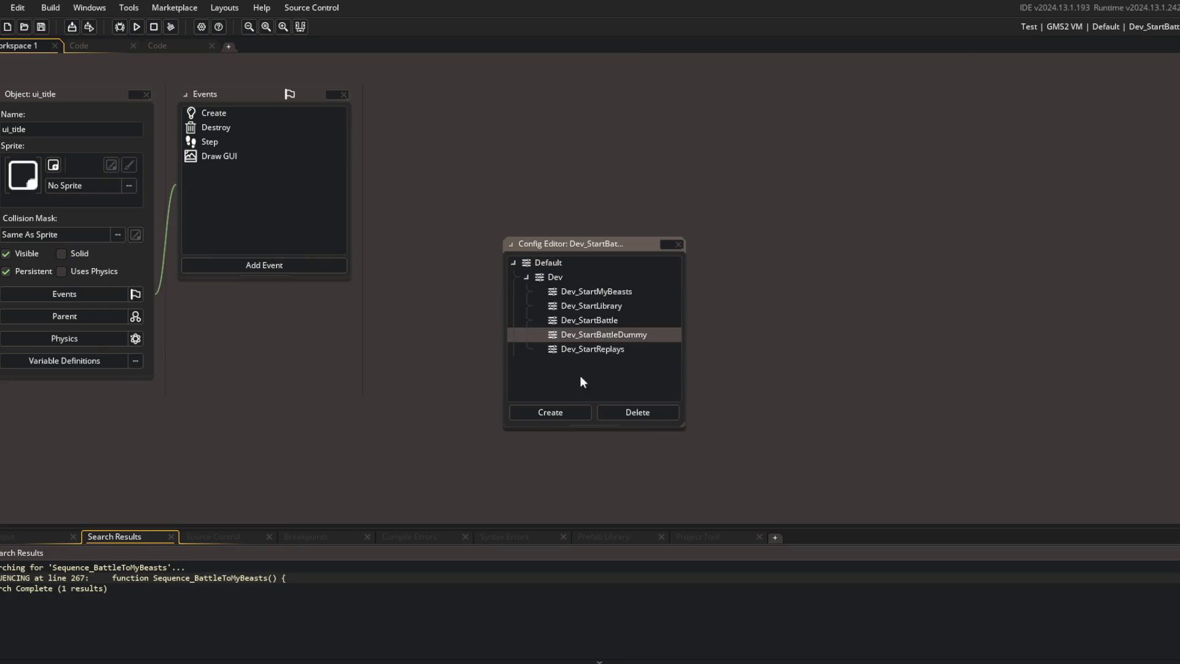
Step: Prefix Dev_StartBattle and Dev_StartBattleDummy with an underscore to free their names
left_click(593, 319)
right_click(592, 319)
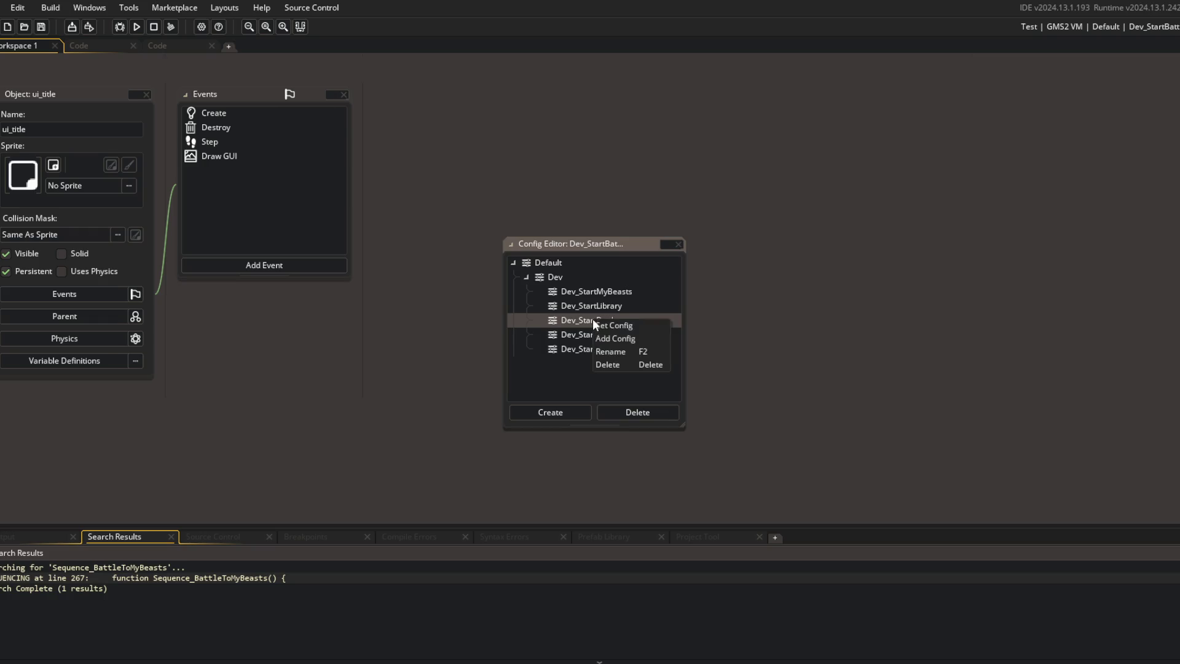
left_click(606, 354)
key("Home")
type("_")
key("Tab")
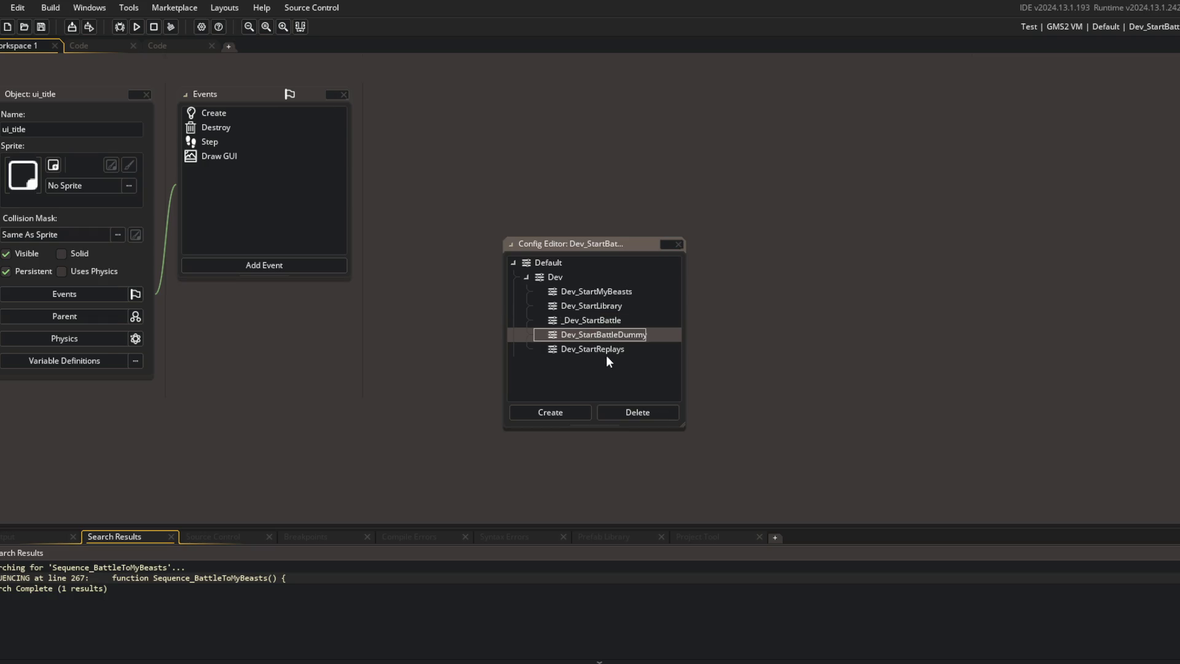
key("Home")
type("_")
key("Return")
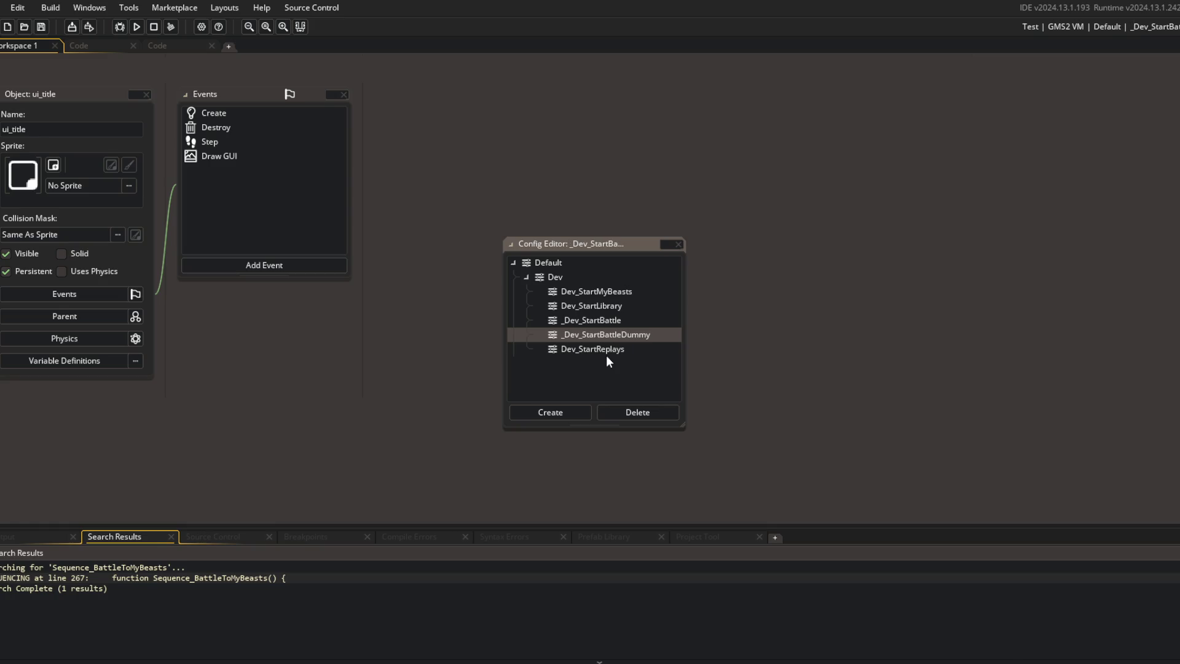
Step: Add a new Dev config named Dev_StartBattle, discarding an accidental NewConfig1
left_click(566, 417)
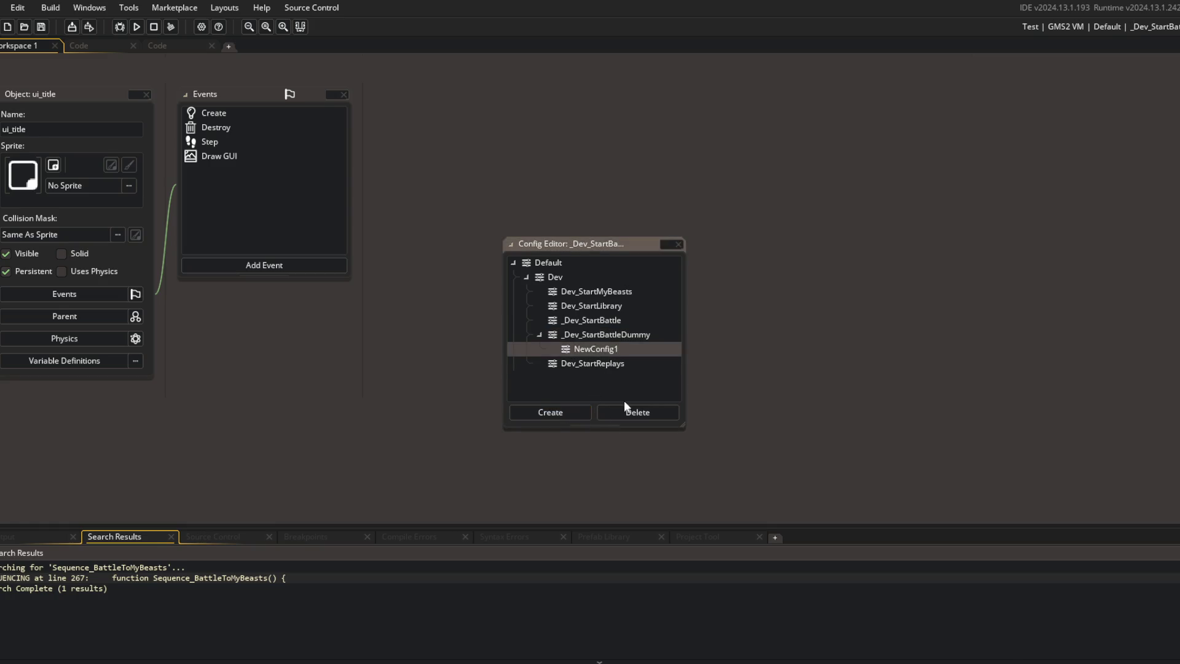
left_click(636, 412)
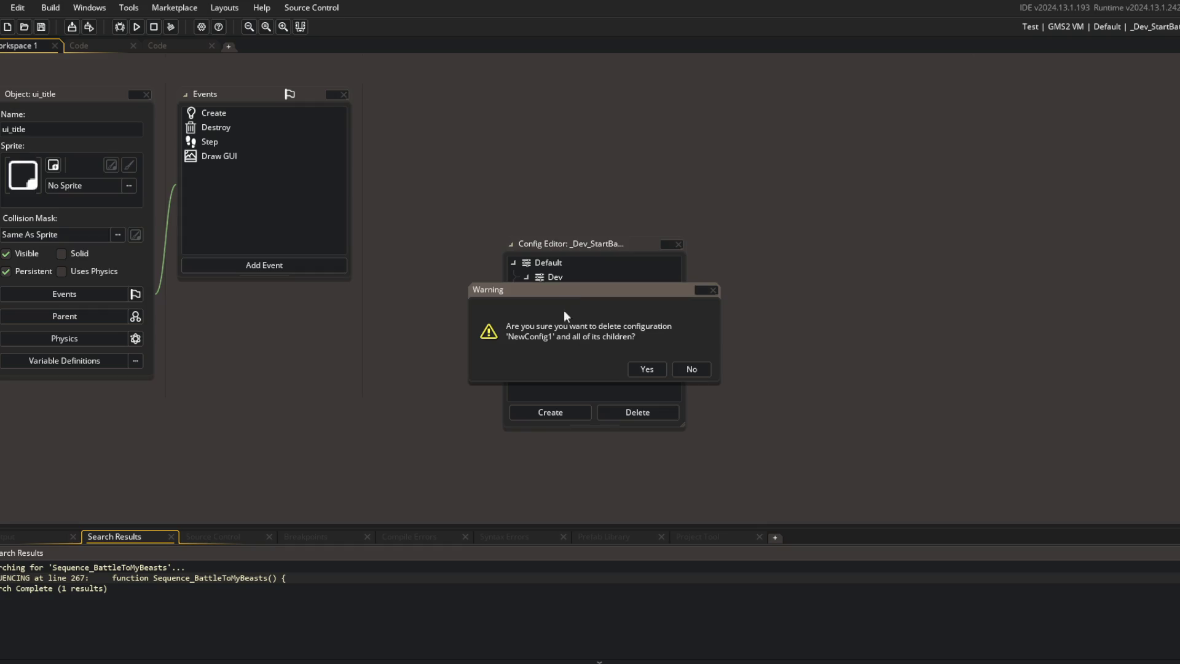
left_click(645, 370)
right_click(602, 321)
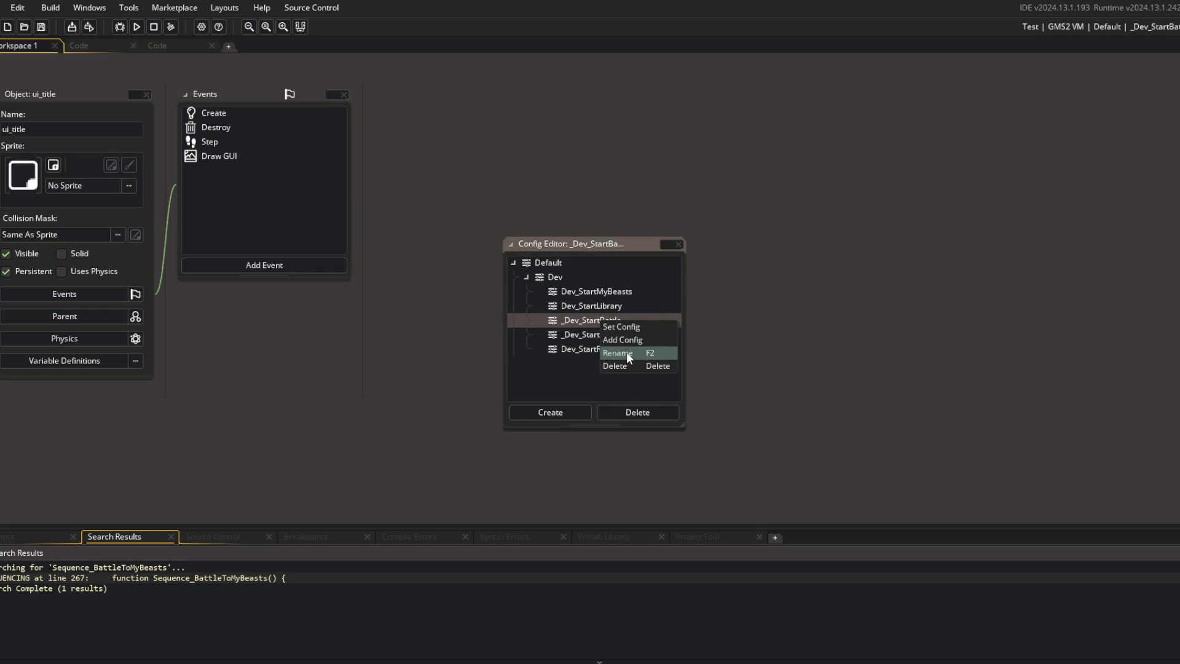
right_click(556, 278)
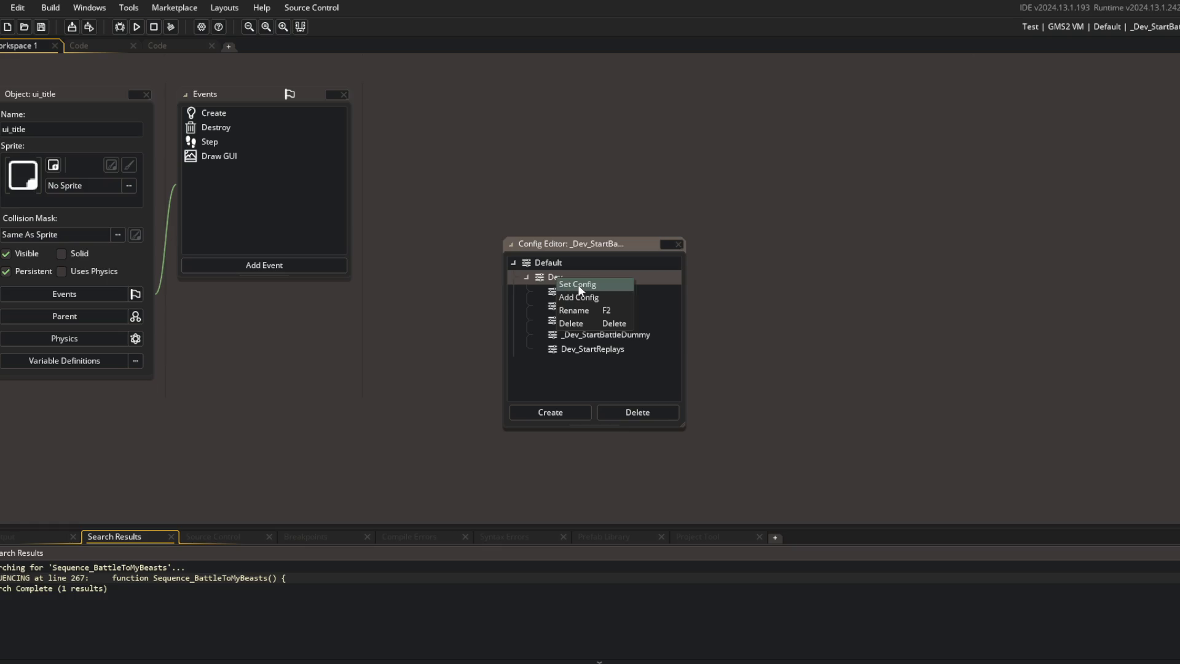
left_click(578, 297)
type("_Dev_StartBattle")
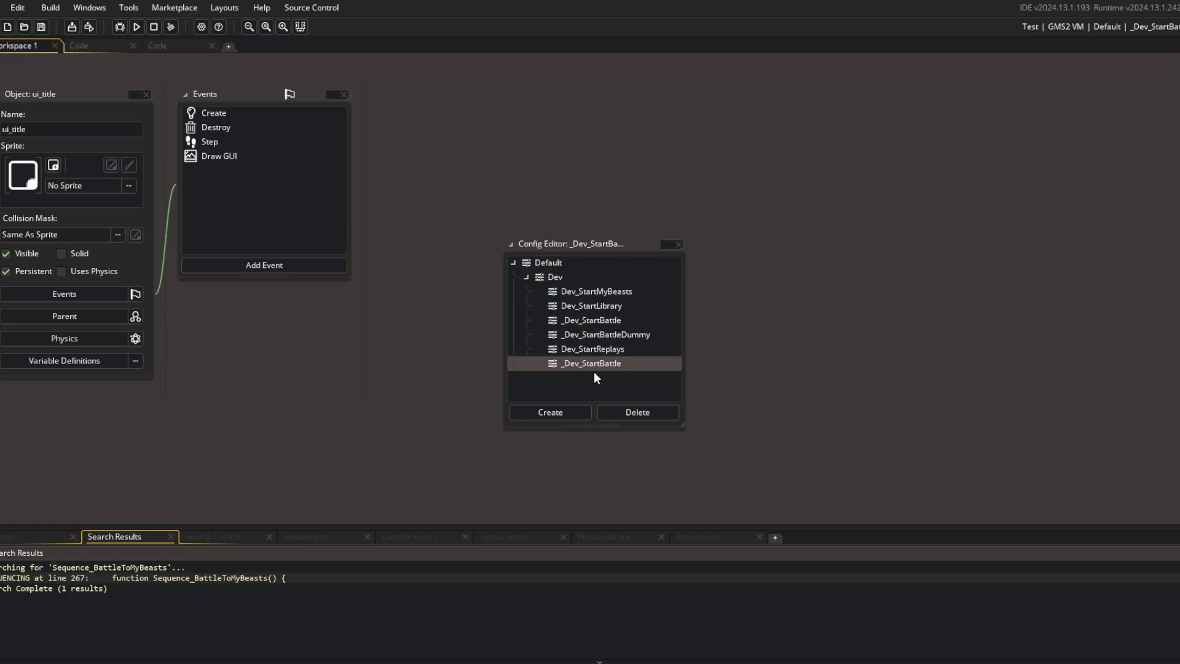
key("Delete")
key("Return")
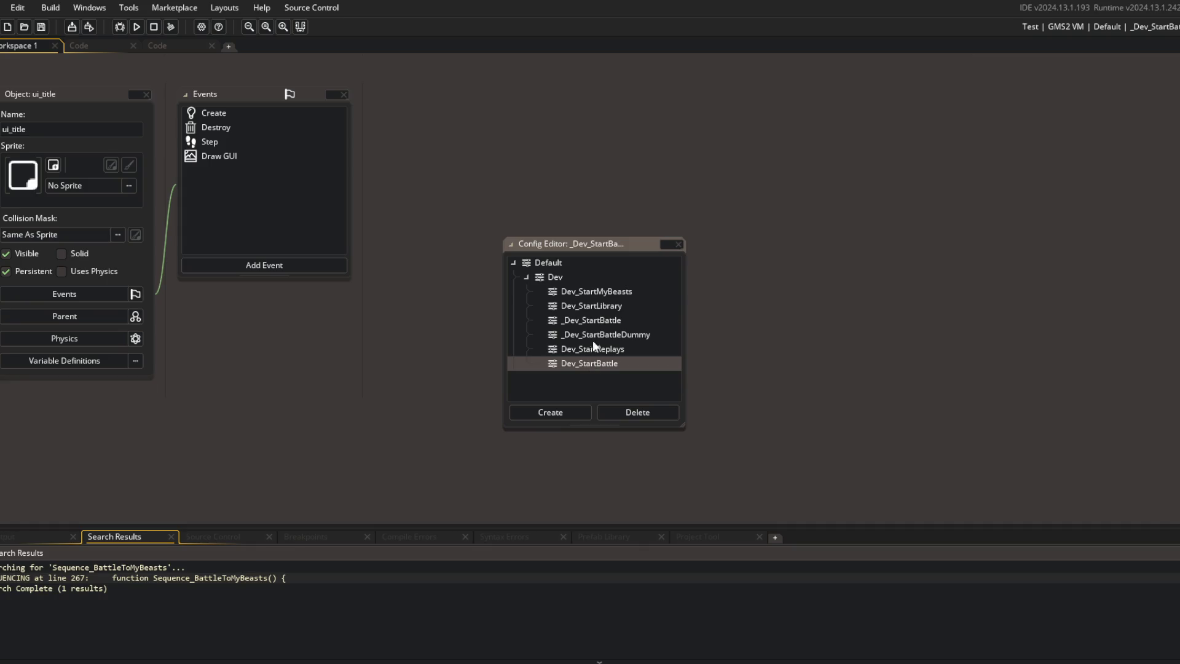
Step: Add another Dev config named Dev_StartBattleDummy
left_click(596, 334)
right_click(596, 334)
left_click(614, 363)
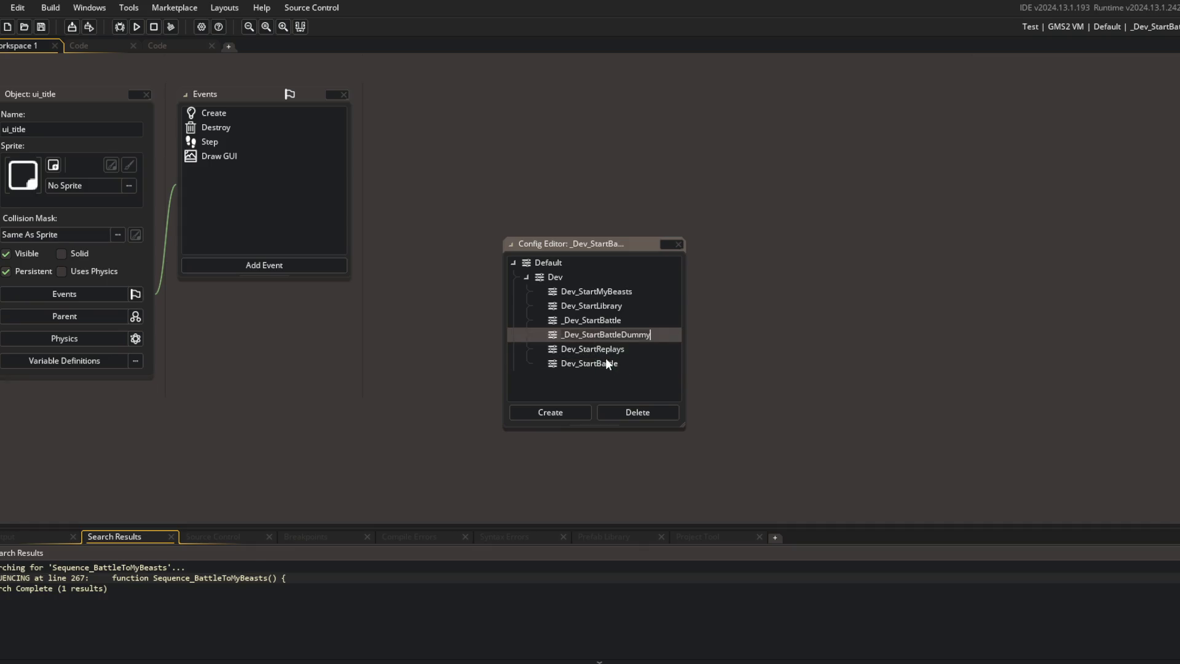
right_click(551, 277)
left_click(575, 295)
type("Dev_StartBattleDummy")
key("Return")
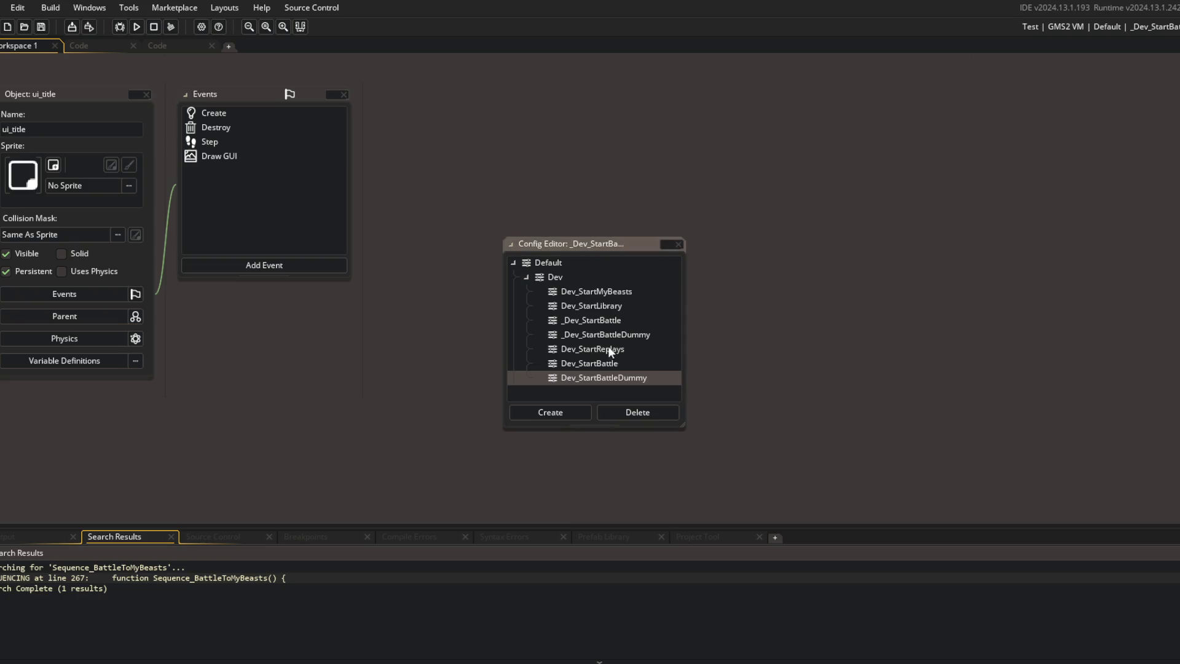
Step: Delete the old _Dev_StartBattle and _Dev_StartBattleDummy configs and close the editor
left_click(603, 320)
left_click(621, 408)
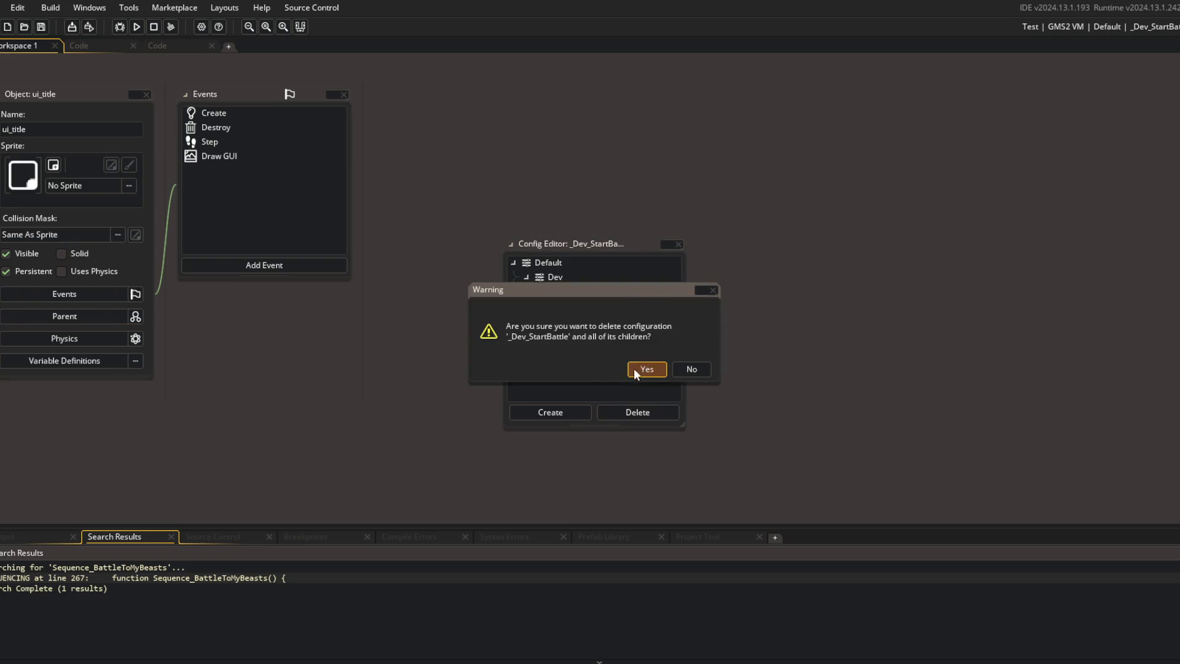
left_click(635, 367)
left_click(595, 321)
left_click(648, 412)
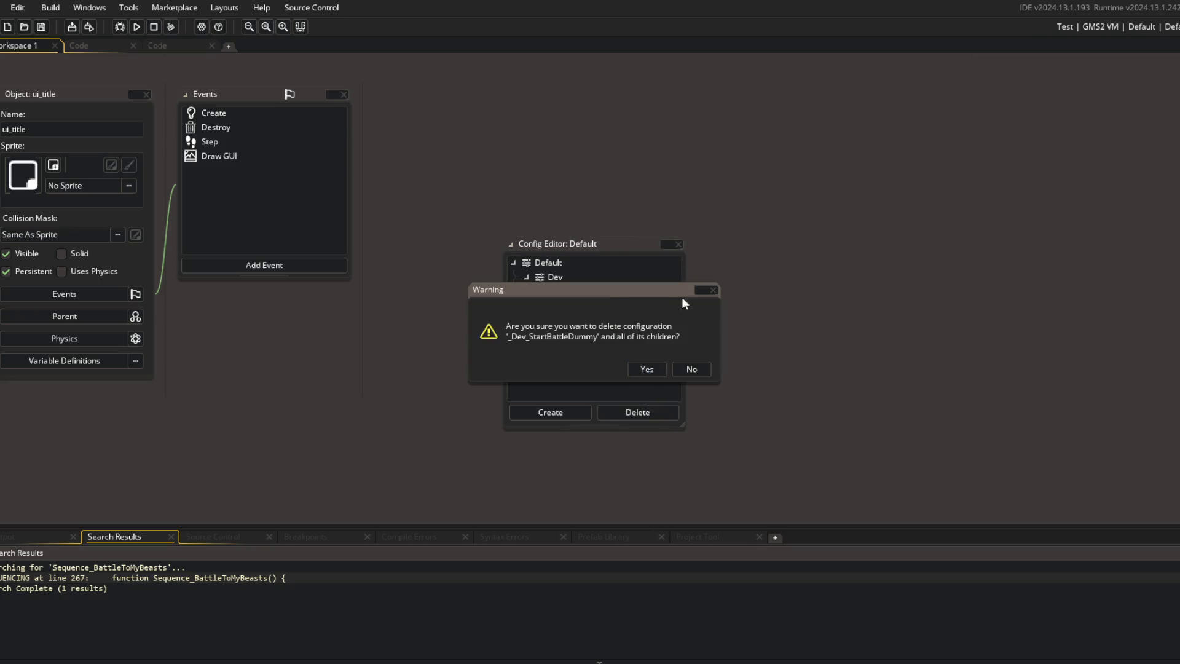
key("Return")
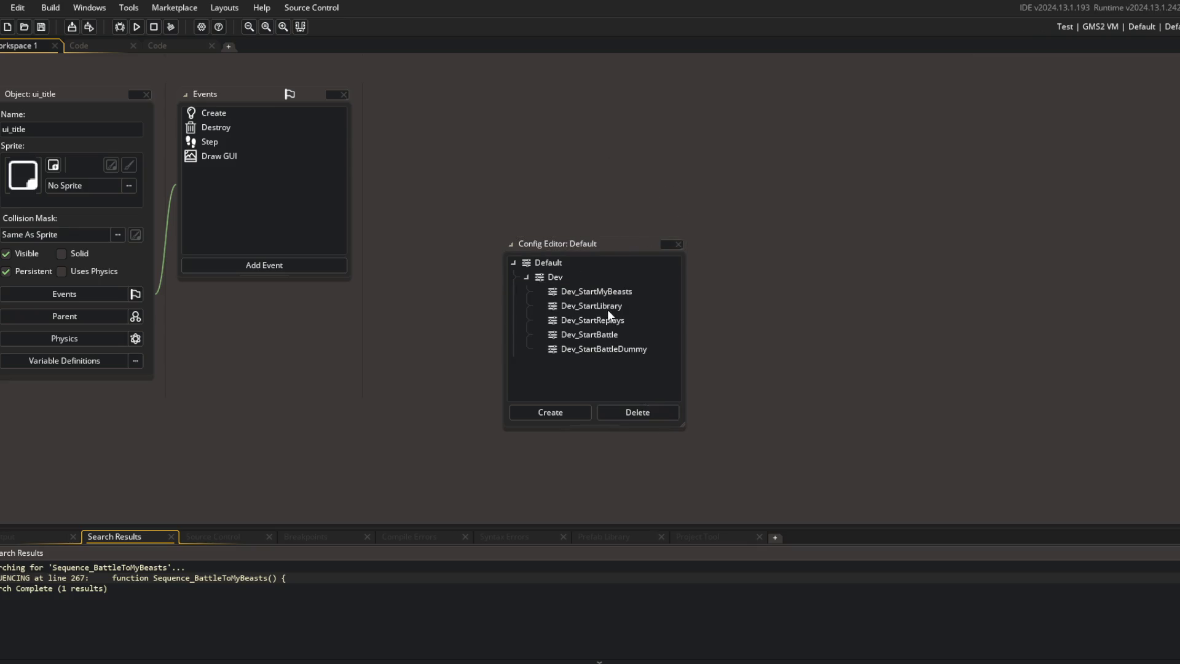
left_click(677, 244)
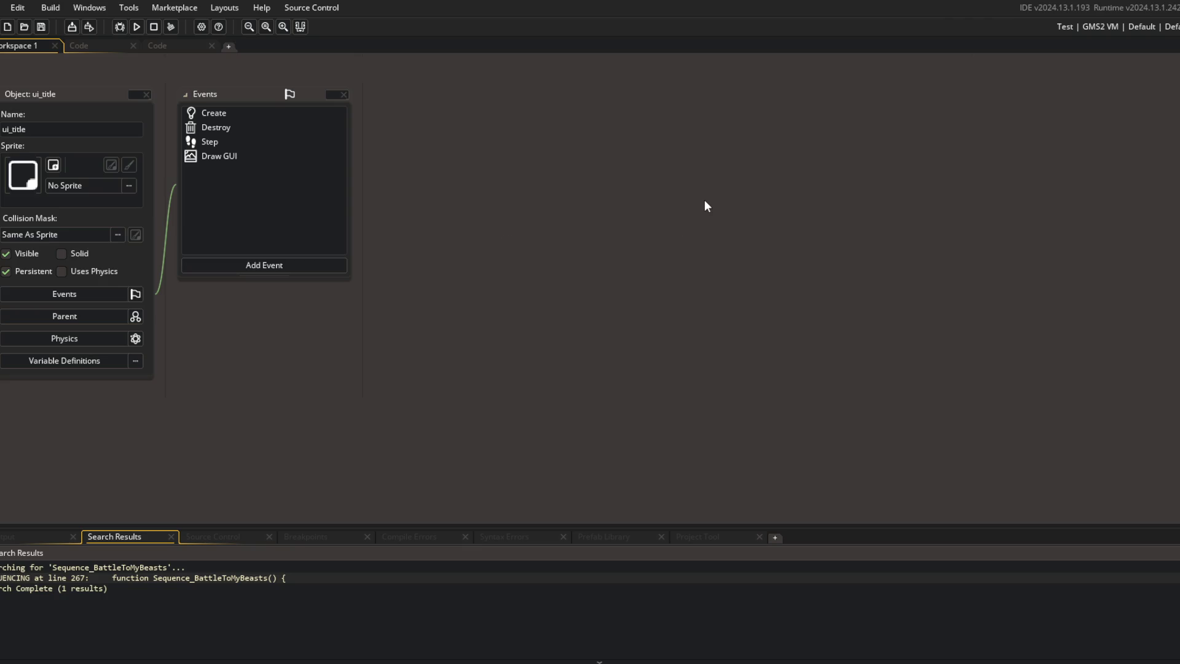
Step: Reopen the config editor and rename Dev_StartBattleDummy to _Dev_StartBattleDummy
left_click(1111, 26)
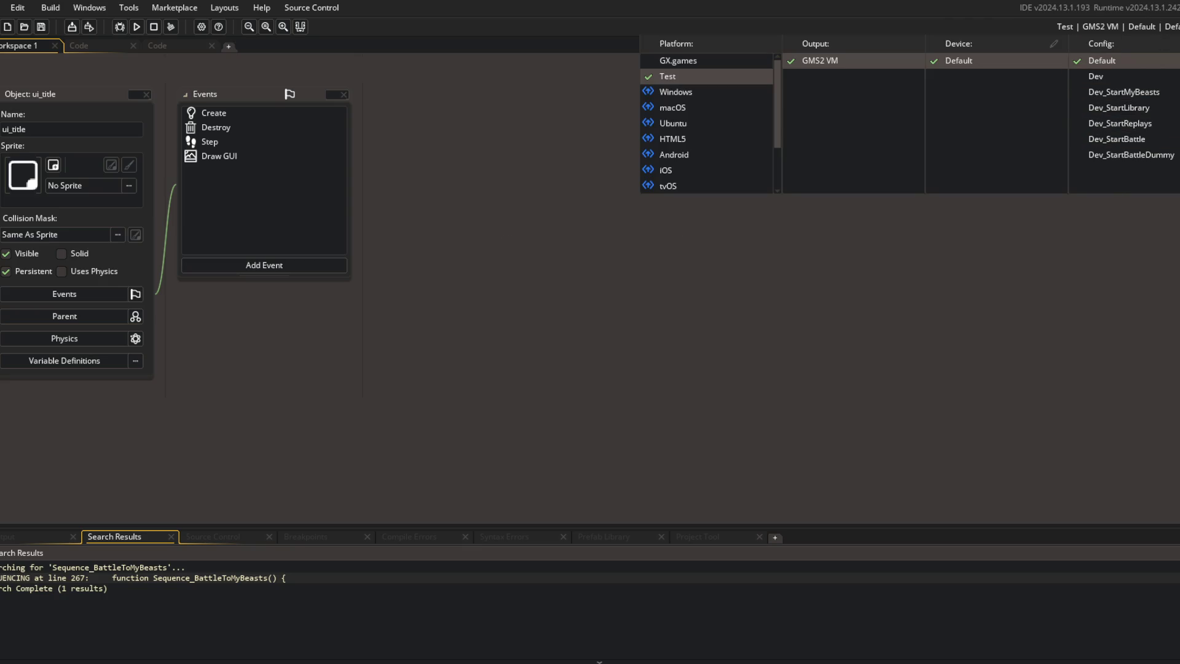
left_click(1141, 91)
left_click(590, 334)
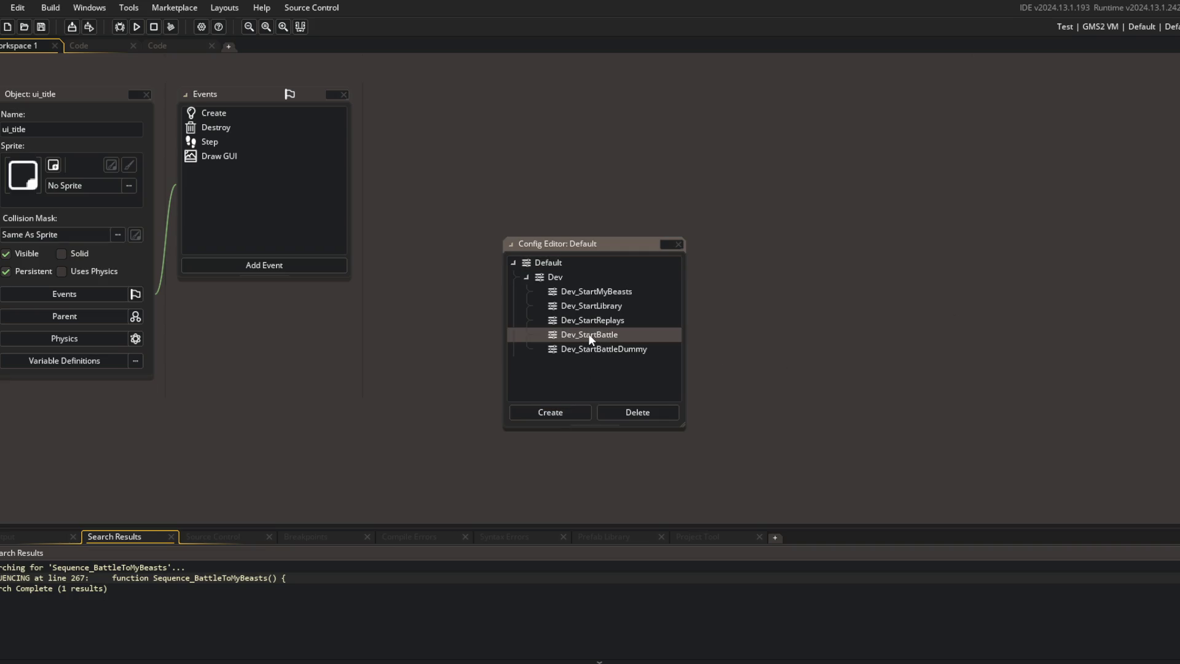
left_click(587, 348)
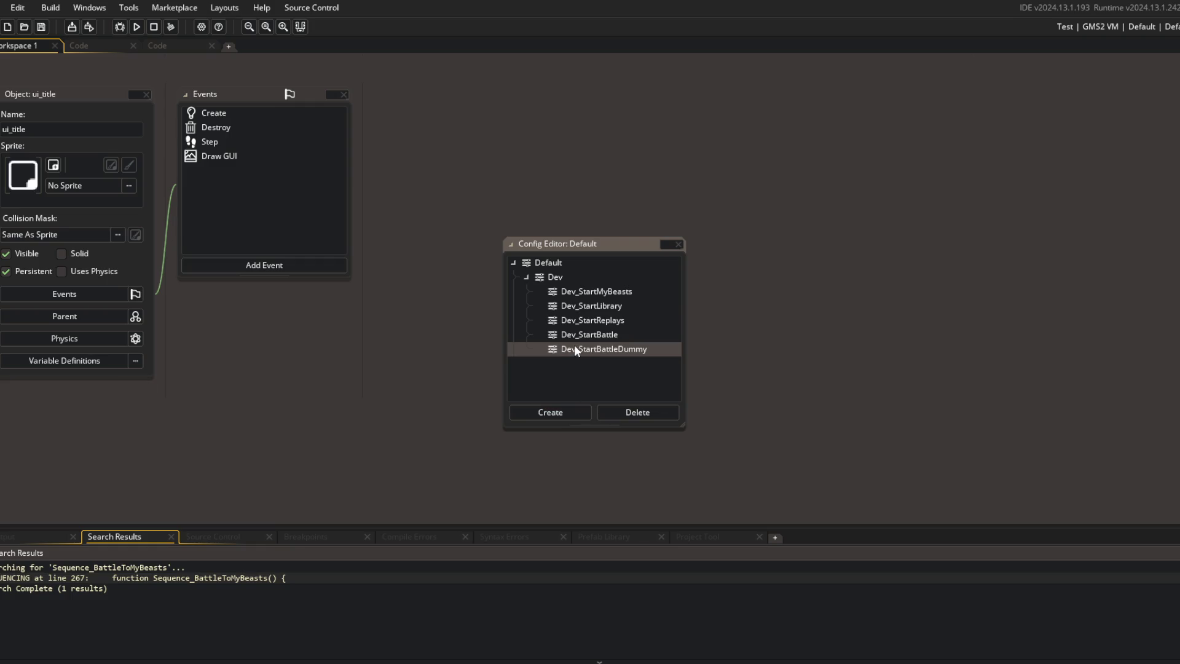
right_click(574, 347)
left_click(589, 377)
type("_")
double_click(589, 378)
left_click(574, 368)
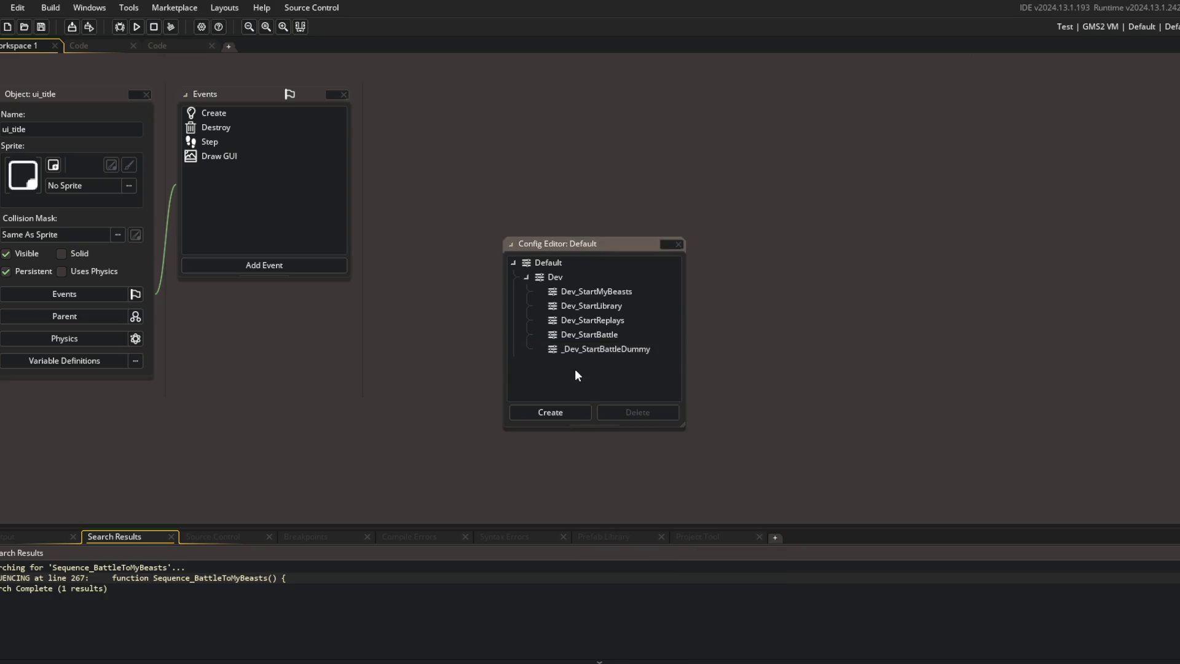
Step: Create a new config named Dev_StartBattleDummy, removing a stray NewConfig1
left_click(608, 349)
left_click(607, 348)
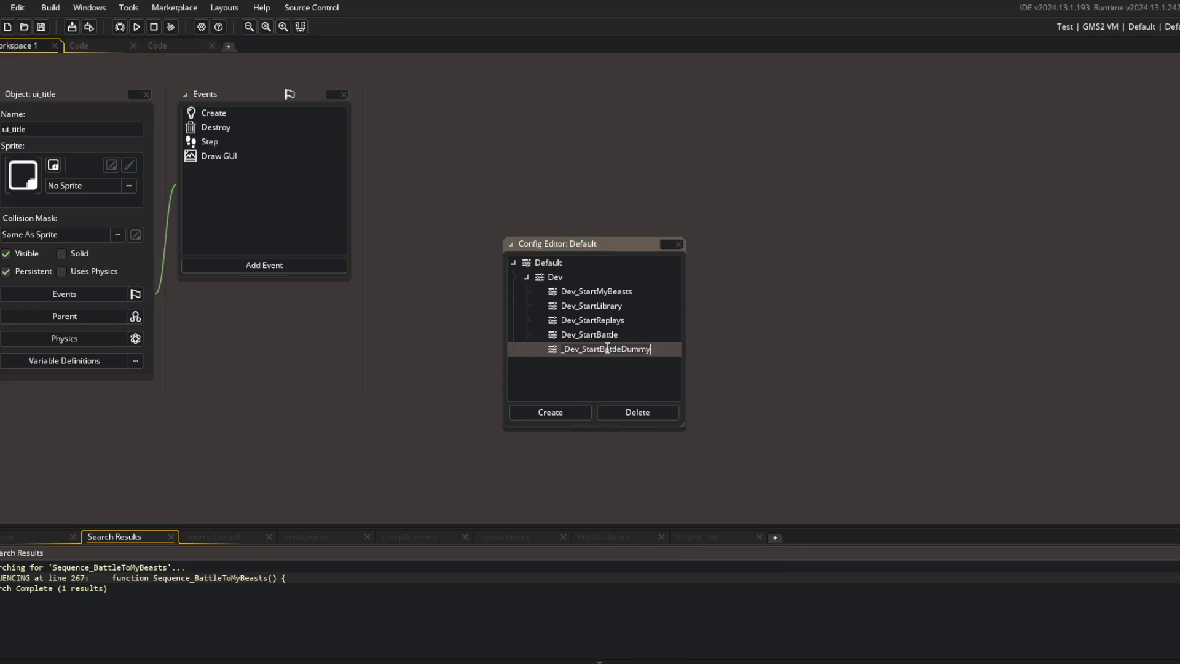
left_click(570, 411)
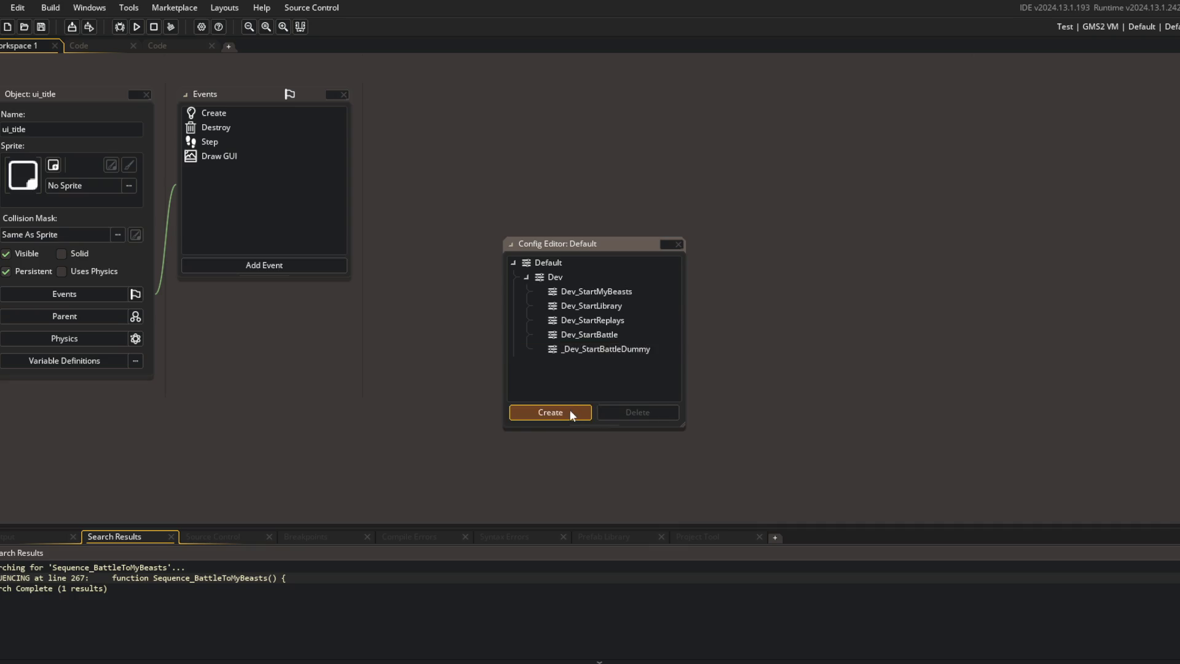
left_click(584, 369)
left_click(634, 412)
left_click(661, 369)
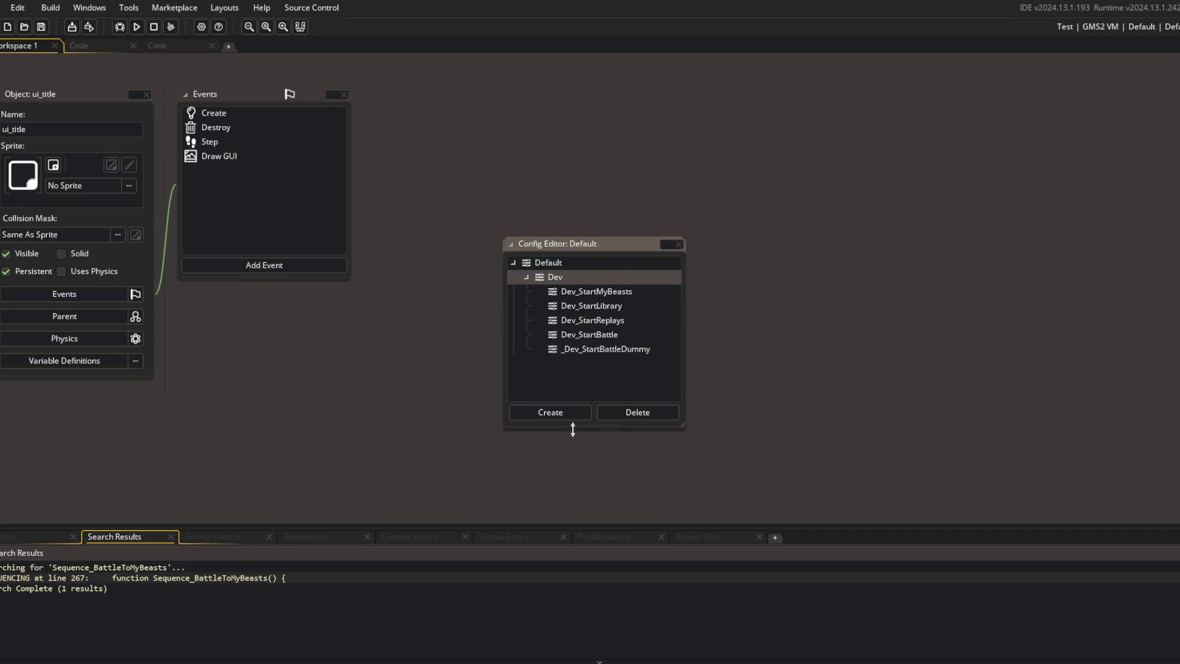
left_click(577, 412)
type("_Dev_StartBattleDummy")
key("Delete")
key("Return")
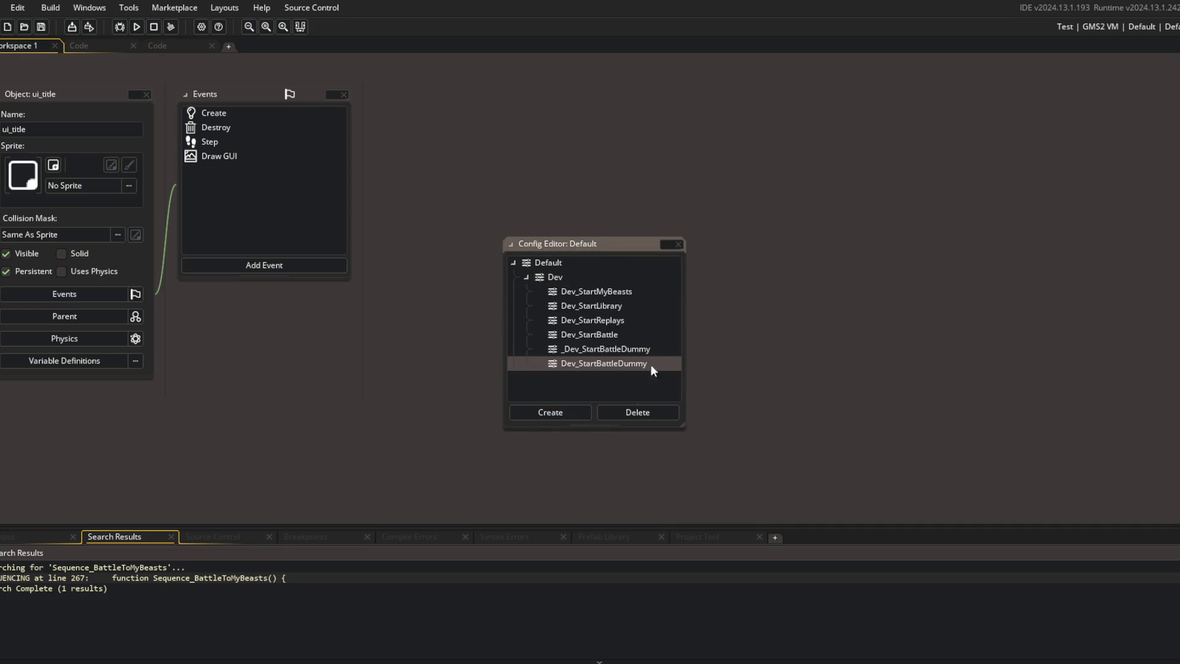
Step: Rename the configs to Dev_StartShop and Dev_StartBattle, then close the config editor
left_click(606, 334)
right_click(605, 335)
key("Escape")
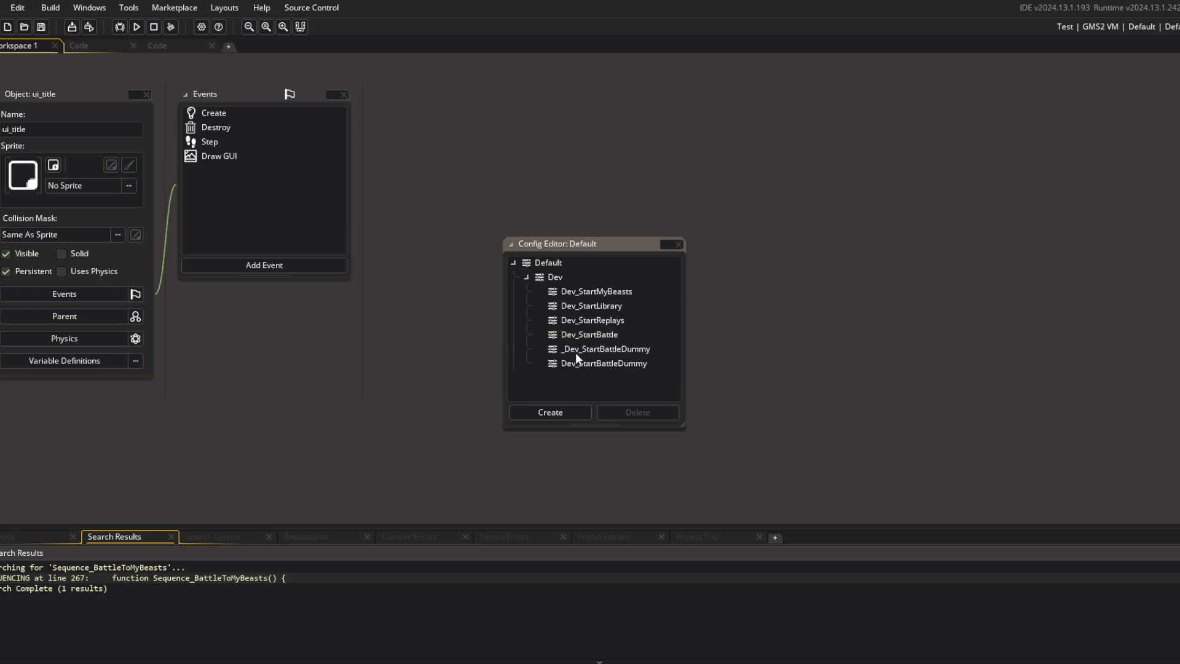
right_click(580, 333)
key("Escape")
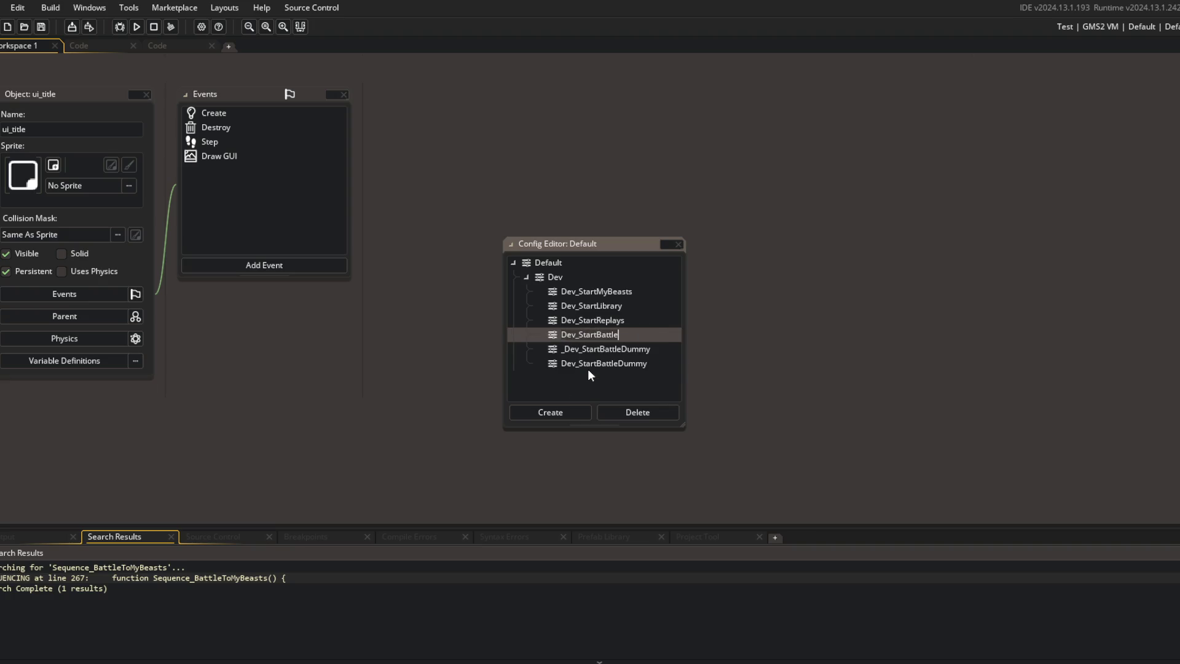
right_click(586, 327)
left_click(595, 359)
key("Tab")
key("BackSpace")
key("BackSpace")
key("BackSpace")
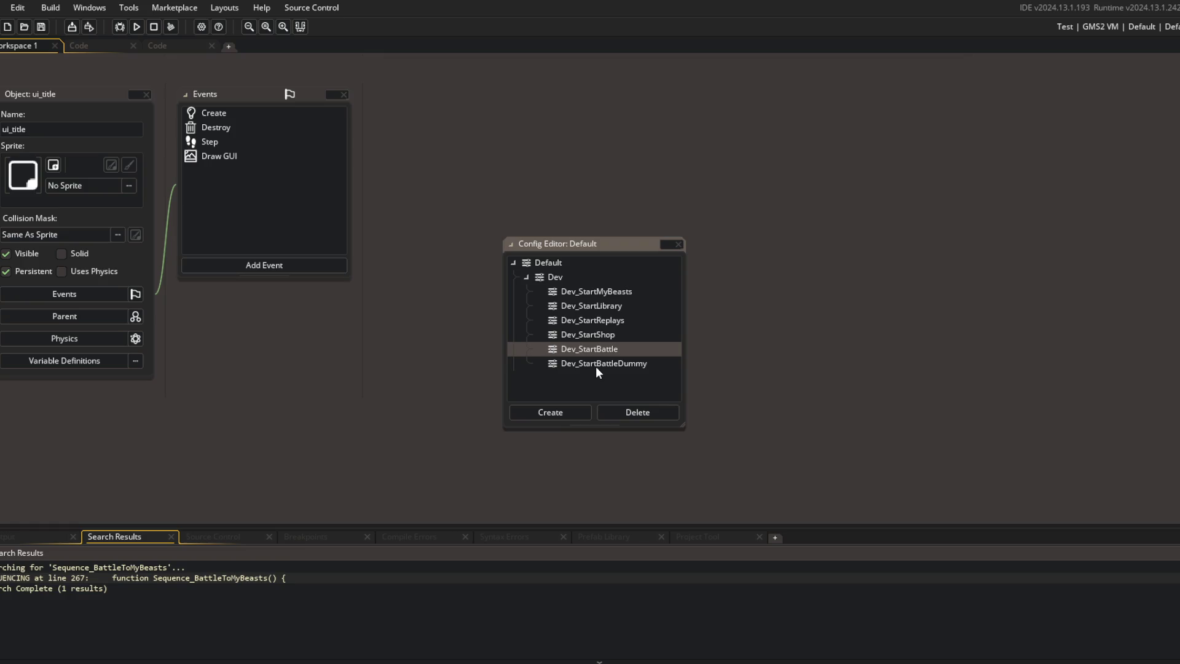
left_click(594, 382)
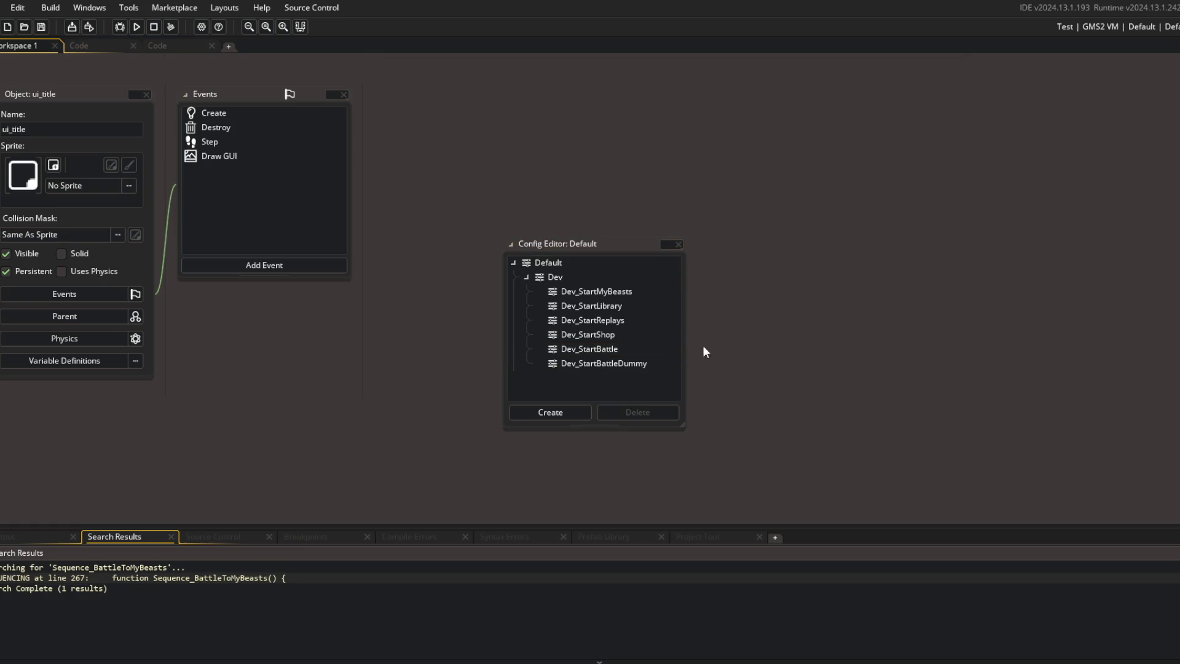
left_click_drag(605, 251, 627, 142)
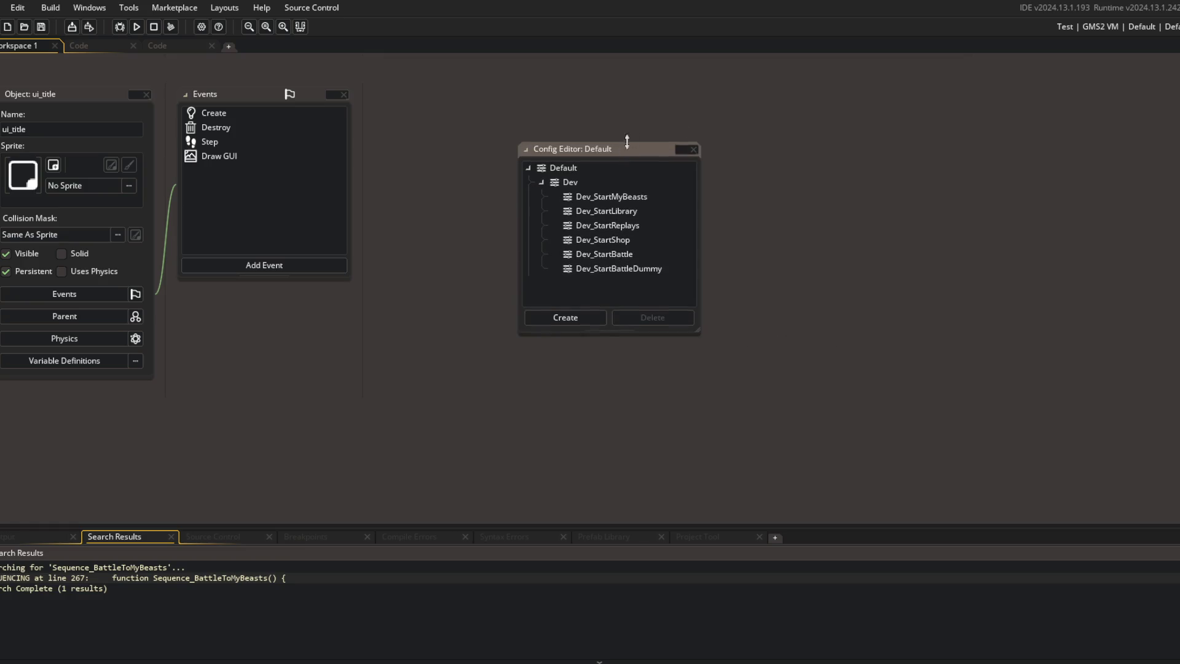
left_click(692, 150)
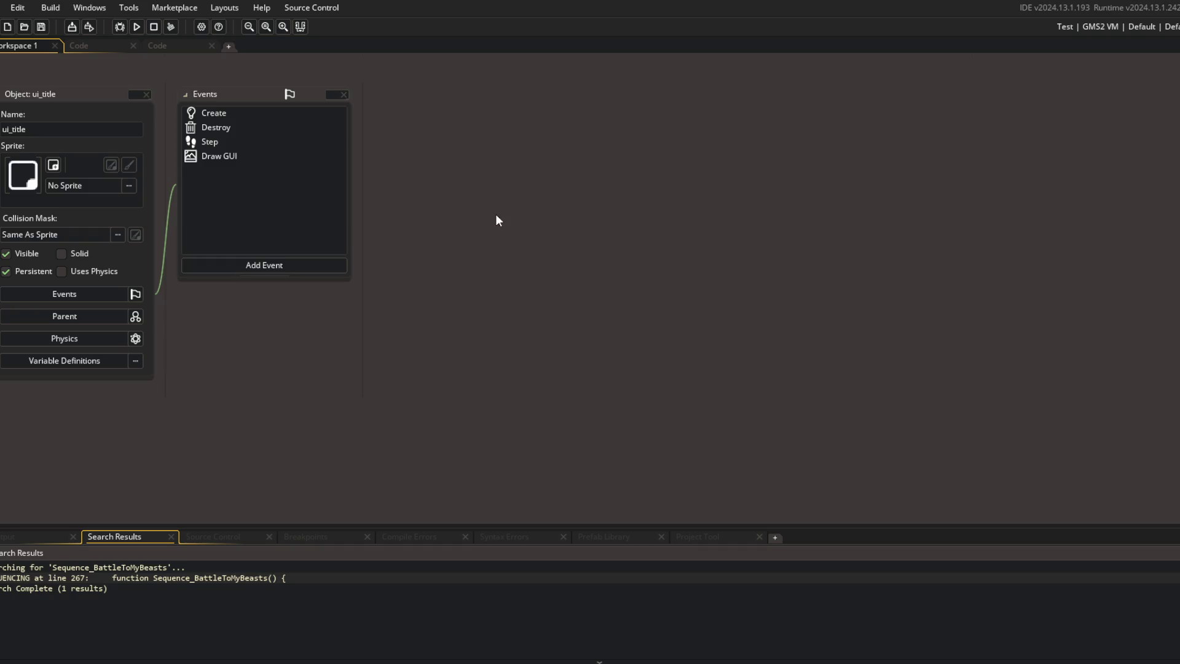
Step: Stage all changes and commit them as 'clear players beast data reference when exiting battle'
key("alt+Tab")
left_click(595, 336)
type("git add .")
key("Return")
type("git commit -m")
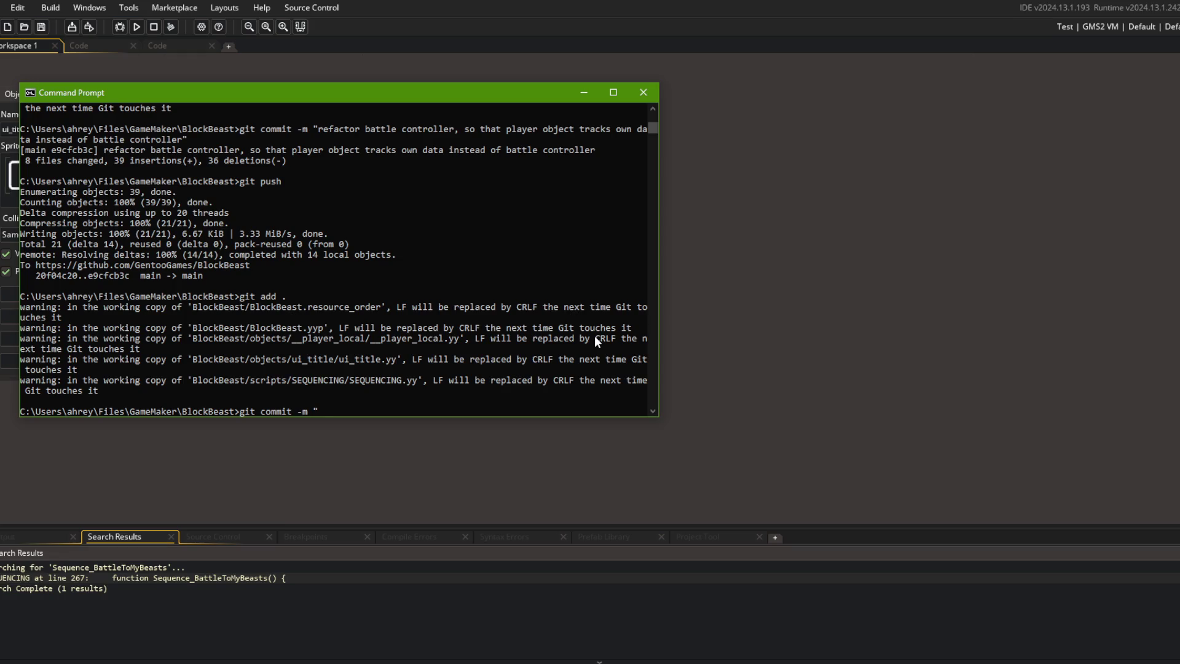
type("clear players b")
type("east data referen")
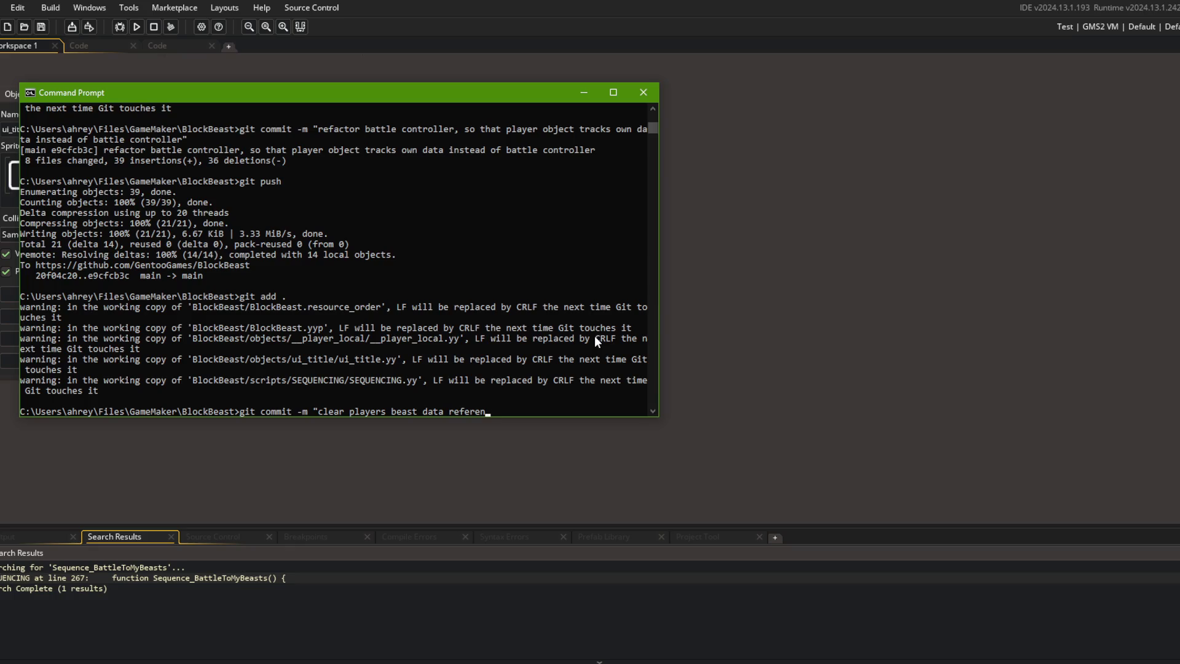
type("ce when exiting battle\"")
key("Return")
key("Return")
Step: Run git push to send the commit to GitHub, then return to GameMaker
type("git push")
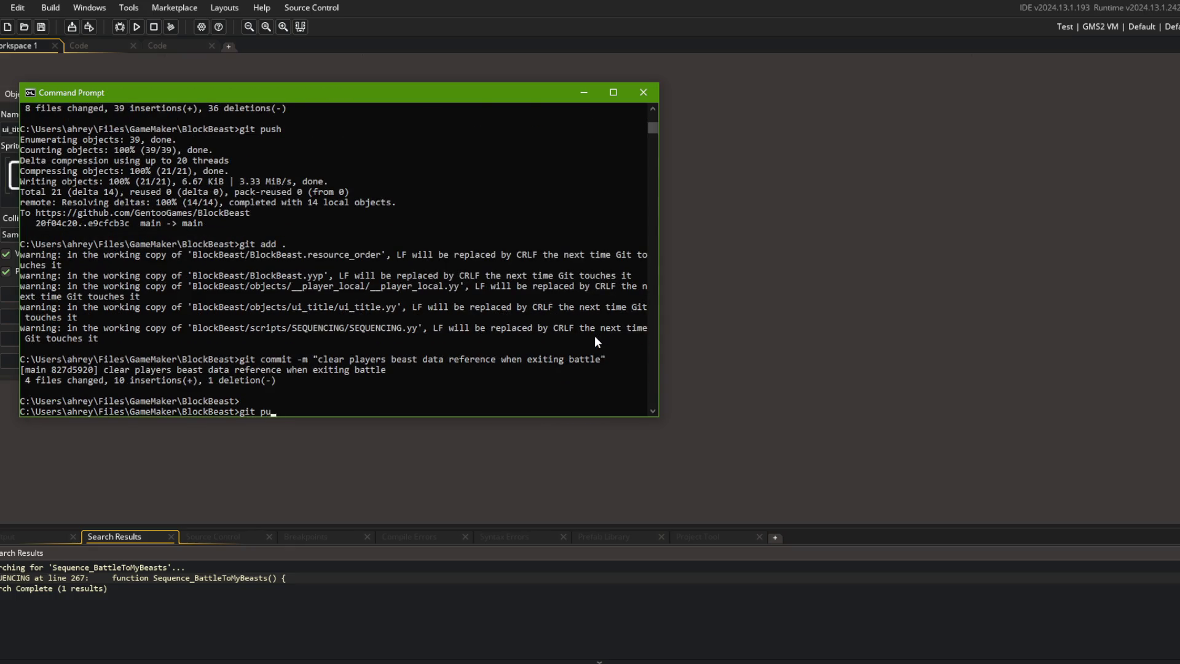
key("Return")
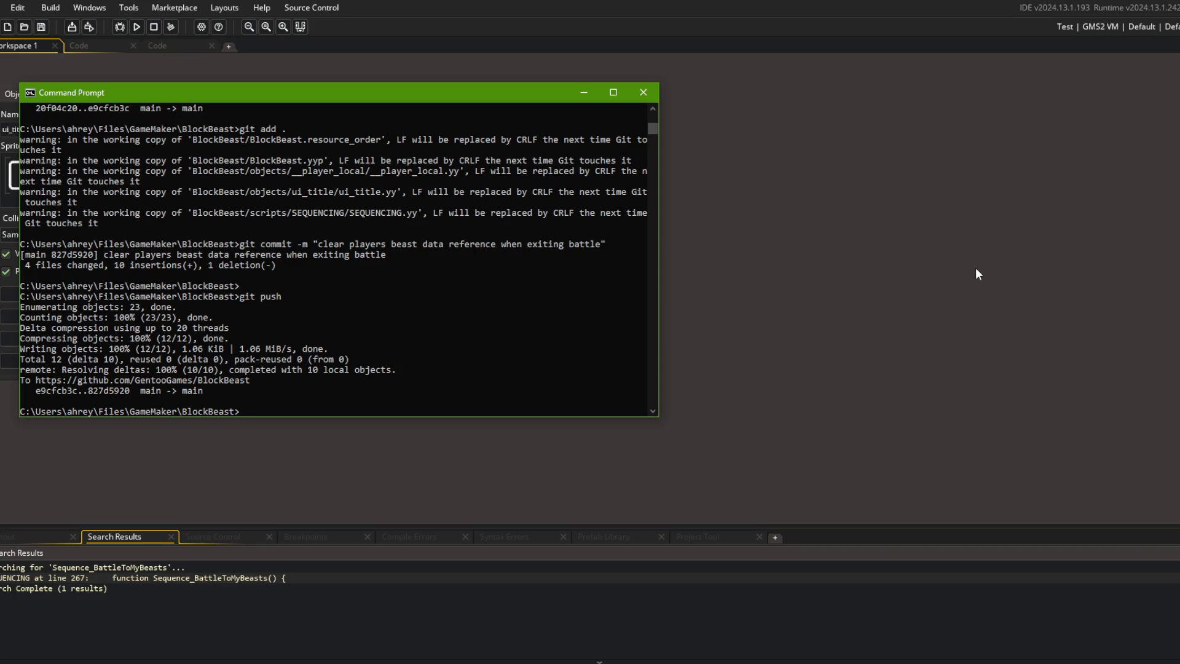
mouse_move(440, 100)
left_mouse_down()
mouse_move(728, 101)
mouse_move(670, 105)
mouse_move(659, 93)
left_mouse_up()
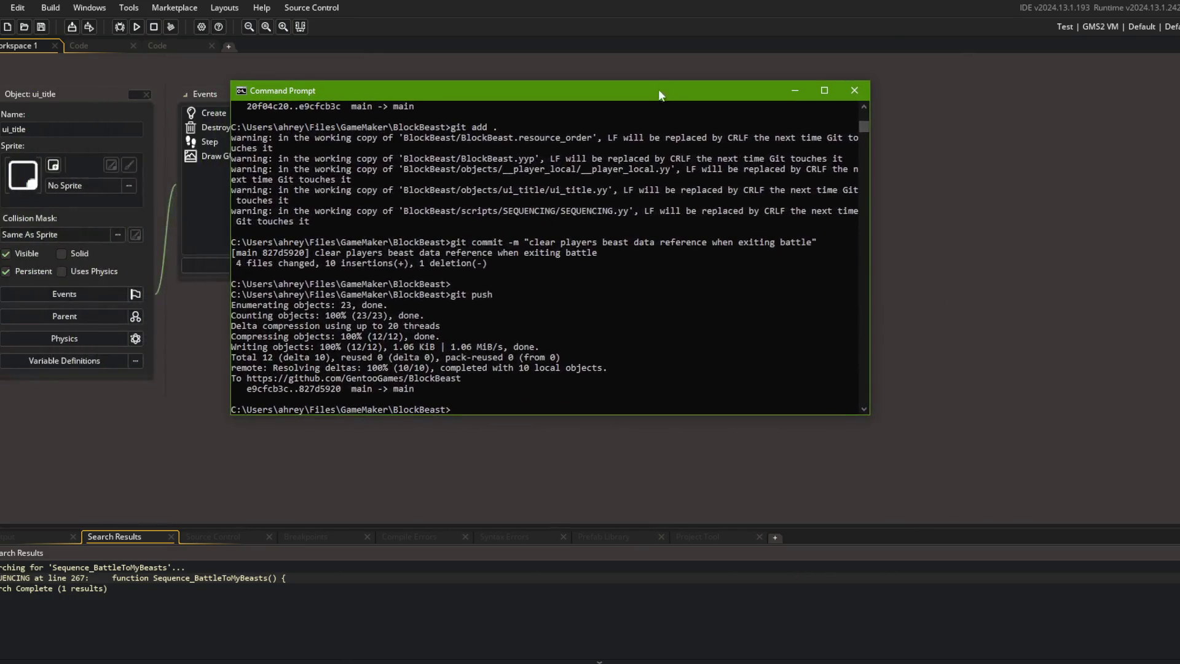
left_click(653, 18)
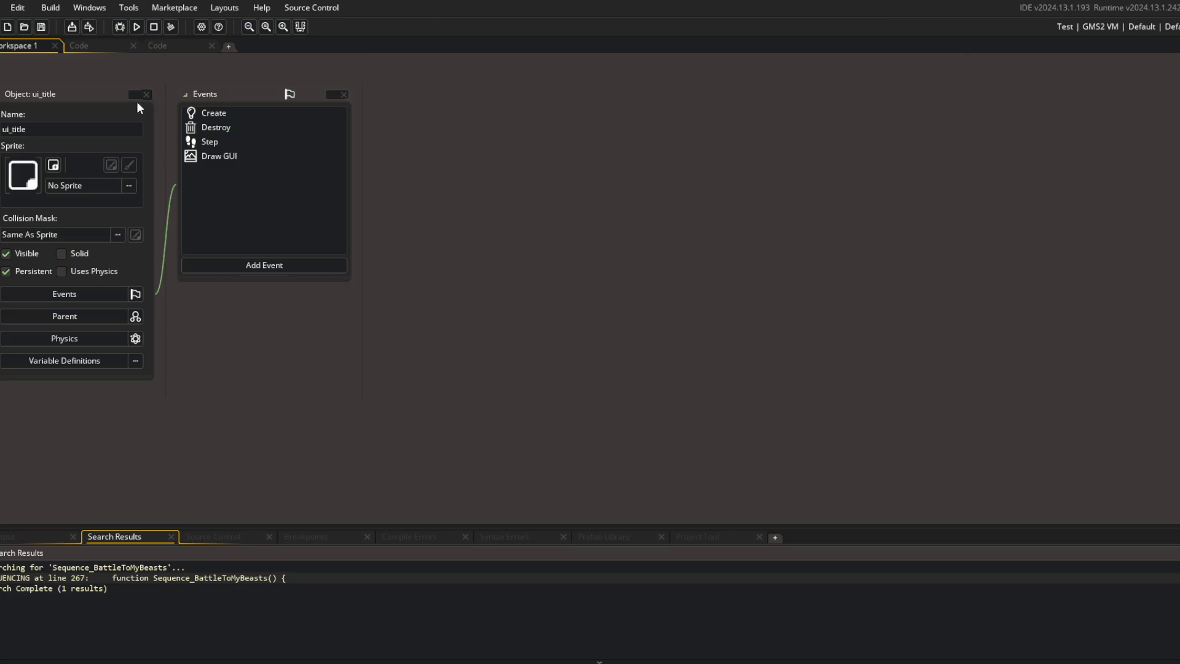
Step: Review the ui_replays Create code around the is_visible line
left_click(103, 46)
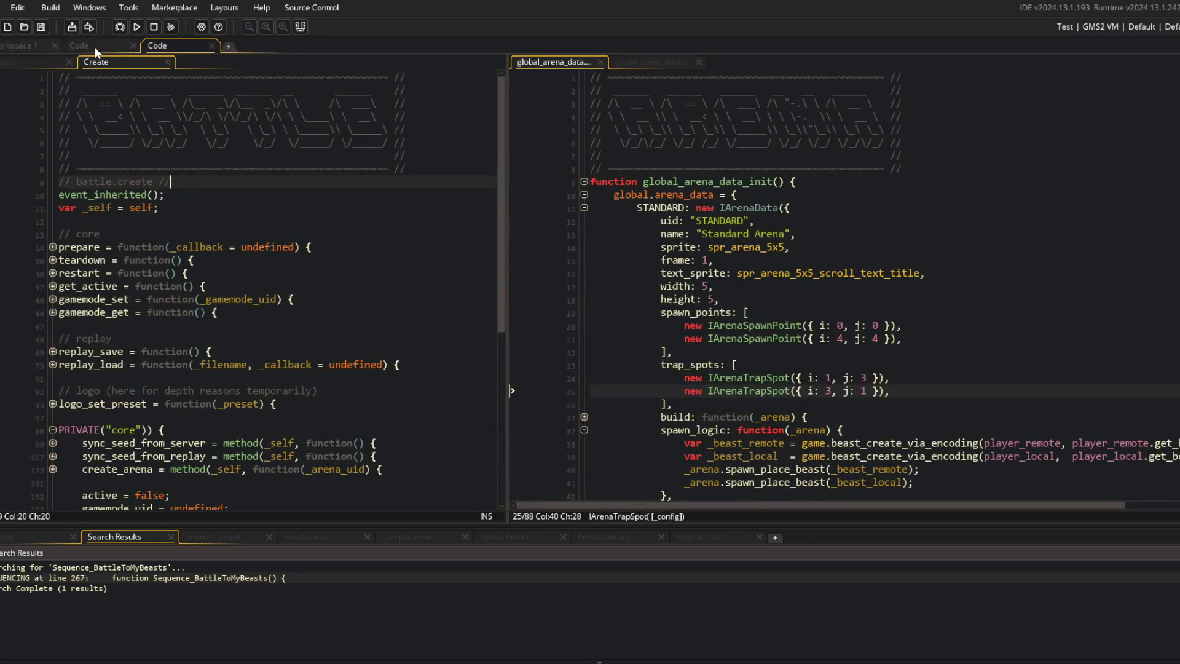
left_click(301, 176)
scroll(301, 176, "up", 3)
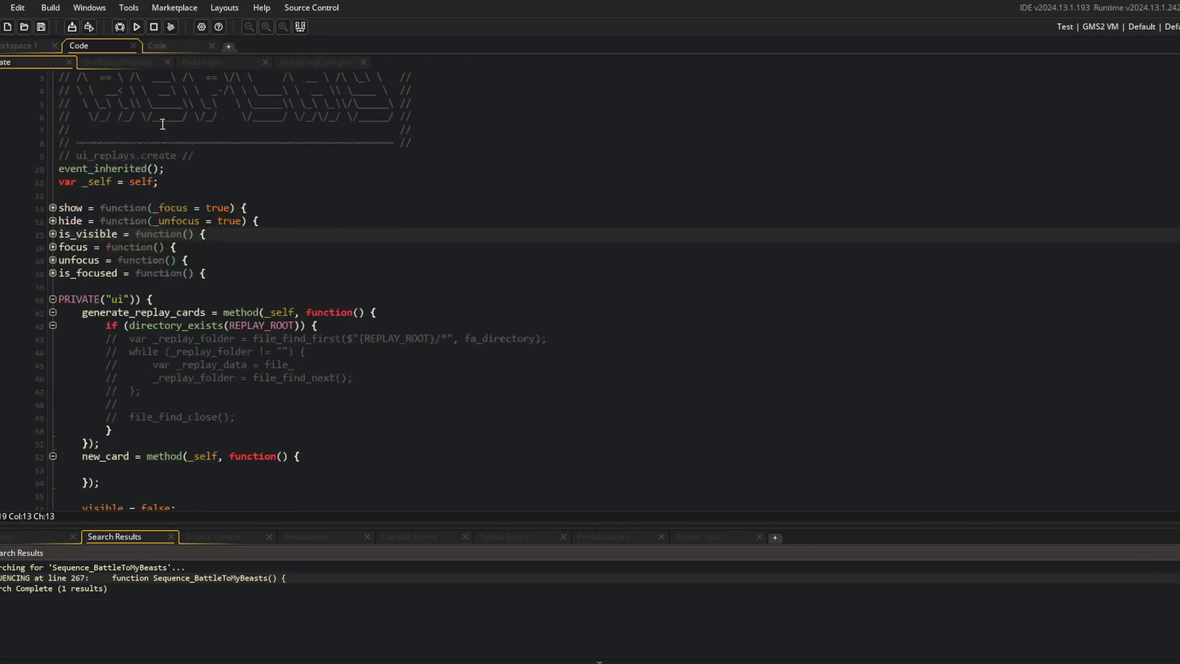
left_click(300, 26)
scroll(302, 269, "down", 4)
scroll(303, 269, "up", 5)
left_click(248, 263)
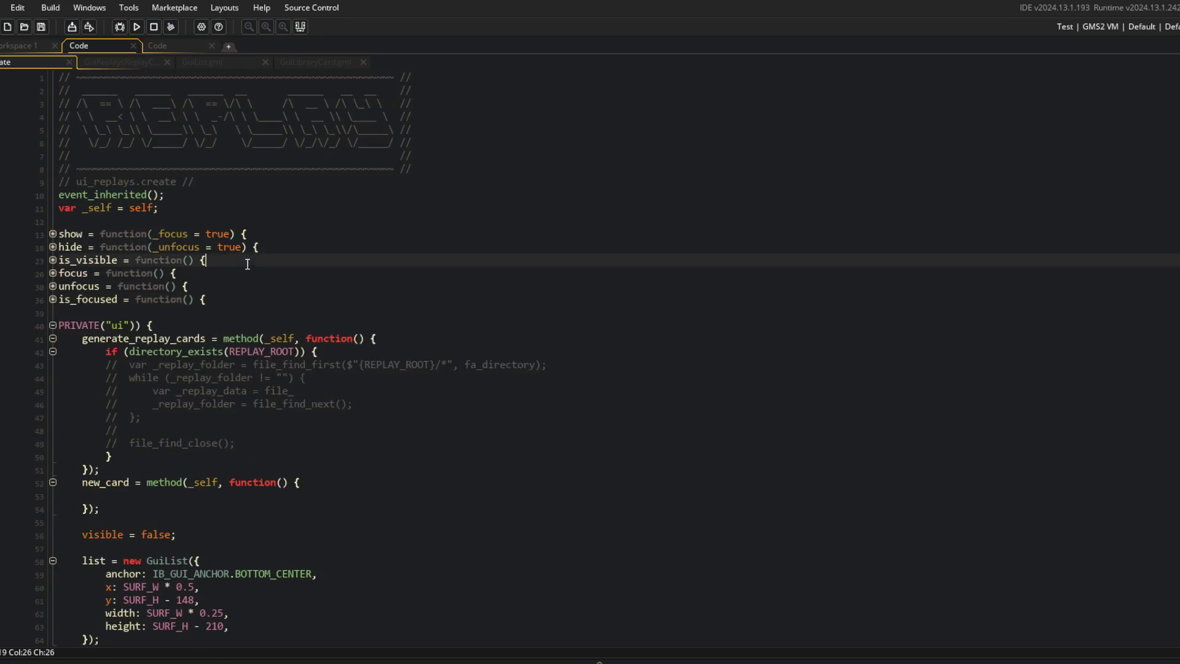
Step: Build and run the game and check the replays folder contents
left_click(137, 27)
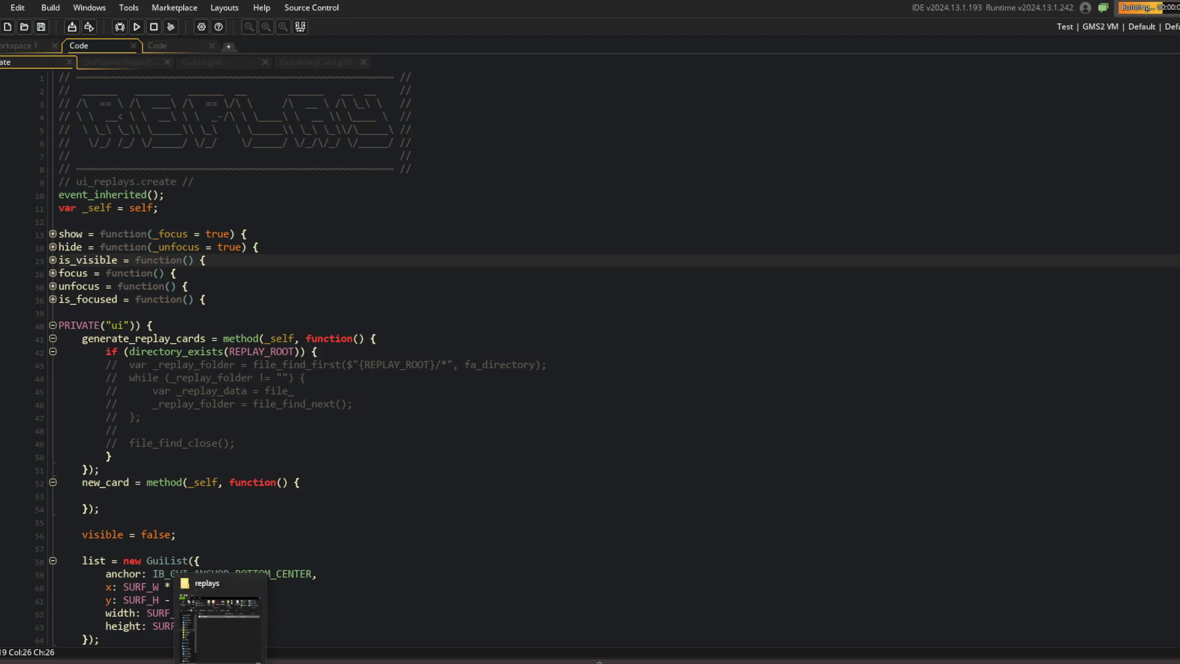
left_click(224, 638)
scroll(443, 407, "down", 5)
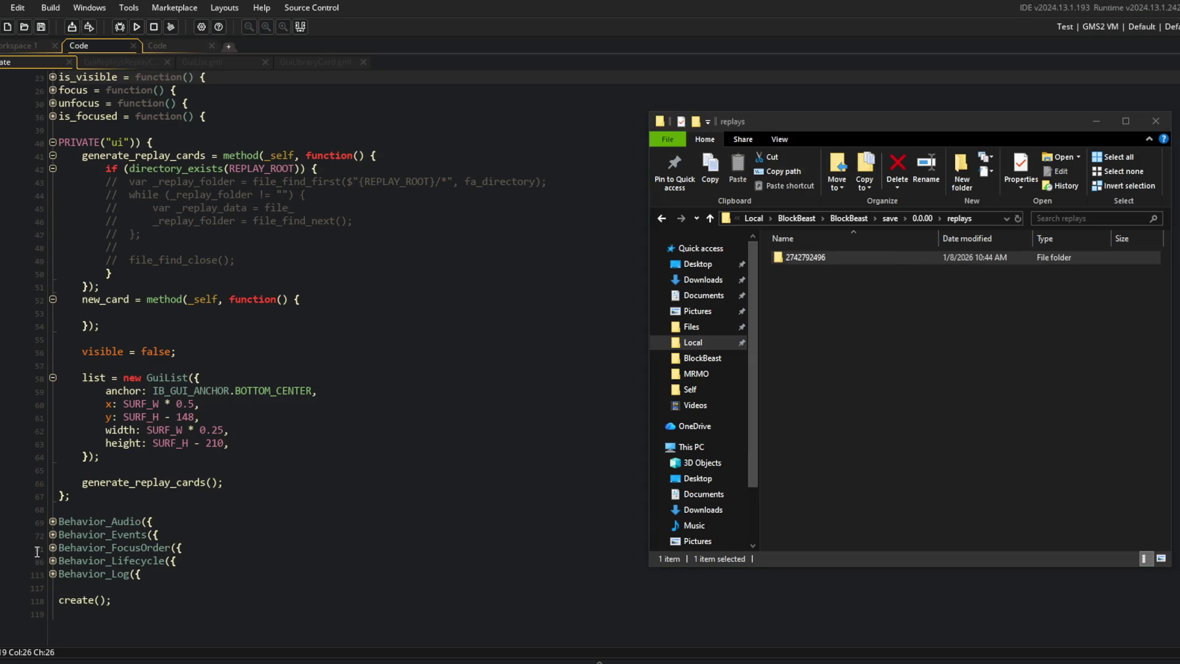
left_click(53, 561)
Step: In the second code workspace, close the split pane and open the battle Create code
left_click(174, 46)
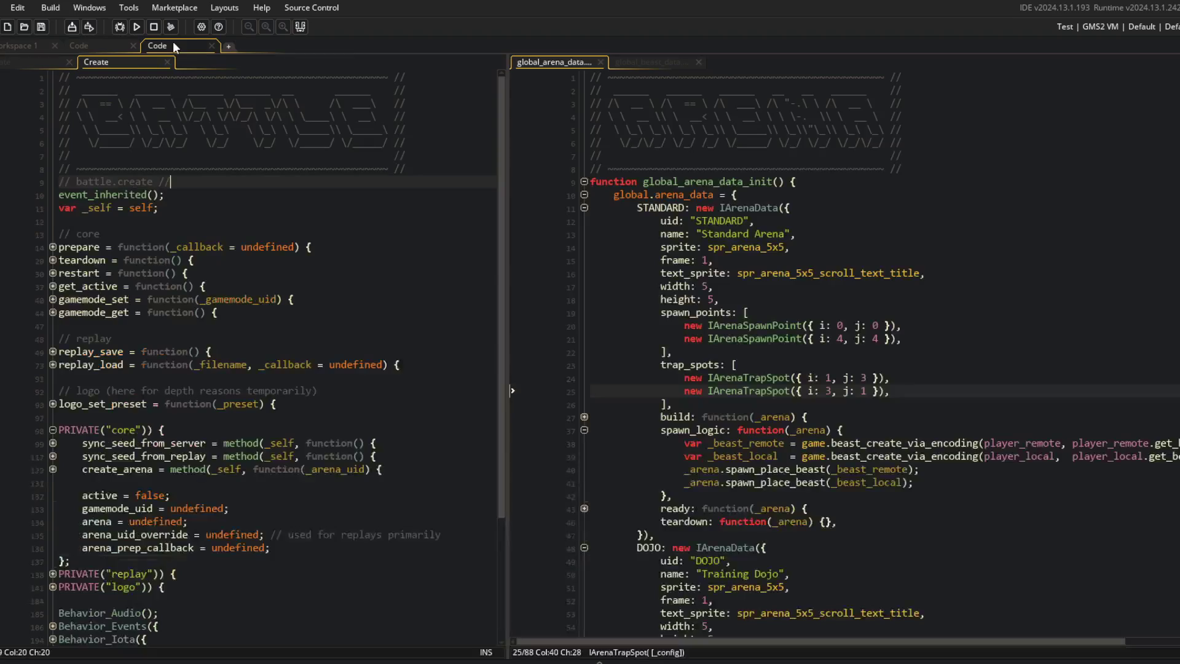
scroll(119, 124, "down", 4)
left_click(666, 61)
left_click(560, 61)
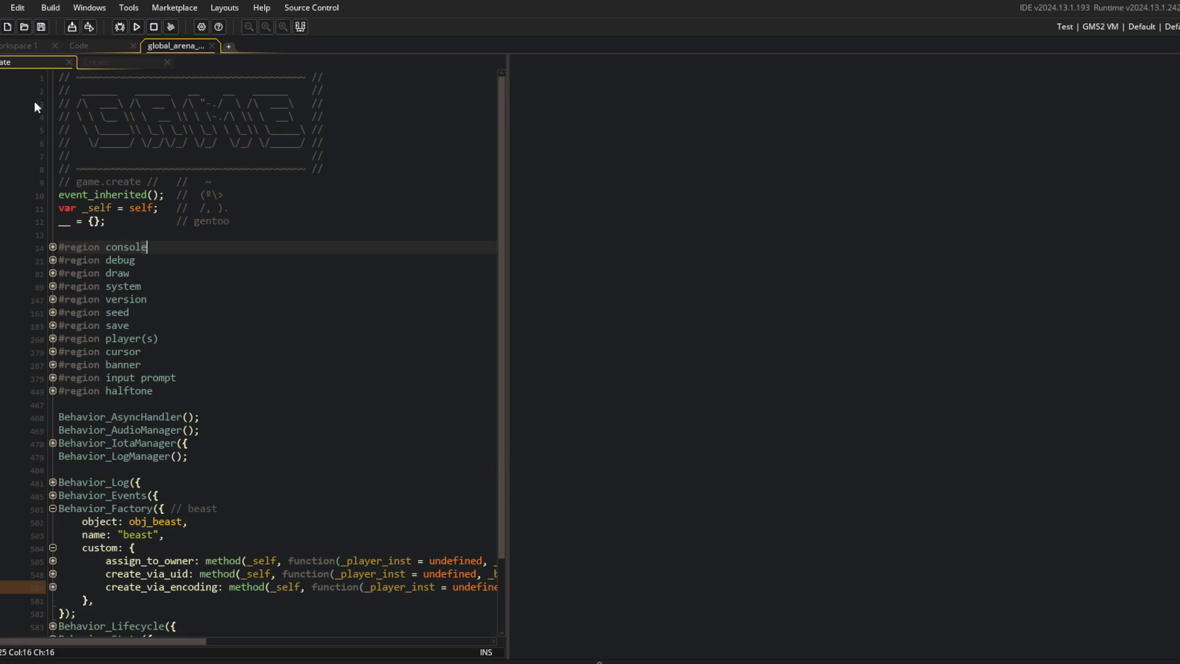
right_click(212, 165)
left_click(252, 415)
left_click(274, 287)
left_click(53, 573)
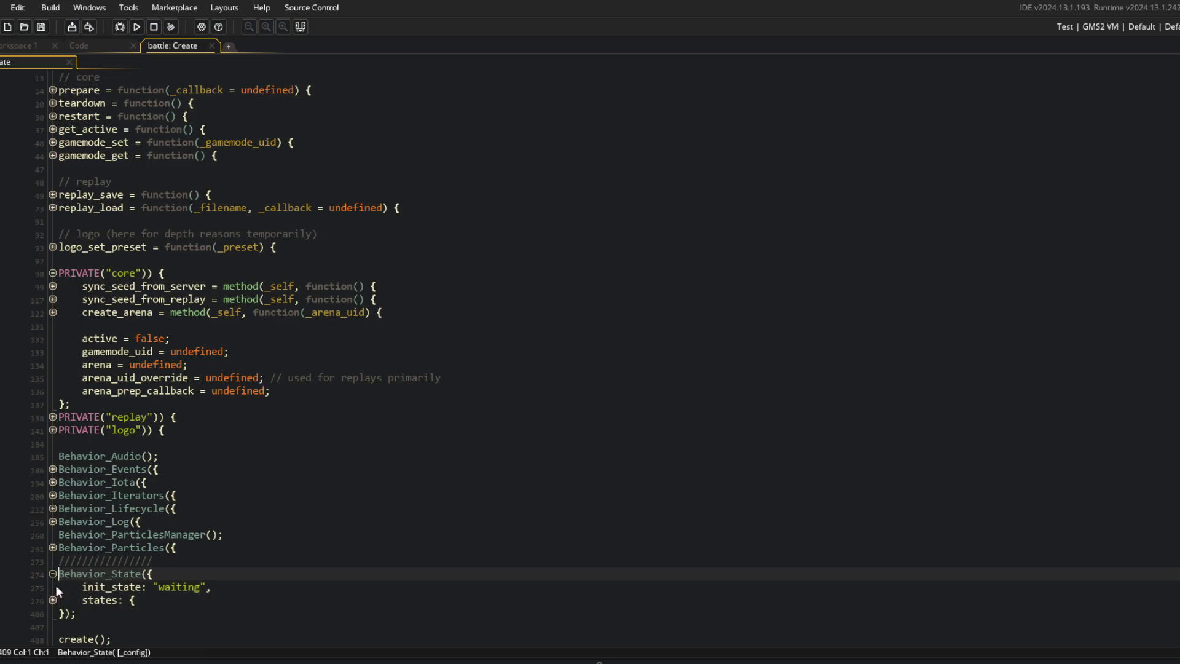
left_click(53, 572)
left_click(53, 508)
left_click(53, 573)
left_click(53, 561)
scroll(51, 566, "down", 4)
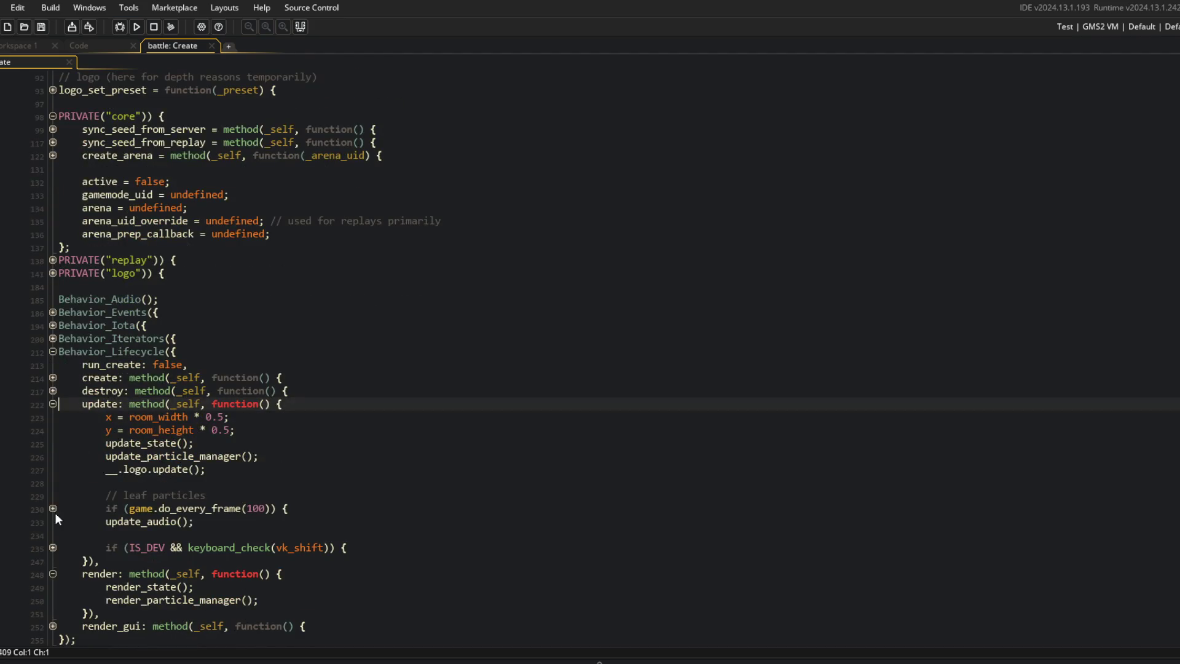
left_click(53, 547)
left_click(52, 587)
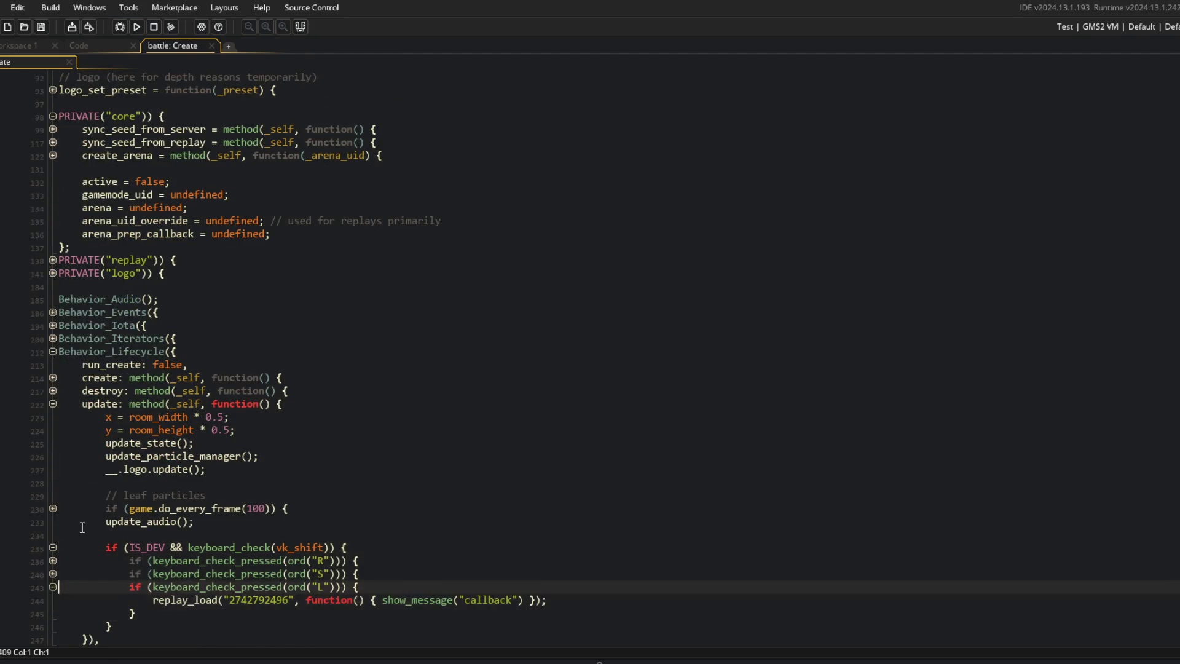
scroll(469, 484, "down", 5)
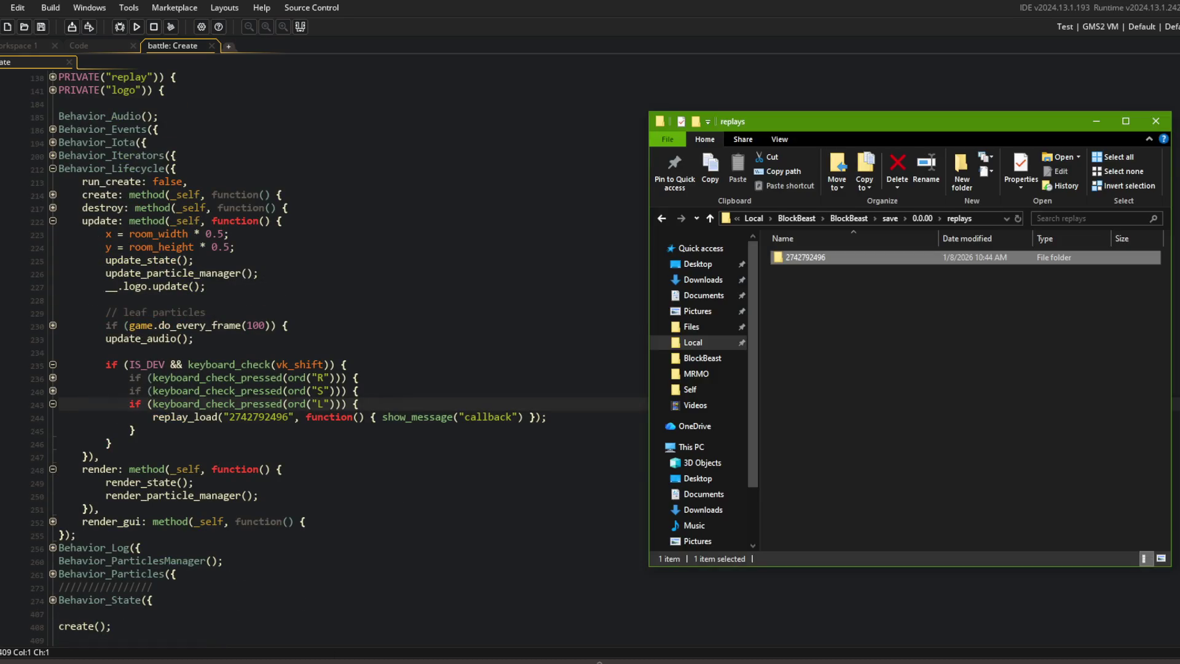
Step: Choose Online mode in the running game, then close it
left_click(605, 652)
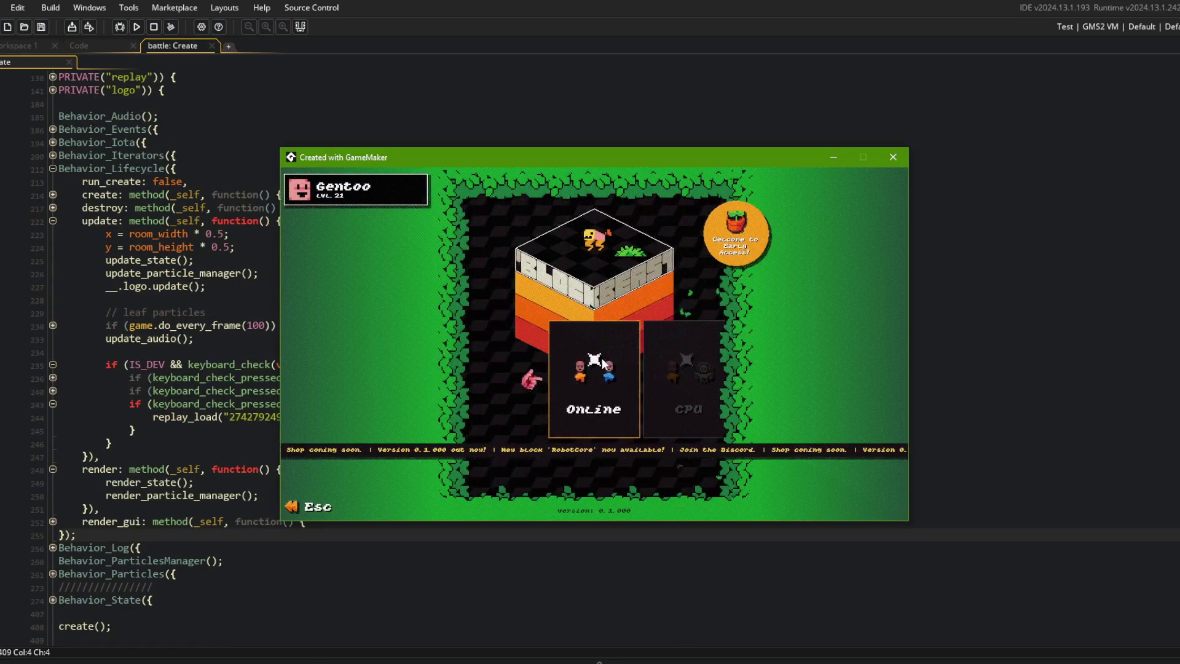
left_click(603, 358)
left_click(892, 157)
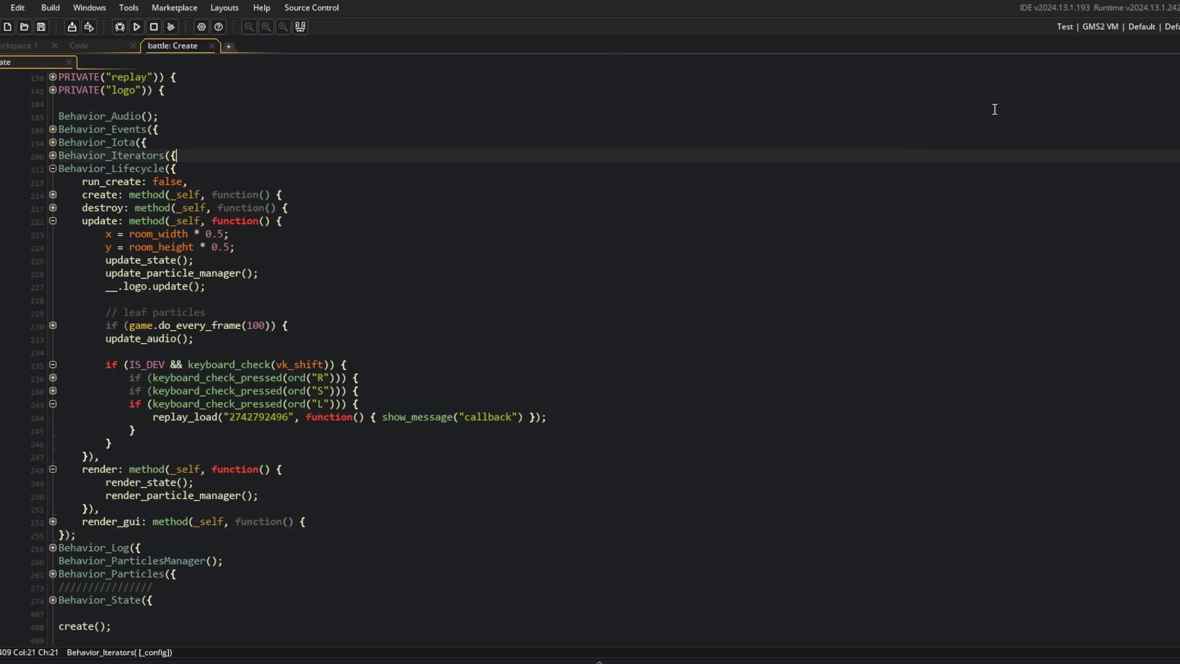
Step: Run the game with the Dev_StartBattleDummy config and abort after the replay.data crash
left_click(1107, 27)
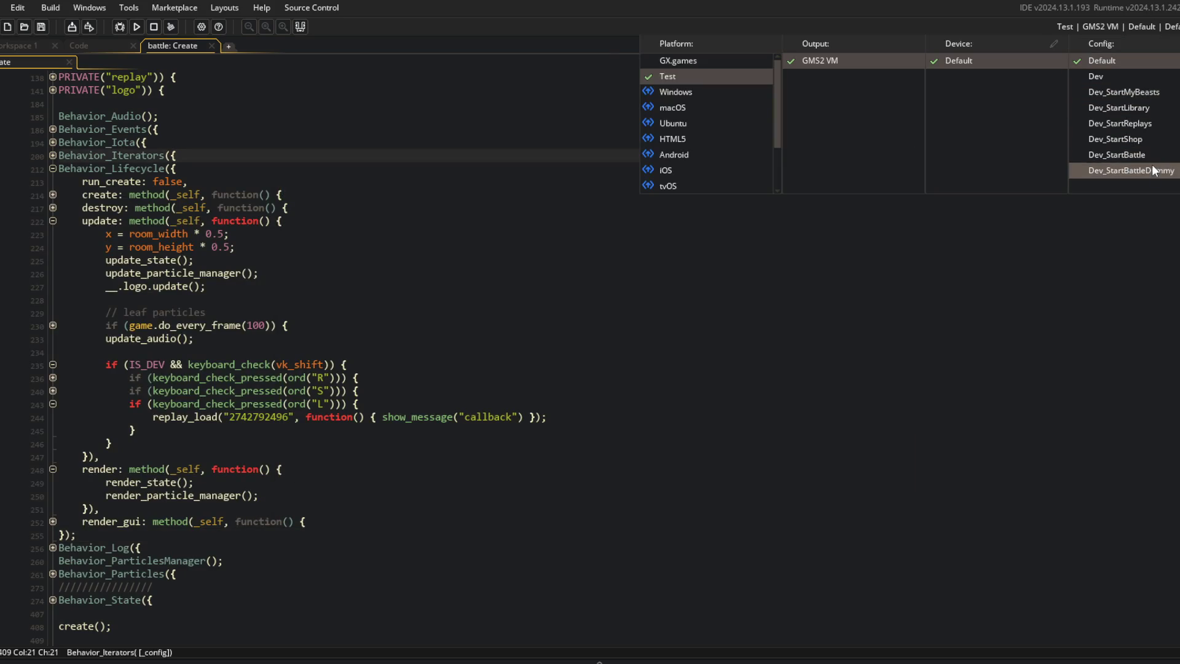
left_click(1130, 171)
left_click(974, 363)
left_click(136, 27)
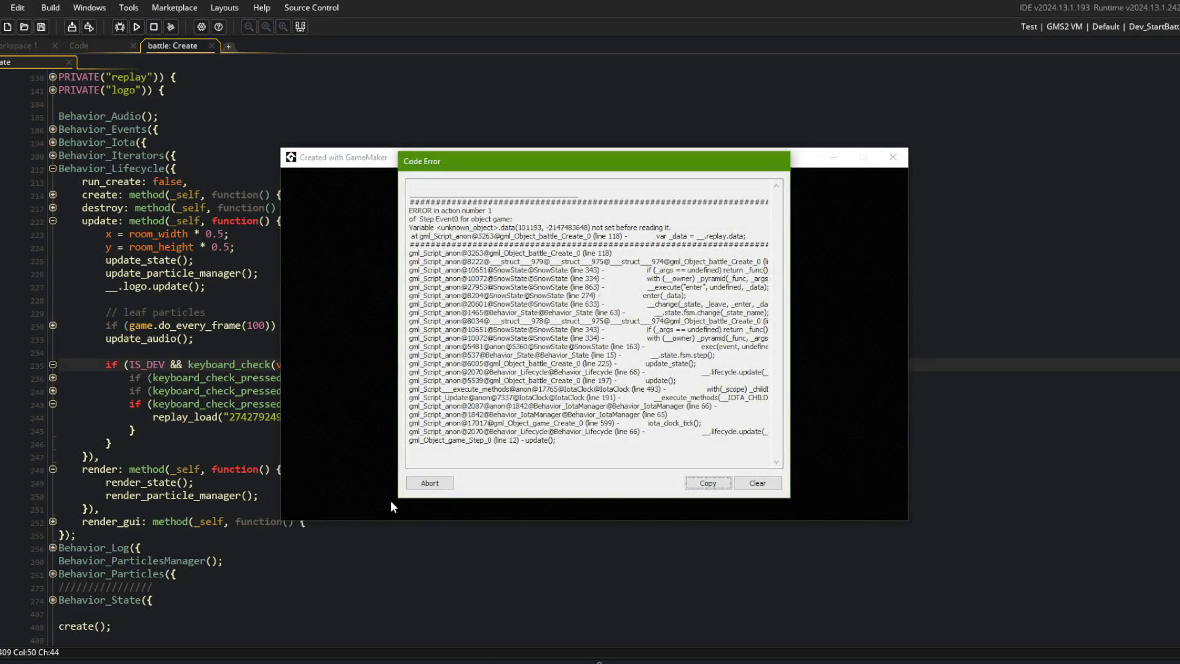
left_click(432, 483)
Step: Jump to line 118 of battle Create and inspect sync_seed_from_server
left_click(517, 400)
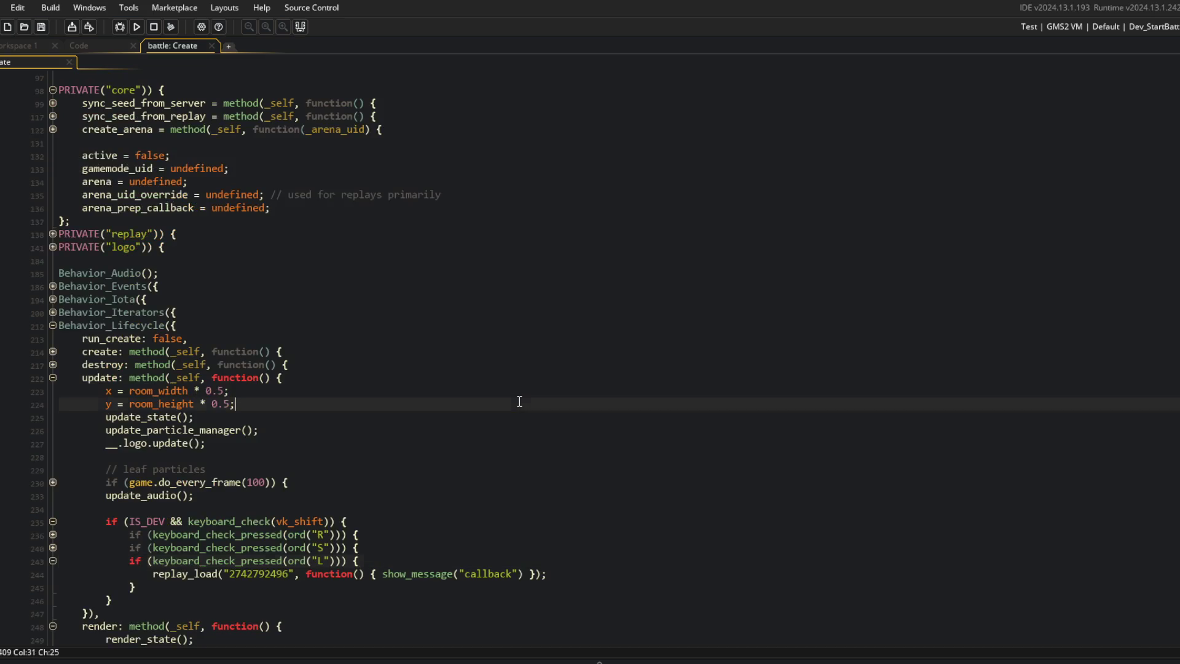
key("ctrl+g")
type("118")
key("Return")
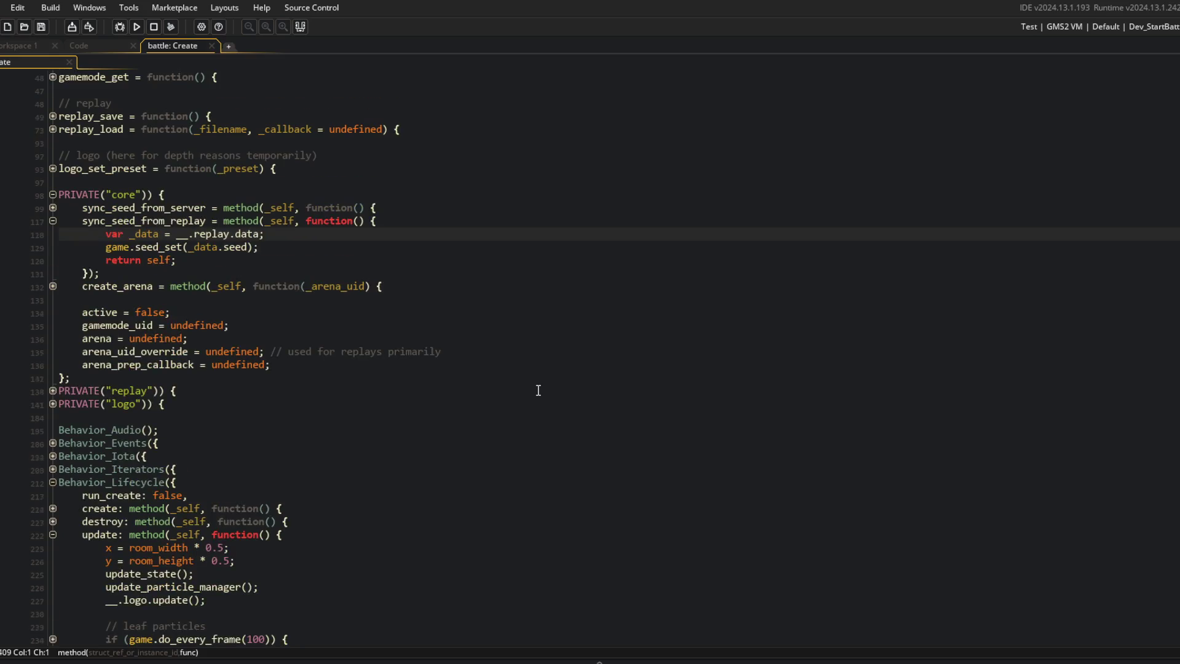
scroll(281, 286, "up", 3)
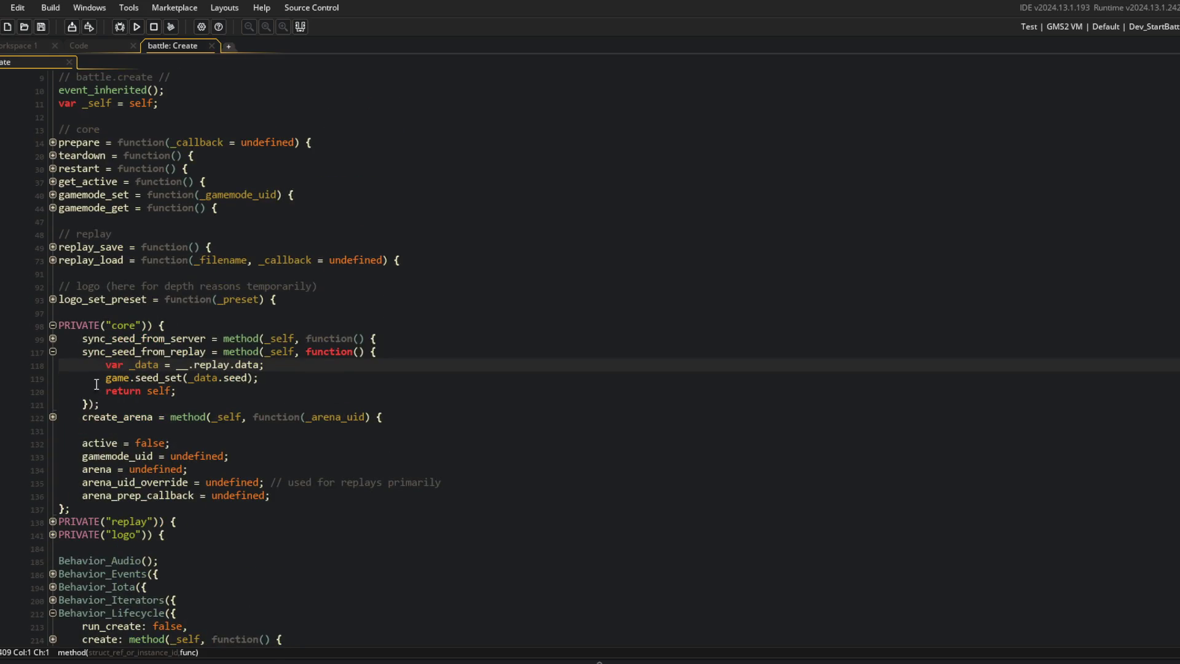
left_click(54, 339)
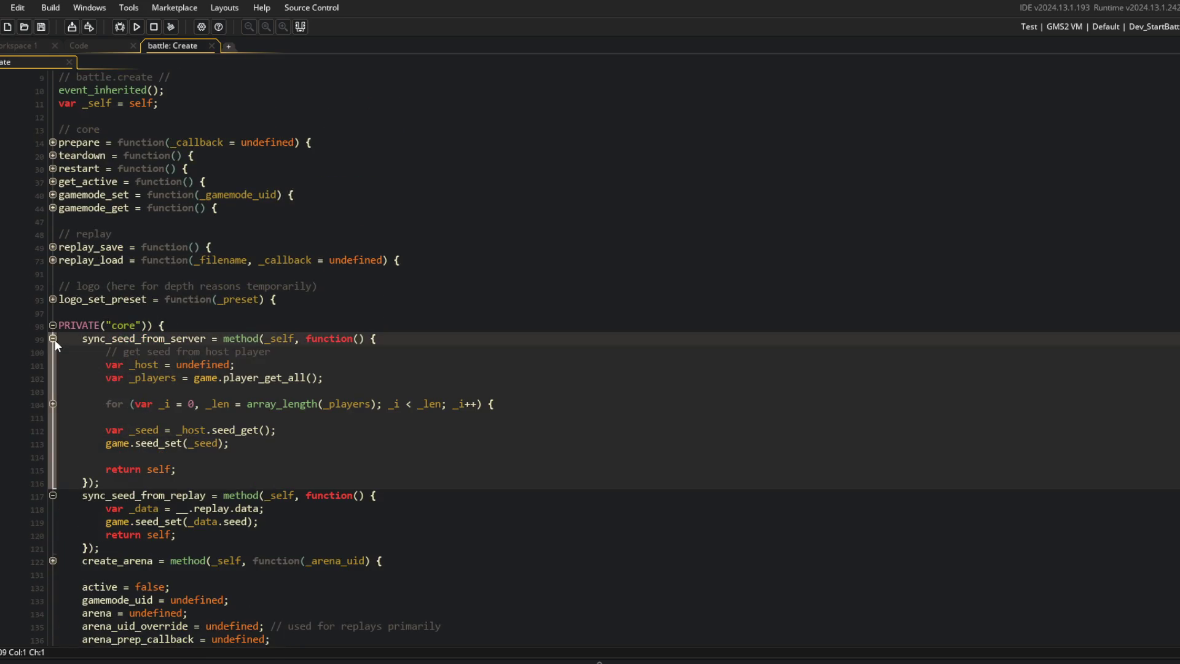
left_click(53, 338)
scroll(54, 339, "down", 5)
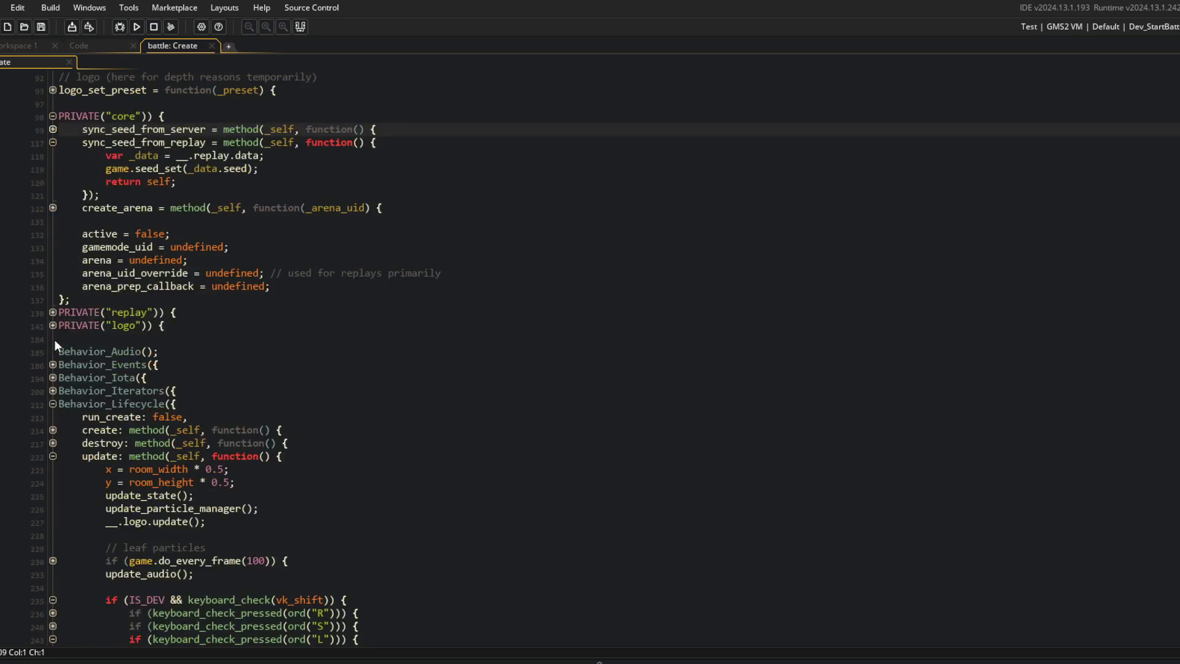
Step: Add 'data = undefined' after active = false in the PRIVATE replay section
left_click(53, 129)
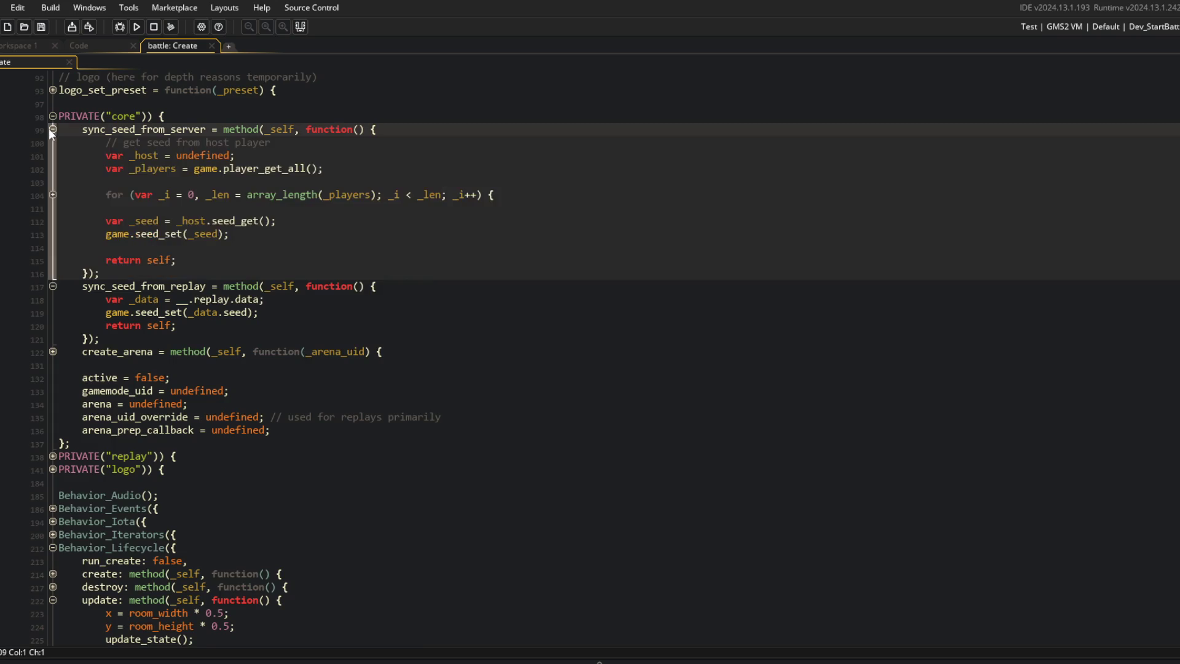
left_click(53, 130)
left_click(53, 129)
left_click(52, 130)
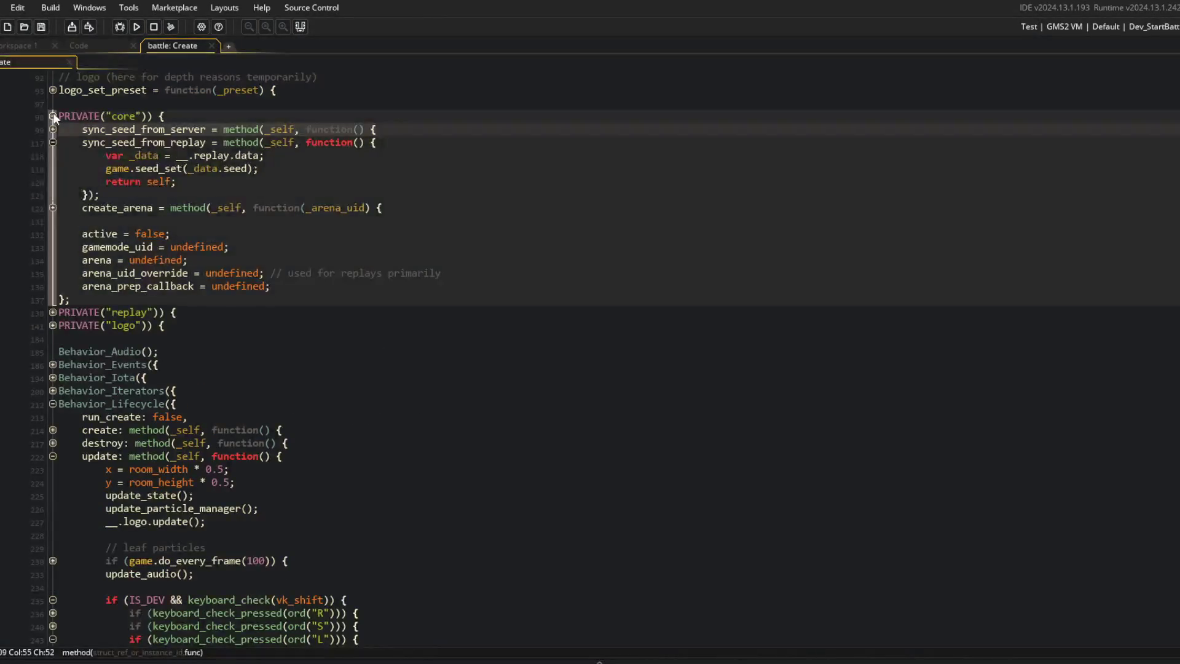
left_click(53, 116)
left_click(53, 129)
left_click(182, 146)
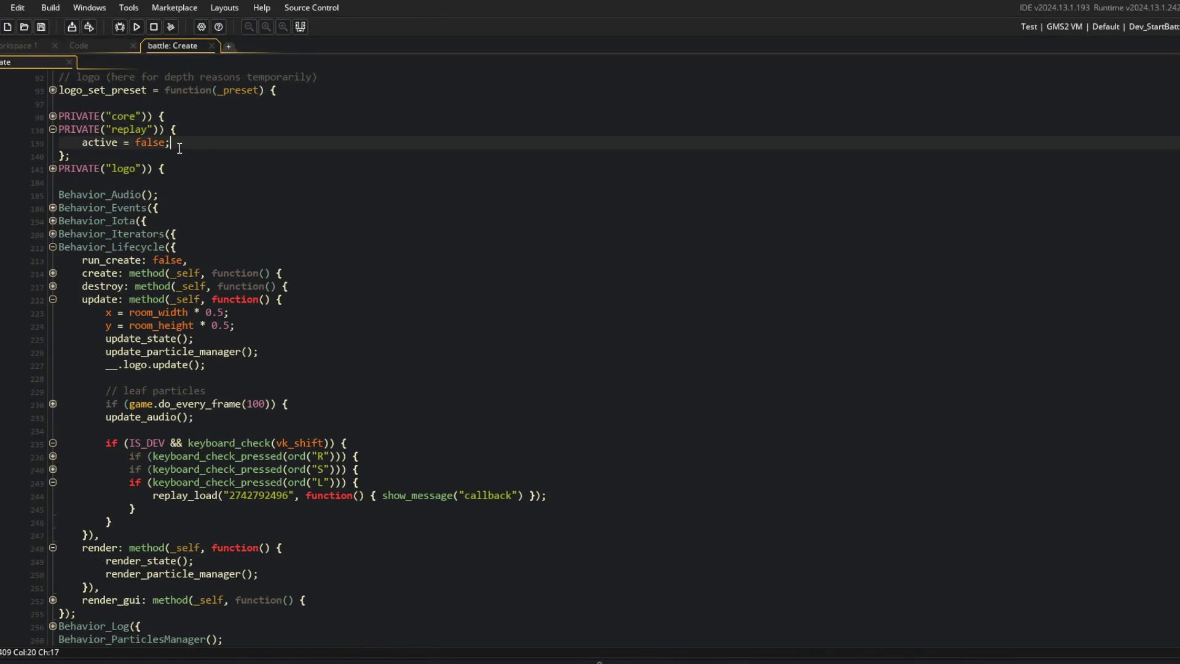
key("Return")
type("data = undefined")
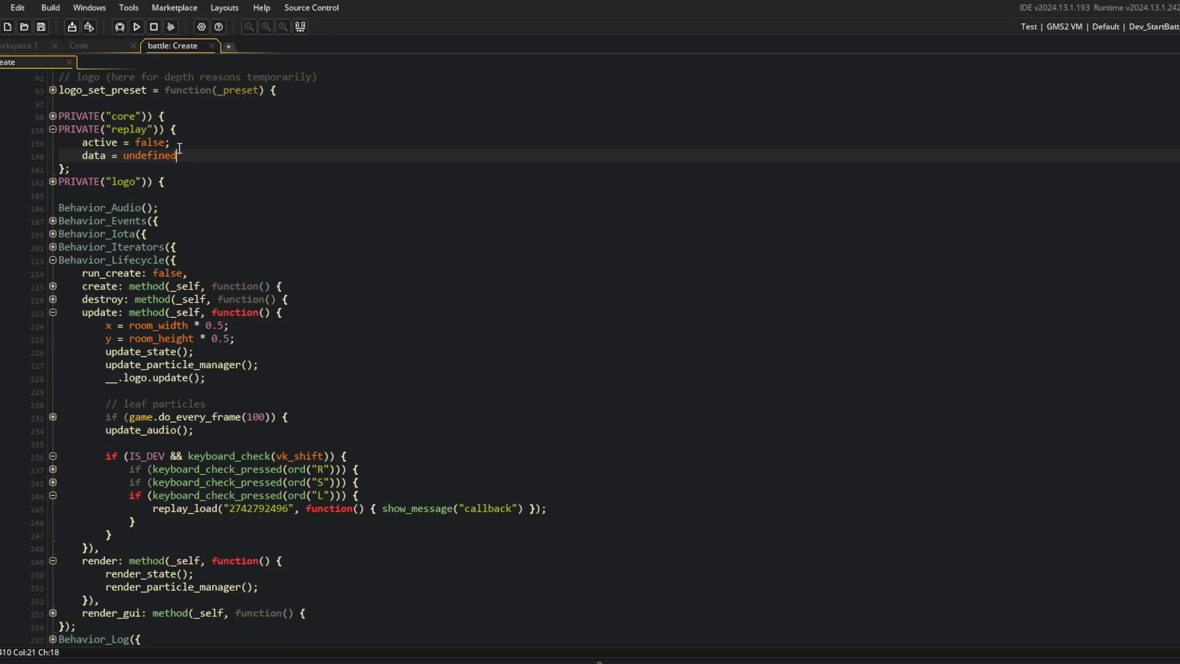
left_click(248, 208)
Step: Store the loaded data with 'this.__.replay.data = _data;' in replay_load's callback
scroll(249, 211, "down", 3)
scroll(248, 210, "up", 7)
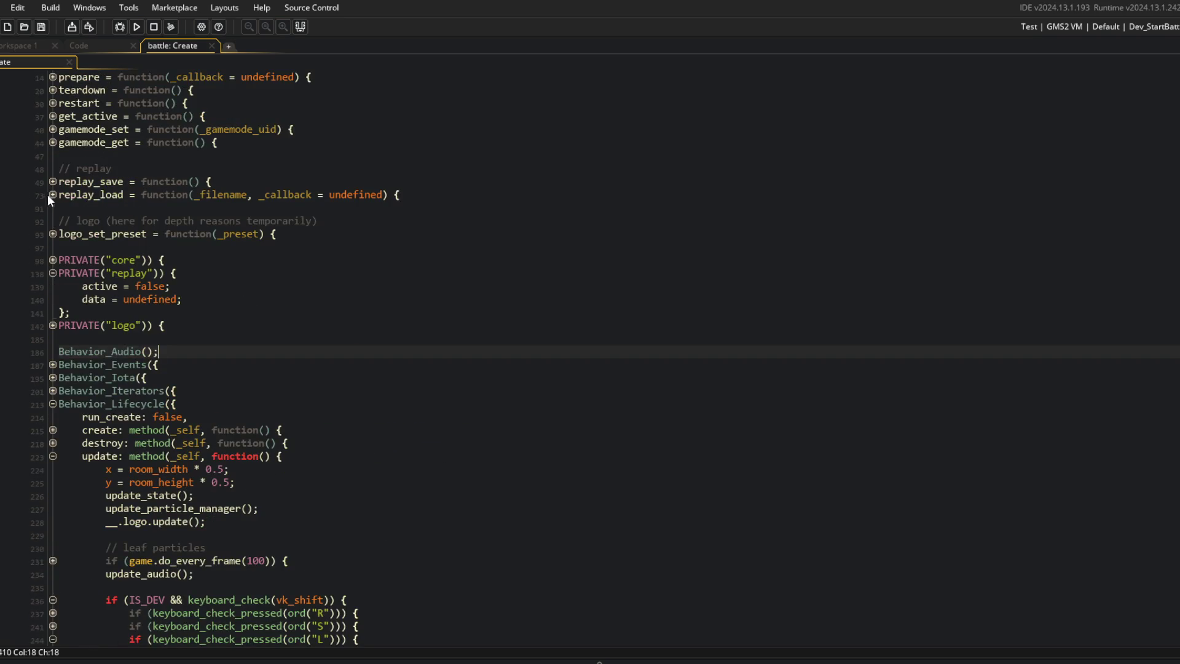
left_click(53, 194)
left_click(53, 246)
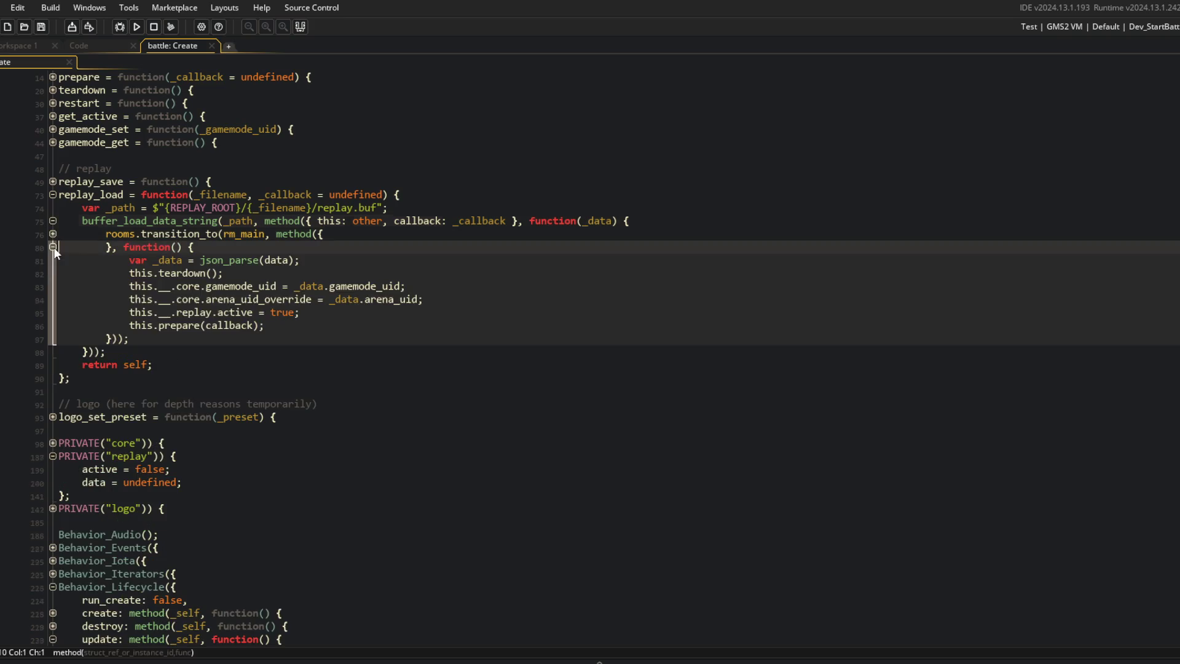
left_click(338, 273)
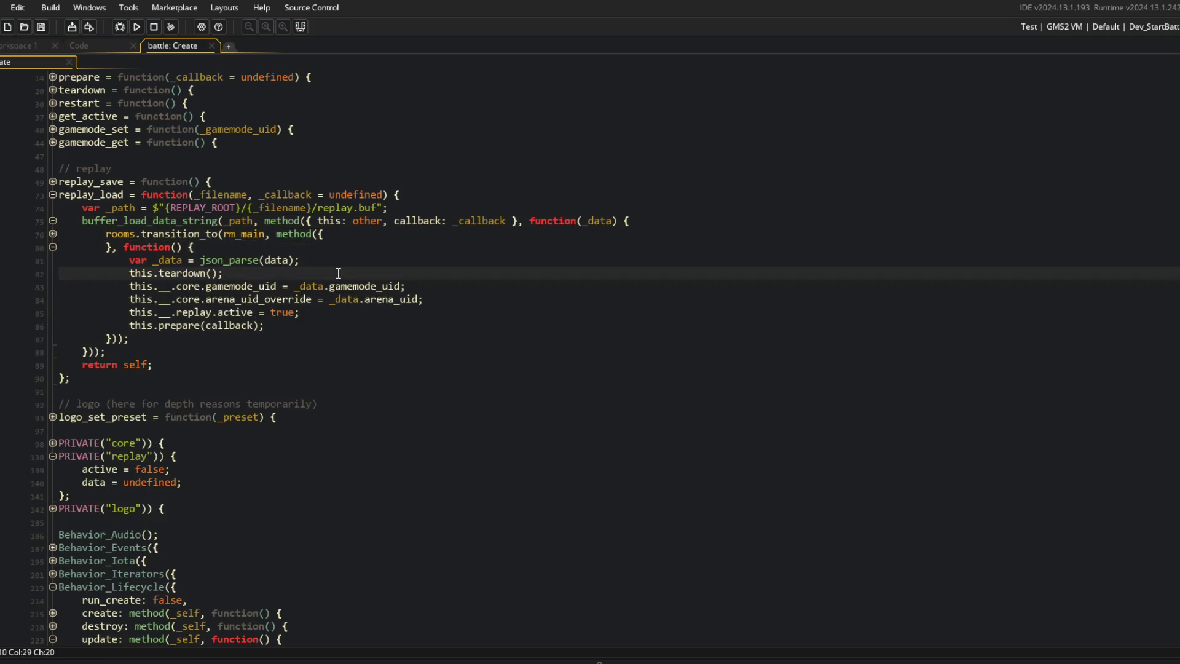
key("Up")
key("Down")
key("Down")
key("Down")
key("Down")
key("Return")
type("this.__.replay.data = _")
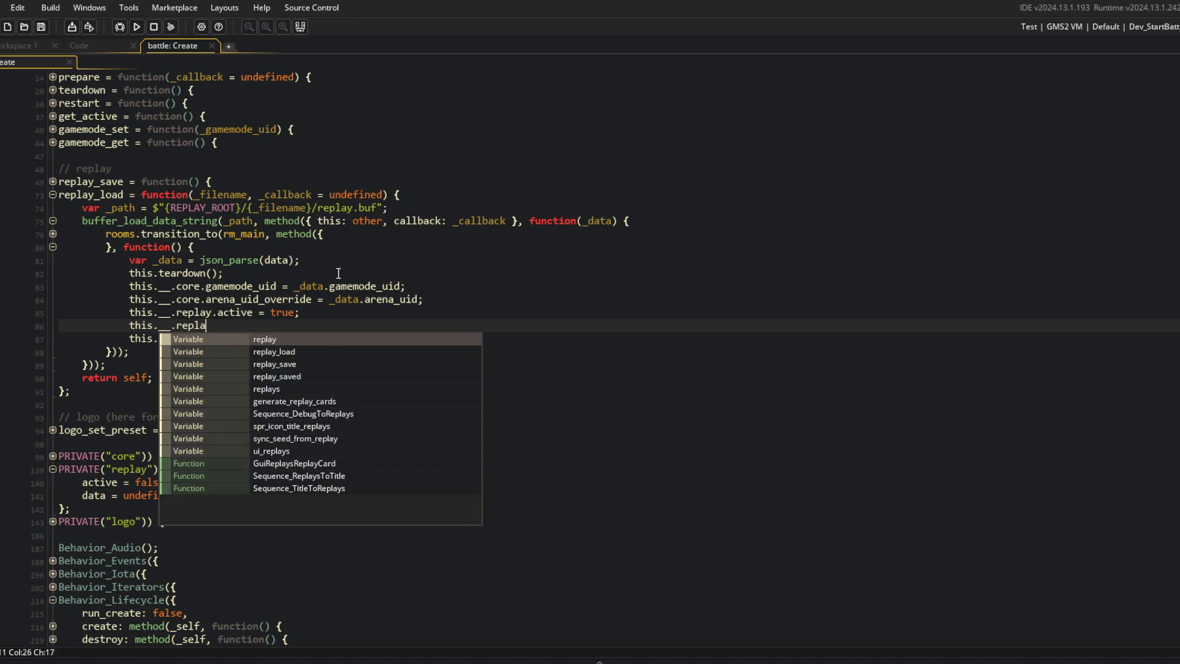
type("data;")
Step: Relaunch the game with F5 and dismiss the callback message
key("Up")
key("Up")
key("Up")
key("End")
key("F5")
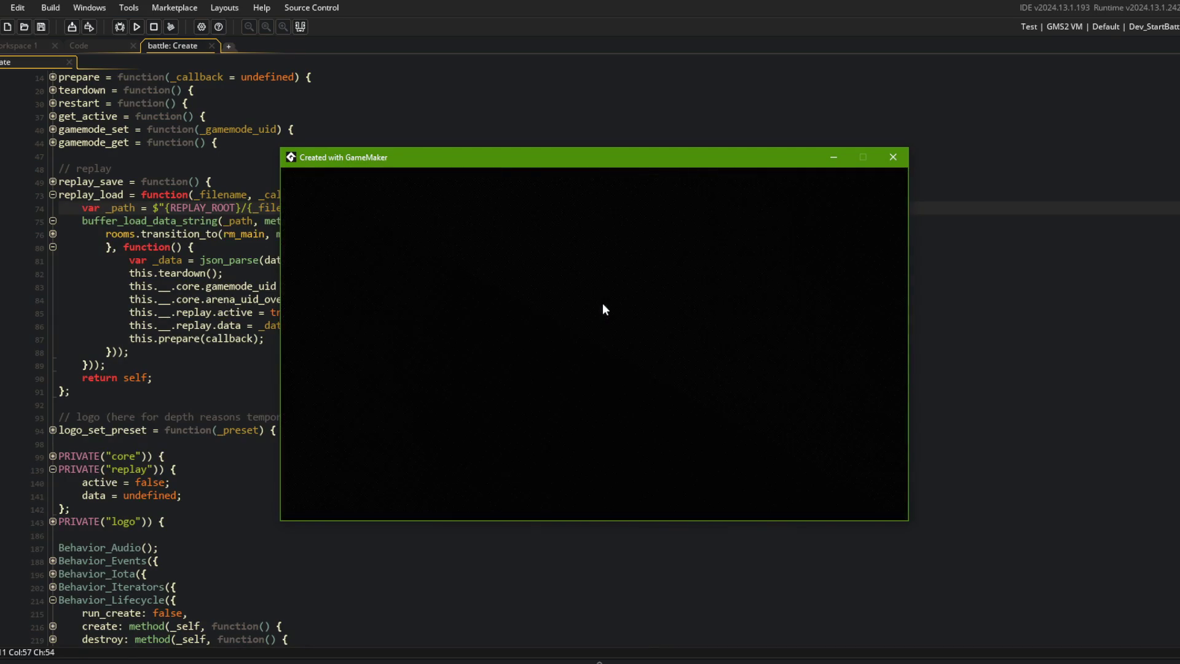
left_click(615, 379)
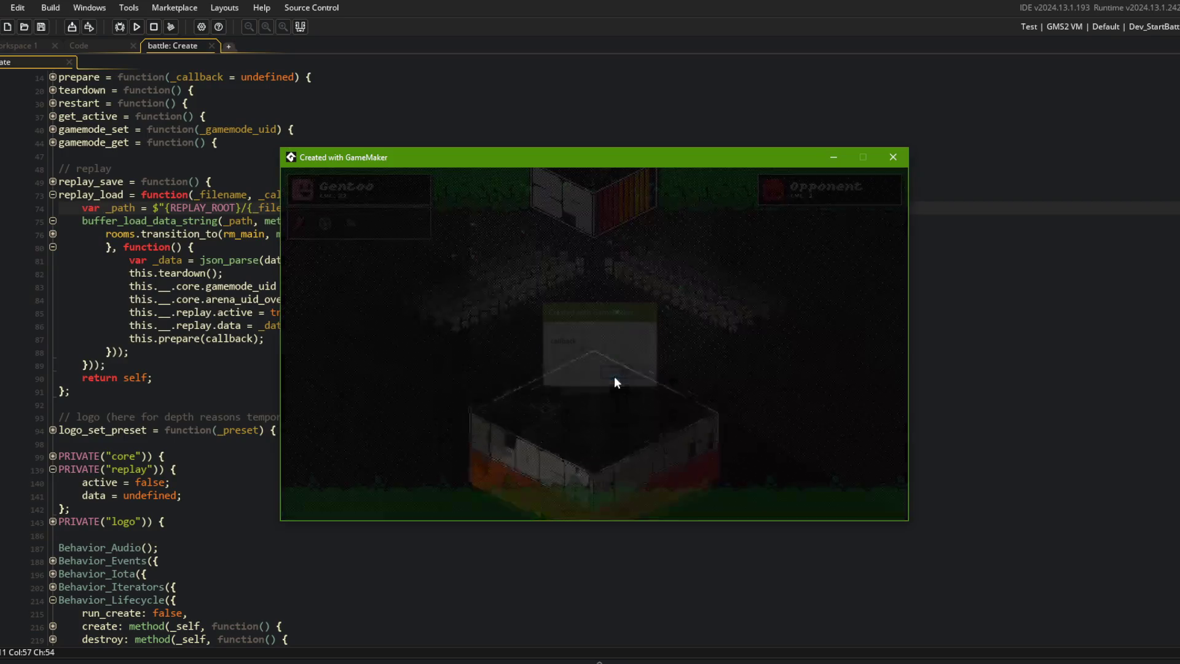
Step: Close the running test game and remove the keyboard_check_pressed(ord("L")) replay_load debug block
left_click(889, 159)
left_click(1052, 280)
scroll(1052, 281, "down", 12)
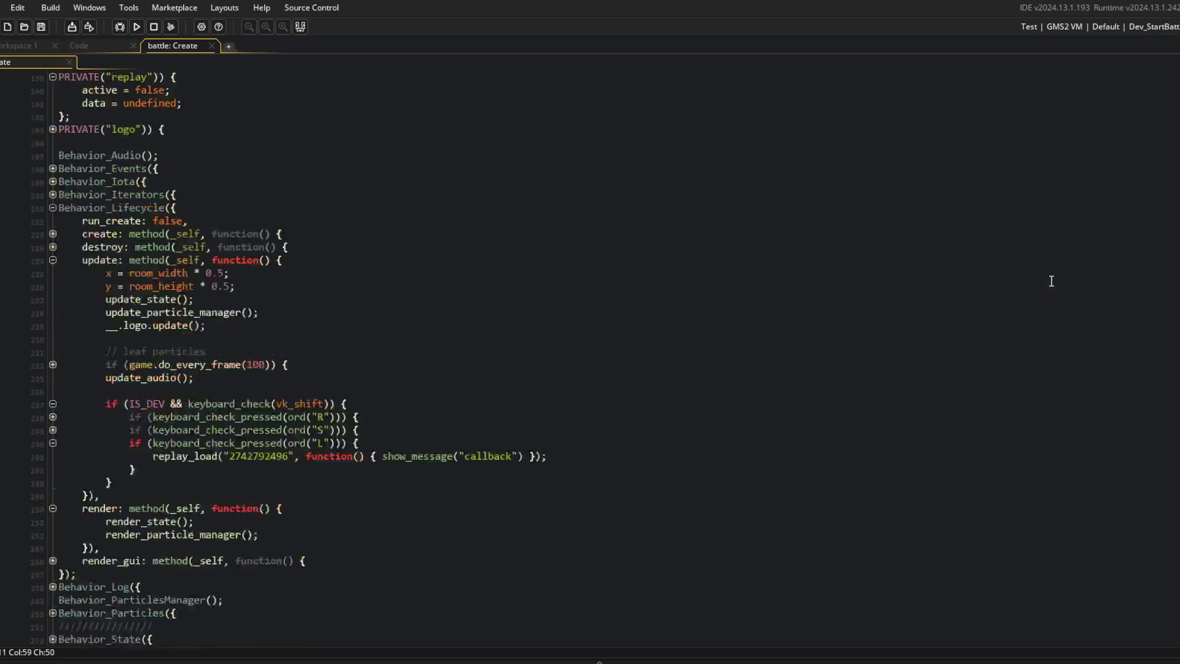
left_click(448, 391)
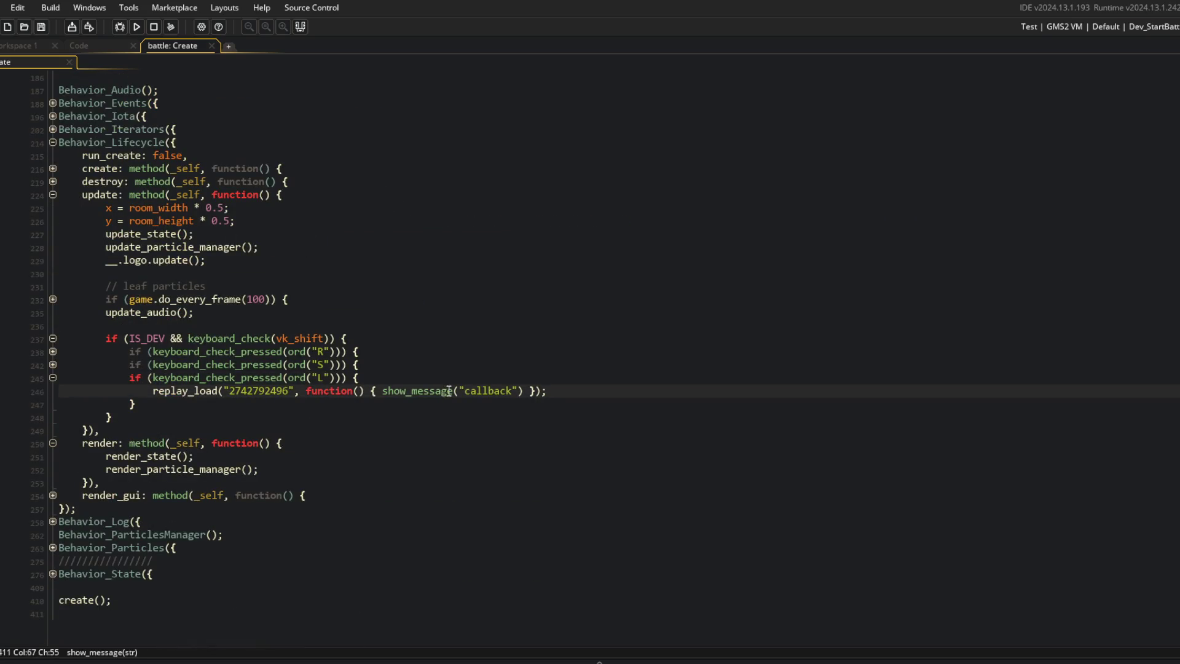
key("ctrl+z")
key("ctrl+z")
key("ctrl+z")
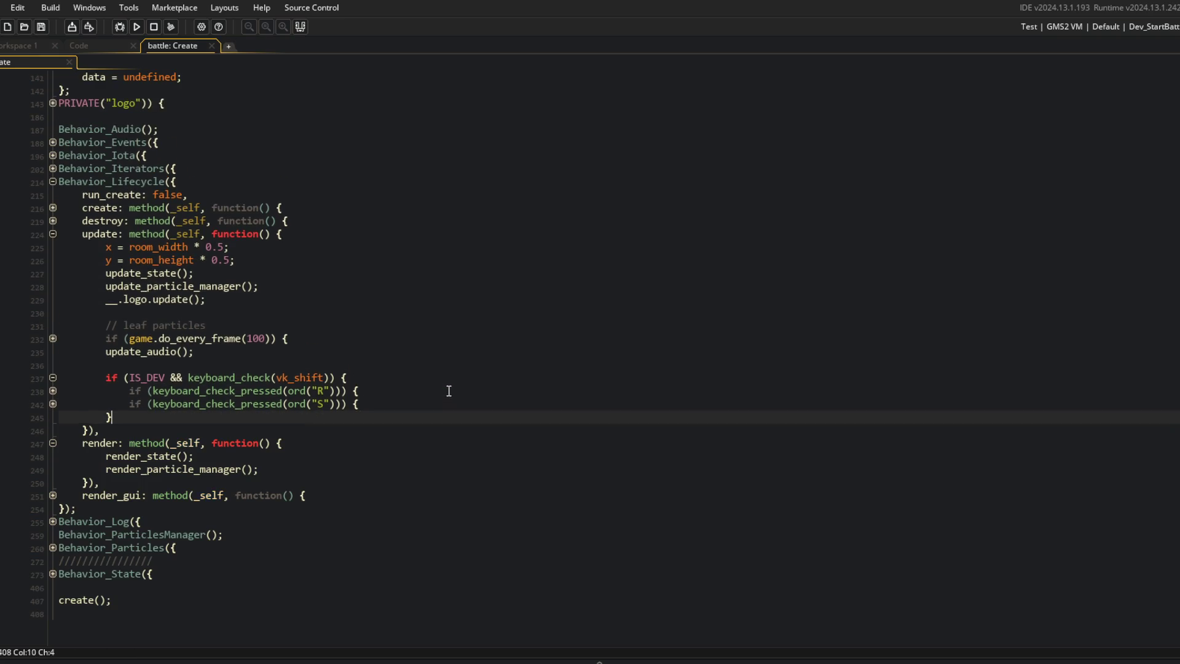
Step: Stage all project changes in Command Prompt with git add
key("alt+Tab")
key("alt+Tab")
type("git add .")
key("Return")
Step: Run git commit -m "fixed replay loading", then git push to the remote
type("git comtmi -")
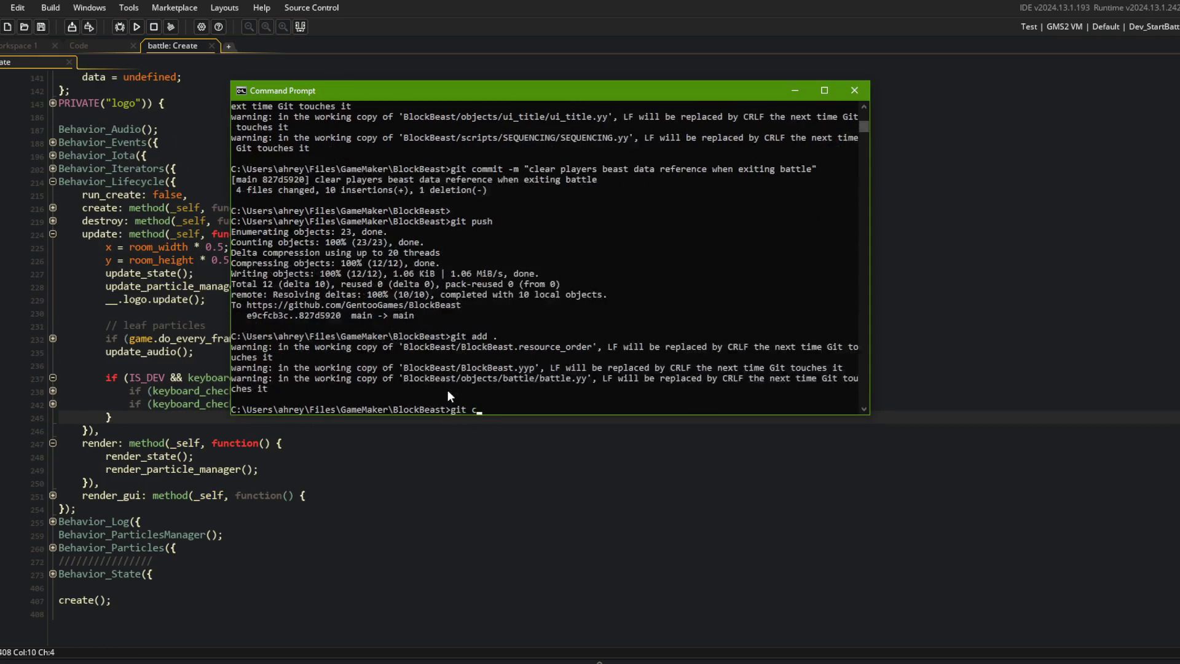
key("BackSpace")
key("BackSpace")
key("BackSpace")
type("mit -m \"fix")
type("ed replay")
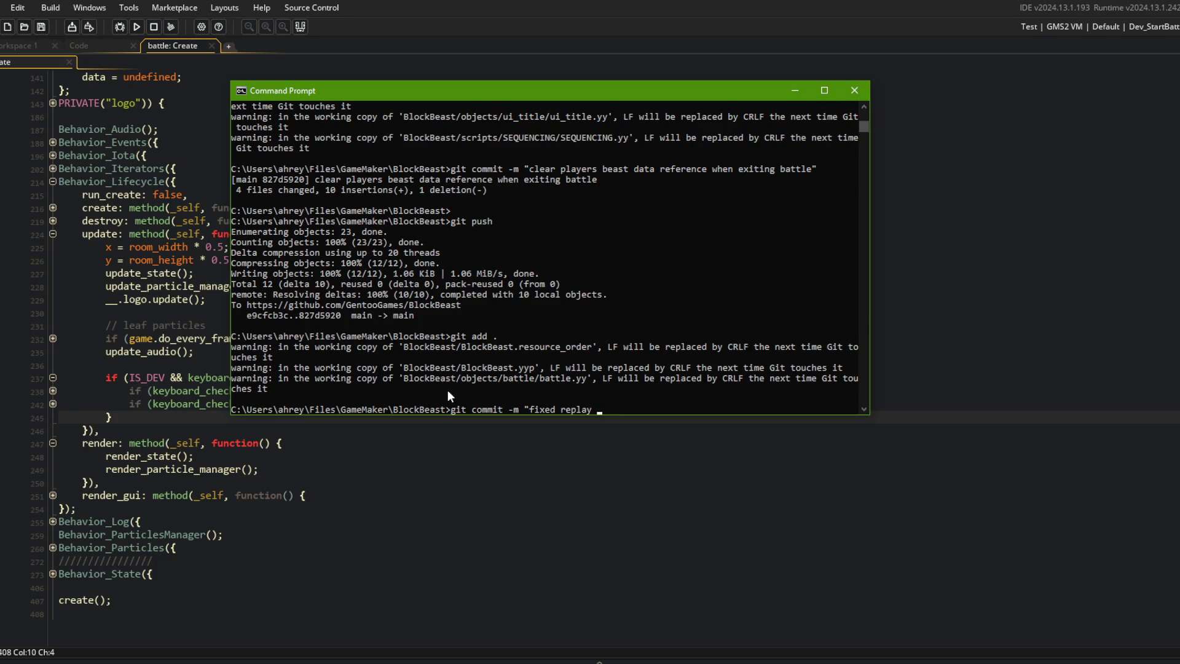
type("loading\"")
key("Return")
type("git push")
key("Return")
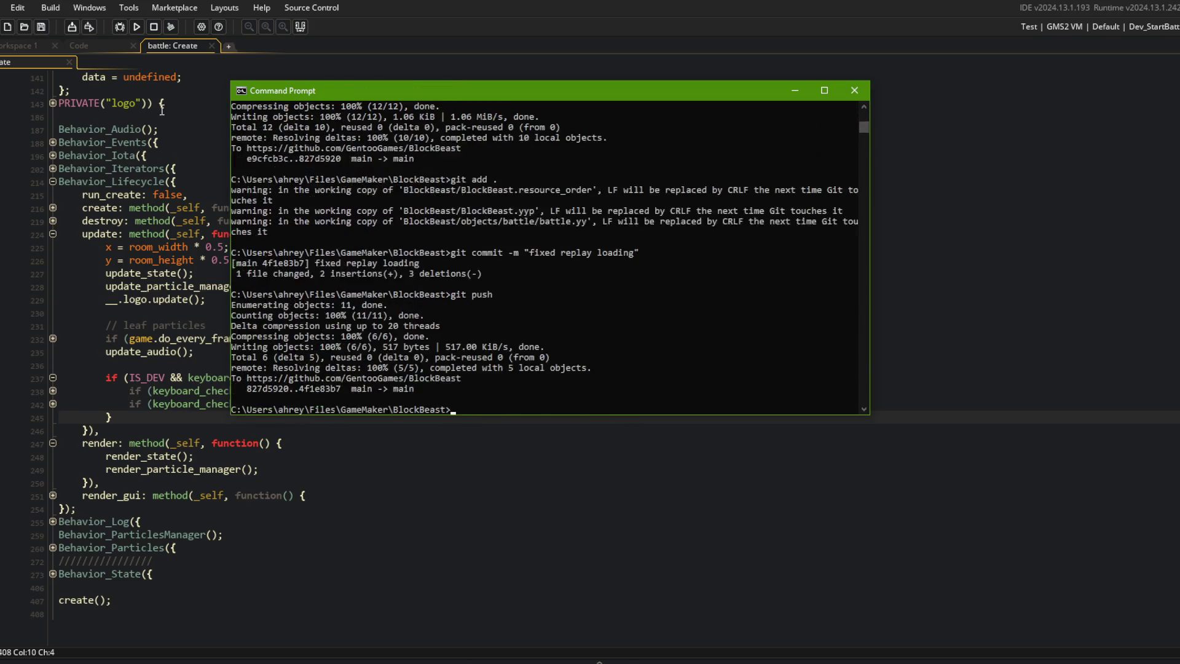
Step: Return to GameMaker with the caret on replay_load's buffer loading line
left_click(173, 124)
scroll(173, 125, "up", 14)
left_click(228, 351)
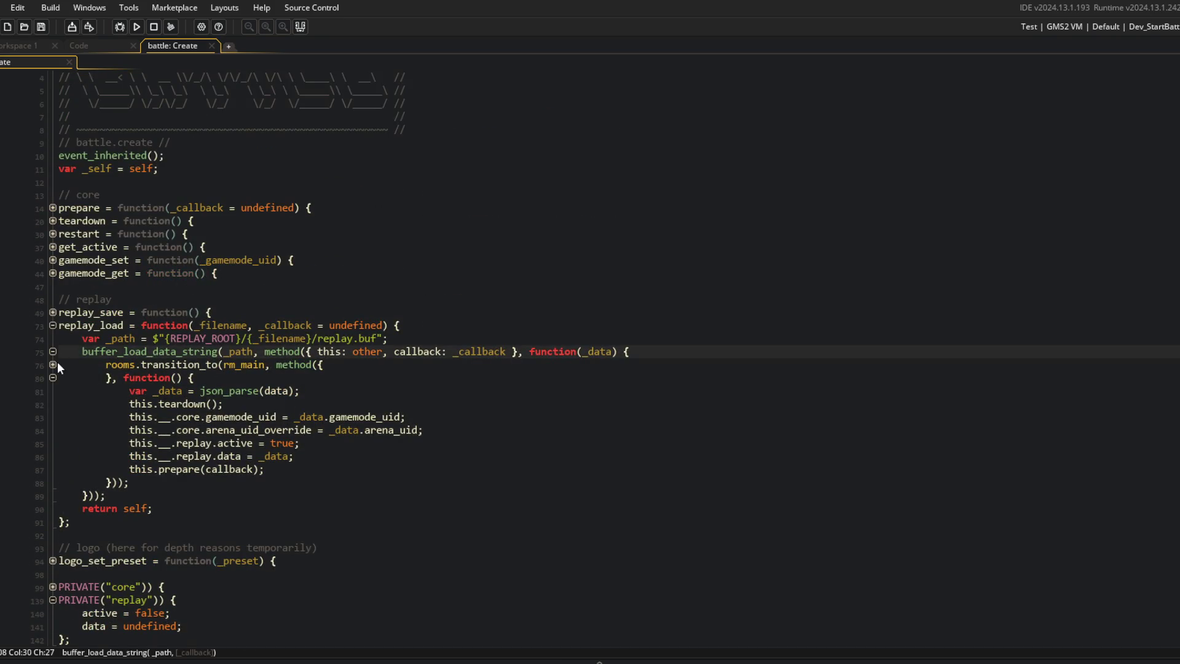
left_click(53, 364)
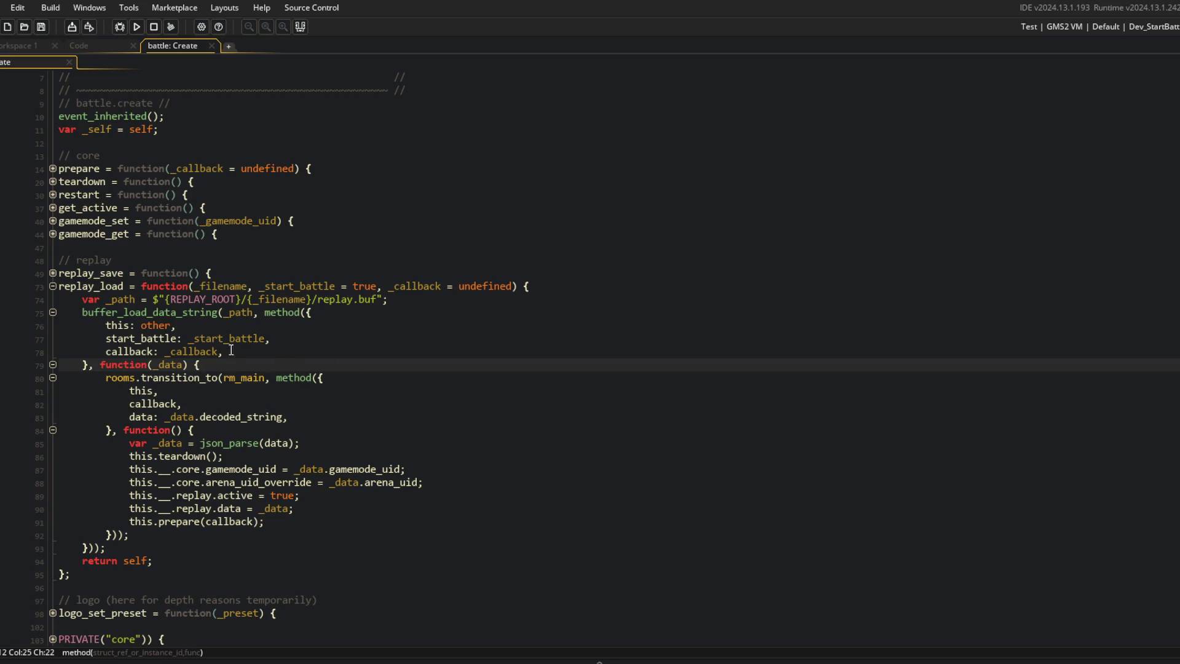
key("Return")
type("if (start")
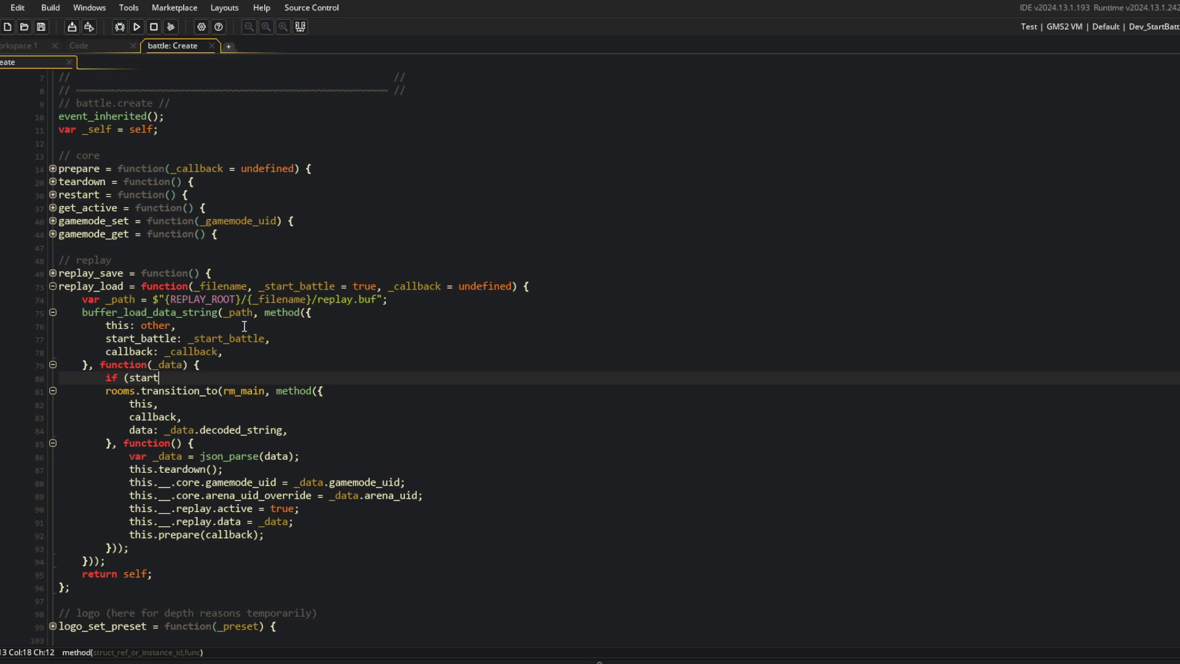
type("_battle) {")
key("Down")
key("Home")
key("shift+Down")
key("shift+Down")
key("shift+Down")
key("shift+End")
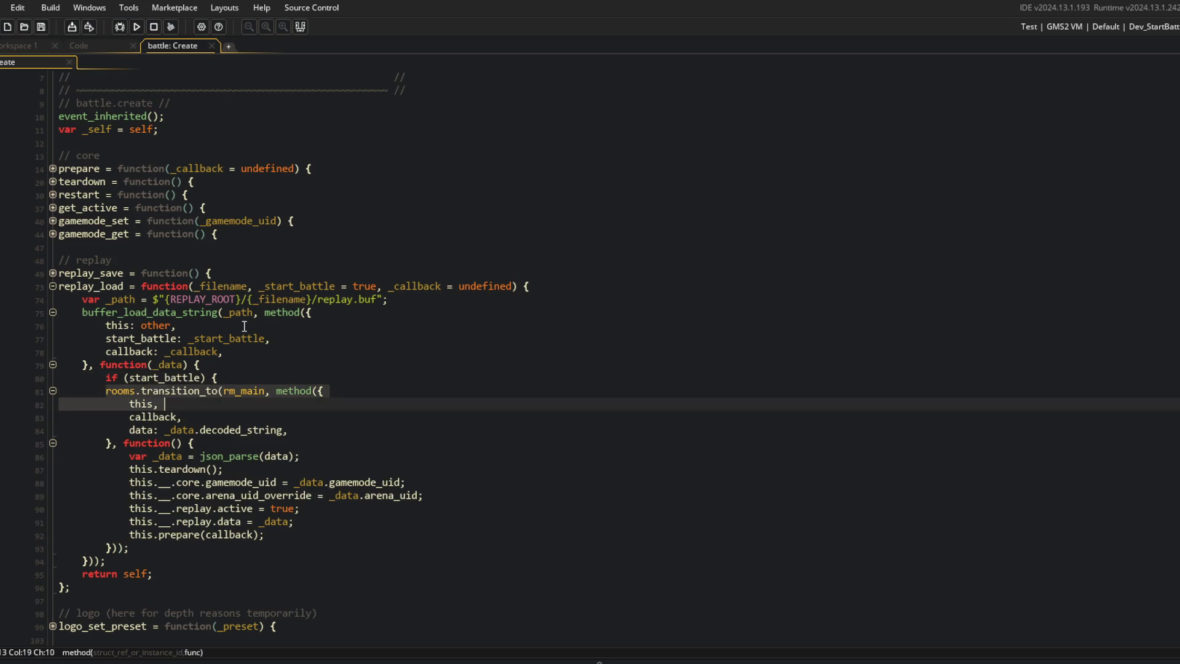
key("shift+Down")
key("shift+Down")
key("shift+Down")
key("Tab")
key("End")
key("Return")
type("}")
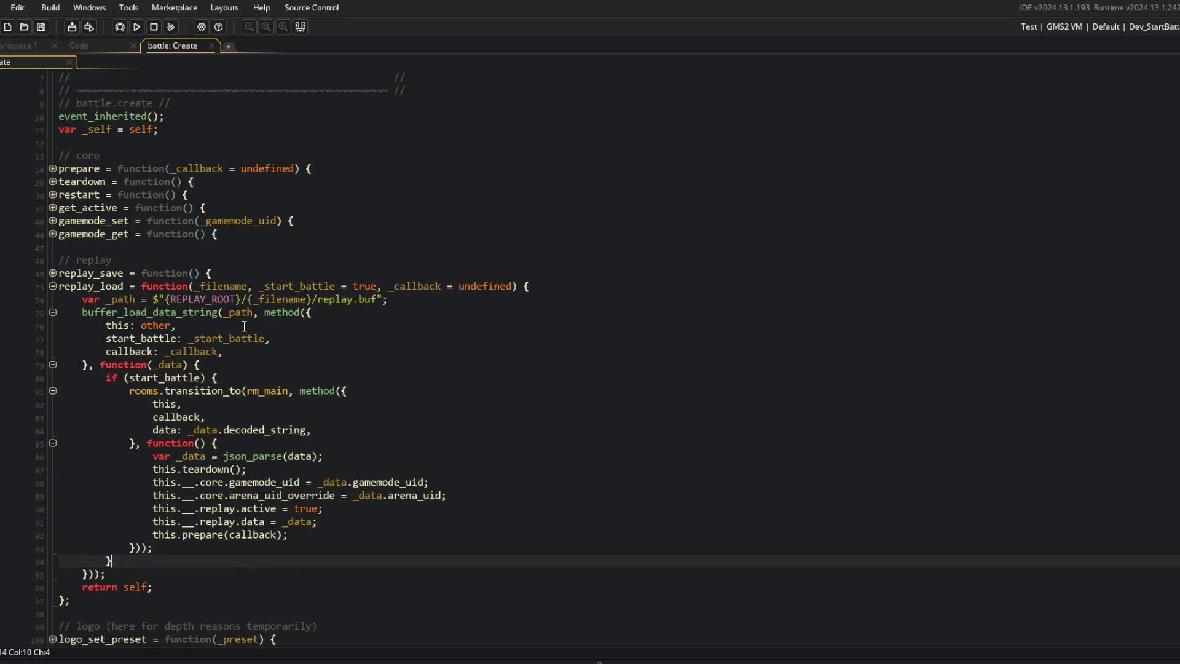
scroll(243, 326, "down", 6)
scroll(277, 430, "up", 3)
left_click(236, 444)
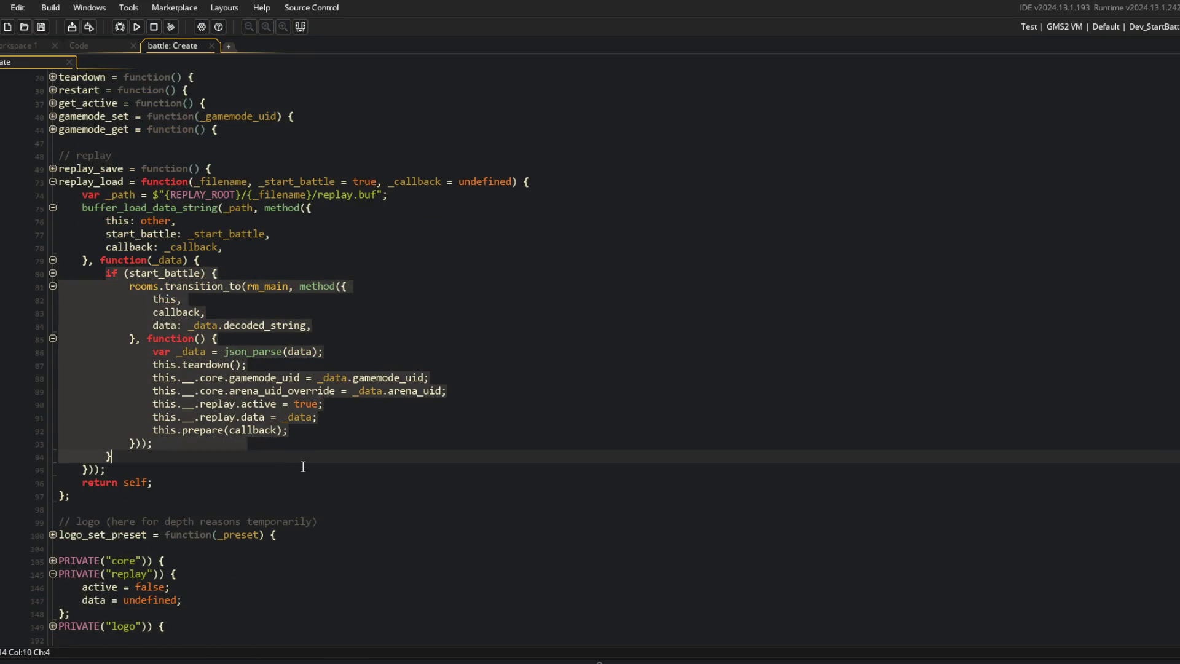
left_click(306, 325)
mouse_move(93, 194)
left_mouse_down()
mouse_move(118, 195)
mouse_move(518, 443)
mouse_move(538, 469)
left_mouse_up()
left_click(591, 231)
left_click(464, 182)
left_click(431, 195)
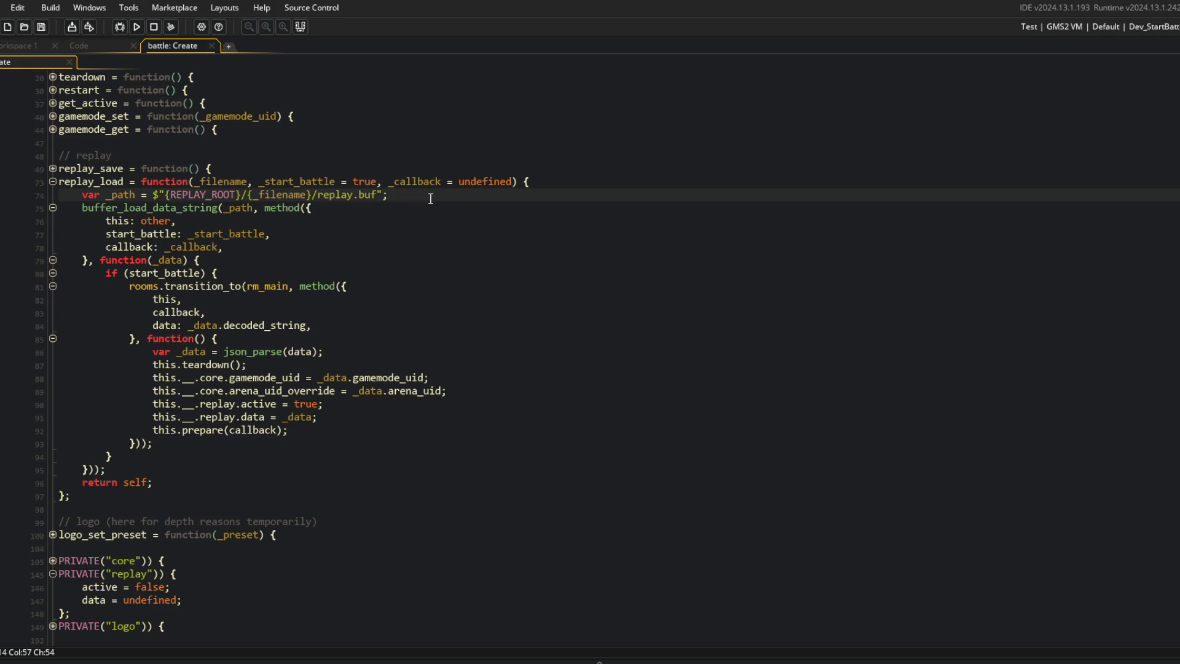
key("Home")
key("Return")
key("Up")
Step: Declare var _retval = {}; and add a retval: _retval field after callback
type("var _retval = {};")
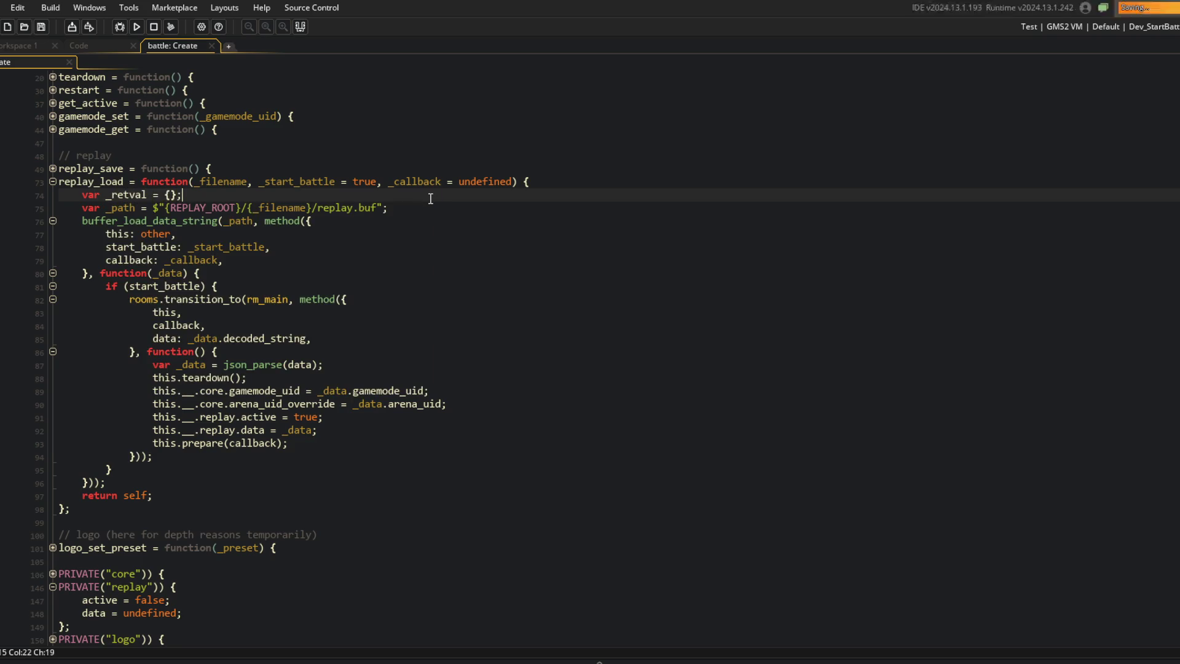
key("Down")
key("Down")
key("Down")
key("End")
key("Return")
type("retval: _retval,")
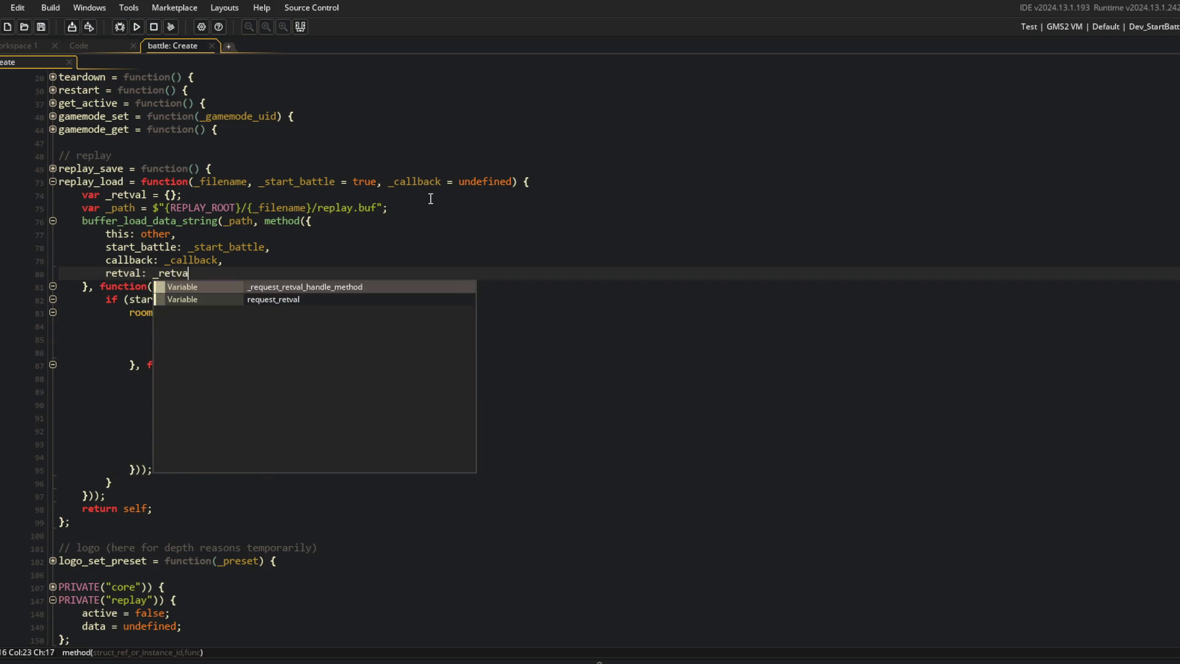
key("Down")
Step: Write retval = json_parse(_data.decoded_string); at the start of the load callback
key("Down")
key("Down")
key("Up")
key("Up")
key("Down")
key("Down")
key("Up")
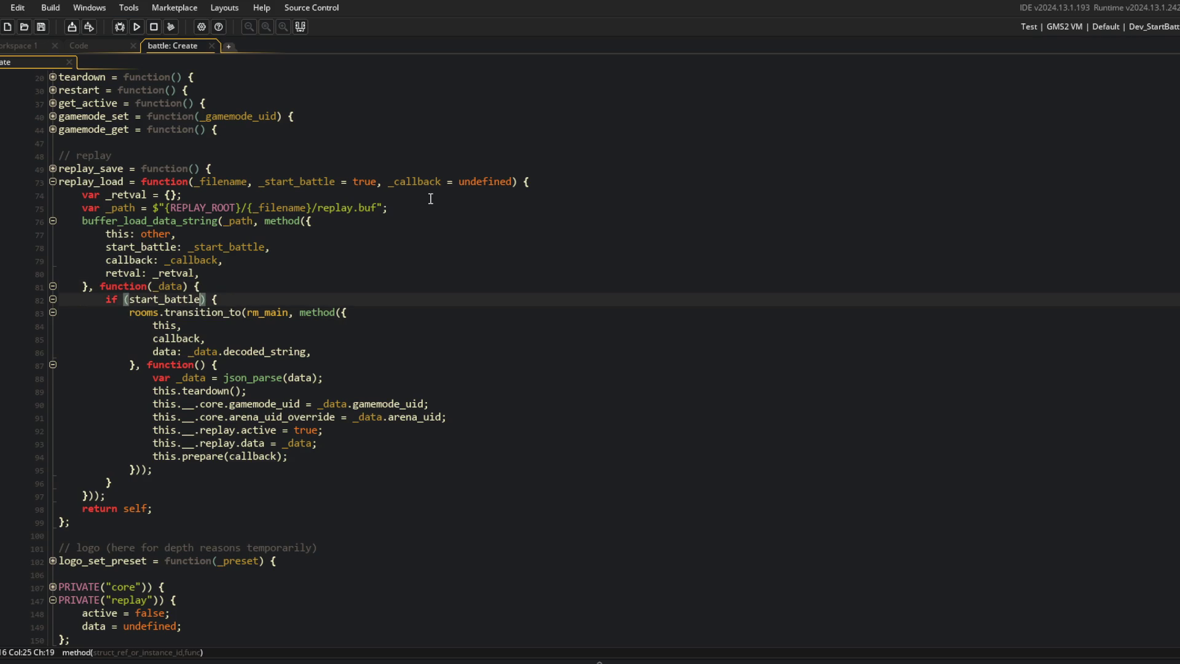
key("Down")
key("Down")
key("Down")
key("Down")
key("Down")
key("Down")
key("Down")
key("Up")
key("Up")
key("Up")
key("Up")
key("Up")
key("Up")
key("Up")
key("Up")
key("Return")
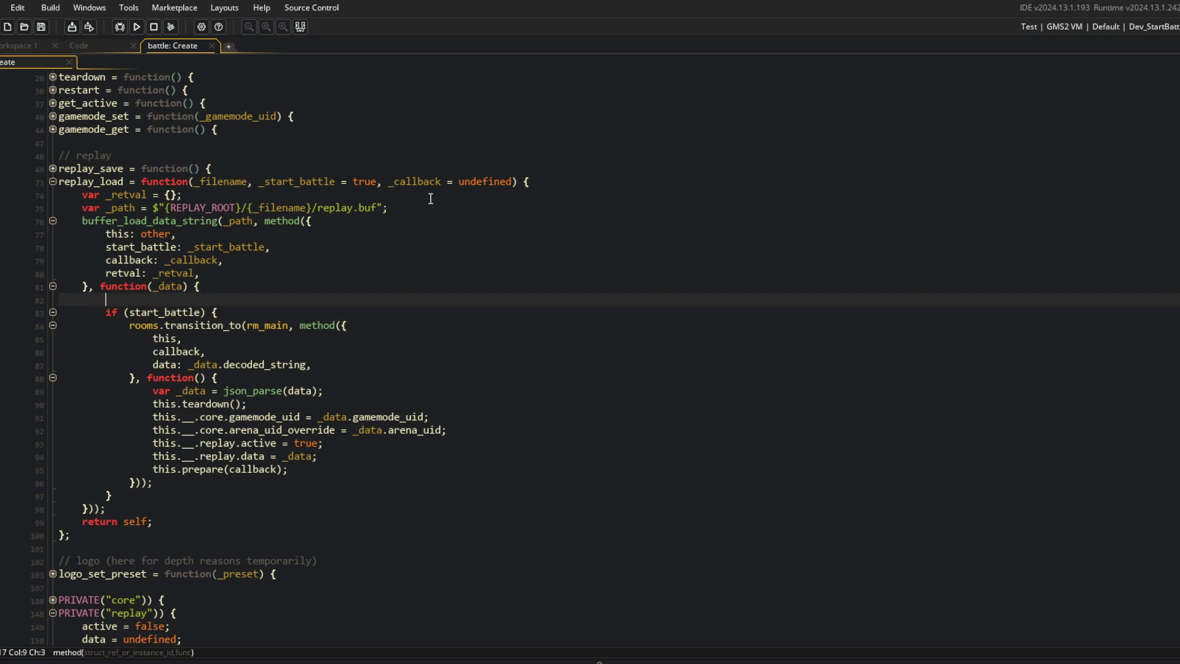
type("_retval")
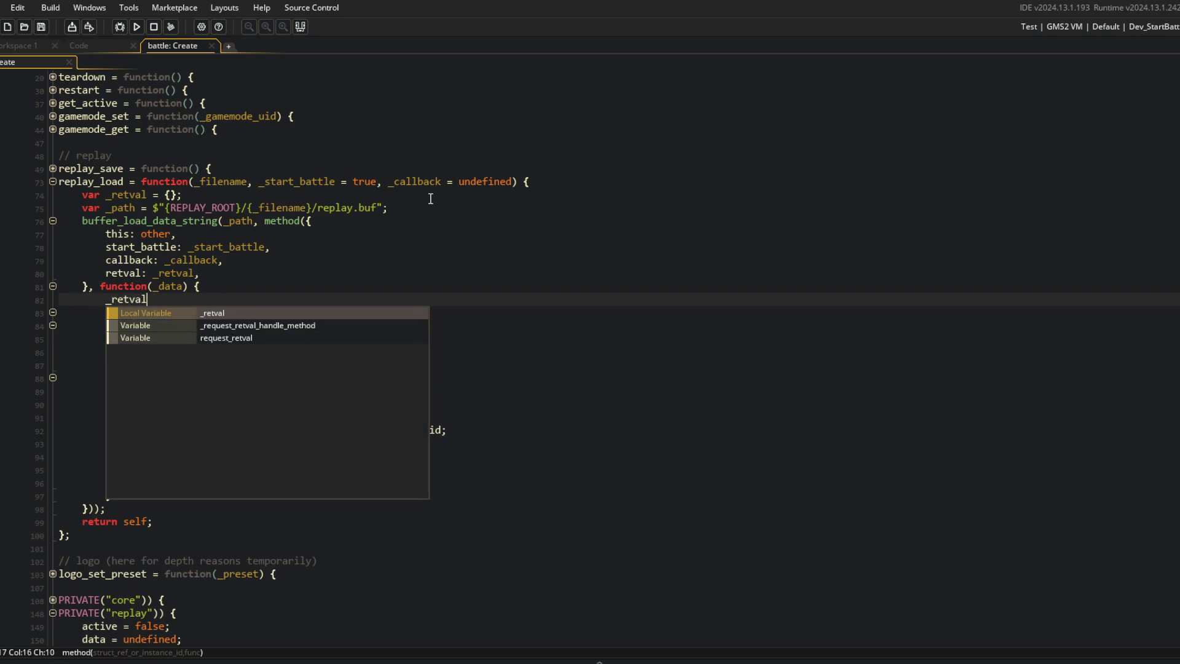
key("BackSpace")
key("BackSpace")
key("BackSpace")
type("retv")
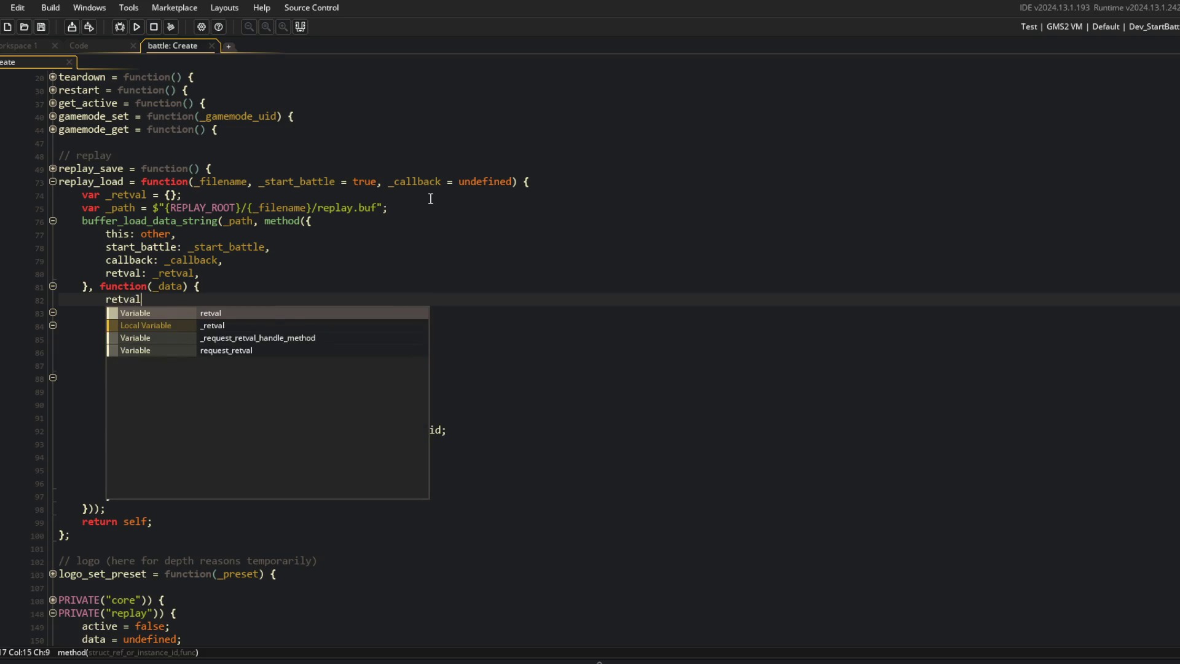
type(" =")
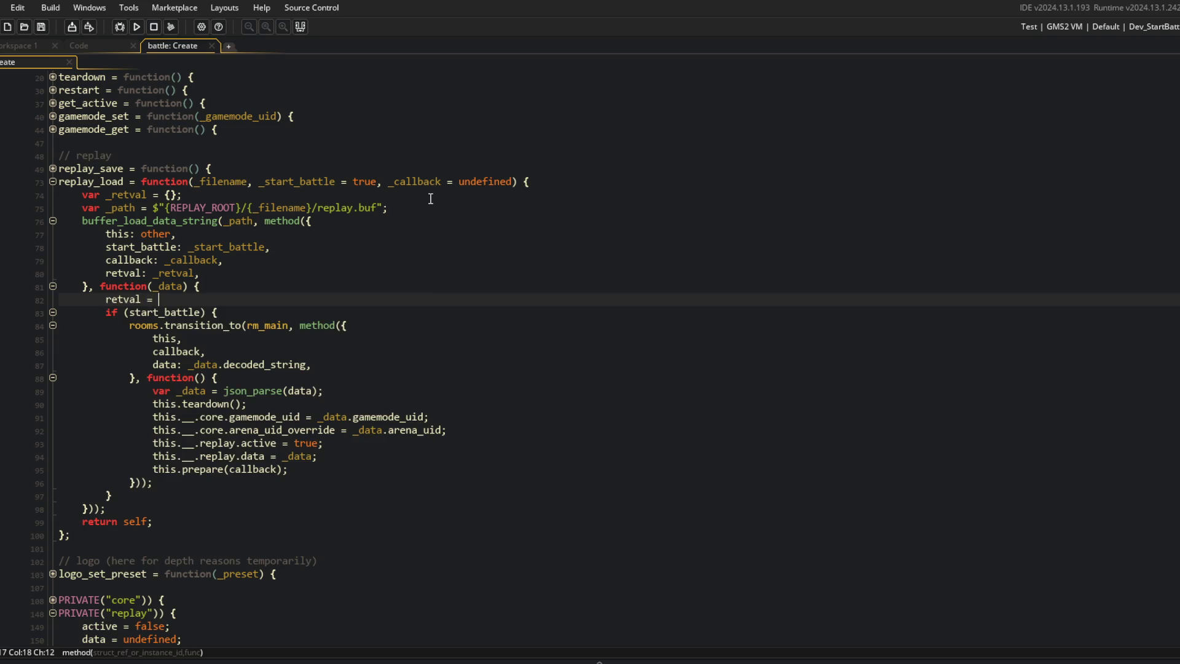
type("json")
key("BackSpace")
key("BackSpace")
key("BackSpace")
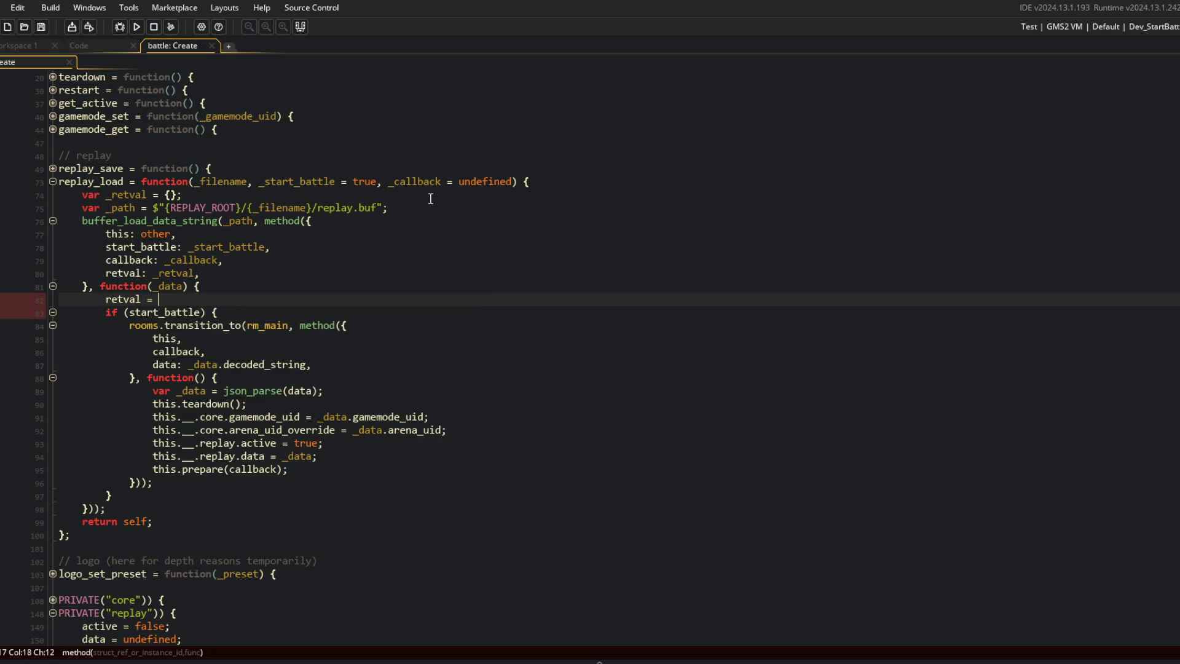
key("ctrl+k")
left_click(184, 391)
key("Up")
left_click(94, 301)
key("ctrl+z")
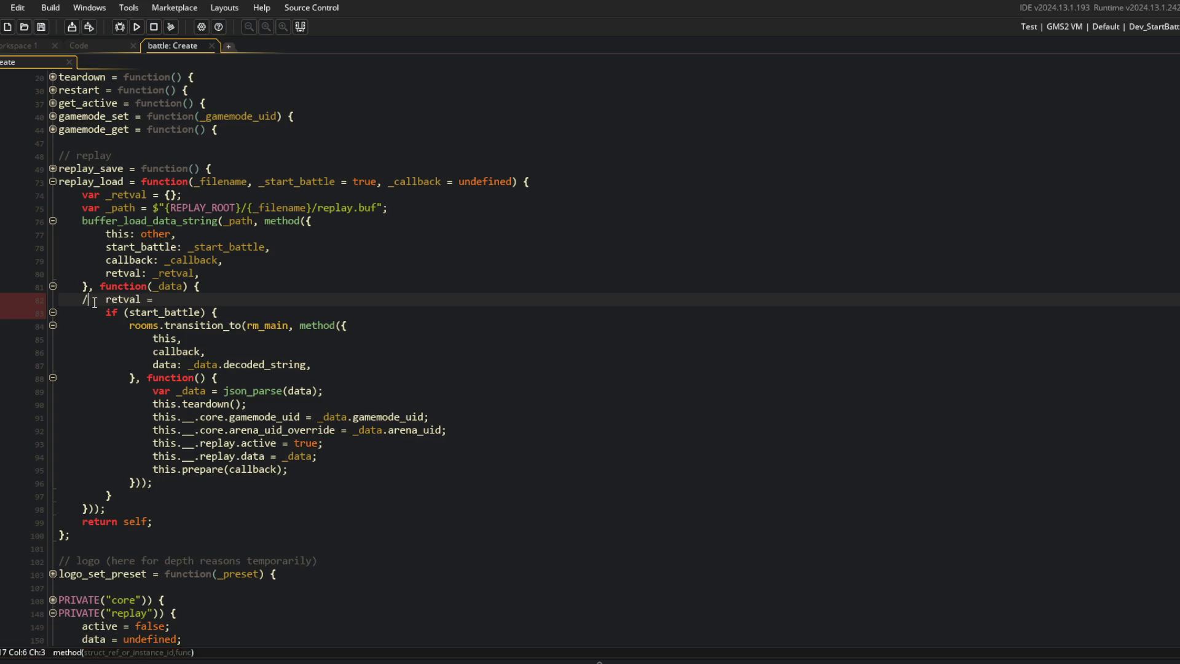
type("json_pa")
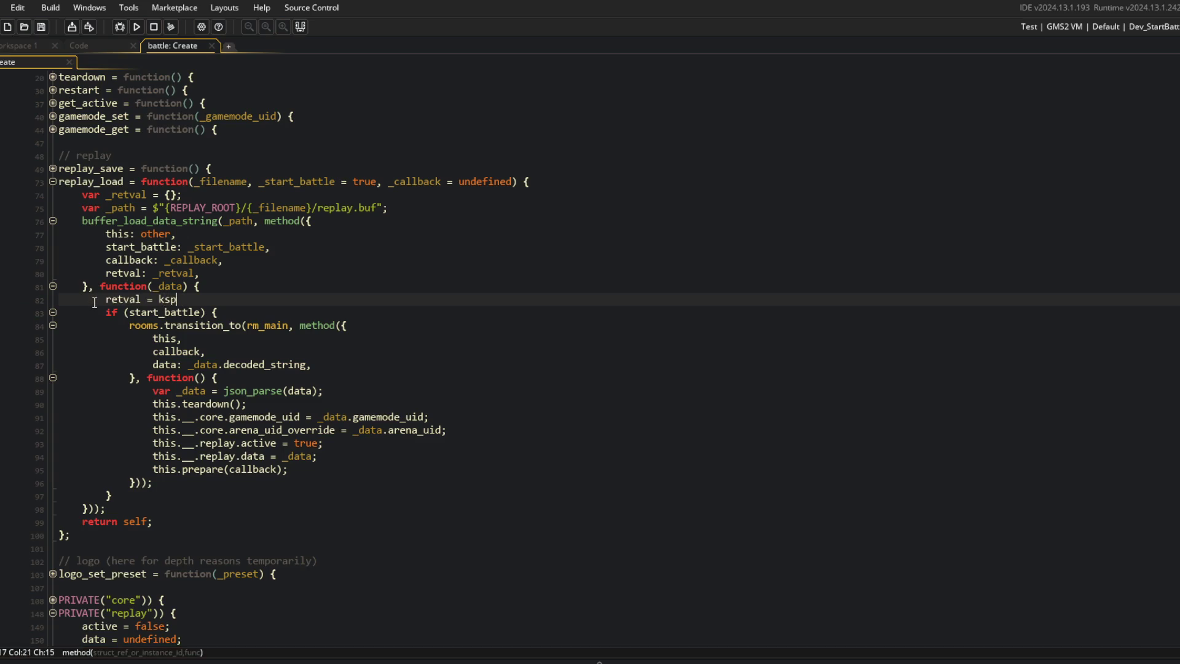
type("rse(_data.decoded_stri")
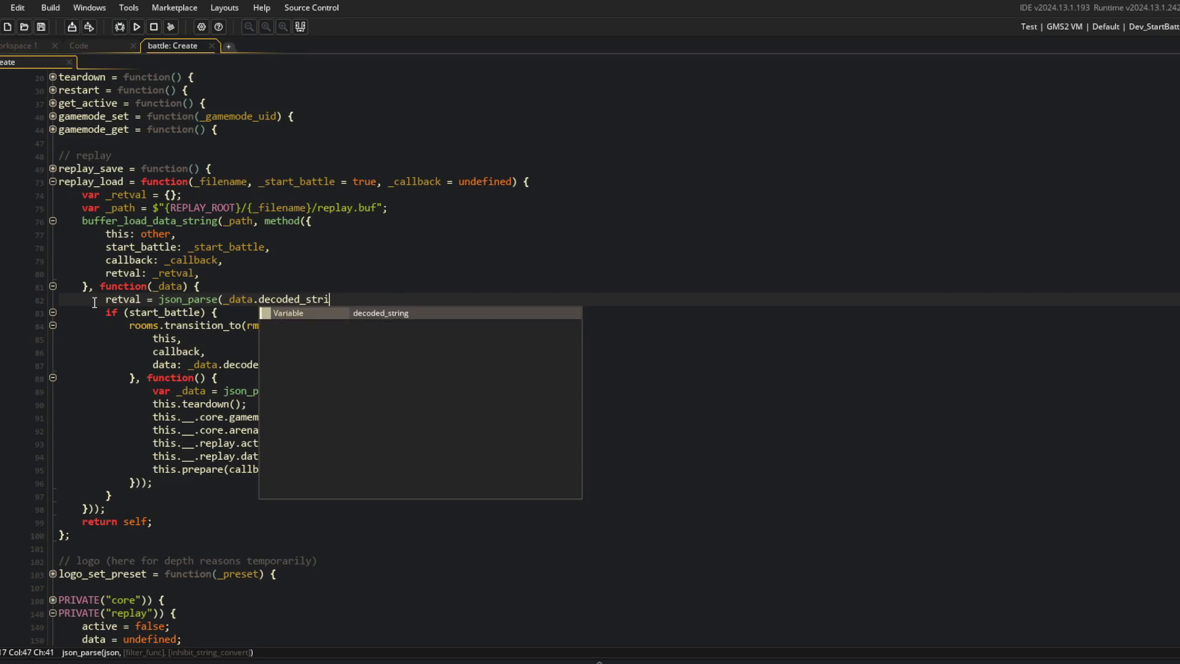
type("ng);")
Step: Add '// assign' and '// start' comment lines, then delete them again
key("Up")
key("Up")
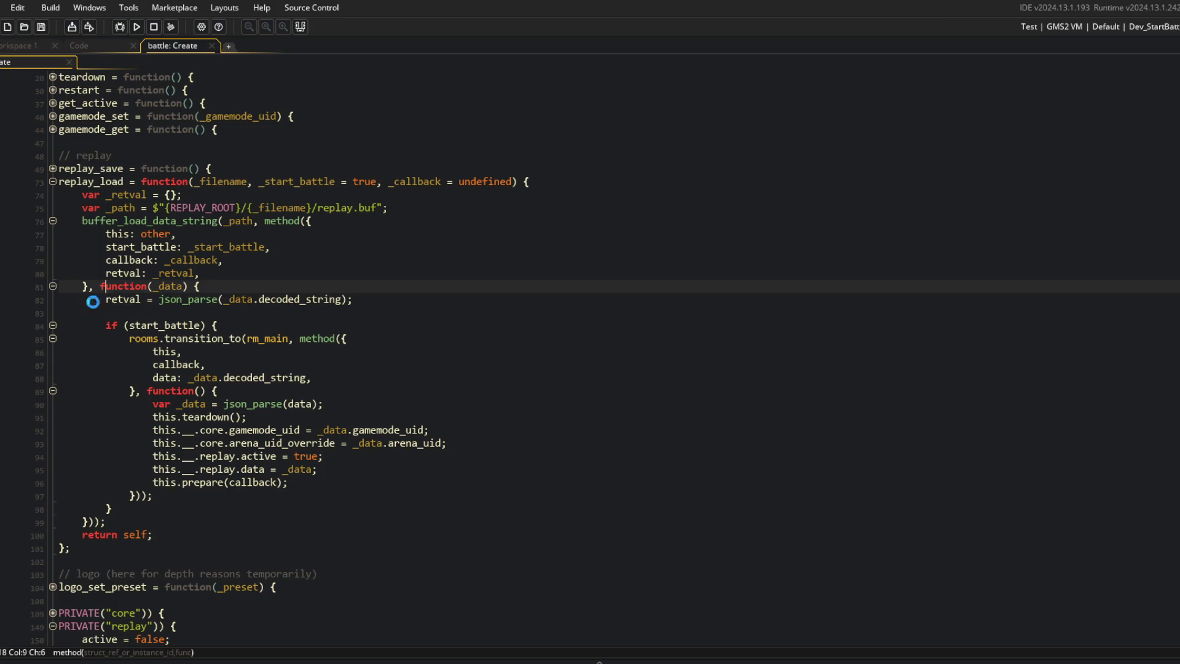
key("End")
key("Return")
type("// assign")
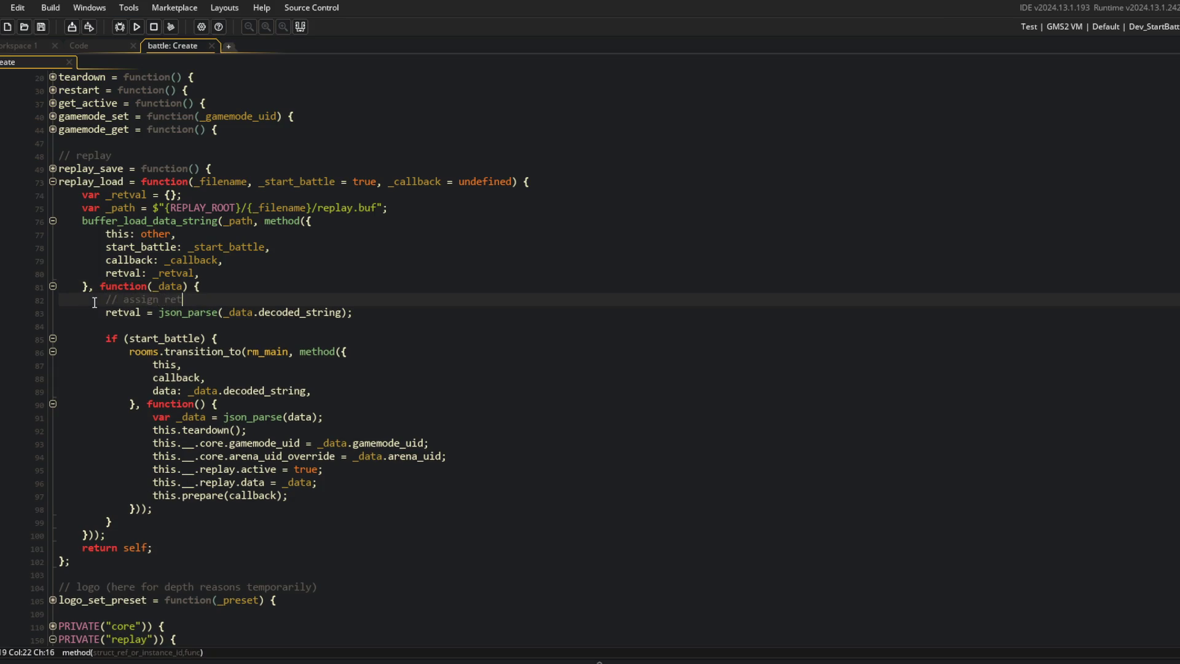
key("Down")
key("Down")
key("Return")
type("//s tart")
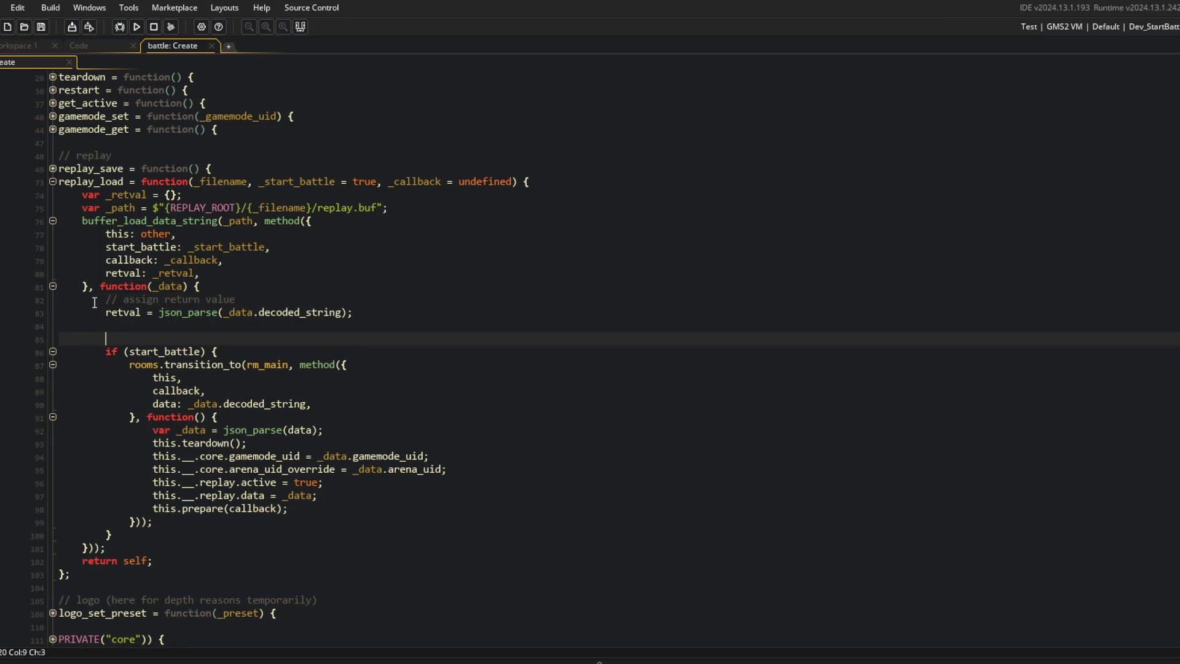
key("BackSpace")
key("BackSpace")
key("BackSpace")
key("BackSpace")
key("BackSpace")
key("BackSpace")
left_click(238, 299)
key("shift+Home")
Step: Move the retval assignment to just after the if (start_battle) block
key("BackSpace")
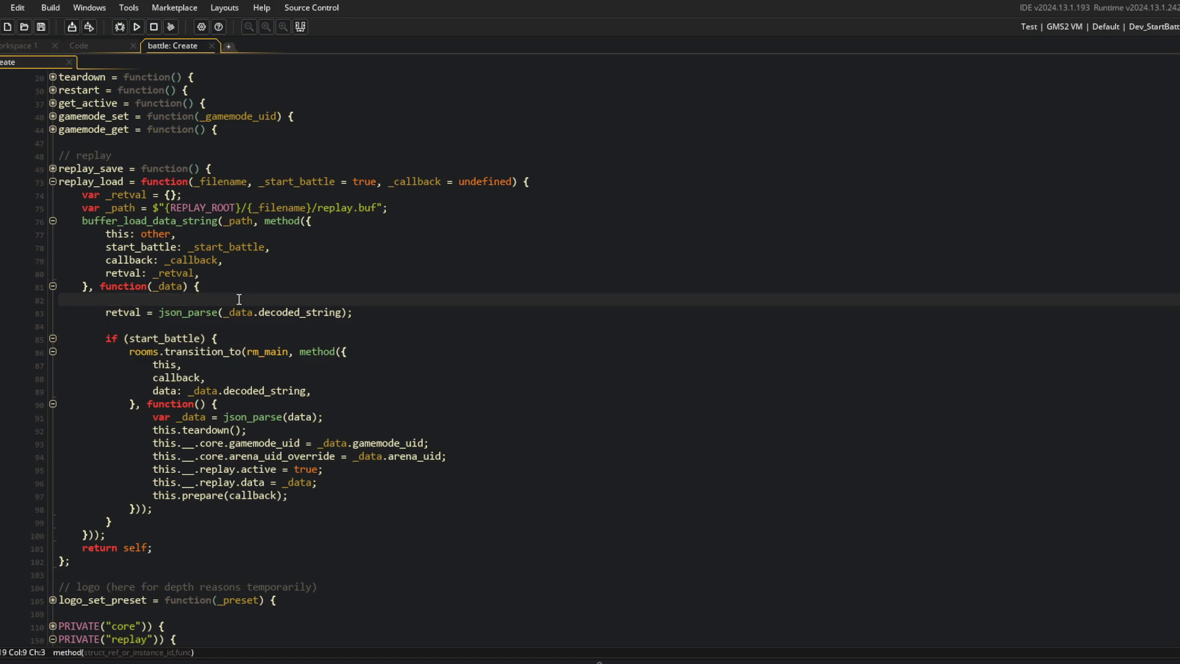
key("Delete")
left_click(234, 315)
left_click(358, 299)
key("shift+Home")
key("ctrl+c")
key("BackSpace")
key("shift+Home")
key("Delete")
key("Down")
key("Down")
key("Down")
key("End")
key("Return")
key("ctrl+v")
left_click(364, 301)
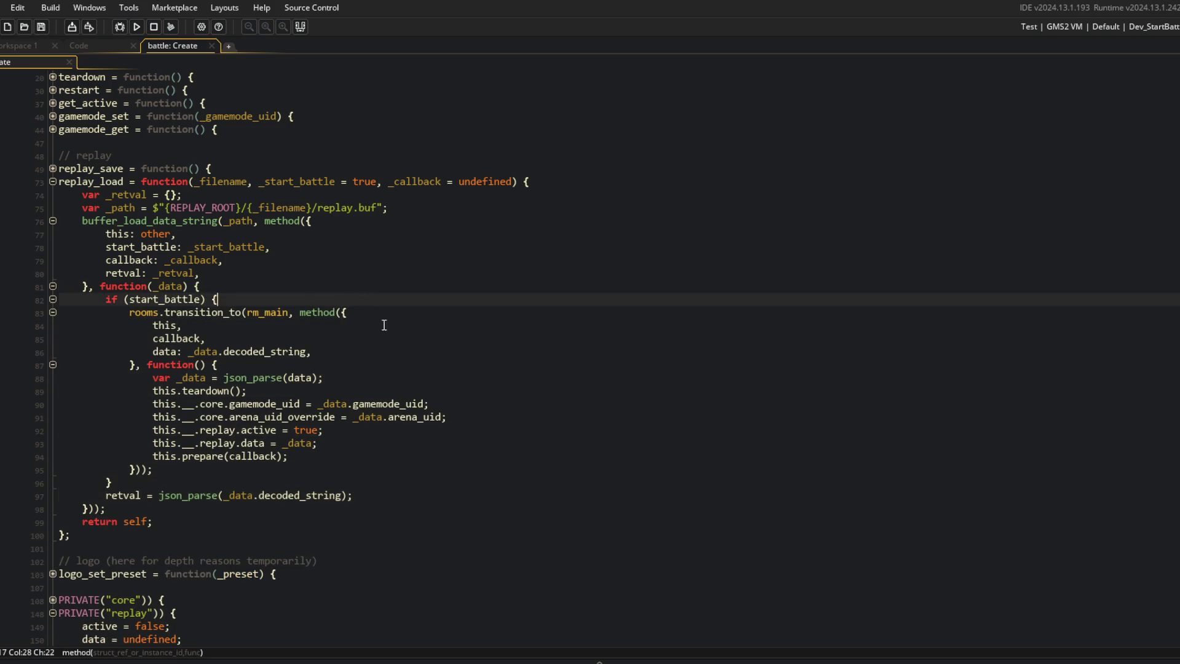
Step: Add var _data = json_parse(_data.decoded_string); at the start of the load callback
key("Down")
key("Down")
key("Down")
scroll(531, 281, "down", 3)
left_click(532, 276)
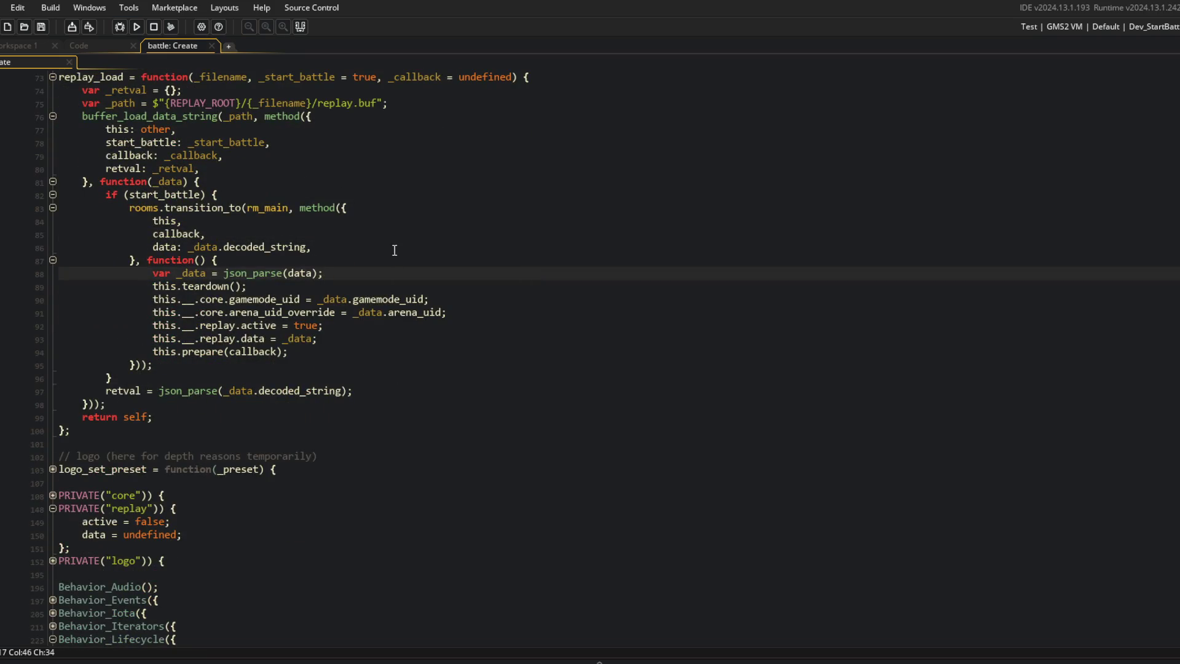
left_click(165, 246)
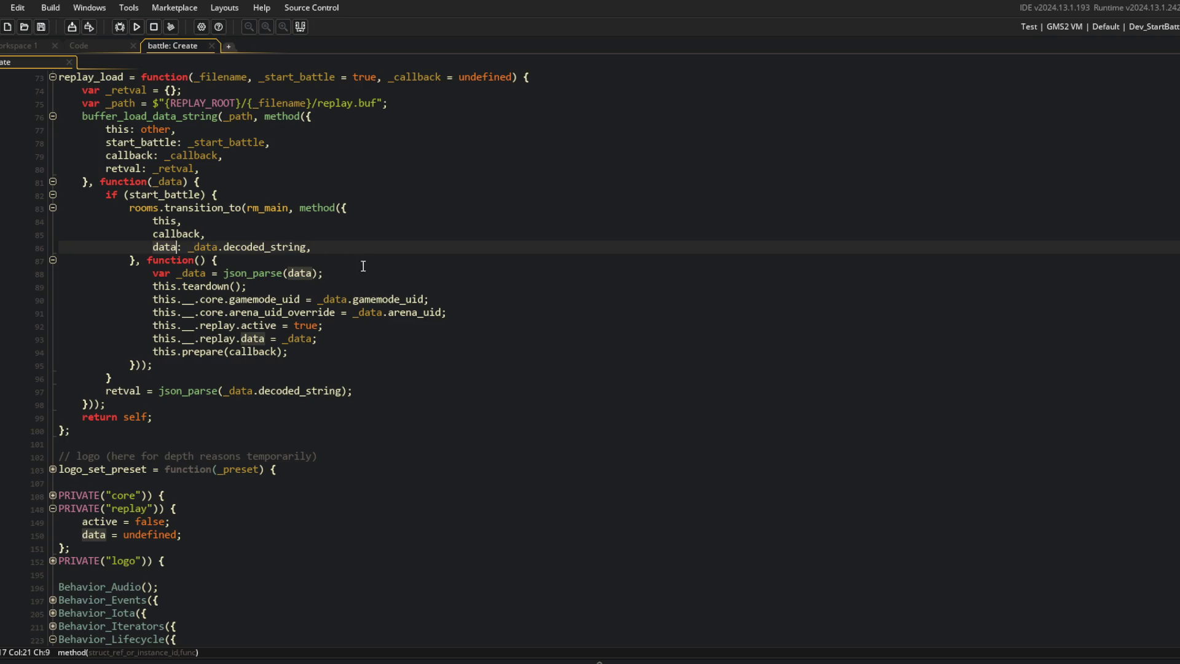
left_click(188, 248)
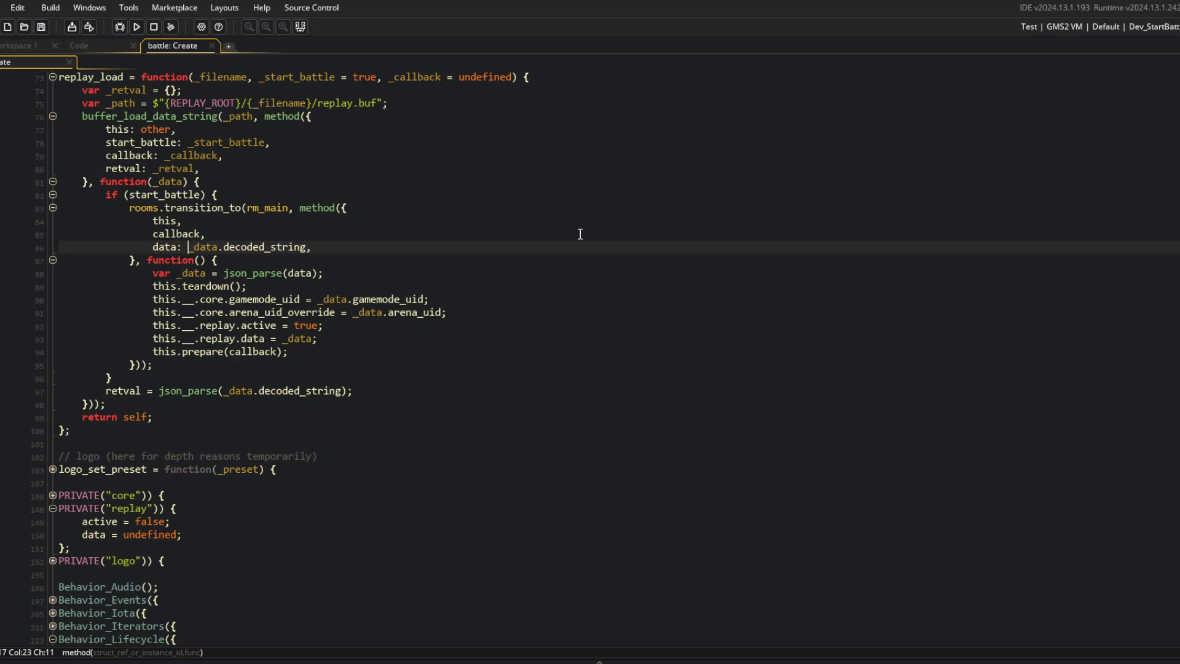
key("Up")
key("Up")
key("Up")
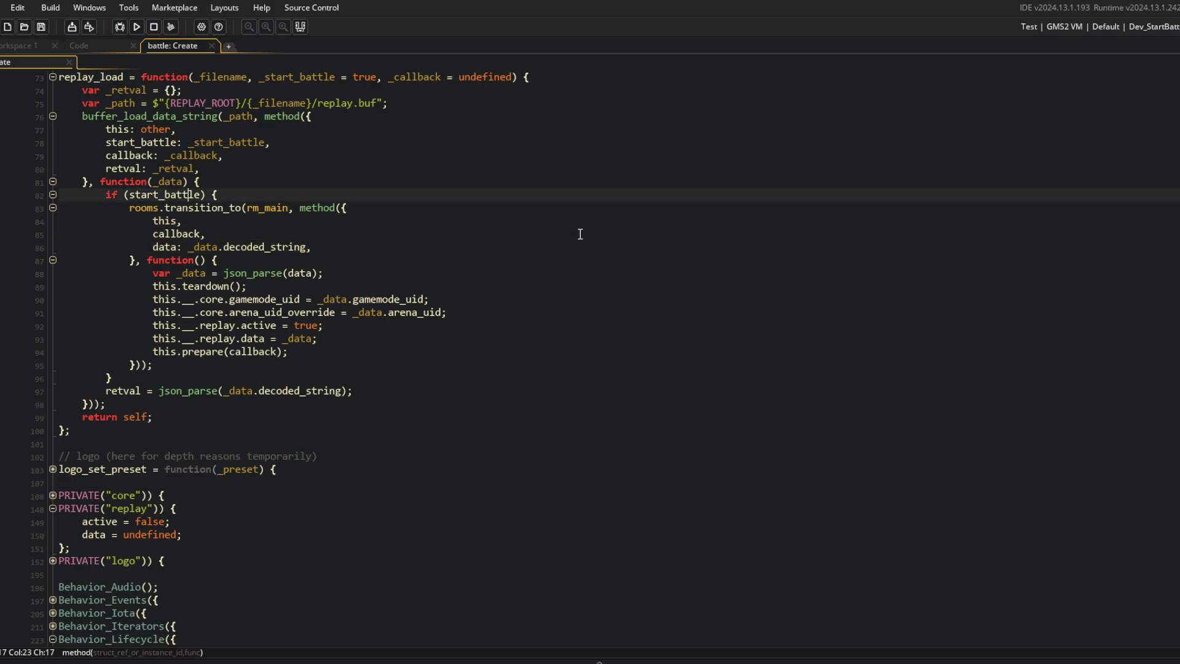
key("Return")
type("var _data = ")
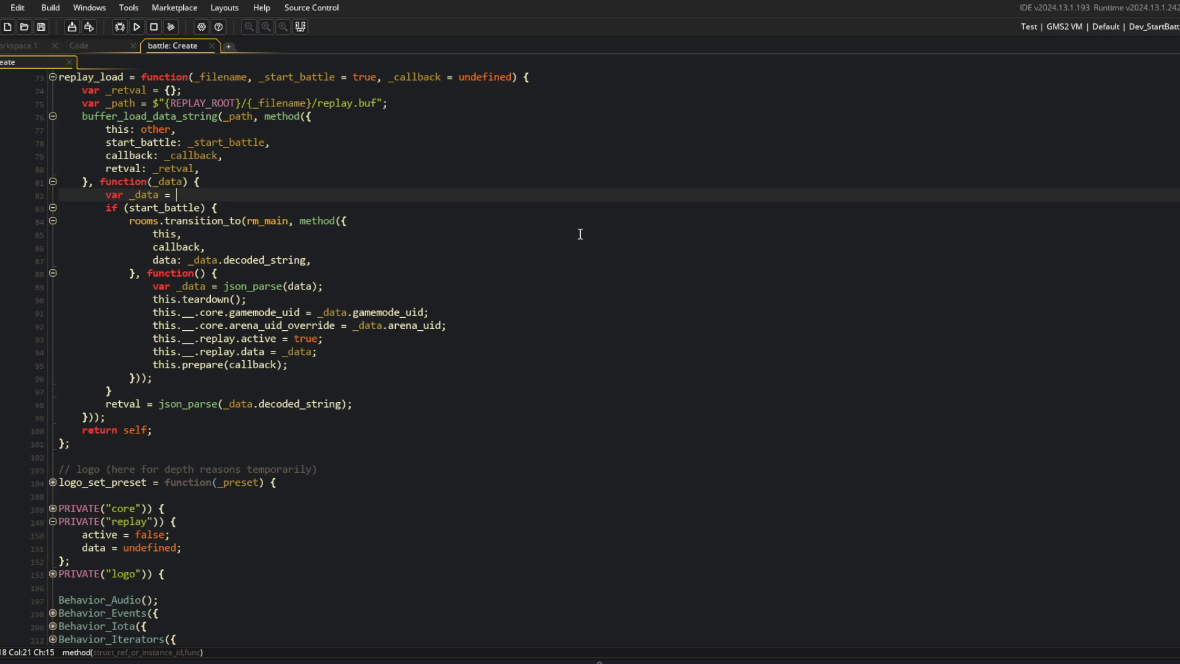
type("_ap")
type("se__data")
key("BackSpace")
key("BackSpace")
key("BackSpace")
type("(_data.de")
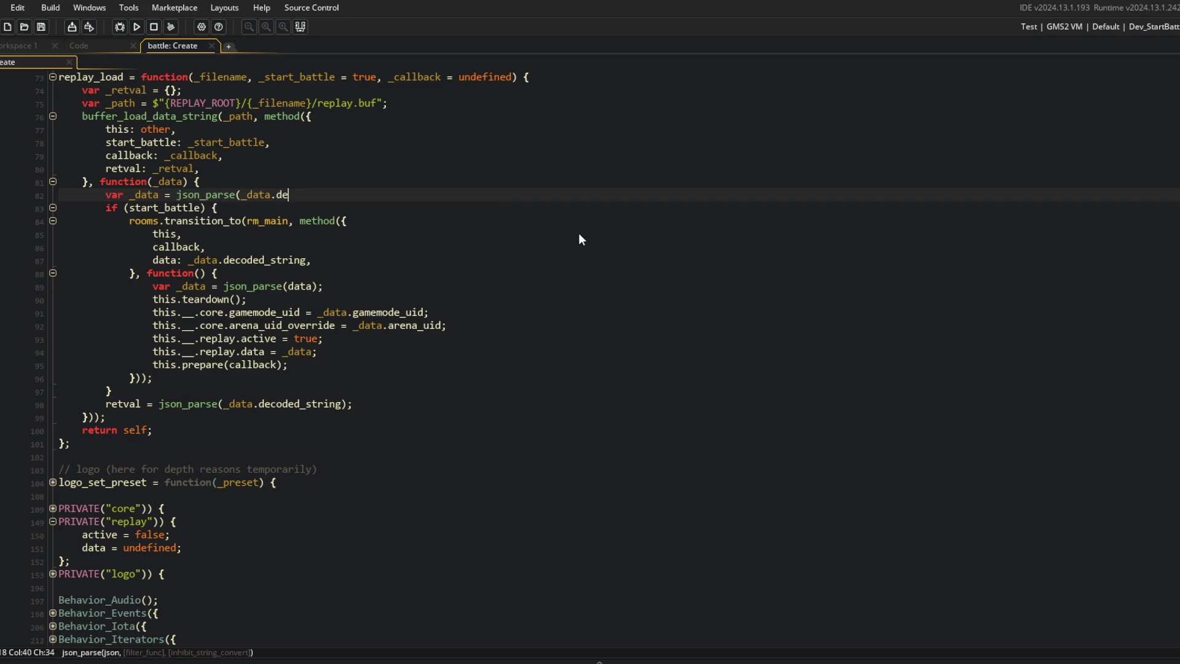
type("coded_string);")
Step: Pass _data directly in the transition's data field and delete the redundant json_parse line
left_click(239, 220)
left_click(140, 196)
left_click(190, 259)
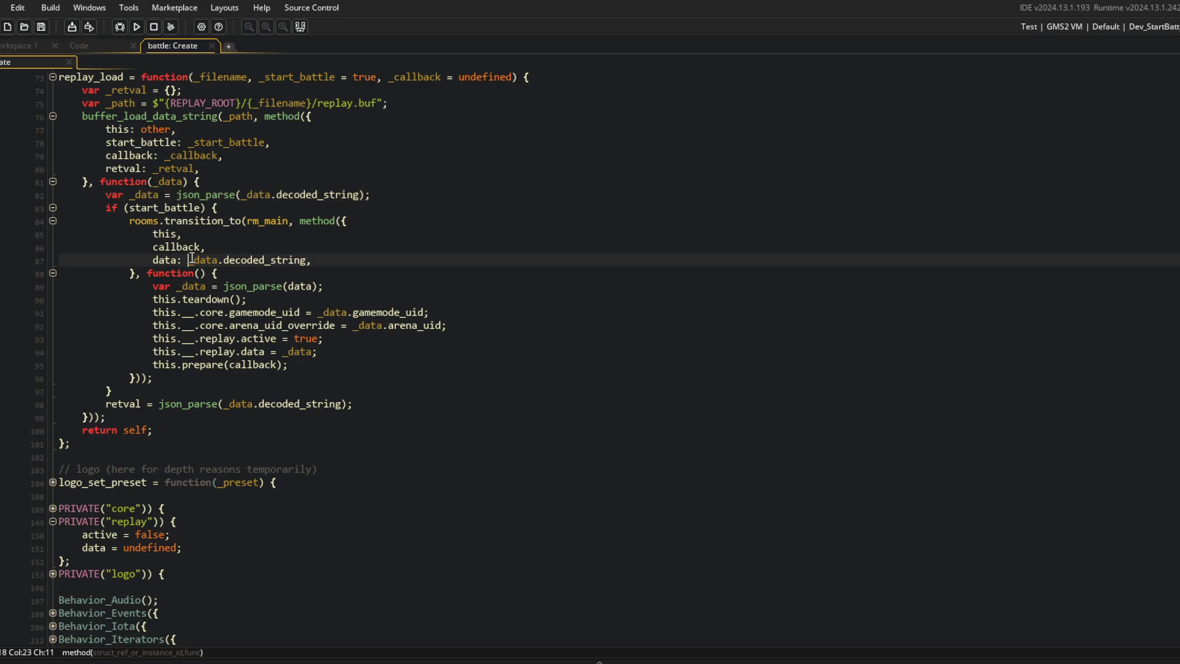
key("shift+End")
key("Delete")
key("Escape")
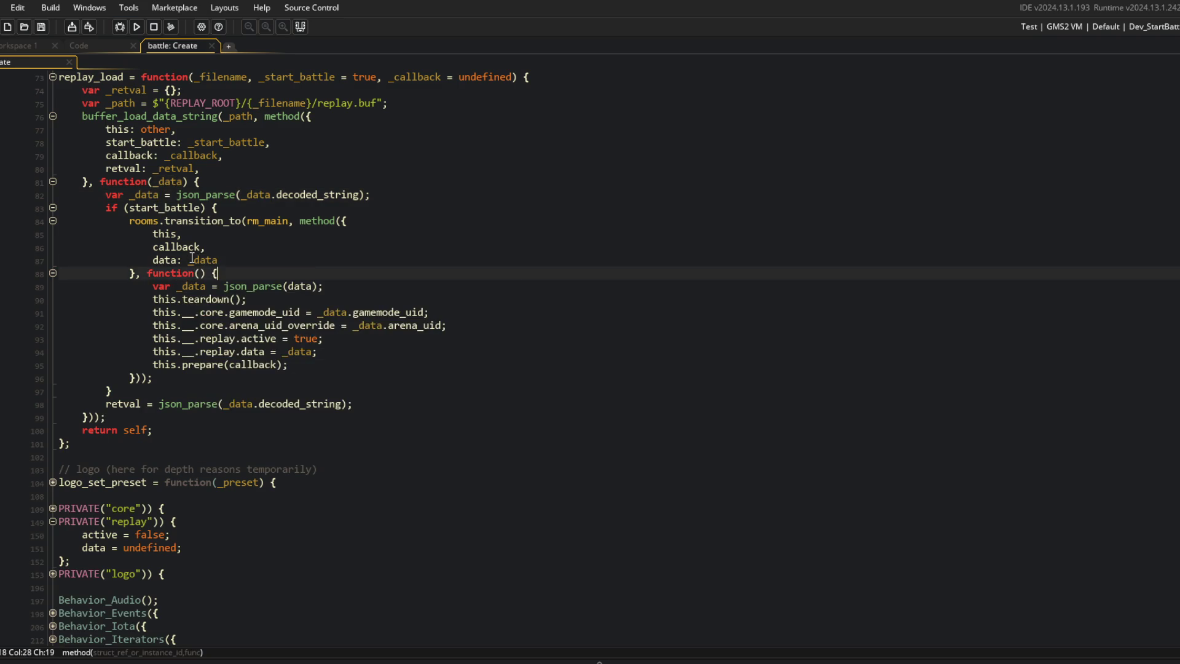
type(",")
key("Down")
key("Down")
key("Home")
key("shift+End")
key("Delete")
key("Delete")
key("Down")
Step: Change _data to data in the gamemode, arena and replay data assignments
key("End")
key("Left")
key("Left")
key("Left")
key("BackSpace")
key("Down")
key("Right")
key("Right")
key("Right")
key("BackSpace")
scroll(192, 258, "down", 2)
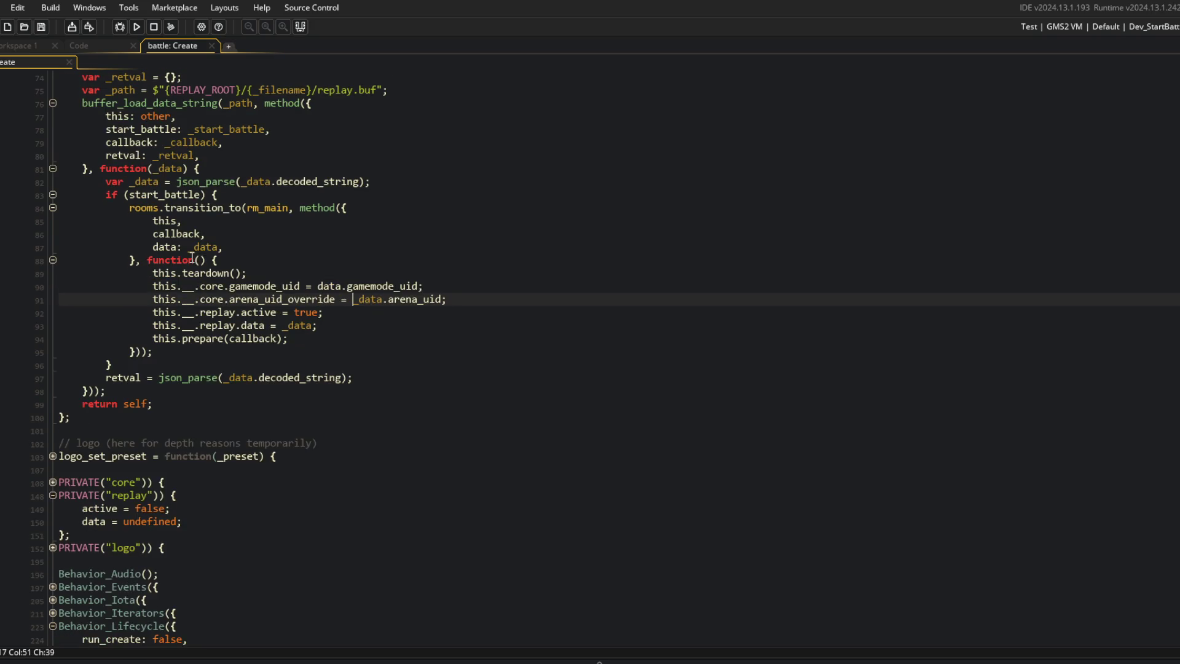
key("Down")
key("Down")
key("End")
key("Left")
key("Left")
key("Left")
key("Left")
key("BackSpace")
key("Down")
key("Down")
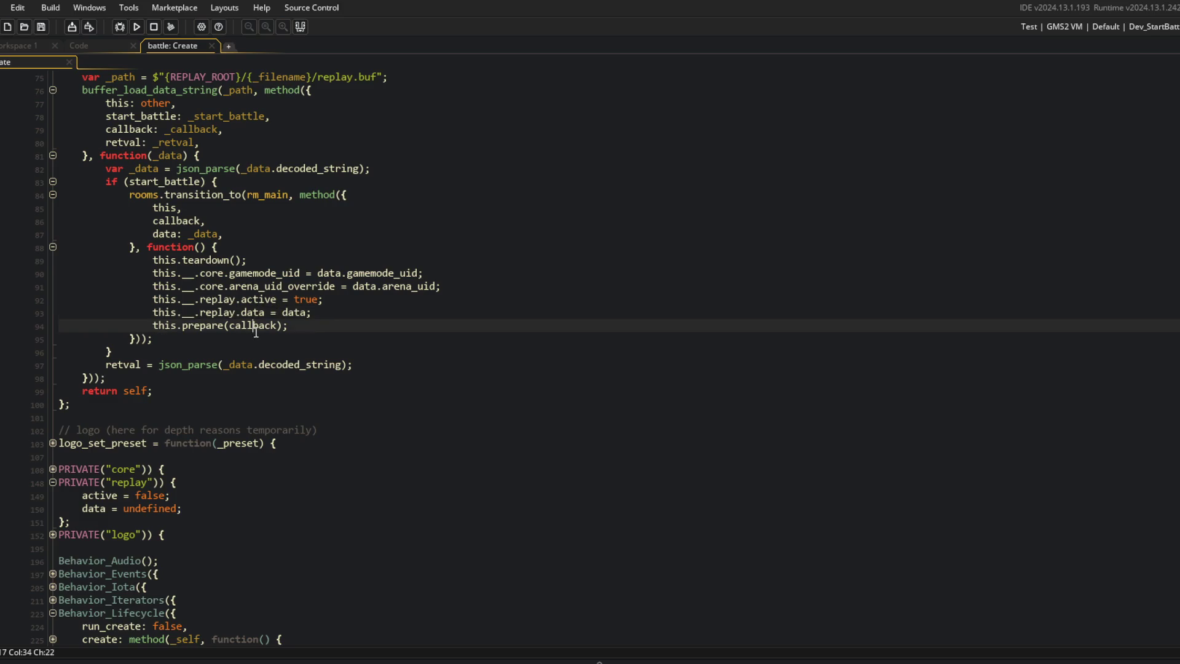
Step: Replace the retval line's json_parse call with _data; and review the callback code
left_click(155, 367)
key("shift+End")
type("_data;")
left_click(308, 301)
left_click(453, 219)
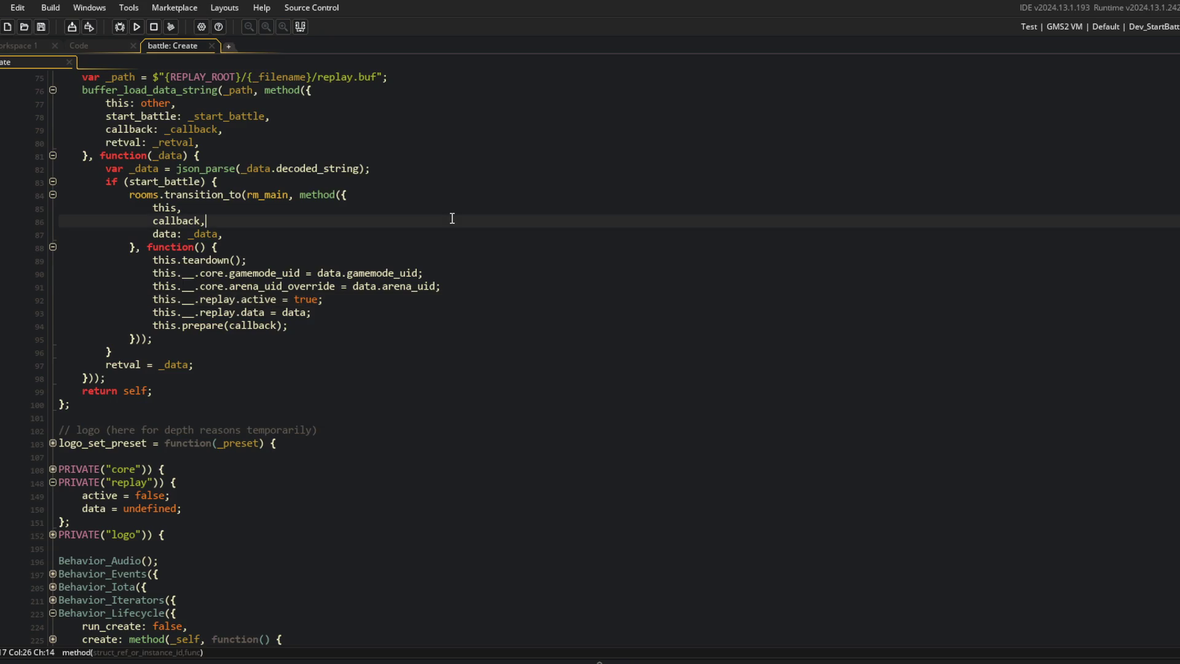
scroll(139, 252, "up", 2)
left_click(216, 418)
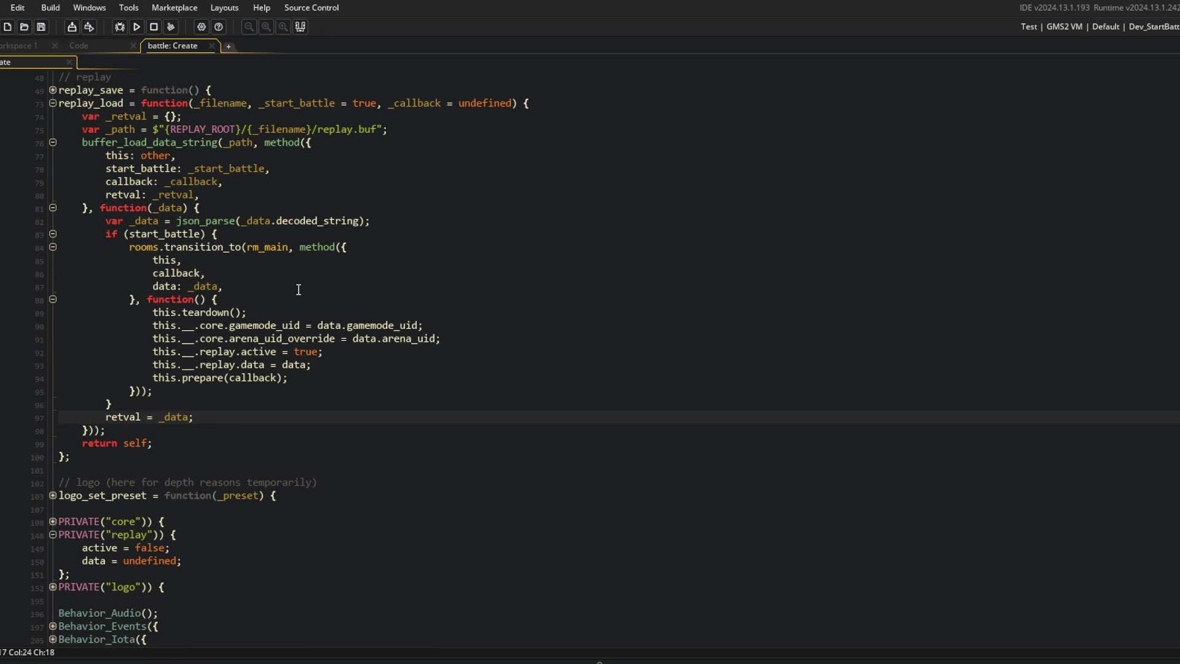
left_click(154, 221)
left_click(172, 376)
left_click(226, 285)
left_click(191, 367)
left_click(140, 430)
Step: Make replay_load return _retval.data instead of self, then check where _retval is used
scroll(175, 473, "up", 2)
key("Down")
key("End")
key("Left")
key("ctrl+BackSpace")
type("_retal")
key("BackSpace")
key("BackSpace")
type("val.")
key("Escape")
type("data")
left_click(175, 477)
left_click(157, 404)
left_click(111, 233)
double_click(129, 194)
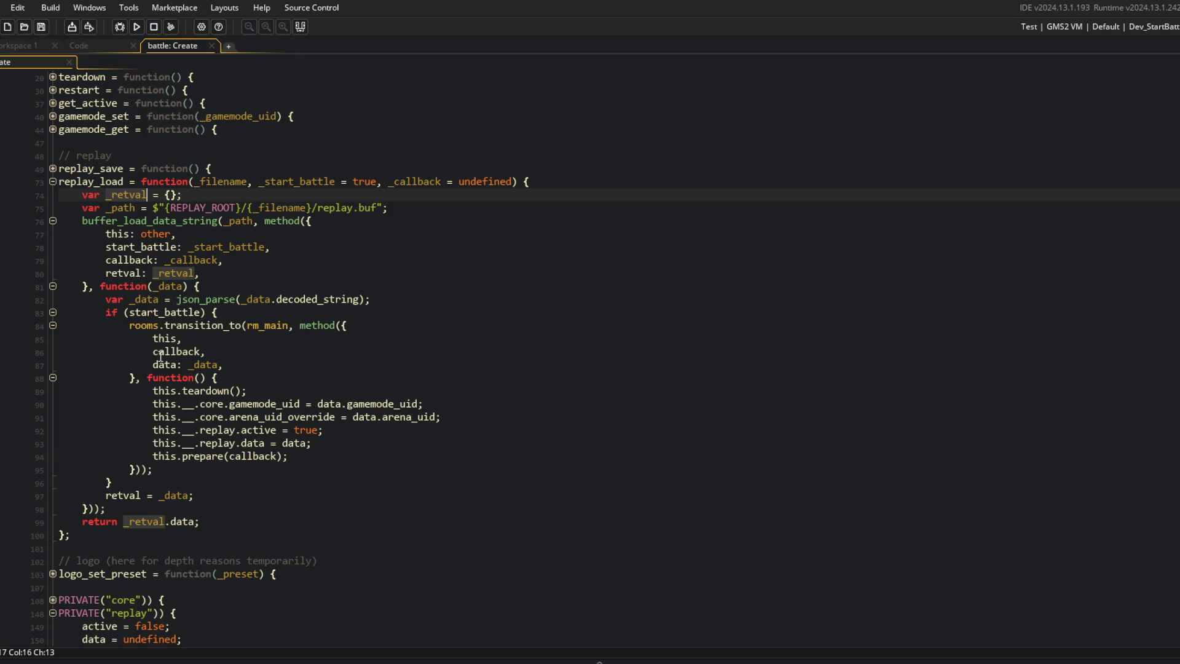
left_click(144, 495)
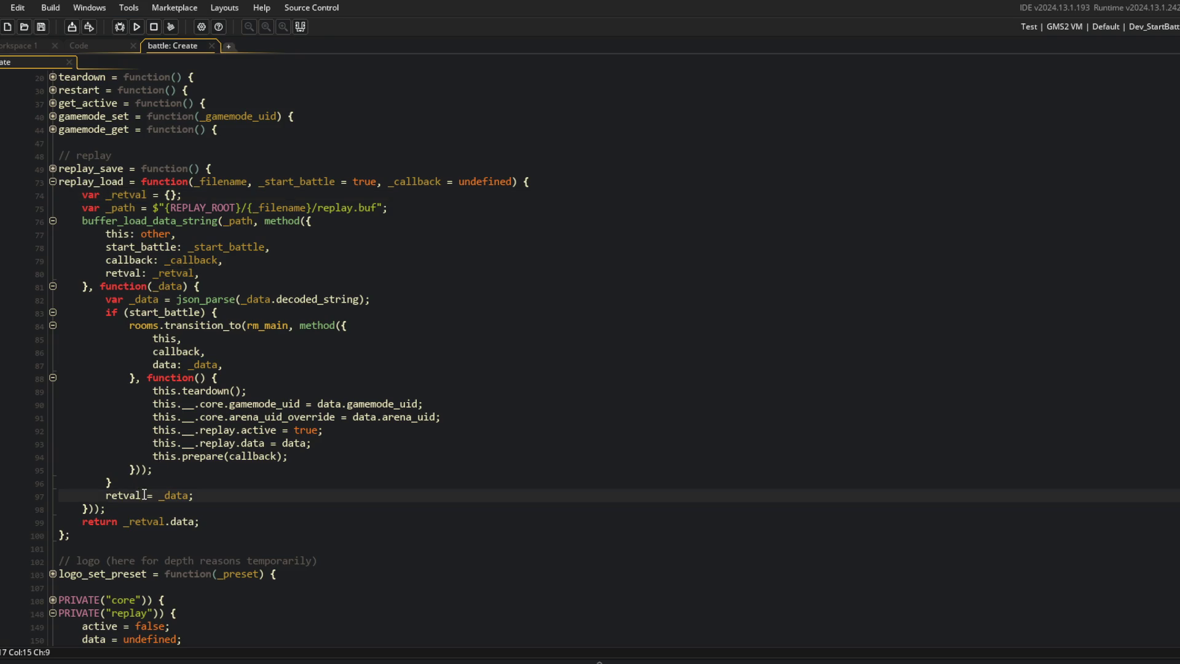
Step: Change line 97 to retval[$ "data"] = _data;
type("[$ \"data\"]")
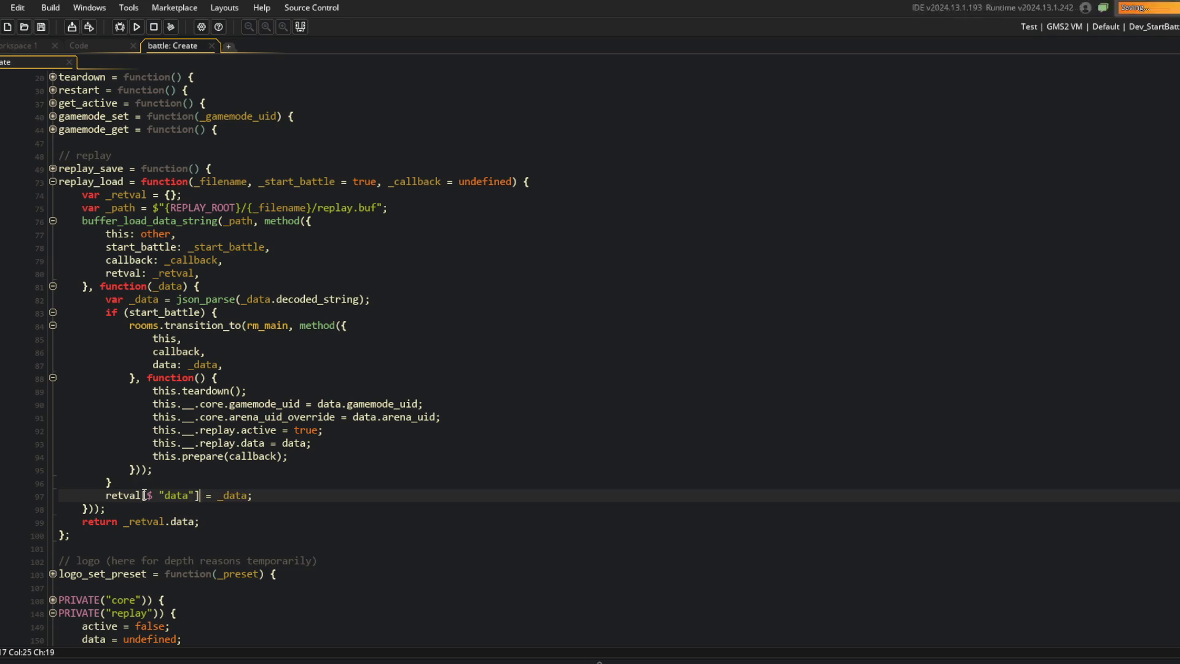
left_click(308, 471)
scroll(308, 470, "down", 2)
left_click(308, 471)
left_click(318, 486)
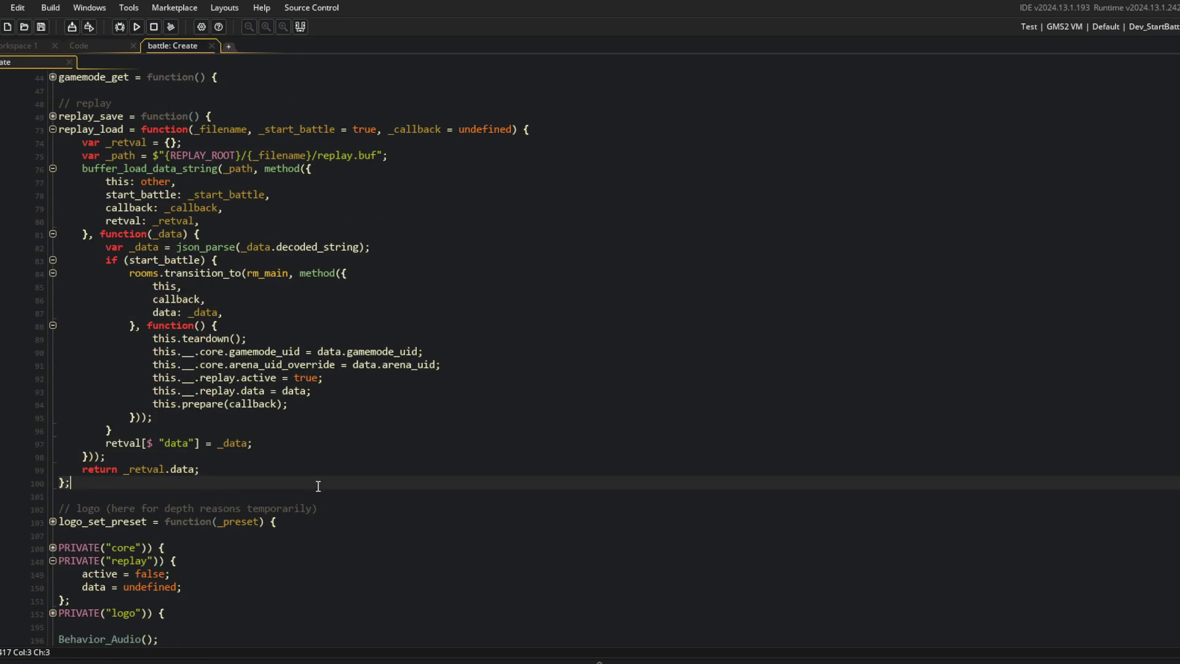
Step: Build the project and jump to the first compile error at battle Create line 82
left_click(136, 27)
left_click(264, 573)
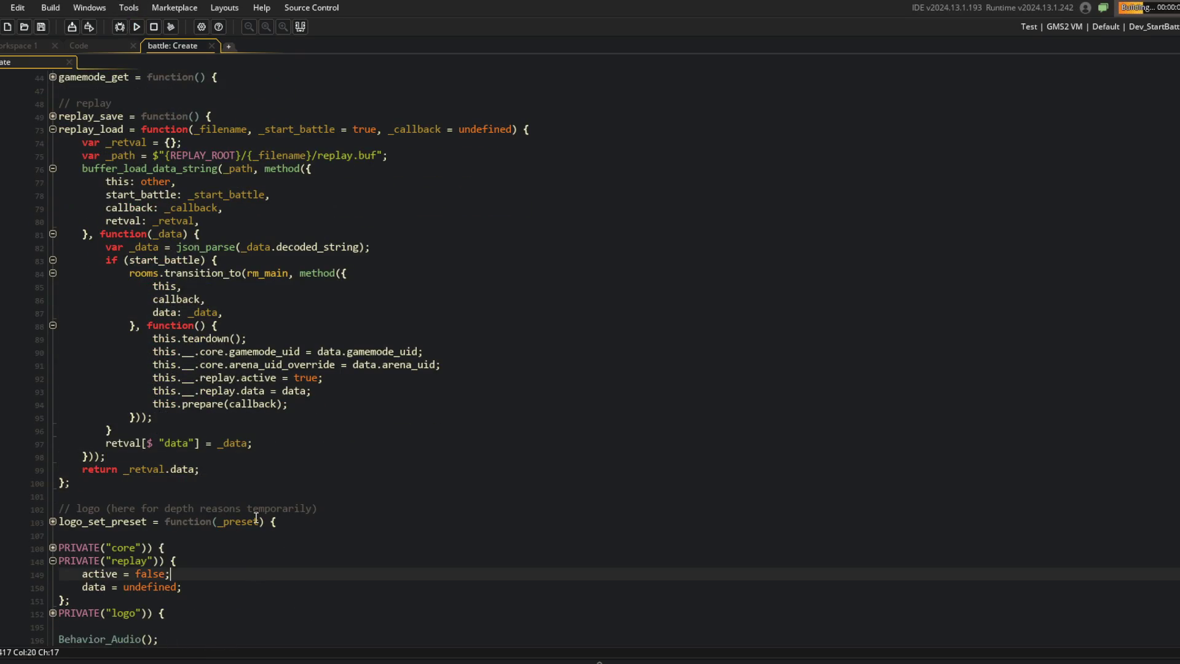
scroll(257, 518, "down", 10)
double_click(277, 568)
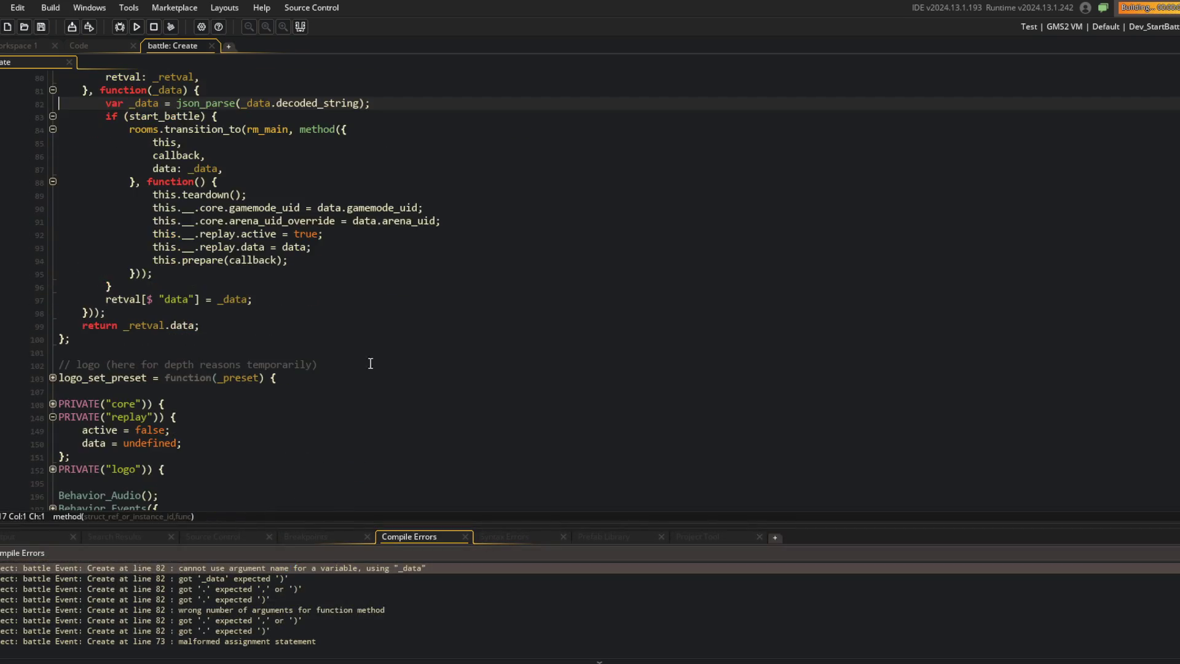
scroll(364, 342, "up", 1)
Step: Delete the var keyword before _data = json_parse(...) on line 82
left_click(182, 273)
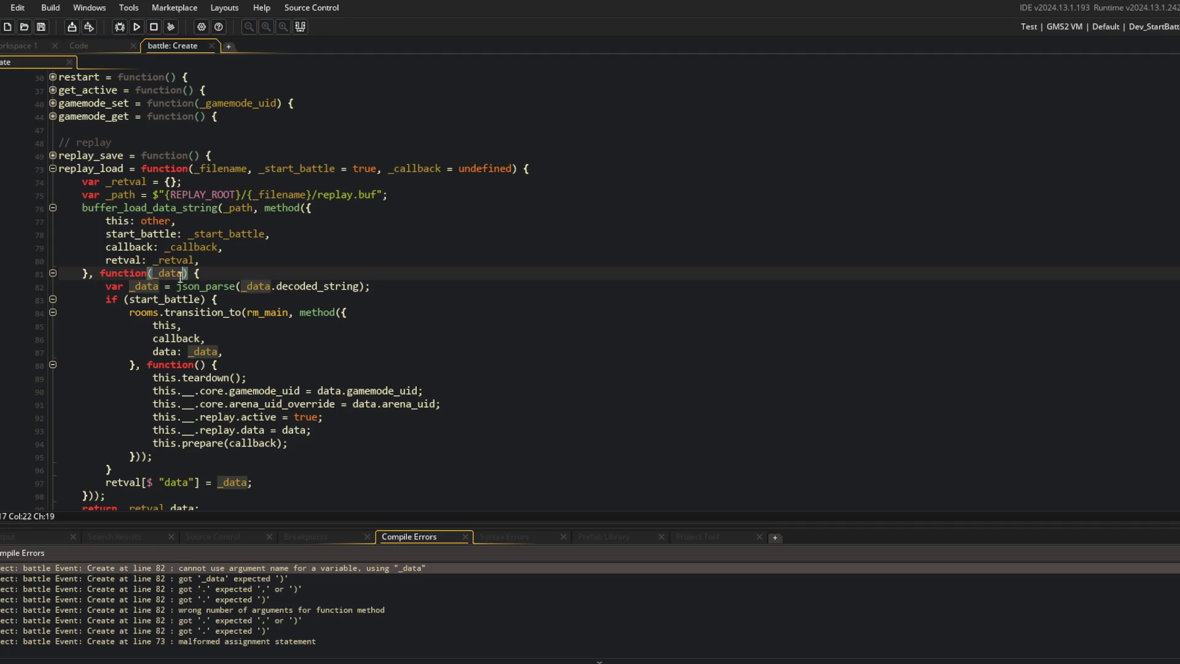
left_click(126, 287)
key("BackSpace")
key("BackSpace")
key("BackSpace")
key("Delete")
left_click(317, 260)
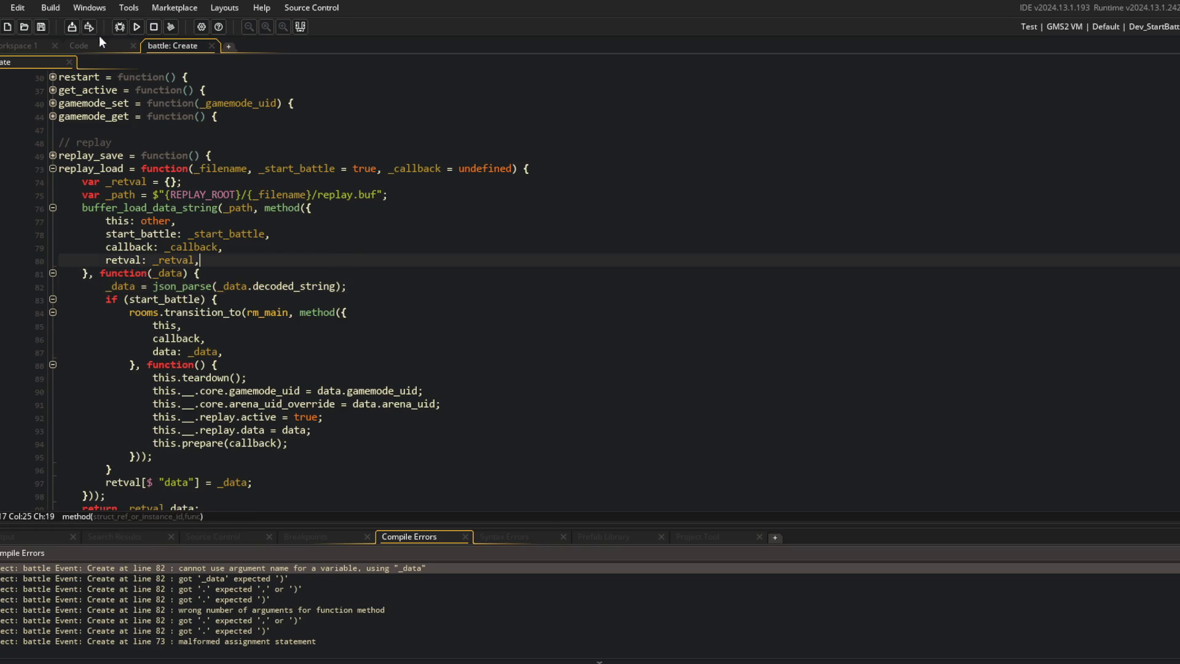
scroll(146, 84, "down", 10)
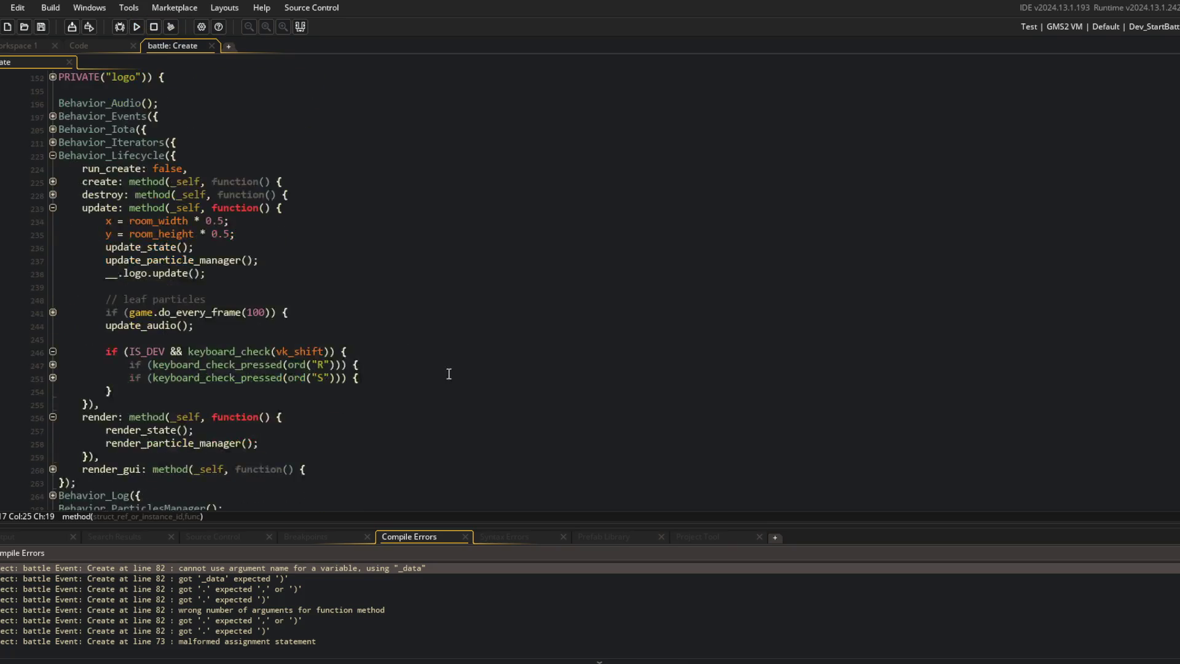
Step: Below the save check, add an L-key check calling replay_load with a show_message("callback") callback
scroll(448, 374, "down", 3)
left_click(435, 270)
key("Down")
key("Down")
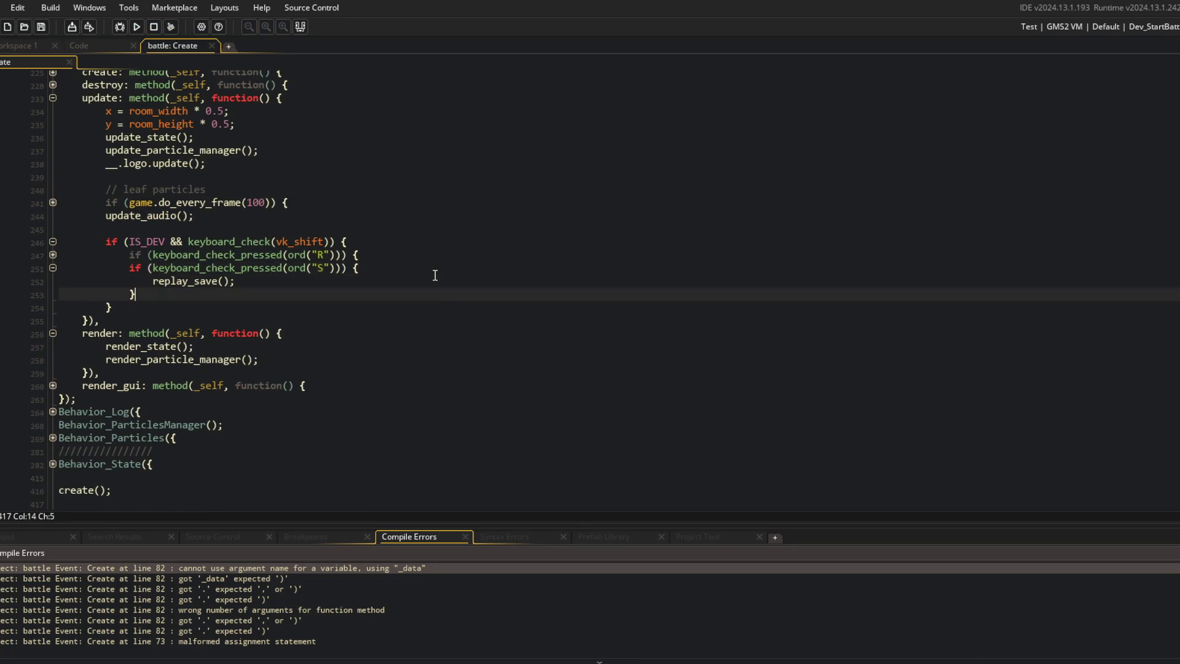
key("Return")
type("if (keyboard_check_pressed(ord(\"L\"")
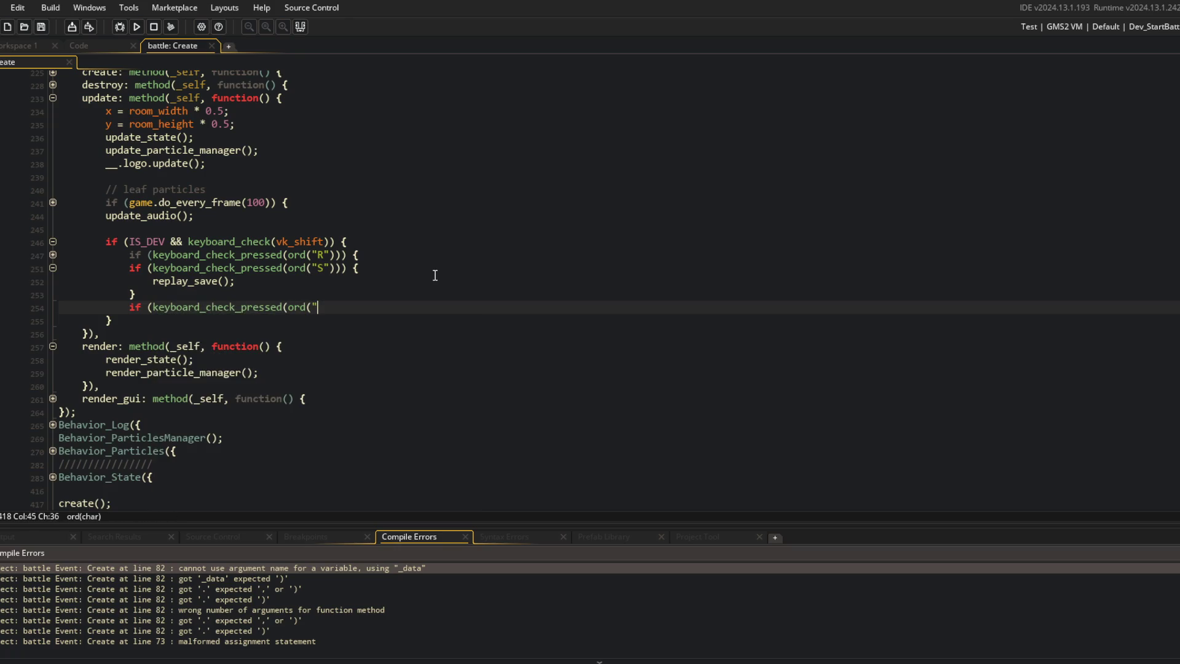
type("))) {")
key("Return")
type("repklay")
key("BackSpace")
key("BackSpace")
key("BackSpace")
type("play_loa")
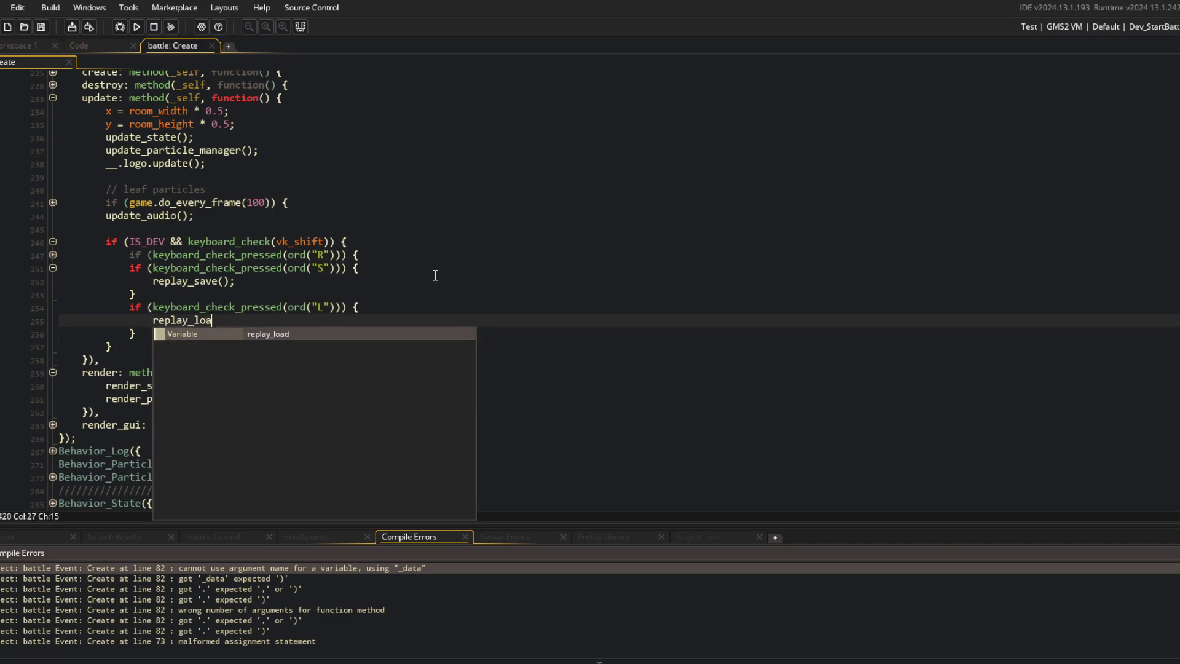
type("d(\"\", function")
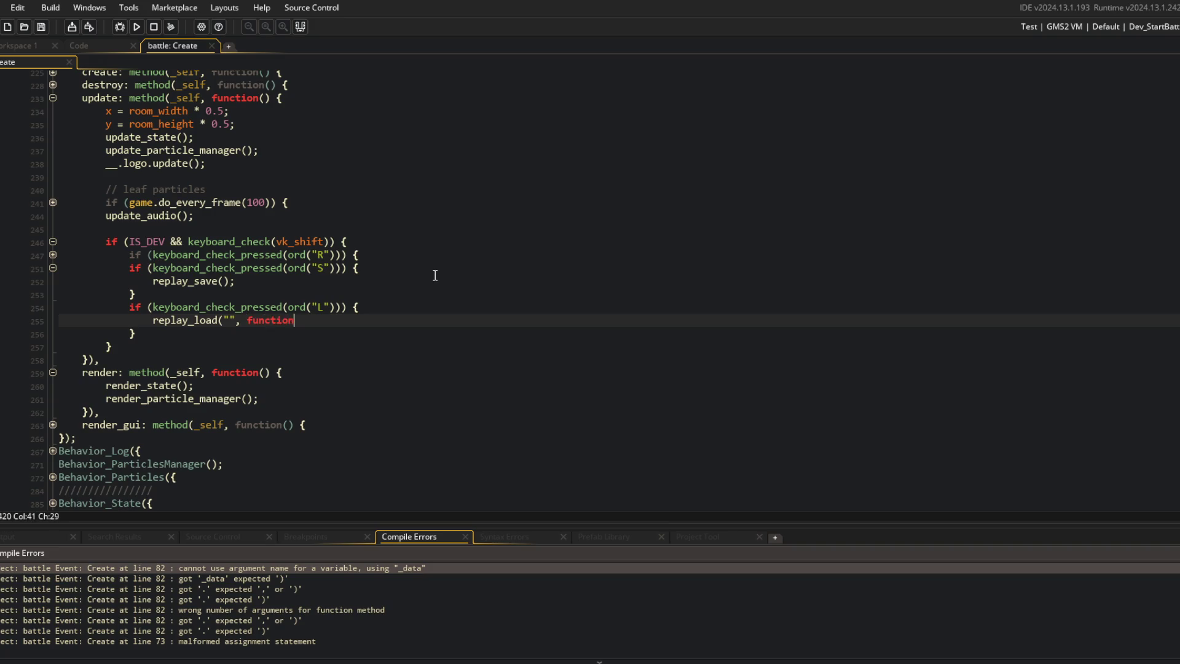
type("() { show_message(\"callback\")")
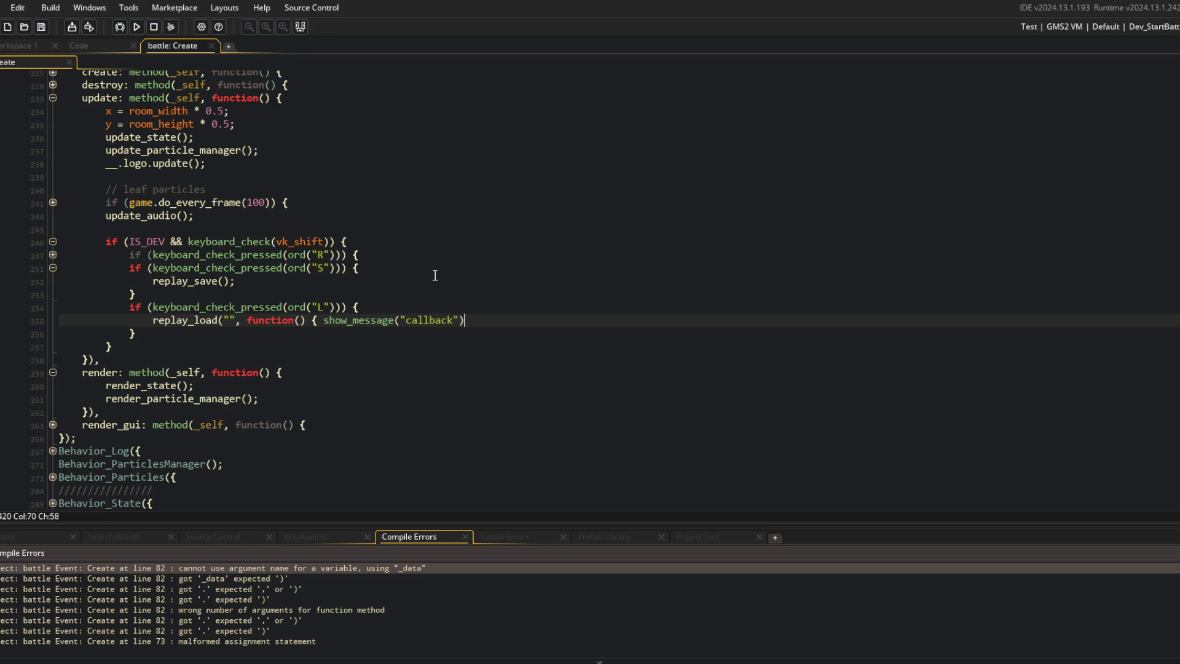
key("Home")
key("ctrl+Right")
key("ctrl+Right")
key("ctrl+Right")
key("alt+Tab")
key("Tab")
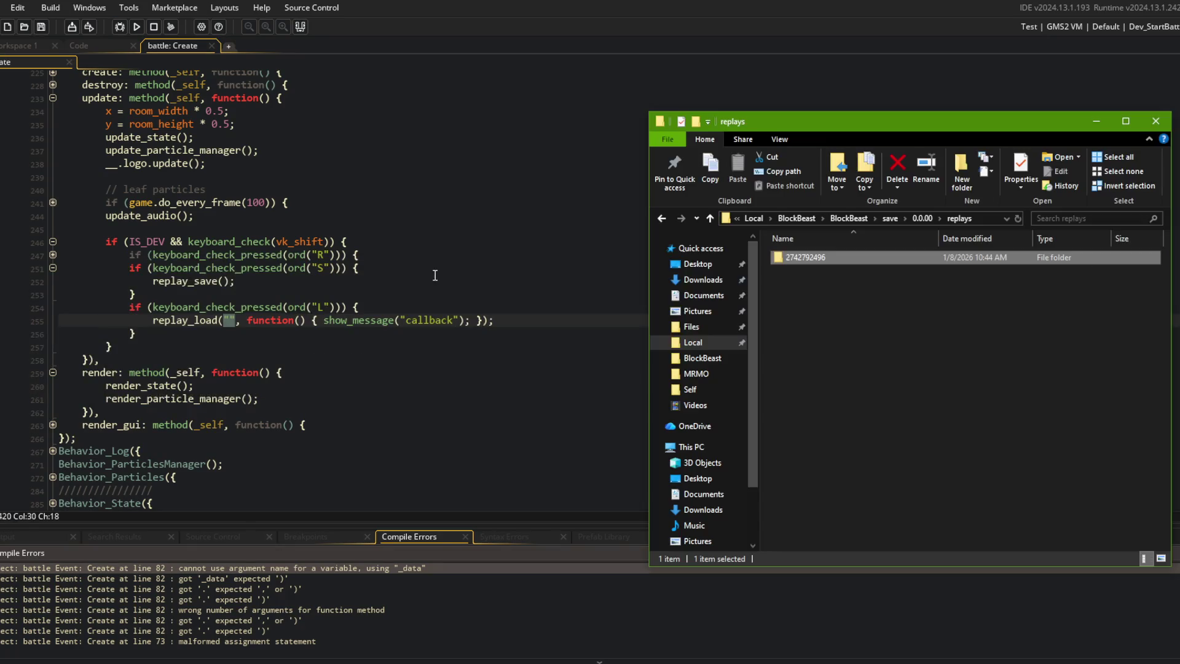
key("F2")
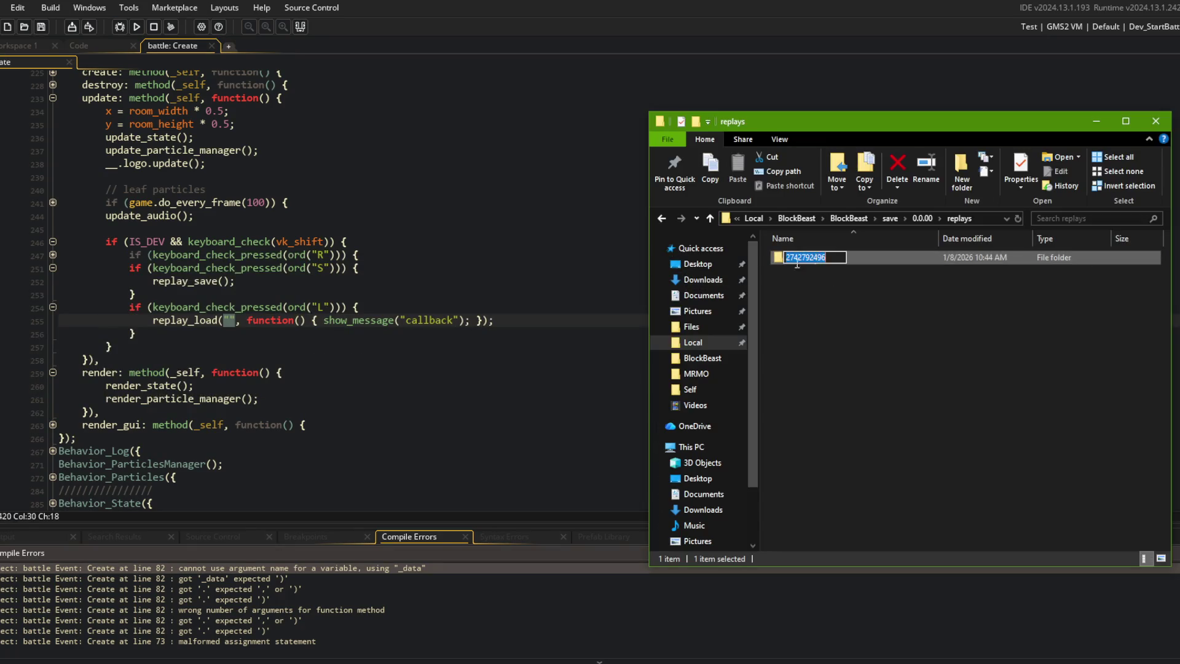
key("alt+Tab")
key("Left")
key("ctrl+v")
left_click(265, 241)
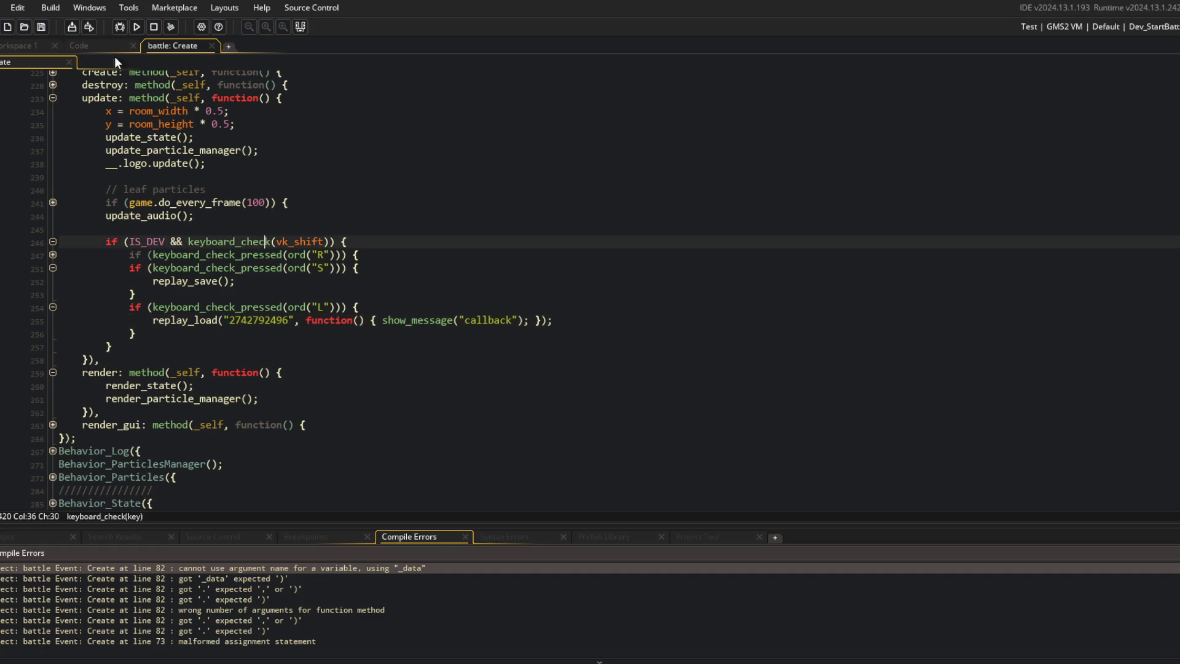
Step: Run the game to test the L-key replay loading, then close the game window
left_click(135, 27)
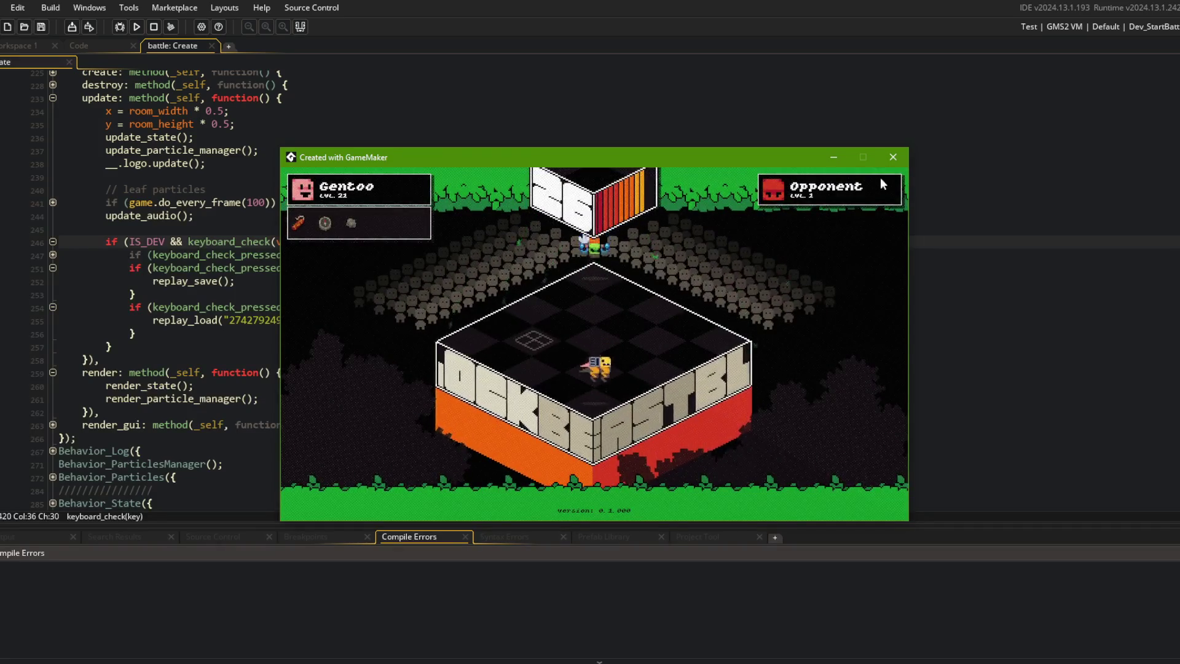
left_click(890, 161)
left_click(537, 307)
scroll(539, 308, "down", 2)
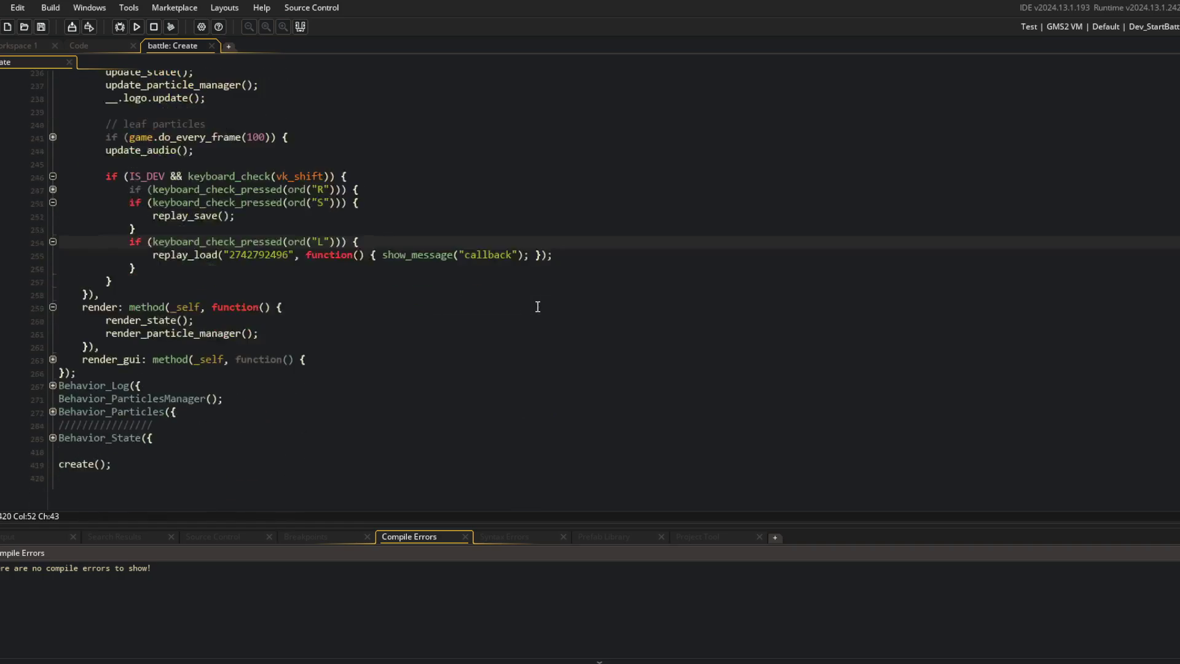
Step: Add an else branch on its own line after the start_battle block
scroll(538, 306, "up", 4)
scroll(538, 307, "up", 20)
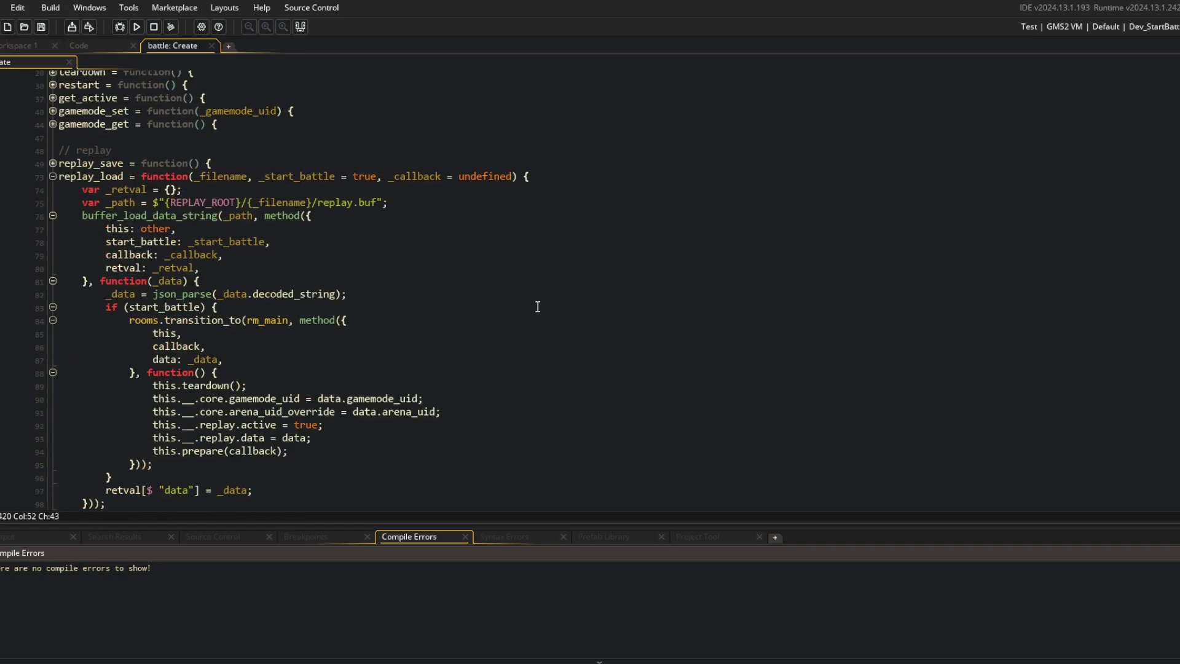
scroll(538, 307, "down", 1)
left_click(154, 424)
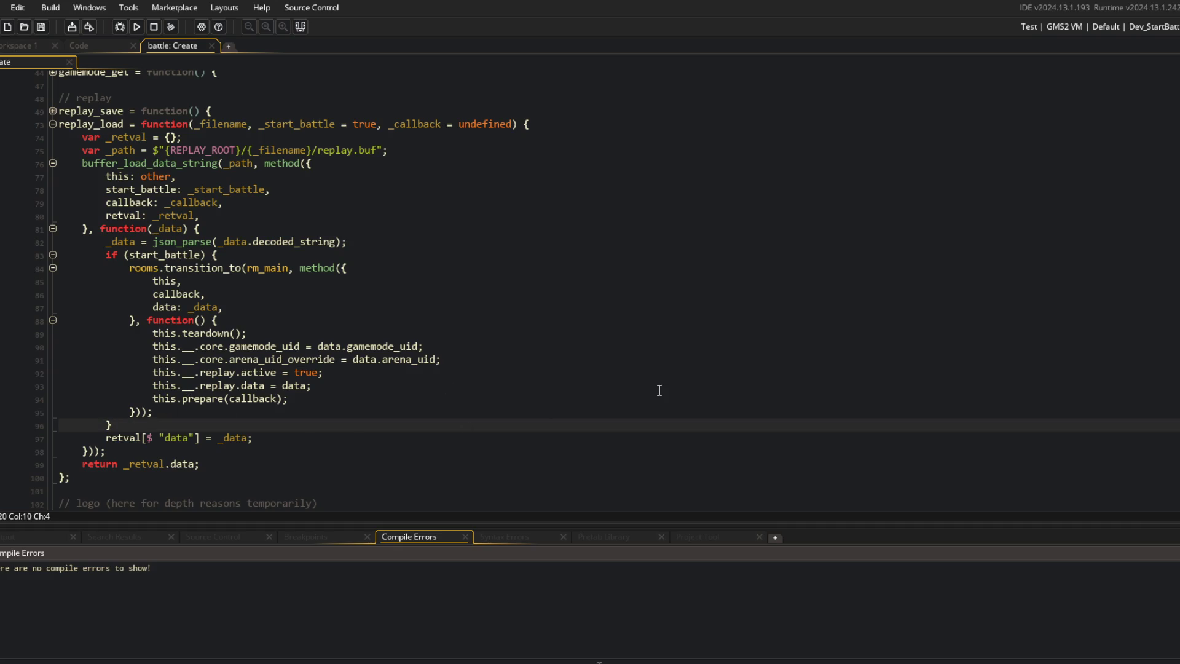
type(" else {")
key("Return")
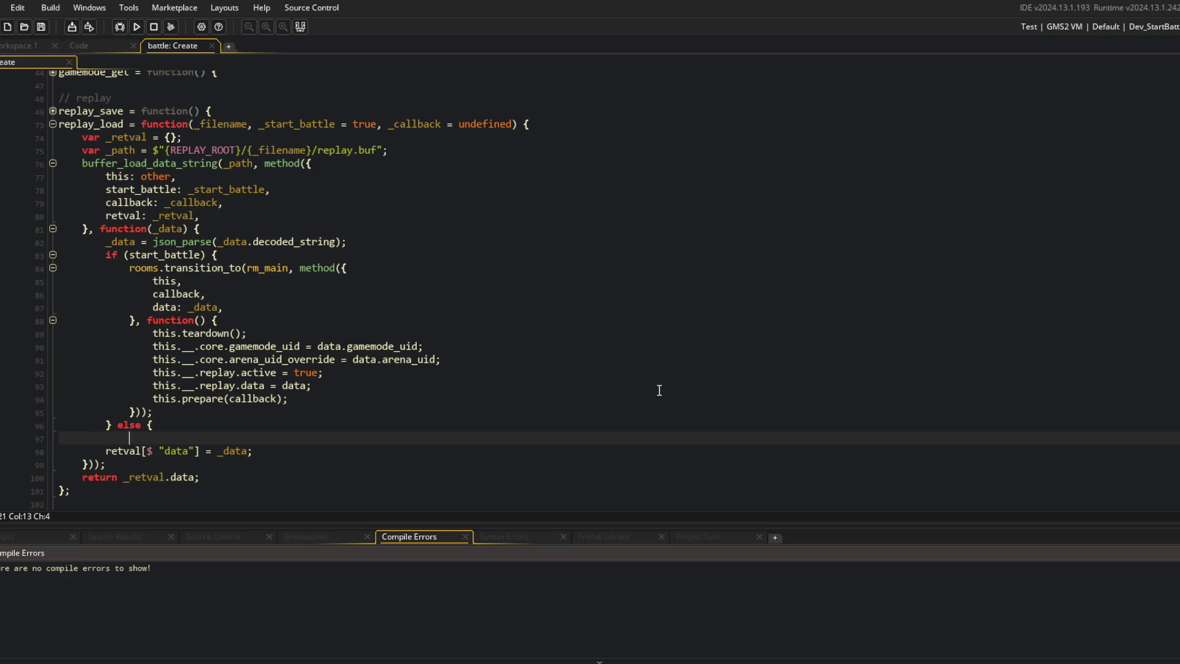
key("Up")
key("Home")
key("Right")
key("Return")
key("Return")
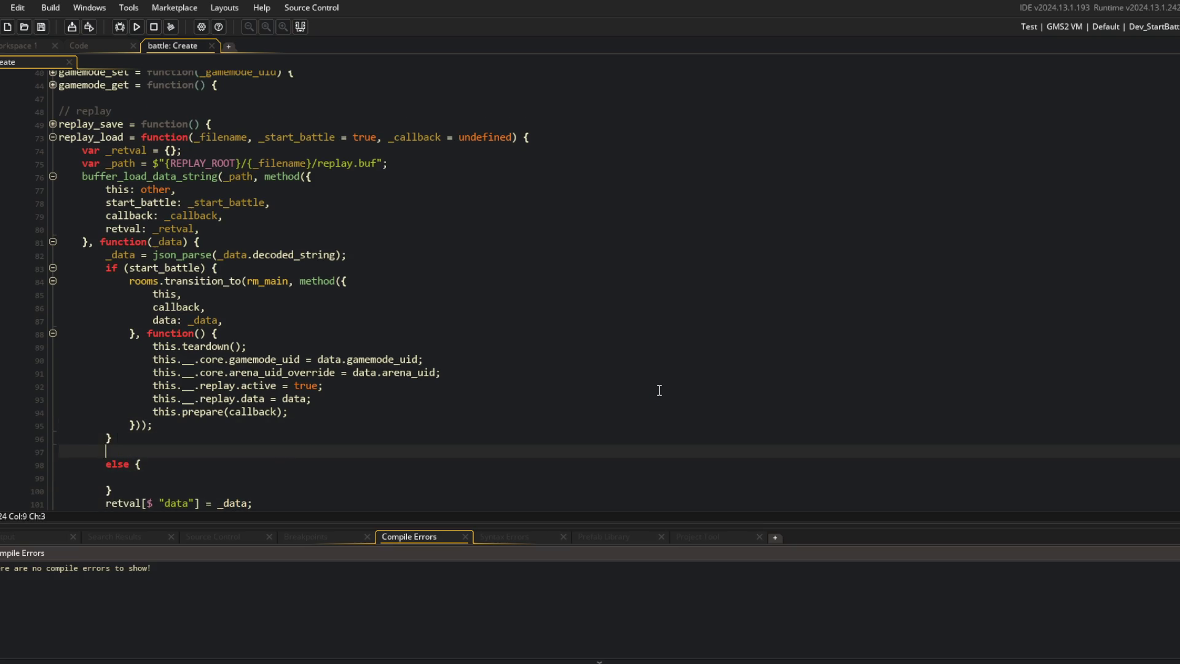
Step: Inside it, write if (is_method(callback)) with a callback(_data); call
type("callba")
scroll(624, 398, "down", 4)
key("Down")
key("Down")
type("if (is_method(_")
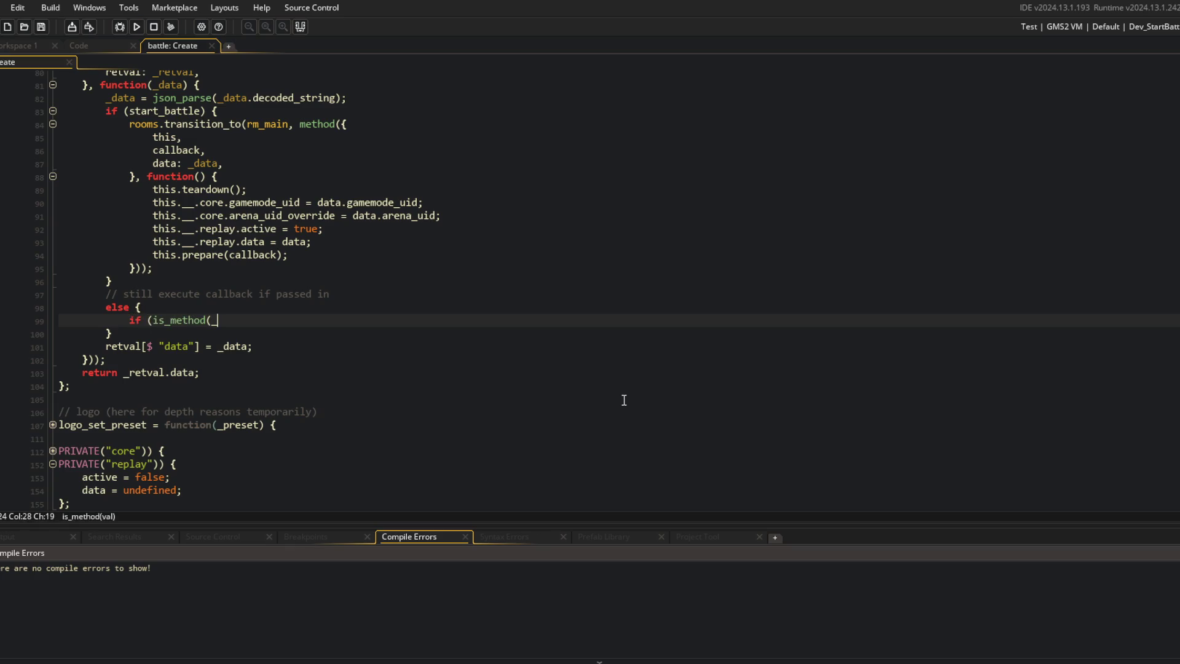
key("BackSpace")
type("callback)) {")
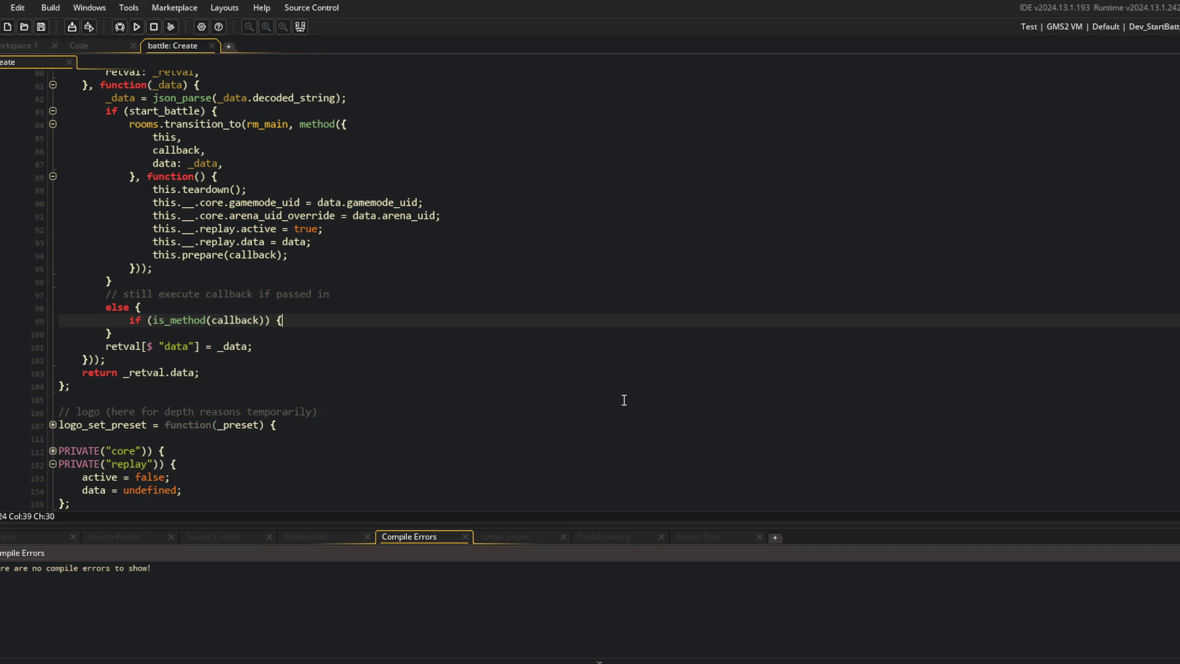
key("Return")
type("callback(_data)")
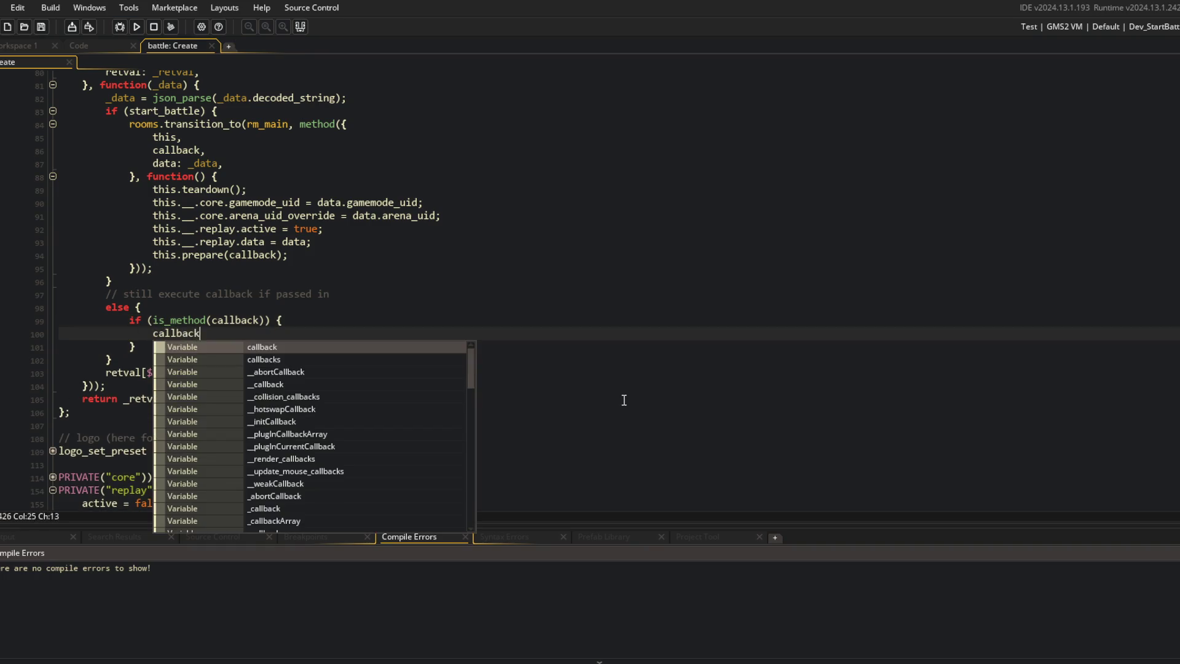
type(";")
key("Left")
key("Left")
type("_data")
key("Escape")
Step: Merge else and if into else if, remove the extra brace, and fix the indentation
key("Up")
key("Home")
key("shift+Home")
key("BackSpace")
key("BackSpace")
key("BackSpace")
key("Down")
key("Down")
key("BackSpace")
key("BackSpace")
key("BackSpace")
key("shift+Tab")
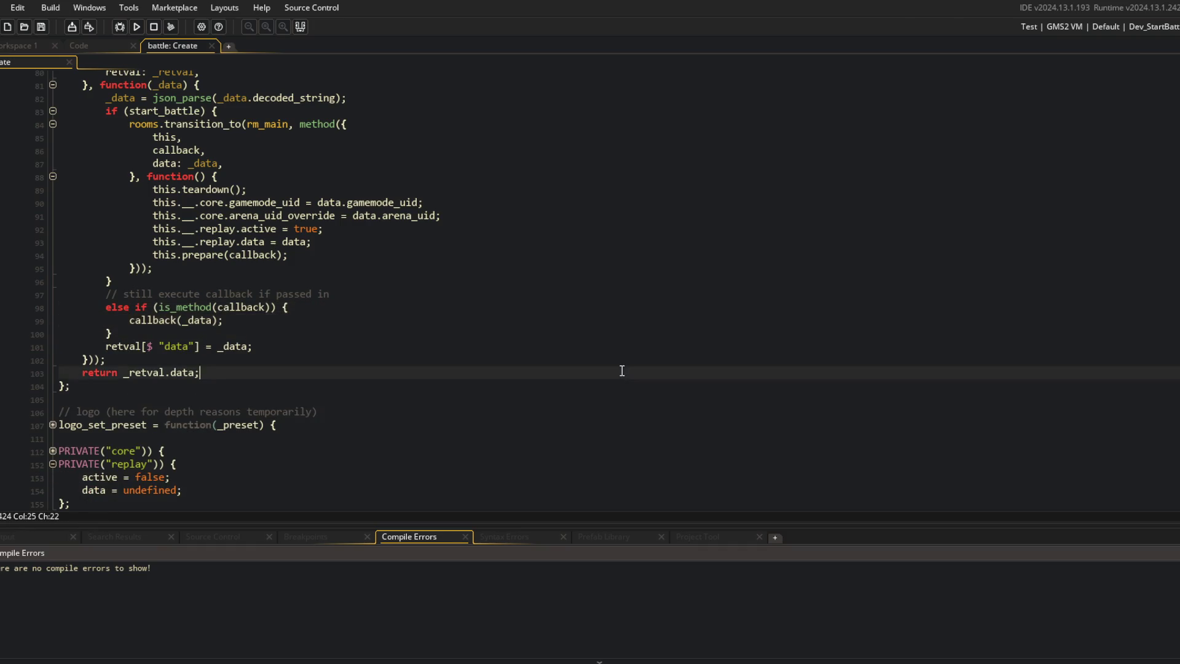
scroll(622, 371, "up", 5)
scroll(622, 371, "down", 3)
left_click(414, 184)
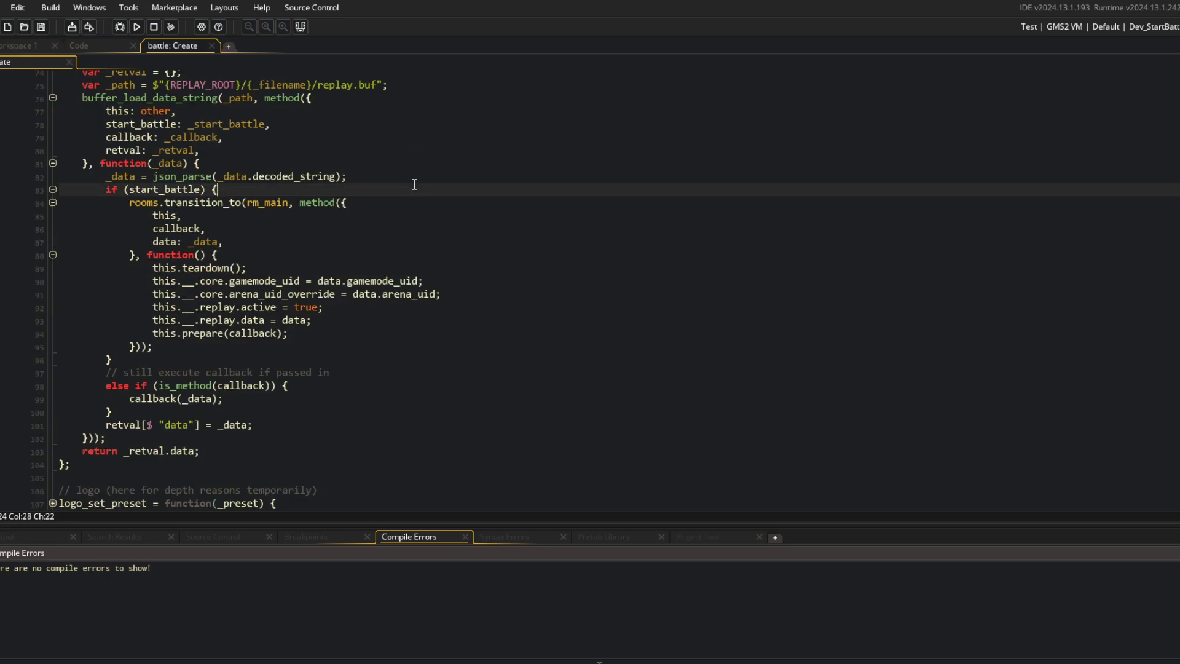
Step: Add a start-battle comment and move retval[$ "data"] = _data; directly under json_parse
key("End")
key("Return")
key("Return")
type("// s")
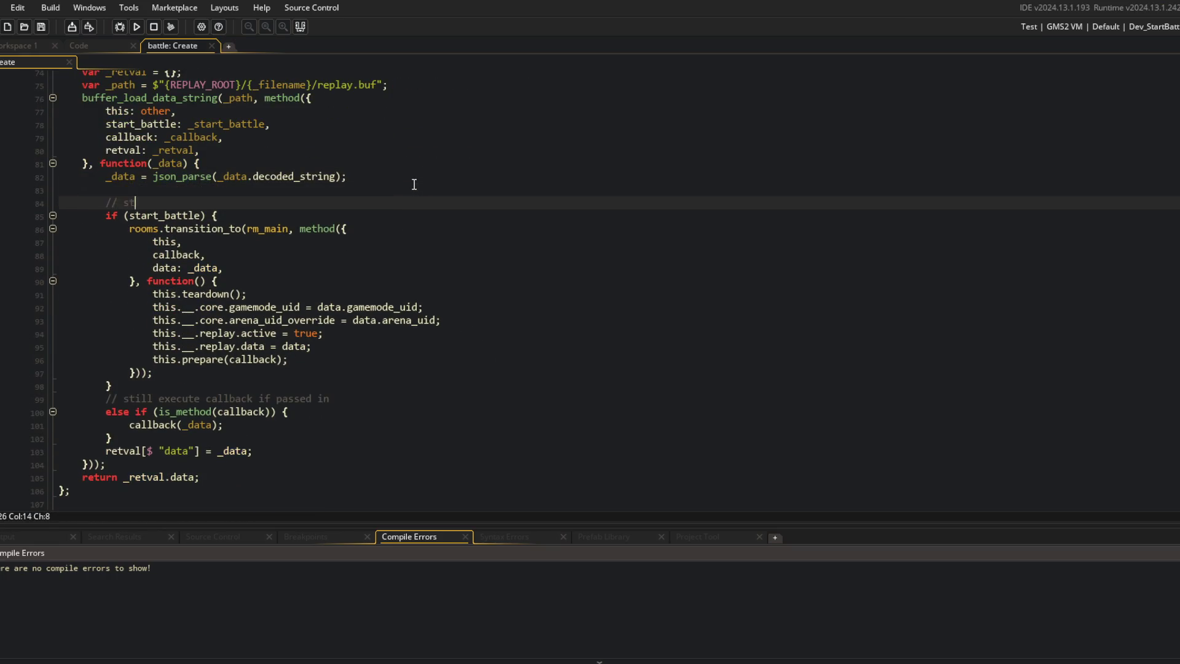
type("battlk")
type("?")
key("Down")
key("Down")
key("Down")
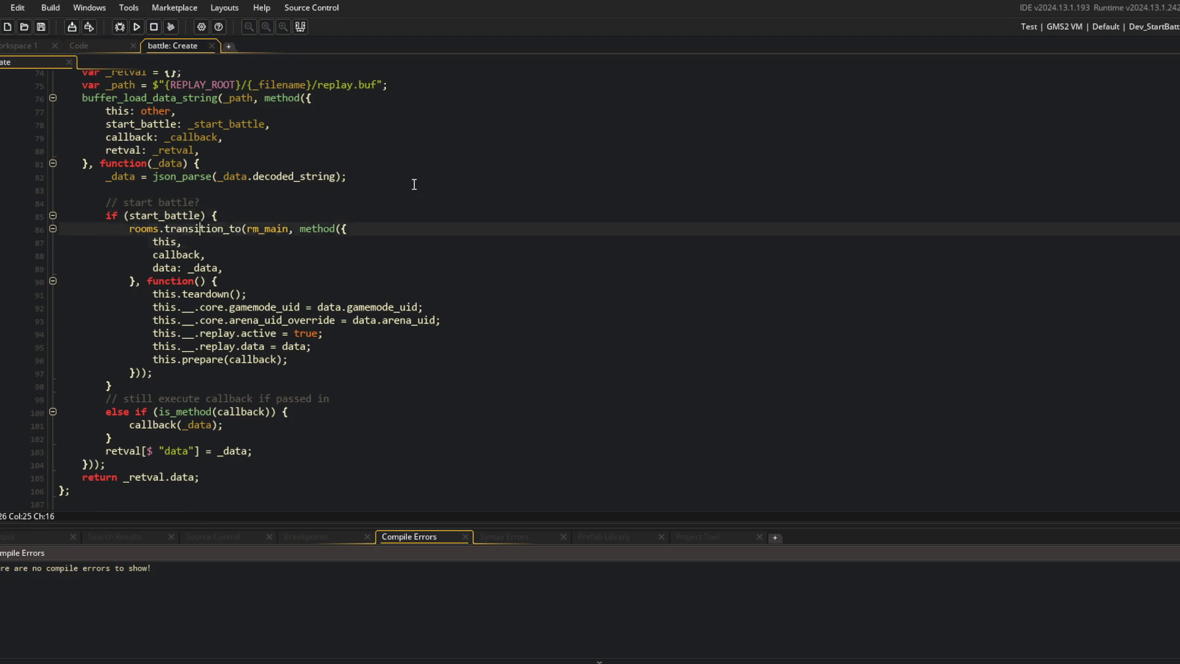
key("End")
key("ctrl+BackSpace")
key("ctrl+BackSpace")
key("ctrl+BackSpace")
key("BackSpace")
key("Up")
key("Up")
key("Up")
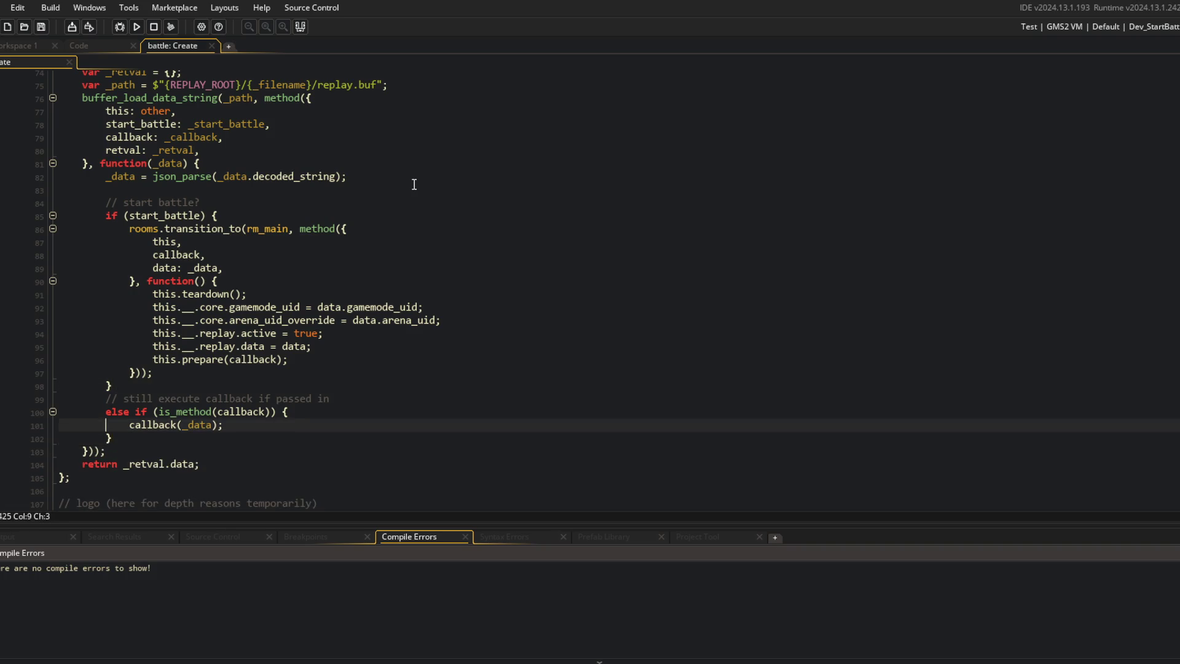
type("retval[$ \"data\"] = _data;")
key("Return")
key("Up")
key("End")
Step: Add blank lines after the _path variable and at the callback start, putting the callback function on its own line
scroll(414, 184, "up", 3)
key("Up")
key("Up")
key("Return")
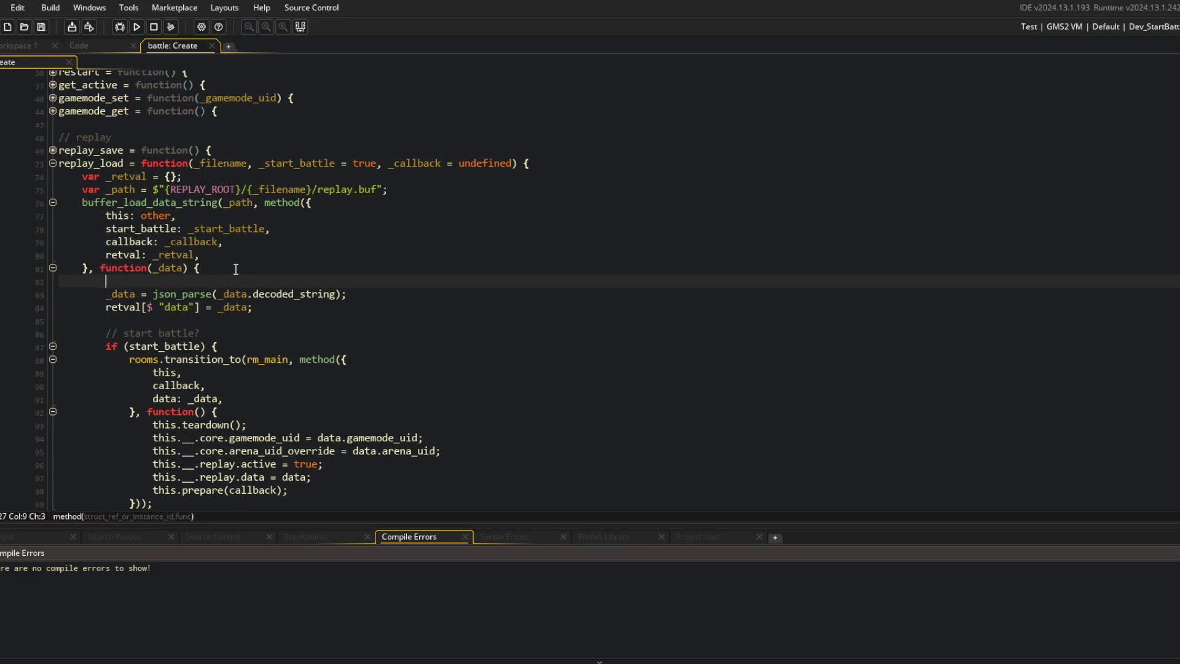
key("Down")
key("End")
key("Up")
key("Up")
key("Up")
key("End")
key("Return")
key("Up")
key("End")
left_click(99, 285)
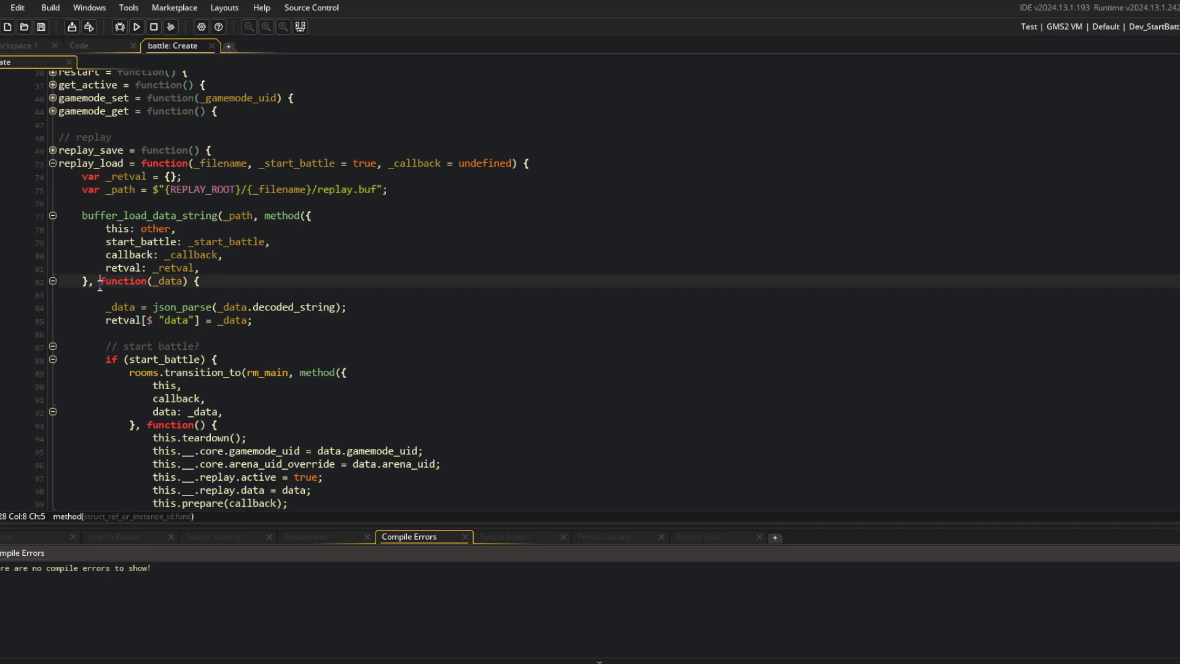
key("Return")
key("Down")
Step: Remove the blank line inside the callback and check the buffer_load_data_string options block
left_click(184, 255)
scroll(183, 255, "down", 4)
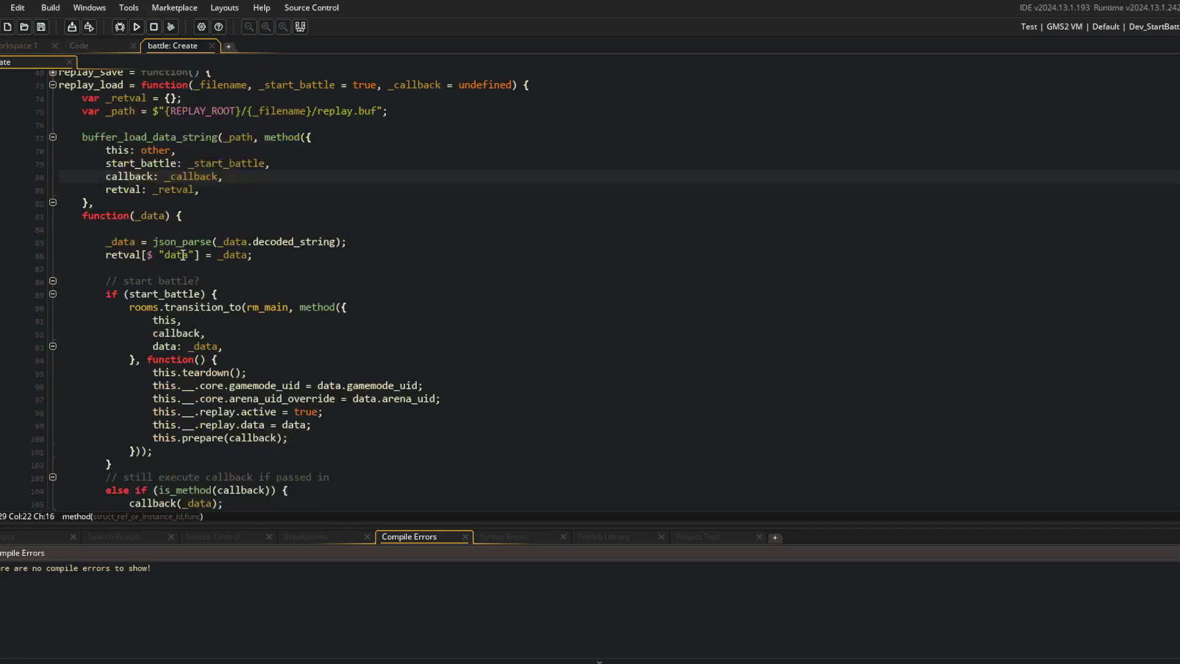
scroll(228, 391, "up", 3)
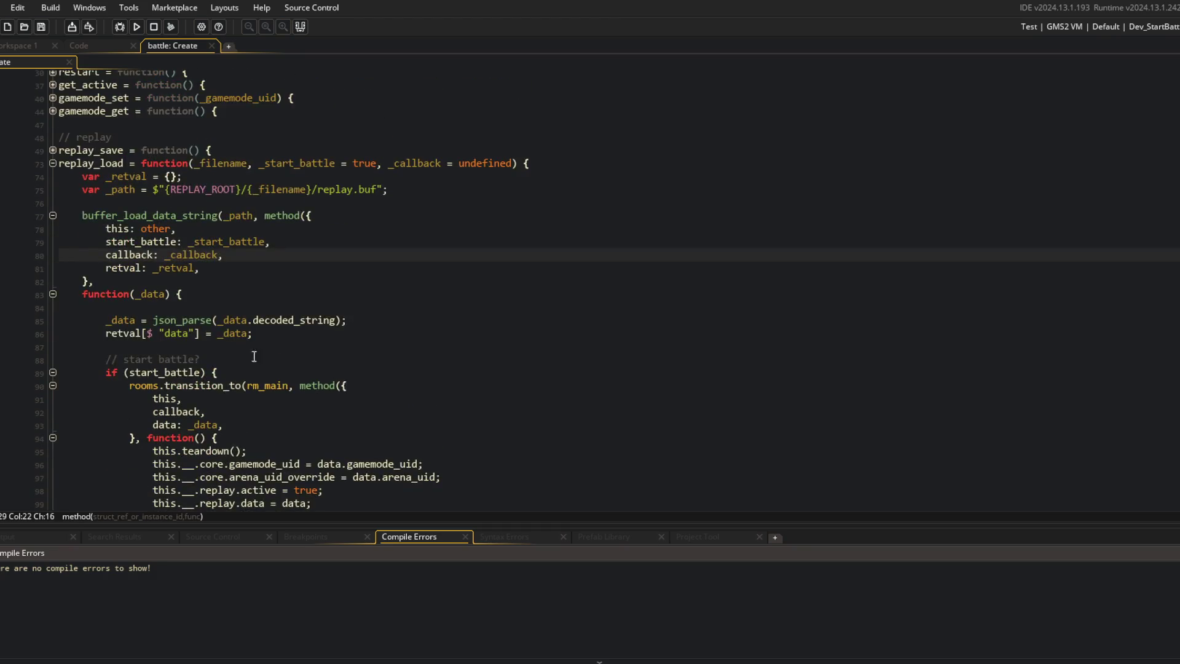
left_click(146, 276)
key("BackSpace")
key("BackSpace")
key("Up")
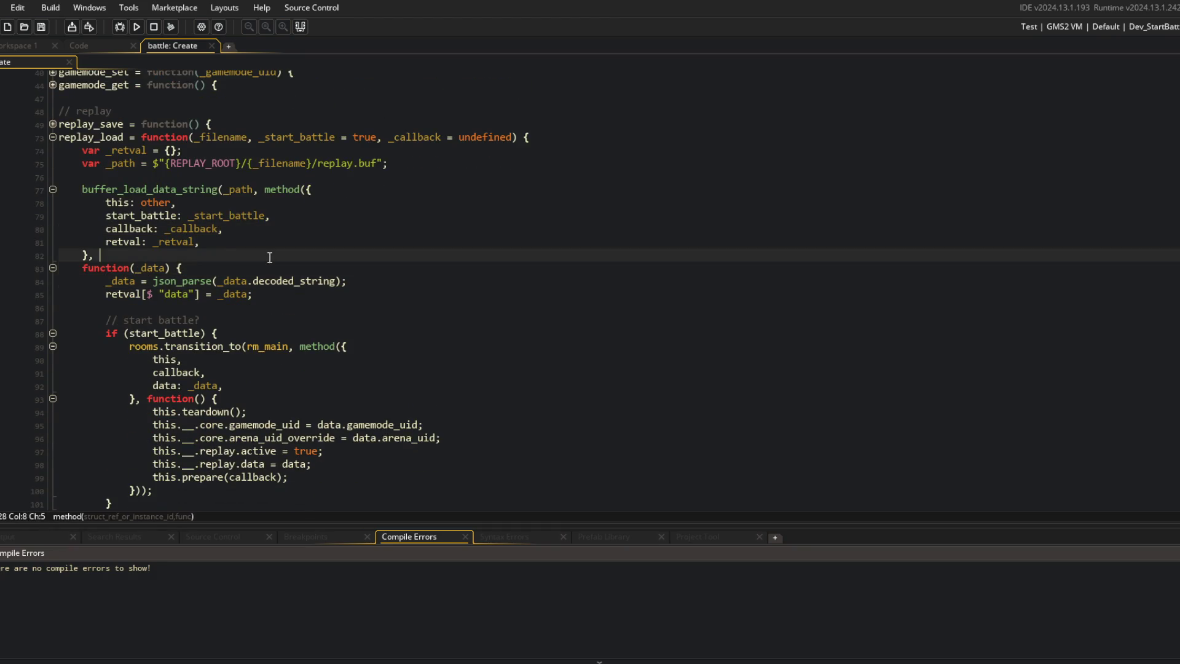
scroll(146, 277, "up", 1)
left_click(56, 241)
left_click(53, 242)
left_click(53, 245)
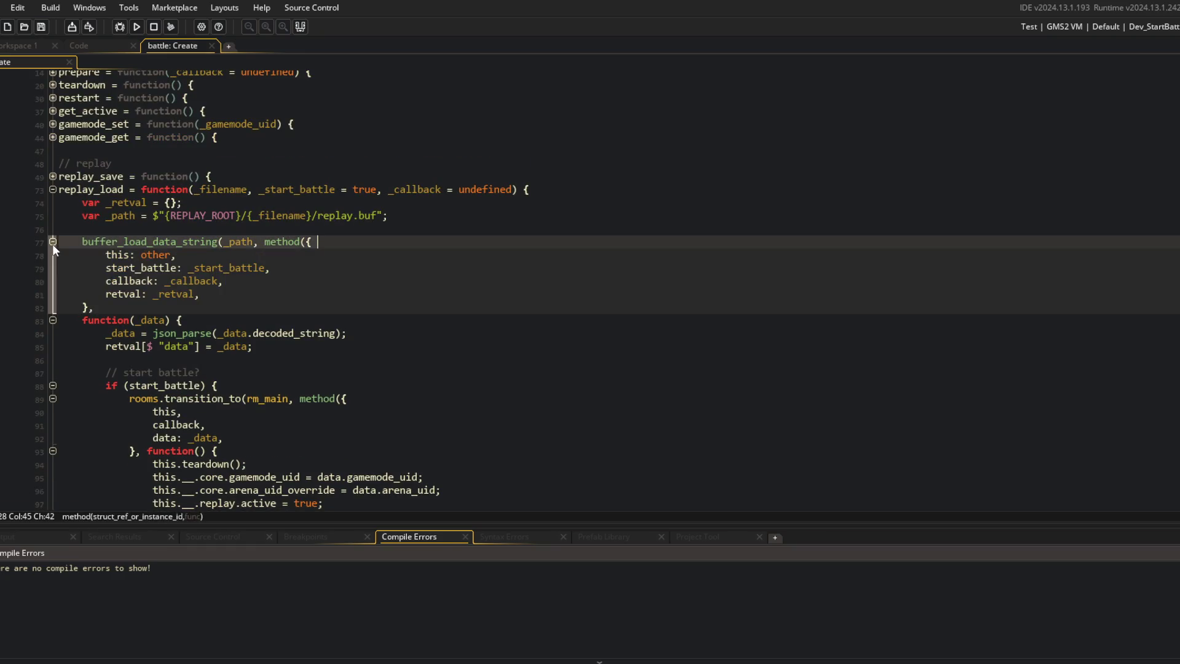
left_click(149, 281)
scroll(149, 280, "down", 2)
Step: Rejoin the callback function onto the closing method-struct line, followed by a single blank line
left_click(75, 240)
key("BackSpace")
key("Up")
key("End")
key("Return")
key("BackSpace")
key("End")
key("Return")
left_click(310, 176)
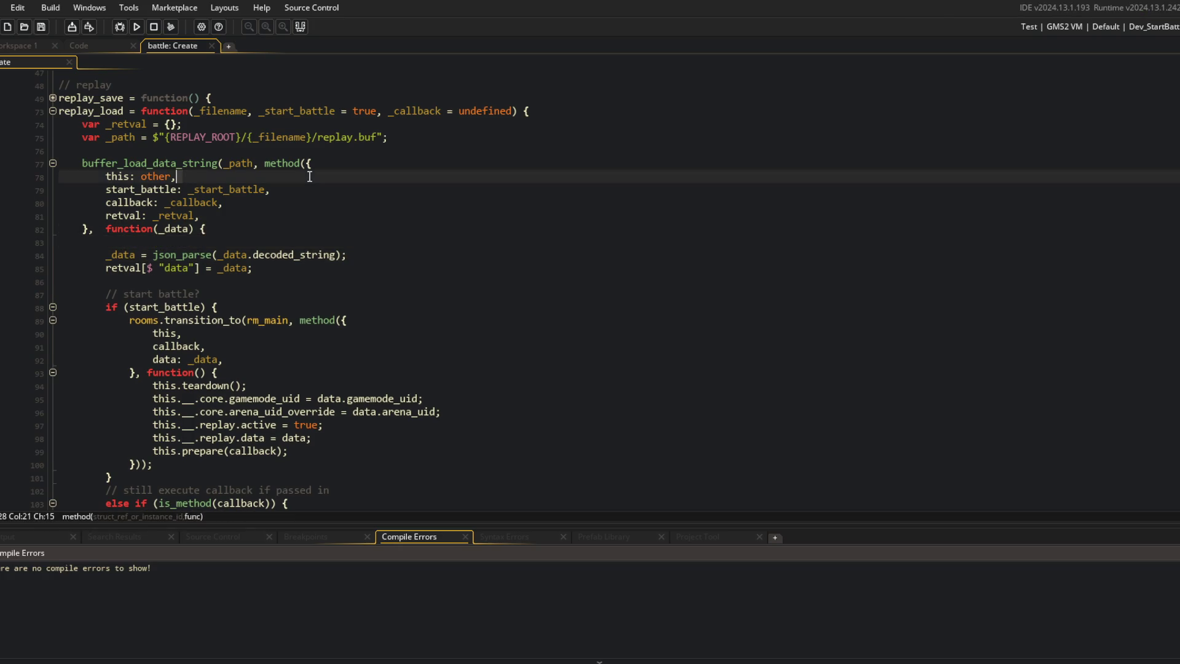
scroll(309, 176, "down", 2)
left_click(295, 179)
left_click(277, 294)
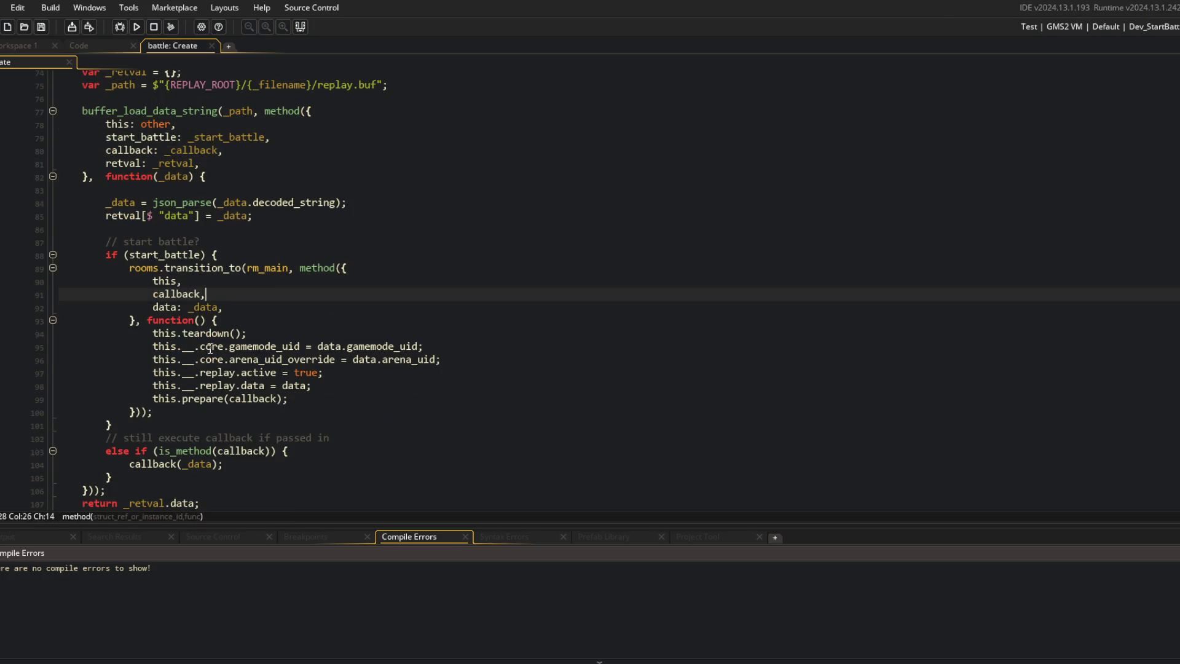
scroll(259, 366, "down", 20)
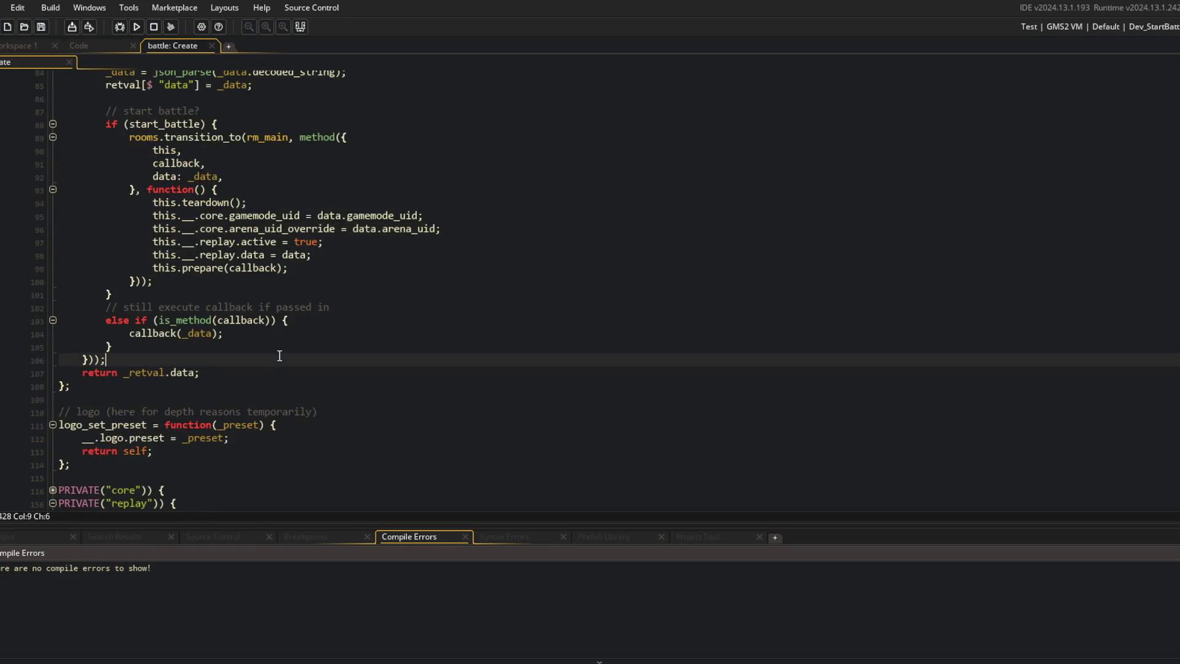
scroll(237, 294, "down", 7)
left_click(443, 305)
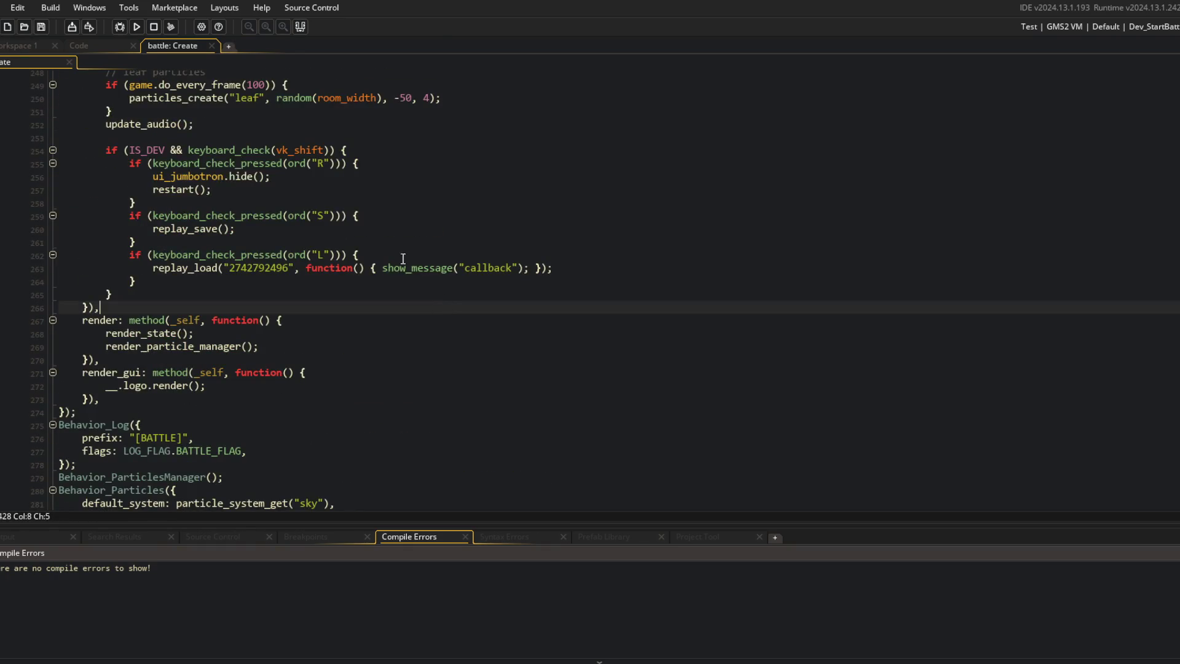
Step: Move _start_battle = true to the end of replay_load's parameters, after _callback = undefined
left_click(301, 269)
left_click_drag(180, 272, 305, 269)
scroll(307, 270, "up", 5)
scroll(307, 270, "up", 20)
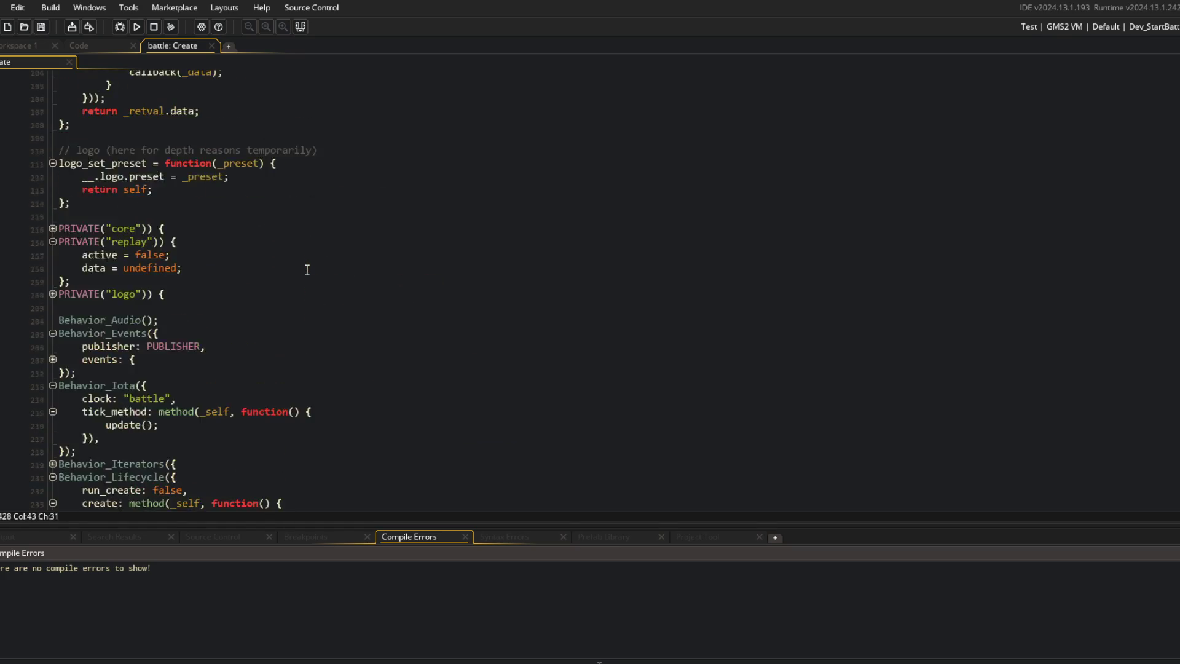
scroll(307, 270, "down", 20)
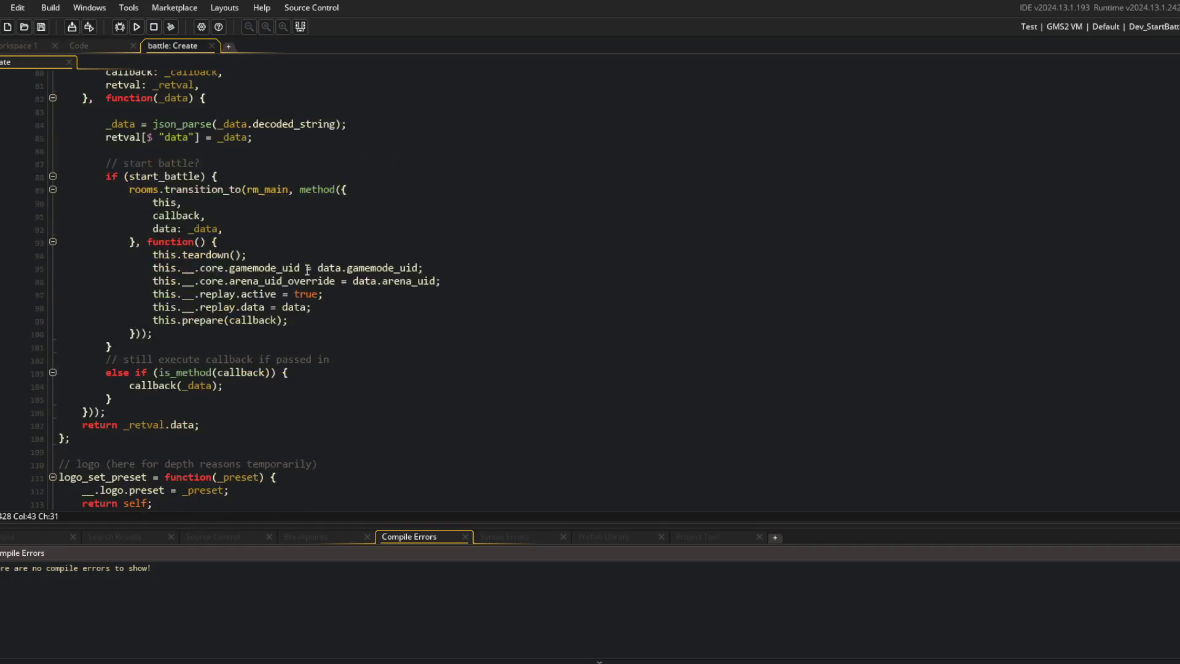
scroll(408, 285, "up", 4)
scroll(408, 285, "up", 20)
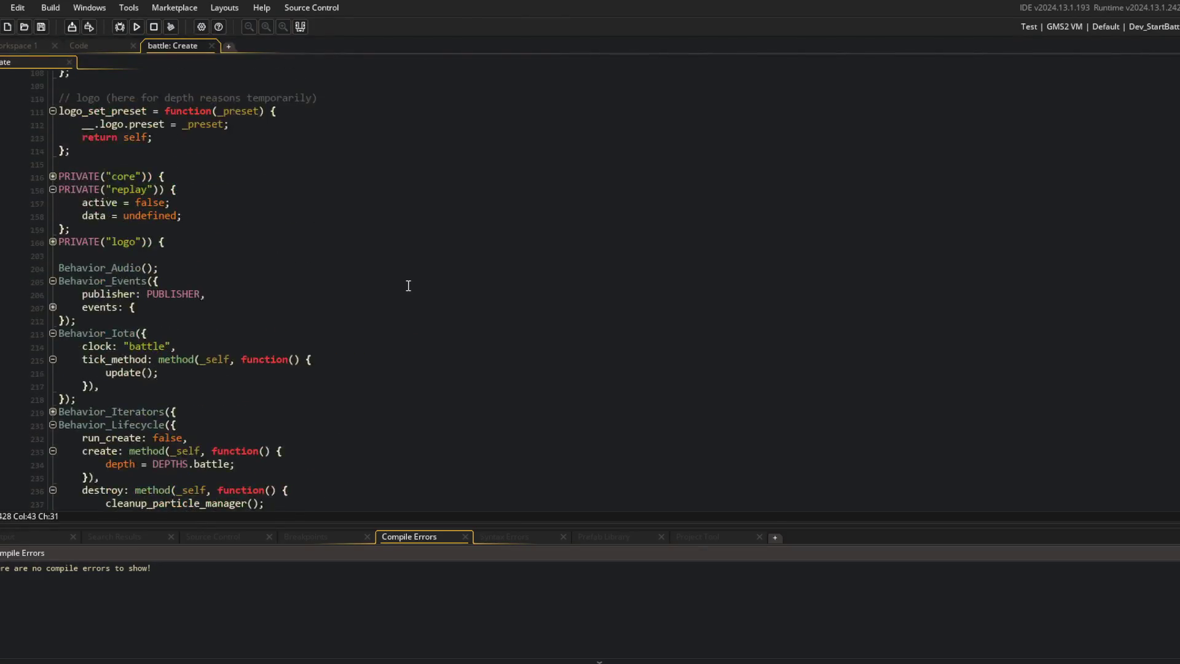
left_click(394, 207)
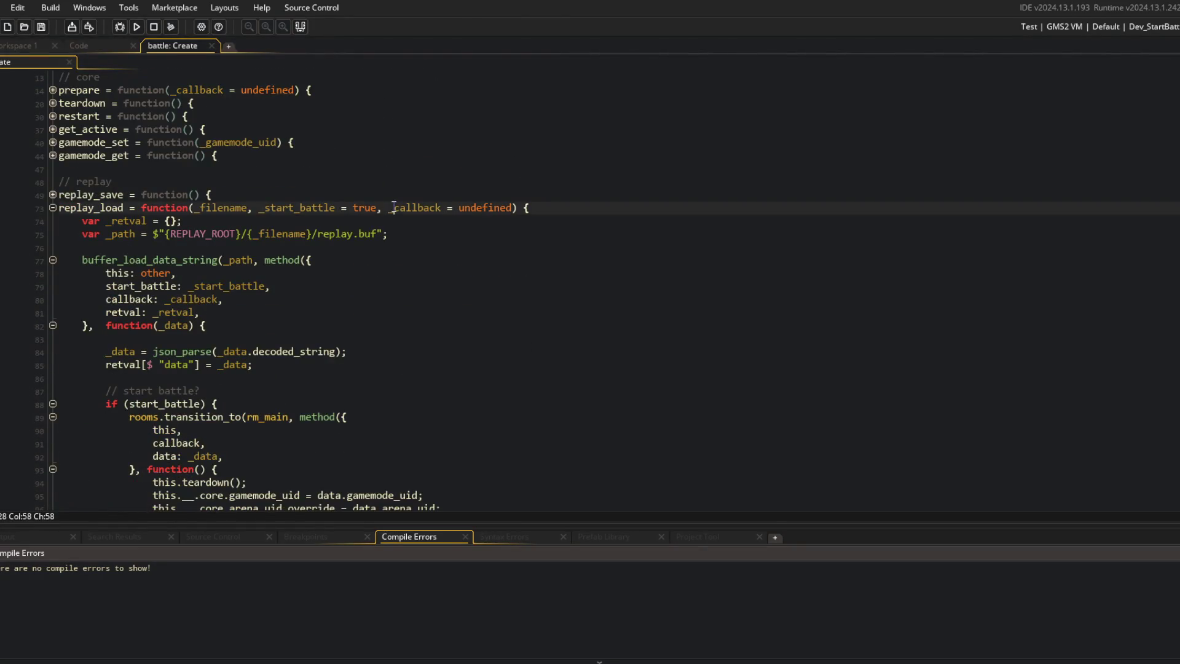
key("ctrl+shift+Left")
key("ctrl+shift+Left")
key("ctrl+shift+Left")
key("ctrl+shift+Right")
key("BackSpace")
key("End")
key("Left")
key("Left")
key("Left")
type(", _start_battle = true")
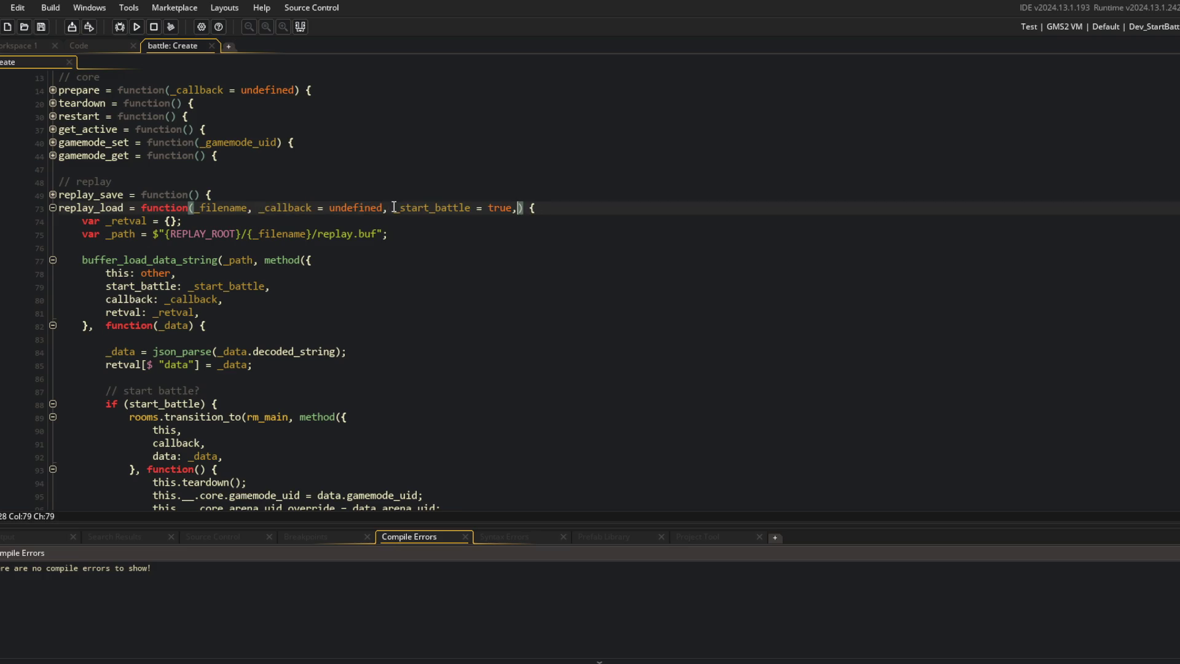
Step: Run the game, dismiss the "callback" message with OK, then stop the game
key("F5")
left_click(408, 146)
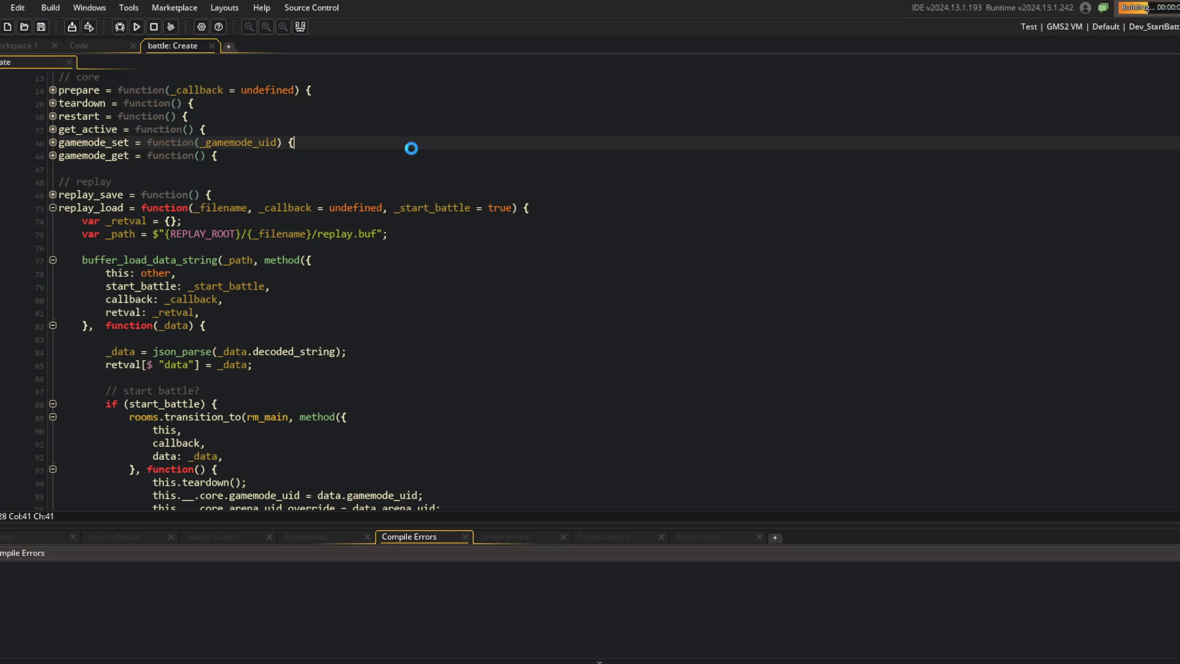
scroll(449, 119, "down", 6)
scroll(449, 119, "up", 3)
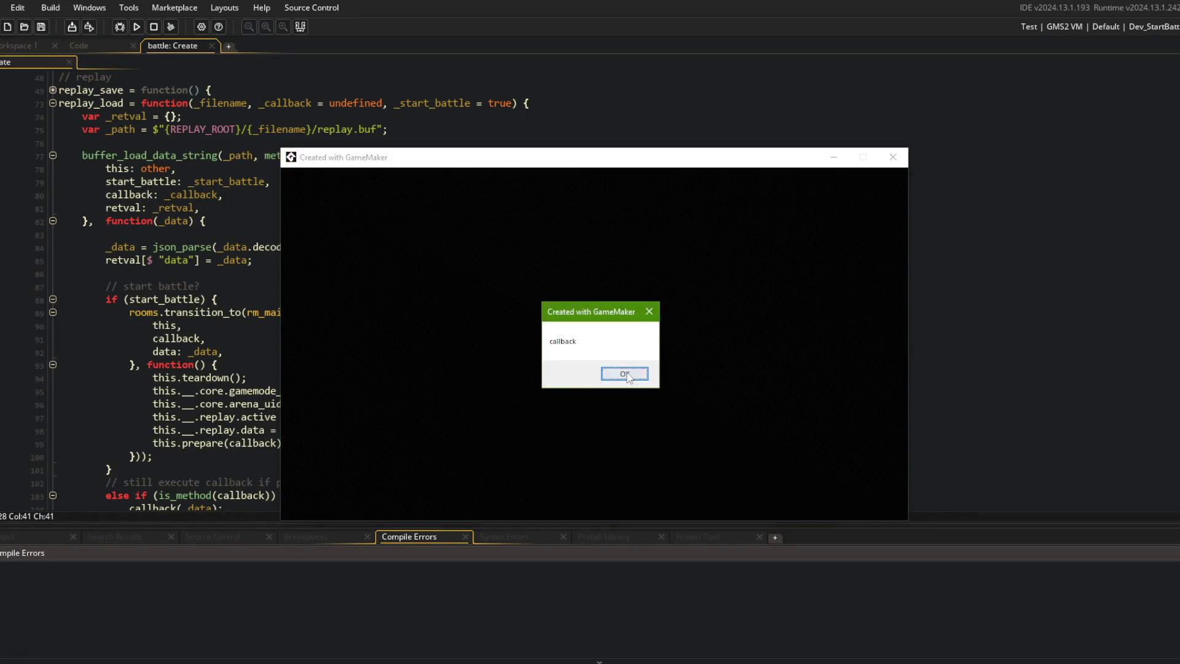
left_click(624, 373)
left_click(154, 27)
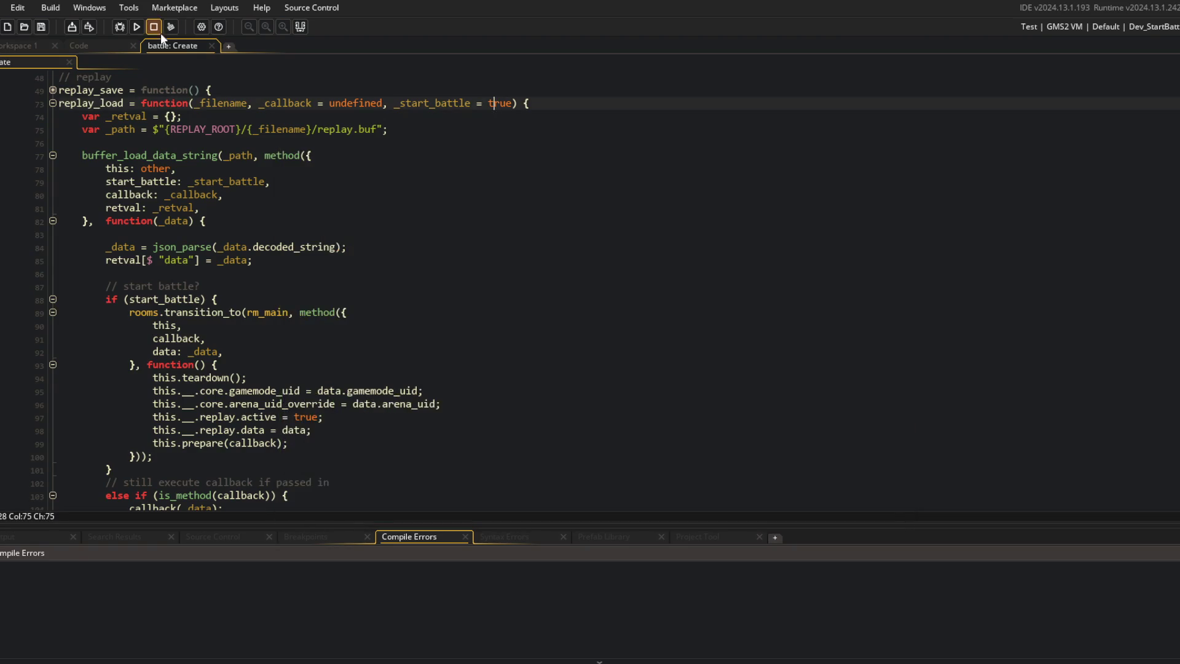
scroll(447, 278, "down", 10)
scroll(447, 279, "down", 14)
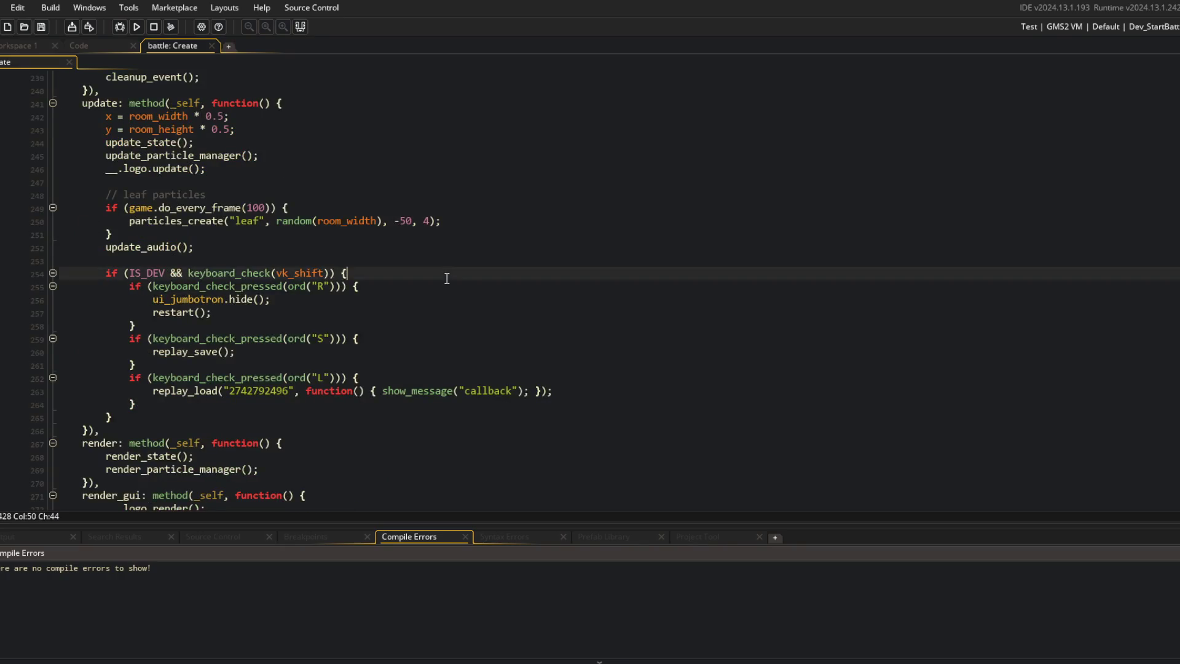
Step: Give the test callback a _data parameter and pass false as replay_load's last argument
left_click(361, 260)
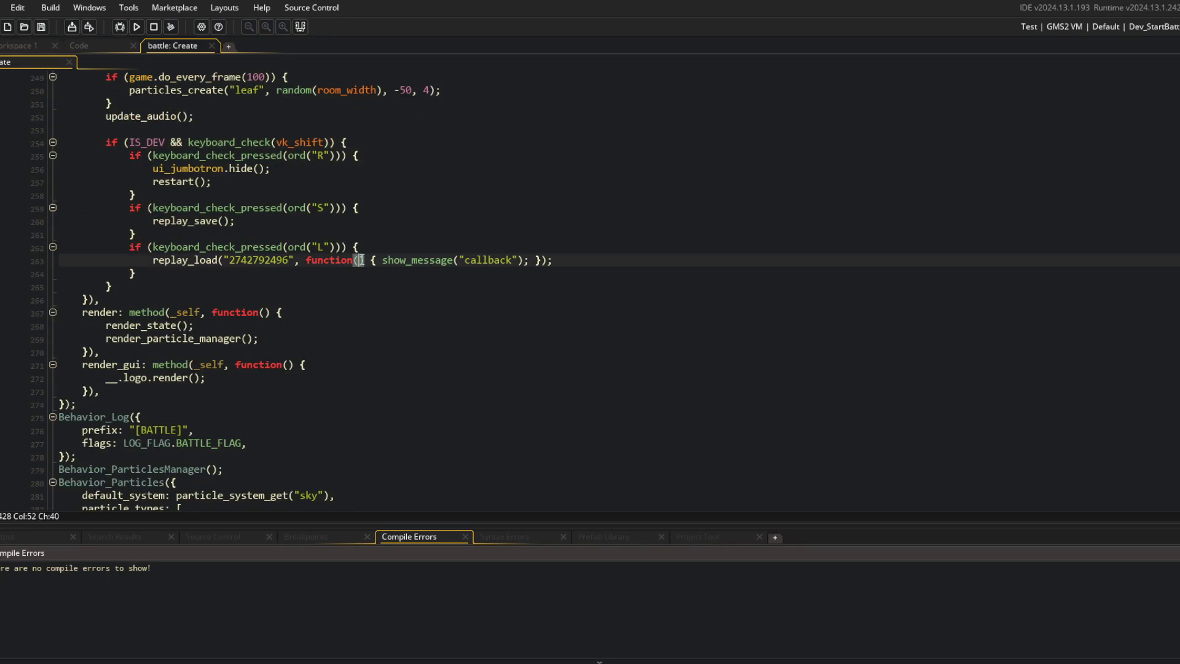
type("data")
key("End")
key("Left")
type(", false")
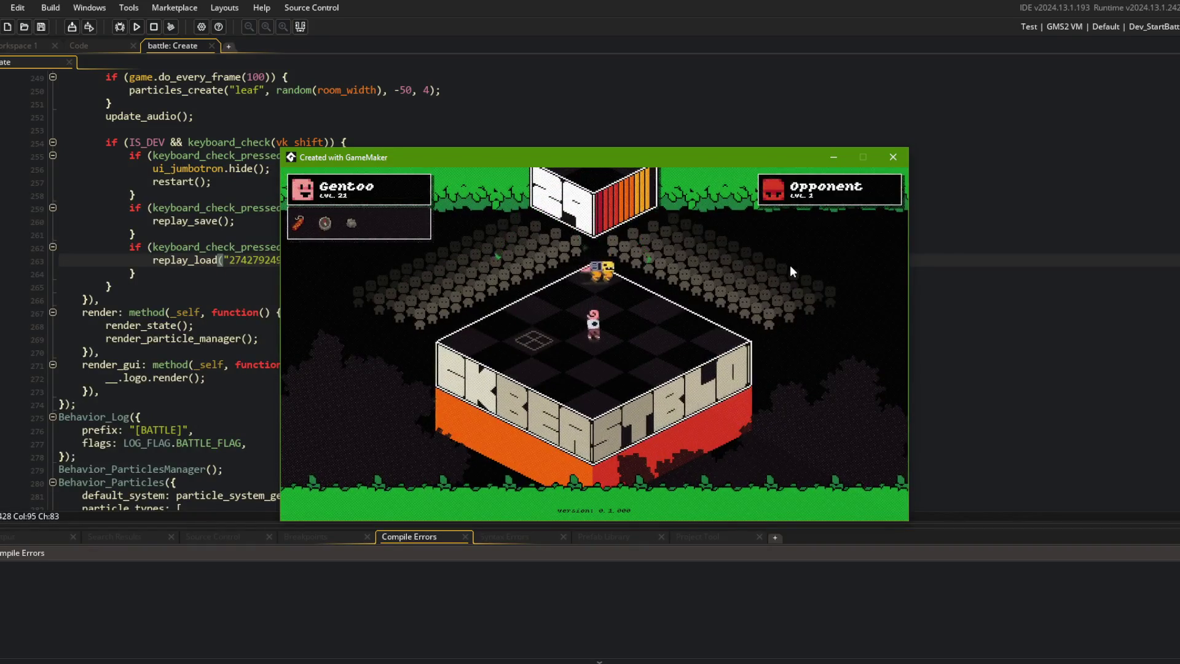
key("Return")
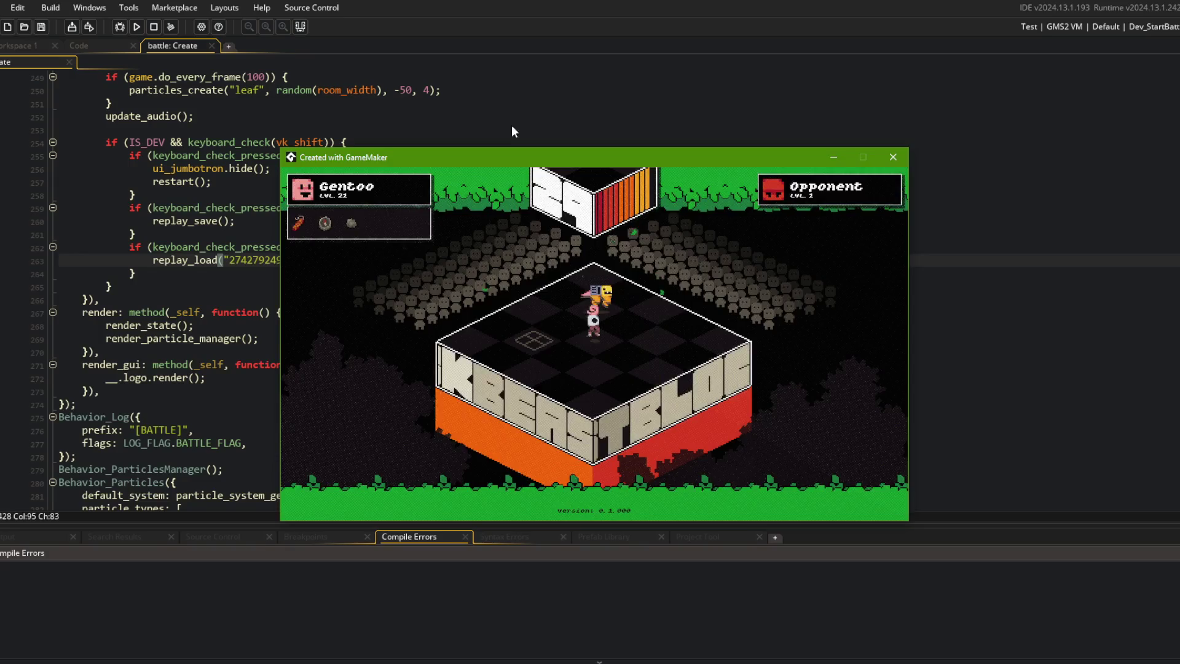
Step: Split the callback so show_message sits on its own line, breakpoint it (F9), and debug-run (F6)
left_click(379, 262)
left_click(442, 261)
key("ctrl+Left")
key("ctrl+Left")
key("ctrl+Left")
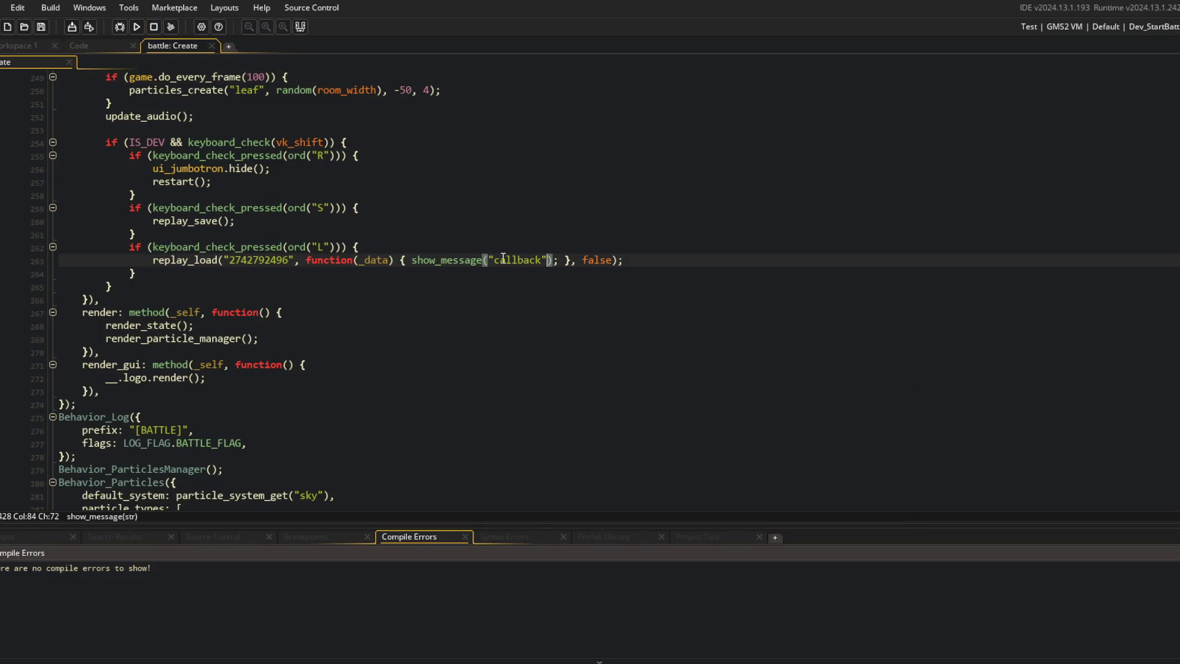
key("Return")
key("End")
key("ctrl+Left")
key("ctrl+Left")
key("ctrl+Left")
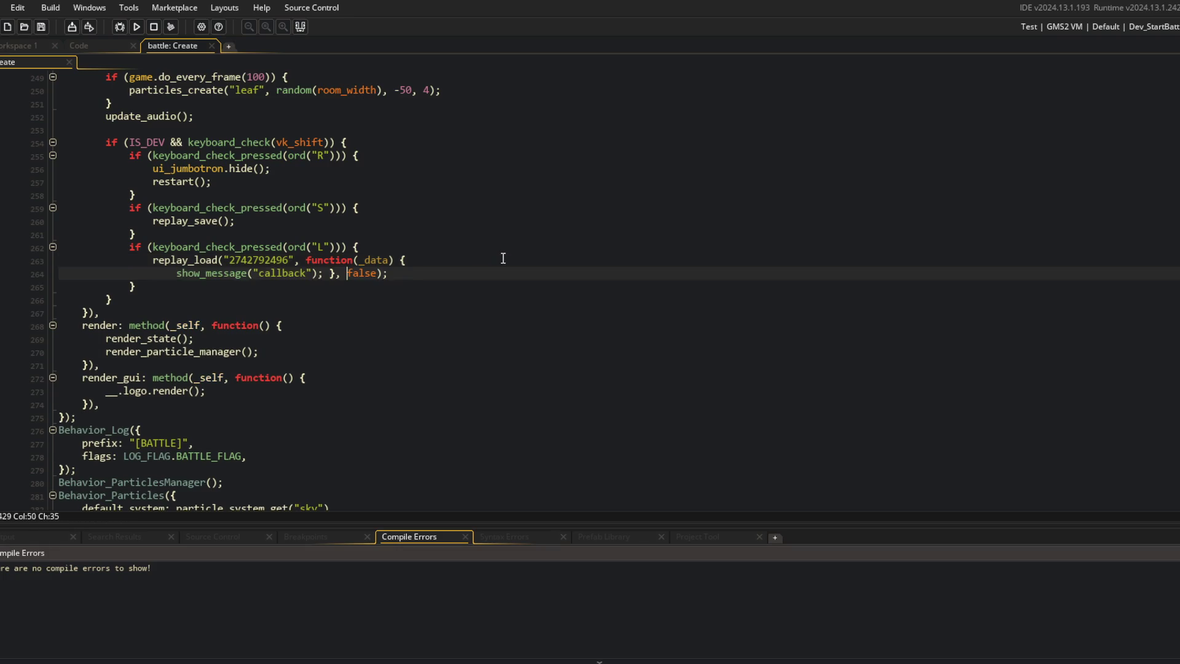
key("Return")
key("BackSpace")
key("Up")
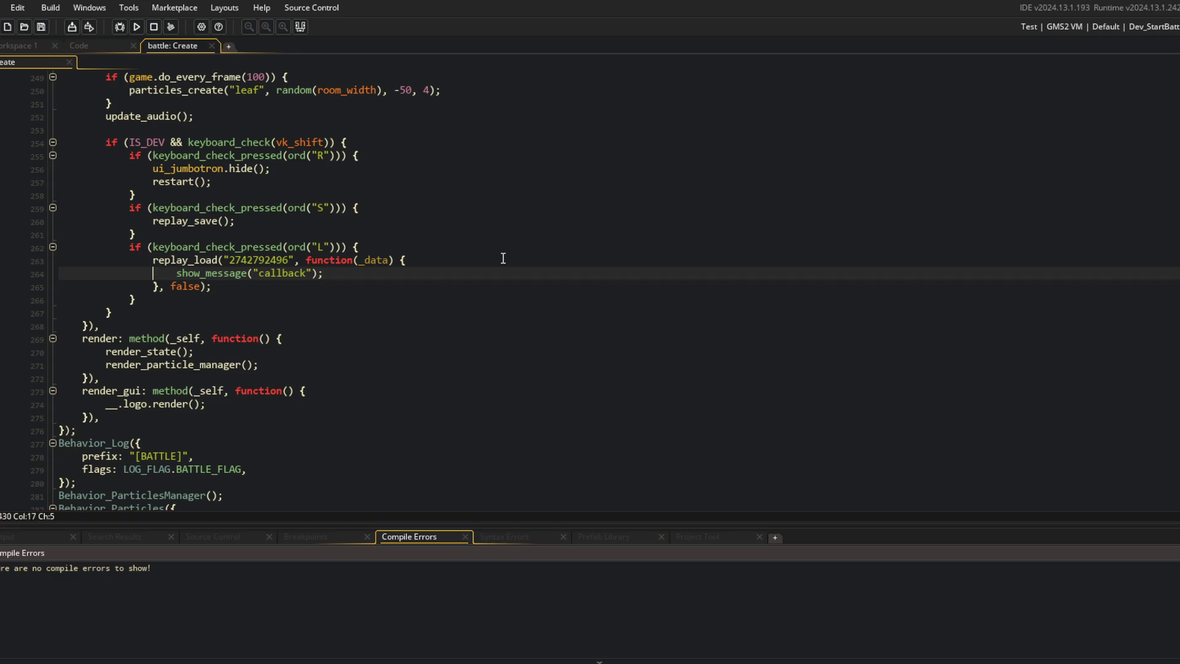
key("F9")
key("F6")
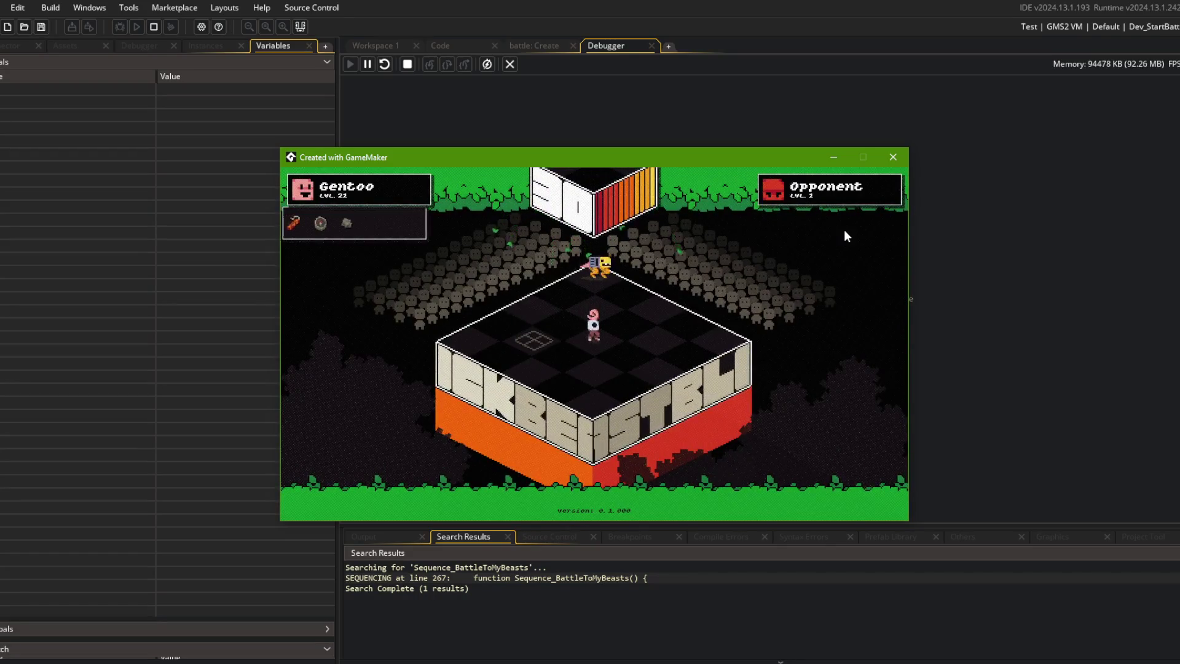
Step: Trigger the breakpoint with Shift+L, inspect _data and its beasts array, then stop debugging
key("shift+l")
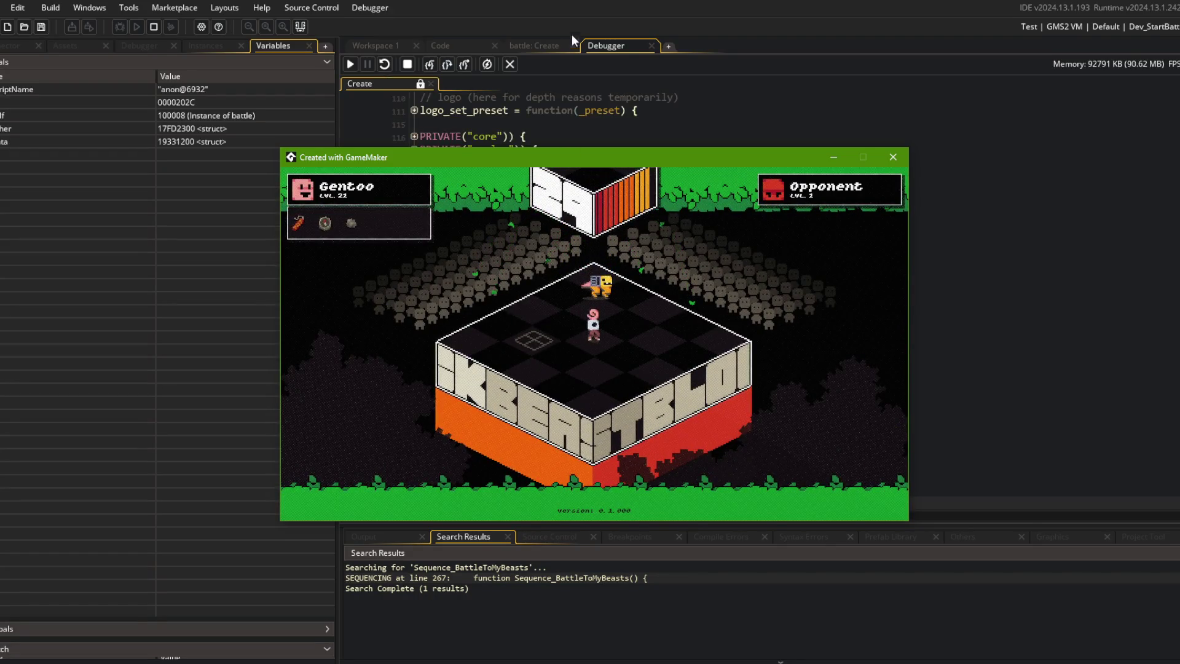
scroll(682, 439, "down", 5)
mouse_move(728, 308)
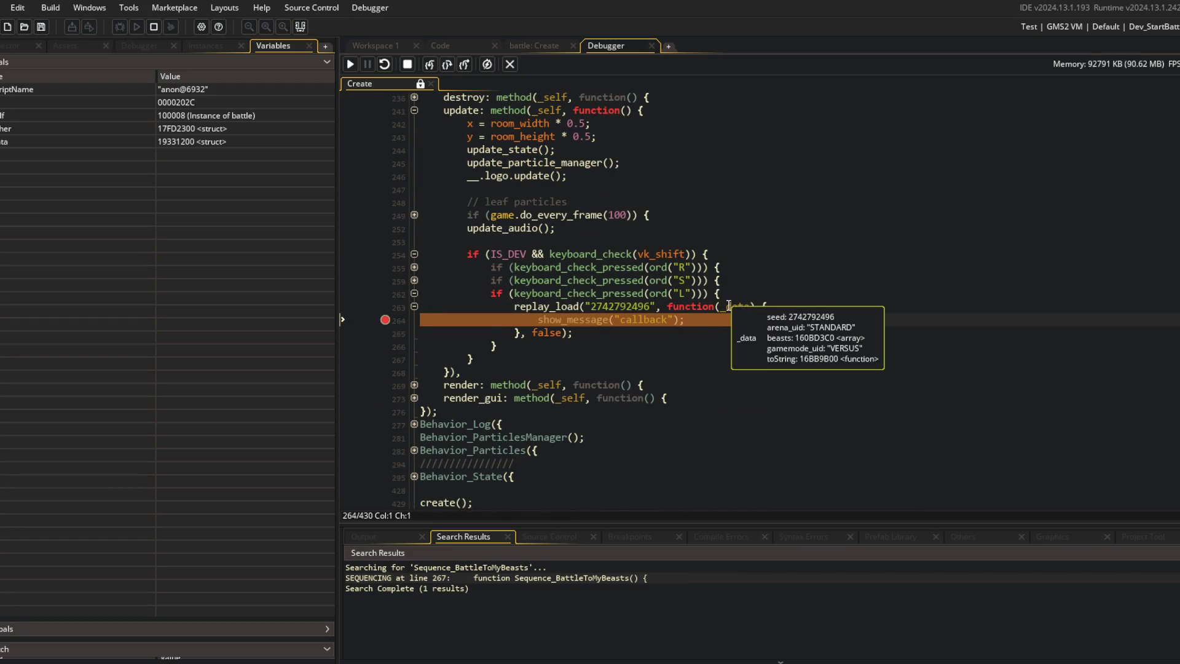
left_click(5, 141)
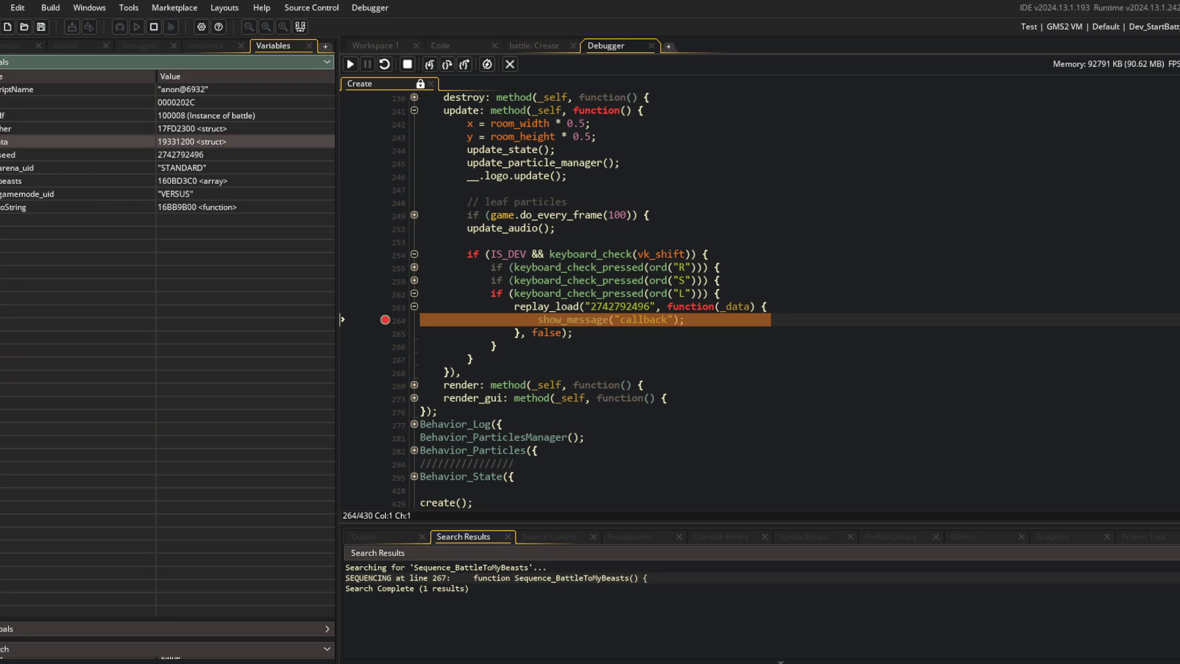
left_click(5, 181)
left_click_drag(337, 187, 563, 196)
left_click_drag(267, 77, 103, 87)
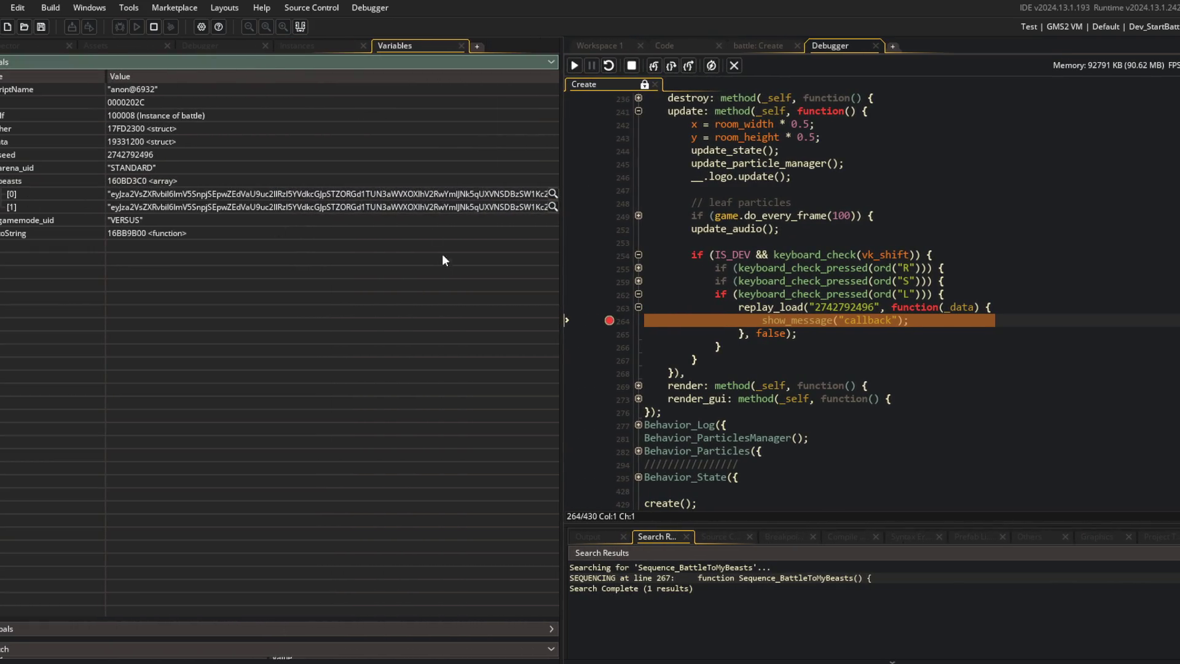
left_click(737, 67)
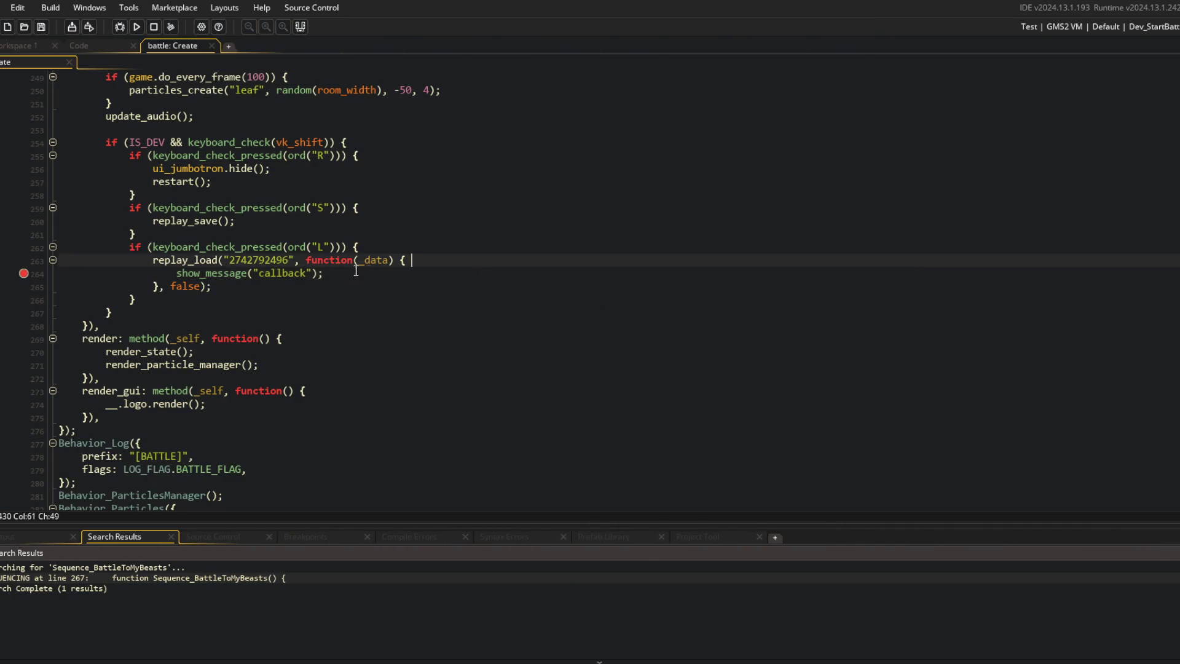
Step: Delete the L-key replay_load test block from the battle code
left_click_drag(135, 235, 135, 299)
key("BackSpace")
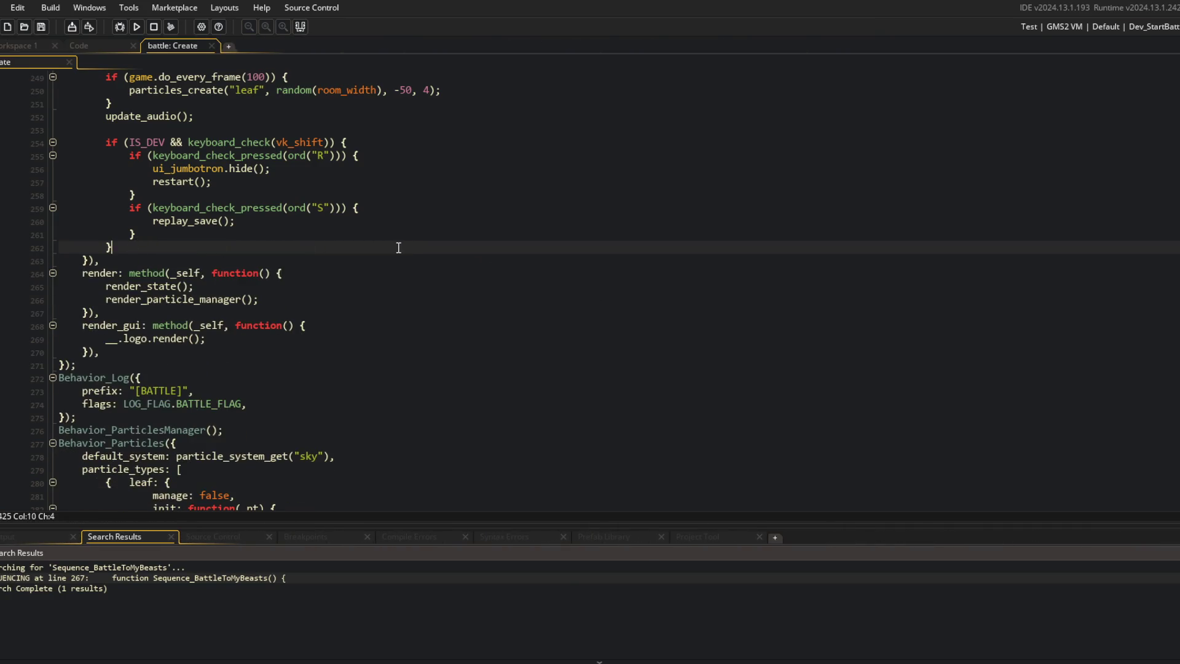
scroll(398, 247, "up", 7)
scroll(398, 247, "up", 20)
left_click(378, 357)
key("alt+Tab")
Step: Stage all changes and commit with message 'can now use battle.replay_load() to simply fetch the data…'
left_click(551, 355)
type("git add .")
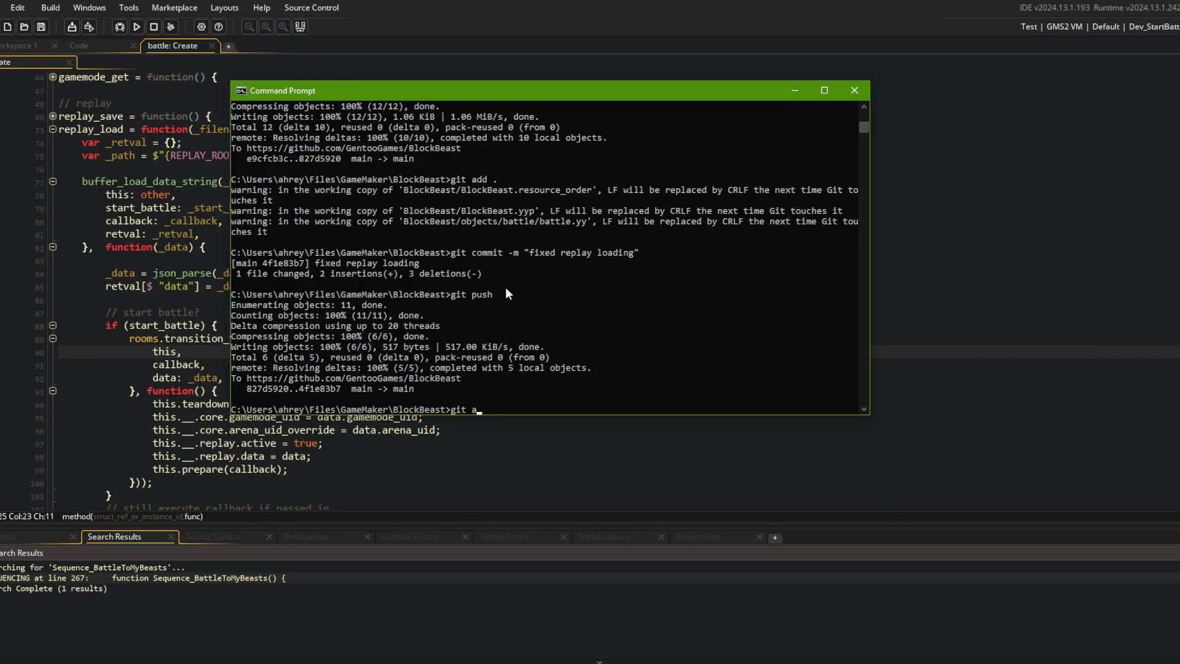
key("Return")
type("git commit -m \"")
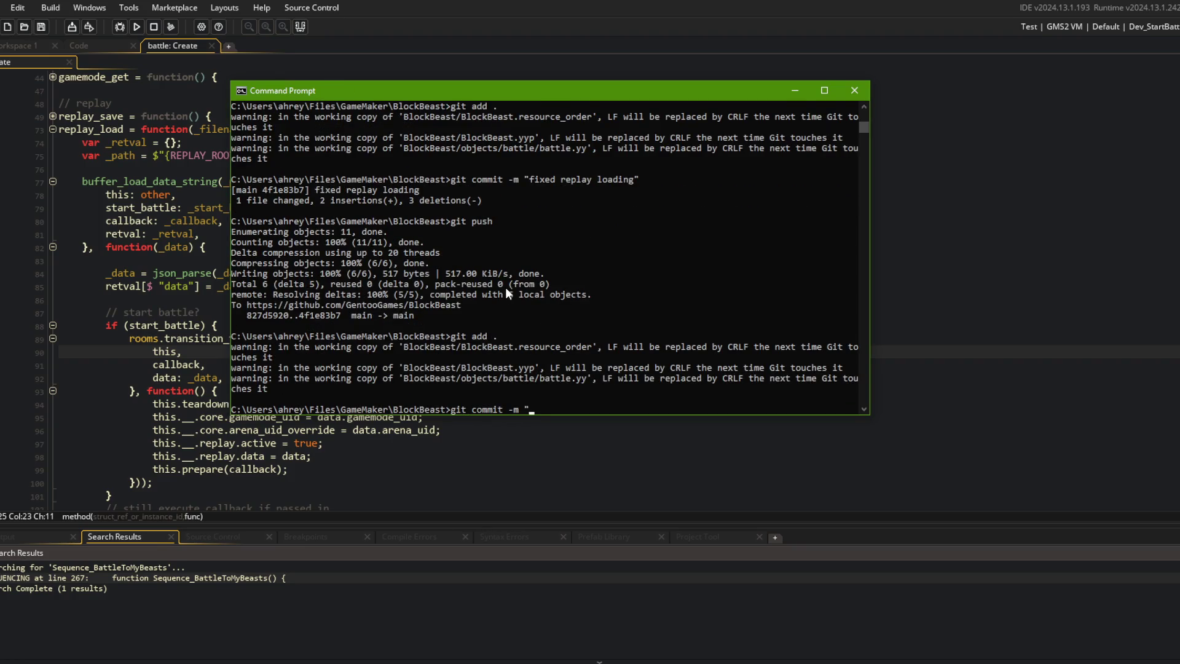
type("can now unable")
key("ctrl+BackSpace")
type("use battle.replay")
type("oad() ")
type("simply")
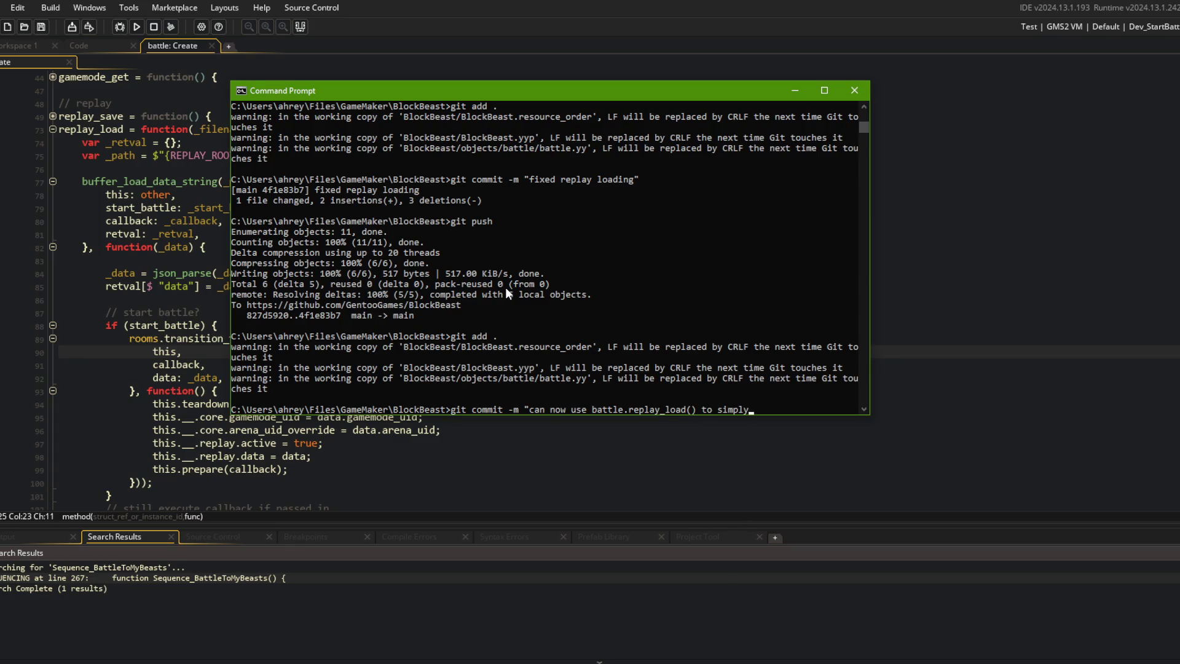
type("cht ")
type("he data without having t")
type("o star")
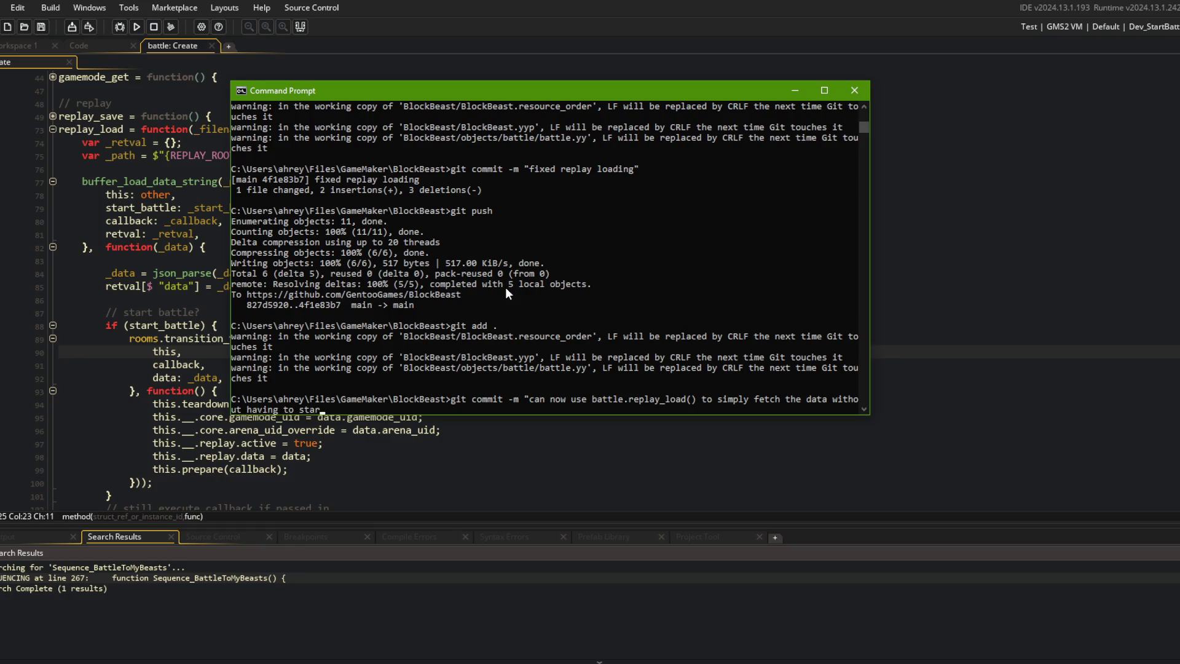
type("t the actual replay\"")
key("Return")
Step: Push the commit to the remote and close the battle Create event tab
type("git push")
key("Return")
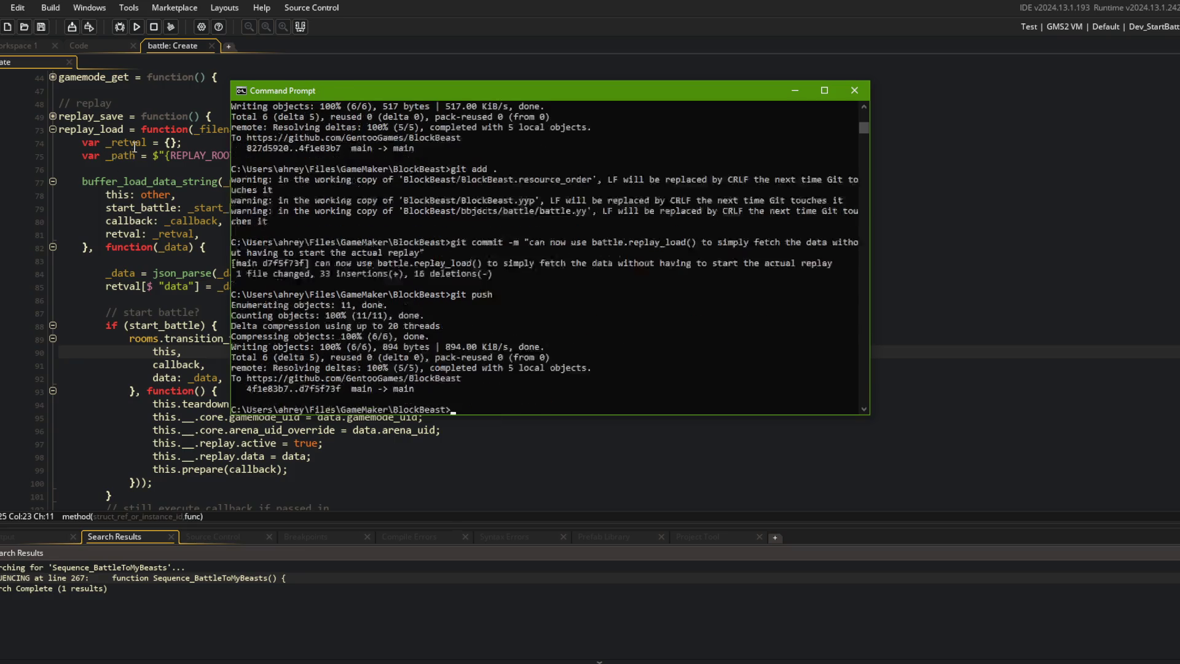
key("alt+Tab")
middle_click(171, 45)
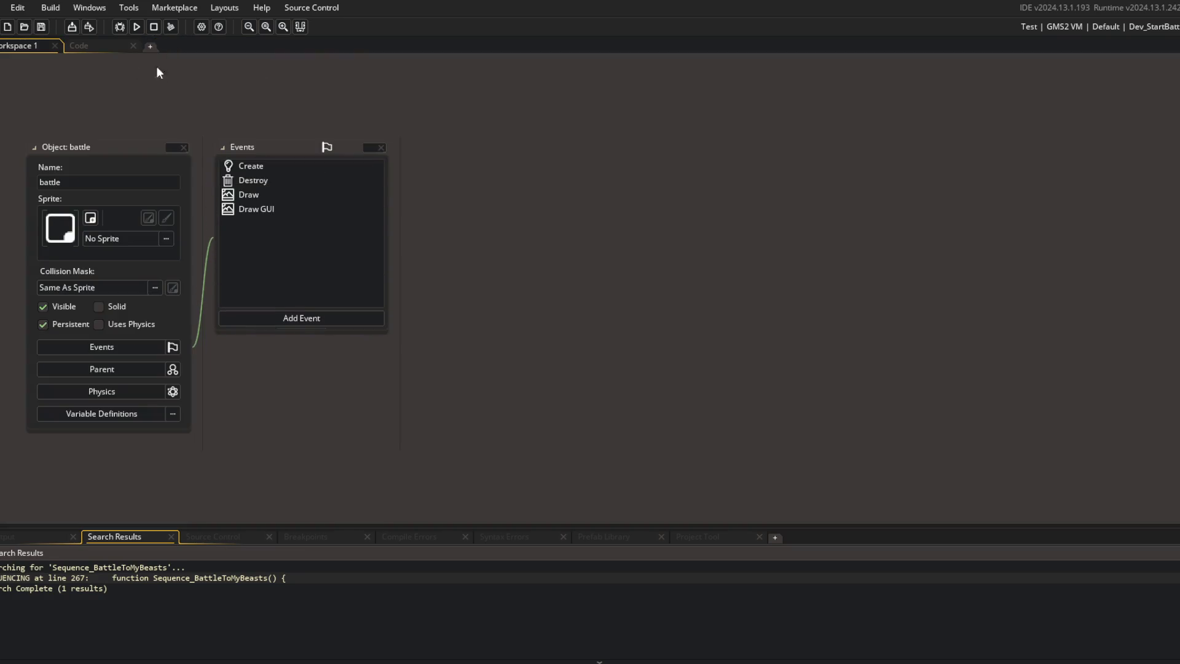
Step: In ui_replays Create, uncomment the replay folder loop (lines 43–49) and delete the old while-loop block
key("ctrl+Tab")
scroll(499, 132, "down", 2)
scroll(490, 153, "up", 5)
left_click(452, 232)
left_click(388, 263)
left_click(379, 275)
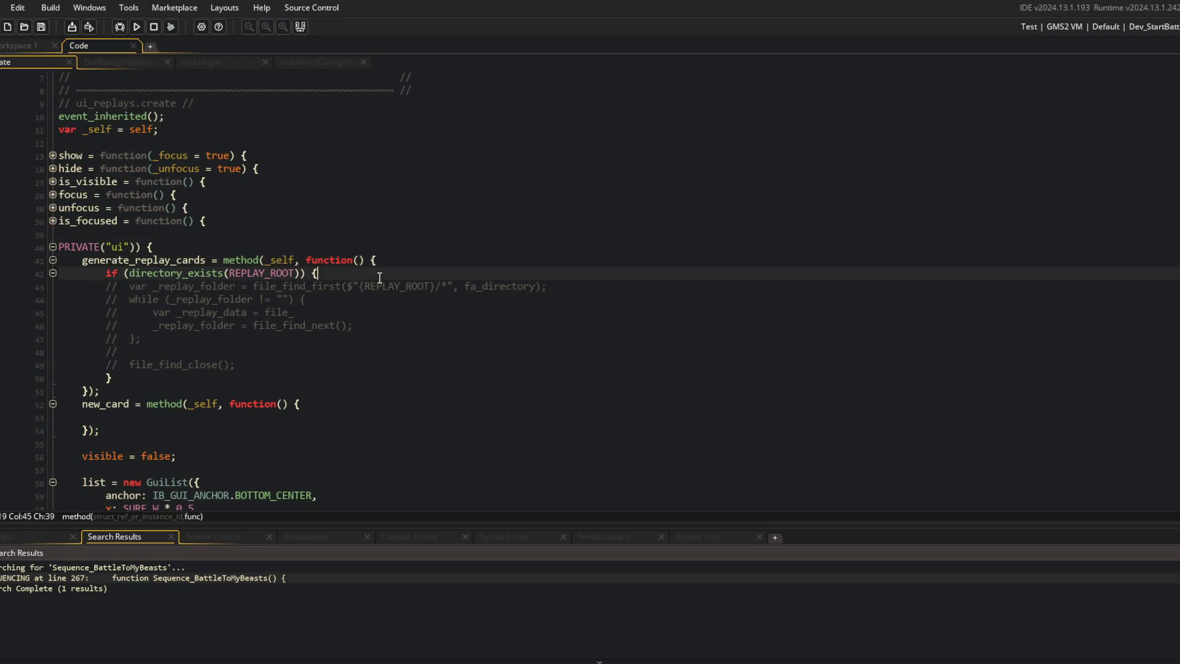
key("ctrl+shift+k")
key("ctrl+shift+k")
key("ctrl+shift+k")
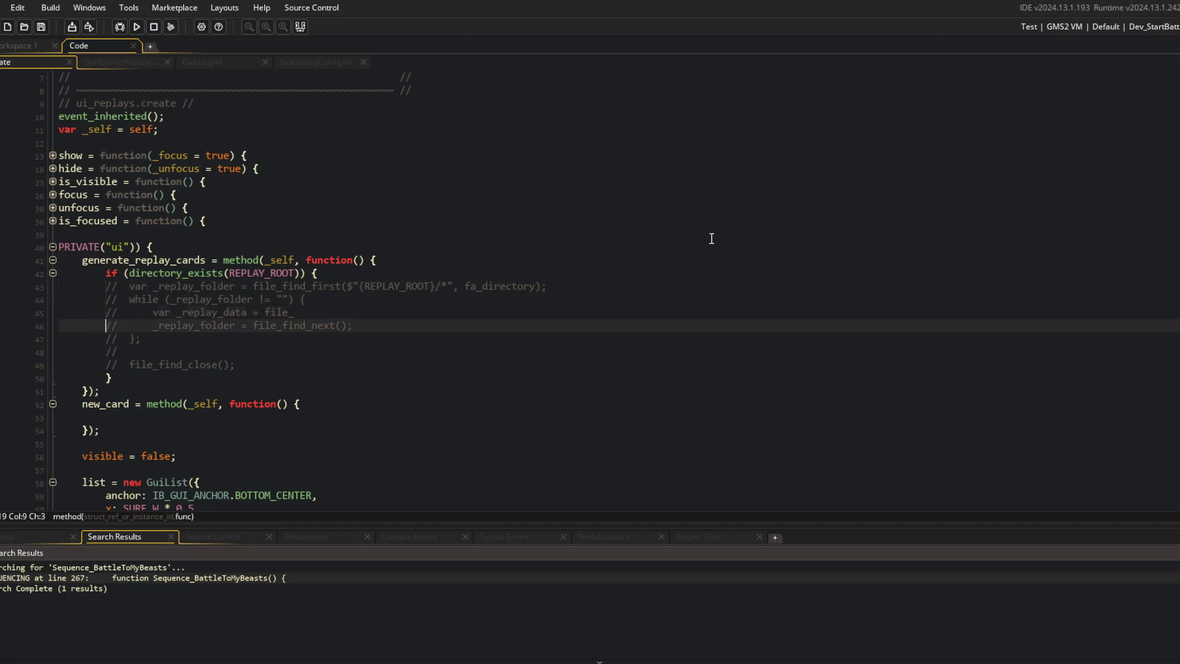
key("Up")
key("Up")
key("Up")
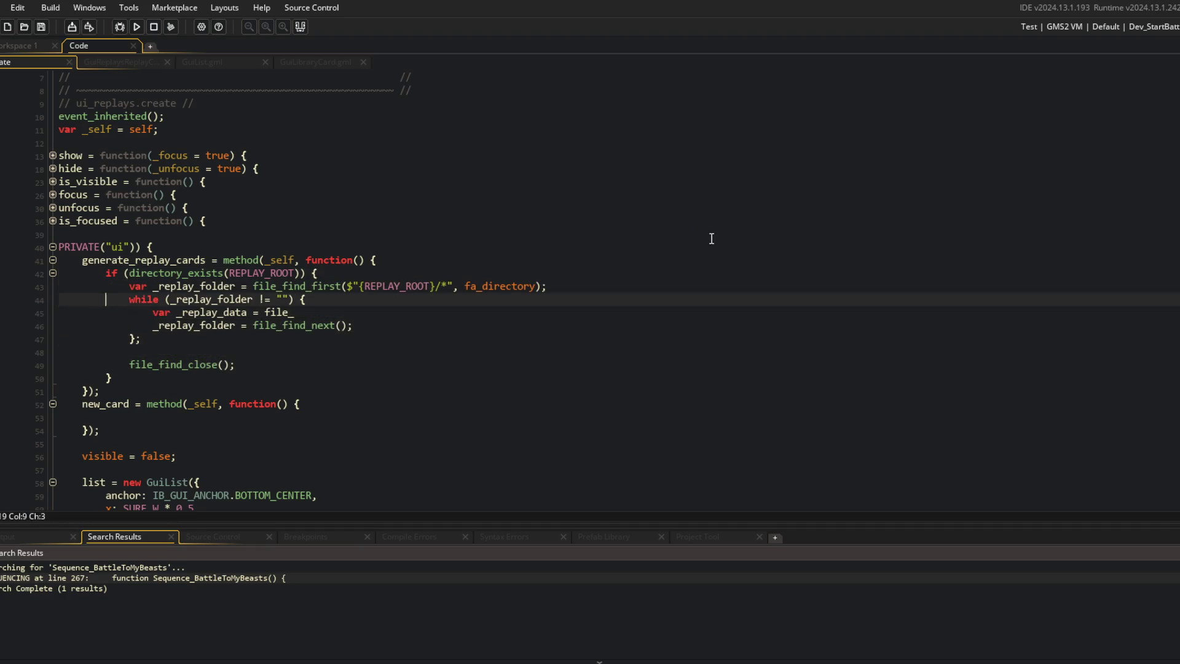
key("shift+End")
key("shift+Down")
key("shift+Down")
key("shift+Down")
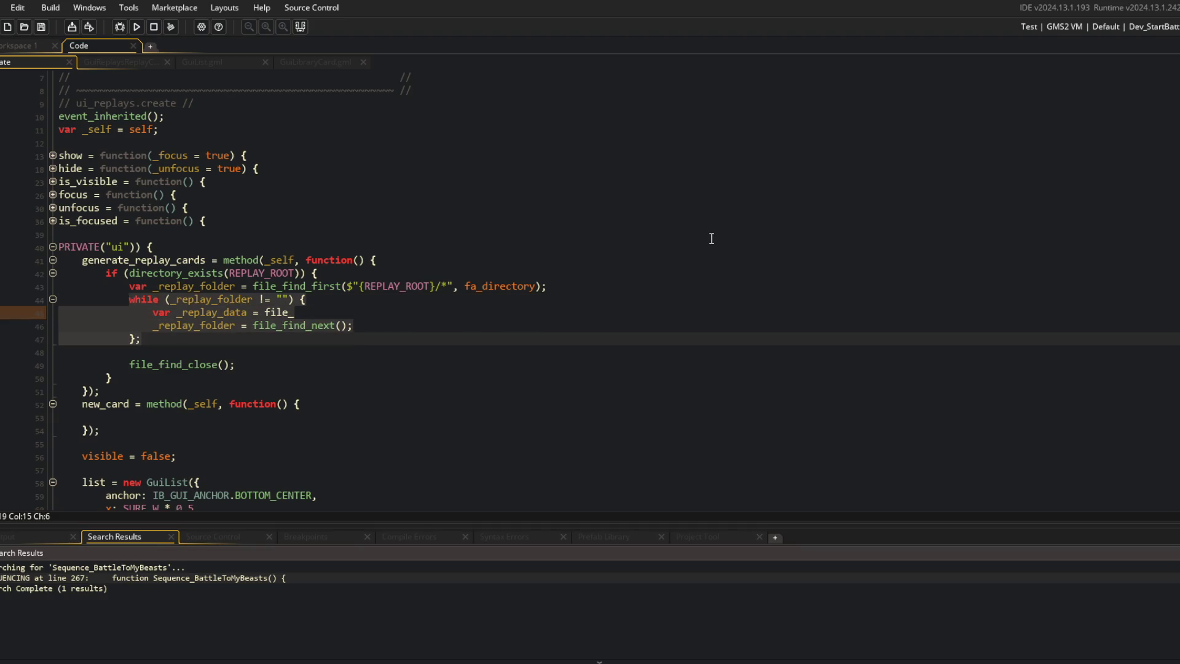
key("Delete")
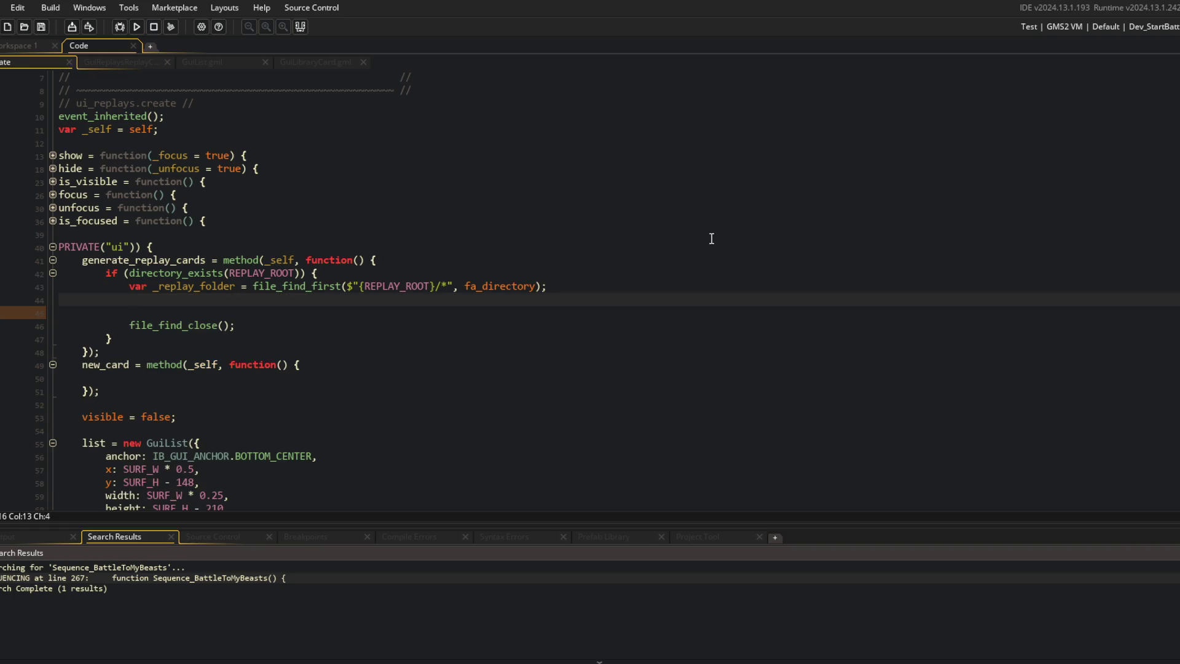
Step: Write battle.replay_load(_replay_folder, function(_data) {}, false); with an empty callback body
type("battle.re")
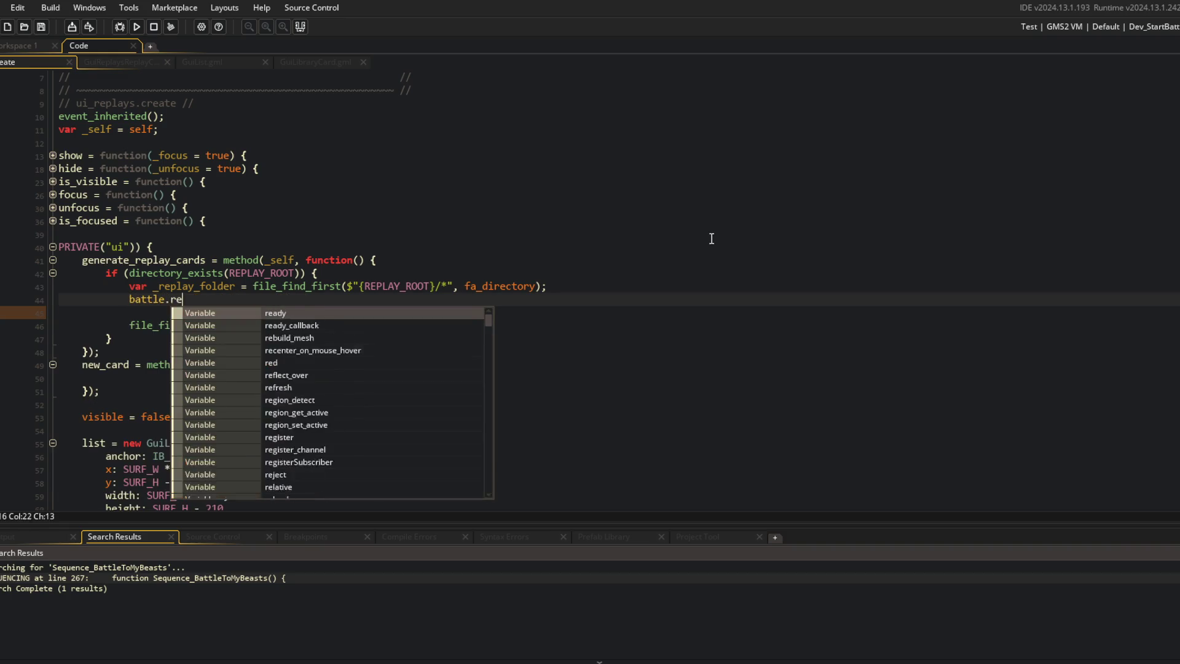
type("play_l")
key("Return")
type("(_replay_l")
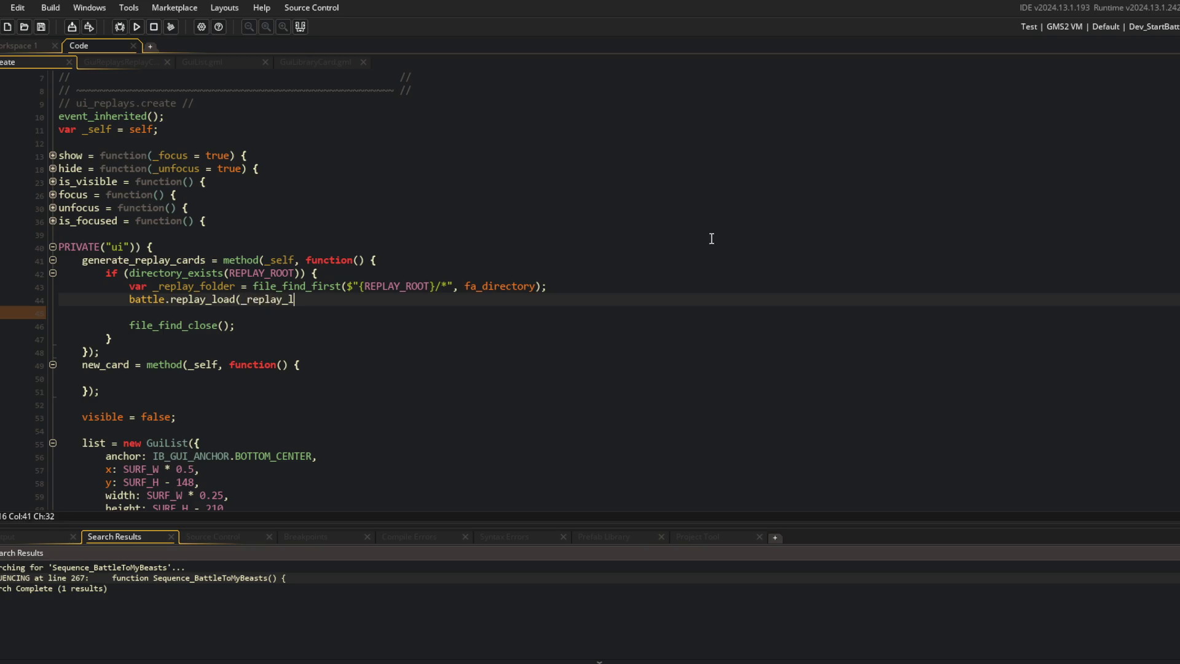
key("BackSpace")
type("folder, funct")
key("Return")
type("(_data) {")
key("Return")
key("Return")
type("})")
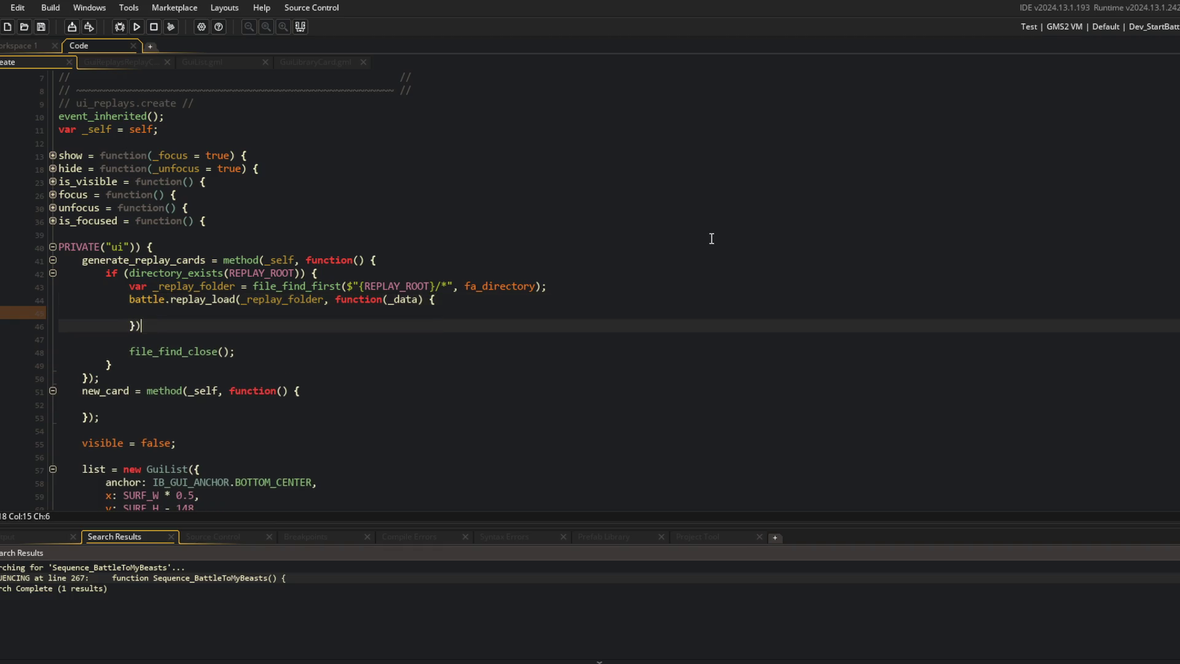
key("BackSpace")
type(", false);")
key("Delete")
key("Down")
key("Up")
key("Up")
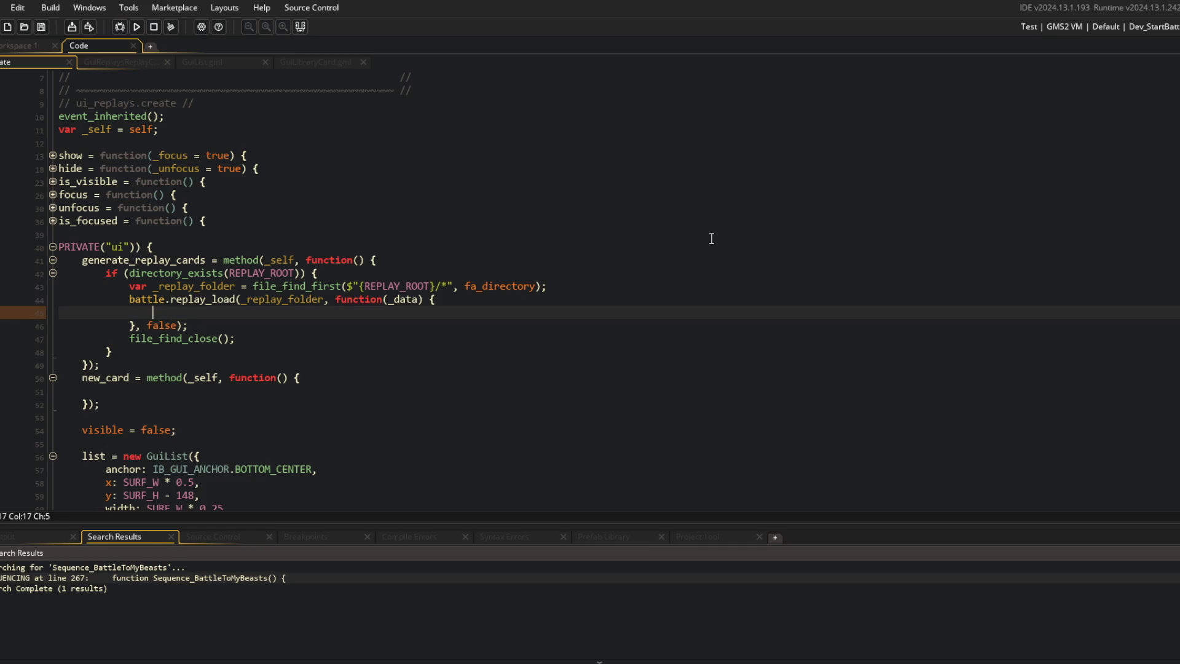
Step: Wrap the replay_load call in a while (_replay_folder != "") loop
left_click(593, 297)
left_click(596, 278)
key("Down")
key("End")
key("Return")
type("whil")
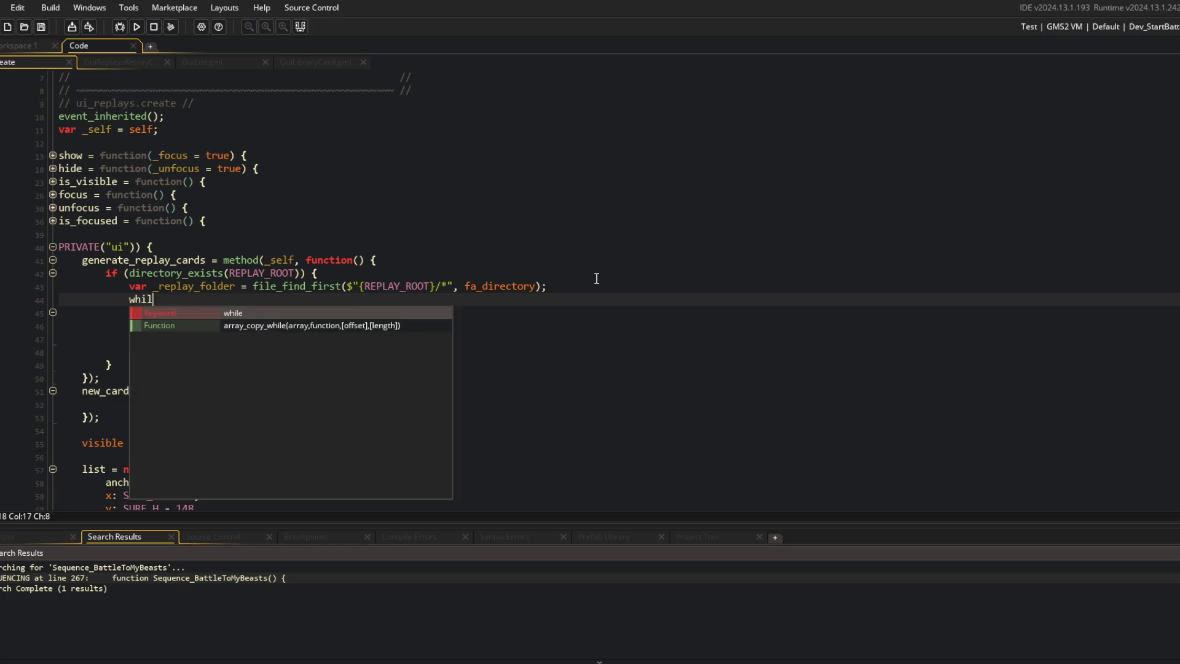
type("e (_replay_folde")
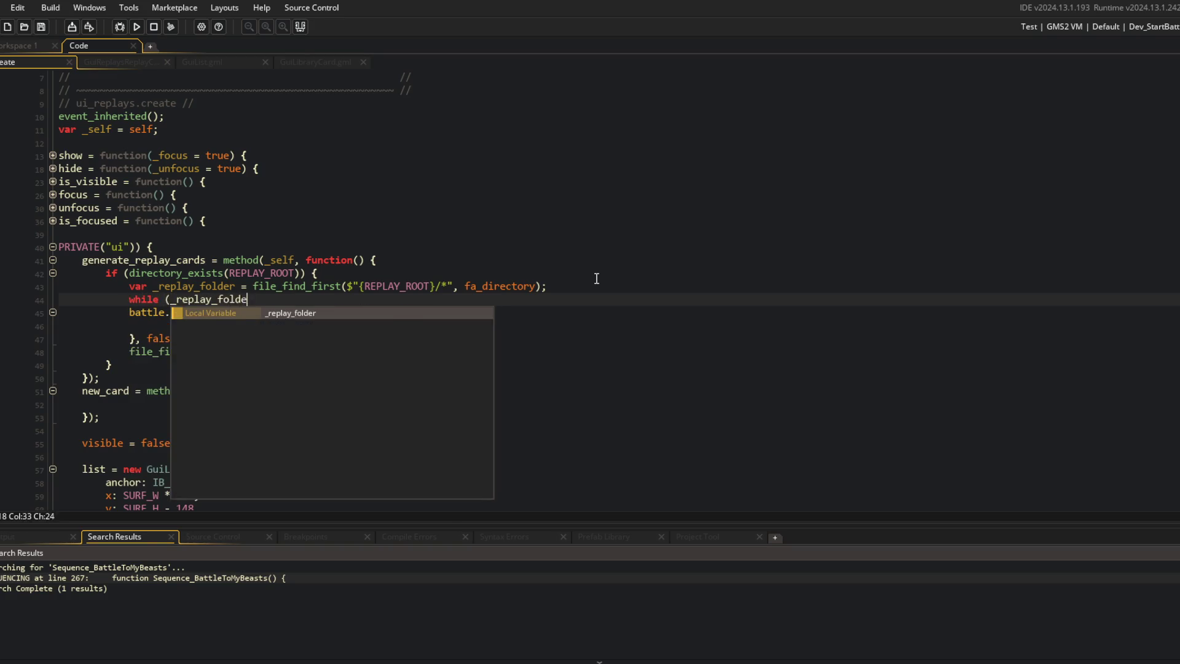
type("r != \"\") {")
key("shift+Down")
key("shift+Down")
key("shift+Down")
key("Tab")
key("End")
key("Return")
type("}")
Step: Advance the loop with _replay_folder = file_find_next(); at the end of its body
key("Up")
key("End")
key("Return")
type("_replay_f")
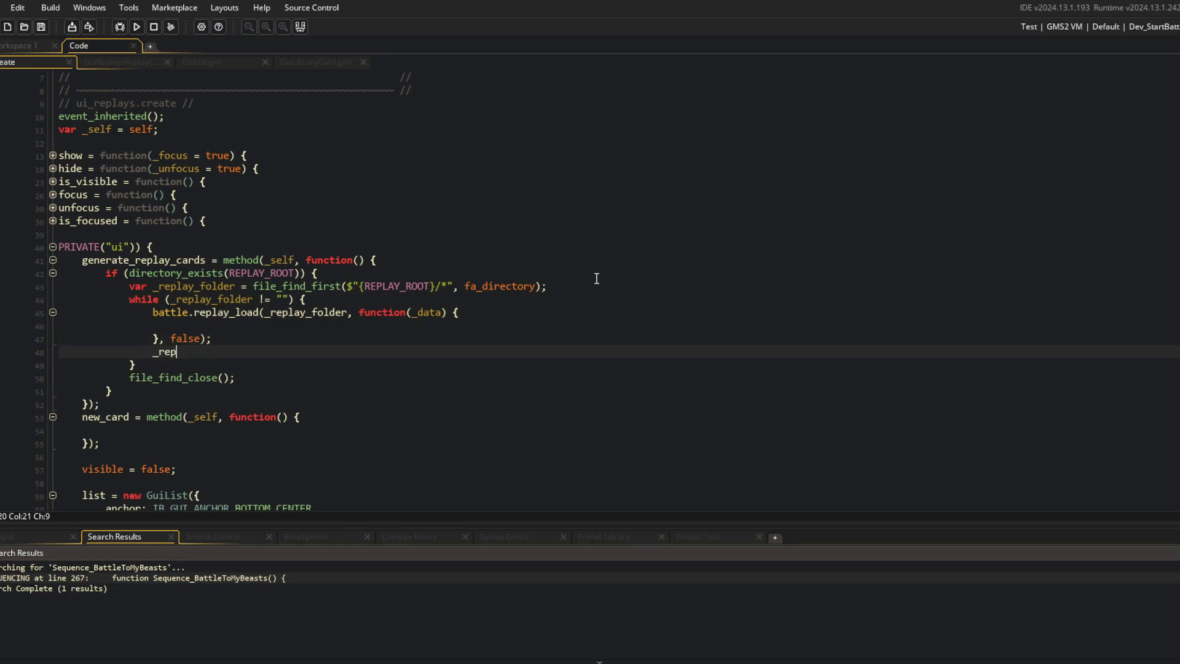
type("older = file_f")
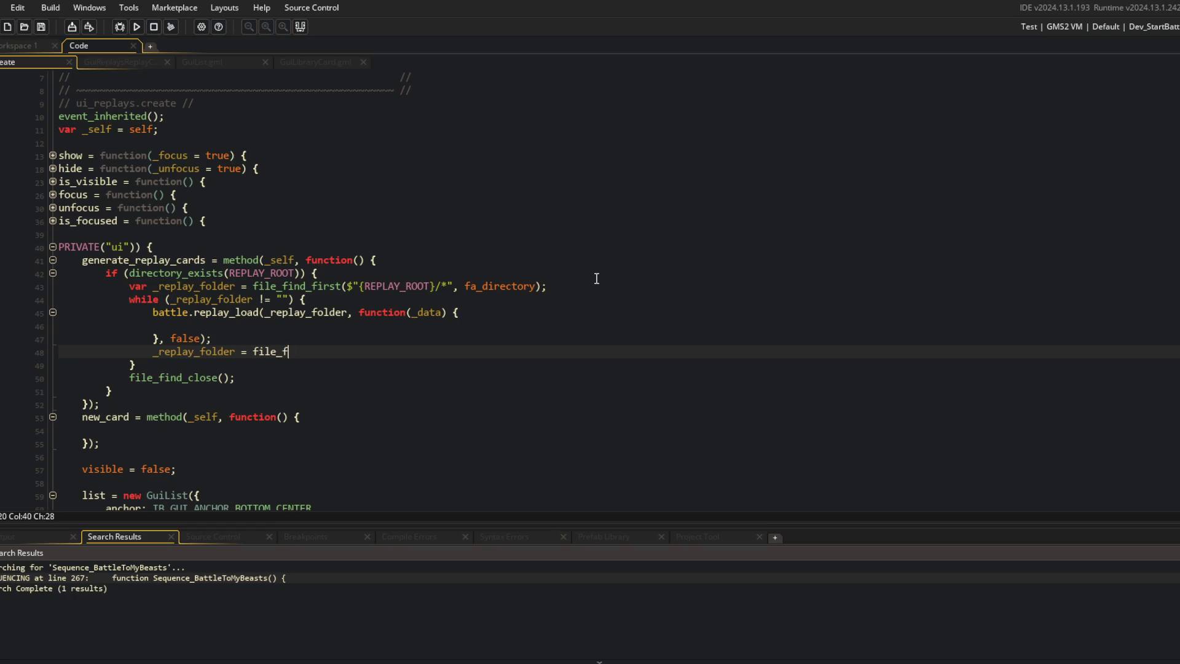
type("ind_n")
key("Return")
type(";")
key("Up")
key("Up")
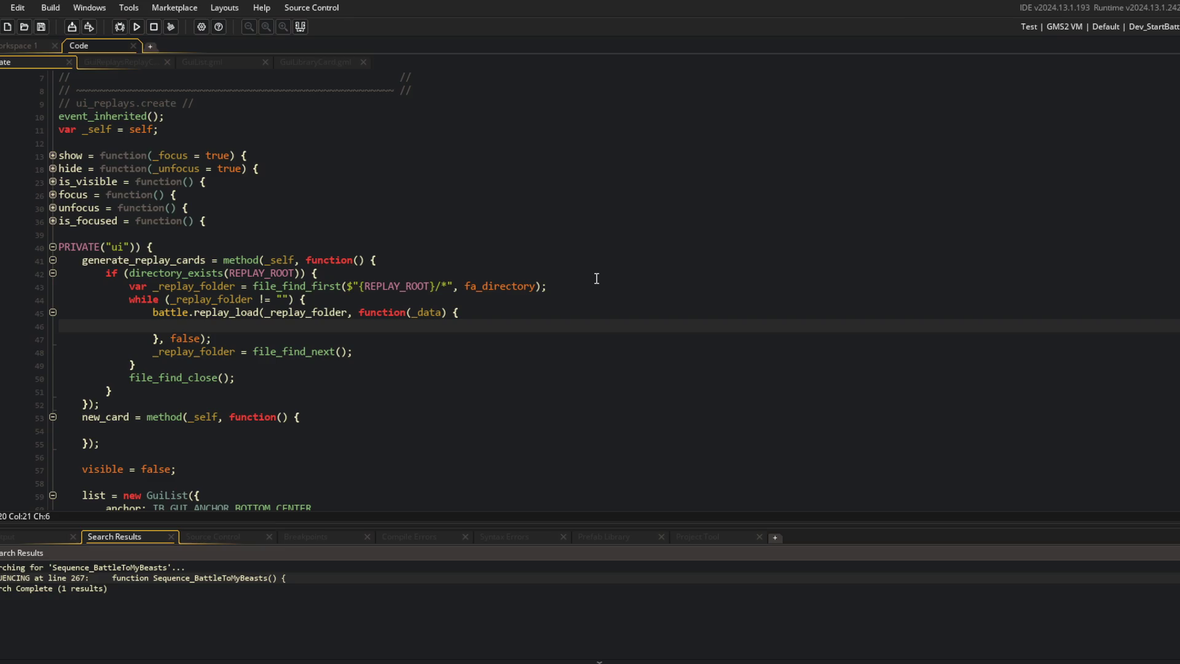
left_click(1168, 26)
Step: Run the game under the Dev_StartReplays configuration, then close the game window
left_click(1126, 123)
left_click(553, 350)
left_click(139, 27)
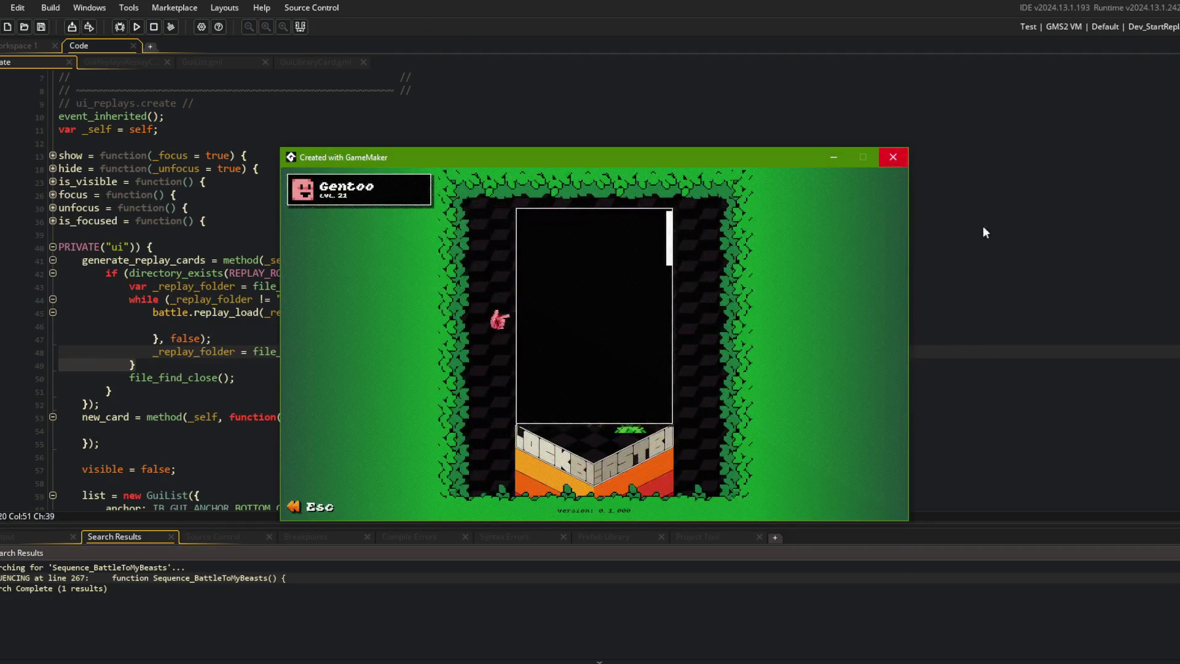
key("Escape")
left_click(898, 264)
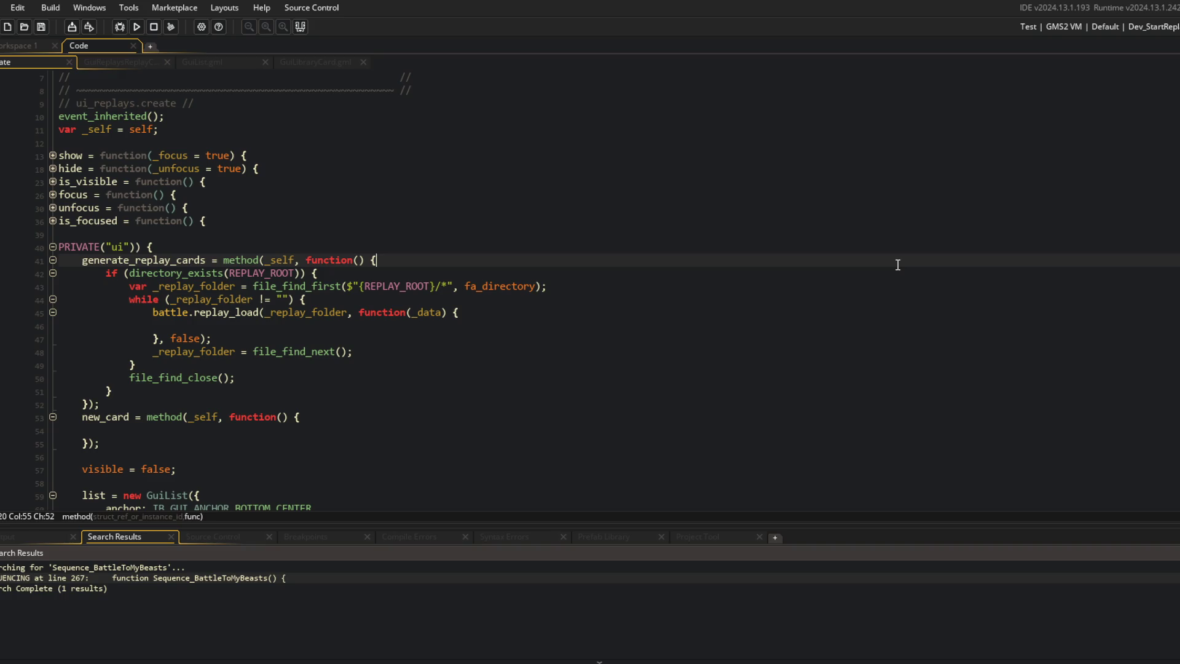
Step: Give the new_card function a _replay_data parameter
left_click(279, 351)
left_click(261, 337)
key("Up")
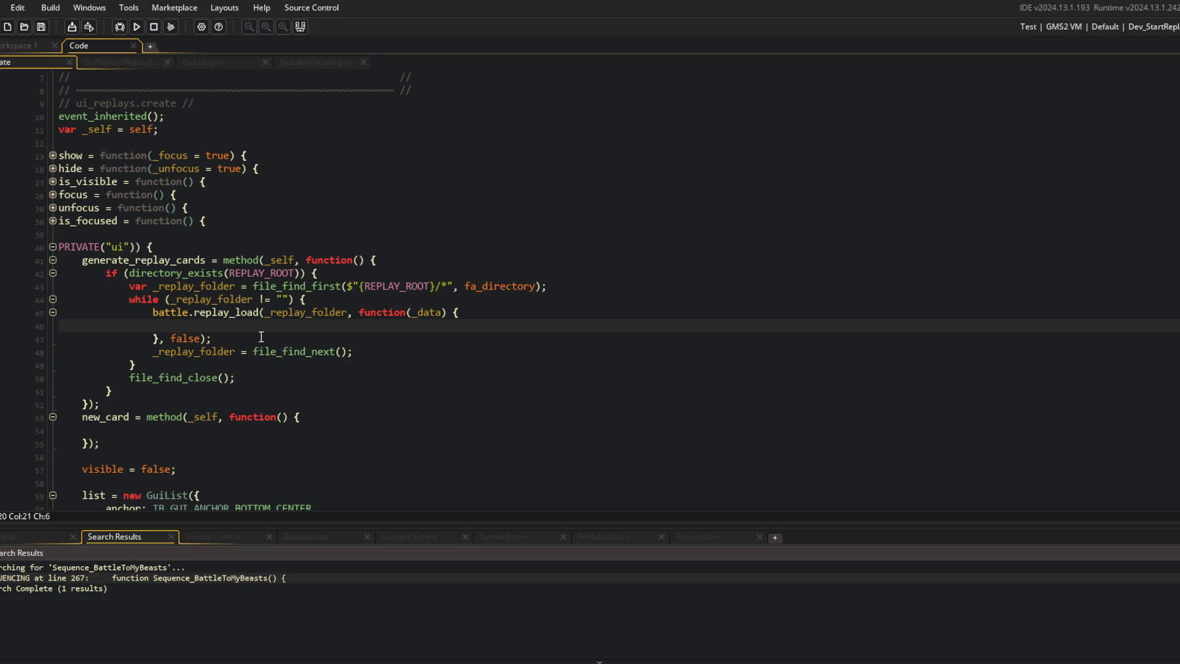
scroll(258, 326, "down", 5)
scroll(218, 267, "up", 5)
scroll(311, 329, "down", 3)
scroll(221, 311, "down", 2)
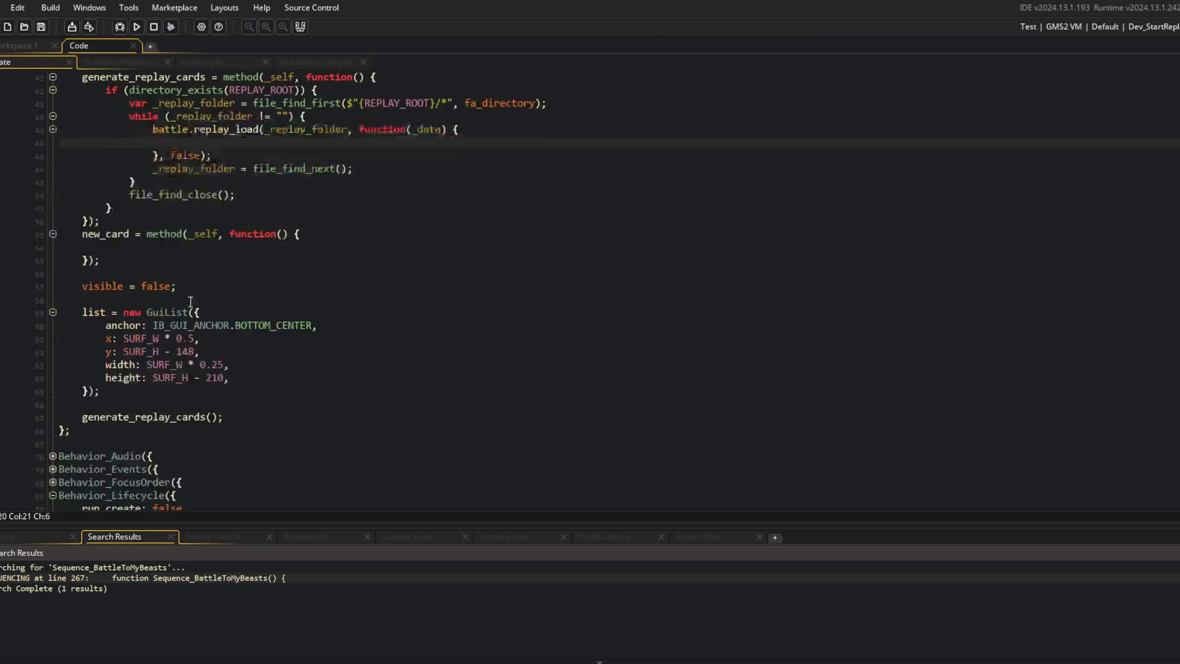
left_click(286, 233)
type("_replay_")
type("data")
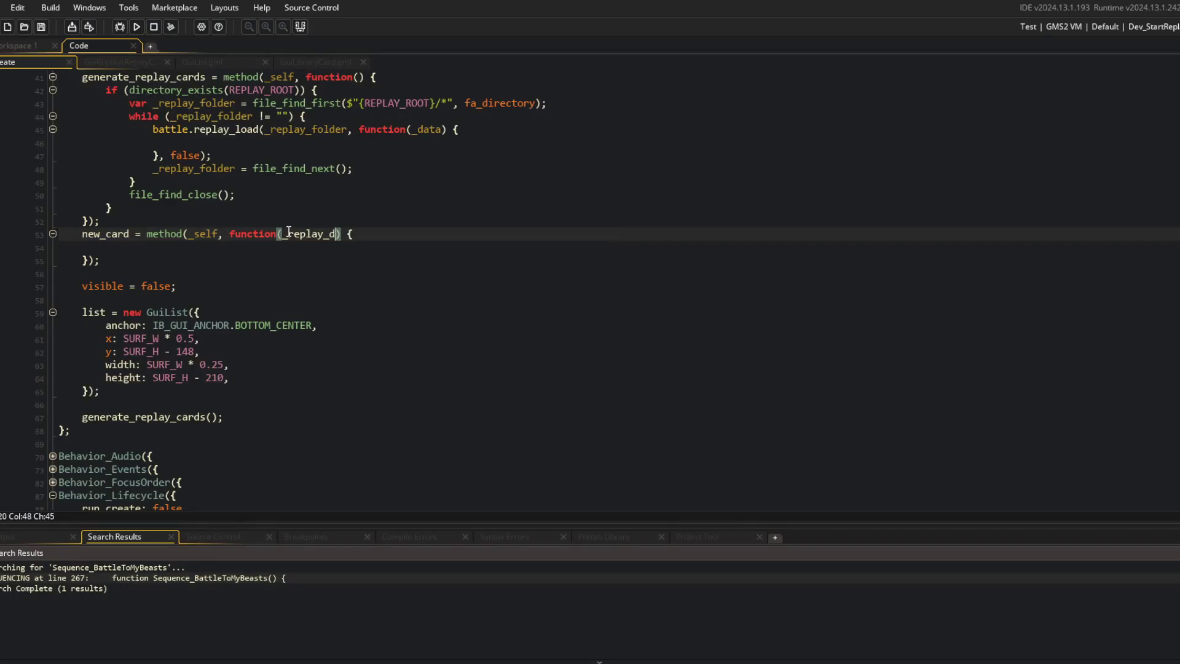
key("Up")
key("Up")
key("Up")
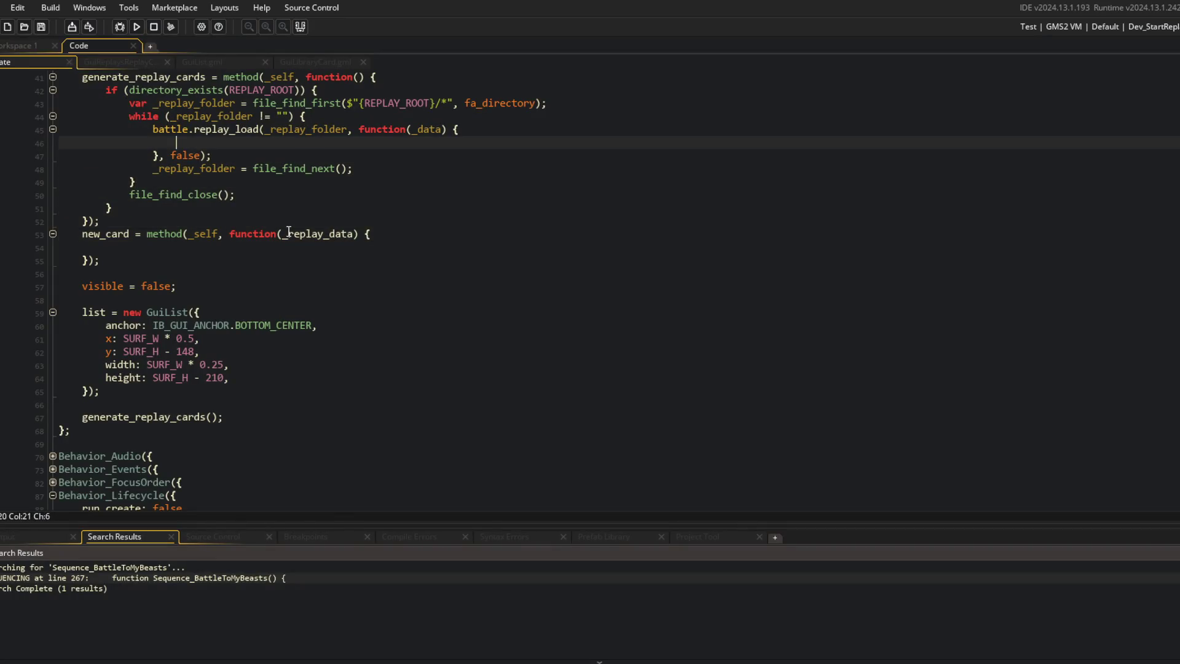
Step: Call __.ui.new_card(_data); inside the replay_load callback for each replay found
scroll(311, 216, "up", 4)
left_click(413, 272)
scroll(413, 272, "down", 1)
left_click(212, 244)
type("__.ui.nex")
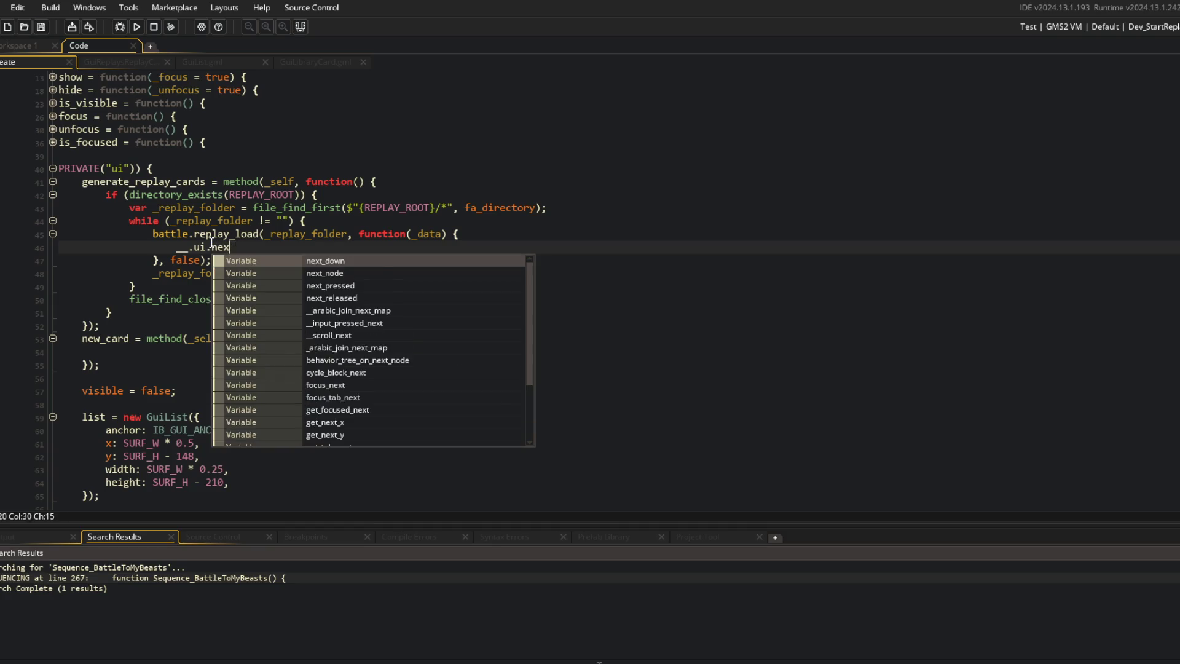
key("BackSpace")
type("w_card(")
type("_re")
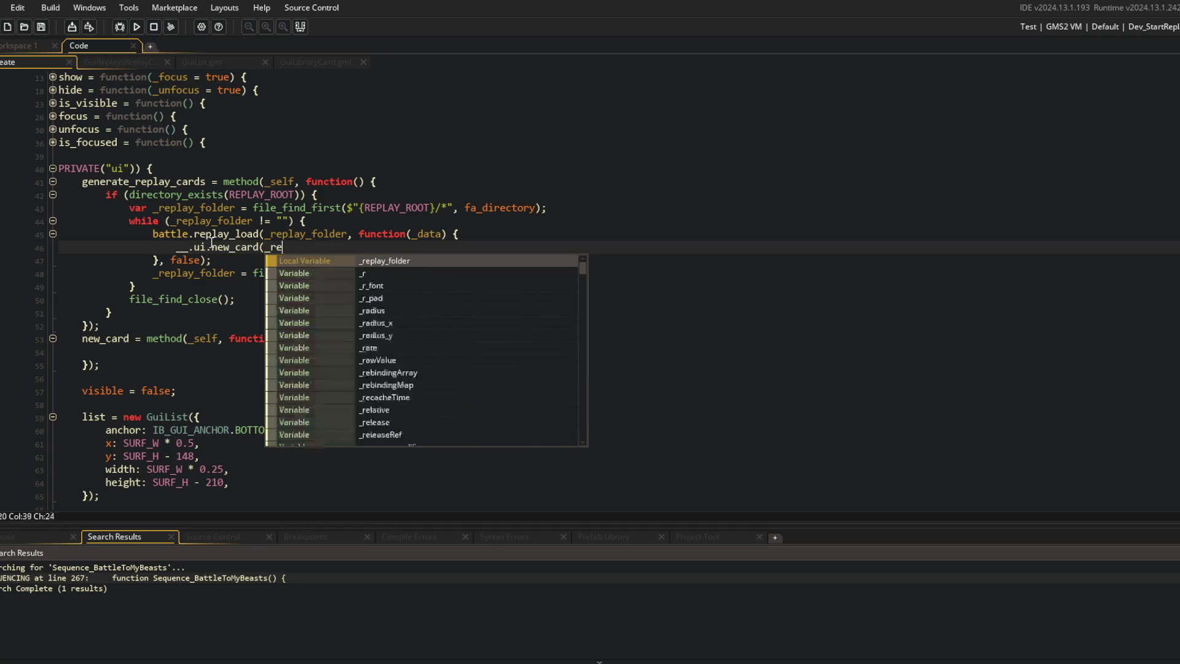
key("BackSpace")
key("BackSpace")
type("data);")
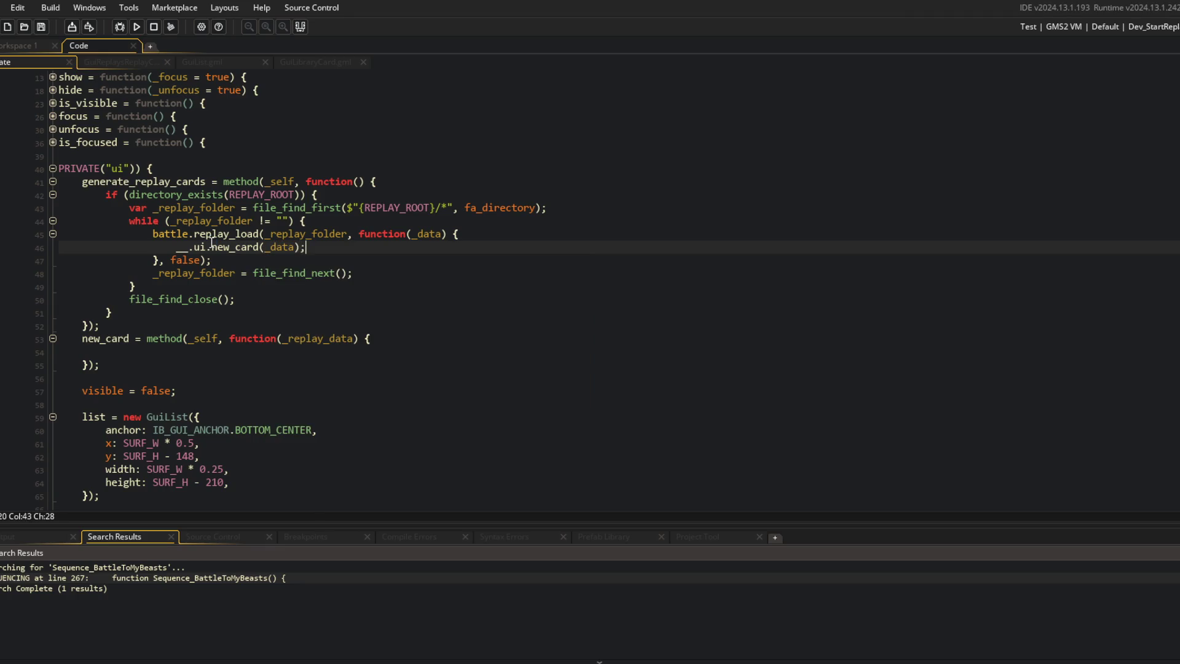
left_click(393, 208)
left_click(317, 273)
scroll(262, 254, "down", 2)
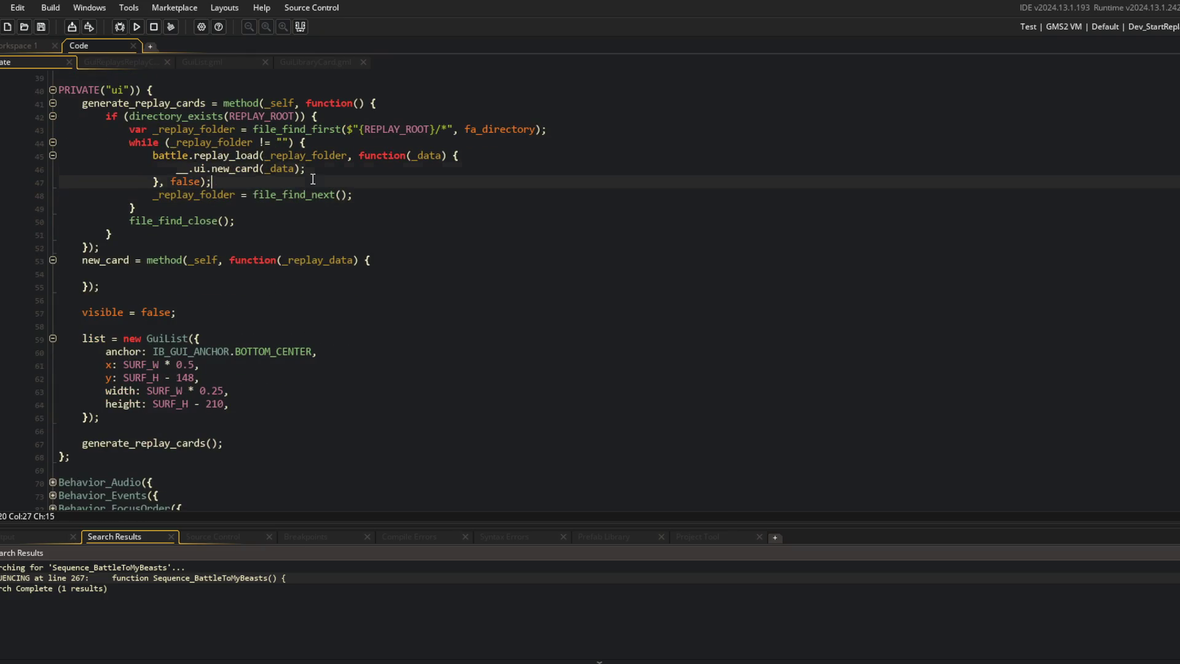
left_click(345, 143)
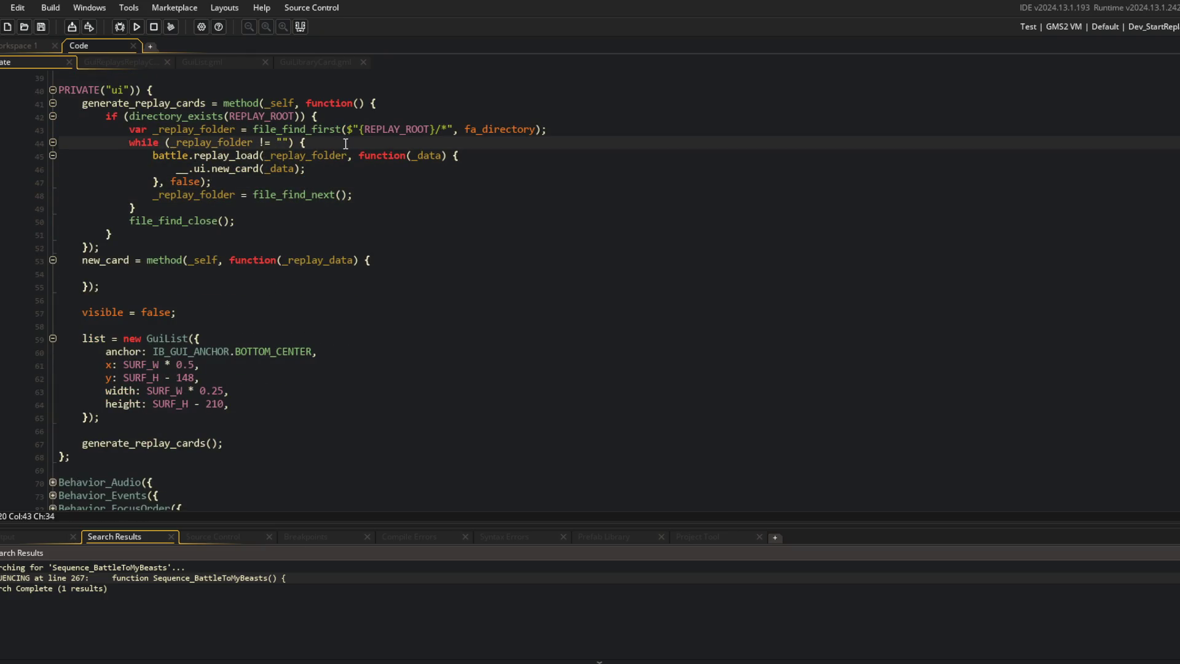
Step: Add a comment above replay_load: use battle controller to load replay data, without starting a replay
key("Return")
type("// ")
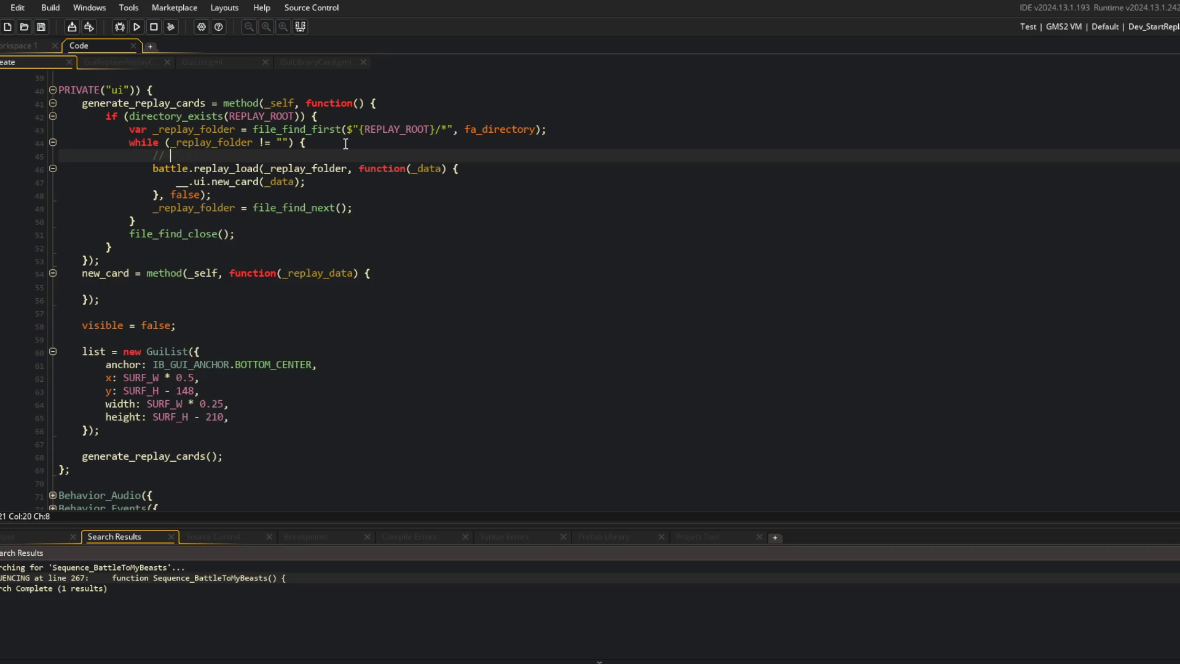
type("use battle contro")
type("ller to load replay da")
type("ta, but dont trigger a ")
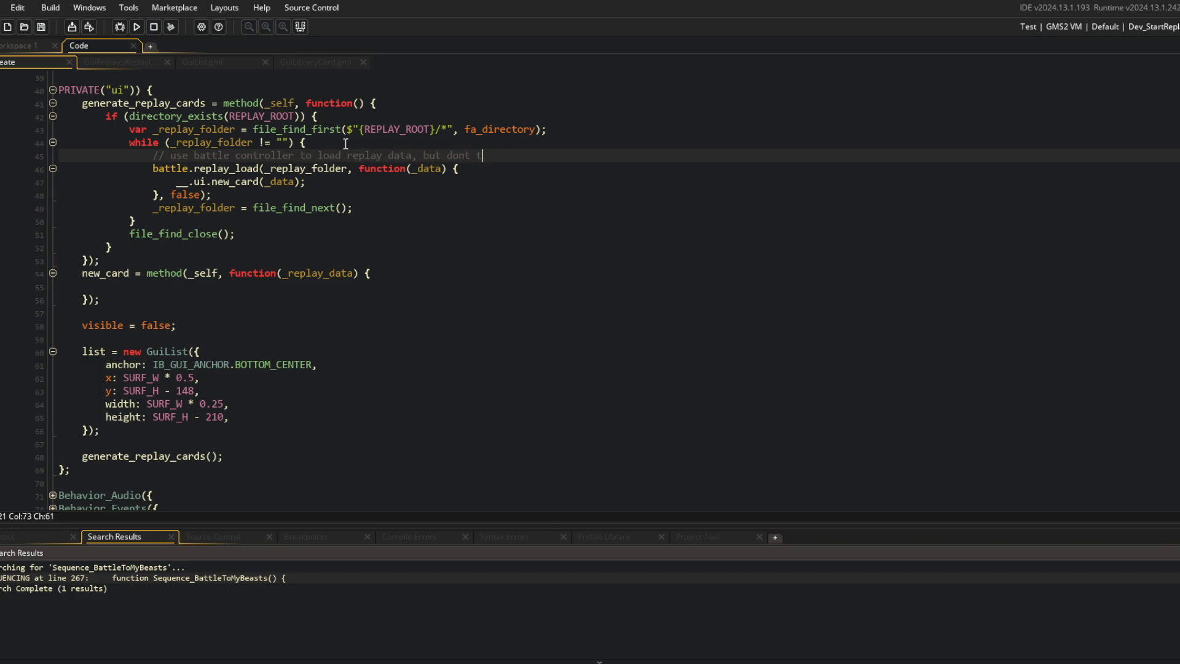
type("repla")
key("BackSpace")
scroll(344, 148, "down", 2)
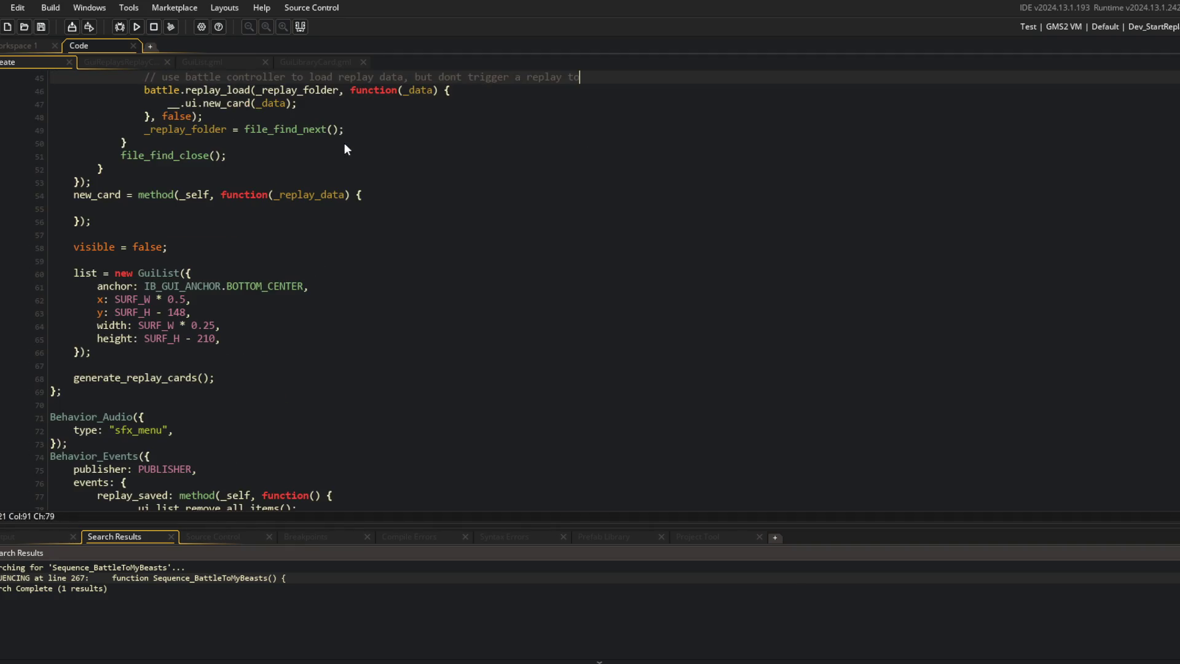
type("start")
scroll(344, 150, "up", 3)
Step: Add a trailing comment after false: '<-- false to not start replay, just load the data'
left_click(558, 238)
key("Down")
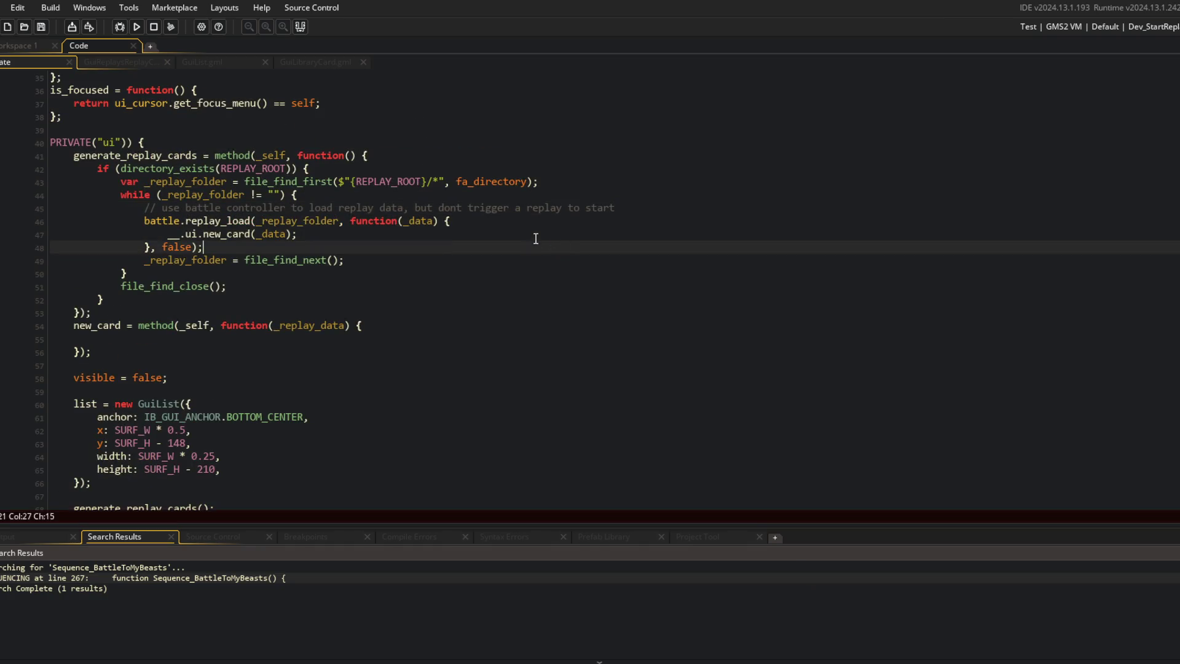
key("Return")
key("Up")
key("Up")
key("Up")
key("Up")
key("Down")
key("Down")
key("Down")
key("Down")
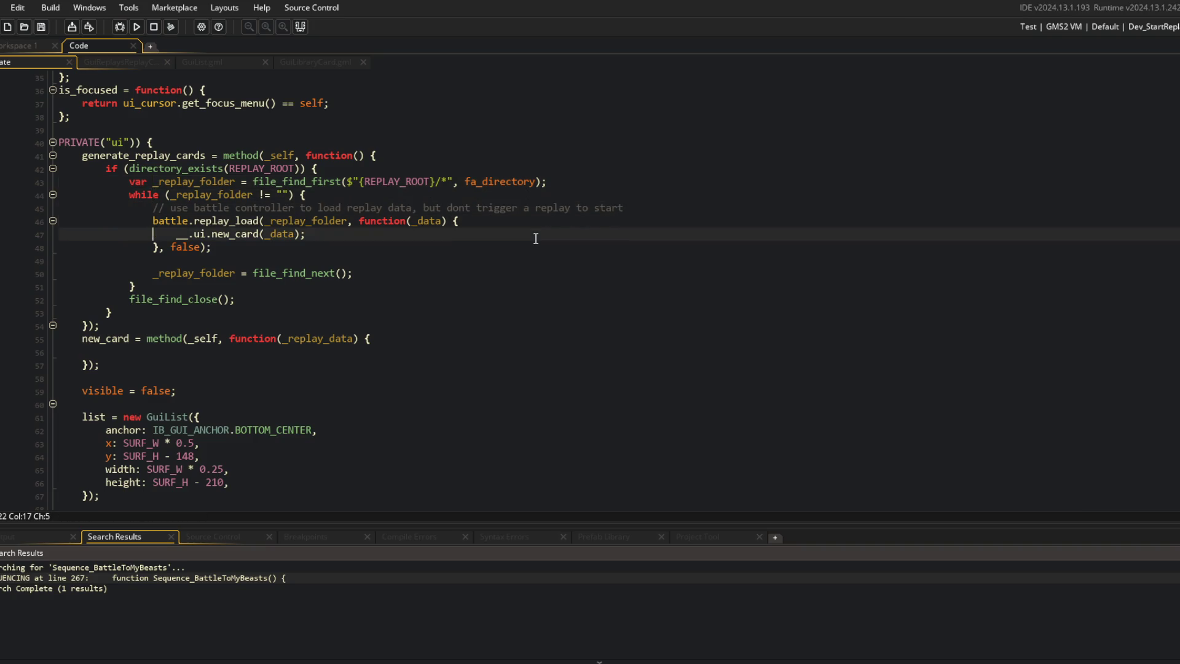
key("BackSpace")
key("Home")
key("Right")
key("Right")
key("Right")
key("End")
type("// <-- fa")
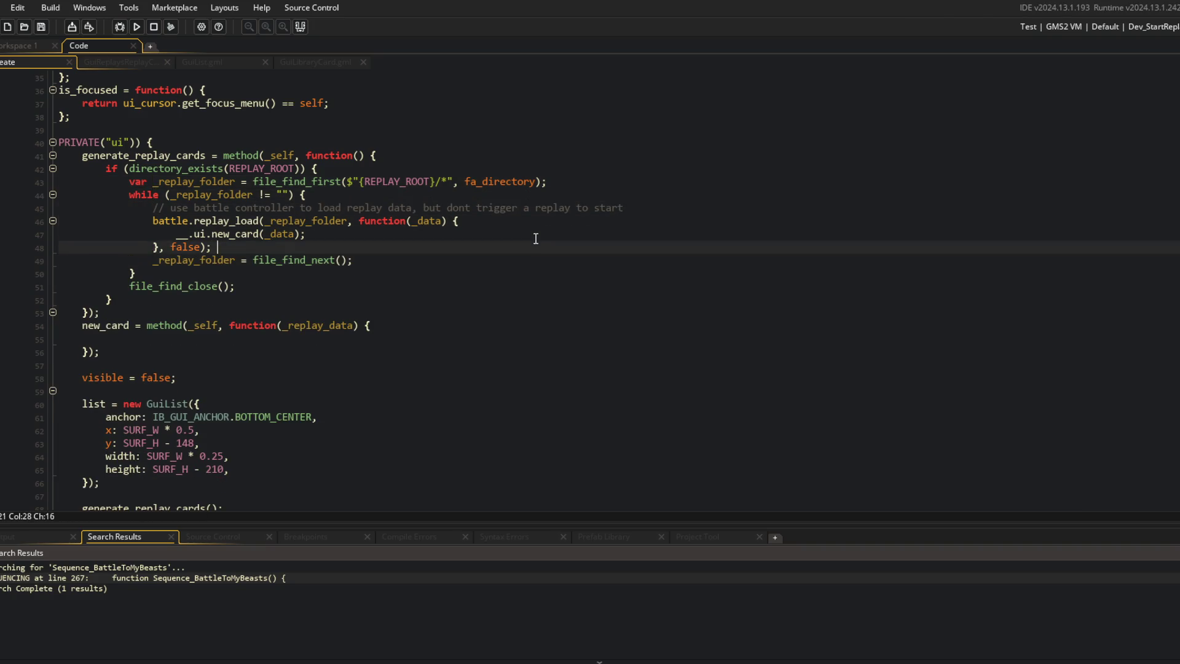
type("lse to not start re")
type("play")
key("BackSpace")
key("BackSpace")
key("BackSpace")
type(",  just load the data")
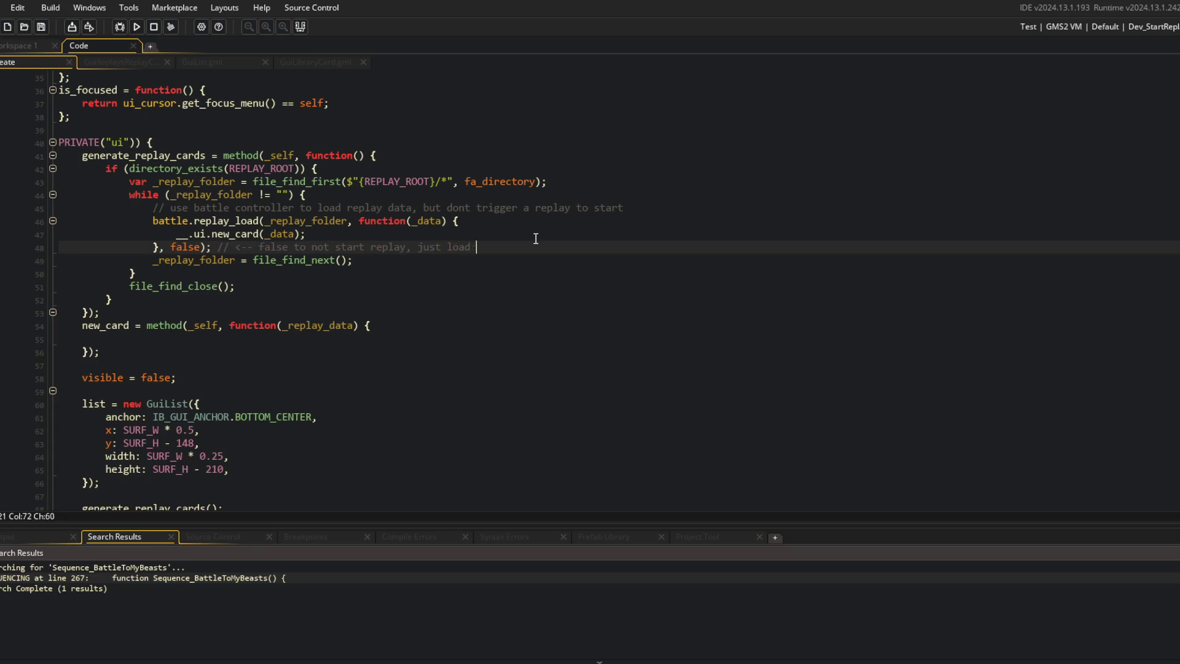
Step: Move down to the new_card function body
key("Up")
key("Up")
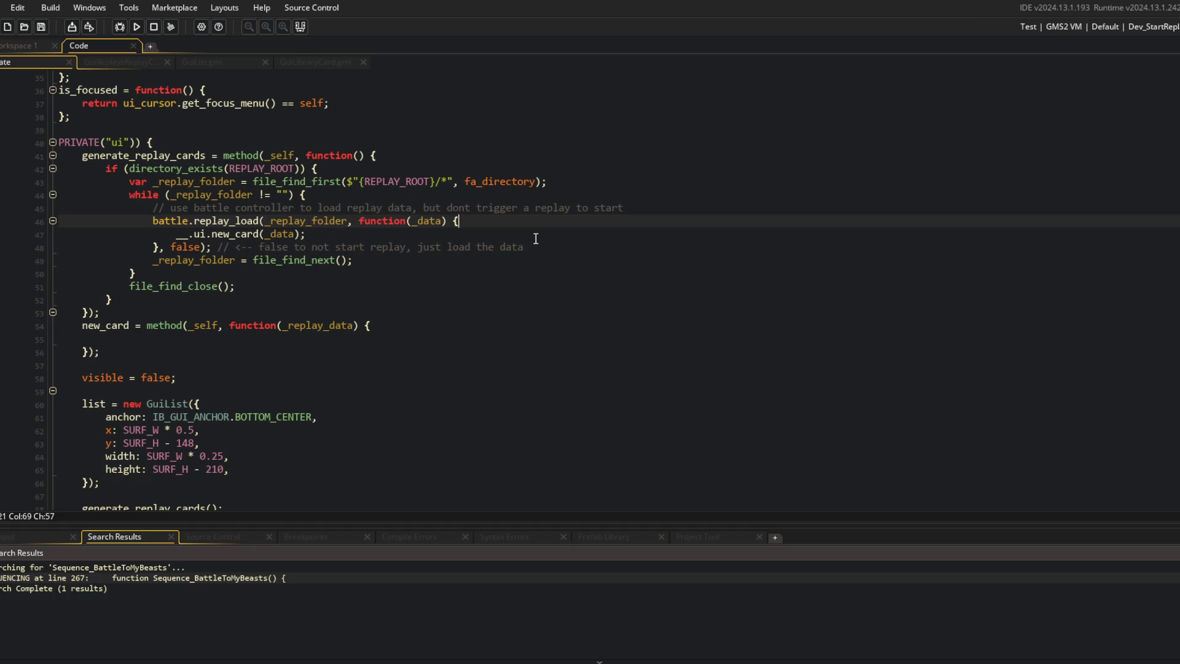
left_click(529, 339)
left_click(477, 264)
scroll(369, 233, "down", 1)
left_click(212, 170)
scroll(213, 170, "up", 2)
left_click(129, 234)
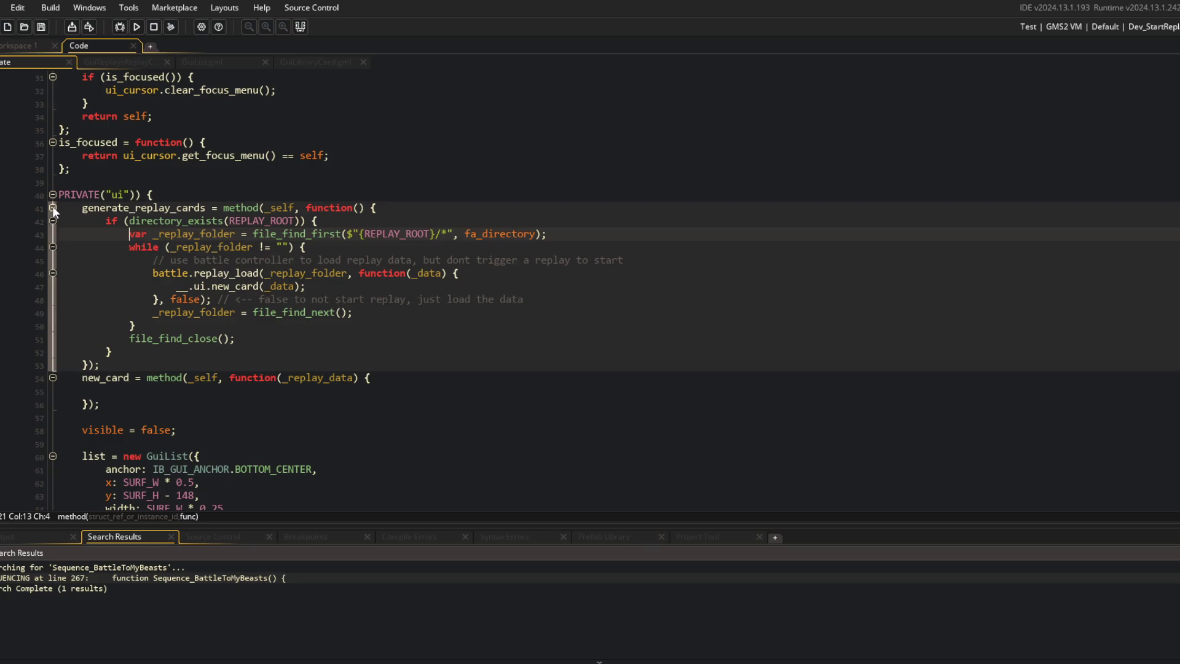
Step: Collapse generate_replay_cards; make new_card create a GuiReplaysReplayCard, add it via __.ui.list.add_item, and return it
left_click(53, 207)
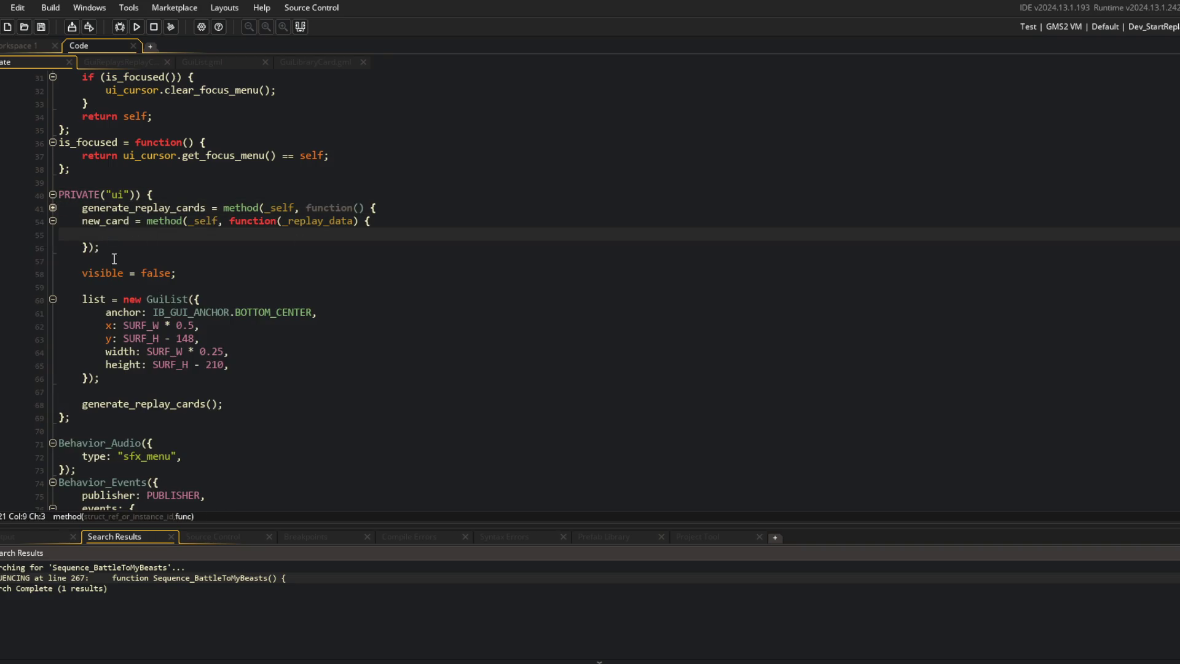
type("var _card = new Gui")
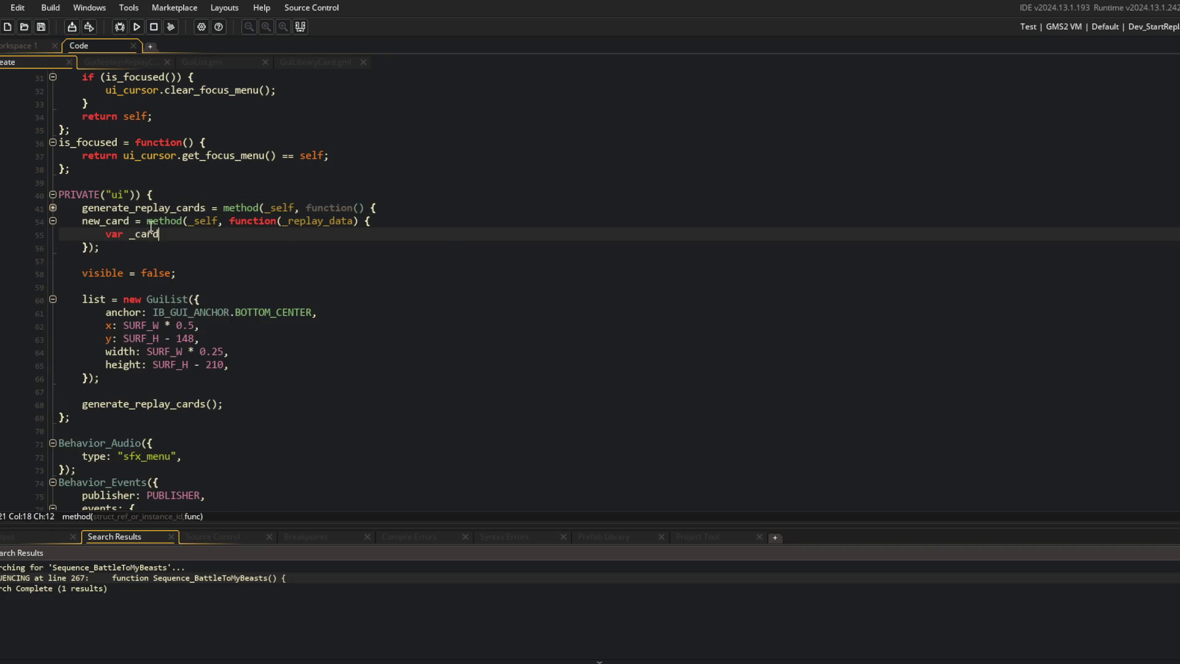
key("BackSpace")
key("BackSpace")
key("BackSpace")
type("GuiRepla")
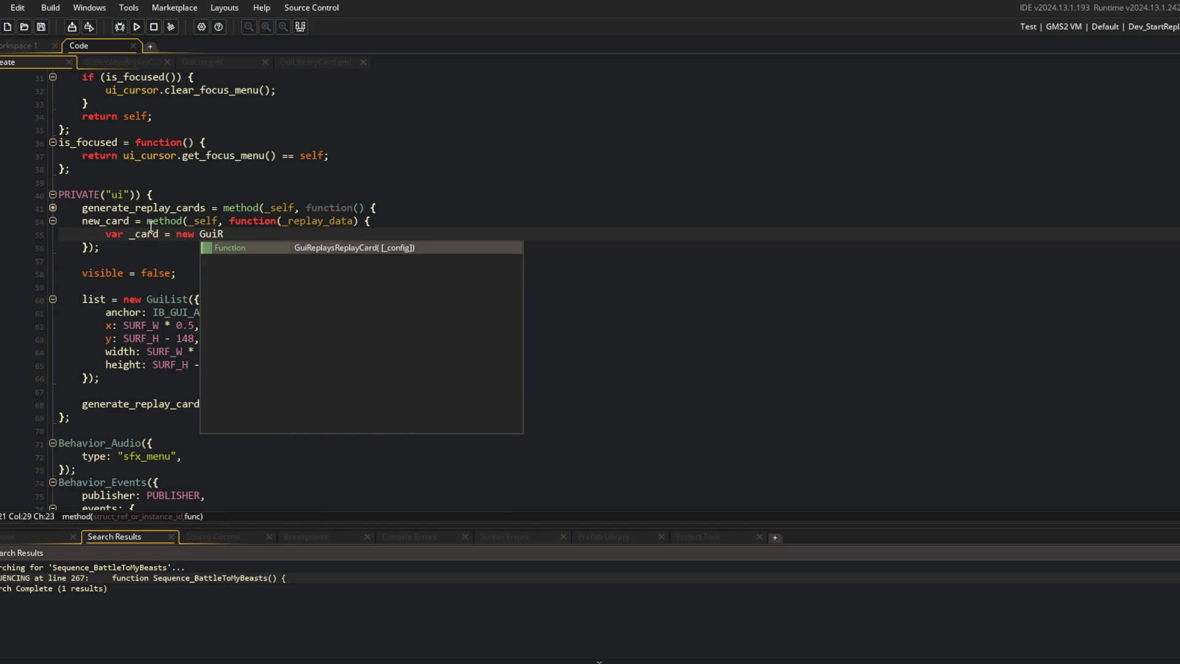
key("Return")
type("{")
key("Return")
key("Down")
key("End")
type(";")
key("Return")
type("return _card;")
key("Up")
key("End")
key("Return")
type("__.")
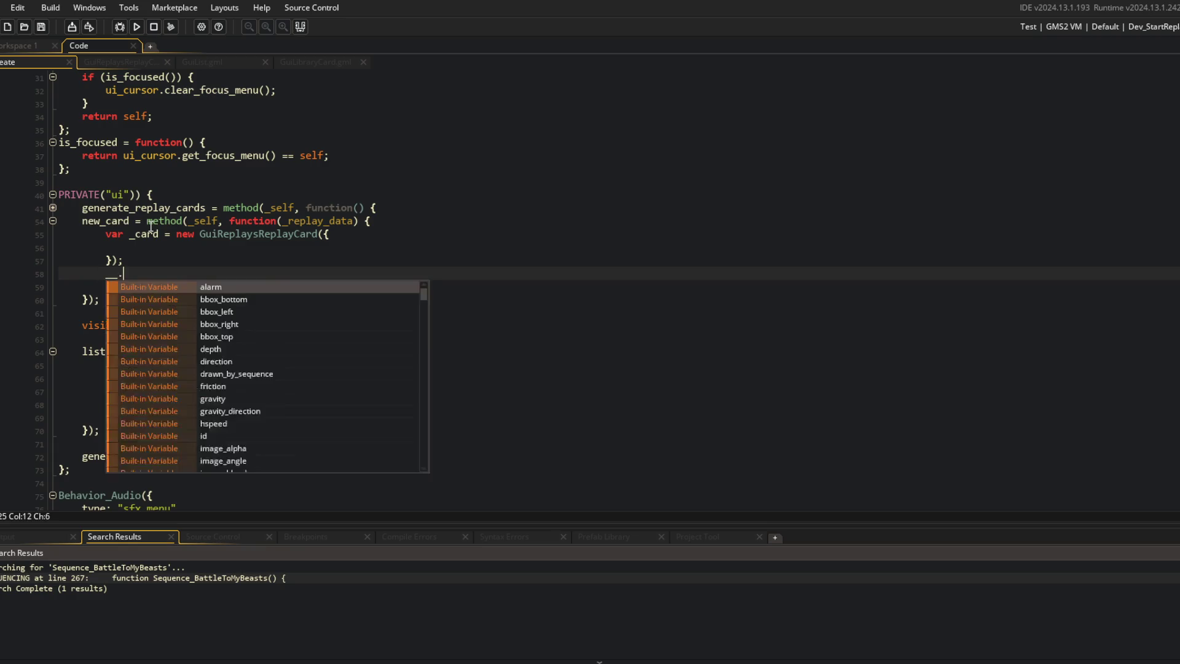
type("ui.list.add_item(_card)")
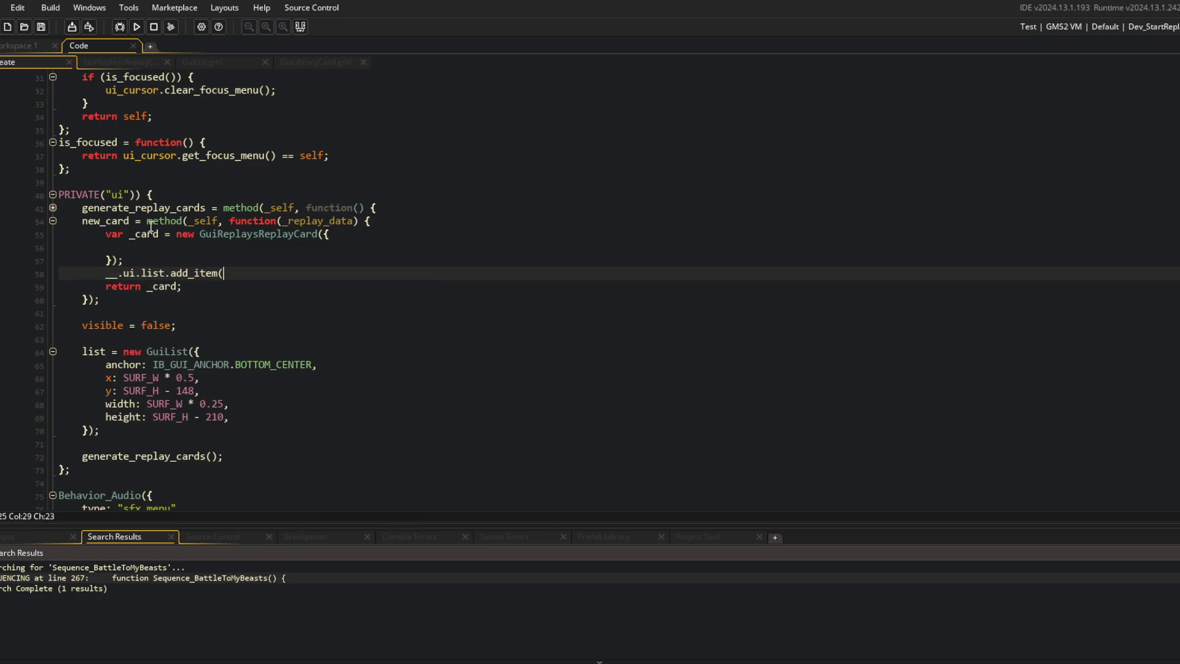
Step: Set the card config to the list's get_width(true) and height 100, then run the game with F5
key("Up")
key("Up")
type("width: ")
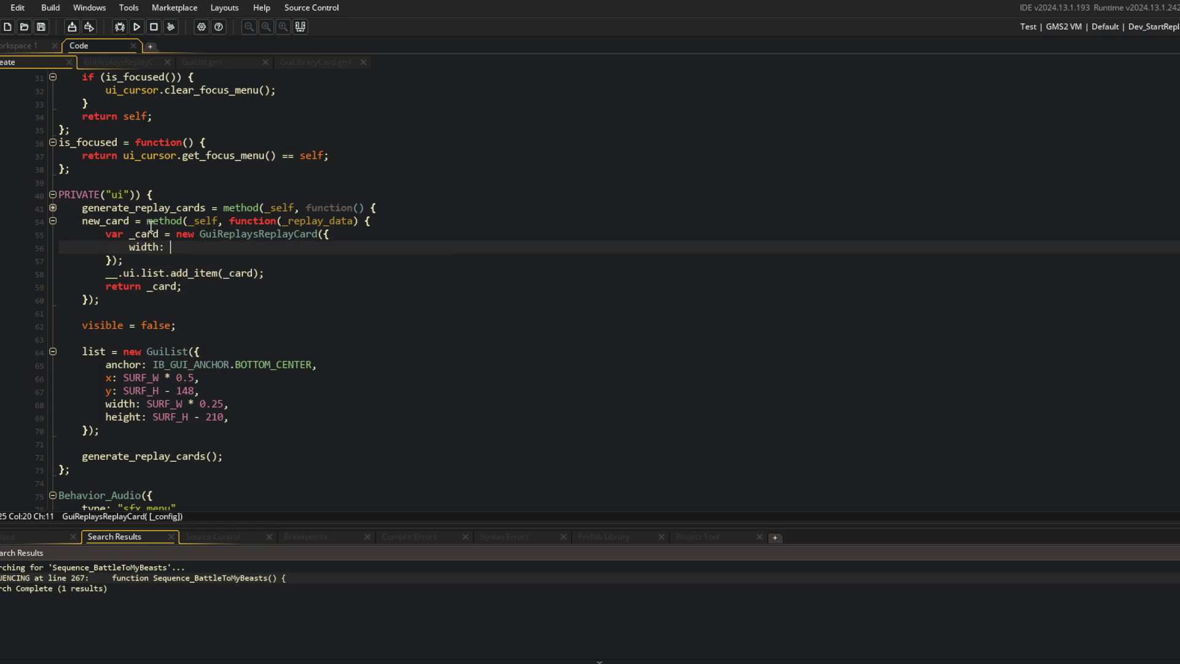
type("__.uio.list.get_Wi")
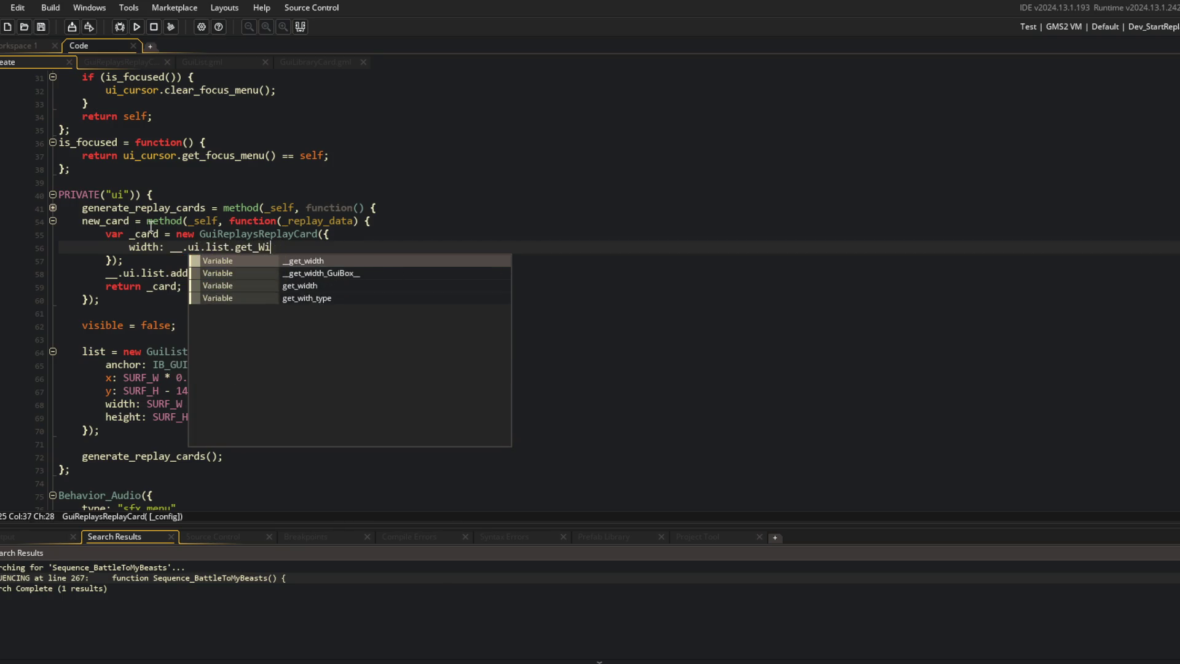
key("Down")
key("Down")
key("Return")
type("(true),")
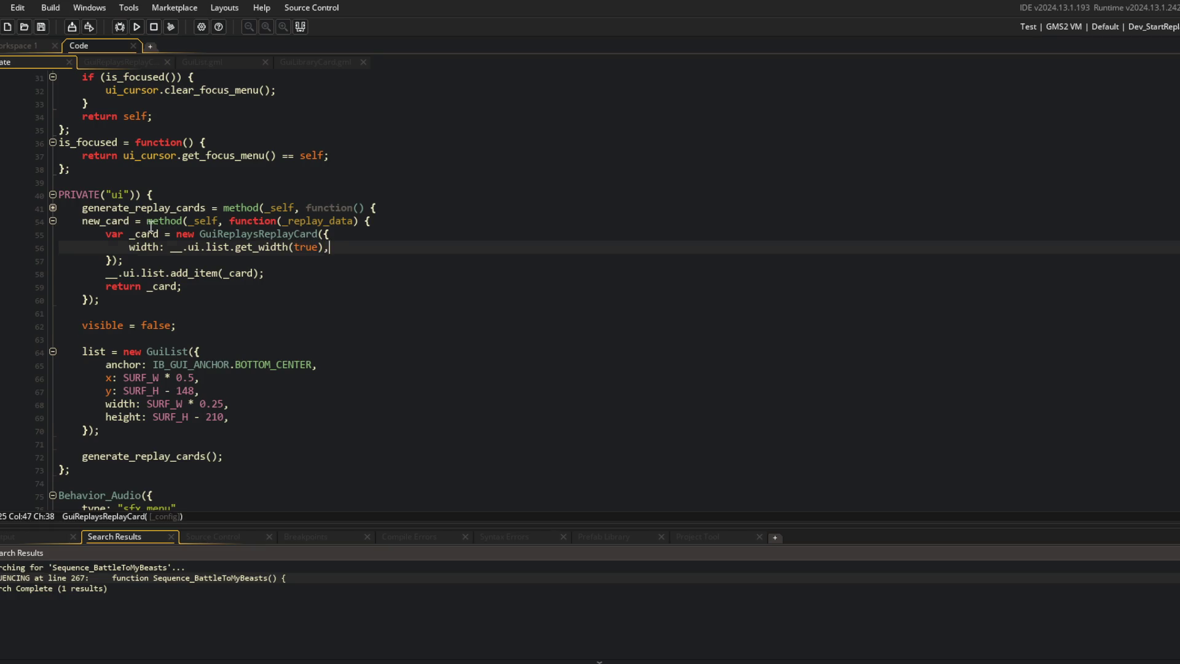
key("Return")
type("height: 100,")
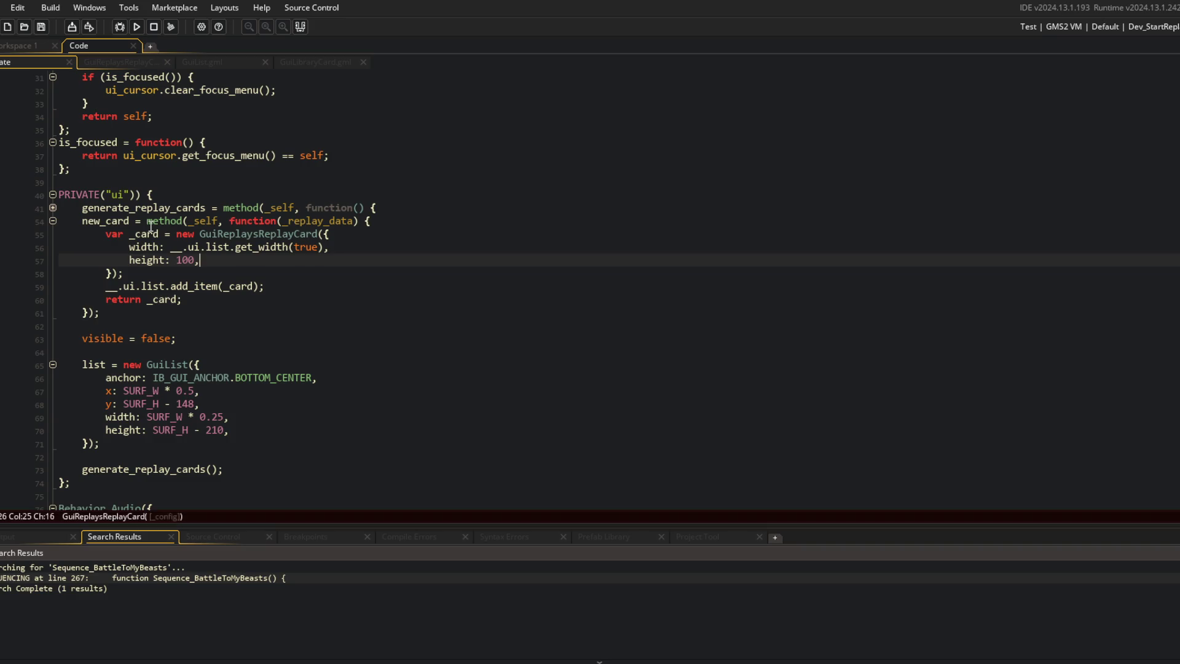
key("F5")
Step: Close the game, undo the unfinished _card.add_content line, and add replay_data: _replay_data to the card config
scroll(387, 228, "down", 3)
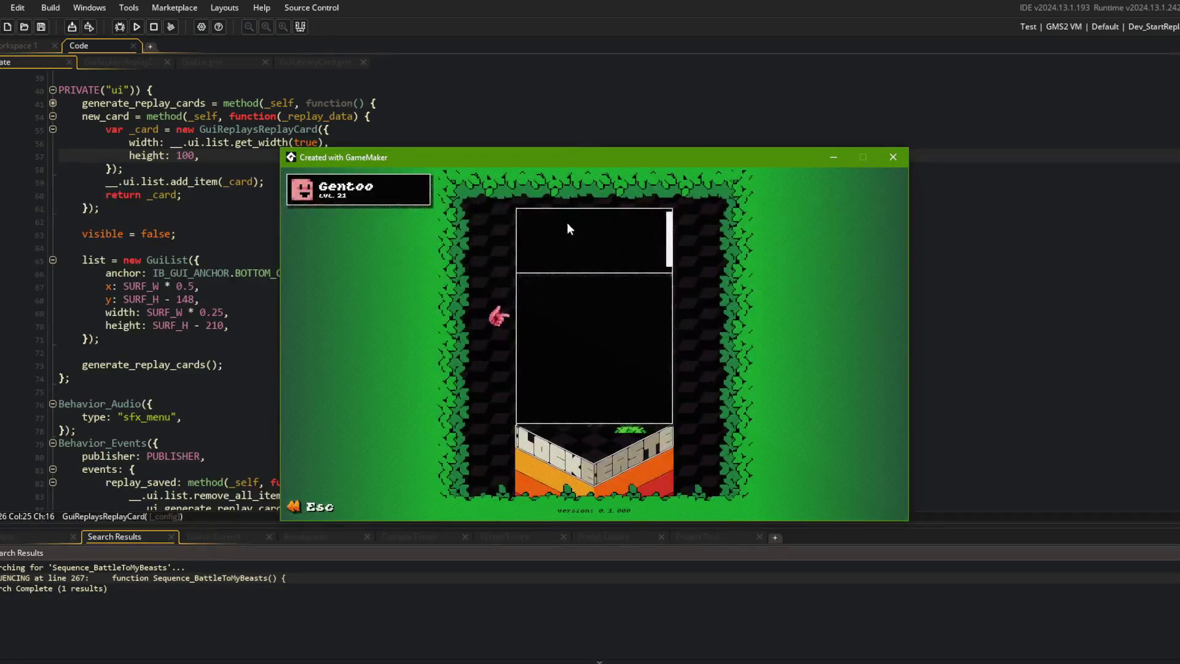
key("Escape")
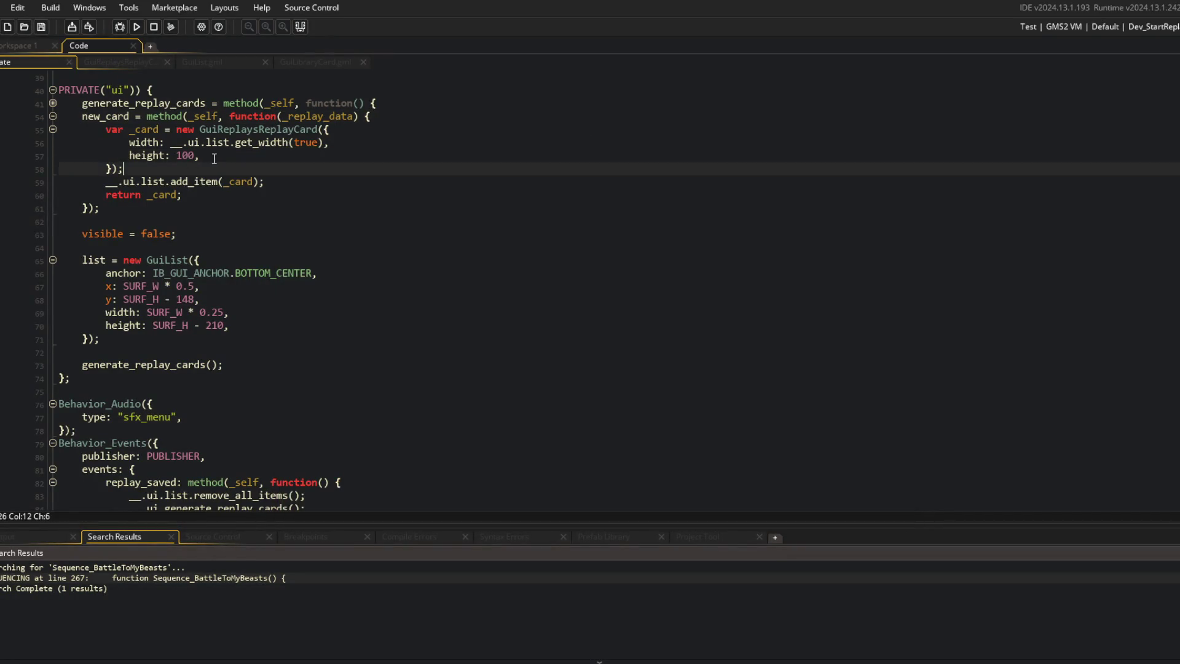
left_click(123, 169)
key("Return")
type("_")
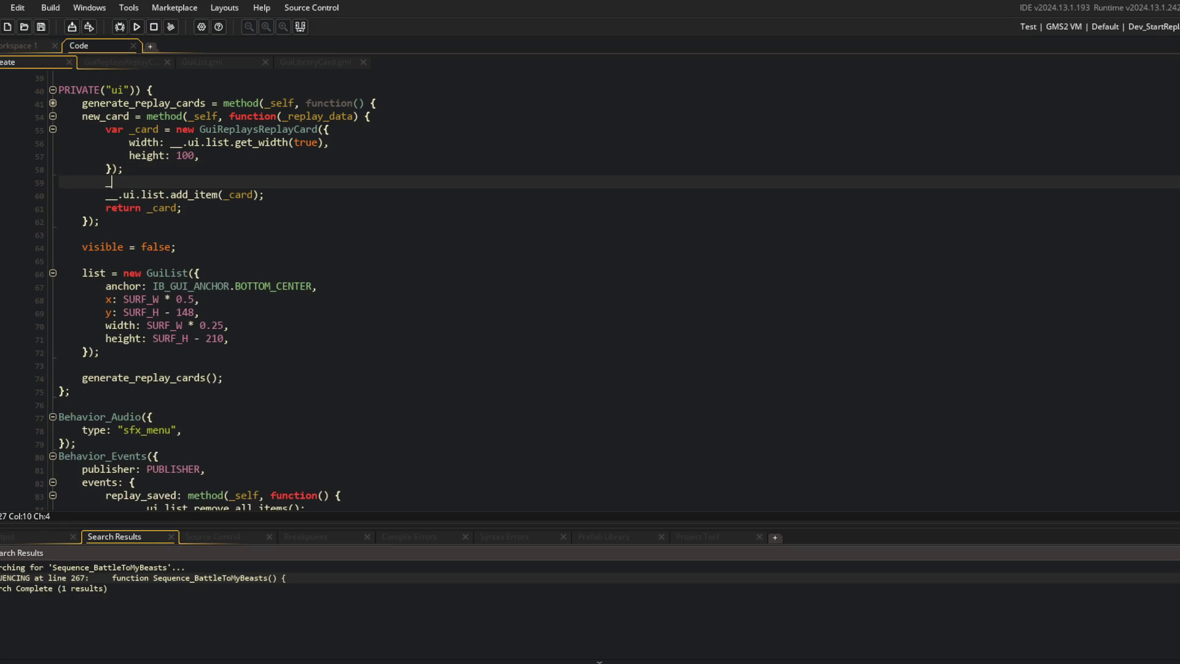
type("card.add_content(")
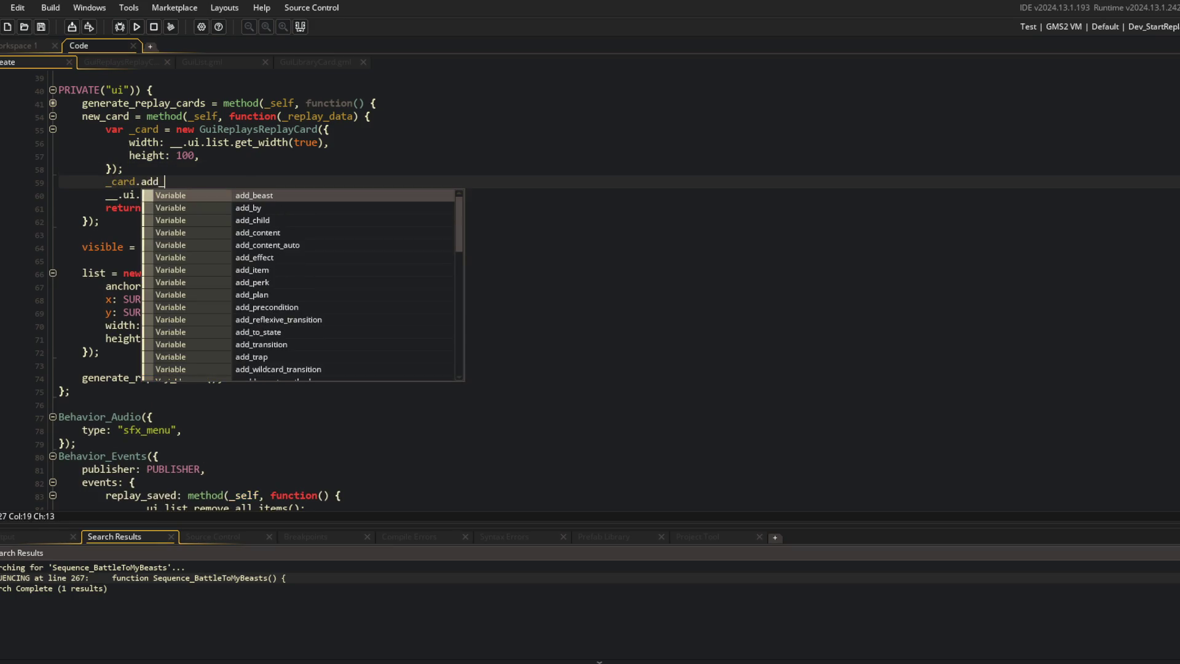
key("ctrl+z")
key("ctrl+z")
key("ctrl+z")
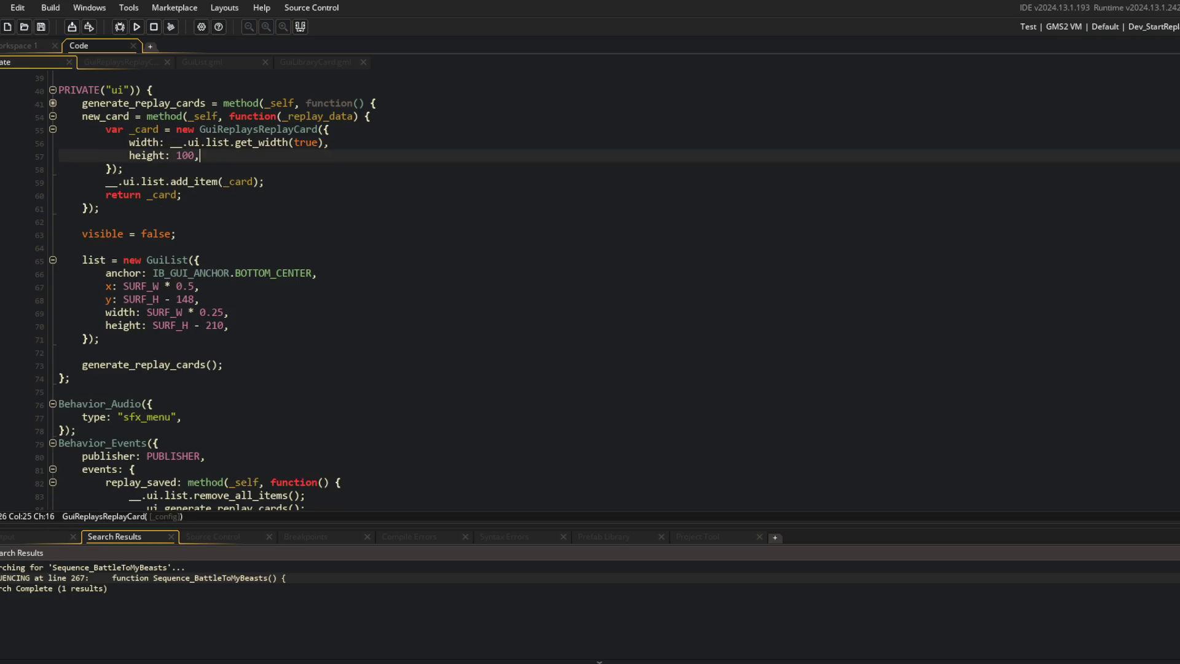
key("Return")
type("replay_data: _replay_data,")
key("super")
right_click(419, 142)
Step: Split the code editor into 2 columns with GuiReplaysReplayCard in the right pane
left_click(468, 376)
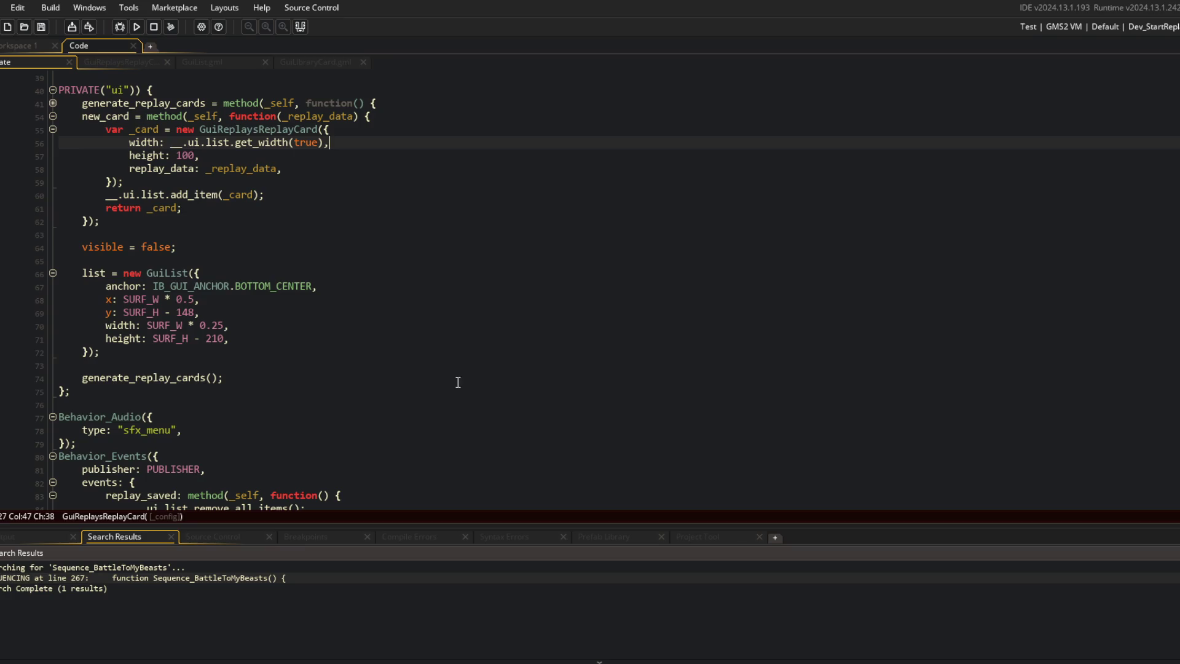
right_click(337, 271)
left_click(371, 517)
left_click_drag(122, 62, 793, 204)
left_click(793, 204)
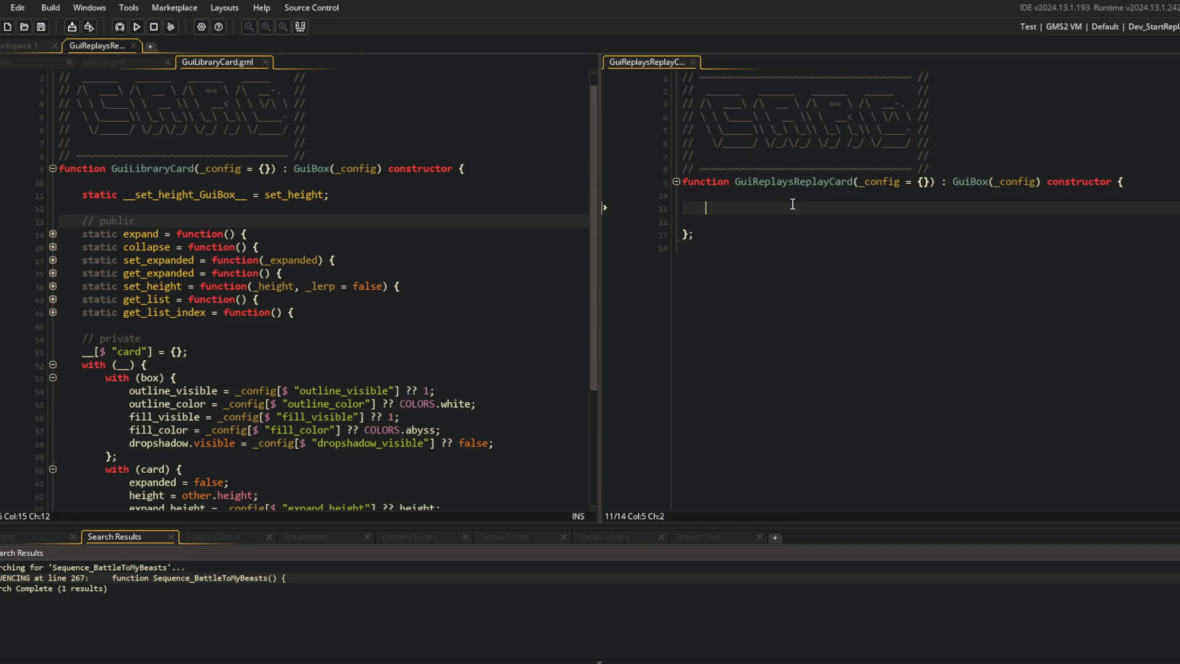
Step: Add a private __.card struct storing replay_data from _config[$ "replay_data"] ?? undefined
type("// private")
key("Return")
type("__[$ \"card\"] +")
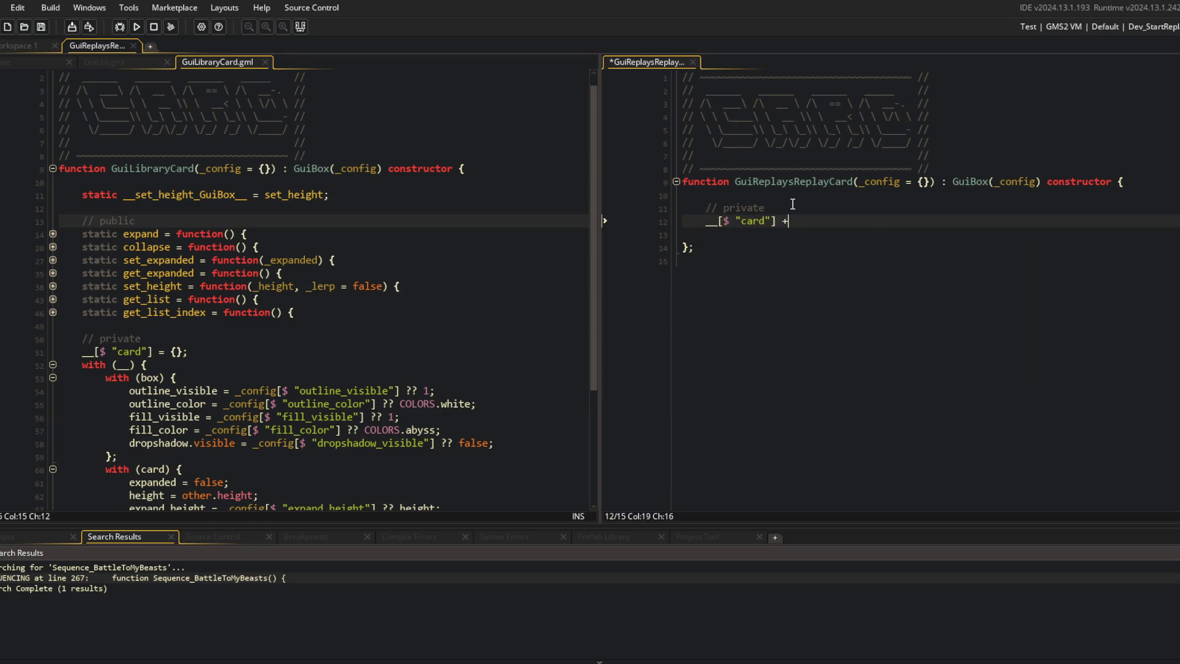
key("BackSpace")
key("BackSpace")
type("= {};")
key("Return")
type("with (__")
key("BackSpace")
key("BackSpace")
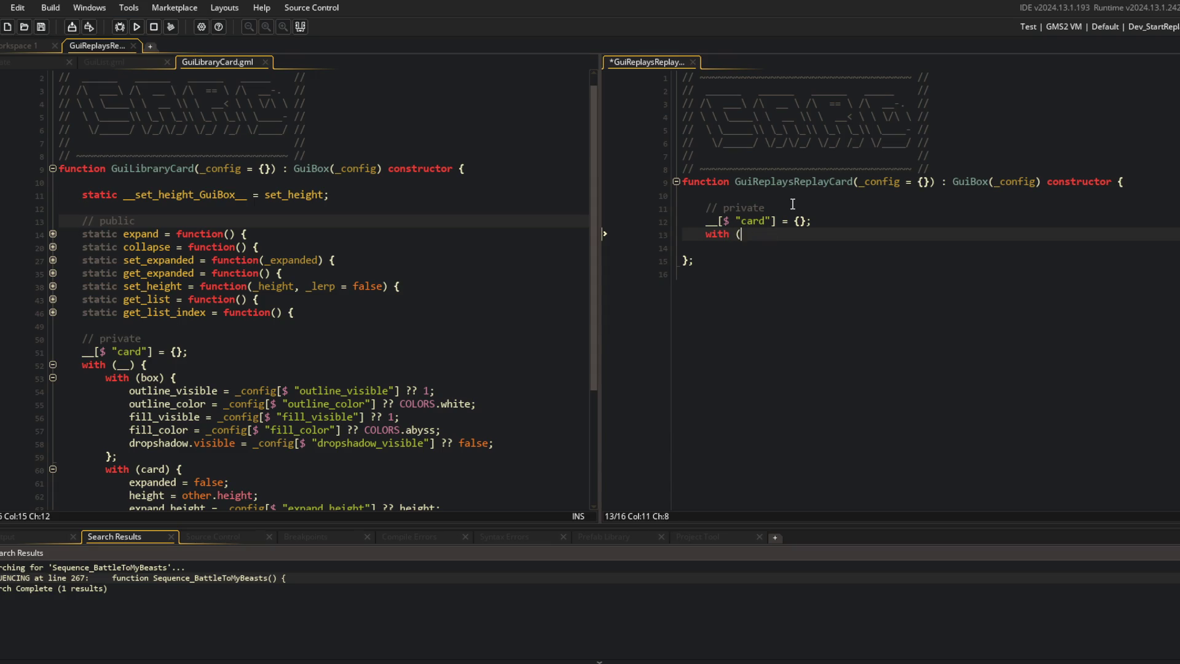
type("__.card) {")
key("Return")
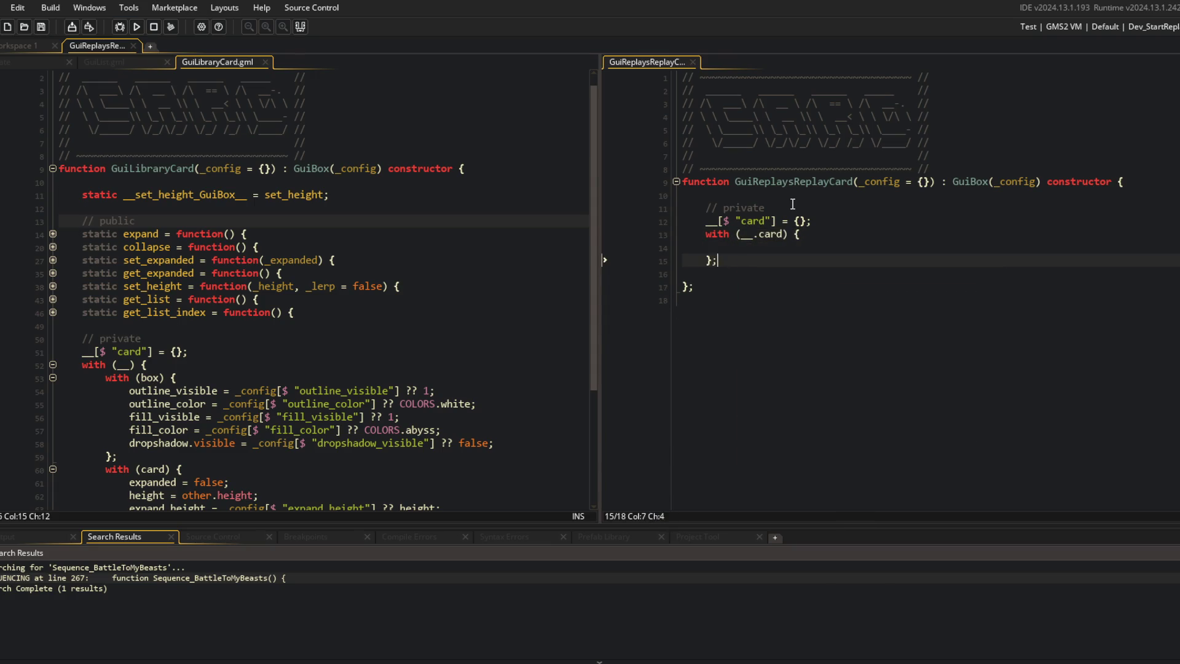
type("replay_data =")
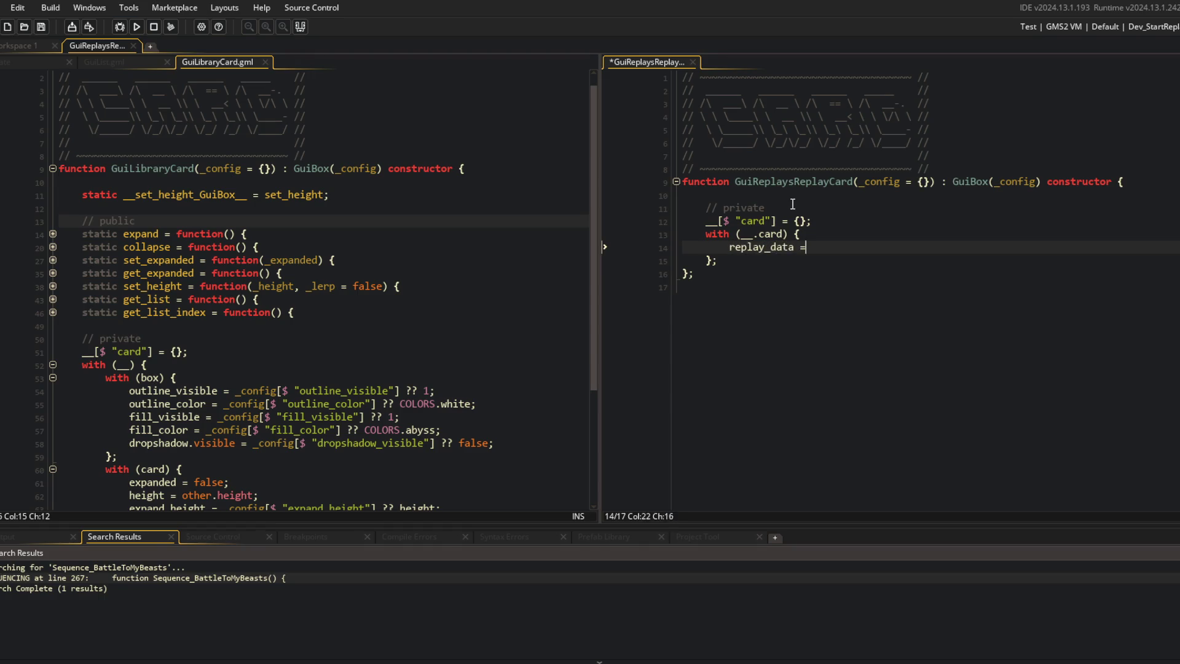
type(" _config[$ \"replay_data")
type("\"] ?? undefined;")
Step: Add an events section with an empty static render(_xoffset = 0, _yoffset = 0) function
left_click(793, 204)
key("Home")
key("Return")
key("Return")
key("Up")
key("Up")
type("// events")
key("Return")
type("static render = function(_xoffset")
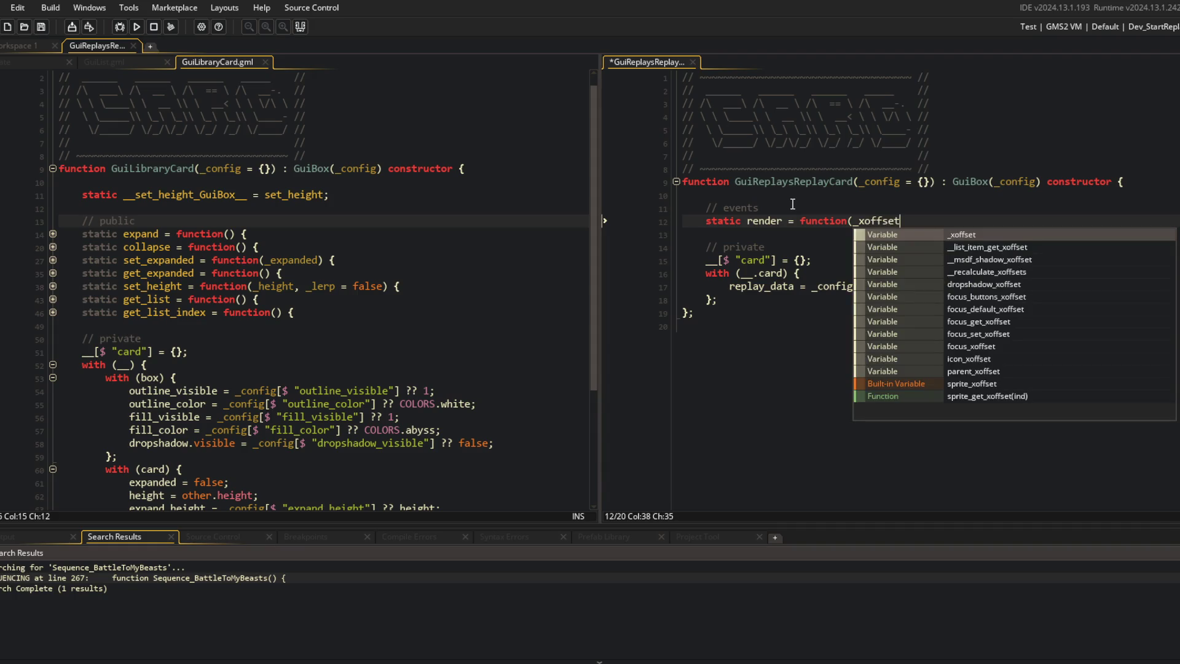
type(" = undefined")
key("BackSpace")
key("BackSpace")
key("BackSpace")
type("0, _yoffset = 0")
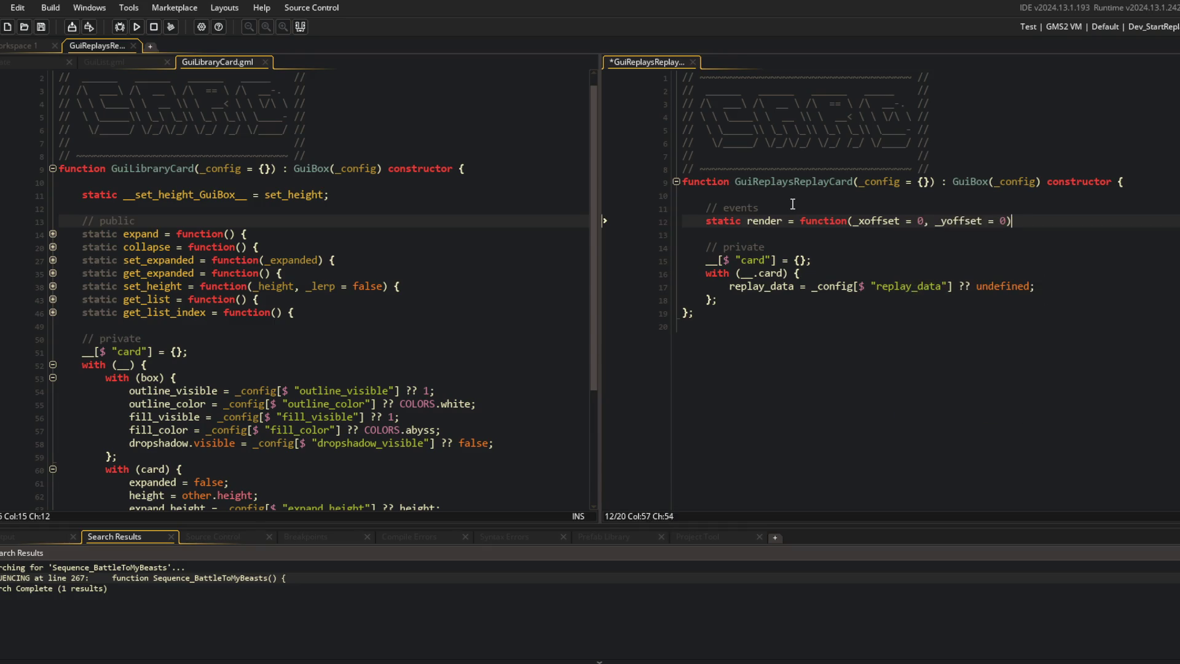
type(") {")
key("Return")
type(";")
Step: Save the script and jump to GuiBox's definition from the constructor header
key("ctrl+s")
key("Up")
key("Up")
key("Up")
key("End")
key("Left")
key("ctrl+Left")
key("ctrl+Left")
key("ctrl+Left")
key("F12")
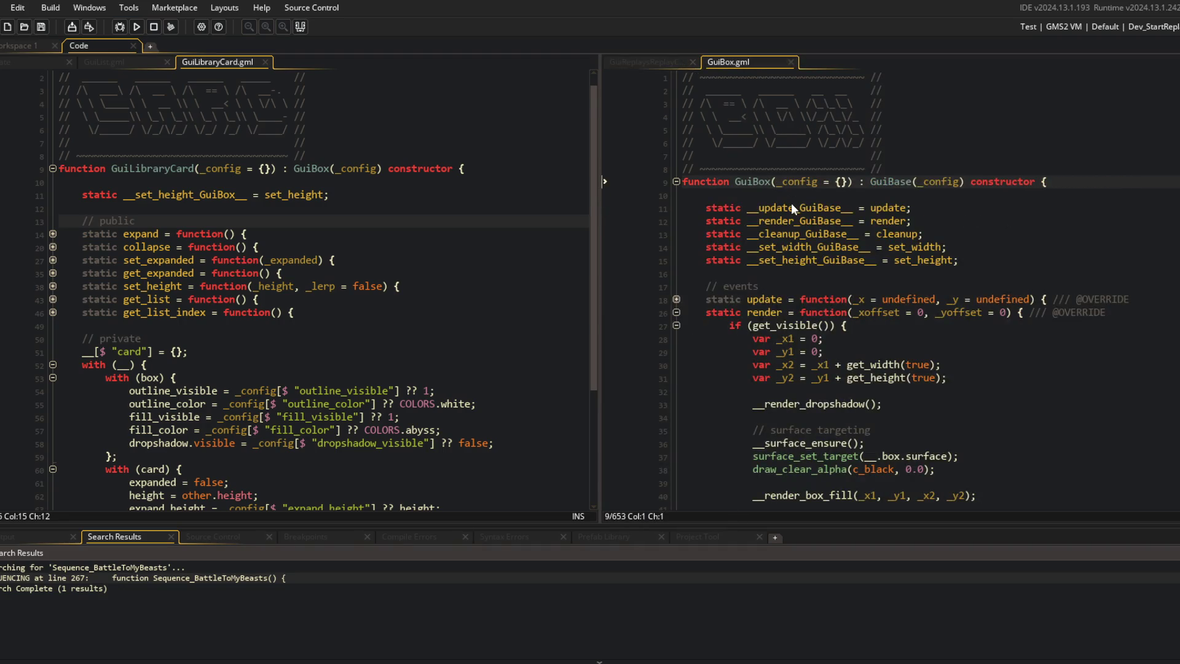
Step: Close GuiBox.gml and store the parent render as static __render_GuiBox__ = render;
key("ctrl+w")
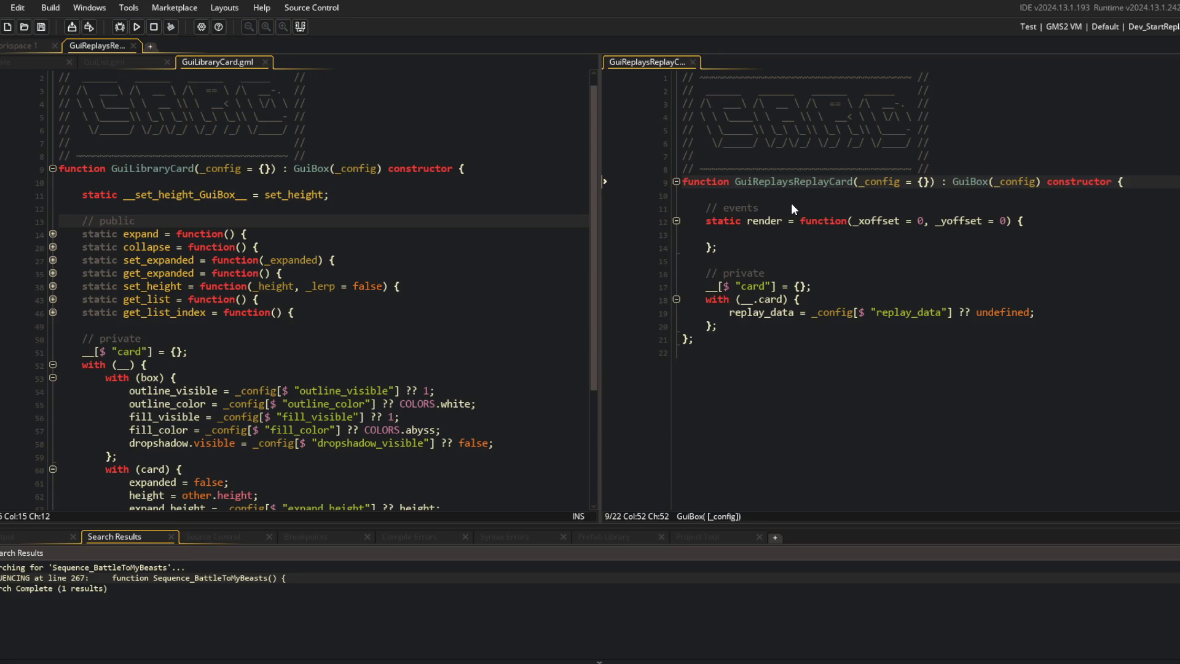
key("Return")
key("Return")
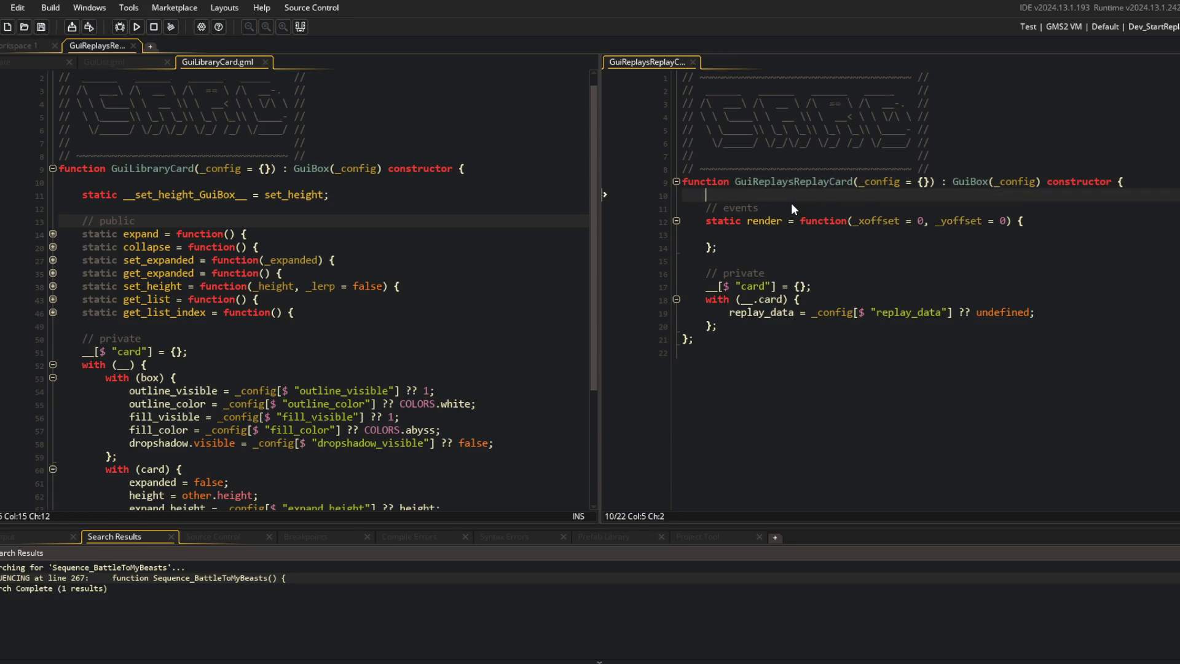
type("static __render_Gu")
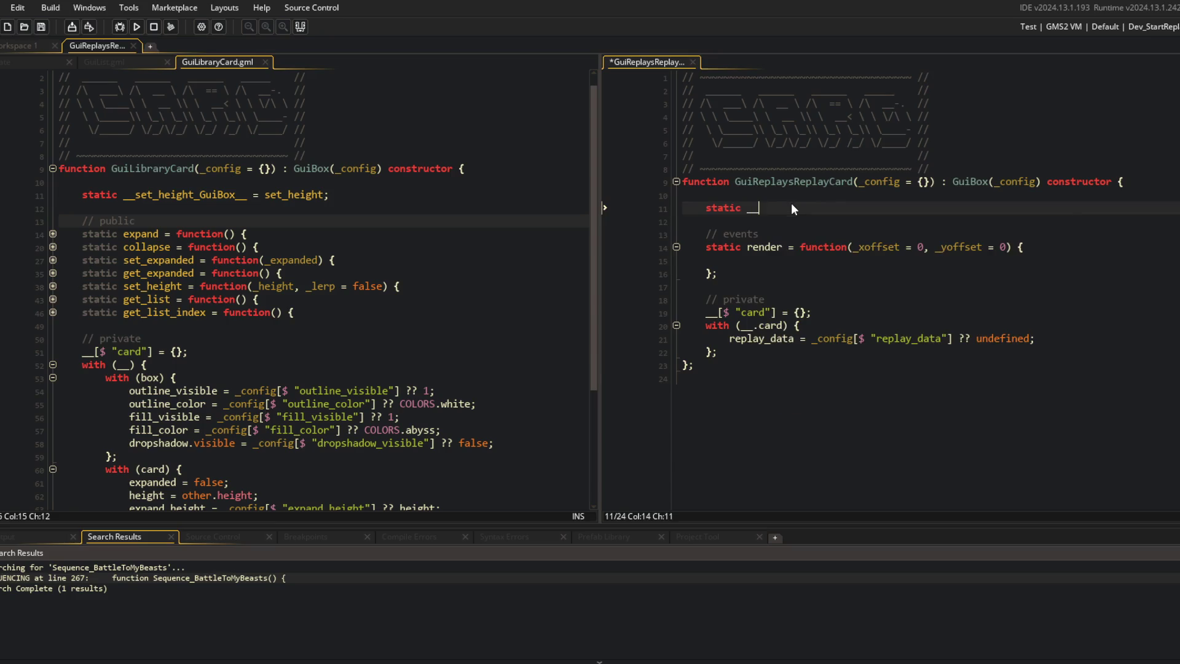
type("x__ = render;")
key("ctrl+s")
Step: Give render an if (get_visible()) block and a closing return self;
key("Down")
key("Down")
key("Down")
key("Down")
type("if (is_")
key("BackSpace")
key("BackSpace")
key("BackSpace")
type("get_visible()) {")
key("Return")
key("Down")
key("End")
key("Return")
type("return self;")
Step: Call __render_GuiBox__(_xoffset, _yoffset) inside the visibility check, save, and open the asset search
key("Up")
key("Up")
type("__render_GuiBox__")
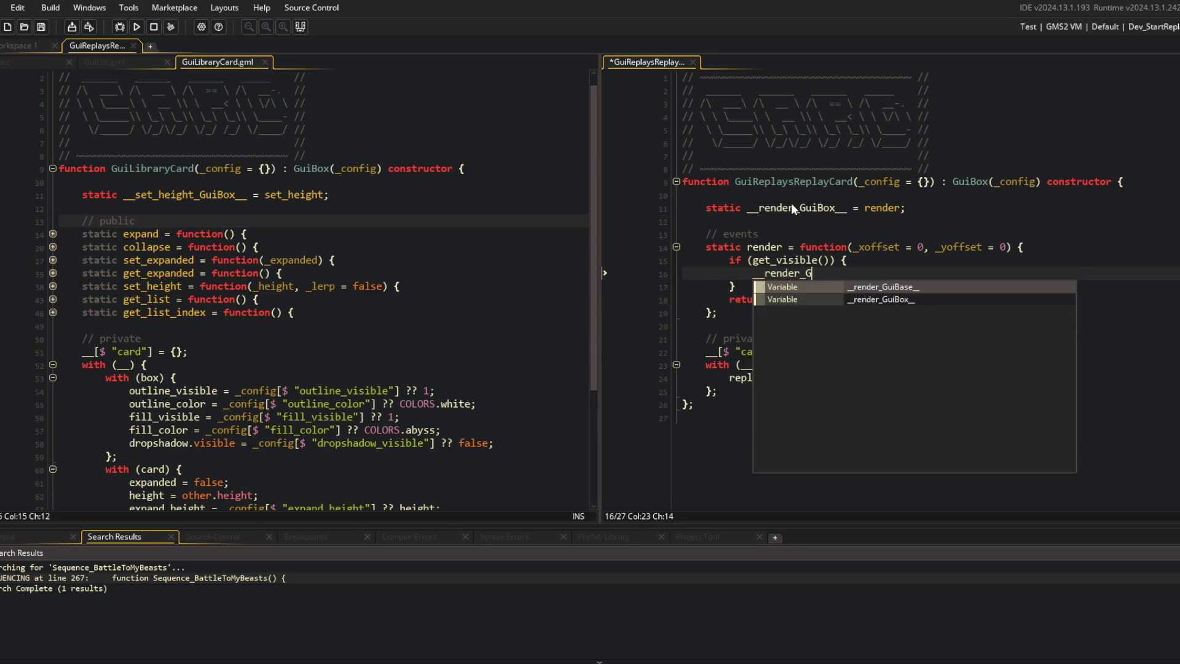
type("(_x")
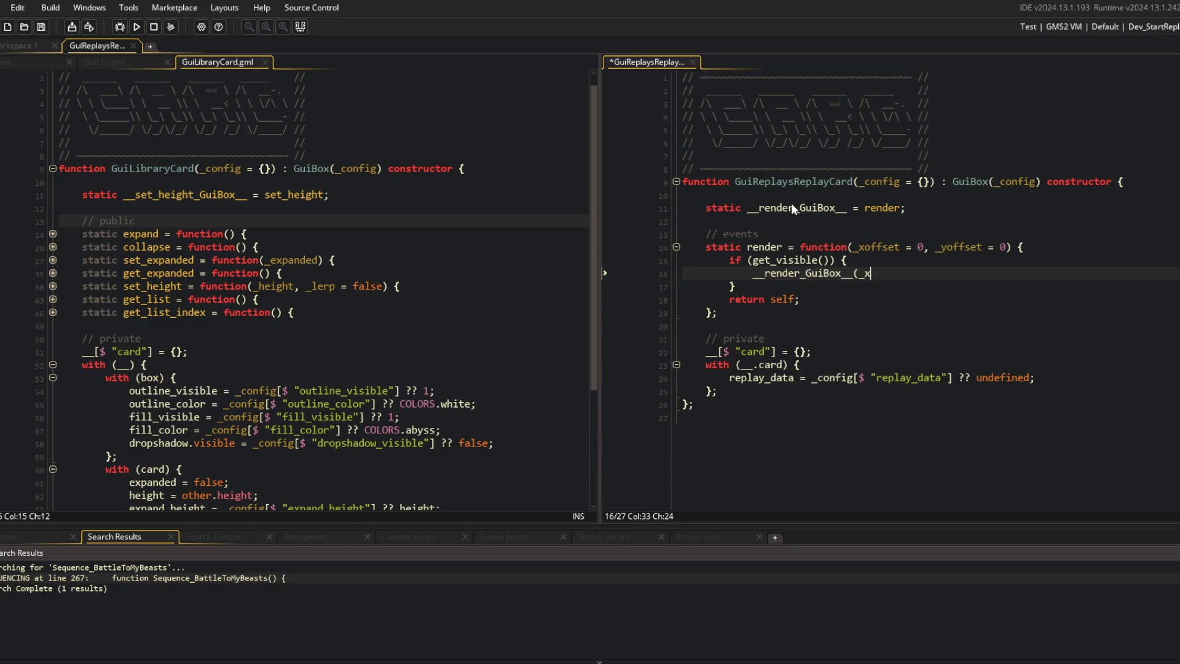
type("offset, _yoffset);")
key("Return")
key("Return")
type("draw_text")
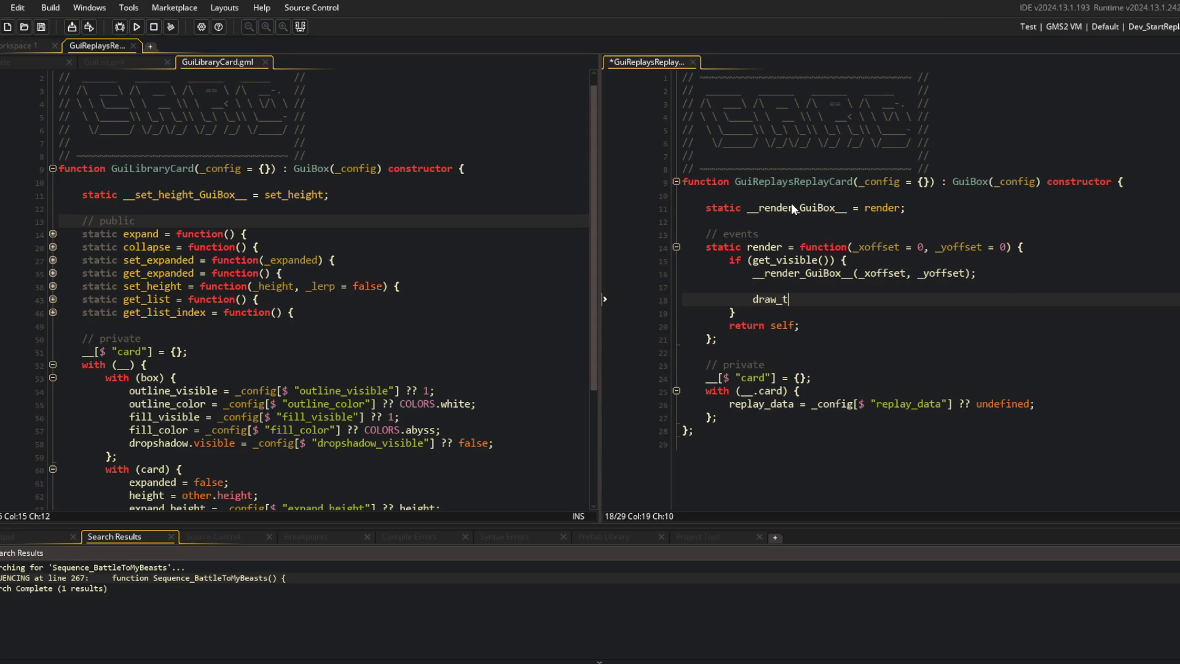
key("BackSpace")
key("BackSpace")
key("BackSpace")
type("var ")
type("_x")
key("BackSpace")
key("BackSpace")
key("BackSpace")
key("ctrl+s")
key("ctrl+t")
Step: Open GuiLibraryBlockCard, inspect its parent GuiLibraryCard's get_list code, then close GuiLibraryCard
type("guilibrary")
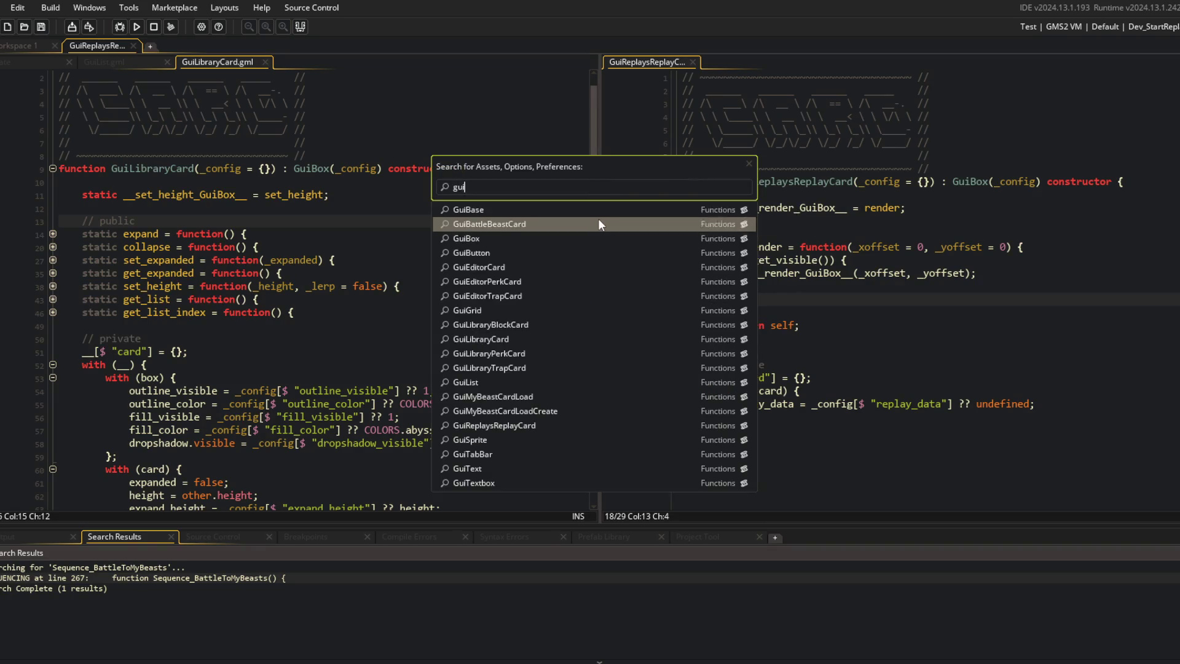
key("Return")
left_click(794, 286)
middle_click(993, 182)
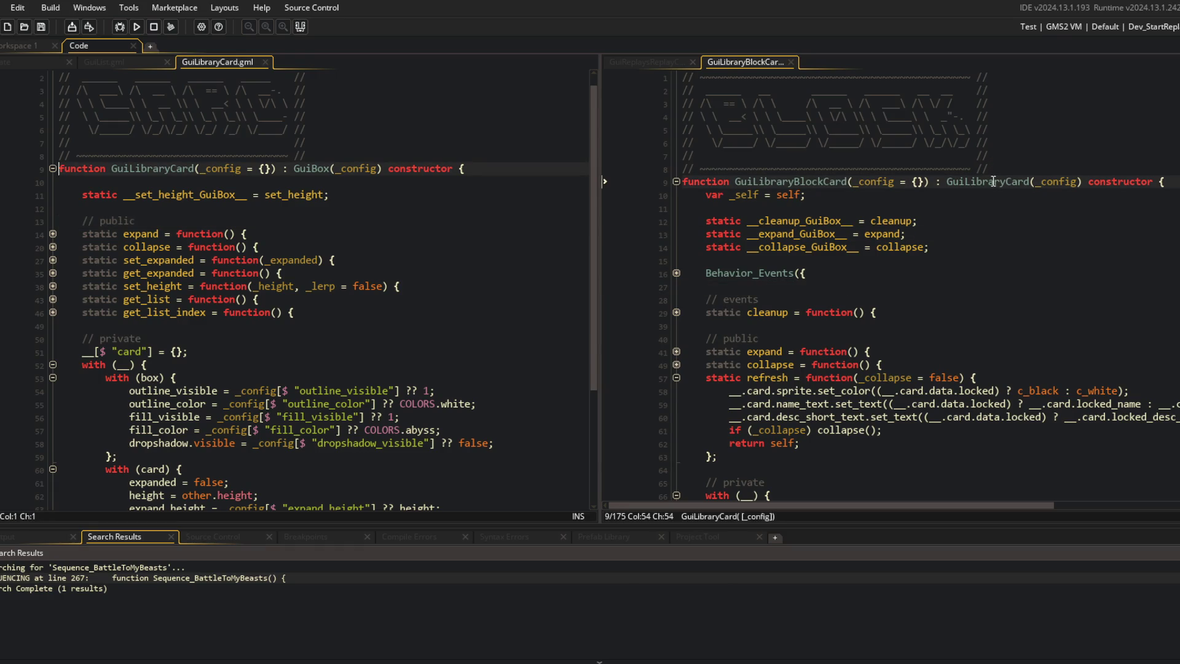
left_click(247, 299)
scroll(247, 299, "up", 1)
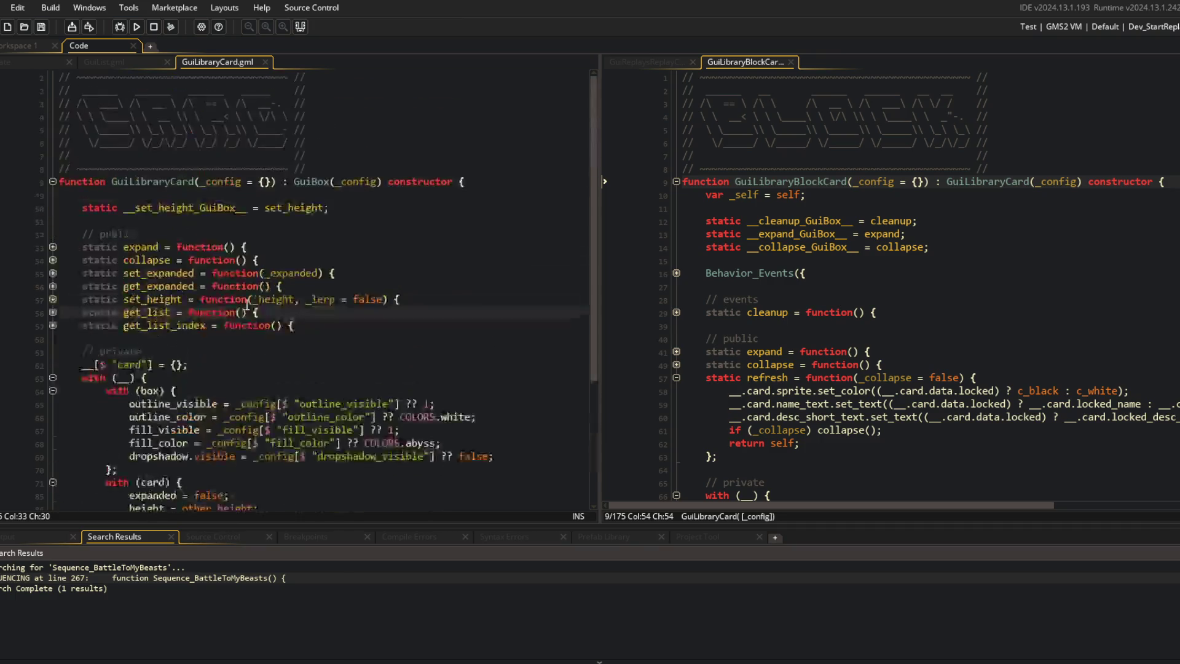
middle_click(203, 68)
Step: Review GuiLibraryBlockCard's sprite position lines, then close it and return to GuiReplaysReplayCard
key("Down")
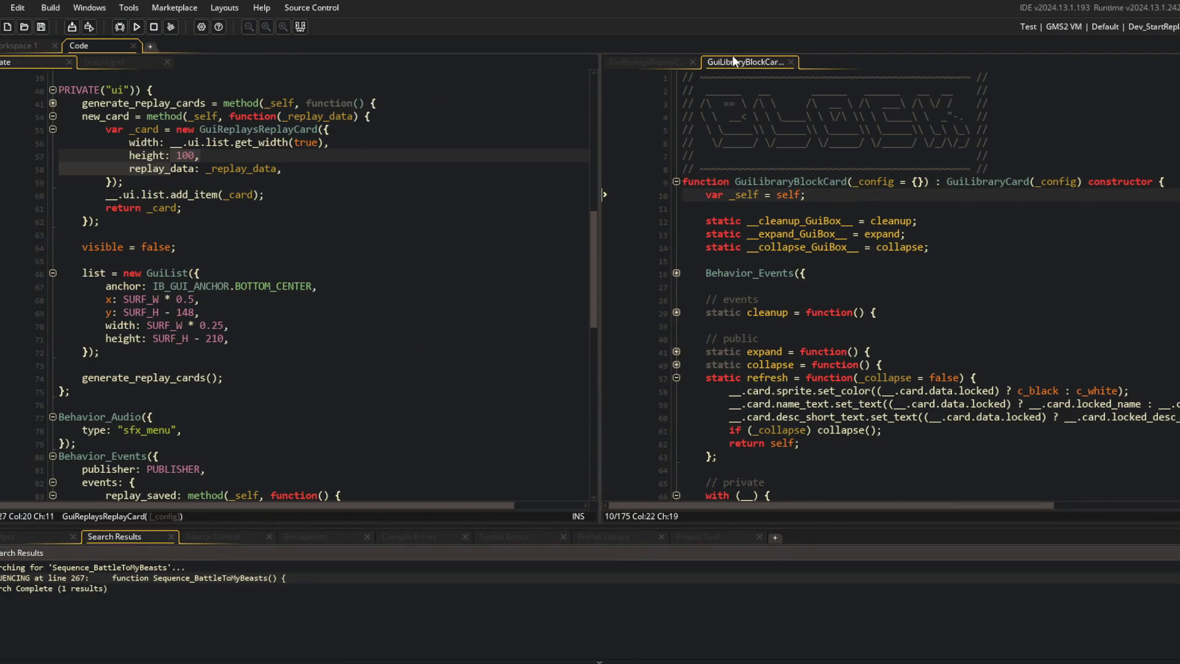
scroll(1016, 393, "down", 15)
scroll(1016, 393, "up", 10)
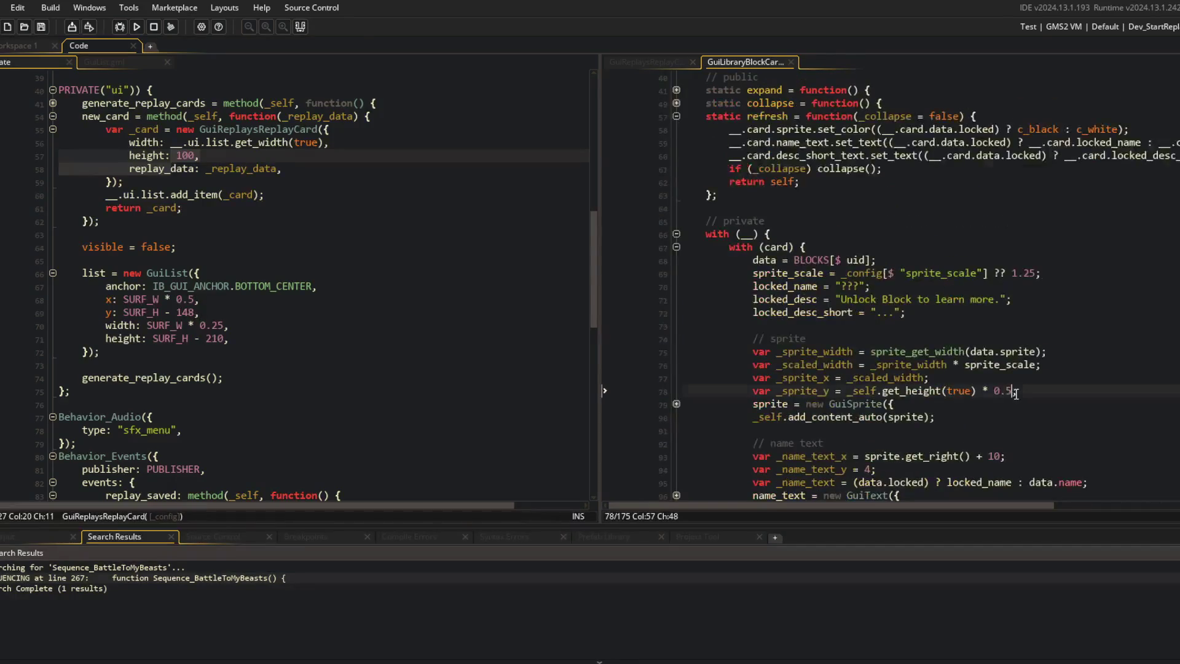
left_click(829, 378)
scroll(849, 344, "down", 2)
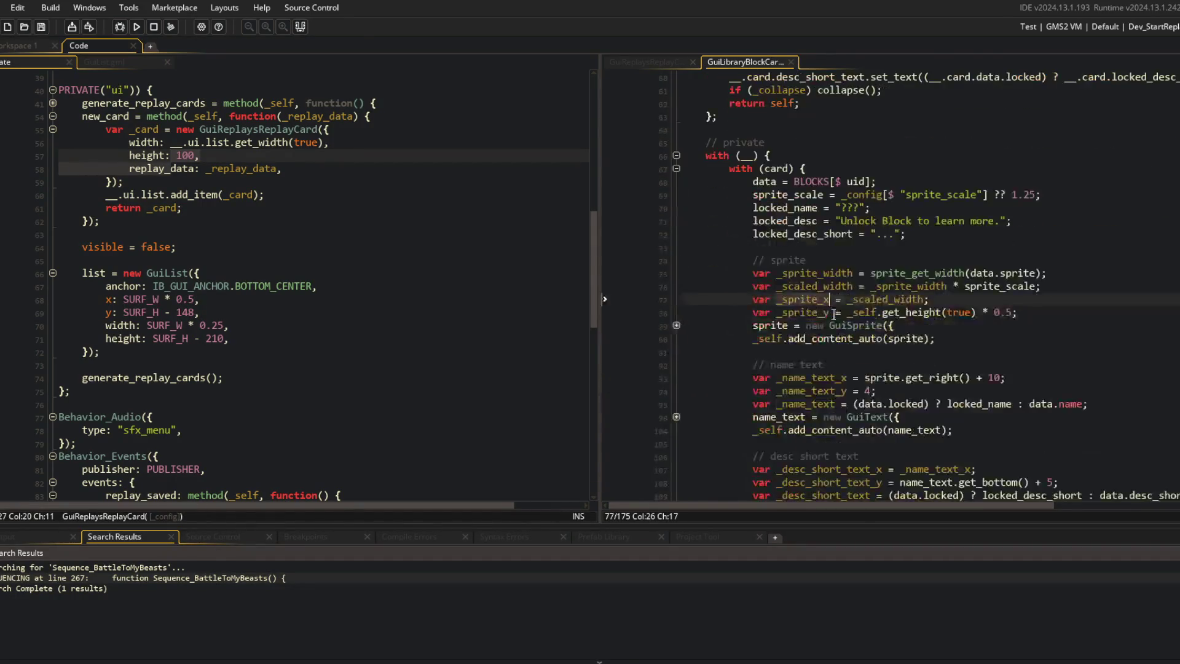
middle_click(734, 61)
left_click(790, 406)
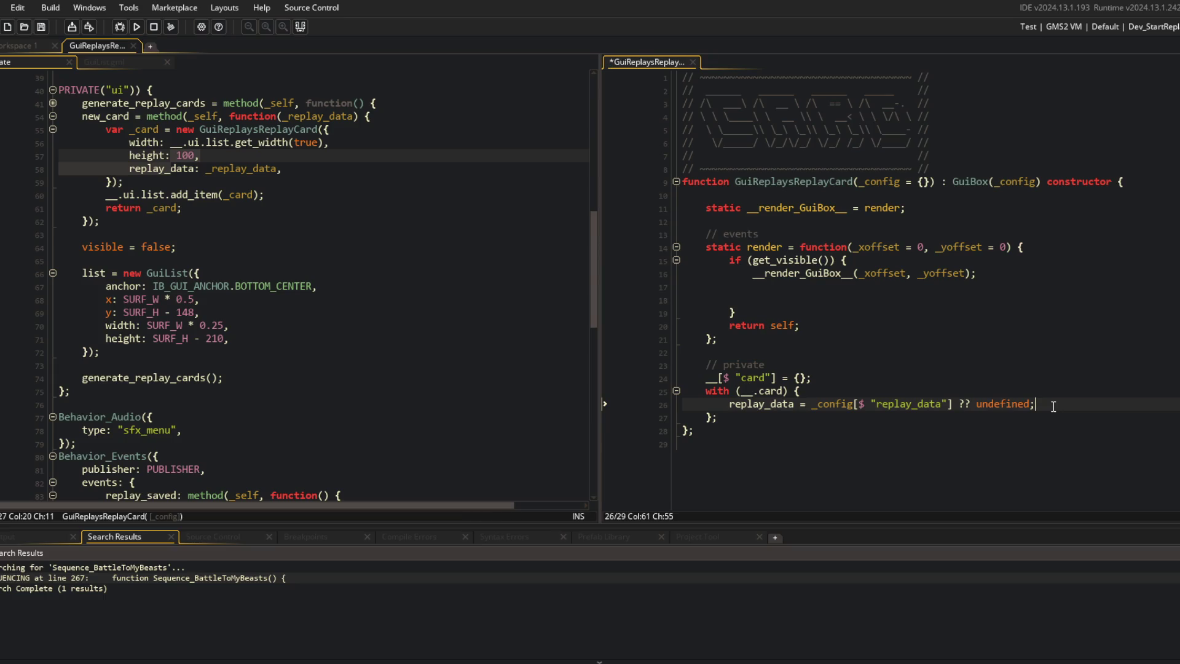
Step: Change replay_data to plain dot access without the undefined fallback, remove blank render lines, and save
key("Left")
key("ctrl+BackSpace")
key("ctrl+BackSpace")
key("BackSpace")
key("BackSpace")
key("BackSpace")
type(".")
key("ctrl+s")
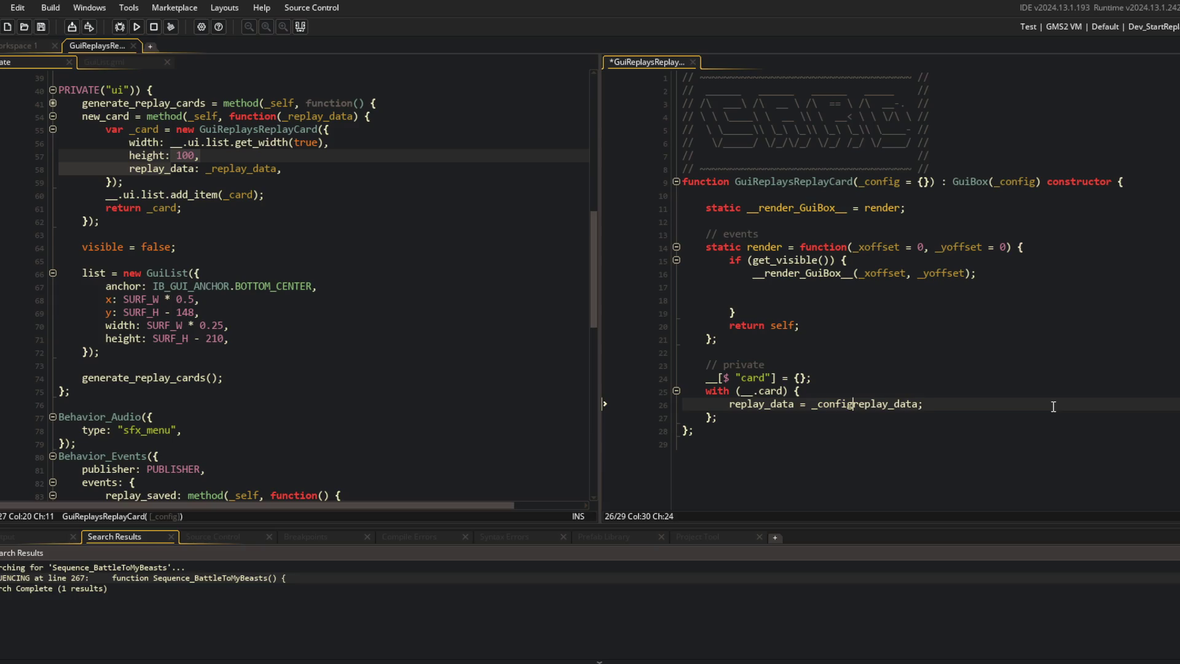
left_click(811, 293)
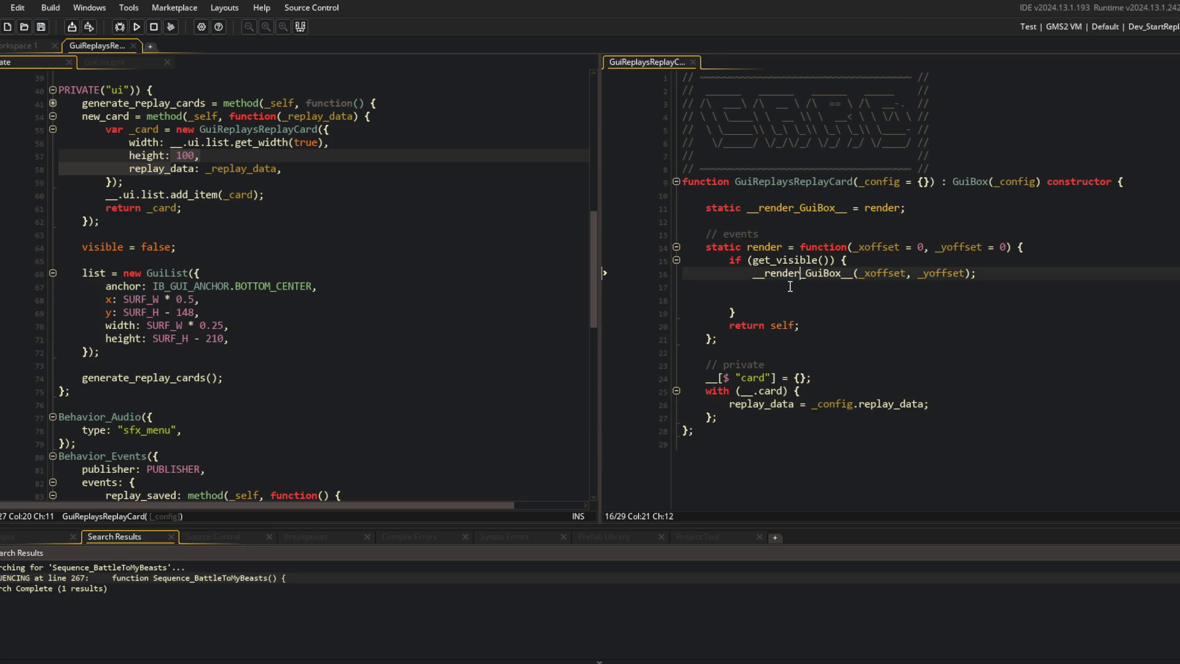
key("BackSpace")
key("BackSpace")
key("ctrl+s")
Step: Add new lines in the card block after the replay_data assignment and under the constructor header
left_click(978, 378)
key("Return")
key("Return")
key("ctrl+space")
key("Escape")
key("ctrl+Home")
key("Down")
key("Down")
key("Down")
key("Down")
key("Down")
key("Down")
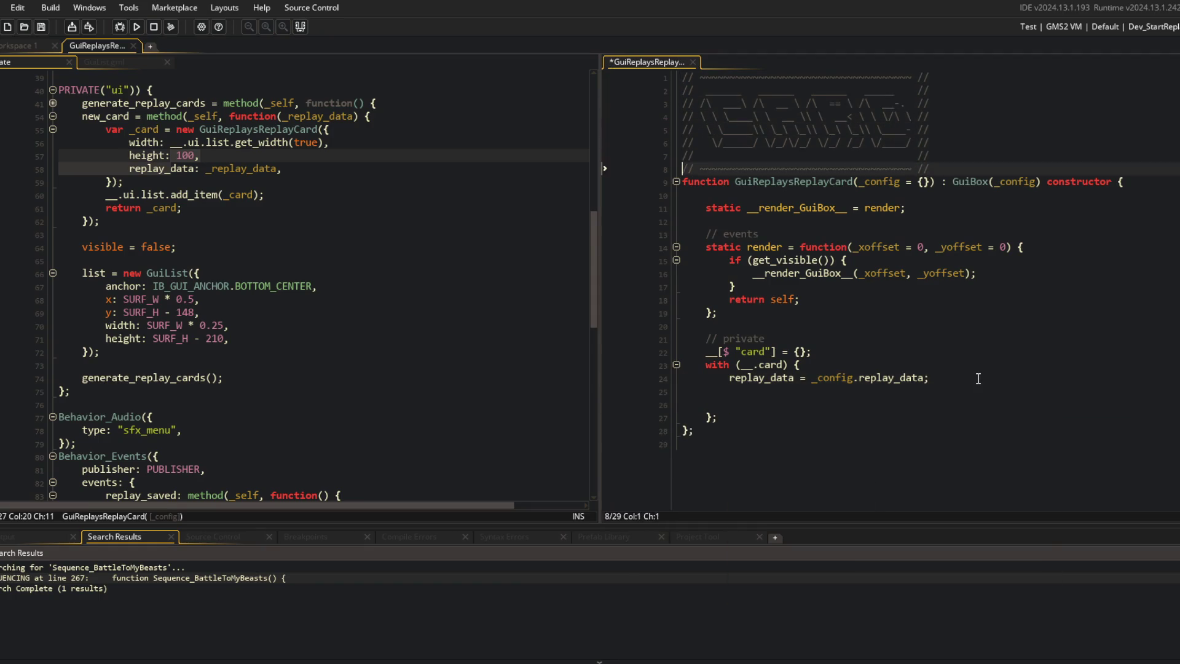
key("End")
key("Return")
type("v")
key("ctrl+End")
key("Up")
key("Up")
key("Up")
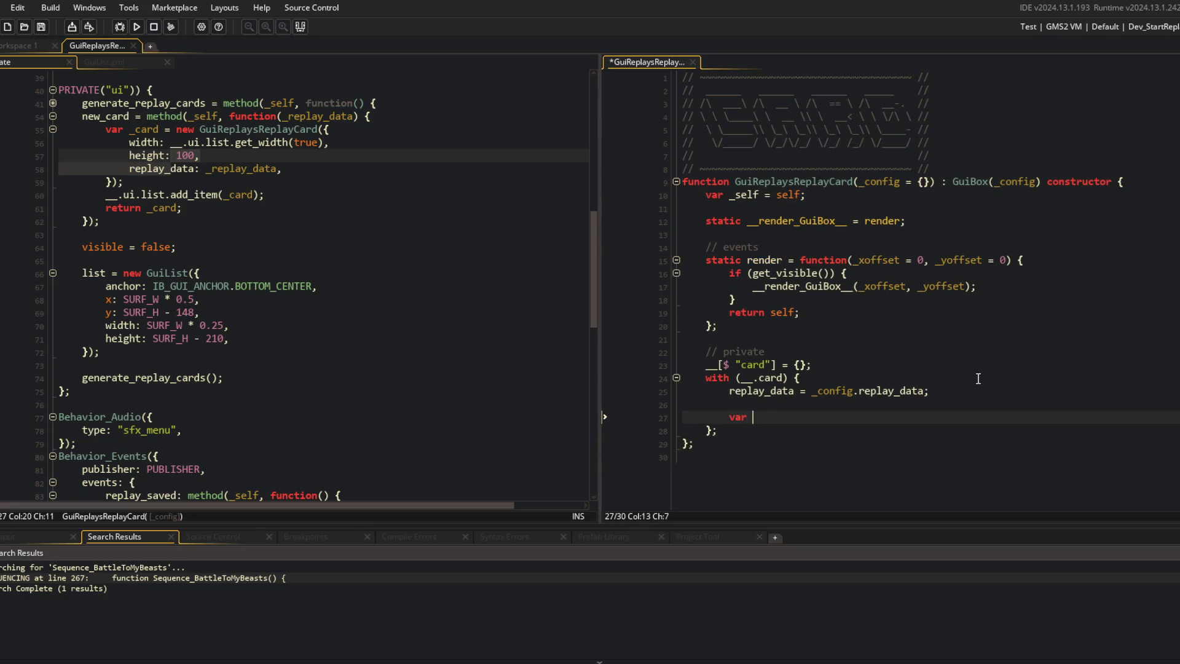
Step: Insert a GuiText({ ... }) constructor with an open config block and save
type("T")
key("Tab")
type("({")
key("Return")
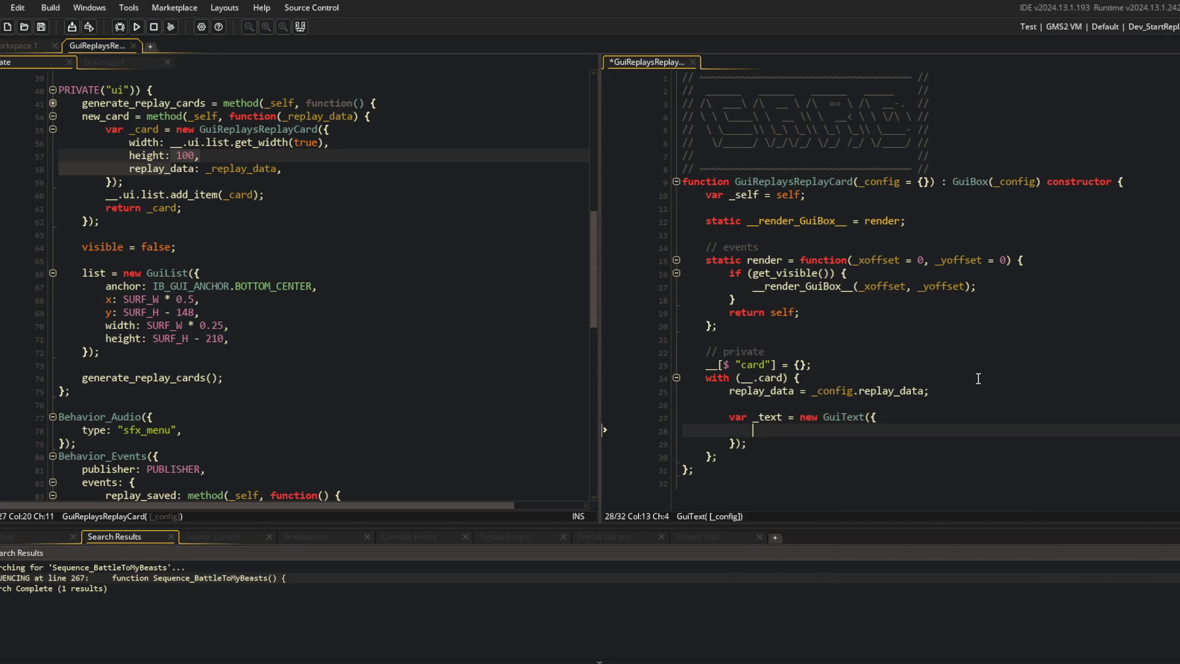
key("ctrl+s")
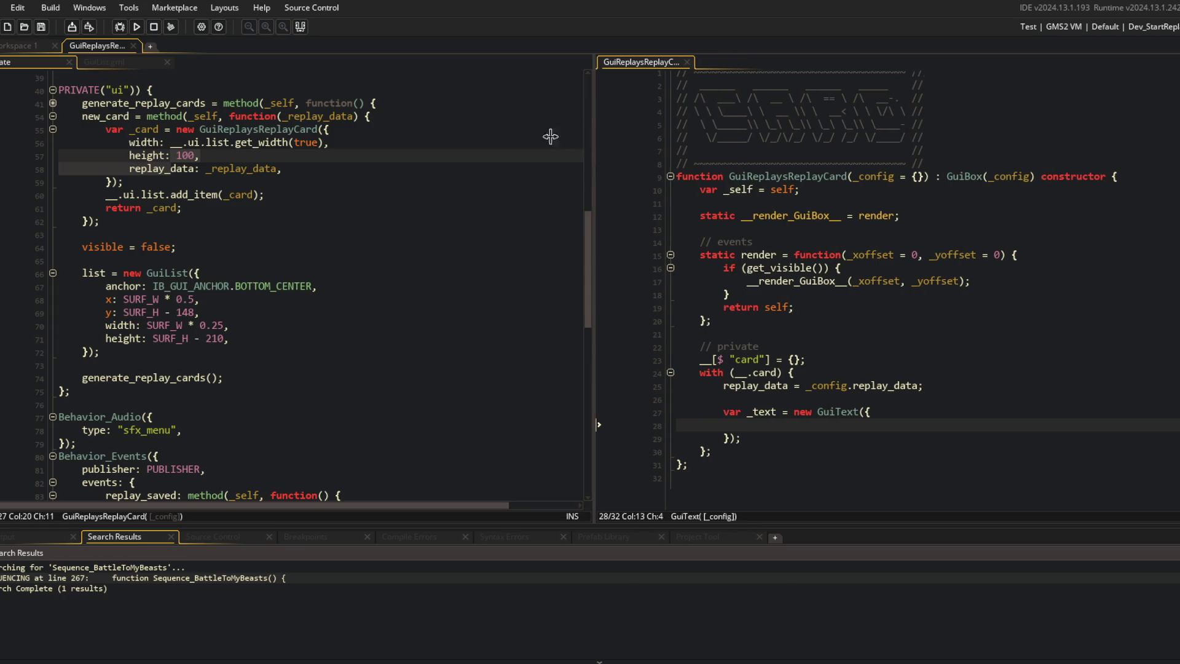
Step: Set the GuiText's text property to string(replay_data.seed) and save
left_click_drag(599, 134, 437, 246)
type("text")
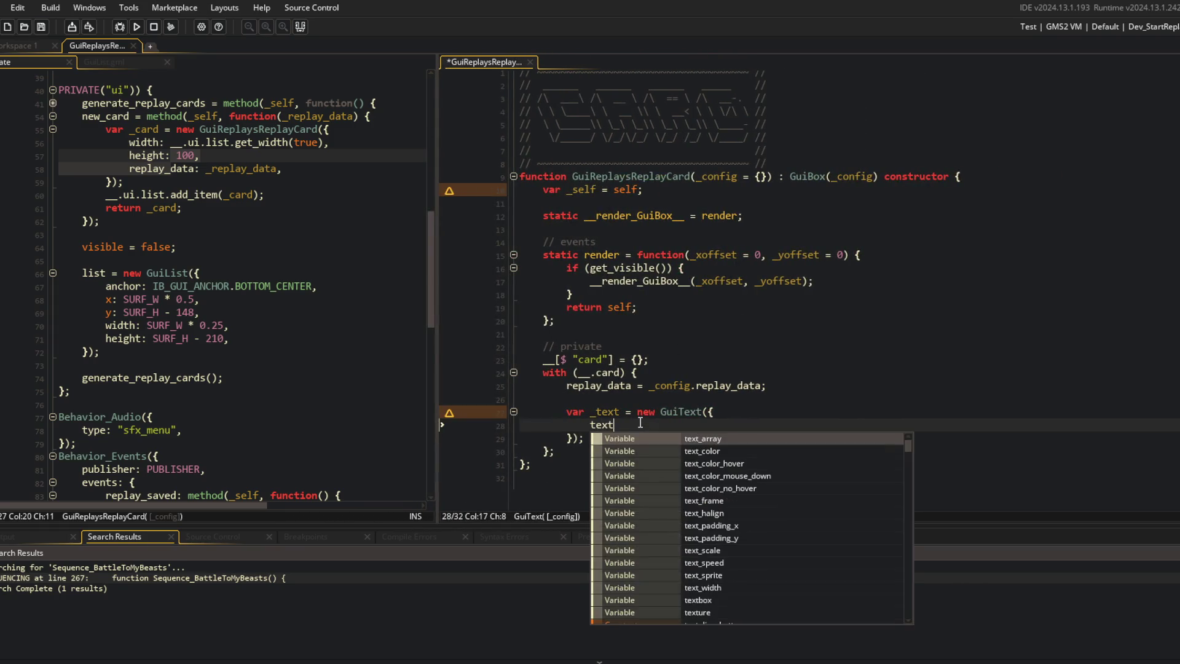
type(": _")
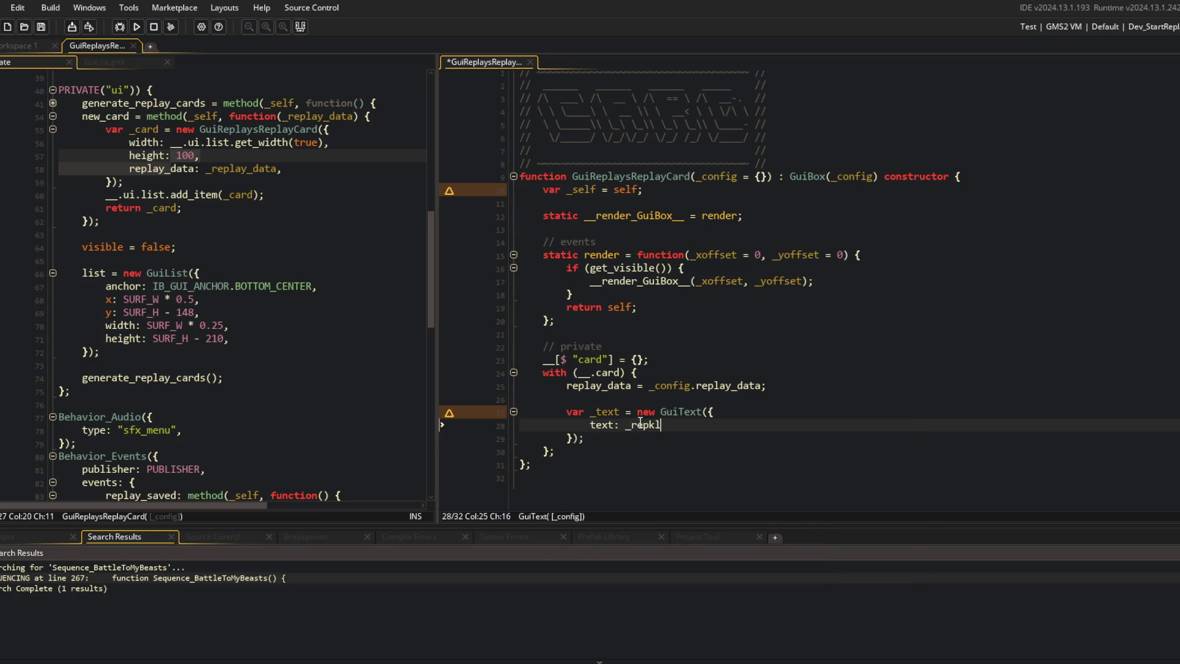
key("BackSpace")
key("BackSpace")
key("BackSpace")
type("ay_data.seed")
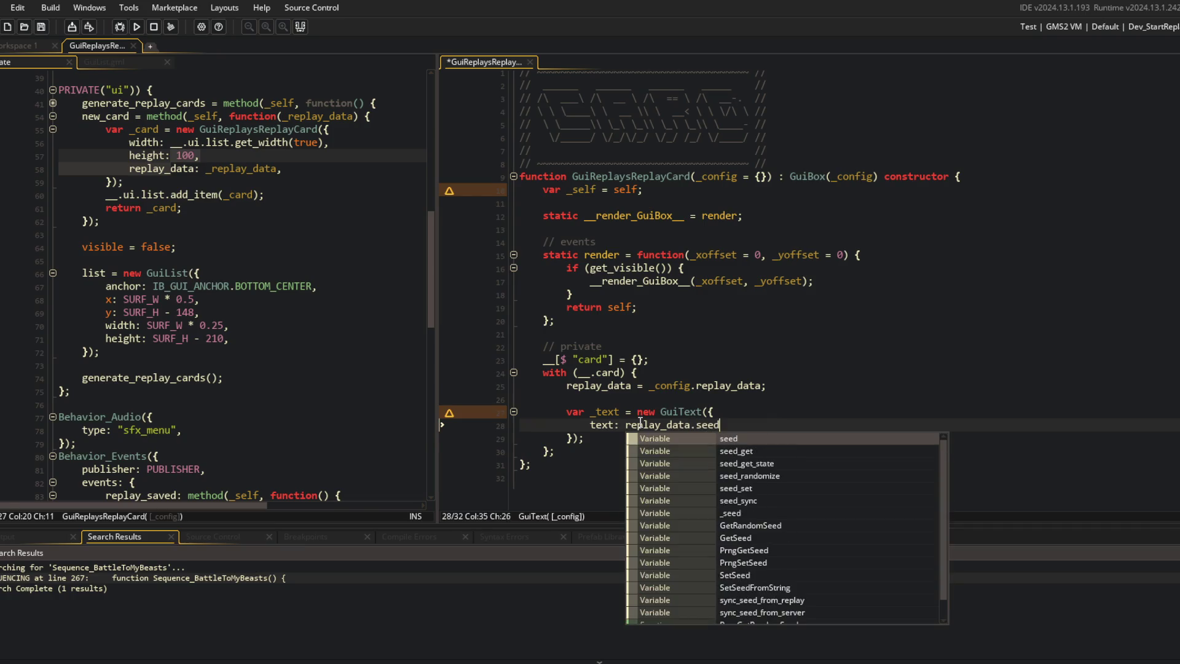
type(",")
key("Home")
key("ctrl+s")
type("string(")
key("End")
key("Left")
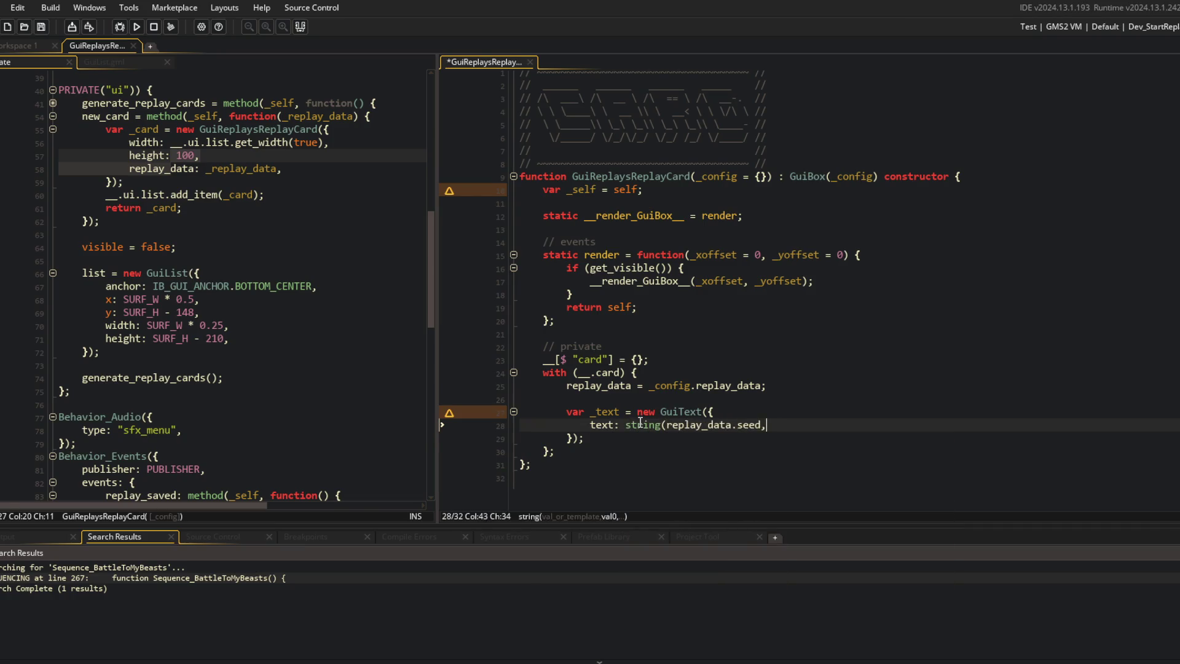
type(")")
key("End")
key("ctrl+s")
Step: Add the add_content_auto(_text) call and position the text at x 20, y 20
key("Down")
key("Return")
type("sel")
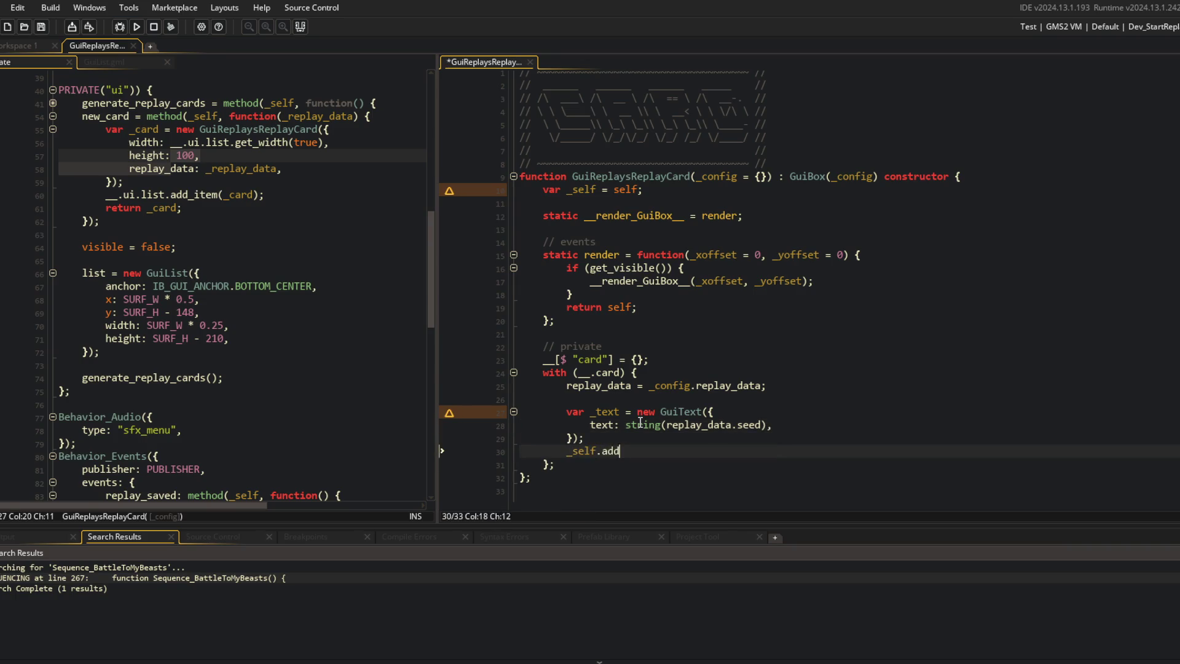
type("t_auto")
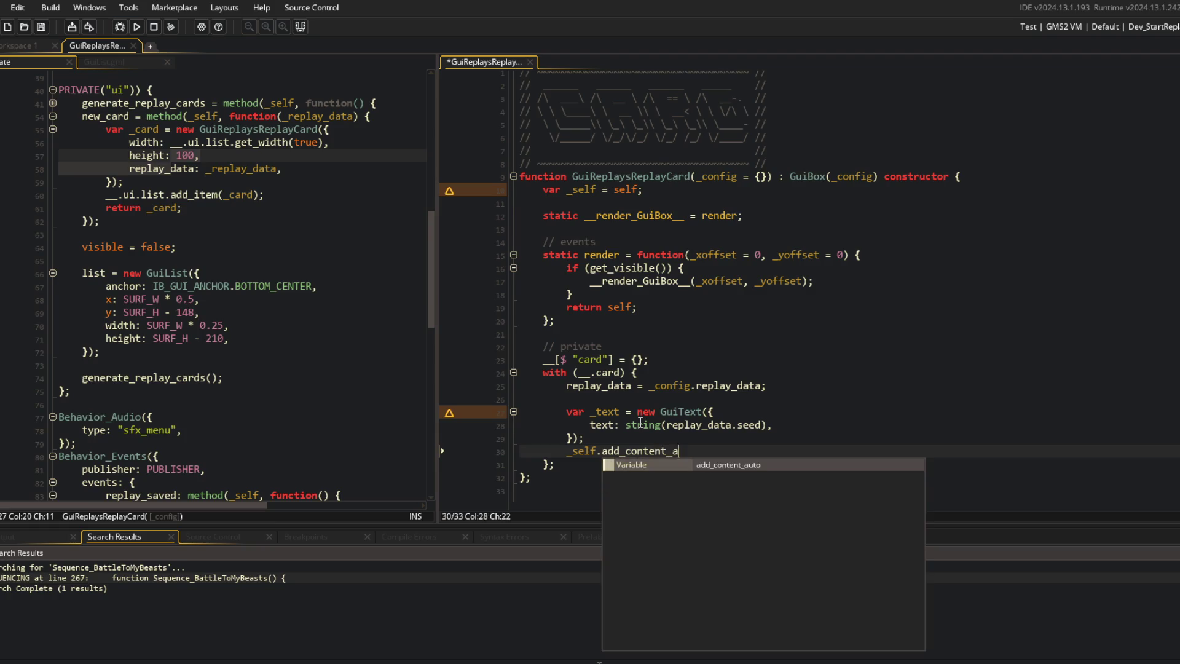
key("Up")
key("Up")
key("Up")
key("Down")
key("End")
key("Return")
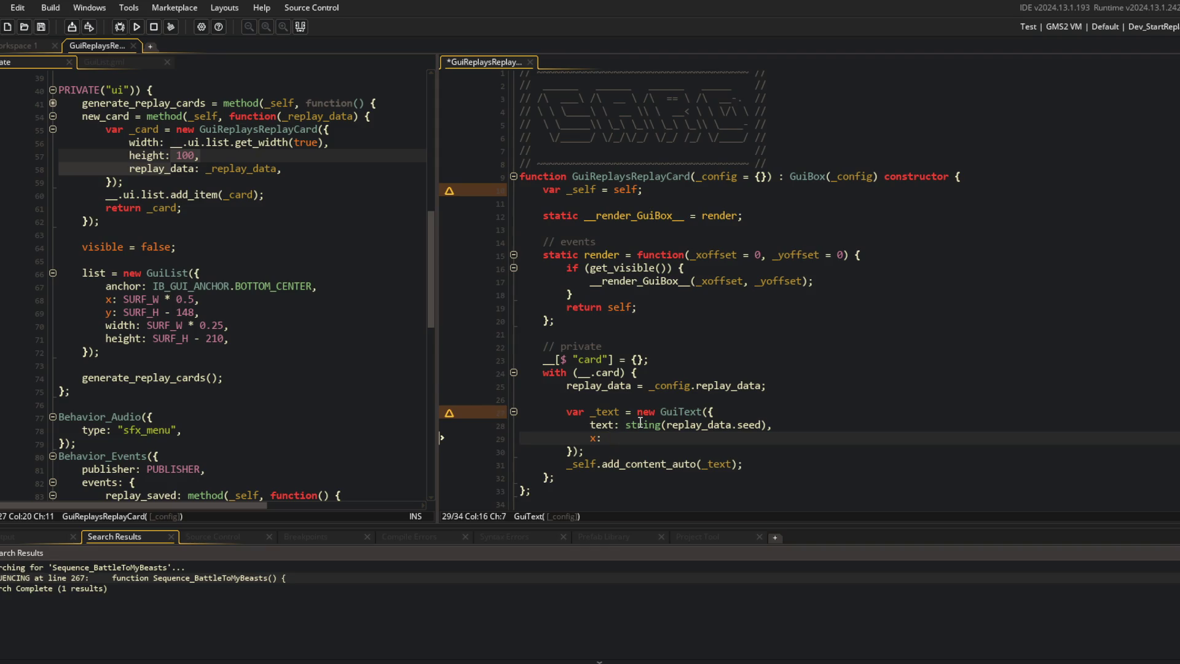
type(",")
key("Return")
type("y")
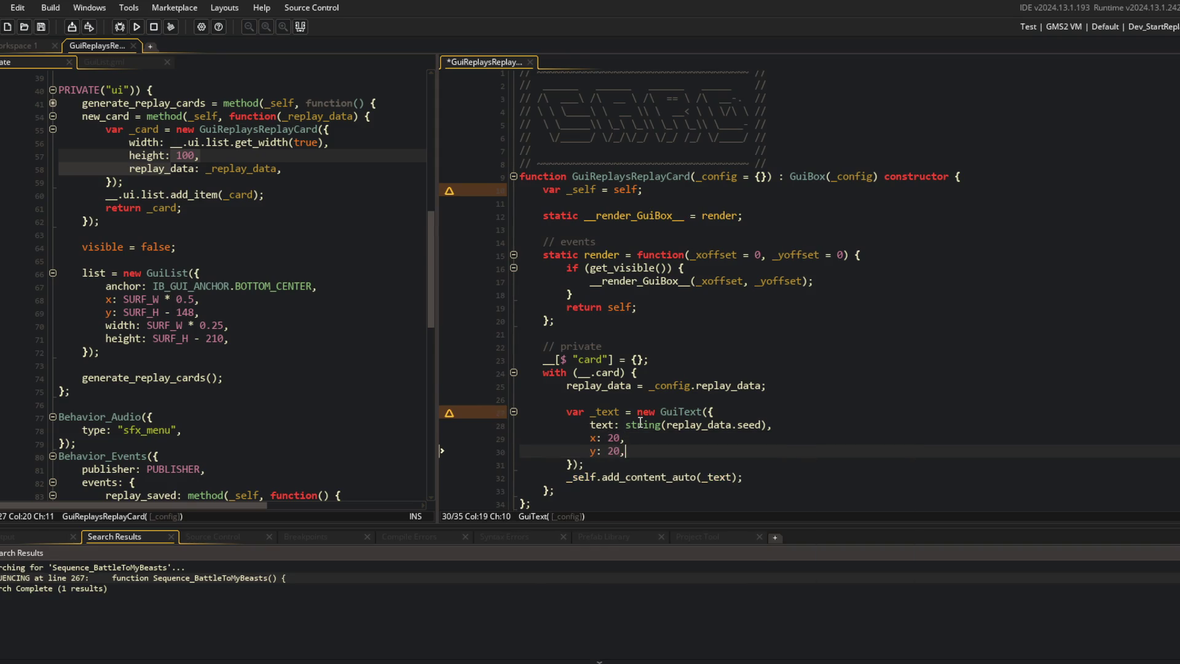
key("alt+Left")
key("alt+Left")
key("alt+Left")
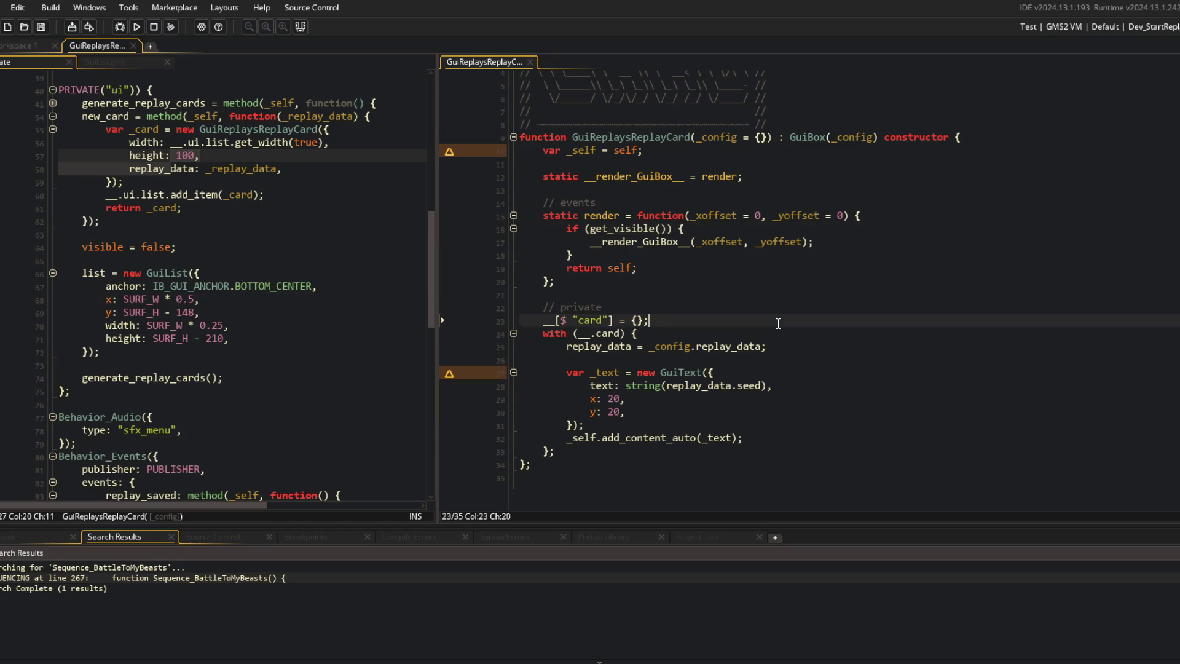
left_click(131, 32)
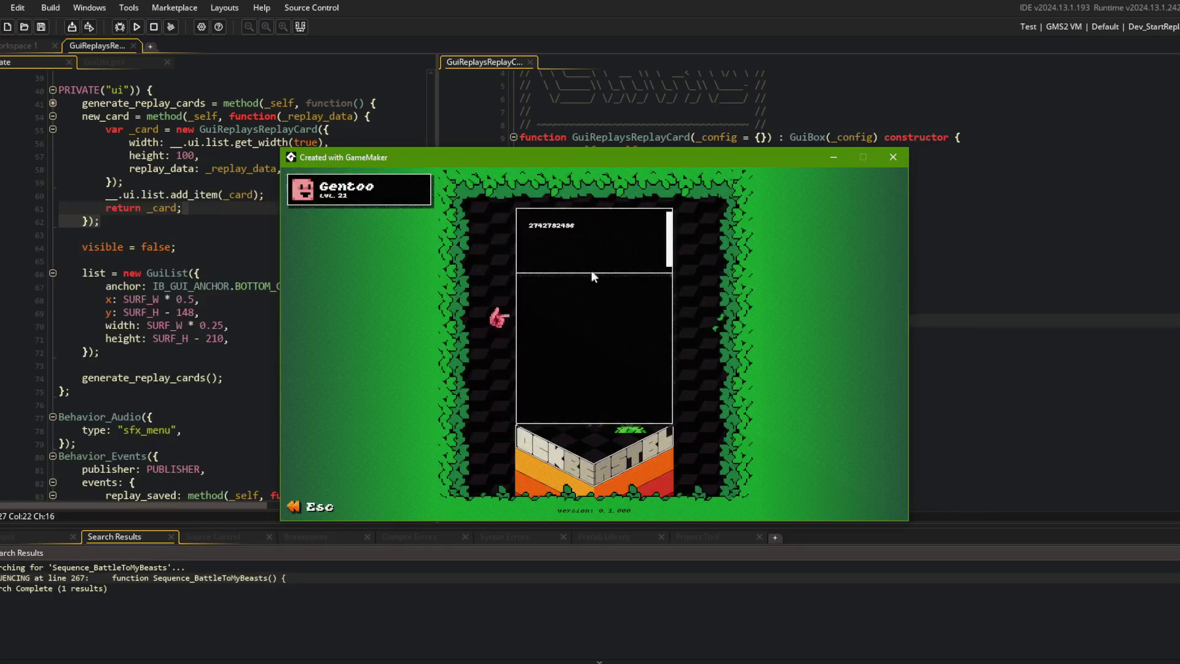
left_click(892, 157)
key("alt+Tab")
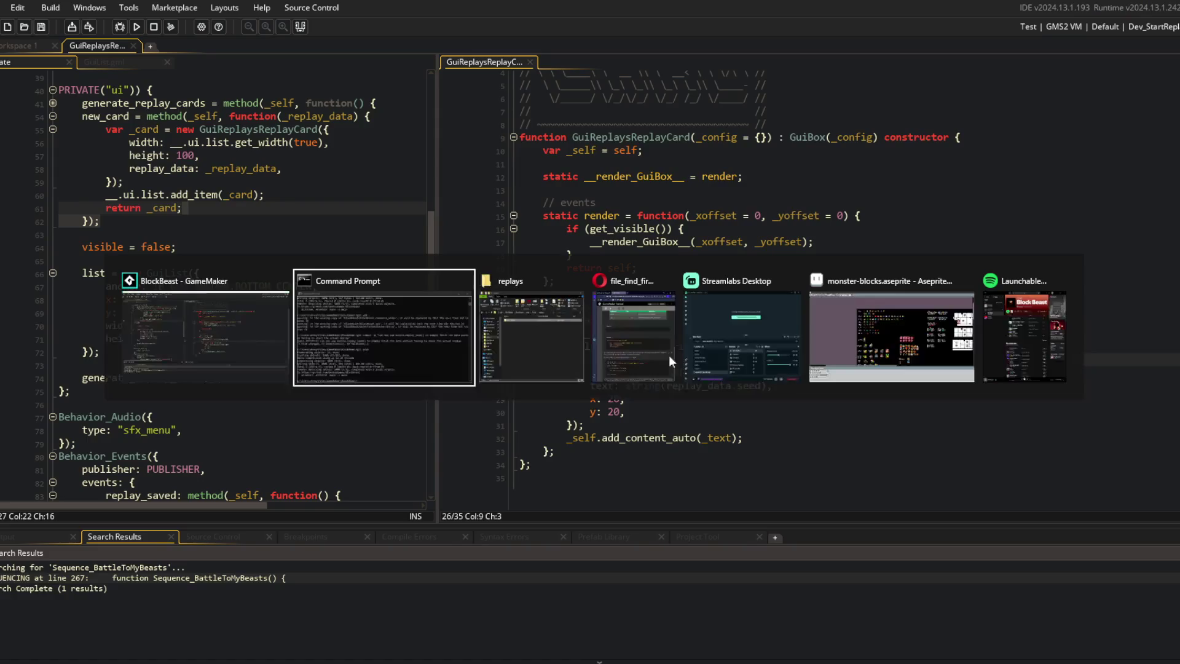
Step: Stage all changes and commit them as "get replay data to show up properly on UI"
type("git add .")
key("Return")
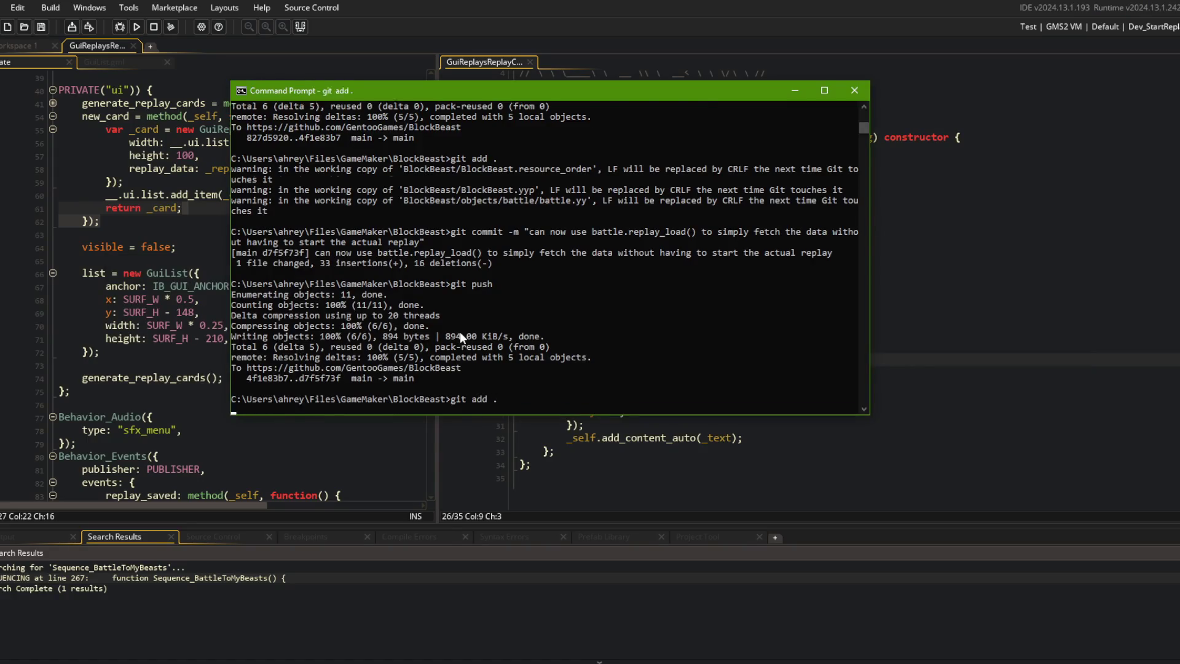
type("git commit -m \"get replay data")
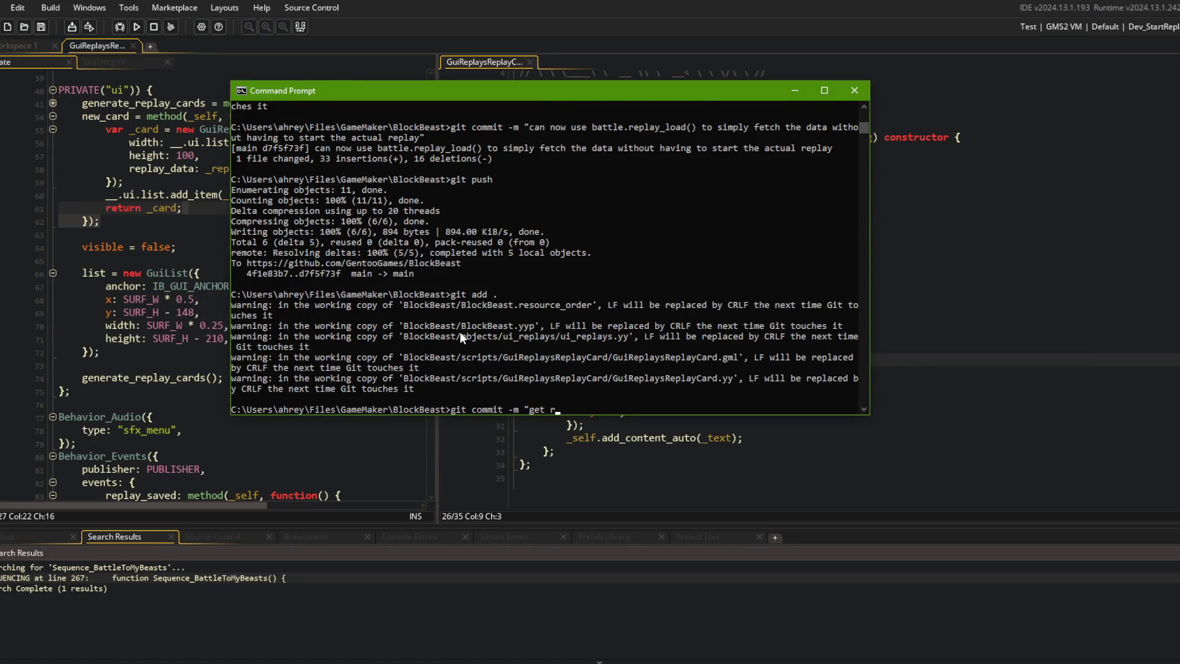
type(" to show up properly on UI")
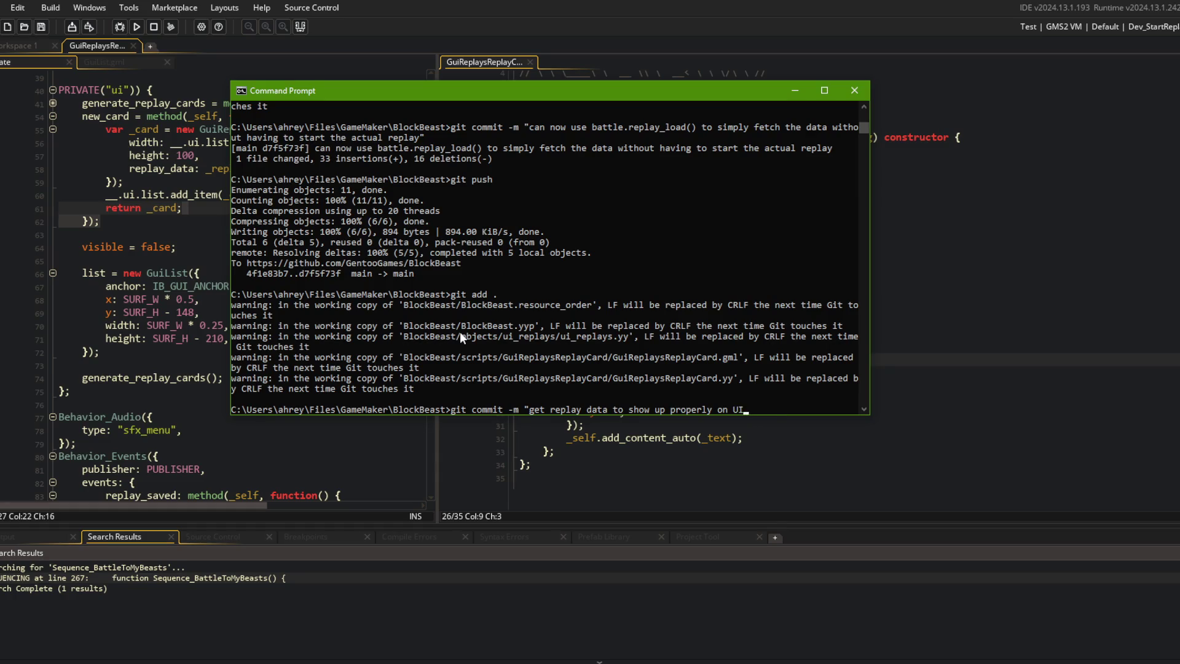
type("\"")
key("Return")
Step: Push the commit to the remote and rerun the game in GameMaker
type("git push")
key("Return")
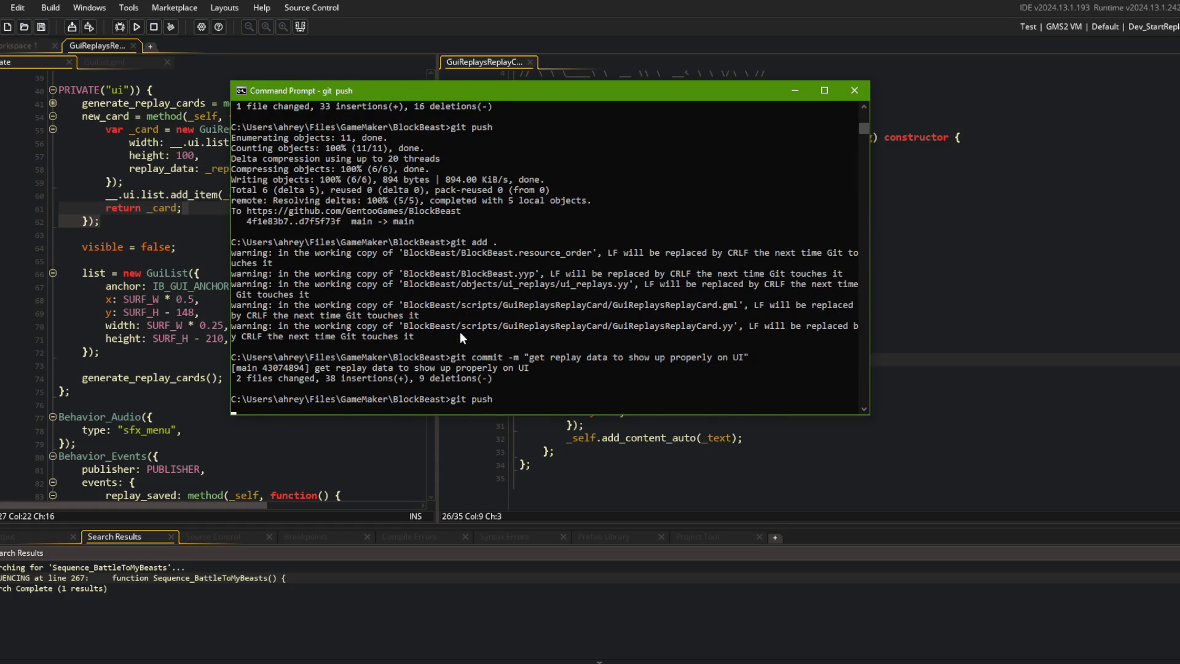
left_click(1142, 274)
left_click(143, 26)
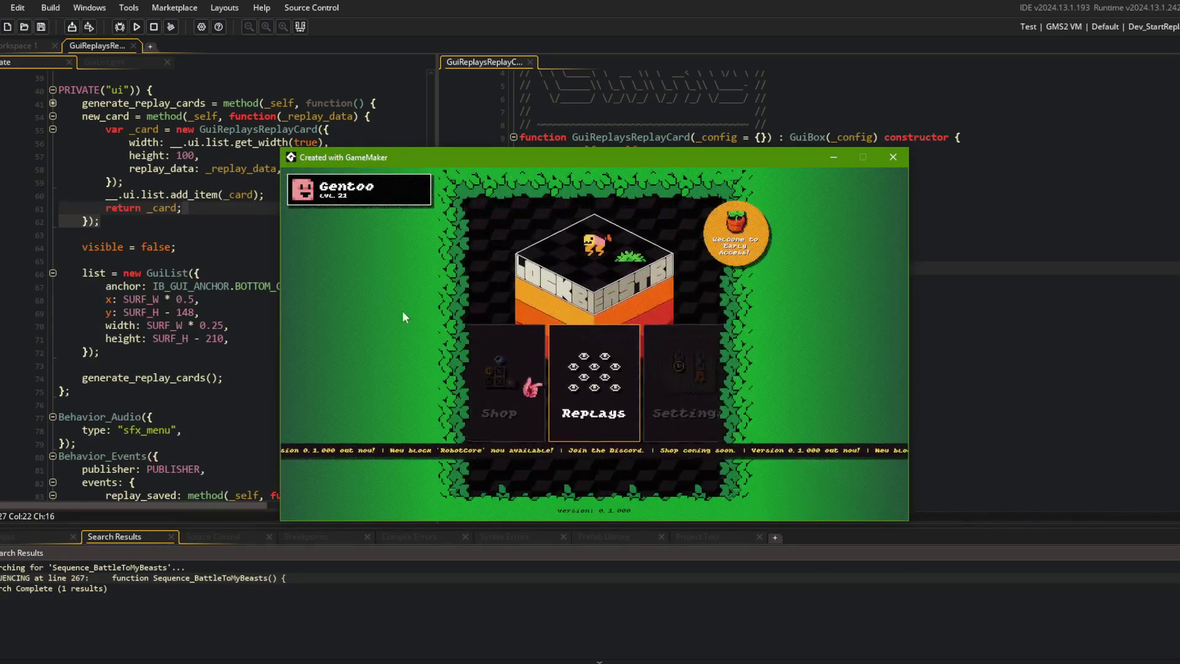
left_click(596, 404)
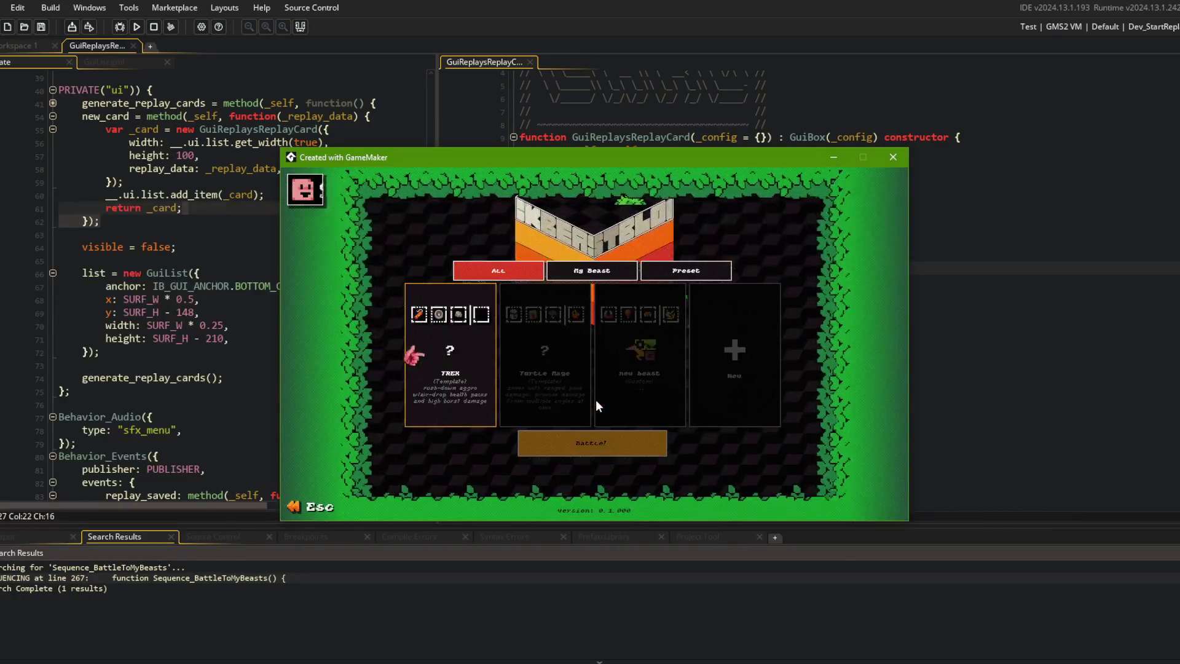
key("Return")
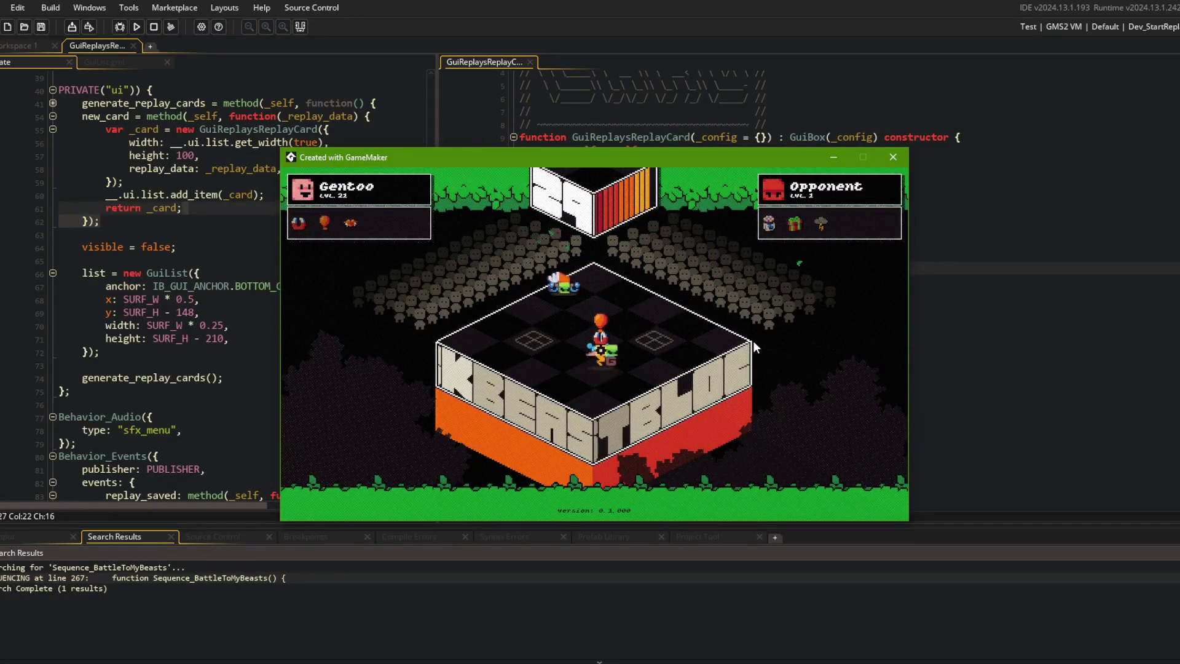
key("Escape")
left_click(617, 345)
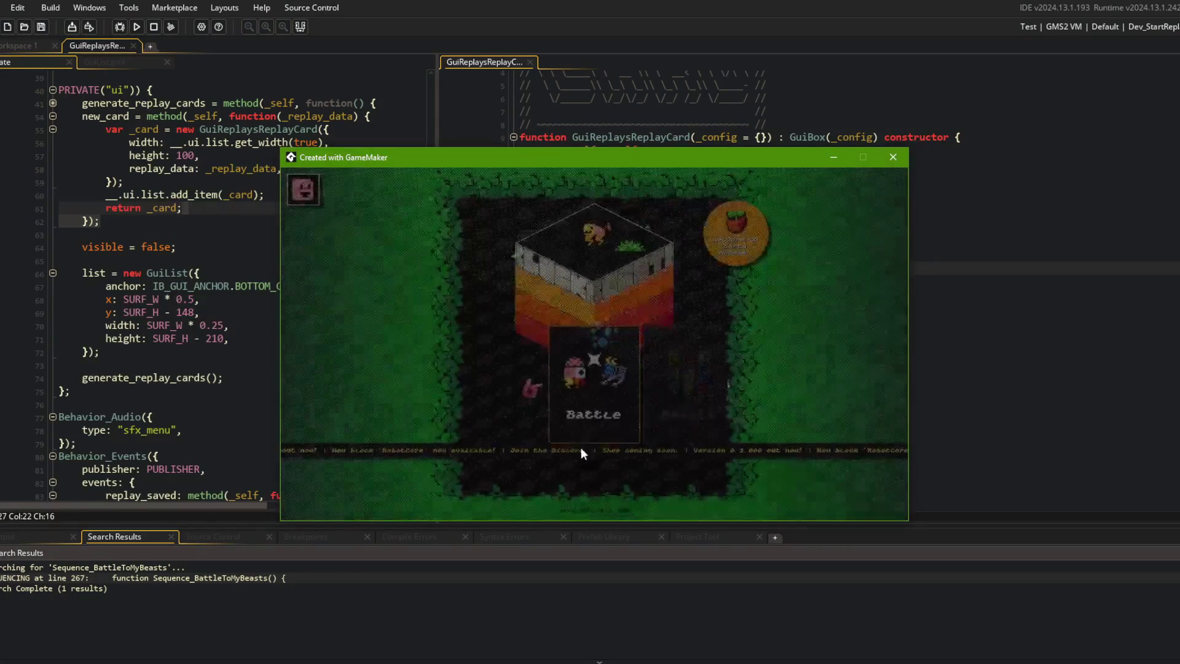
scroll(585, 389, "down", 2)
left_click(581, 391)
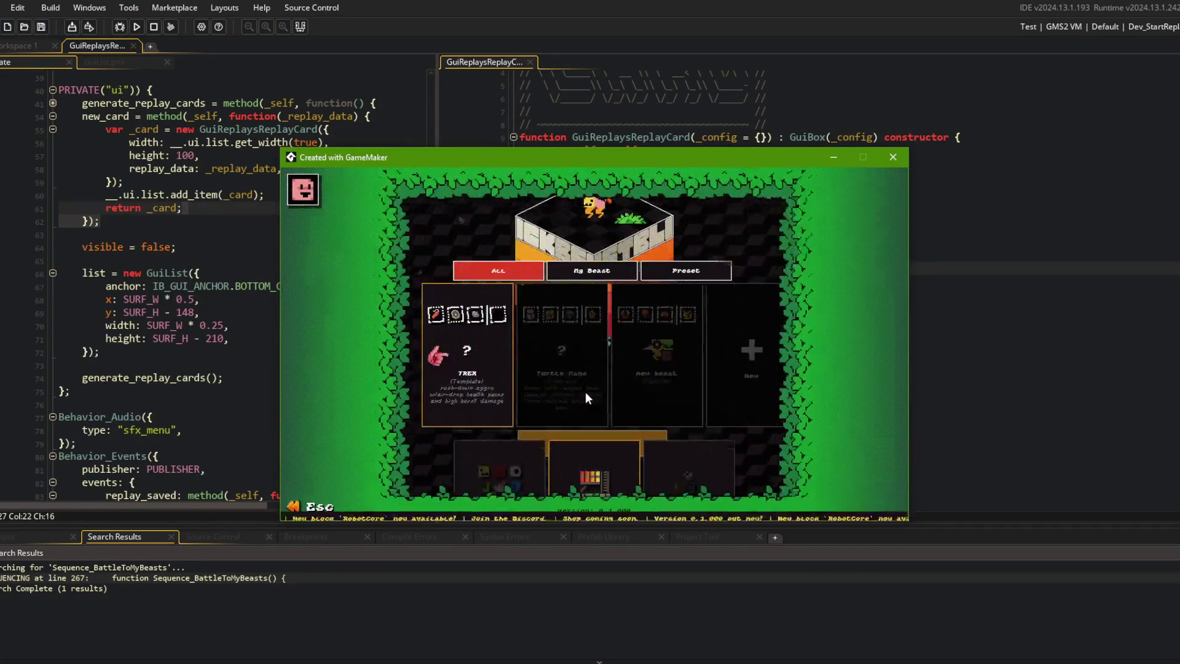
left_click(529, 364)
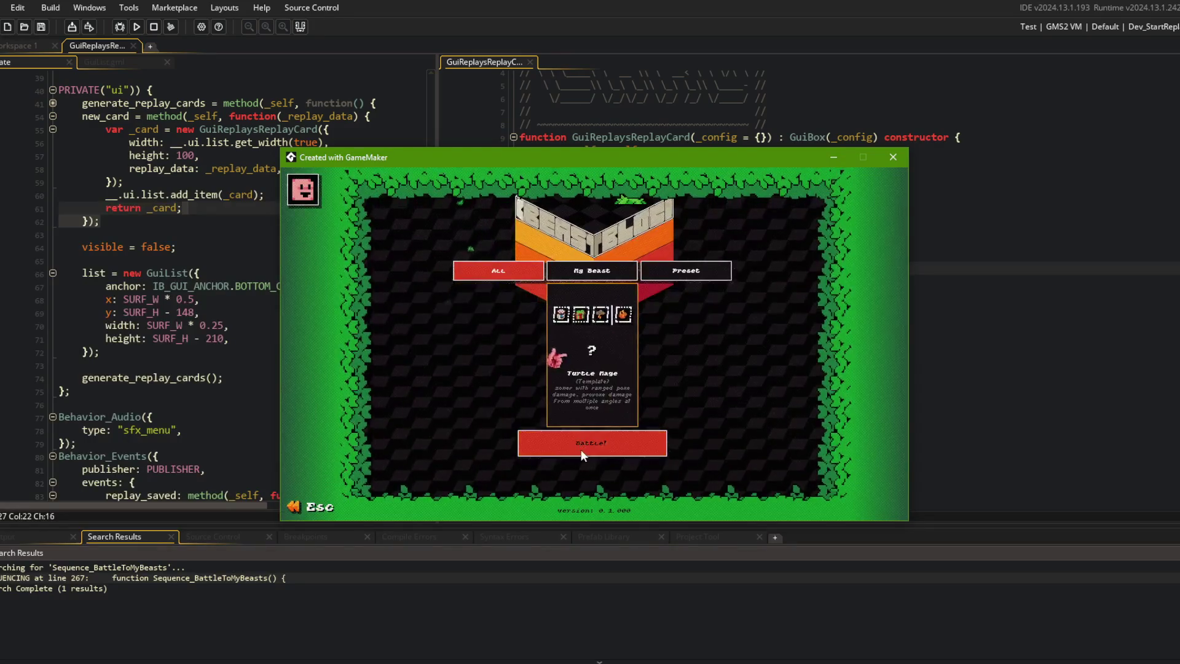
left_click(581, 449)
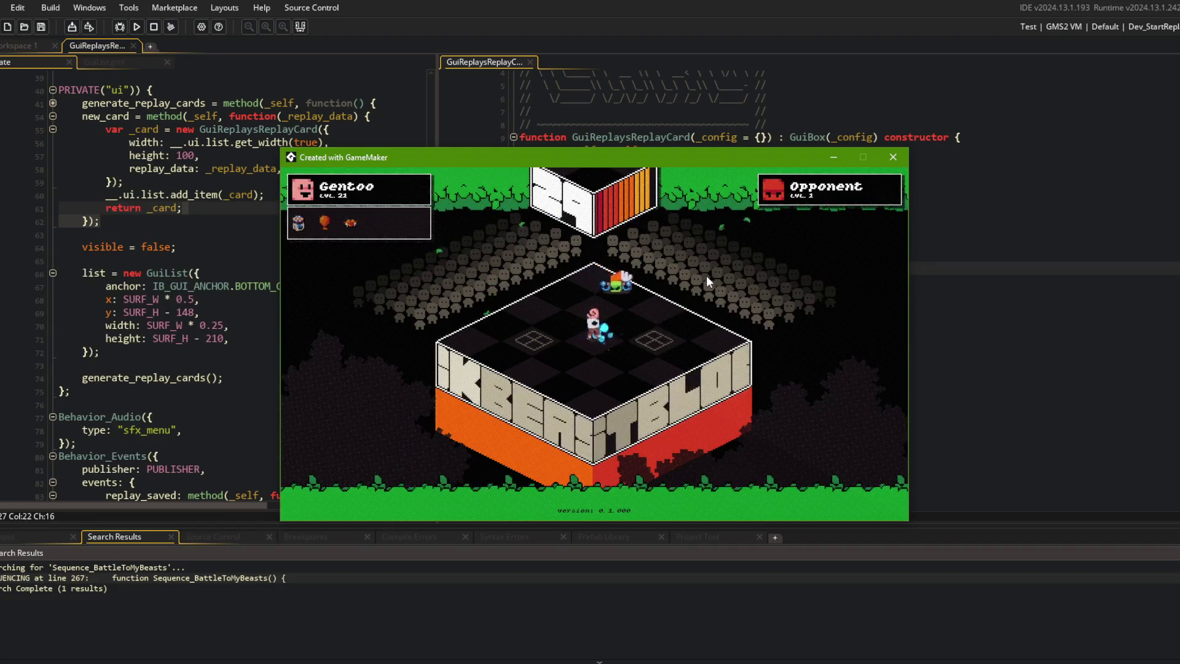
key("Escape")
key("Return")
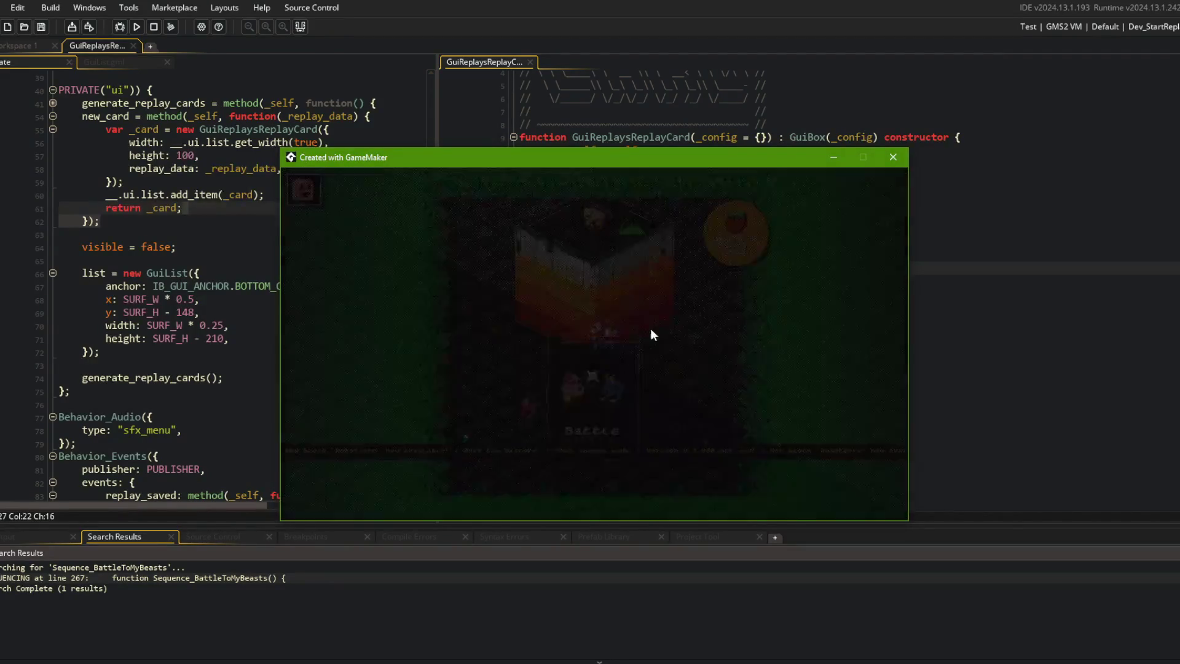
key("Right")
key("Right")
left_click(588, 376)
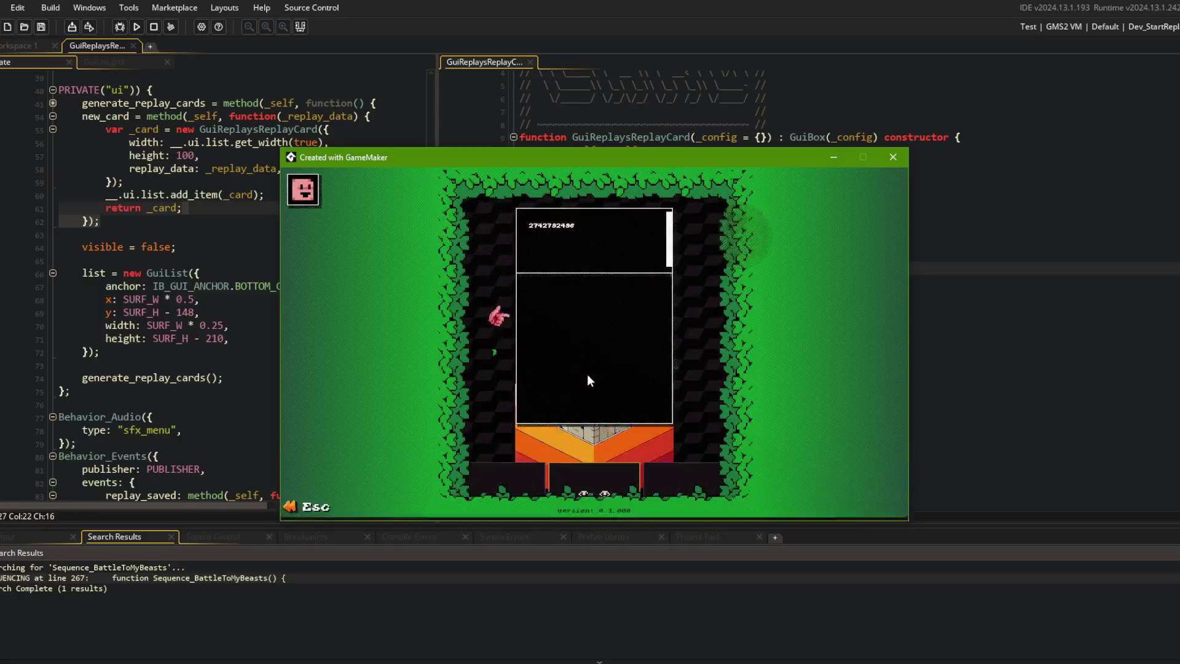
left_click(892, 157)
left_click(402, 146)
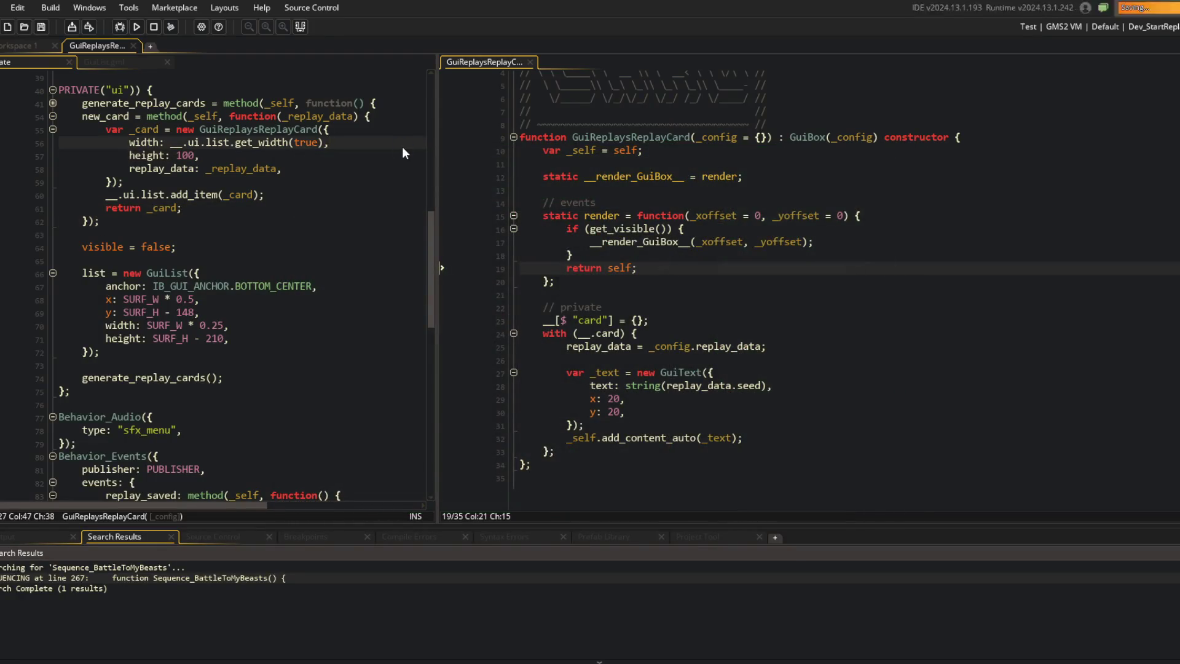
Step: Switch to Workspace 1, open the battle object via asset search, and start a test run
scroll(402, 152, "up", 5)
scroll(402, 153, "up", 2)
left_click(246, 159)
left_click(28, 47)
key("ctrl+t")
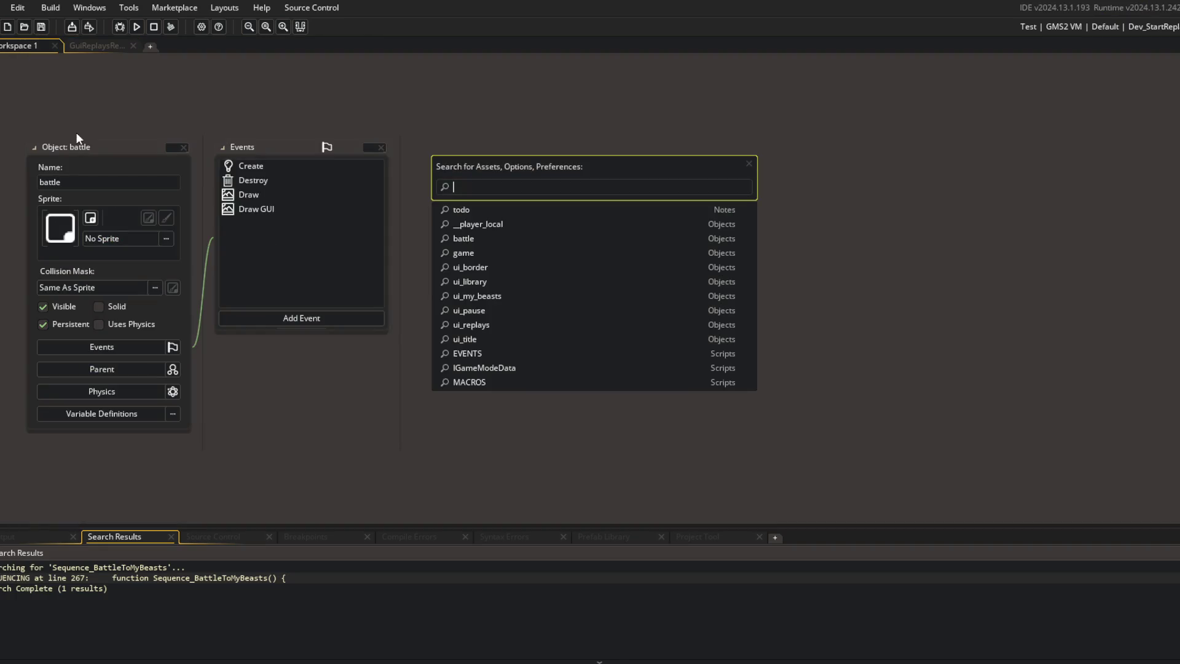
type("batle")
key("Return")
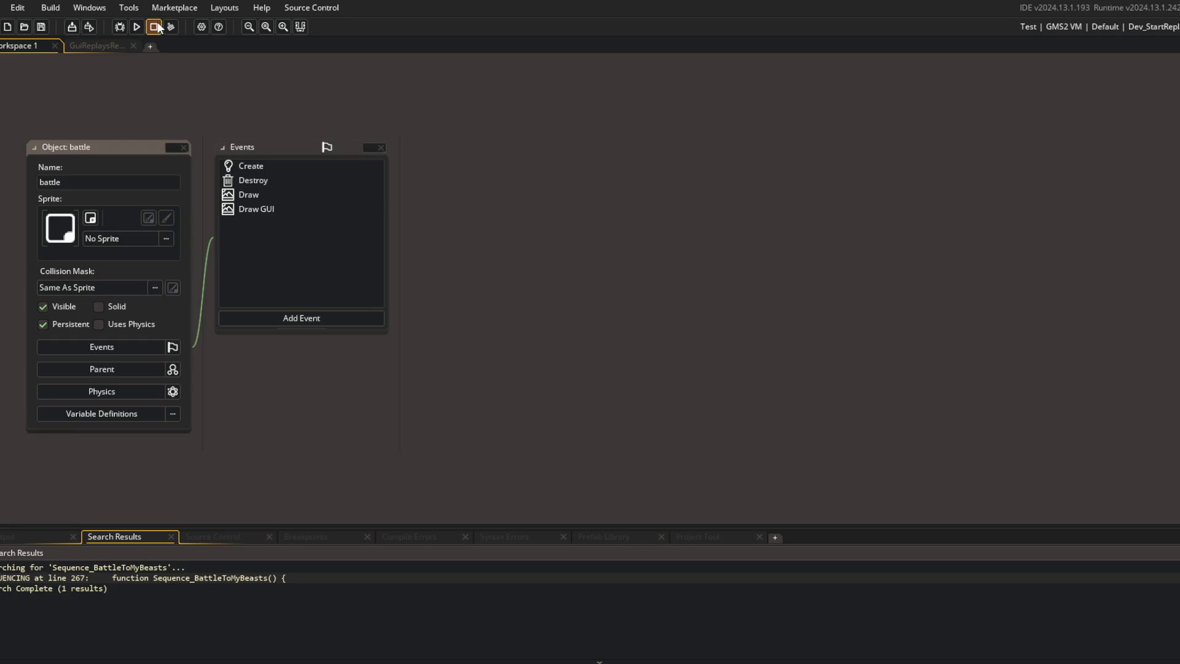
left_click(144, 27)
Step: Open the battle Create event, folding replay_load and expanding the replay_save function body
left_click(242, 166)
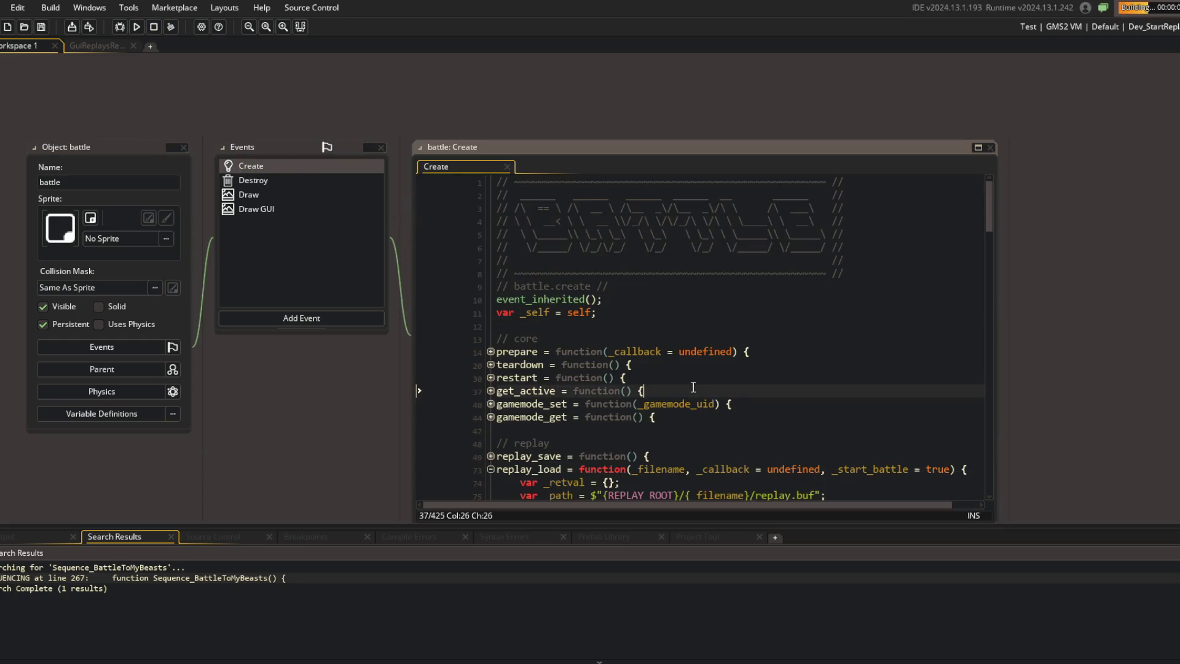
scroll(693, 387, "up", 1)
left_click(490, 299)
left_click(490, 286)
left_click(552, 316)
scroll(558, 321, "down", 3)
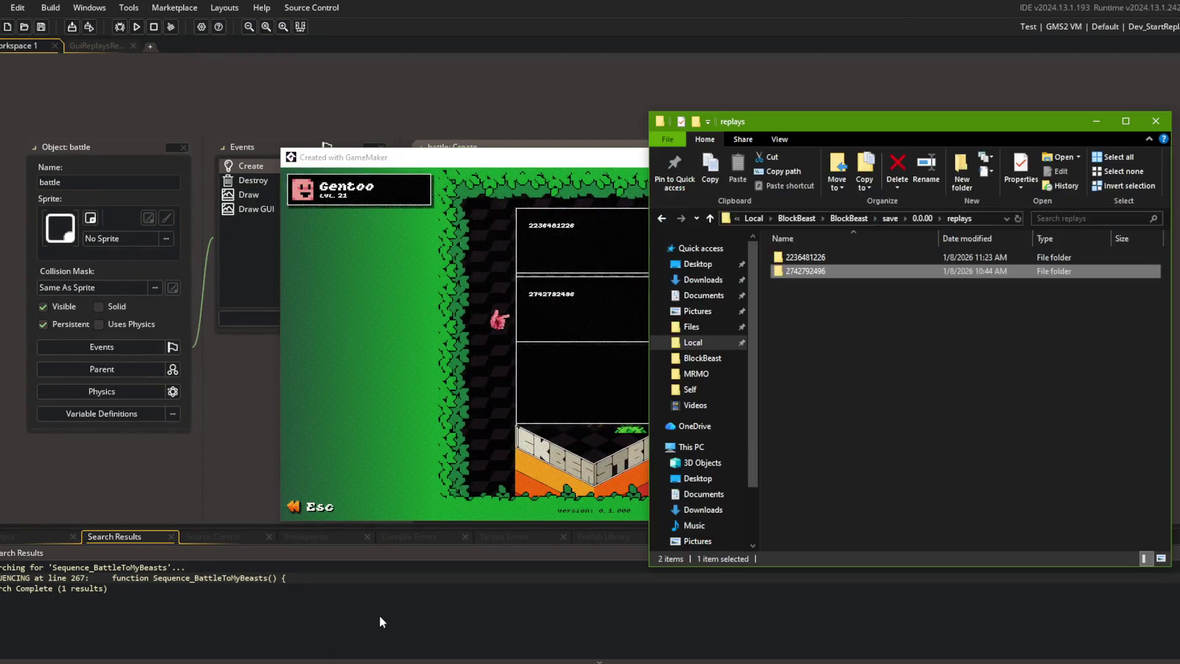
Step: Browse from the save folder into 0.0.00\replays to check both replay folders, then close Explorer
left_click(922, 218)
left_click(889, 218)
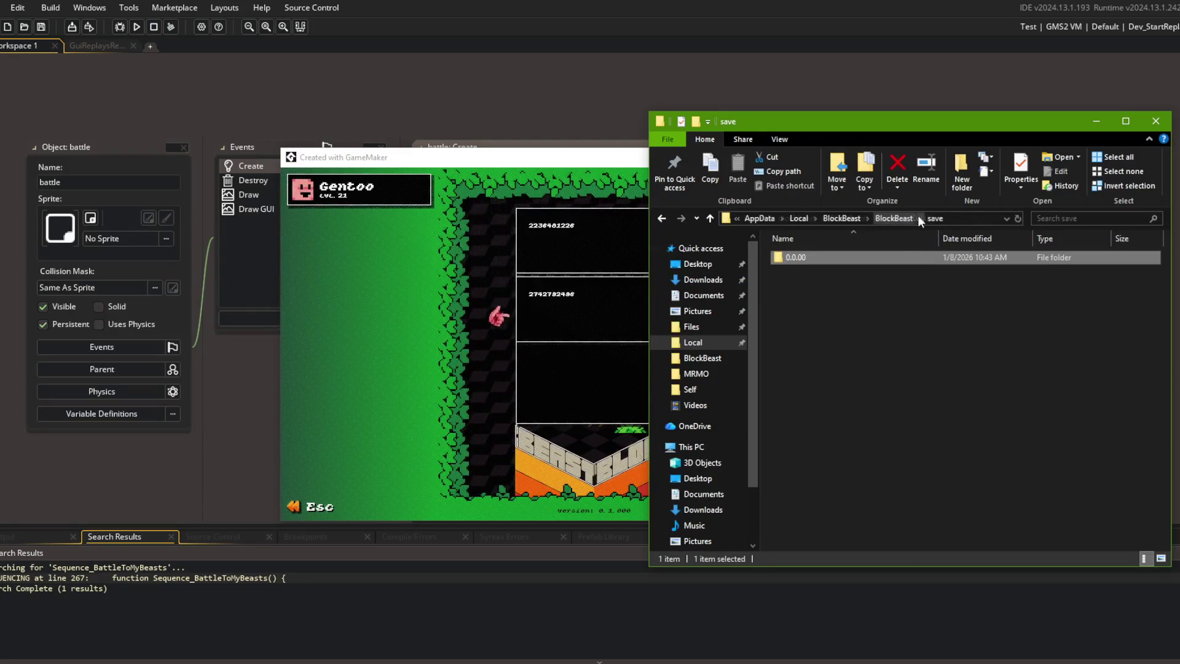
double_click(842, 257)
double_click(821, 271)
left_click(821, 271)
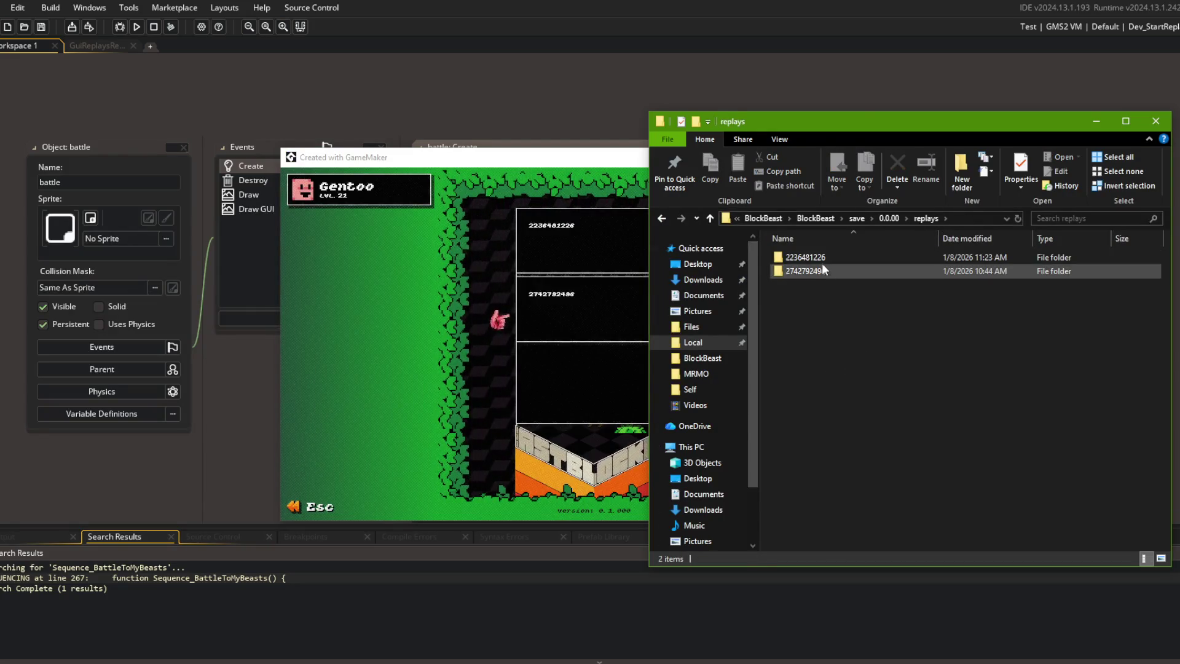
left_click(1155, 122)
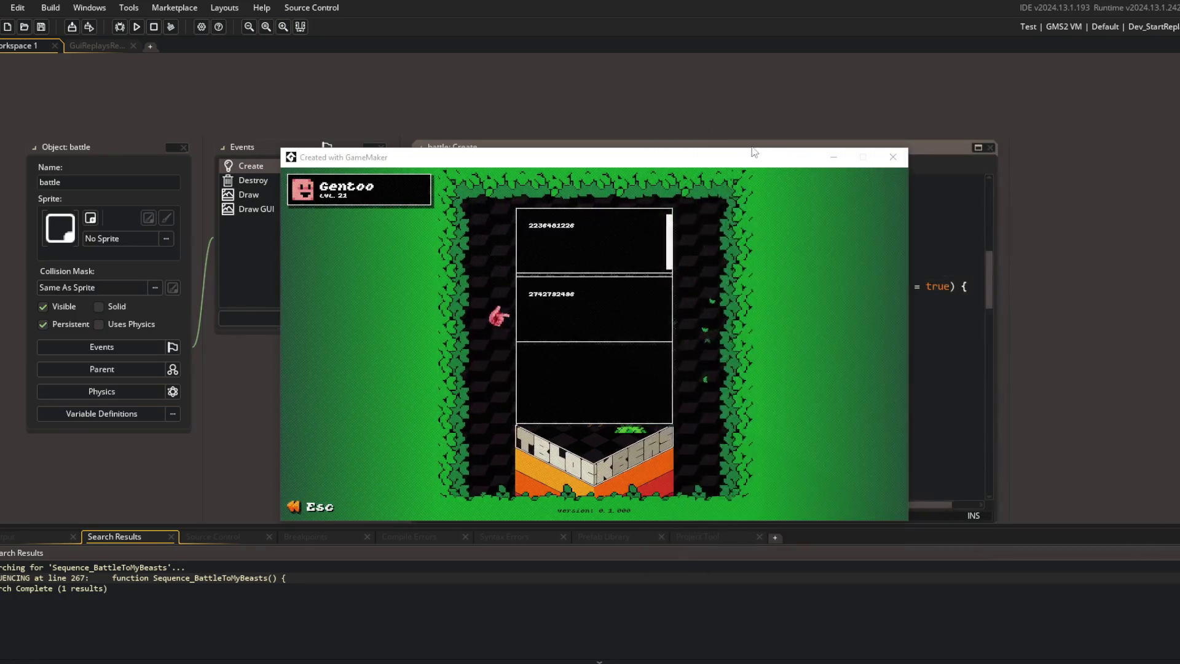
Step: Close the running game and add BROADCAST("replay_saved"); after replay_save's save-complete log
left_click_drag(742, 162, 807, 158)
left_click(957, 154)
scroll(742, 293, "up", 5)
scroll(742, 294, "up", 4)
scroll(508, 299, "down", 3)
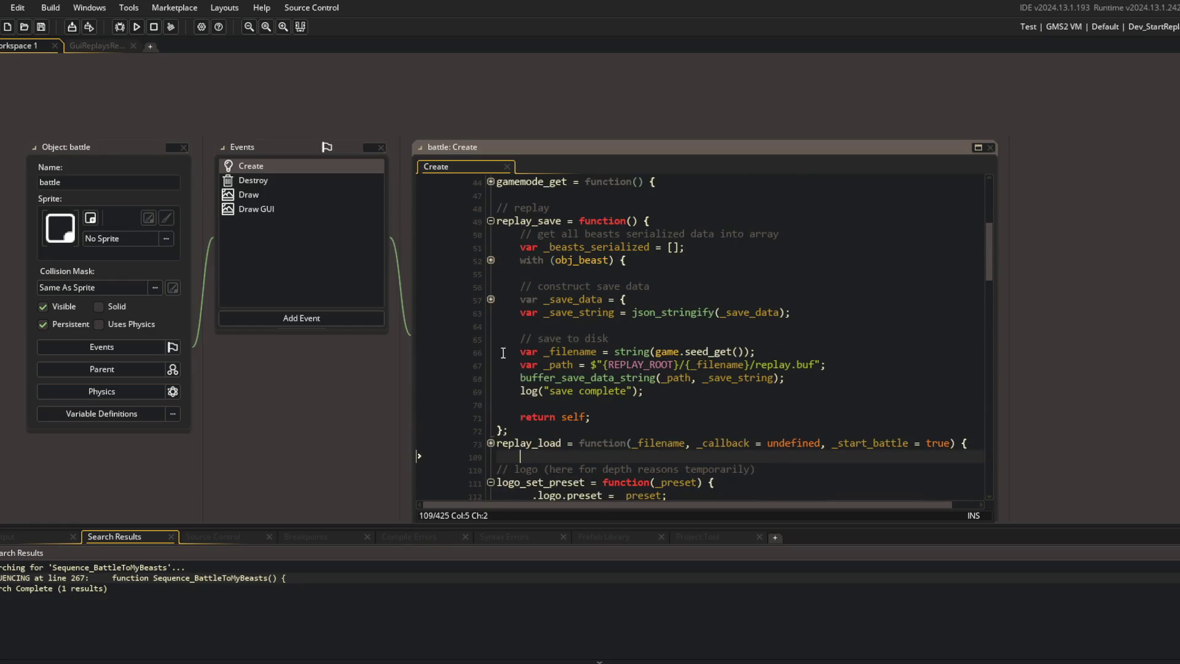
left_click(669, 391)
key("Return")
key("Return")
type("BROADCAST(\"replay_saved\");")
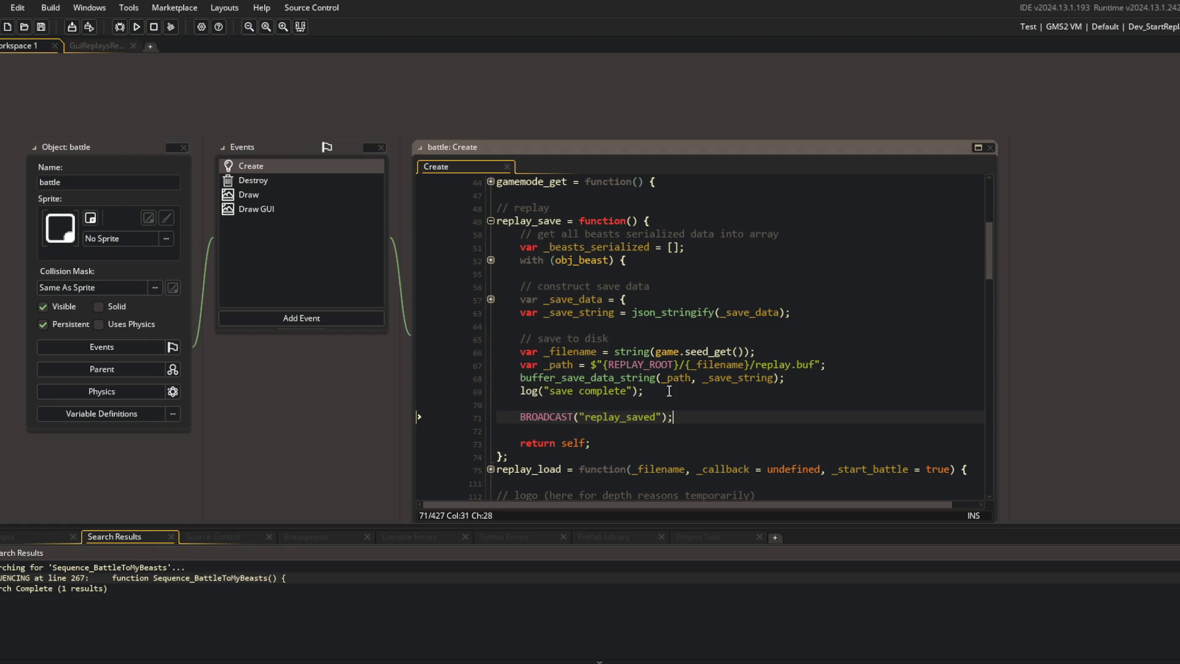
left_click(668, 391)
Step: Run the game, play a battle, quit to the menu, check Replays, then close it
left_click(135, 31)
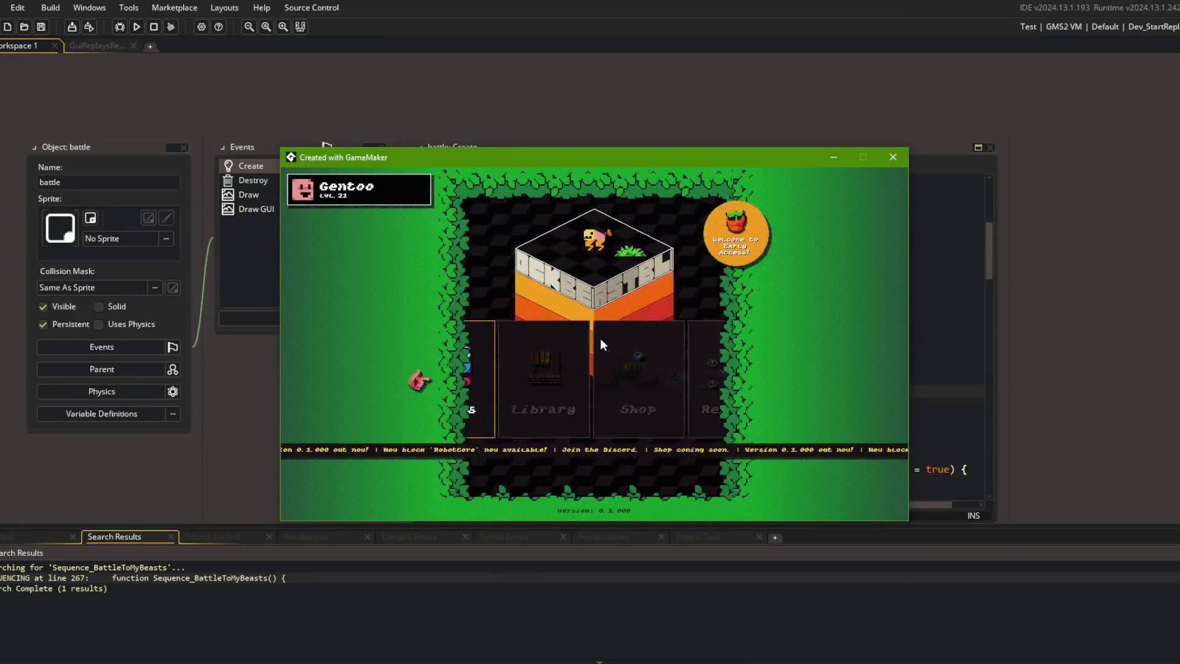
left_click(612, 378)
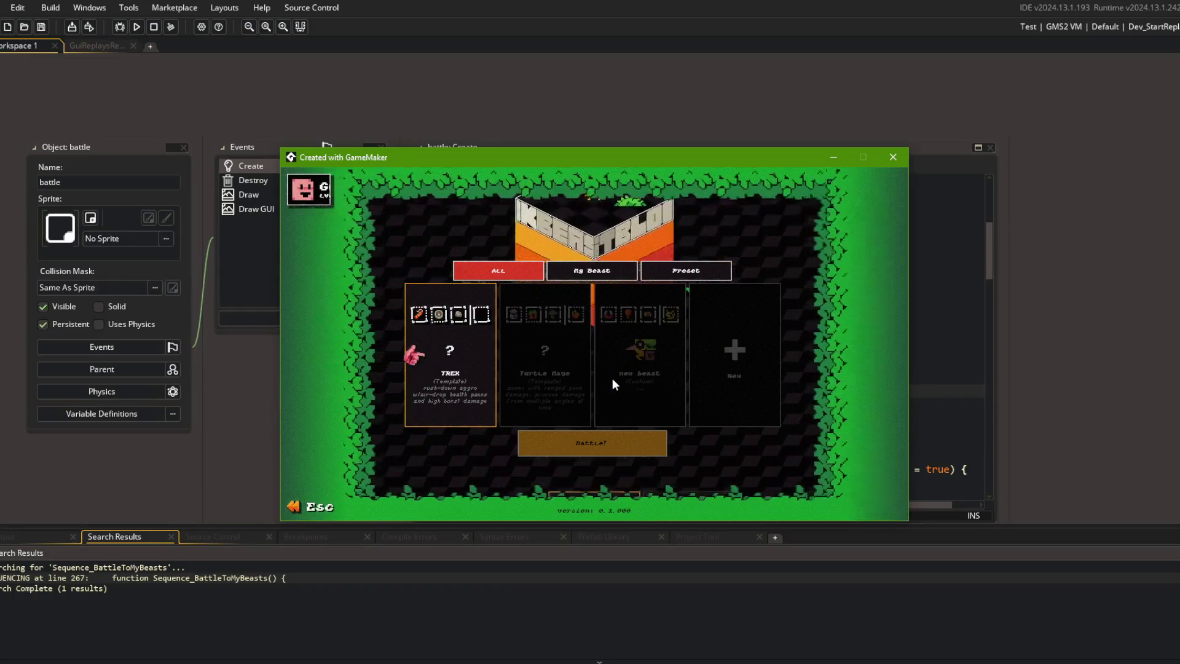
left_click(546, 381)
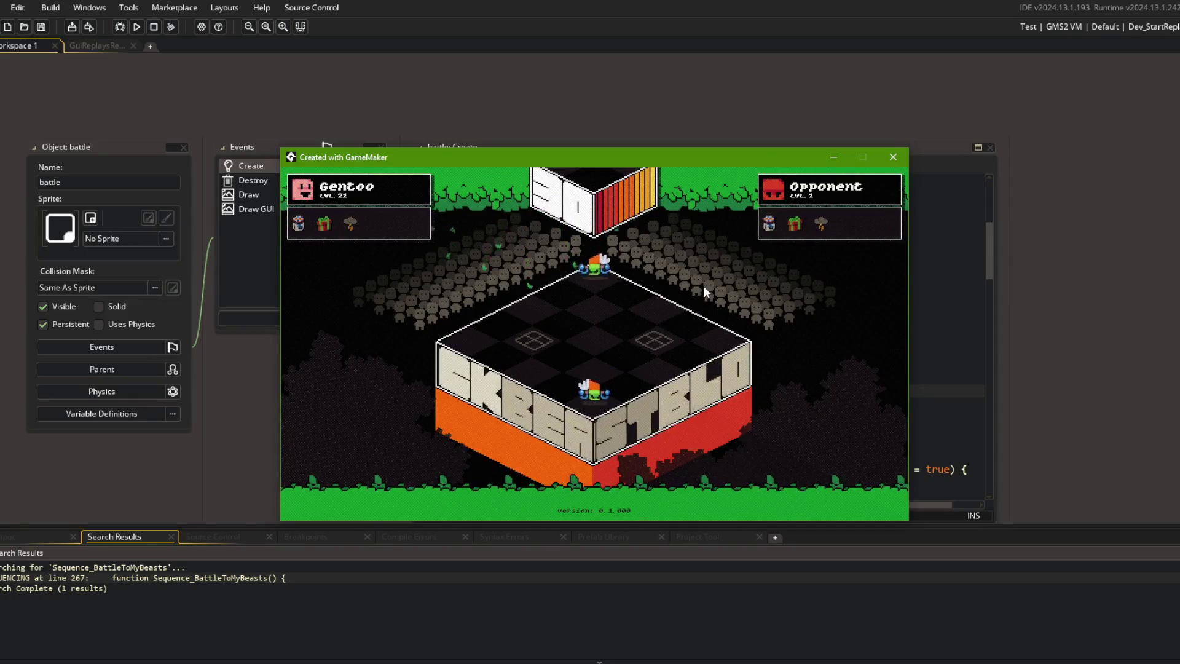
key("Escape")
left_click(645, 324)
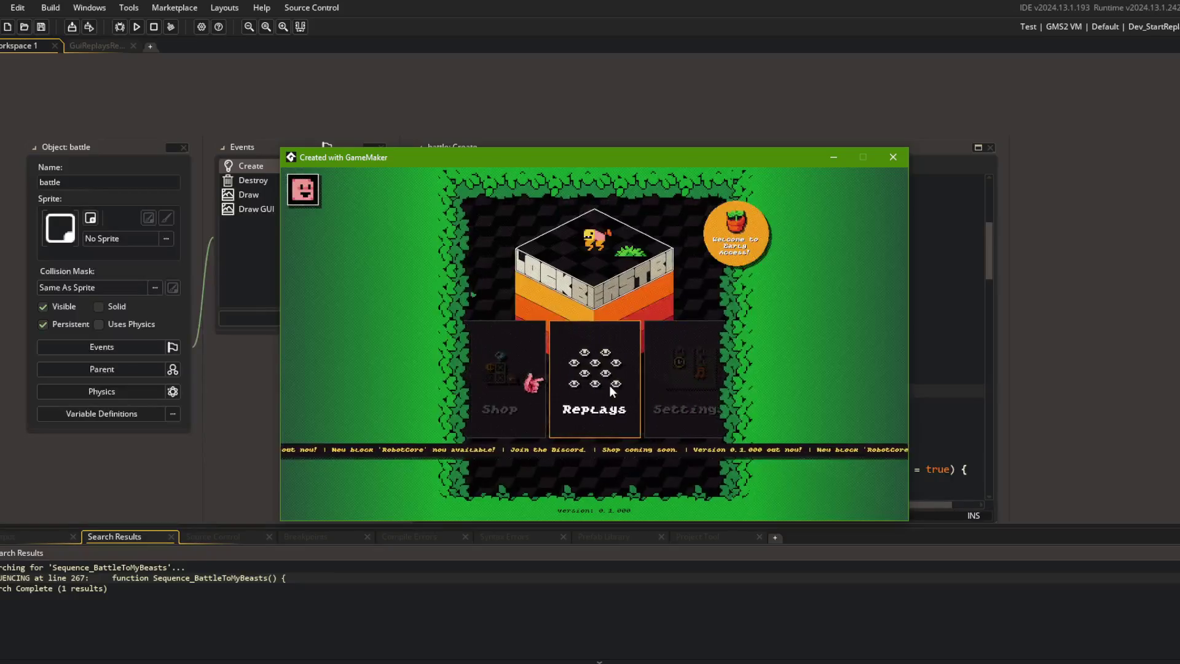
left_click(609, 385)
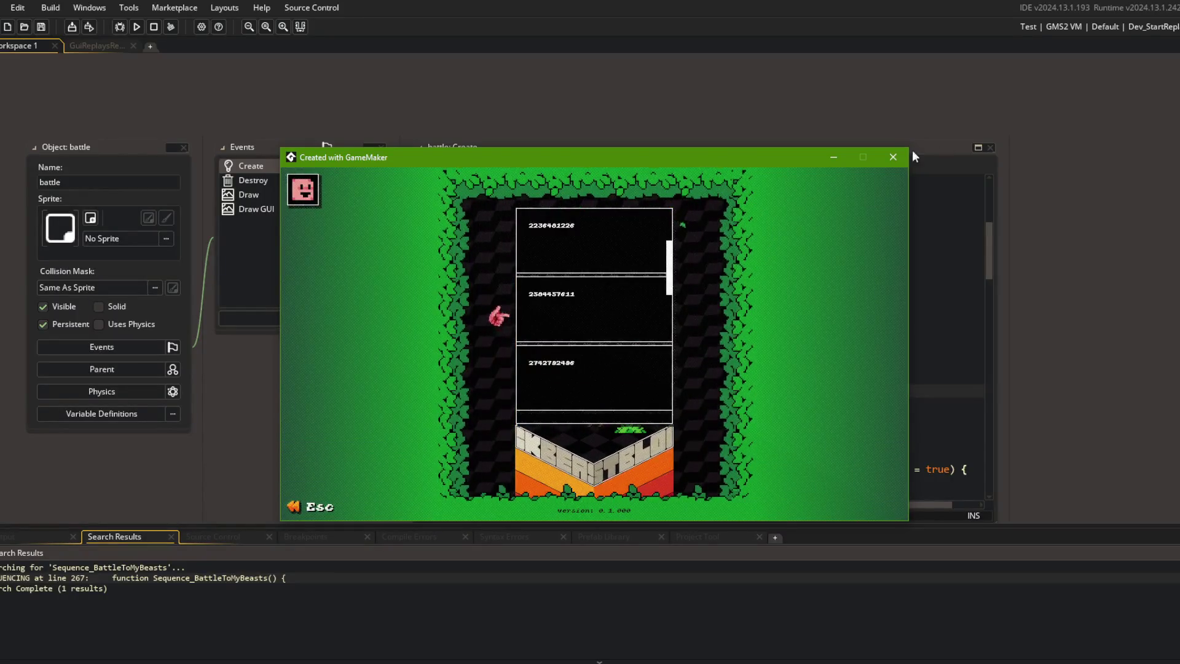
left_click(893, 156)
key("alt+Tab")
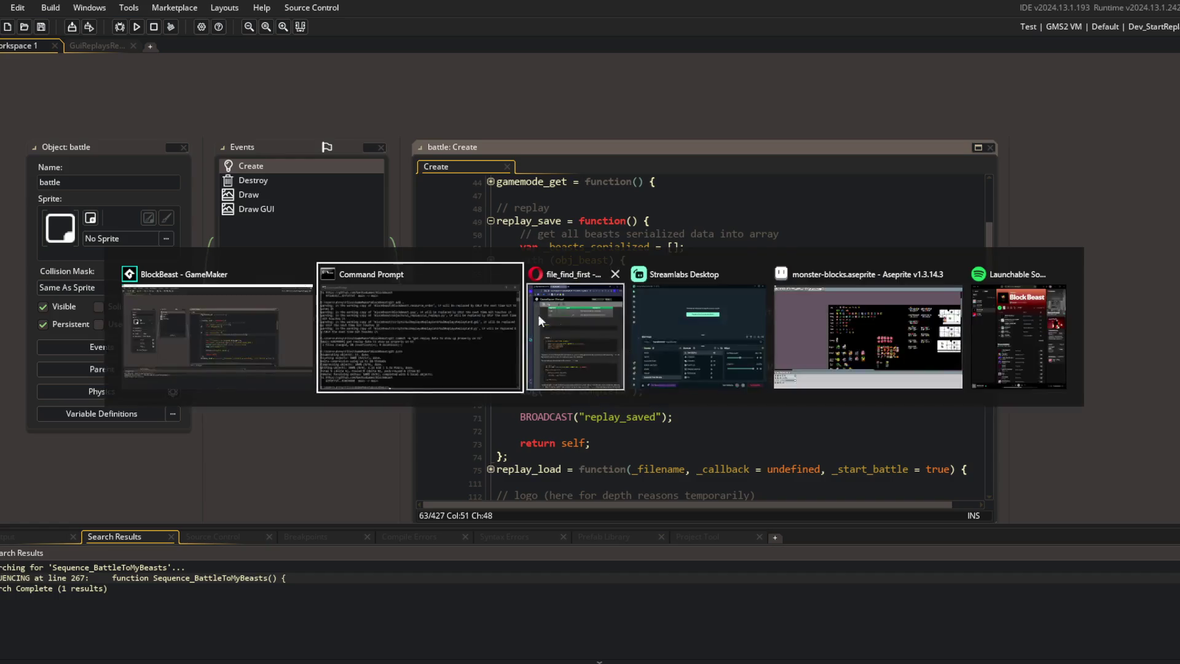
Step: Stage all changes and commit them as "updated ui_replays dynamically whenever replay is saved"
type("gi")
type(".")
key("Return")
type("git c")
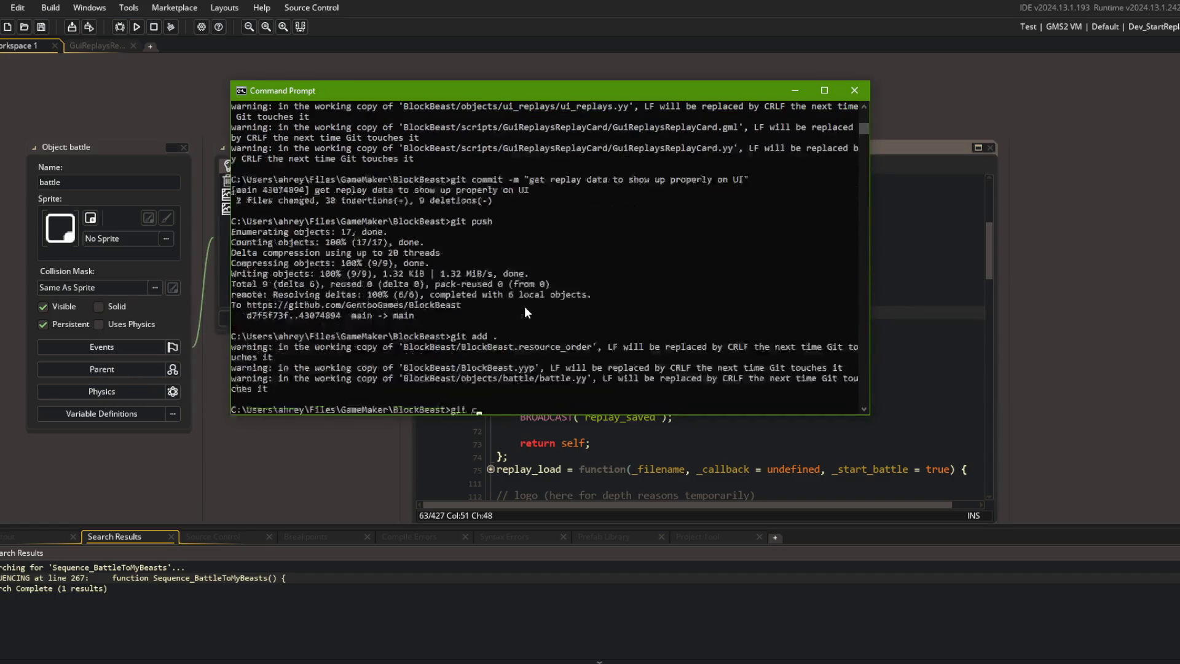
type("ommit -m \"updated")
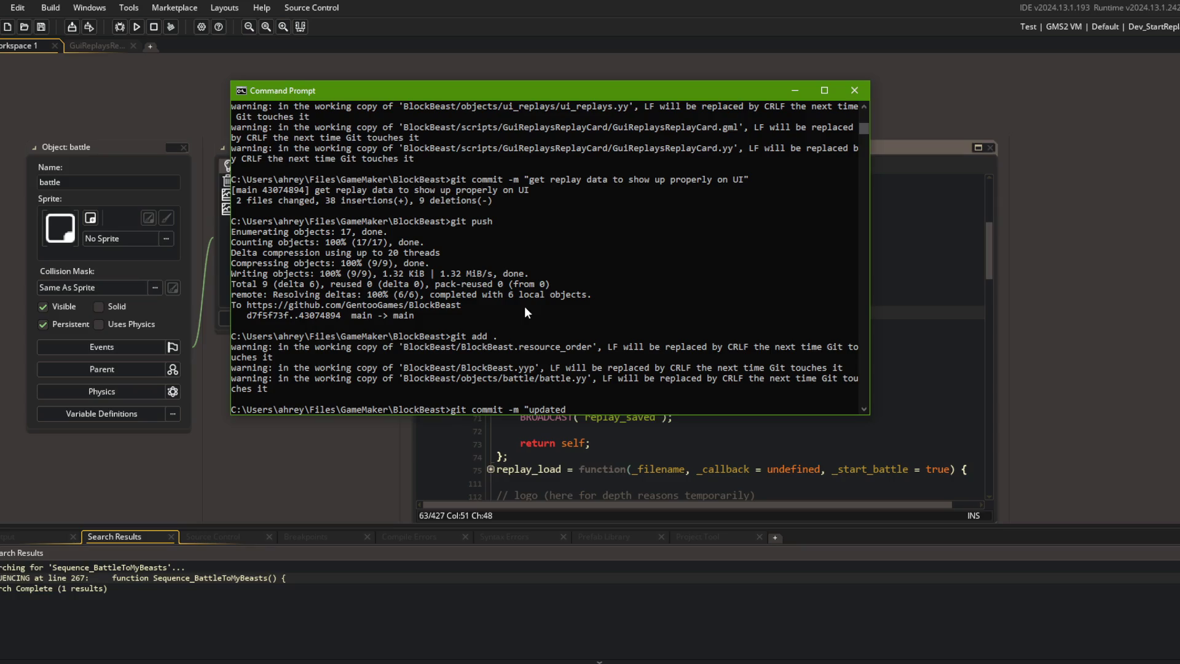
type(" ui_replays dynamically whenever ")
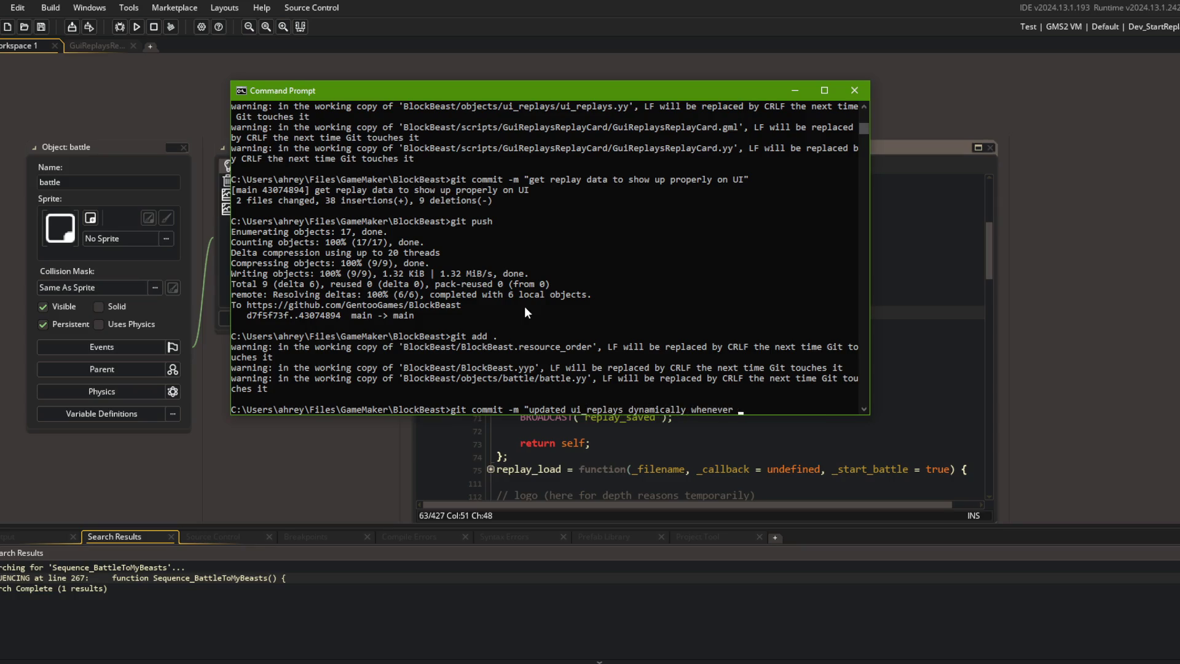
type("replay is saved\"")
key("Return")
Step: Push the commit to the remote and return to GameMaker's GuiReplaysReplayCard script
type("git push")
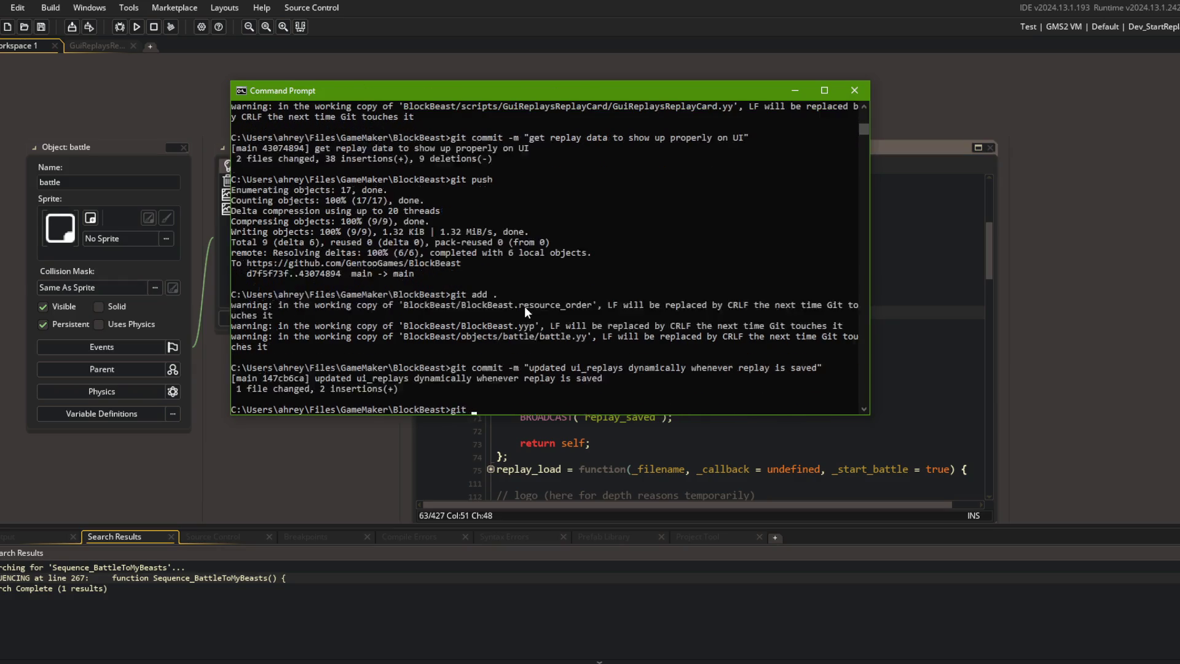
key("Return")
left_click(98, 44)
Step: Delete the render override function from GuiReplaysReplayCard and save the script
left_click(737, 267)
left_click(668, 204)
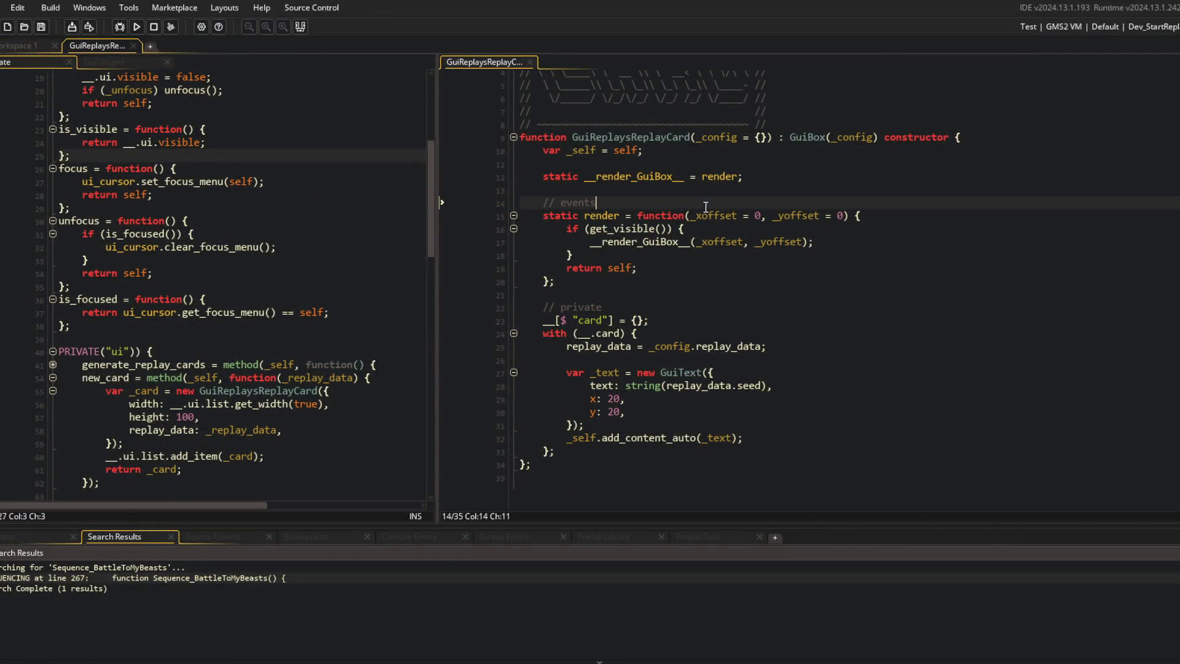
key("Home")
key("shift+Down")
key("shift+Down")
key("shift+Down")
key("Delete")
key("Delete")
key("ctrl+s")
left_click(834, 218)
key("Left")
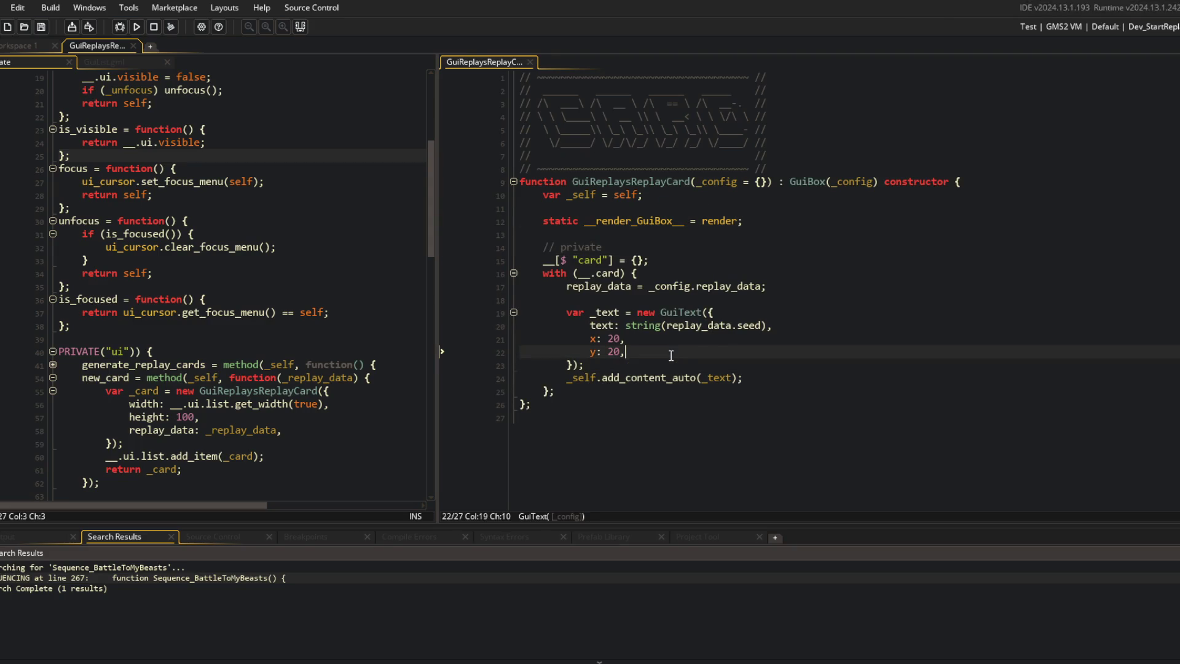
left_click(725, 310)
left_click(730, 298)
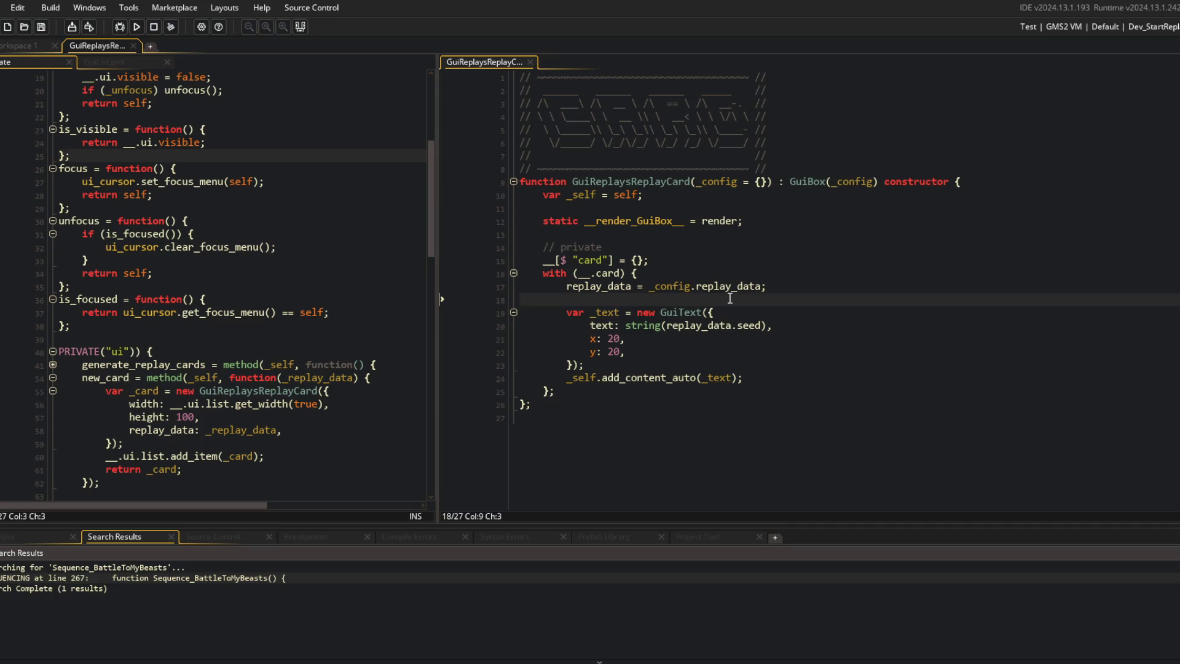
Step: In ui_replays' new_card block, change the card height from 100 to 20
left_click(577, 234)
left_click(206, 129)
left_click(130, 60)
middle_click(130, 61)
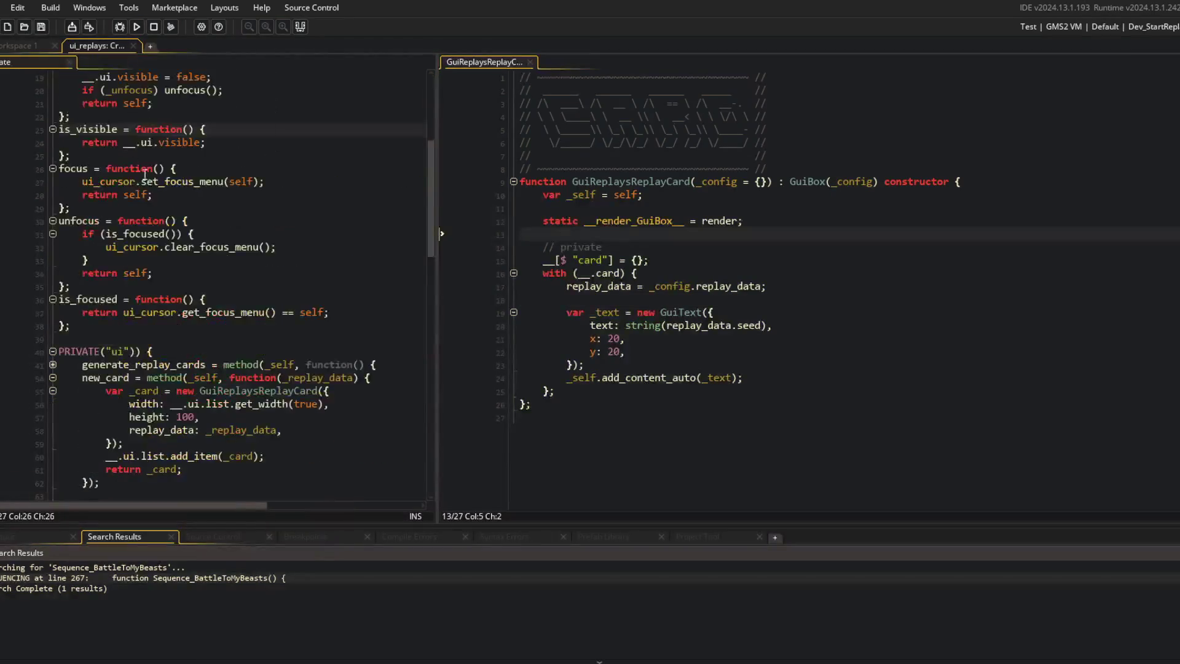
scroll(336, 289, "down", 4)
left_click(201, 315)
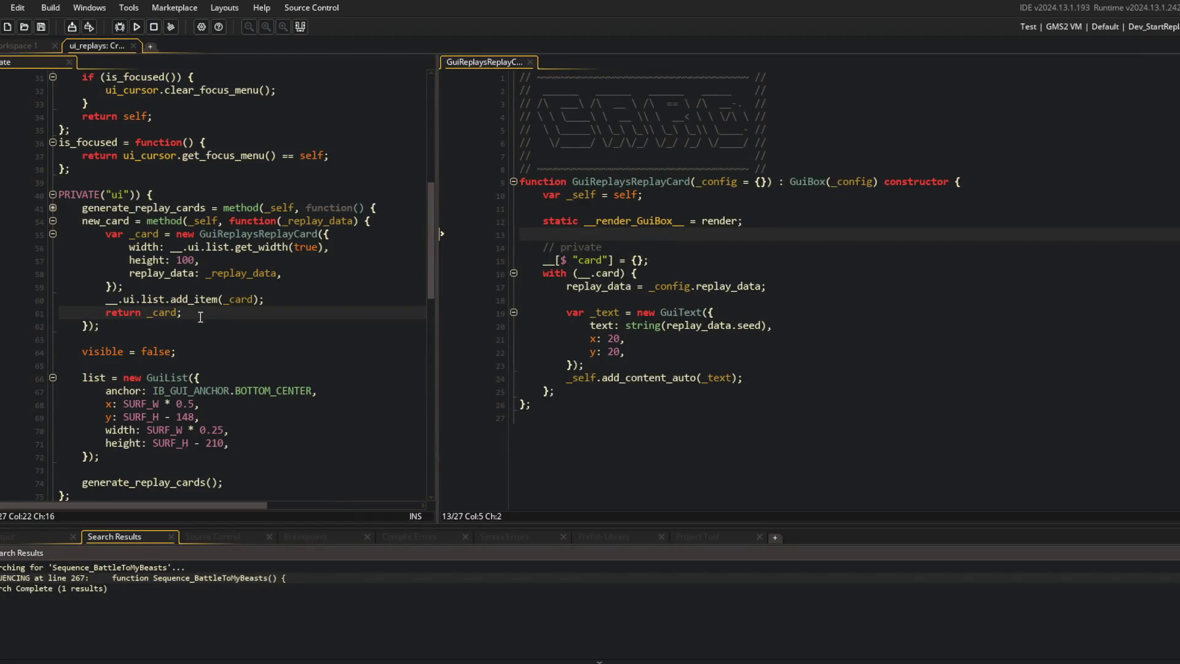
key("ctrl+m")
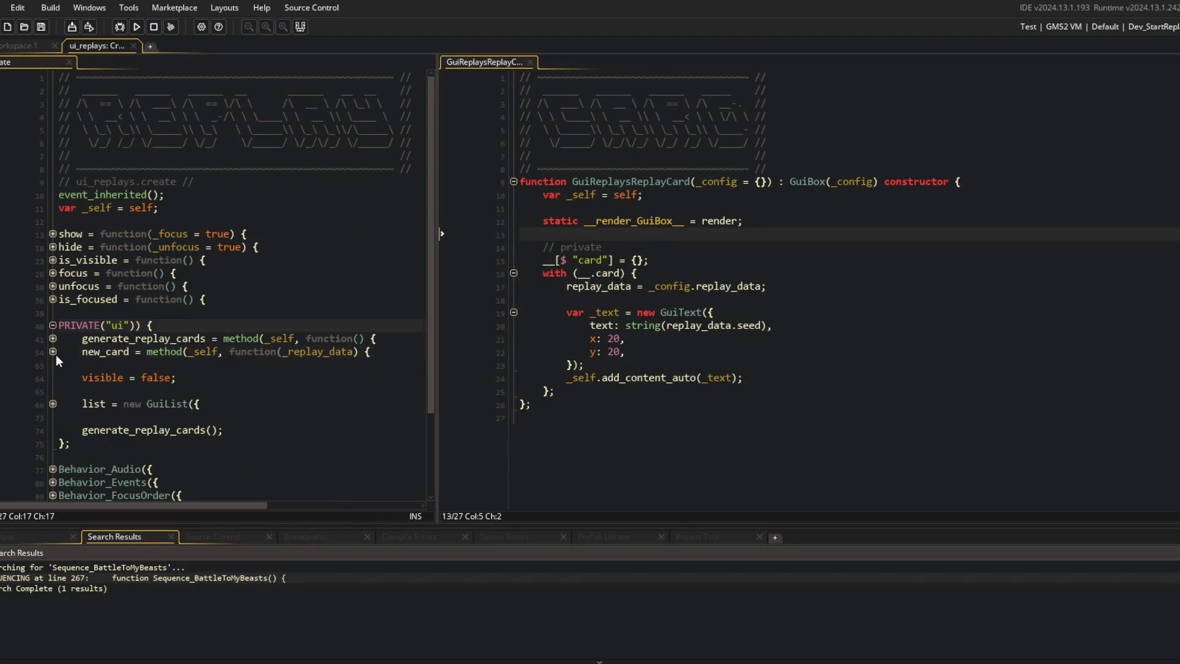
left_click(52, 352)
left_click(188, 366)
left_click(201, 390)
key("Left")
key("BackSpace")
key("BackSpace")
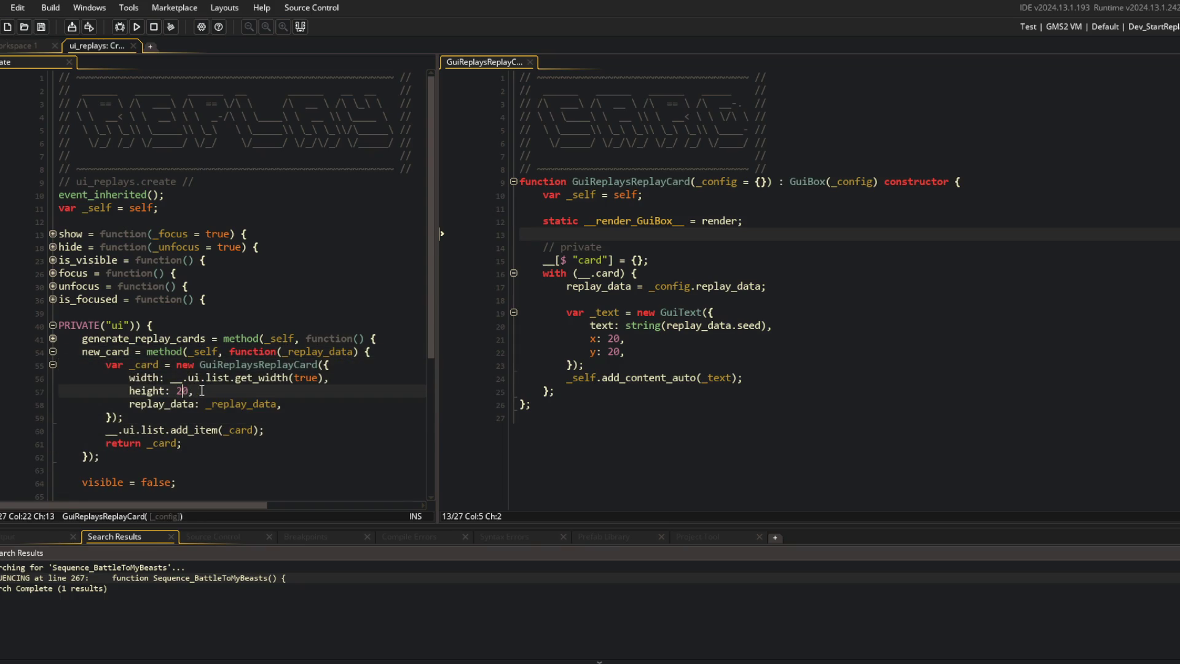
Step: Above the GuiText creation, add _name_text from the replay seed, plus _name_x and _name_y variables
left_click(613, 338)
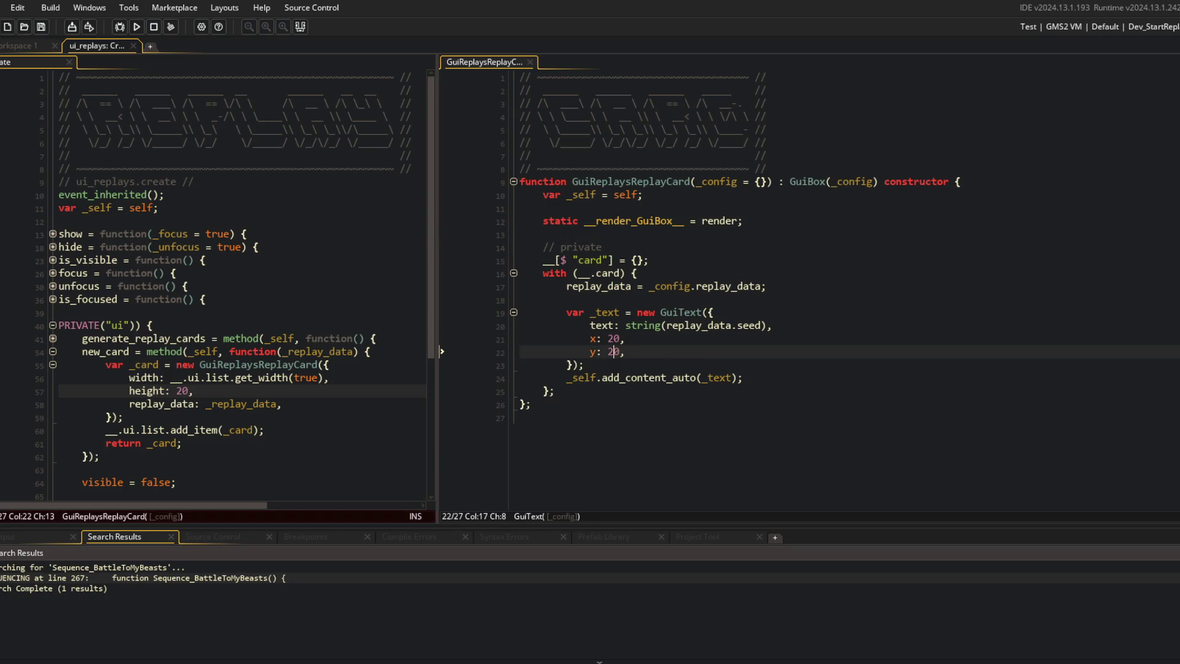
key("Up")
key("Up")
key("Up")
key("Return")
type("var _name_text = ")
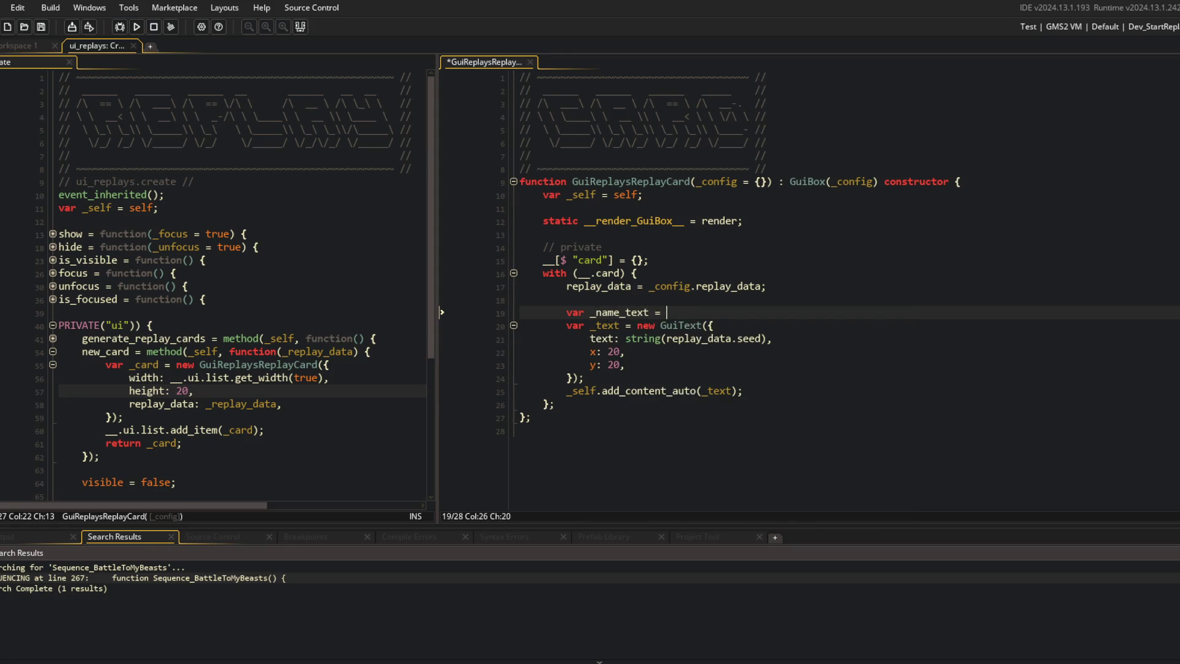
type("string(r")
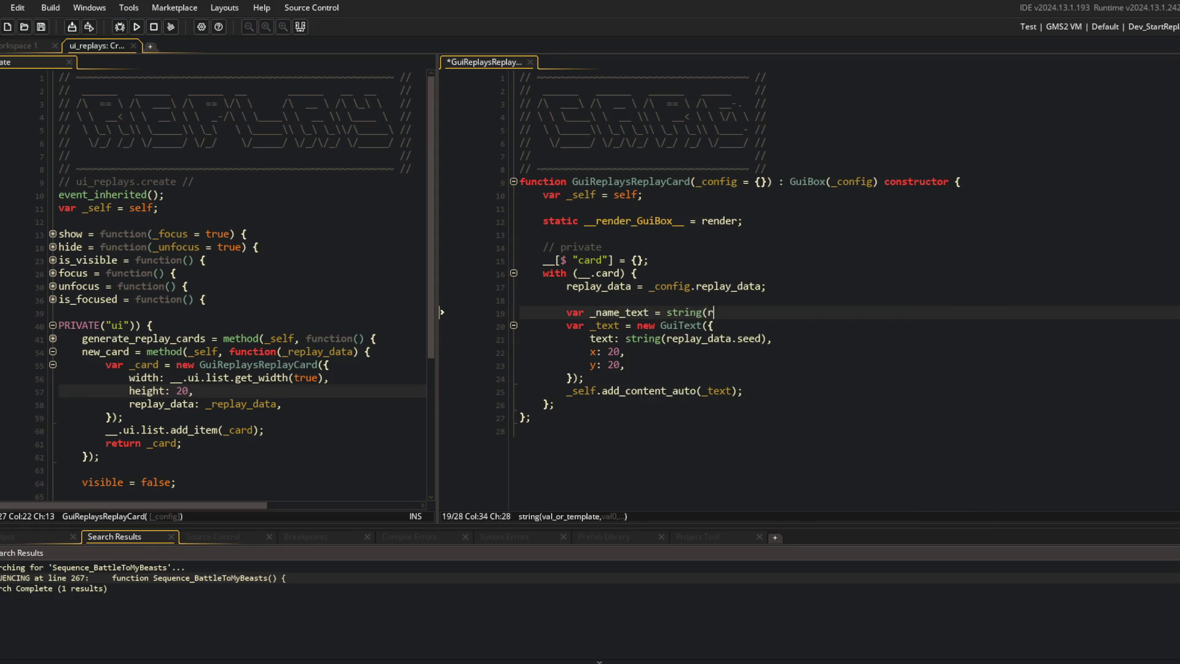
type("eplay_data.seed);")
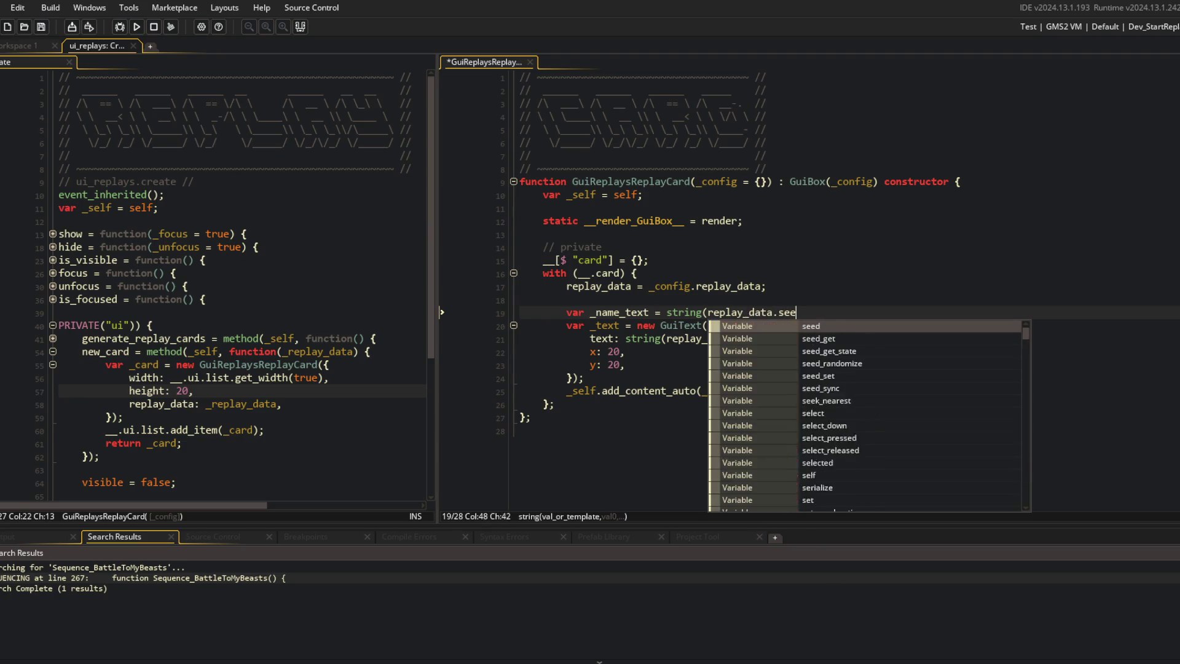
key("Return")
type("name_x =")
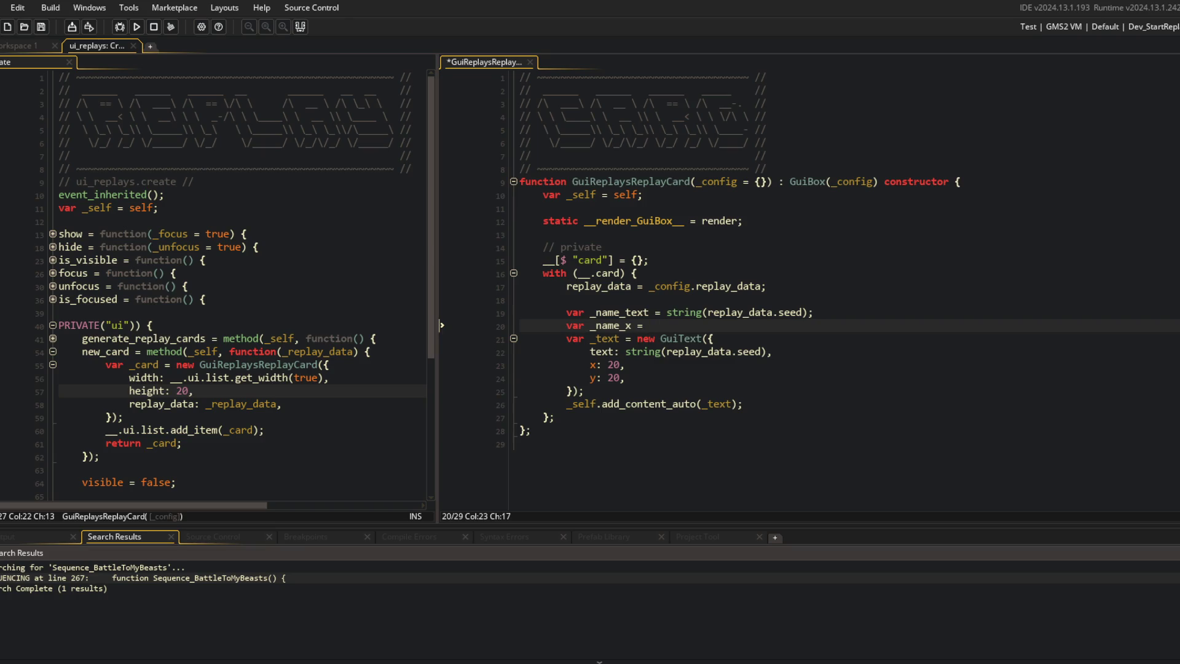
key("BackSpace")
type("self.")
key("BackSpace")
key("BackSpace")
type("ue) * 0.5;")
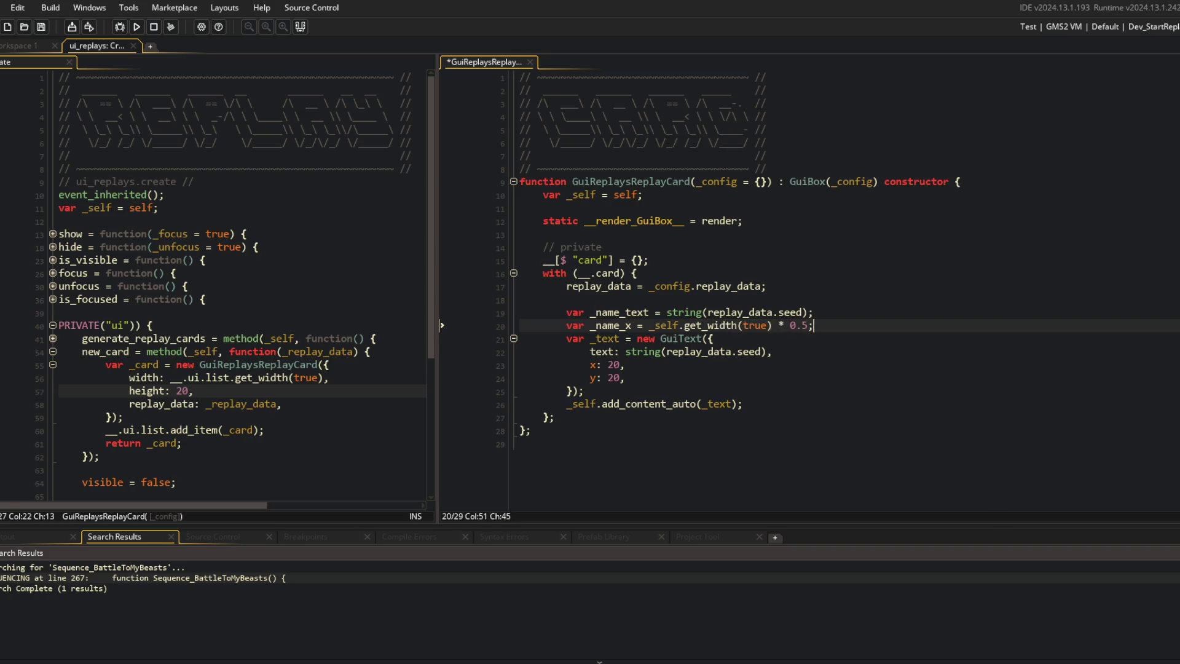
key("Return")
type("var _name")
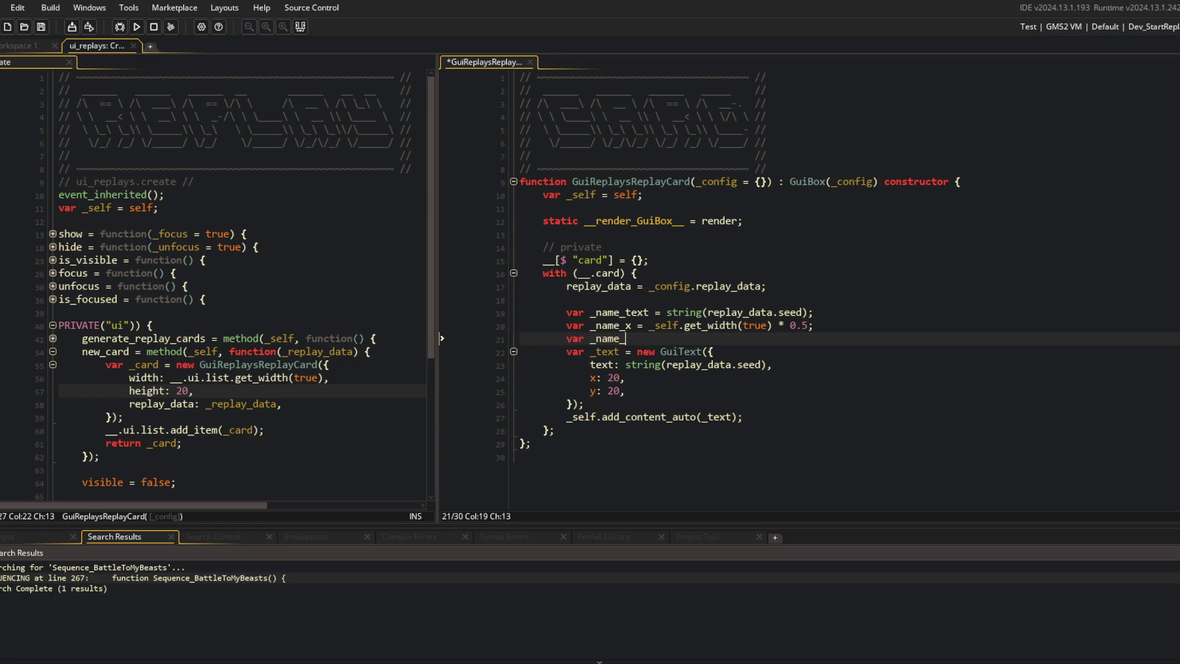
type("_y = _self.get_h")
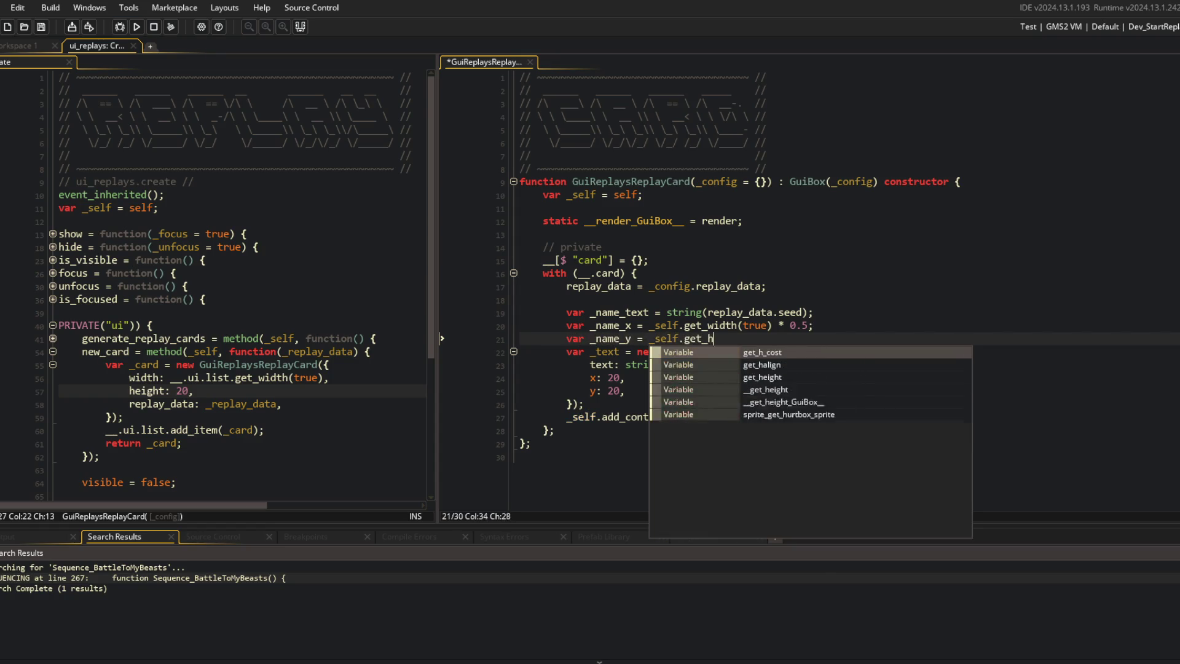
type("eight(true)")
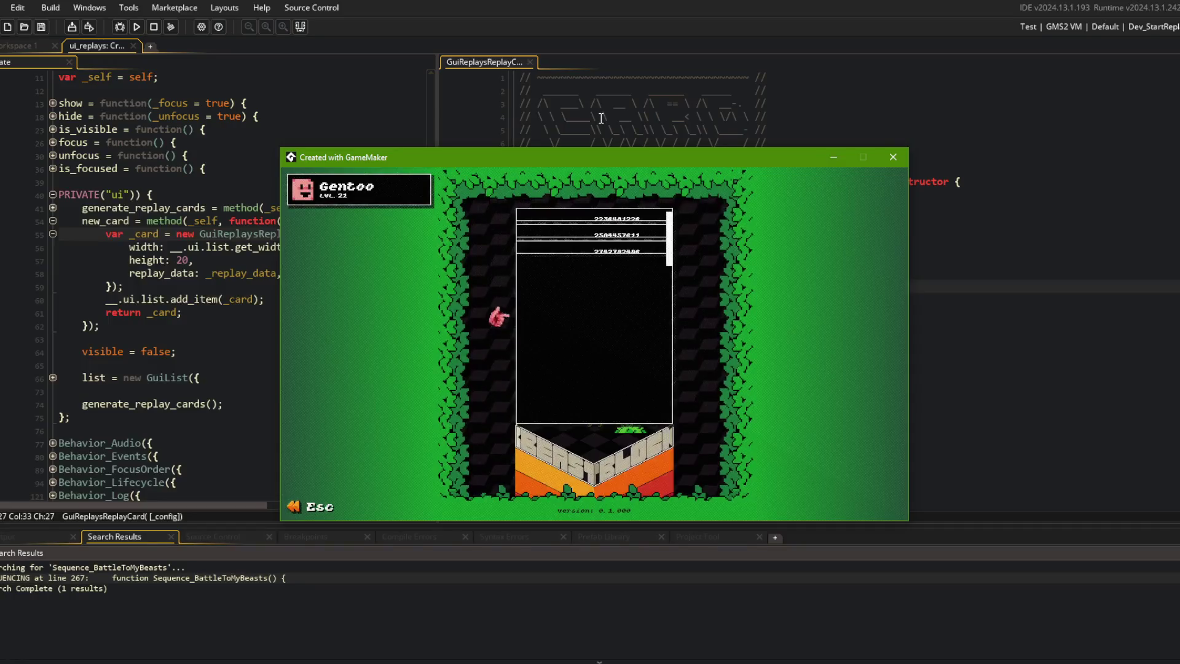
Step: Give the seed label's GuiText fa_center horizontal and vertical alignment, then run the game
left_click(601, 118)
left_click(750, 352)
key("Return")
type("align: fa_c")
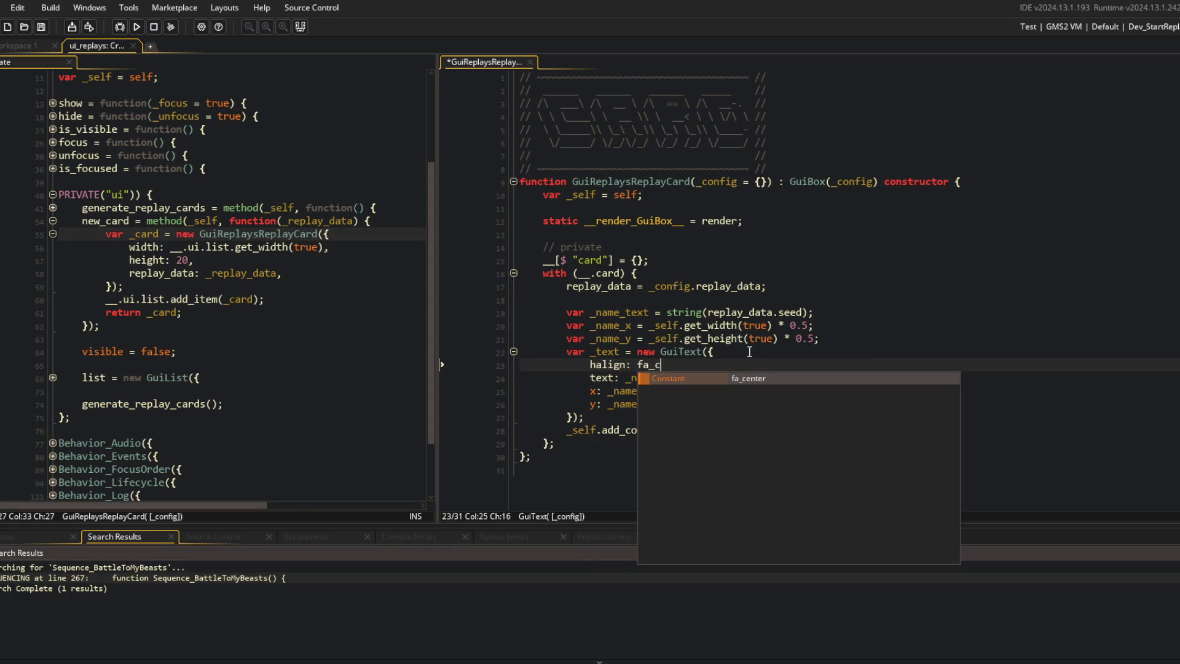
key("Return")
type(",")
key("Return")
type("lign")
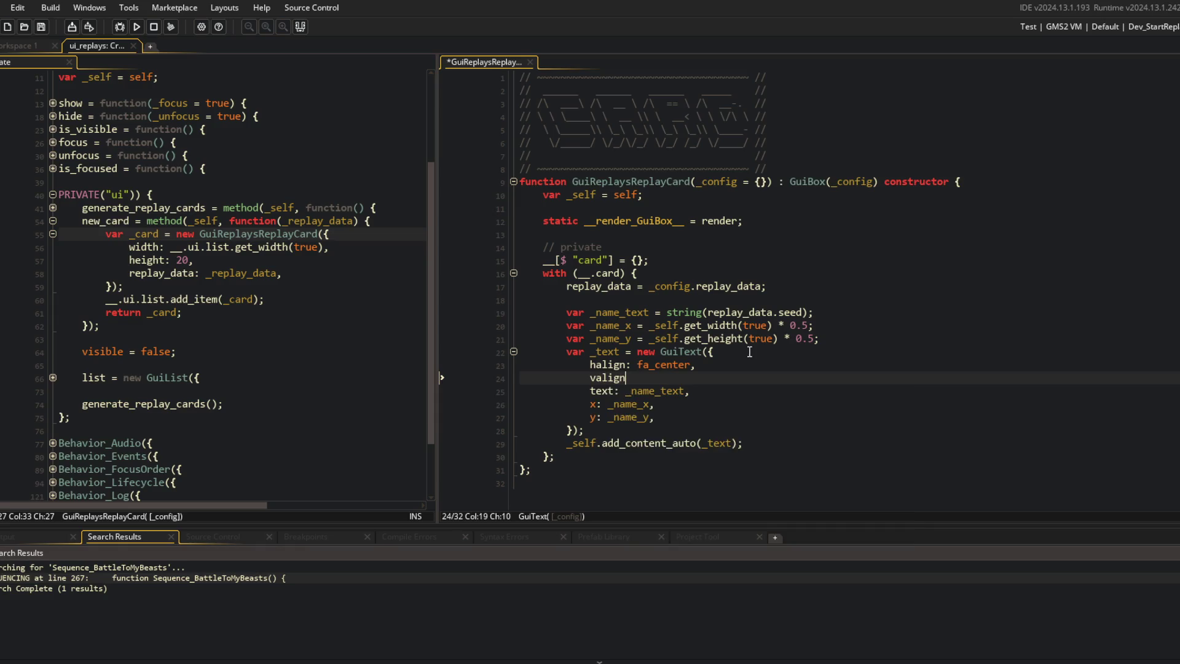
type(": fa_cen")
key("Return")
type(",")
key("F5")
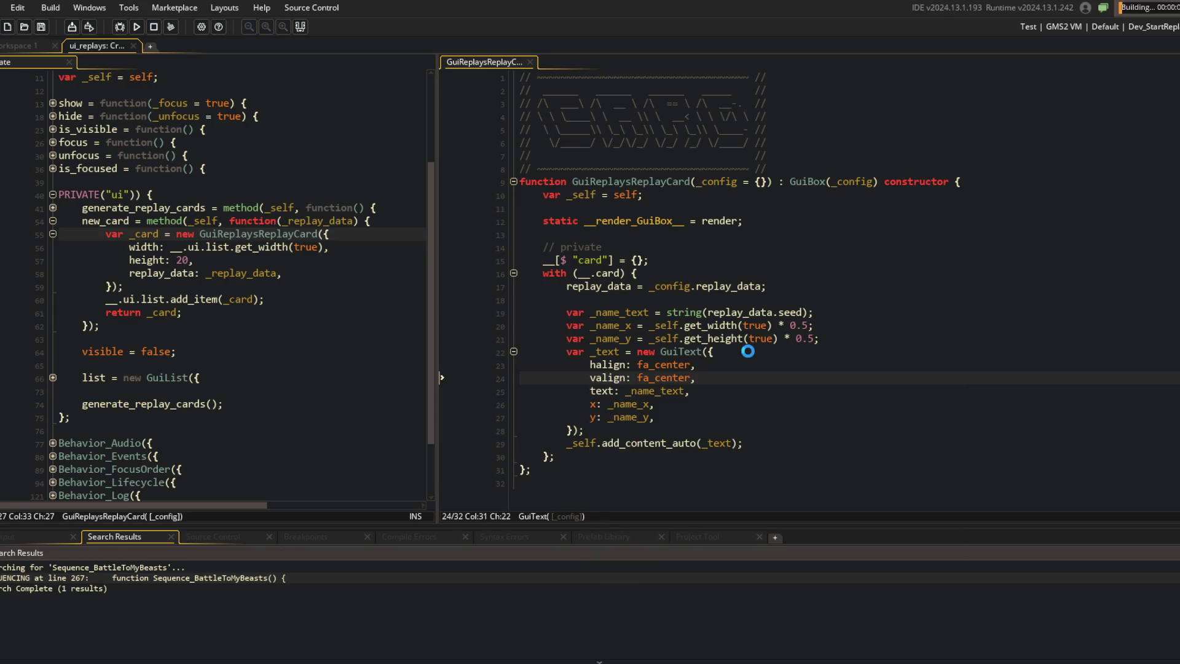
left_click(834, 285)
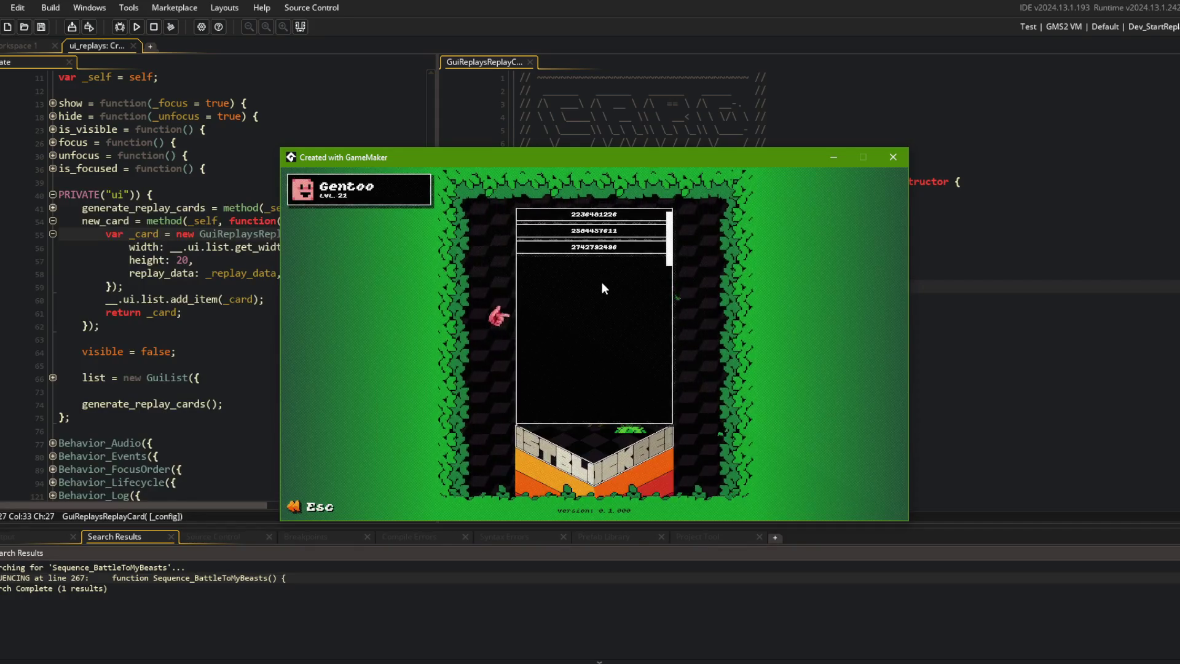
Step: In the running game, visit the Library and Beasts screens, then reopen Replays
key("Escape")
key("Left")
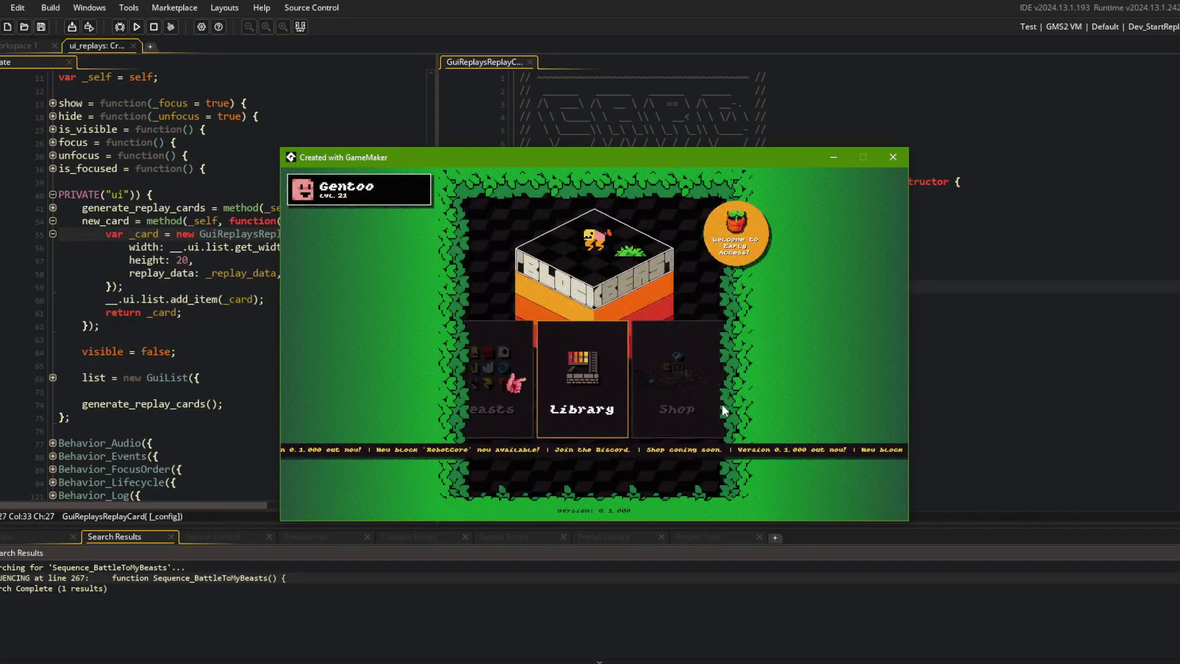
key("Return")
key("Escape")
key("Left")
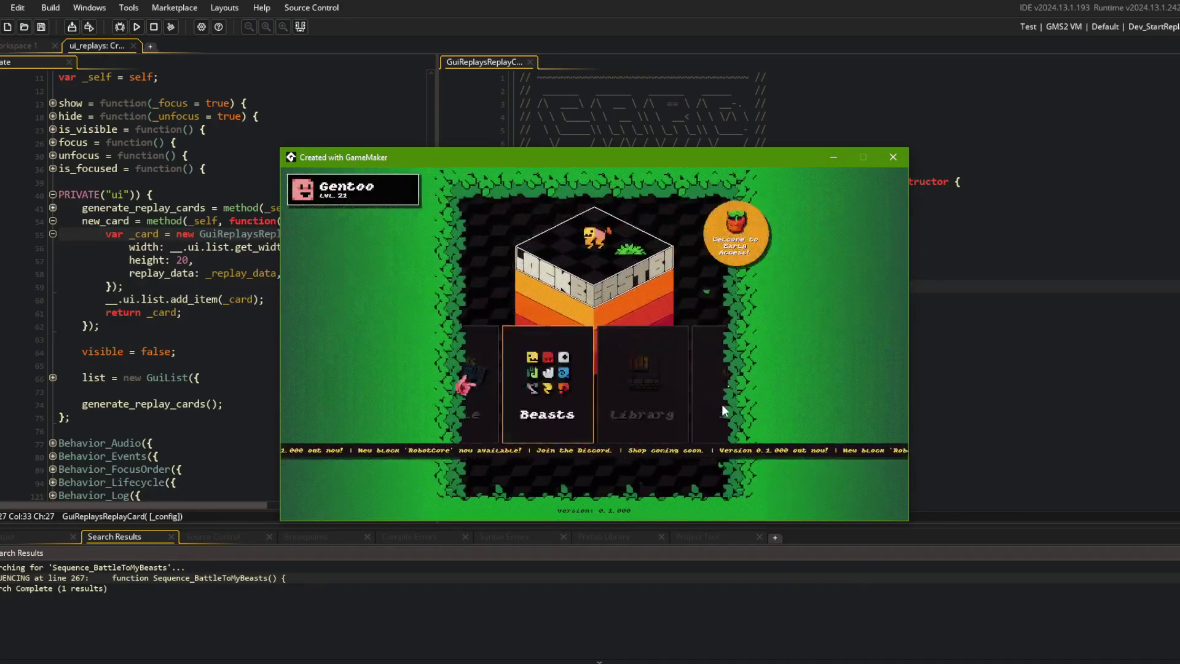
key("Return")
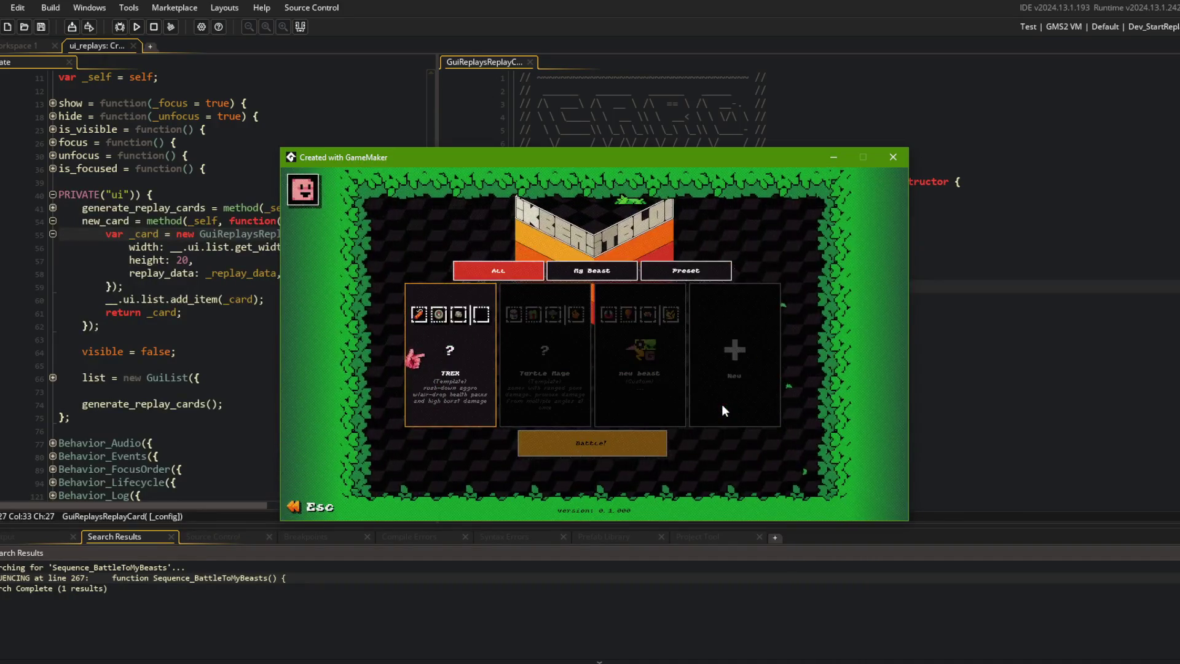
key("Escape")
key("Return")
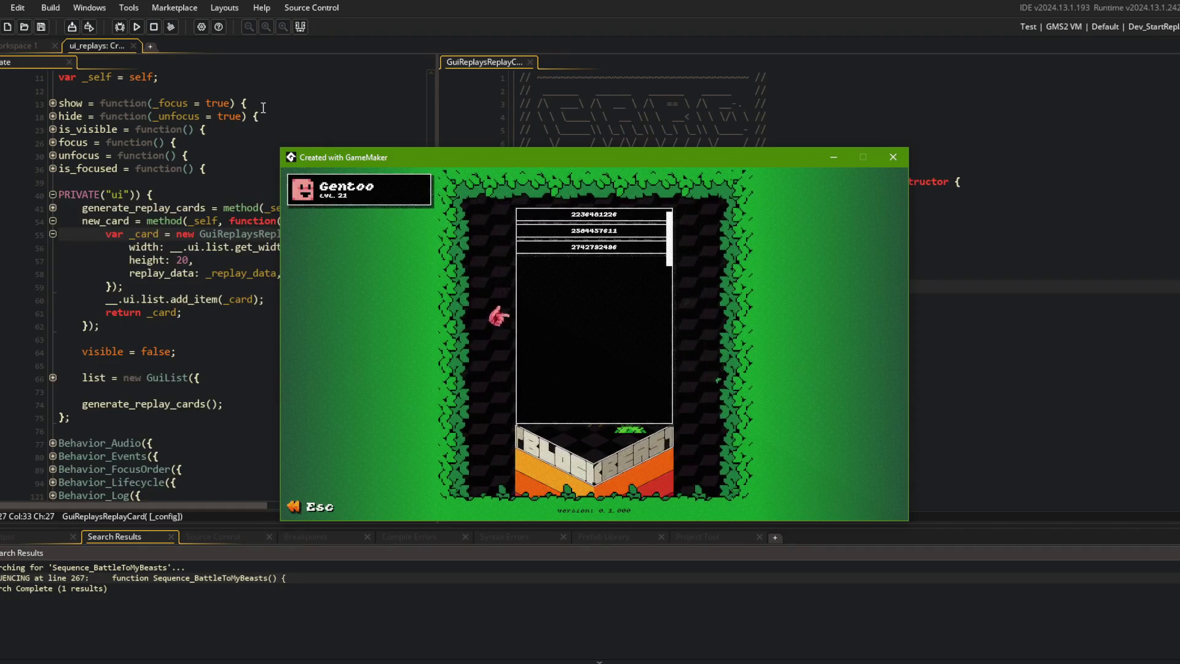
left_click(243, 118)
Step: Add an empty title GuiText definition after the GuiList setup in ui_replays
left_click(179, 260)
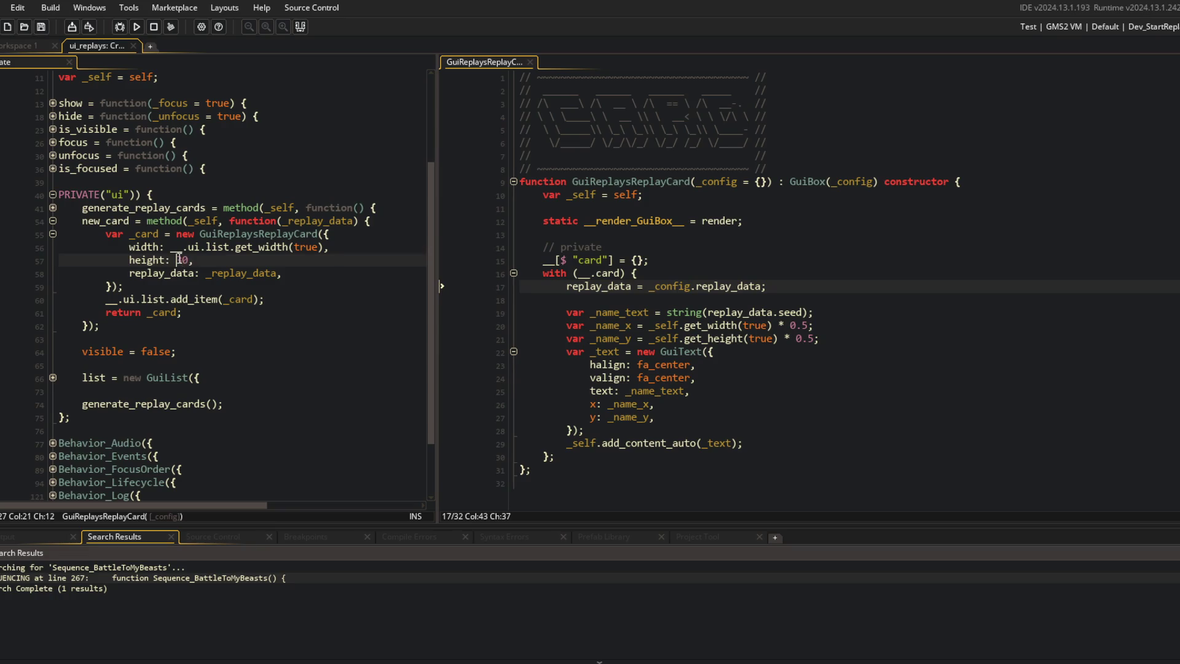
scroll(180, 258, "down", 2)
left_click(52, 302)
left_click(278, 376)
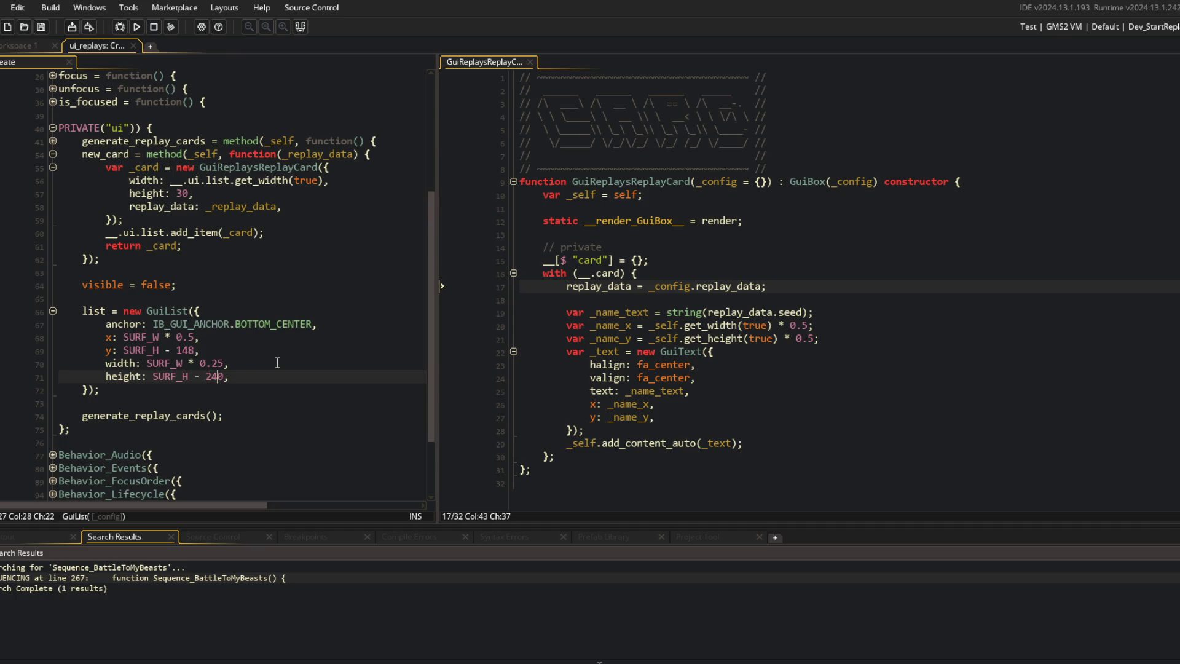
key("Down")
key("Return")
type("title")
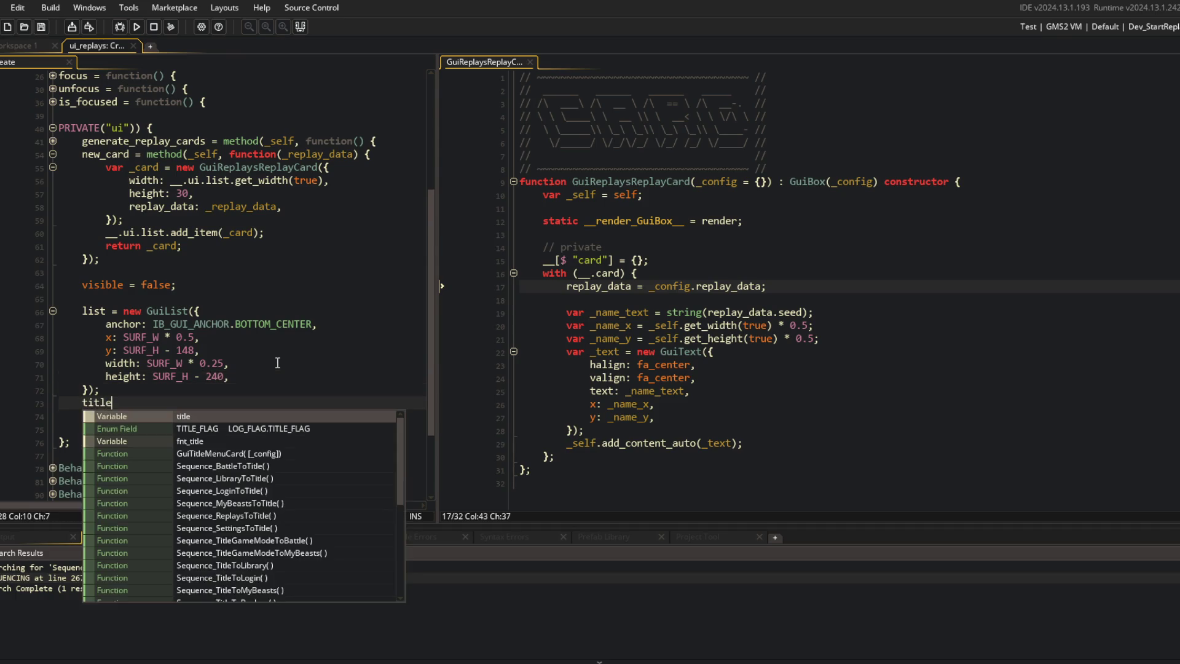
type(" = new GuiText({")
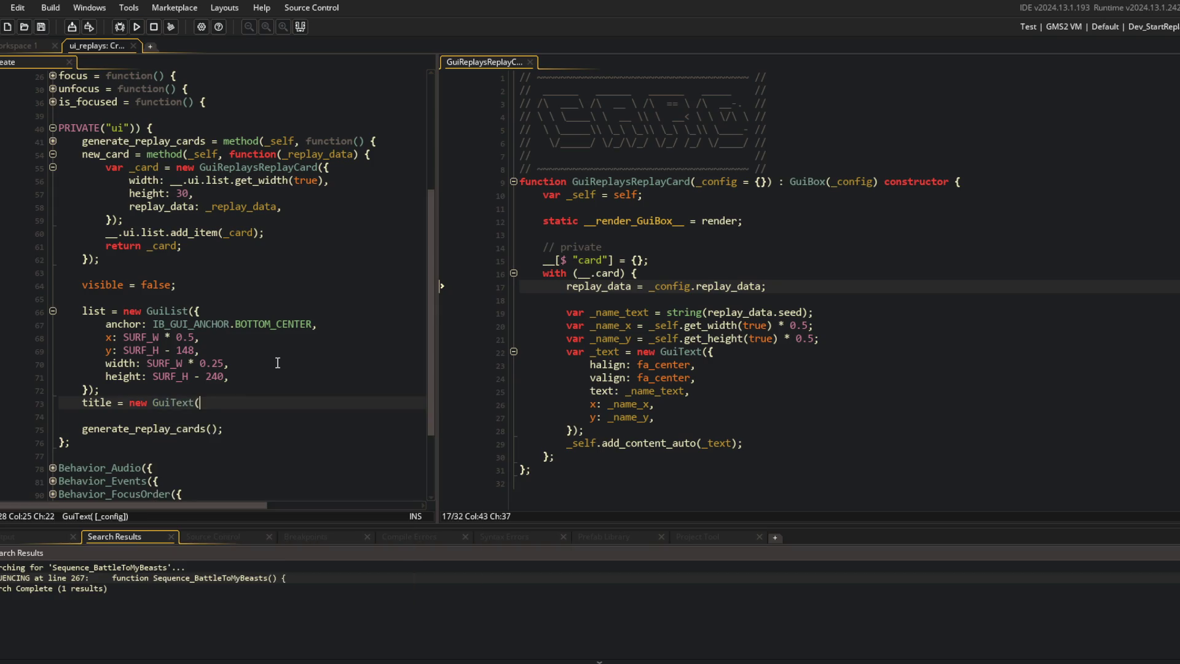
key("Return")
key("Return")
type("});")
key("Up")
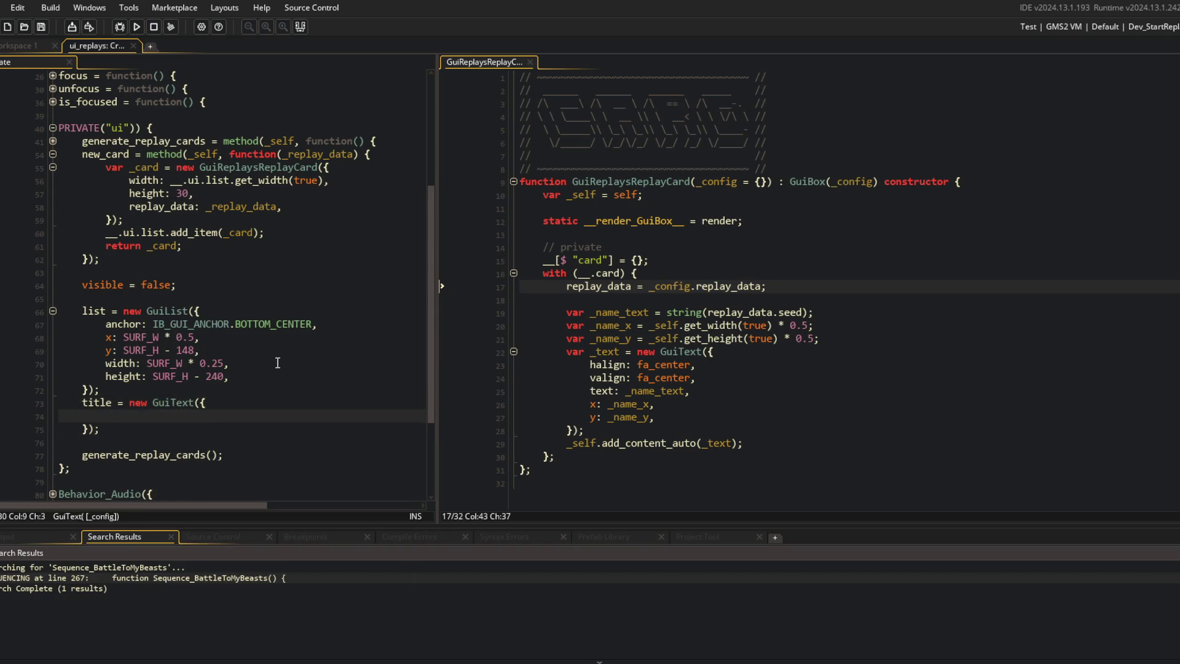
Step: Give the title text "Replays", fa_center alignment, scale 3, x SURF_W * 0.5 and y 100
left_click(299, 26)
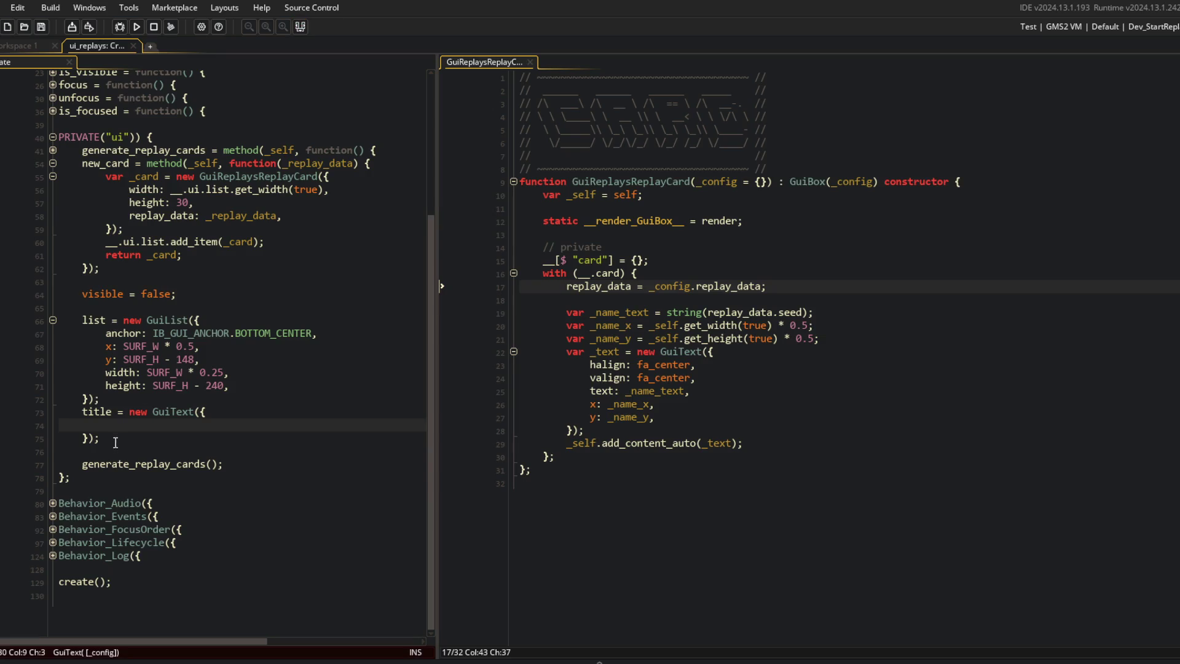
type("text: \"Replays\",")
key("Return")
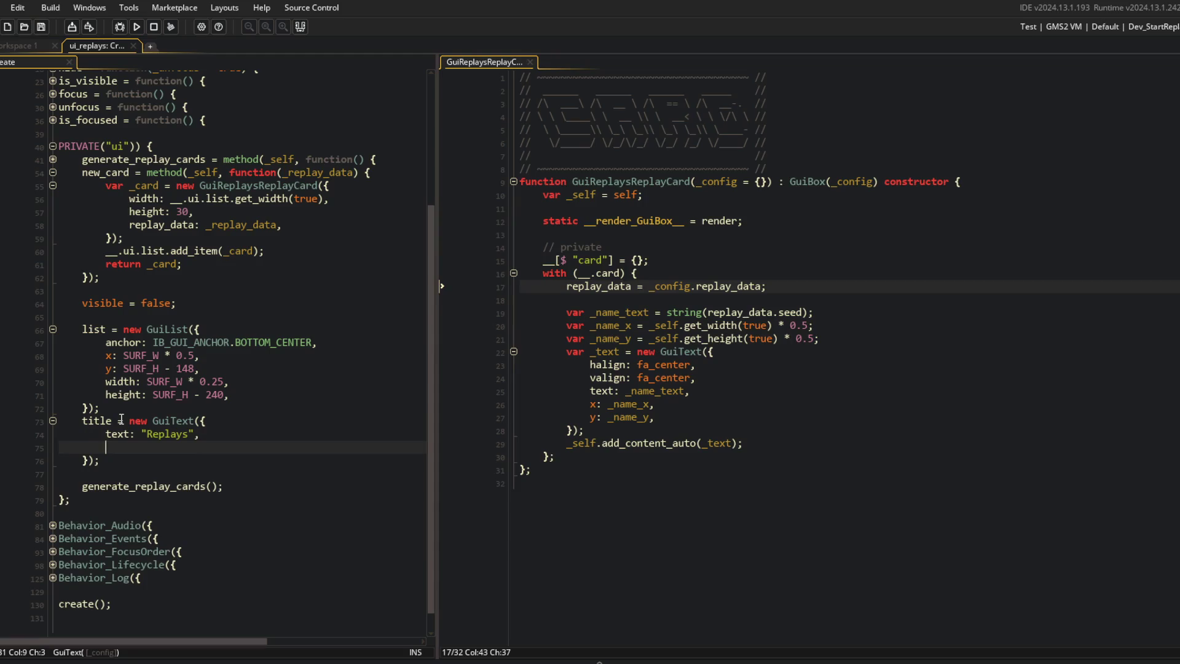
type("halign: fa_center")
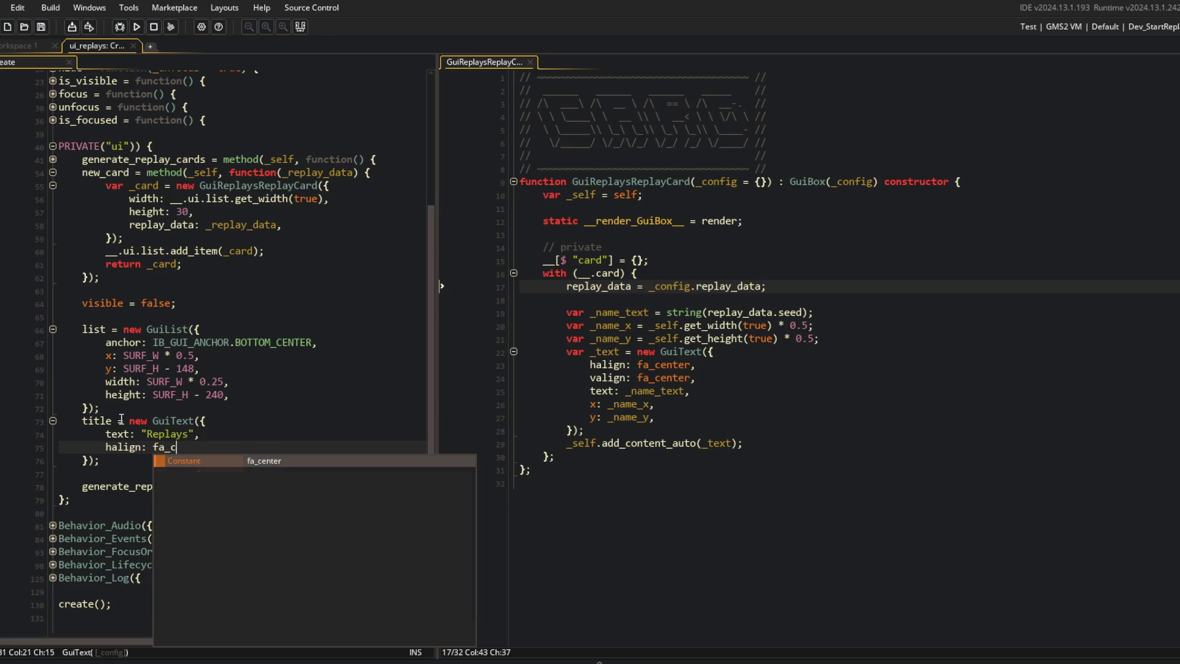
type(",")
key("Return")
type("valign: fa_c")
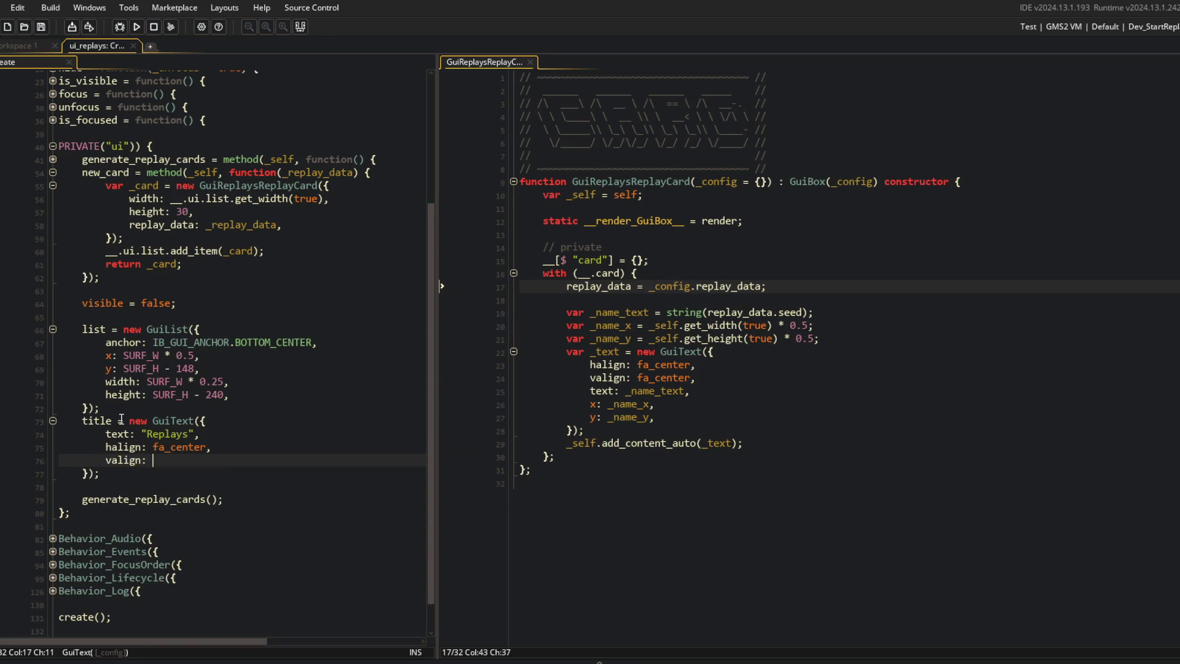
type("enter,")
key("Return")
type("scale: 3,")
key("Return")
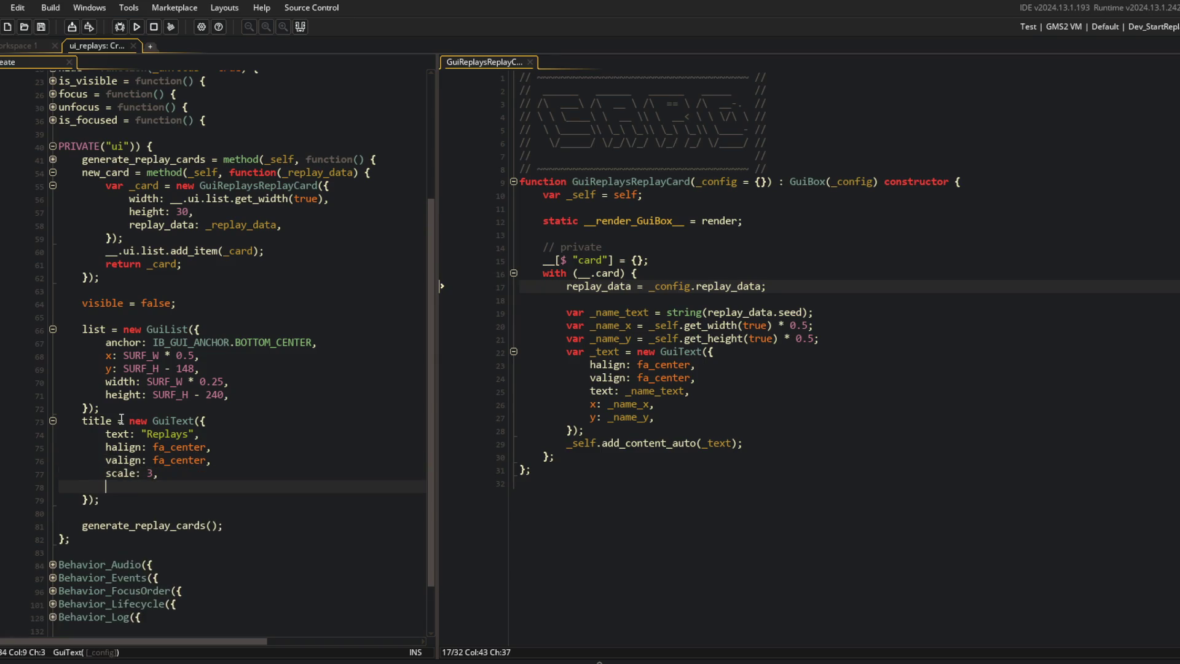
type("x: SURF_W * 0.5,")
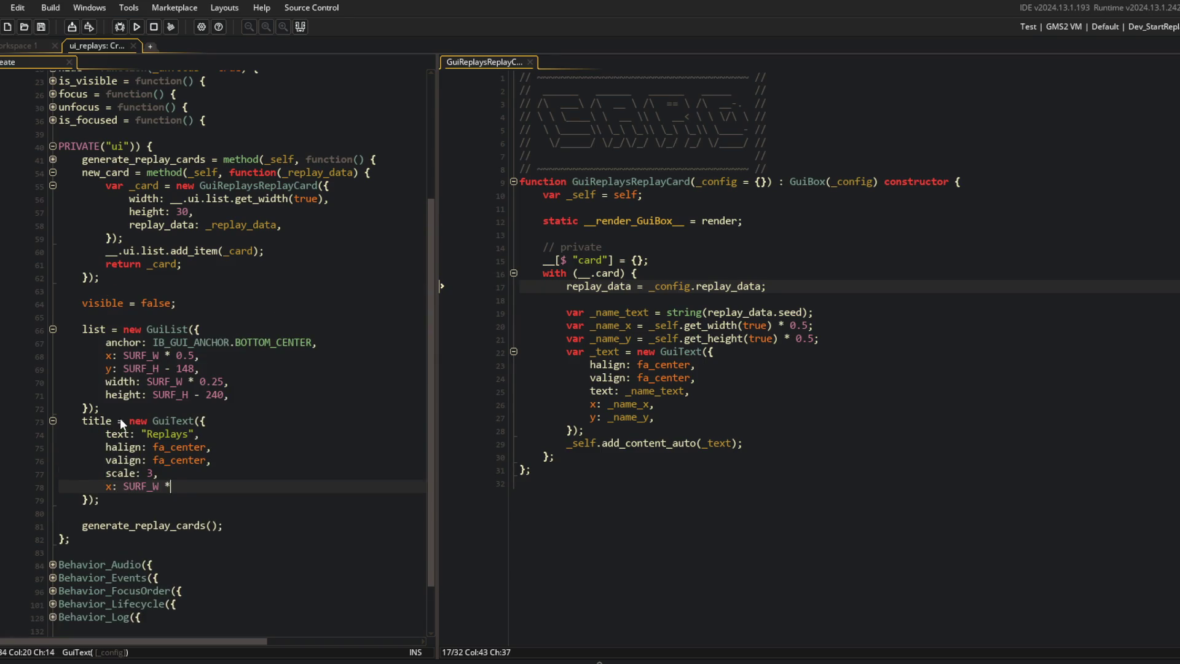
key("Return")
type("y: 100,")
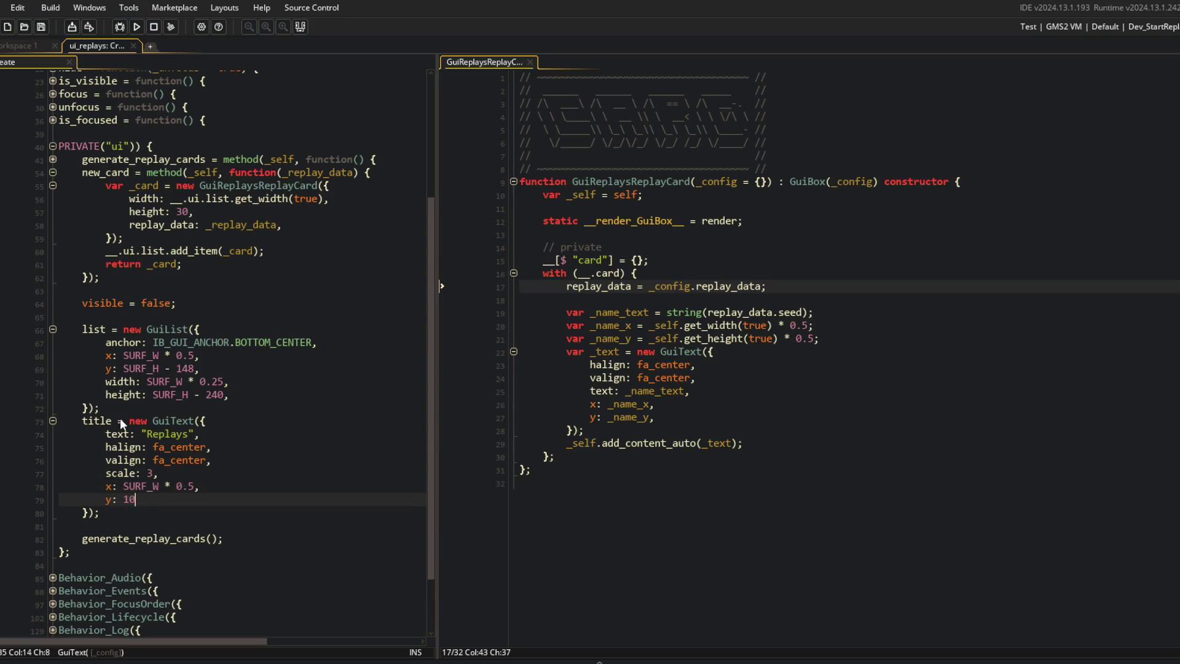
Step: Call the title's update method right after the list update in the update function
scroll(123, 418, "down", 2)
left_click(83, 499)
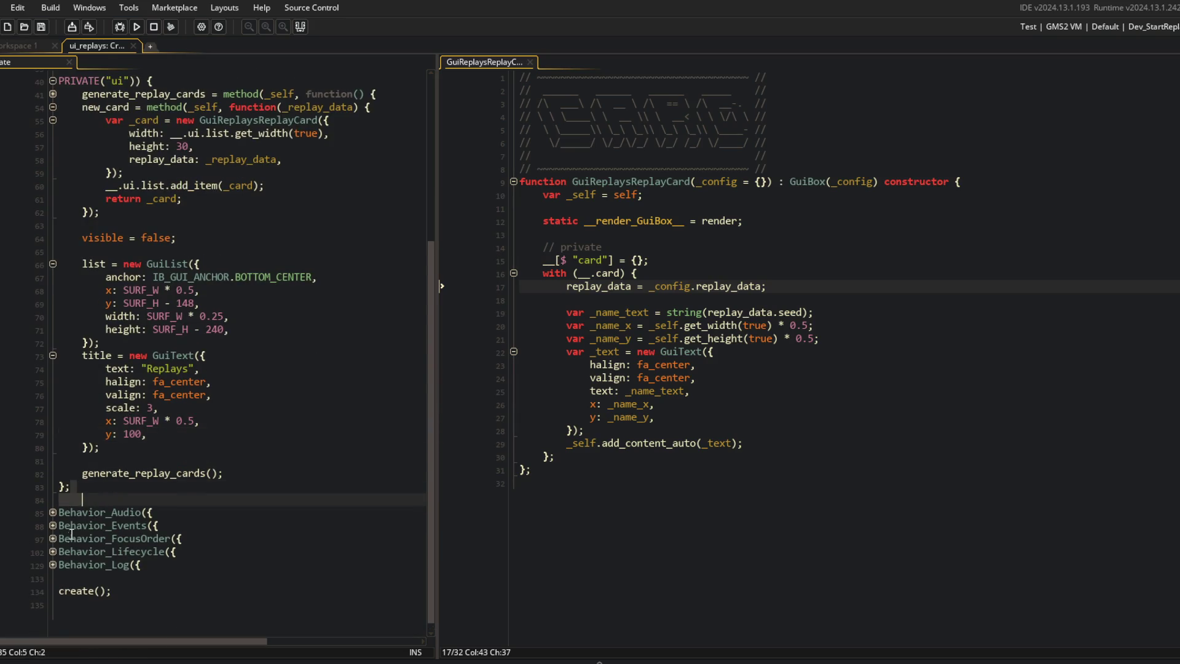
left_click(53, 551)
scroll(57, 540, "down", 2)
left_click(54, 513)
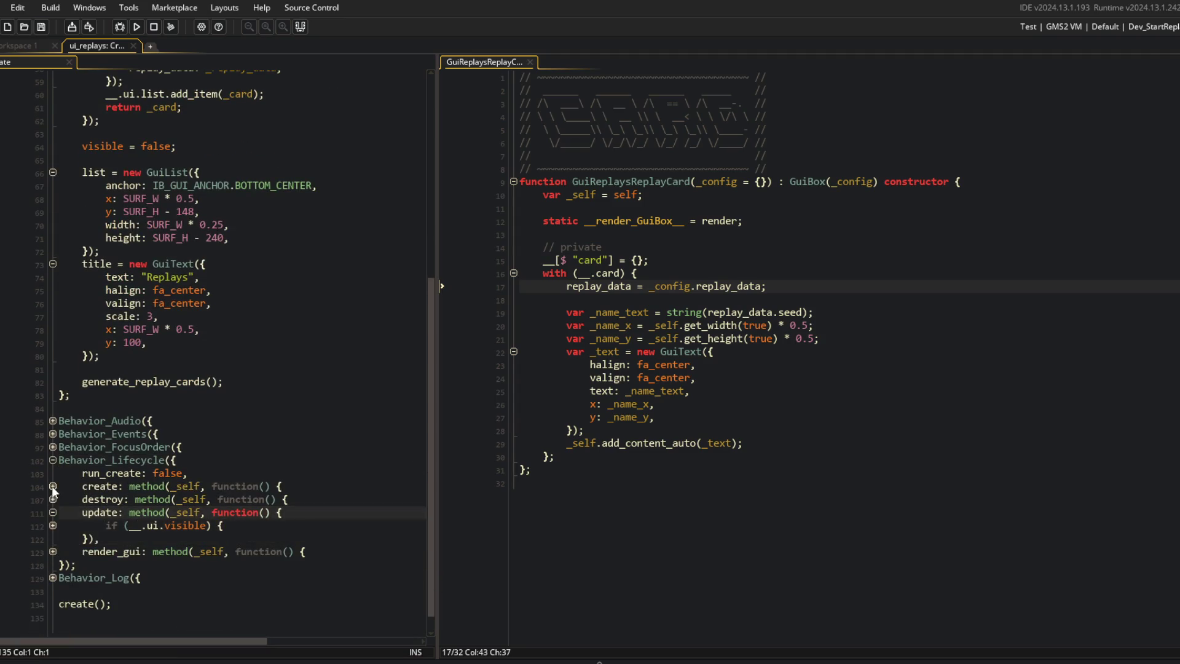
left_click(53, 551)
left_click(52, 525)
scroll(53, 525, "down", 3)
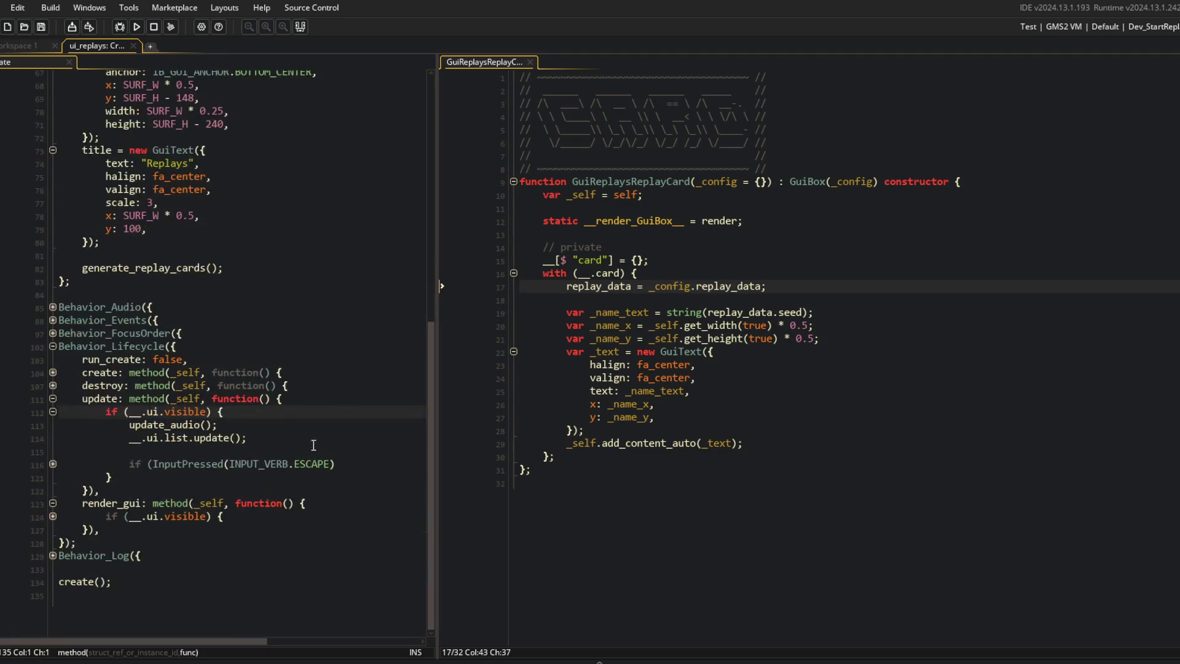
left_click(289, 434)
key("Down")
key("Return")
type("__.ui")
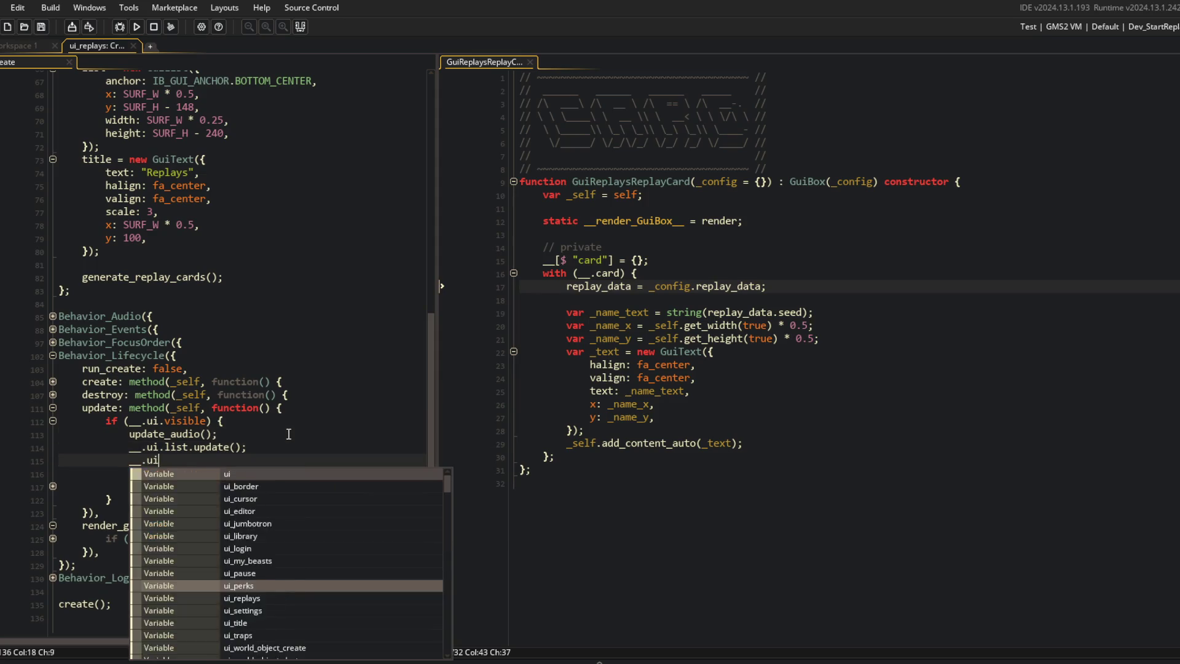
type(".ttit")
key("BackSpace")
key("BackSpace")
key("BackSpace")
type("itle.u")
key("Return")
type(";")
Step: Add a render call for the title in render_gui and run the game
key("Home")
key("Down")
key("Down")
key("Up")
key("Up")
key("Down")
key("Down")
key("Down")
key("Down")
key("Down")
key("End")
key("Down")
key("End")
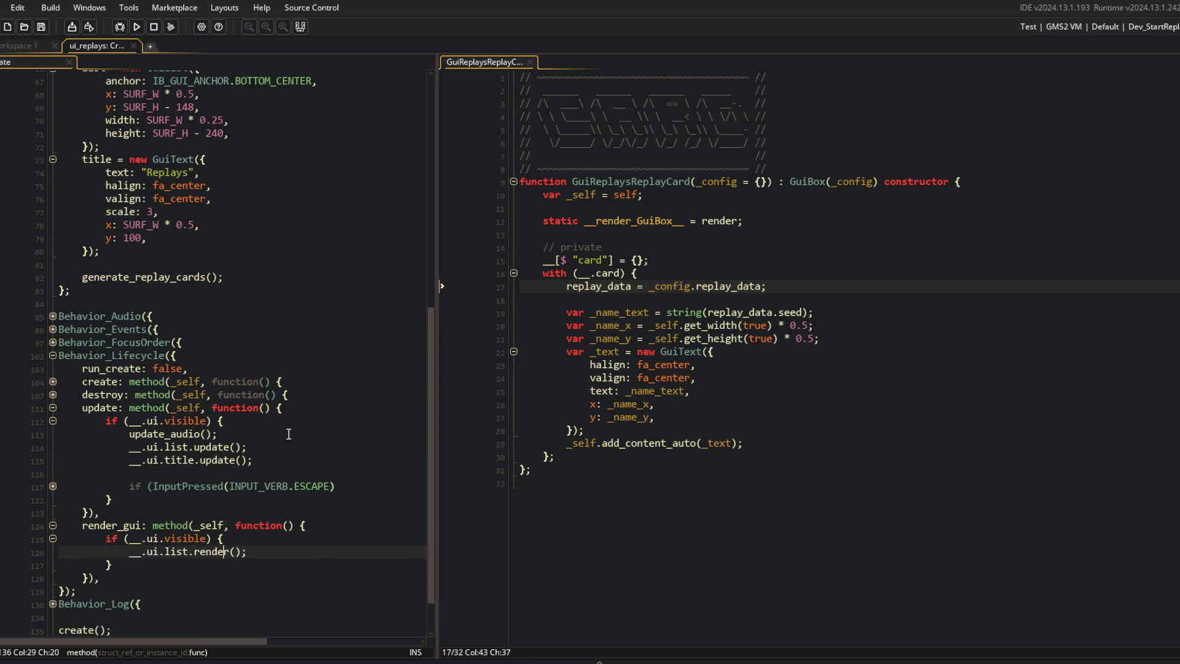
key("Return")
type("__.ui.title.update();")
key("Left")
key("Left")
key("Left")
key("ctrl+shift+Left")
type("render")
key("Escape")
left_click(272, 209)
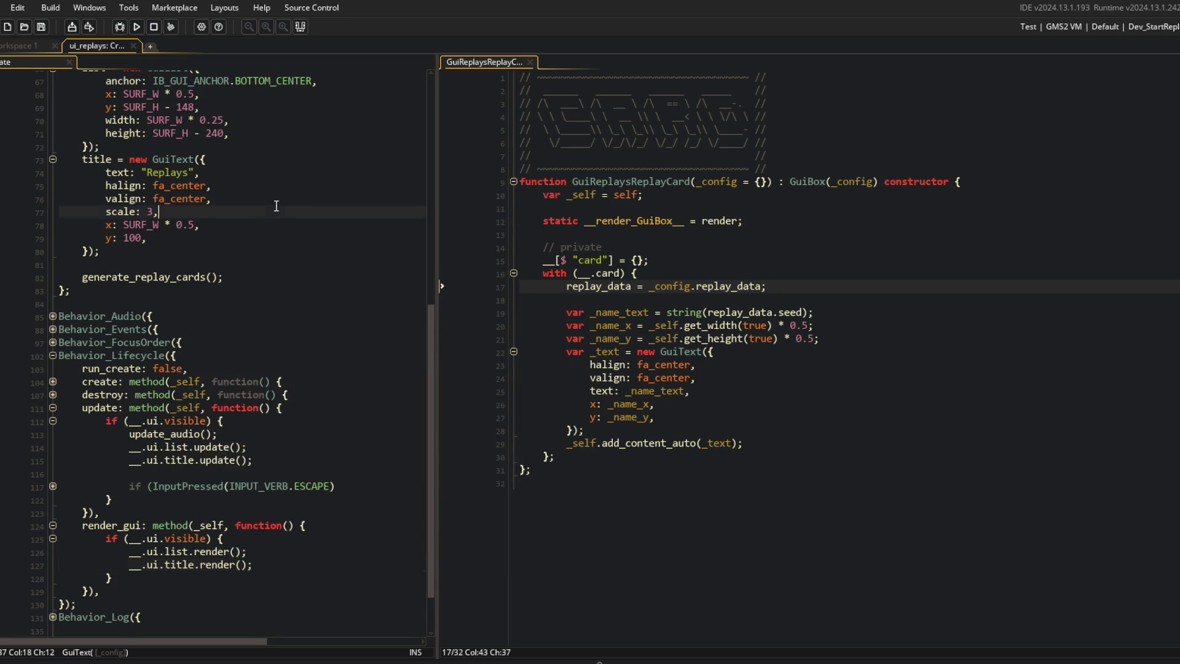
left_click(209, 225)
scroll(209, 229, "up", 6)
left_click(209, 226)
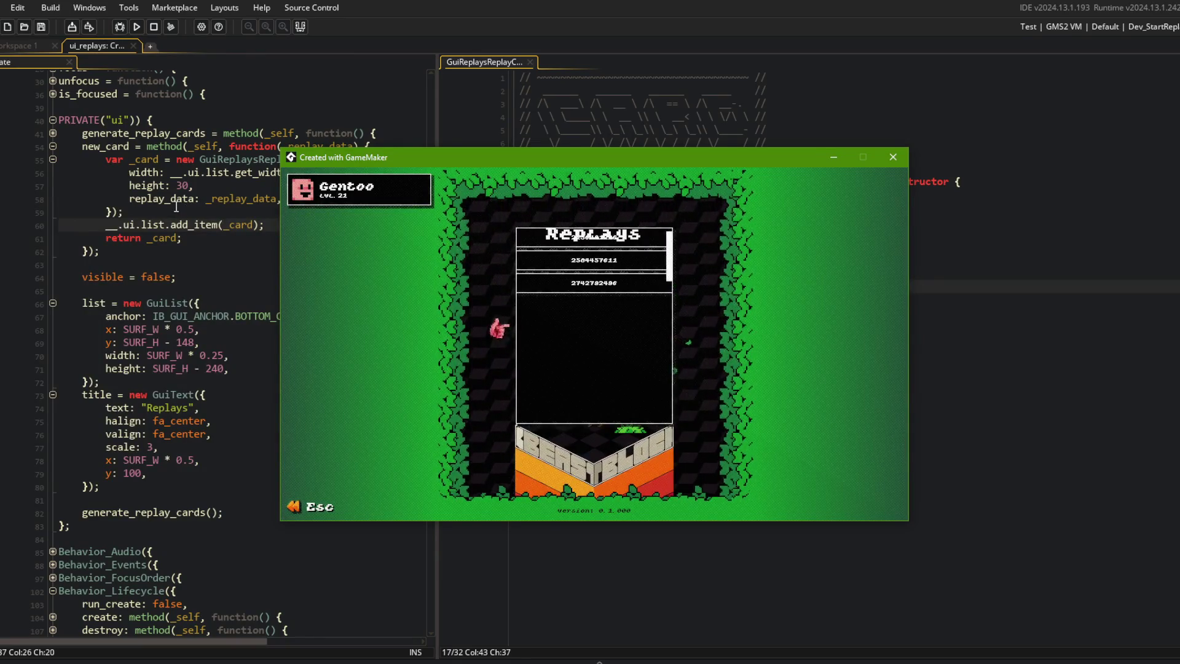
Step: Close the game and show the GuiText definition in the right-hand editor pane
key("alt+F4")
left_click(173, 394)
middle_click(172, 394)
key("ctrl+m")
key("ctrl+o")
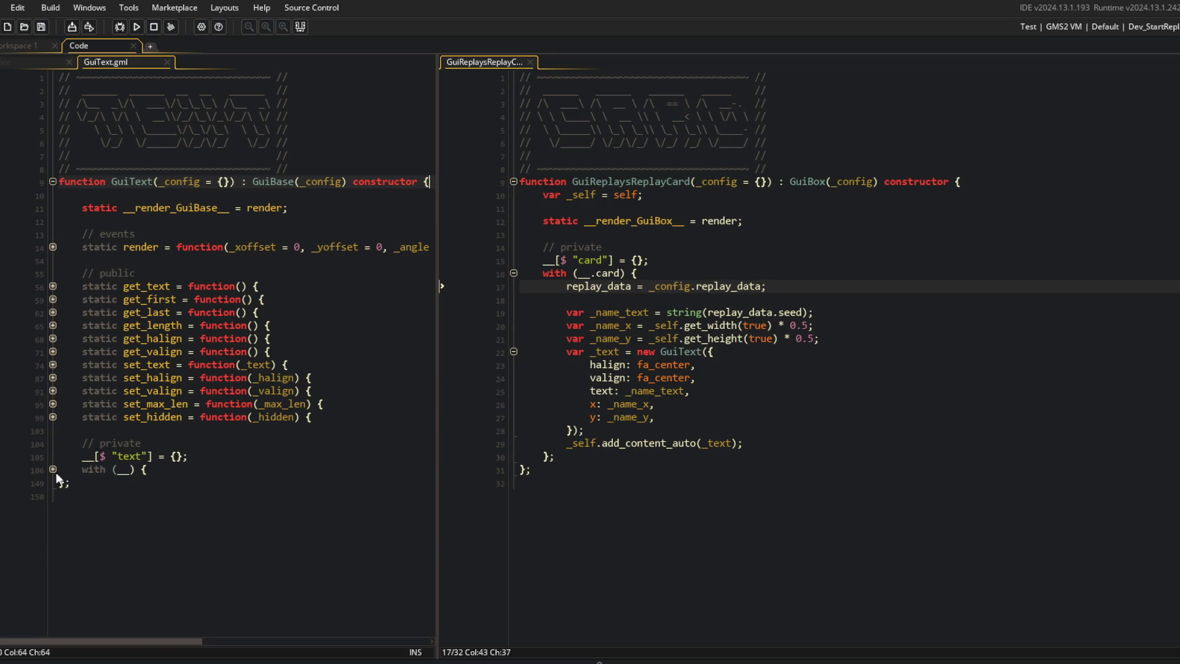
left_click(53, 469)
middle_click(137, 64)
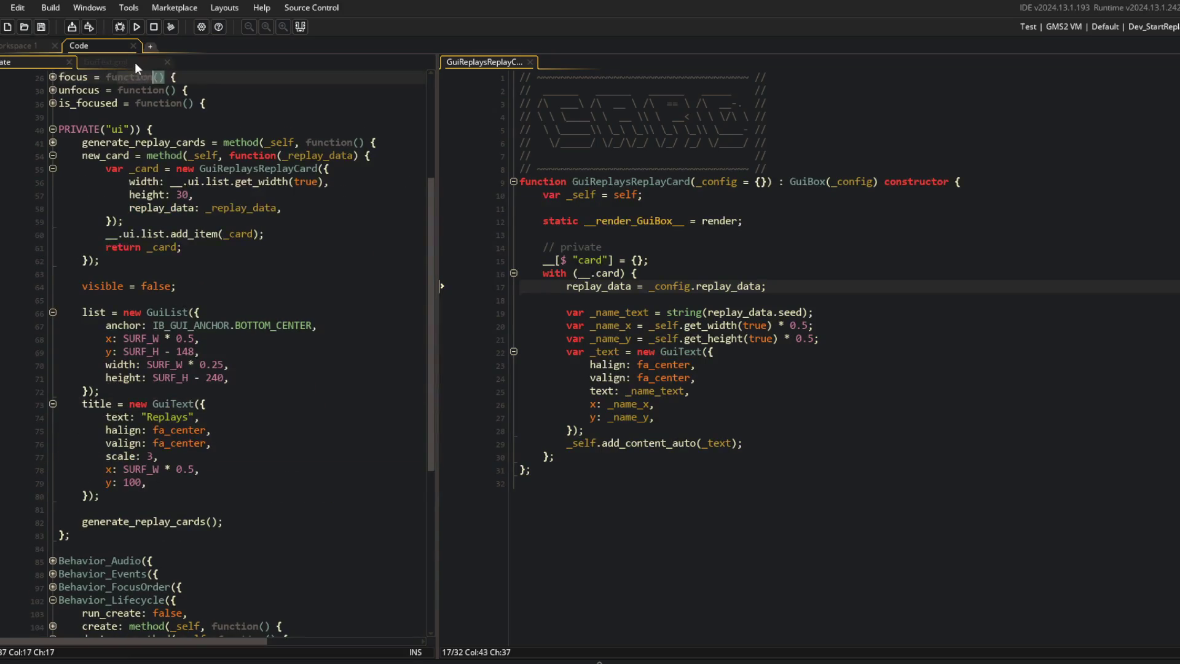
left_click_drag(136, 67, 584, 62)
left_click(260, 286)
scroll(260, 289, "up", 3)
scroll(259, 289, "down", 2)
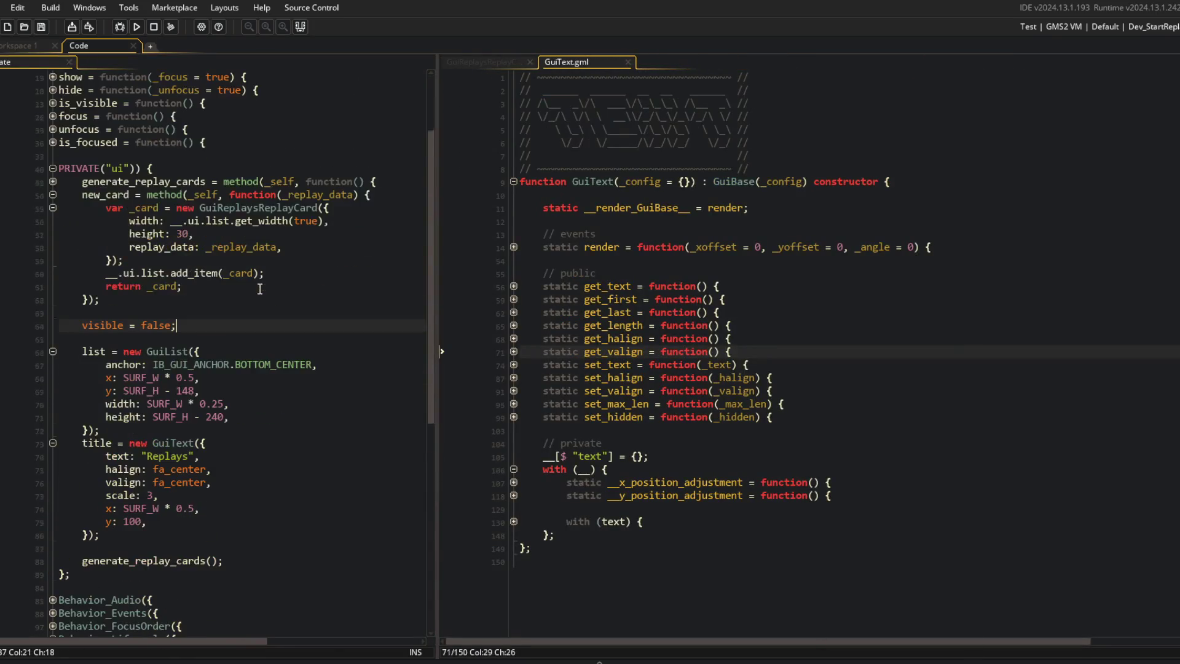
scroll(260, 289, "up", 2)
key("alt+Tab")
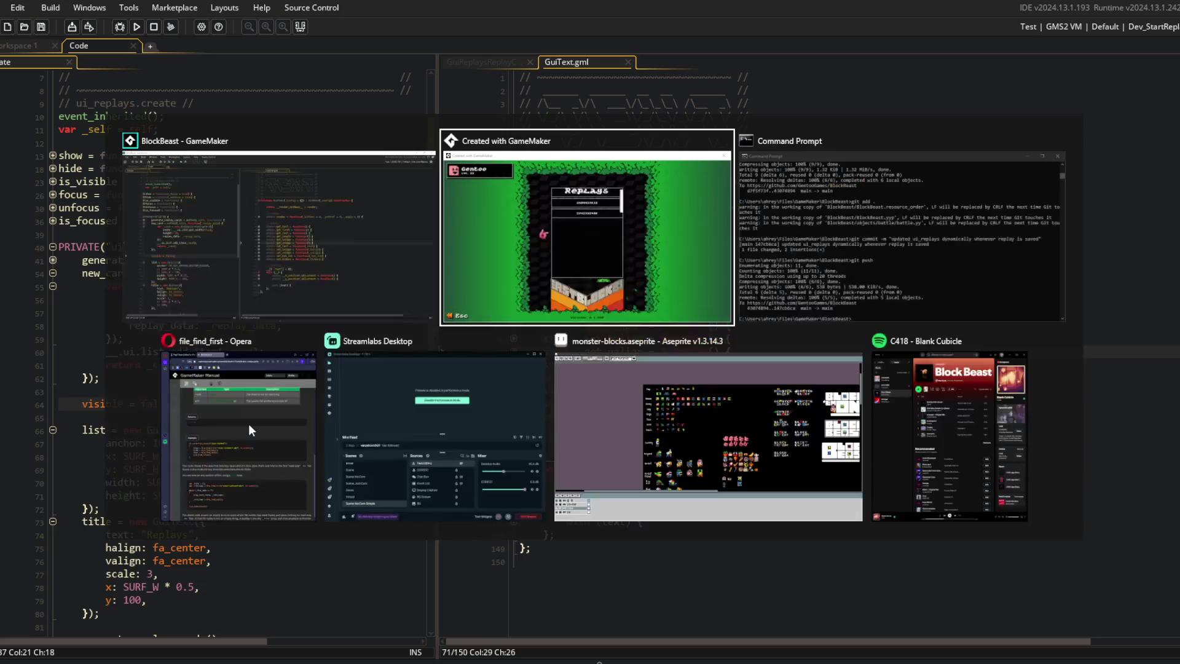
key("alt+Tab")
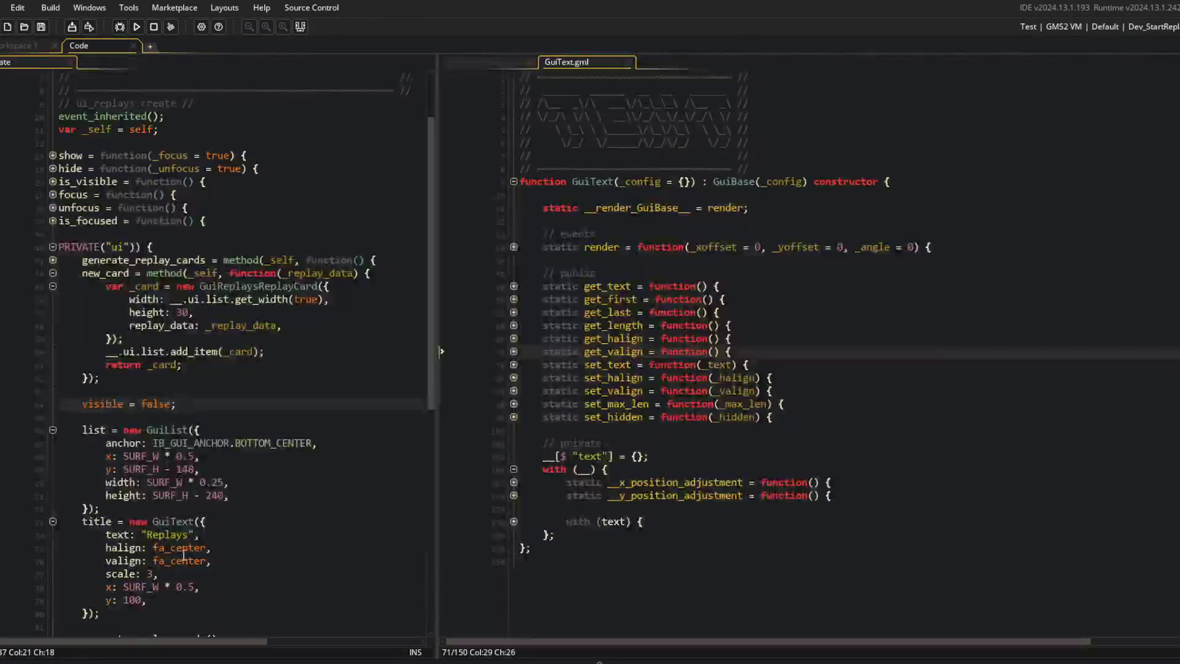
Step: Change the Replays title's y from 100 to 50 and rebuild the game
left_click(153, 597)
key("BackSpace")
key("BackSpace")
key("BackSpace")
type("5")
key("F5")
scroll(332, 399, "down", 5)
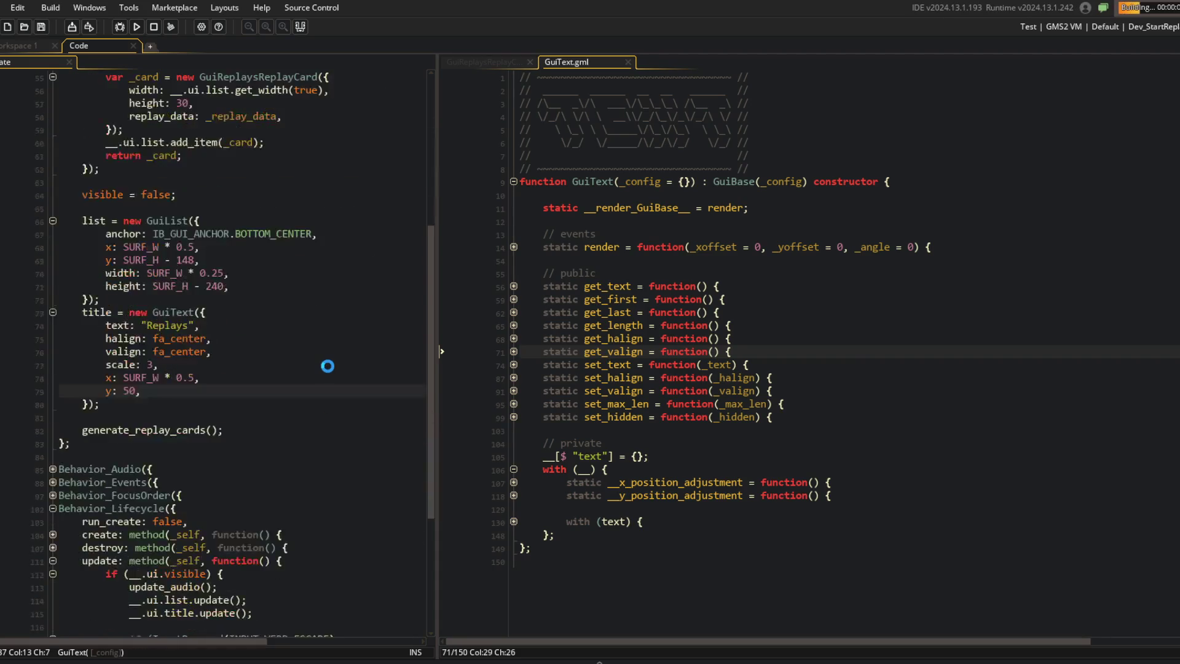
Step: Change the Replays title's y from 50 to 60 and run the game to preview it
scroll(328, 366, "up", 2)
scroll(328, 366, "down", 1)
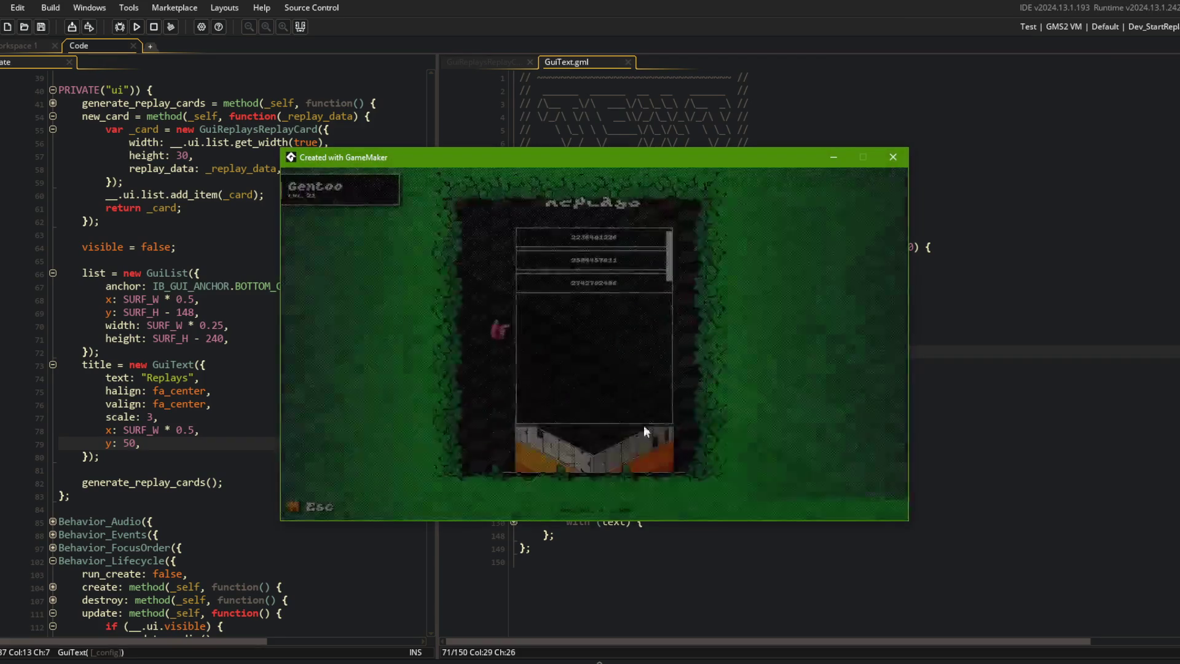
left_click(137, 443)
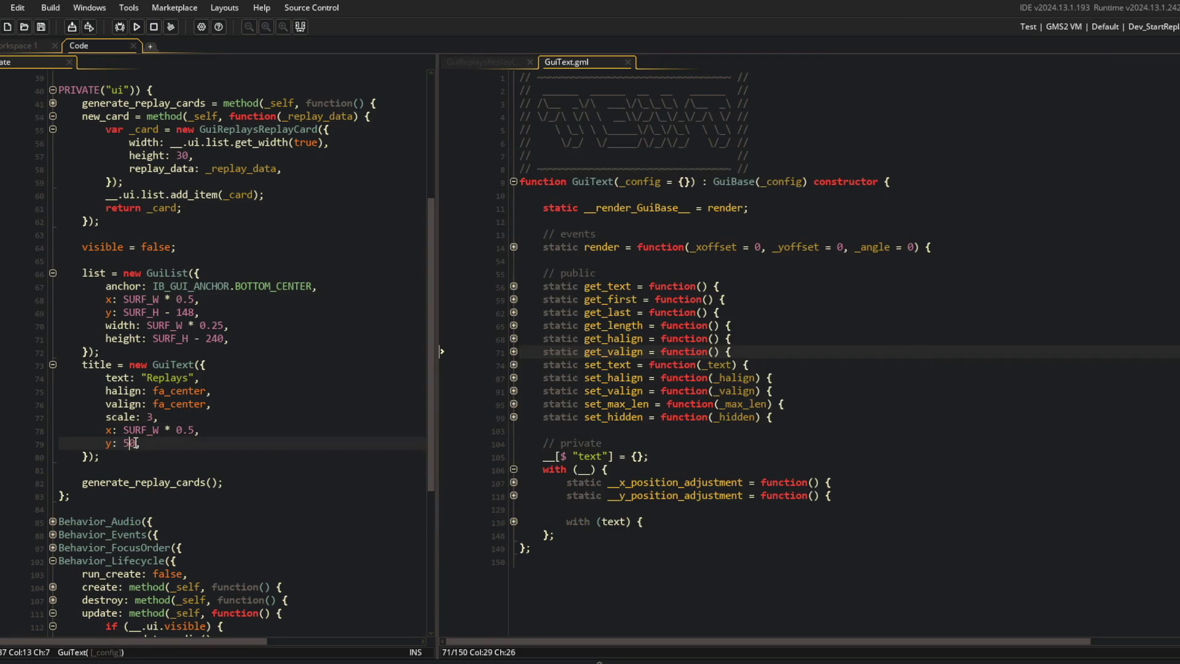
key("BackSpace")
type("6")
key("F5")
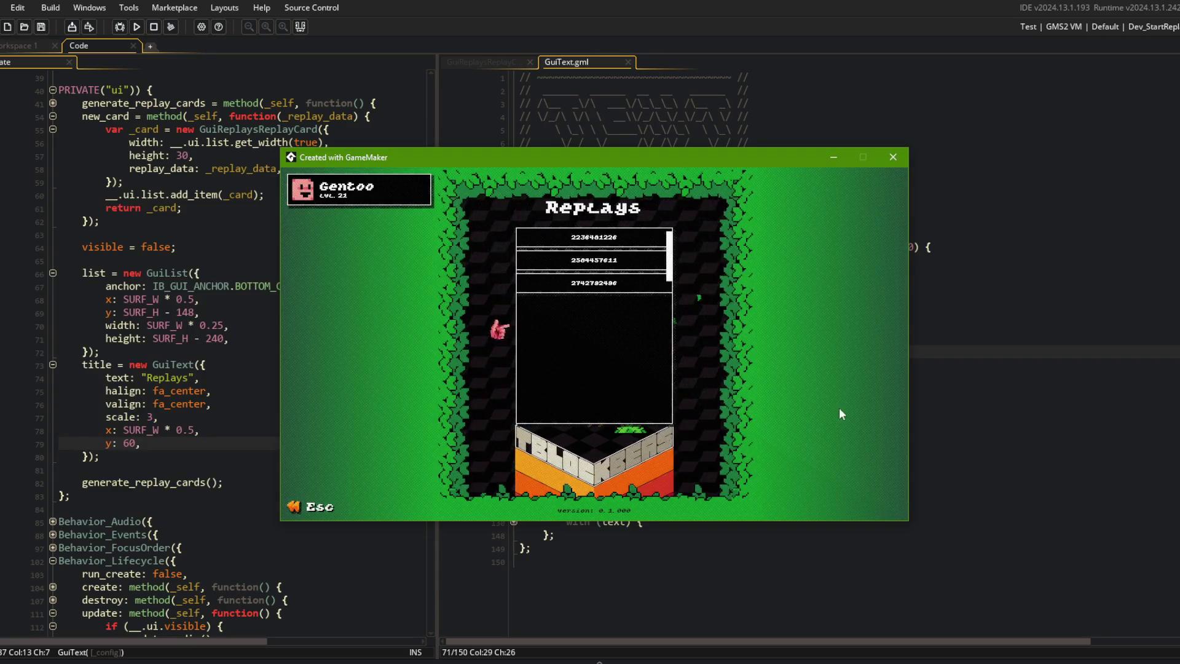
Step: Try the title at y 75 in a new test run, then close the game
left_click(132, 443)
key("BackSpace")
key("BackSpace")
type("75")
key("F5")
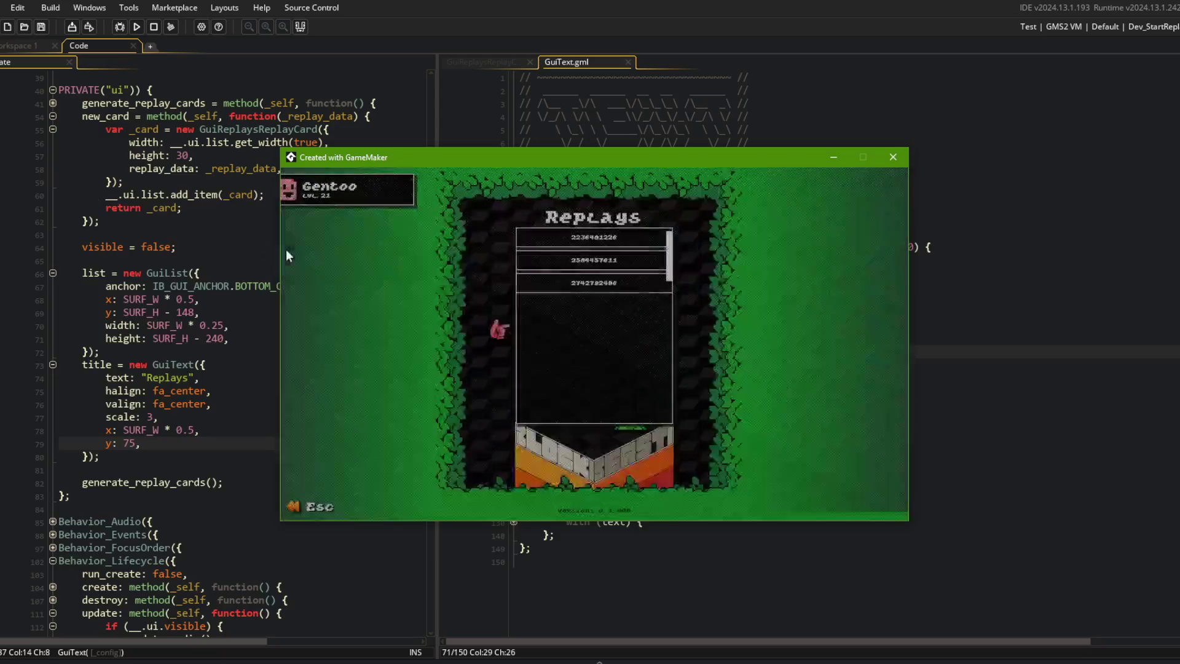
key("alt+F4")
Step: Set the title's y to 70, run the game to check it, and close it
key("BackSpace")
type("0")
key("F5")
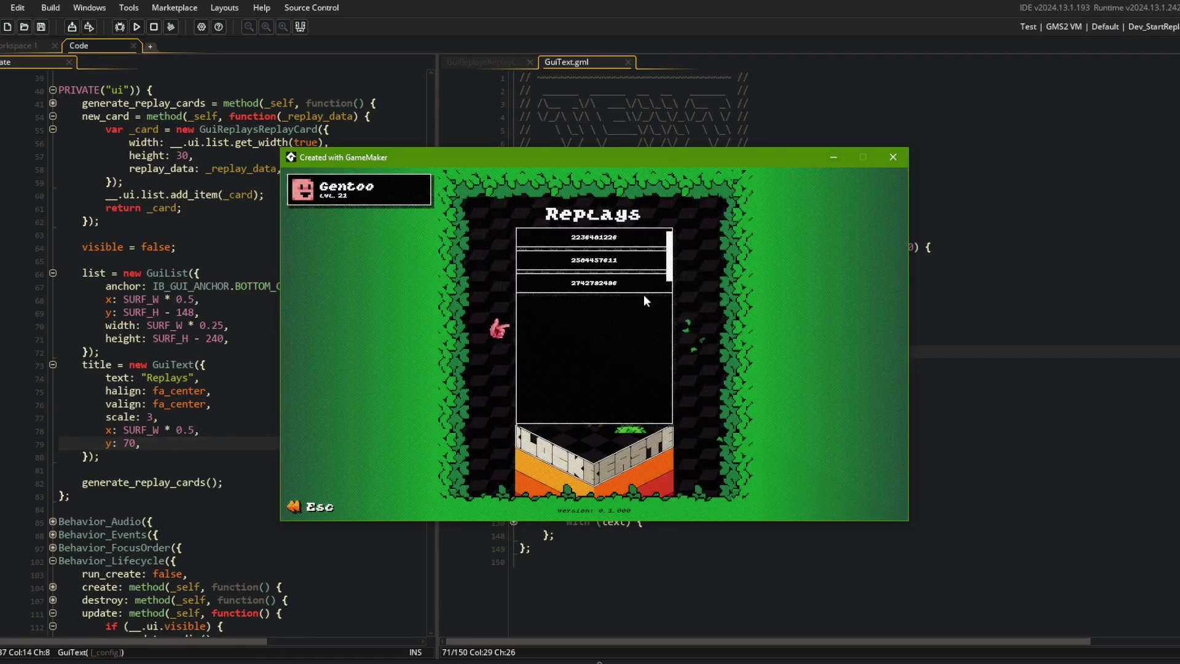
key("alt+F4")
Step: Make focus_get in Behavior_FocusOrder return __.ui.list.get_focused()
scroll(184, 430, "down", 7)
left_click(122, 527)
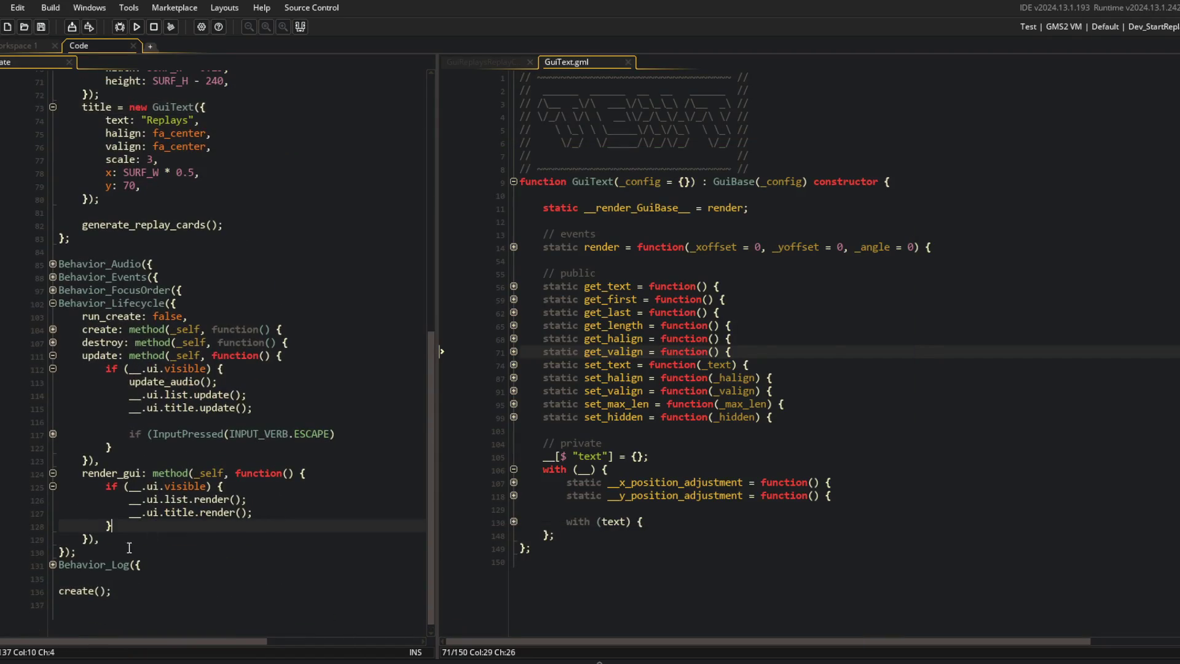
left_click(52, 564)
left_click(52, 516)
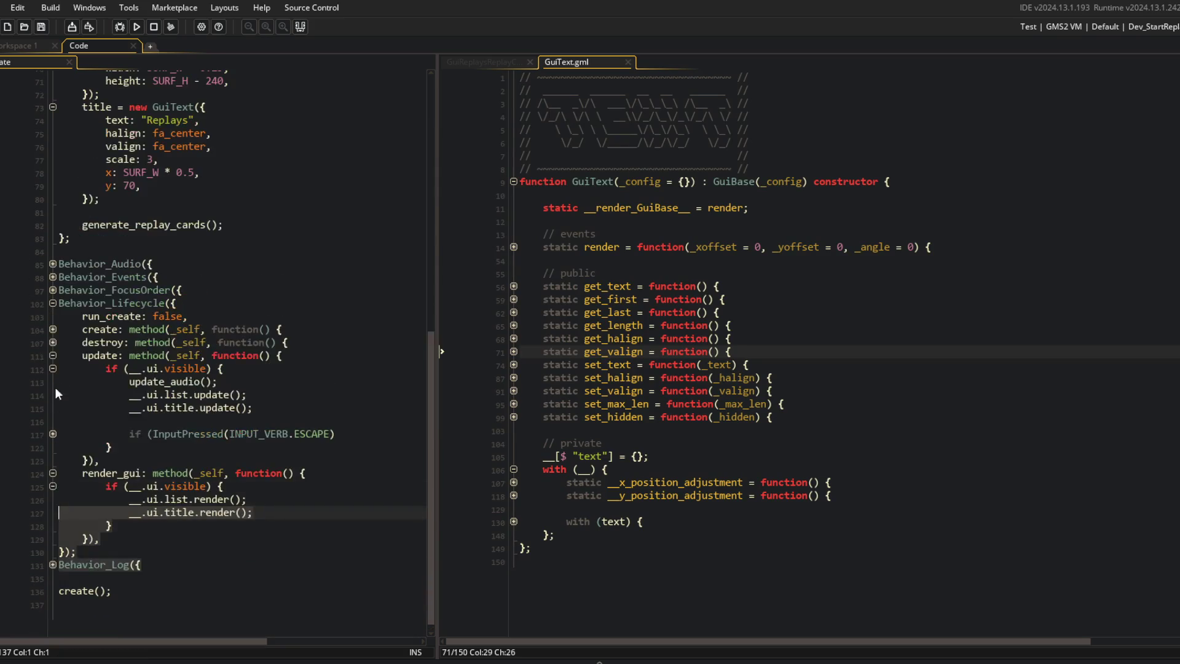
left_click(53, 290)
left_click(53, 304)
left_click(234, 318)
key("BackSpace")
type(".get_focu")
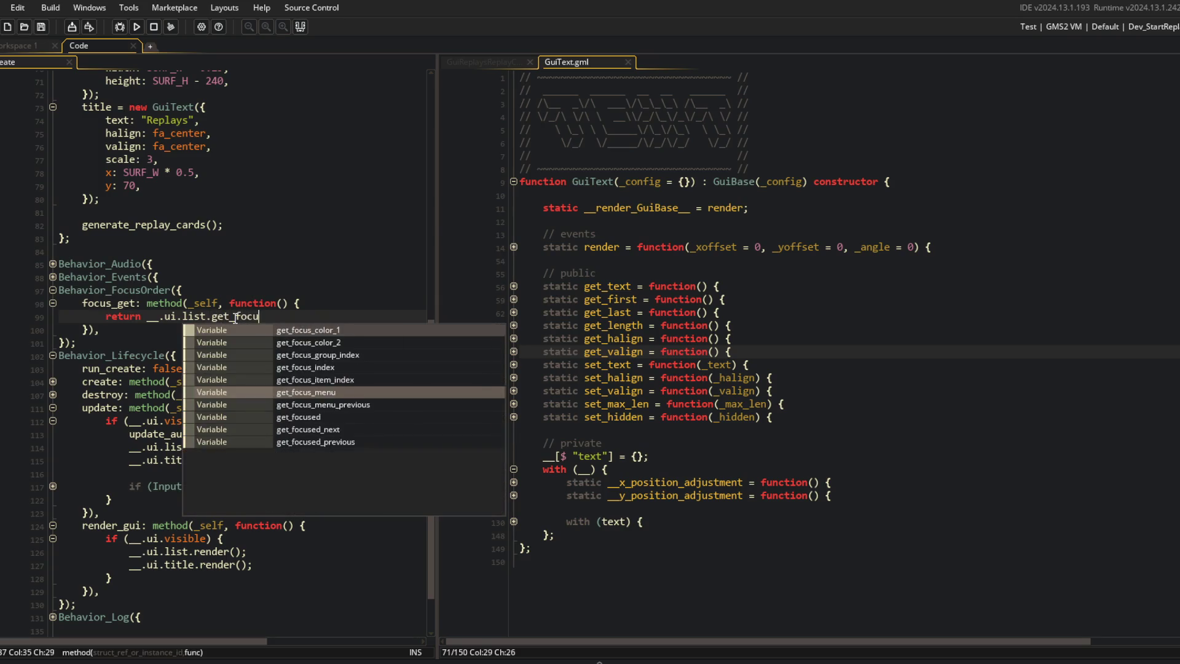
type("sed();")
Step: Add mouse_focus_on_hover: true to the replay GuiList settings and run the game
scroll(243, 300, "up", 5)
left_click(186, 330)
left_click(243, 292)
key("Return")
type("focus_item")
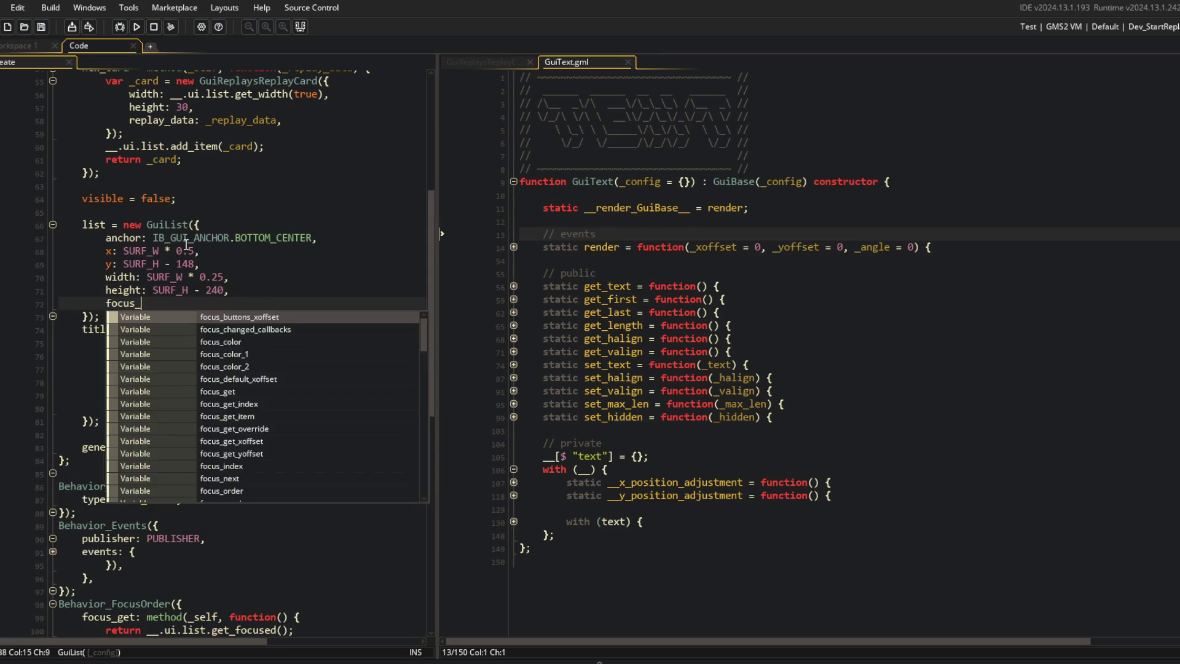
key("Return")
key("ctrl+BackSpace")
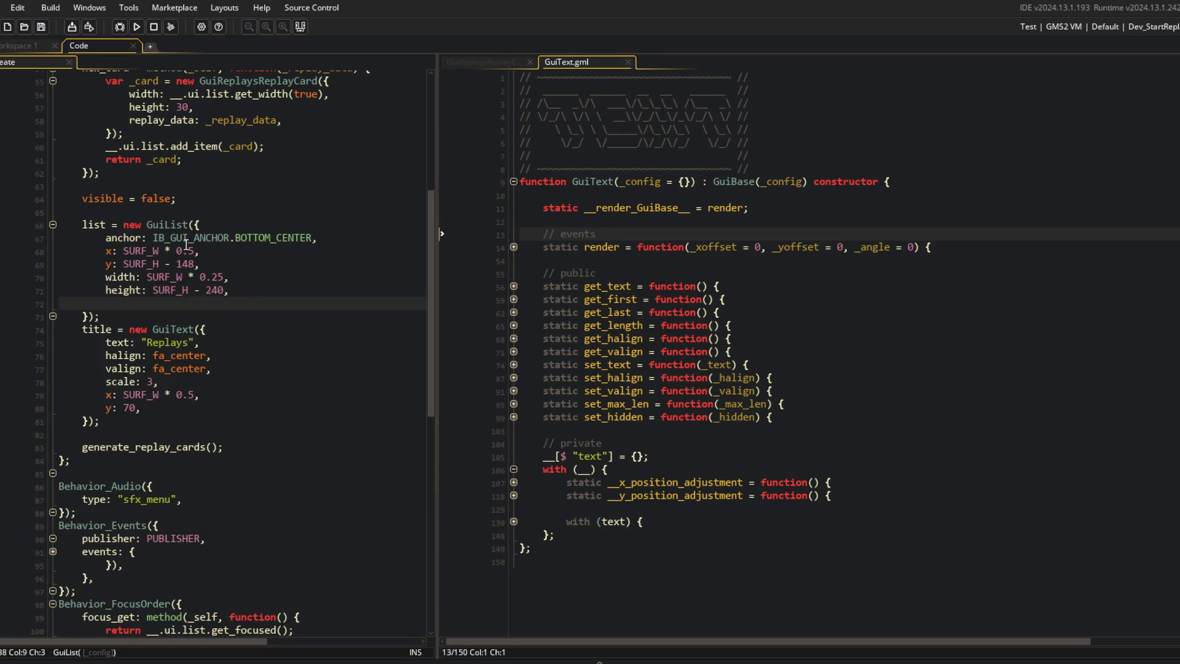
type("item_foc")
key("ctrl+BackSpace")
type("mouse_fo")
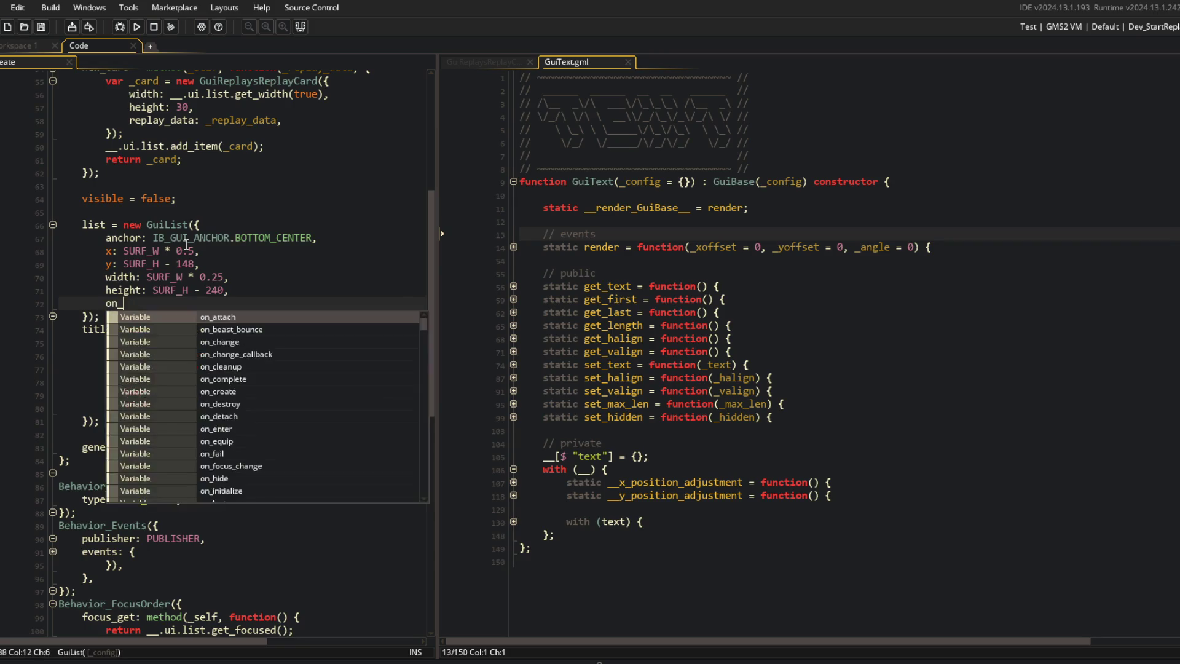
key("Return")
type("true,")
key("F5")
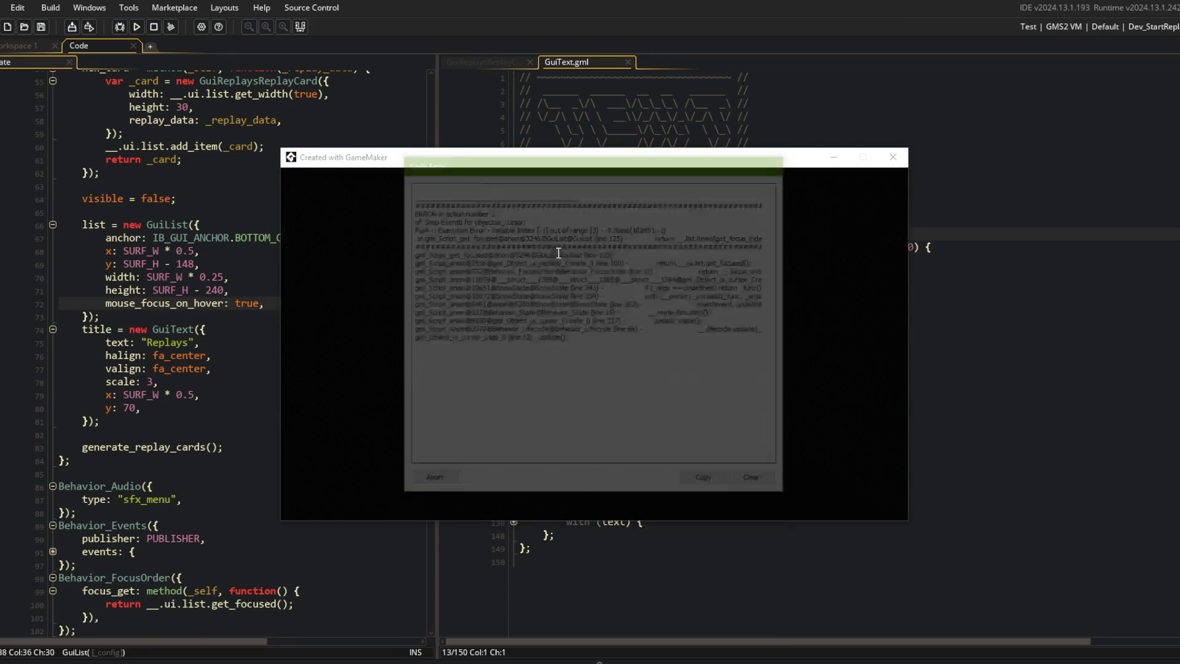
Step: Abort the crash, comment out get_focused() so focus_get returns __.ui.list, and rerun
left_click_drag(707, 251, 410, 229)
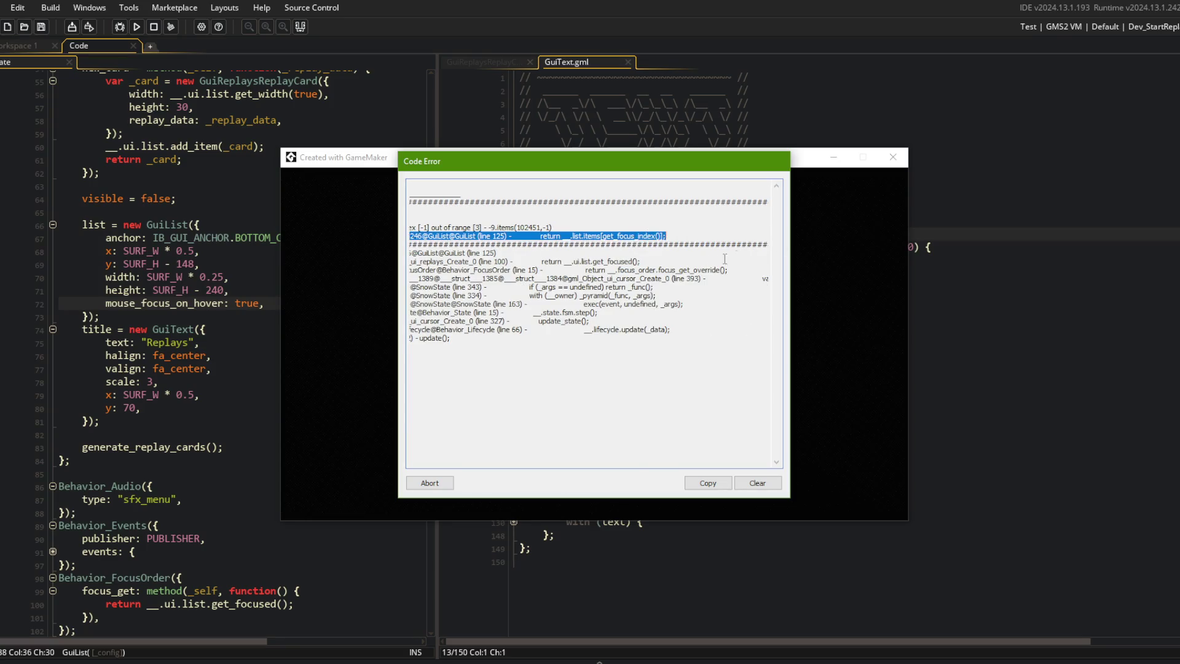
left_click(445, 481)
scroll(364, 449, "down", 4)
left_click(364, 450)
scroll(363, 449, "up", 5)
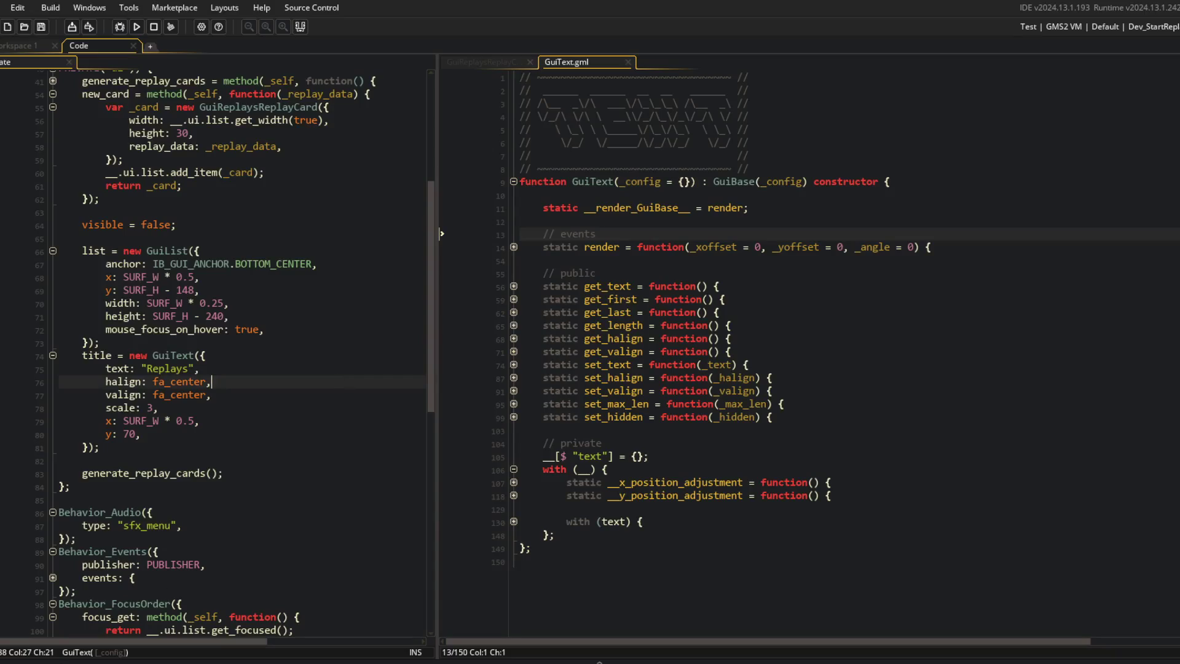
scroll(364, 450, "down", 4)
left_click(207, 499)
type(";//")
key("F5")
Step: Check the Replays list in the running game, then go back to the card's replay_data line
scroll(330, 308, "up", 3)
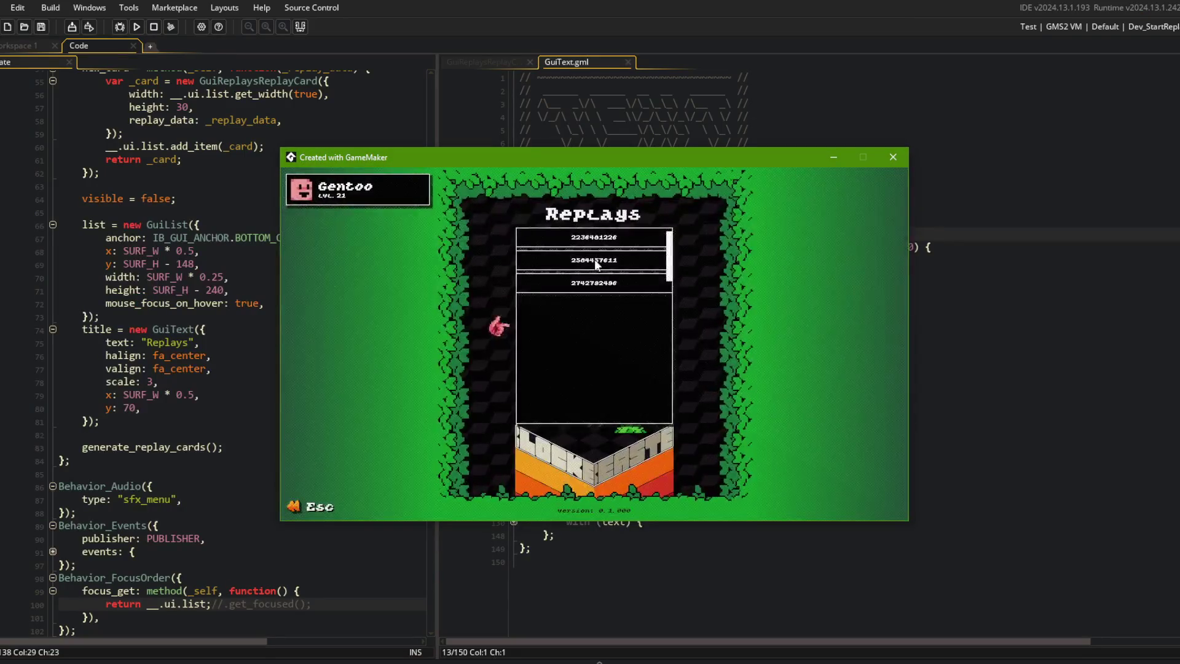
scroll(658, 273, "down", 1)
scroll(658, 273, "up", 1)
scroll(655, 259, "down", 2)
scroll(654, 315, "up", 3)
left_click(269, 236)
scroll(246, 246, "up", 5)
left_click(282, 303)
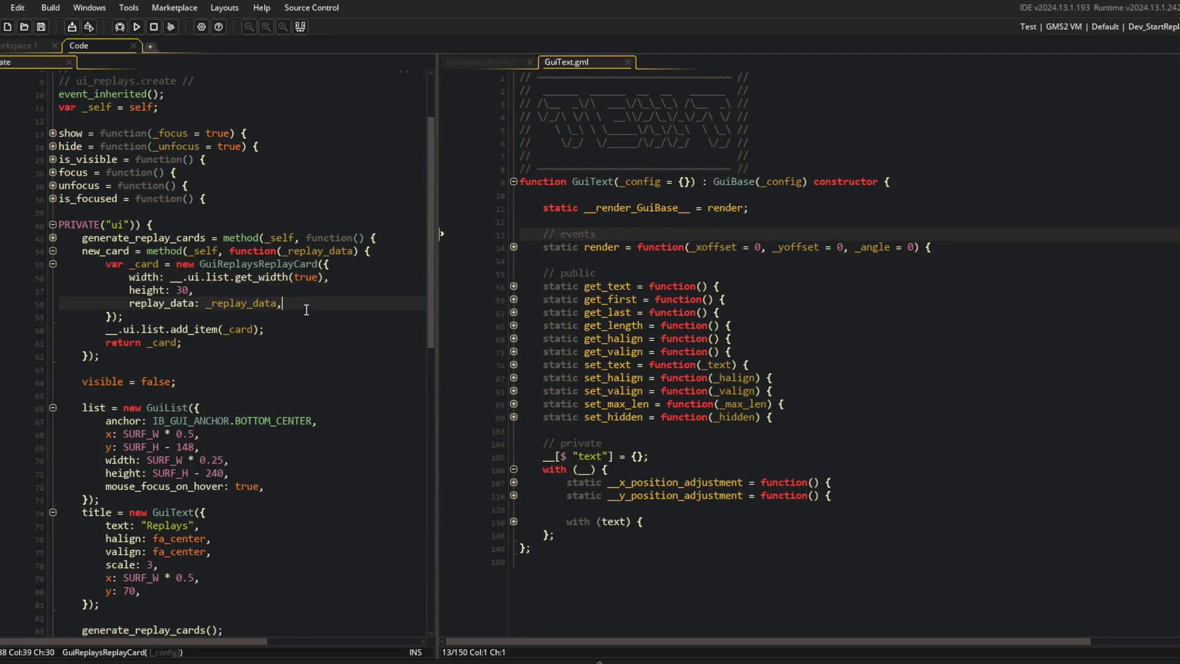
Step: Add dropshadow_visible: false to the replay card config
key("Return")
type("dropshadow_visi")
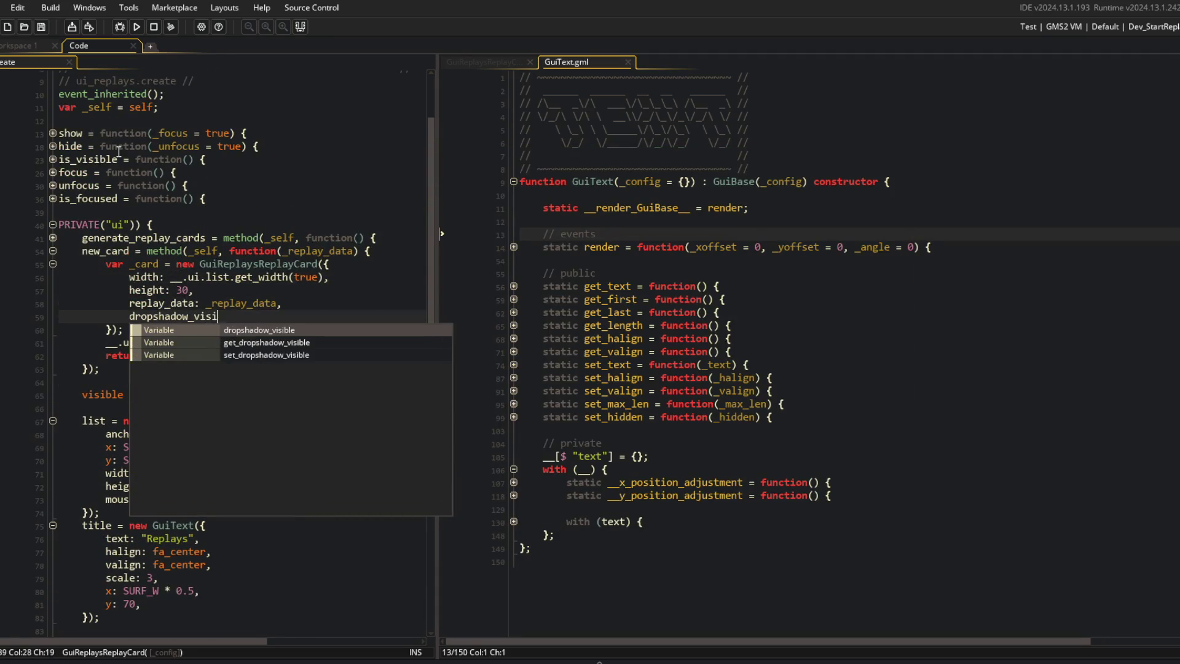
type("ble: false,")
key("Down")
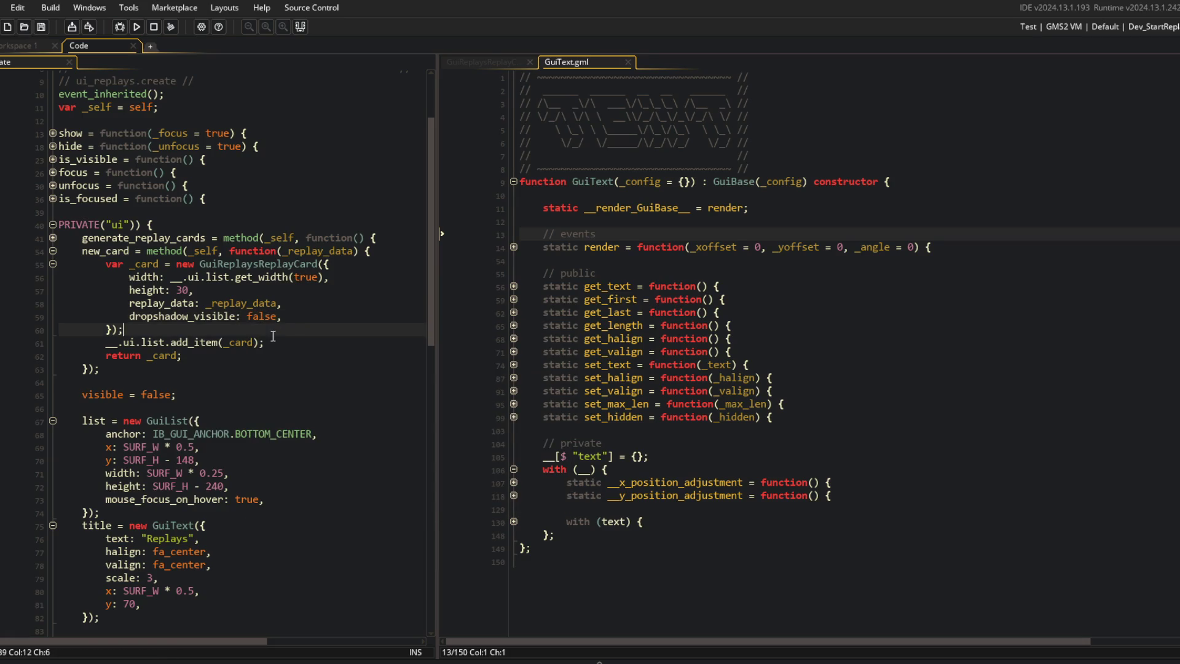
scroll(273, 335, "down", 2)
scroll(273, 335, "down", 5)
scroll(271, 331, "up", 5)
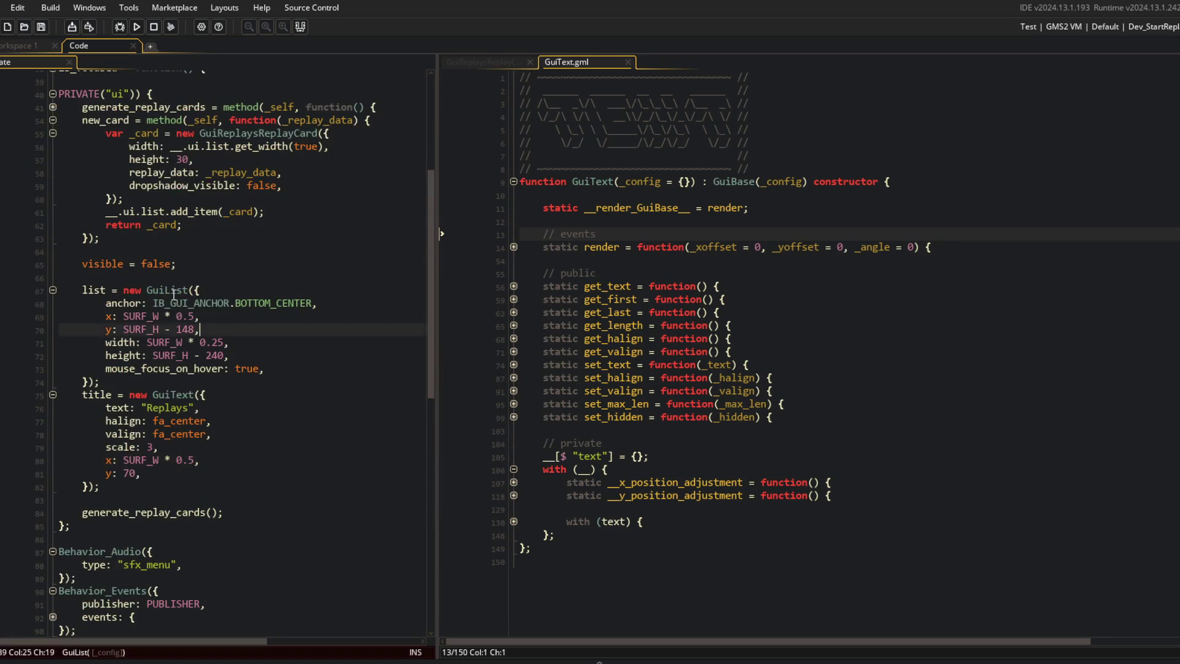
Step: Inspect GuiList's get_focused function in its source, then close that file
middle_click(167, 285)
scroll(123, 289, "down", 3)
left_click(53, 316)
left_click(52, 317)
left_click(235, 289)
middle_click(99, 58)
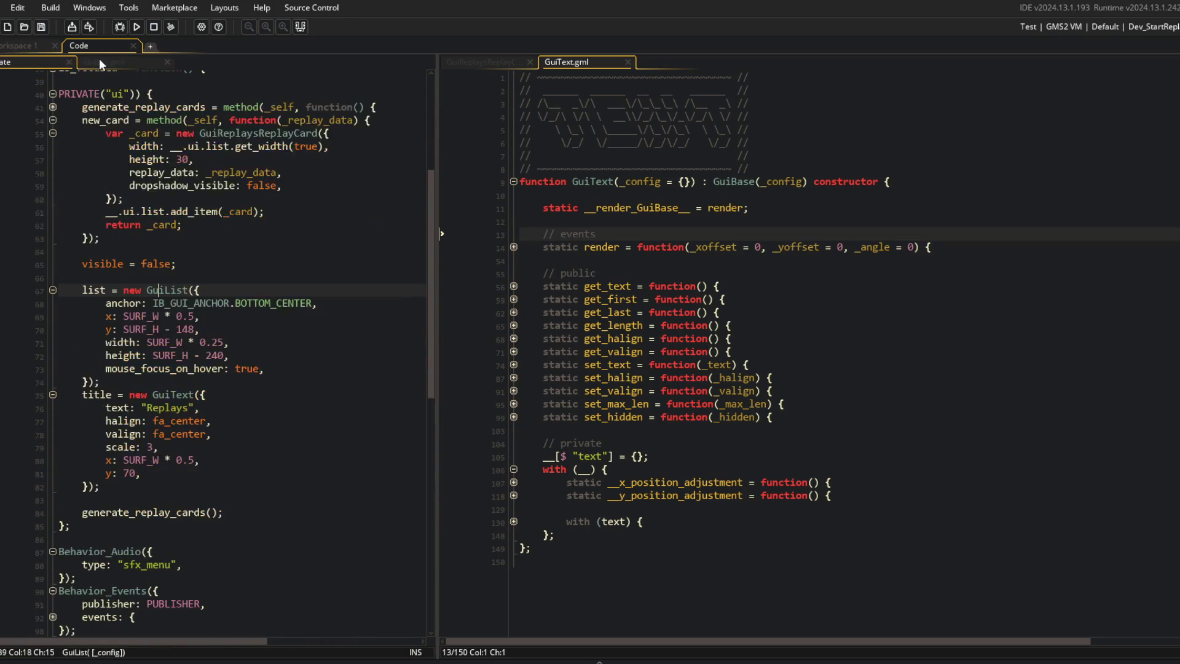
Step: Review the card-creation code around the add_item line in ui_replays
left_click(149, 290)
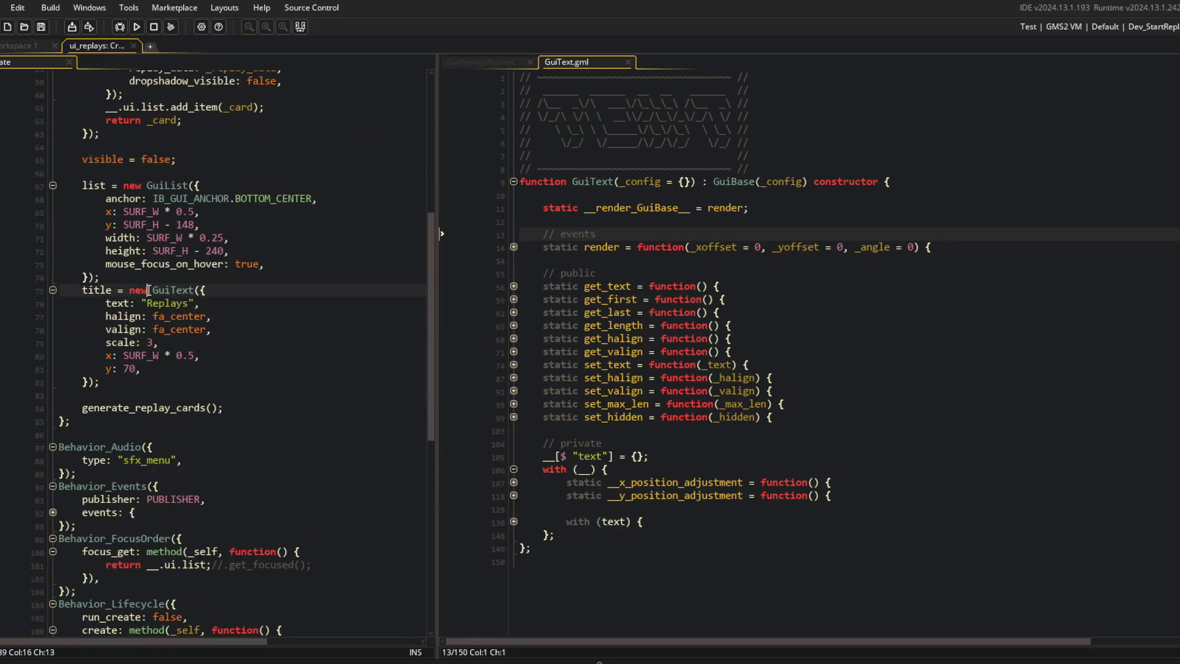
scroll(149, 289, "up", 4)
left_click(185, 277)
left_click(287, 269)
scroll(215, 244, "down", 4)
scroll(203, 277, "up", 4)
scroll(199, 302, "down", 4)
scroll(198, 302, "down", 4)
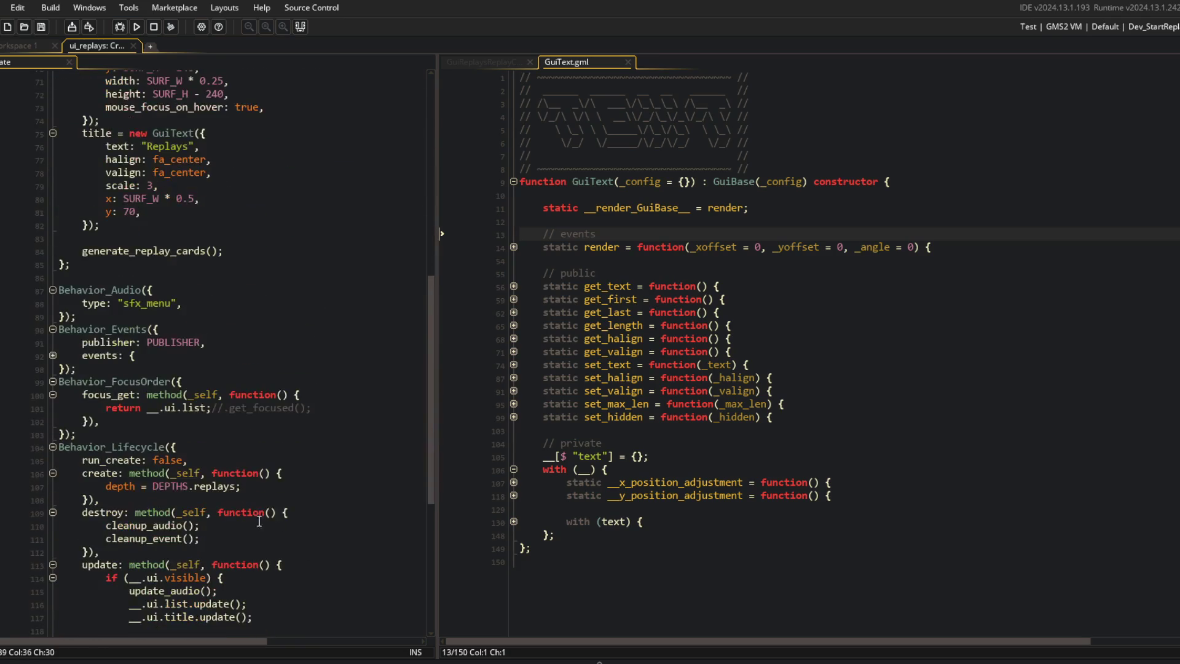
scroll(266, 513, "up", 20)
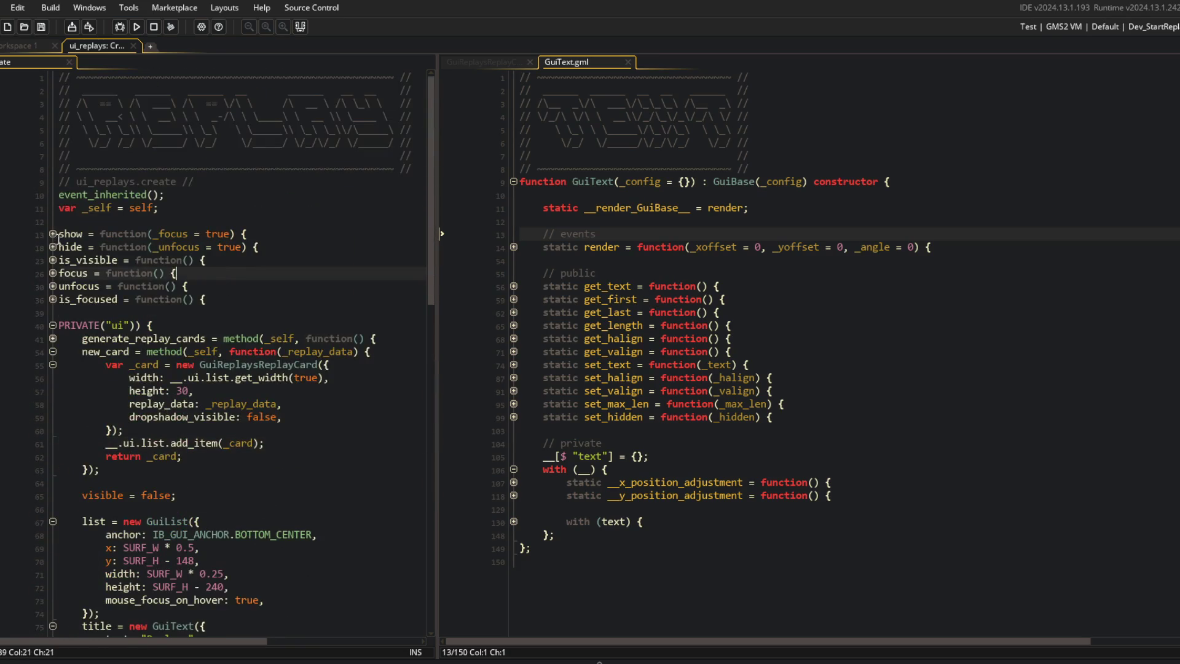
Step: Add __.ui.list.set_focus_index(0, true); to the show function
left_click(53, 233)
left_click(220, 247)
key("Return")
type("__")
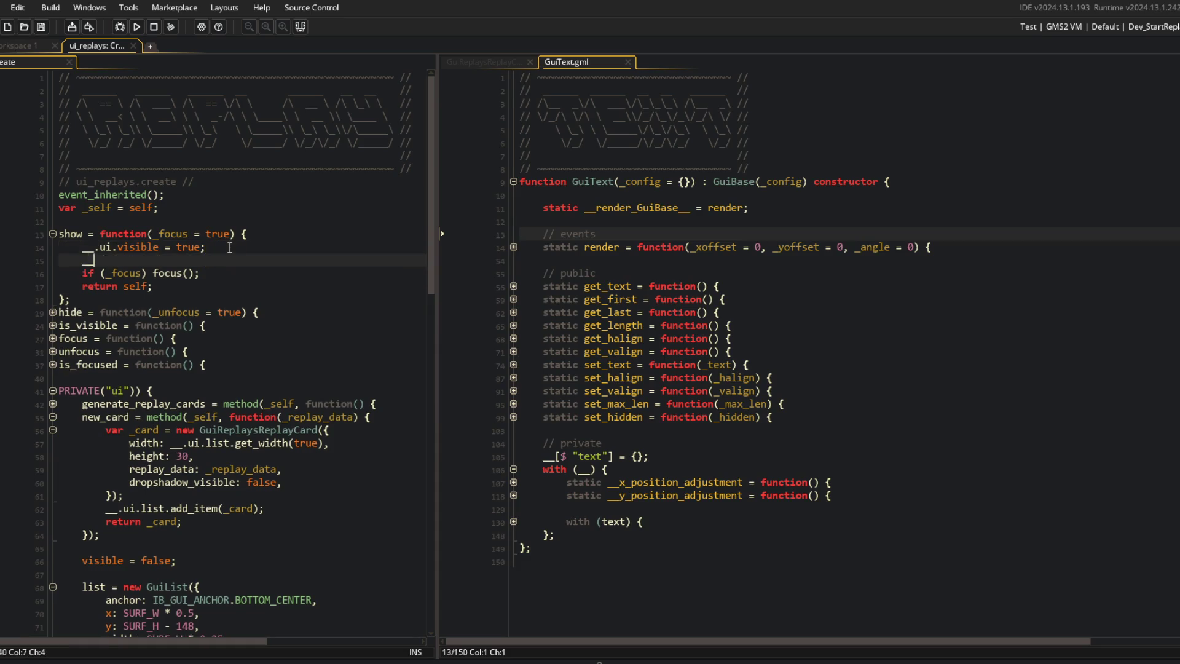
type(".ui.list.focsu")
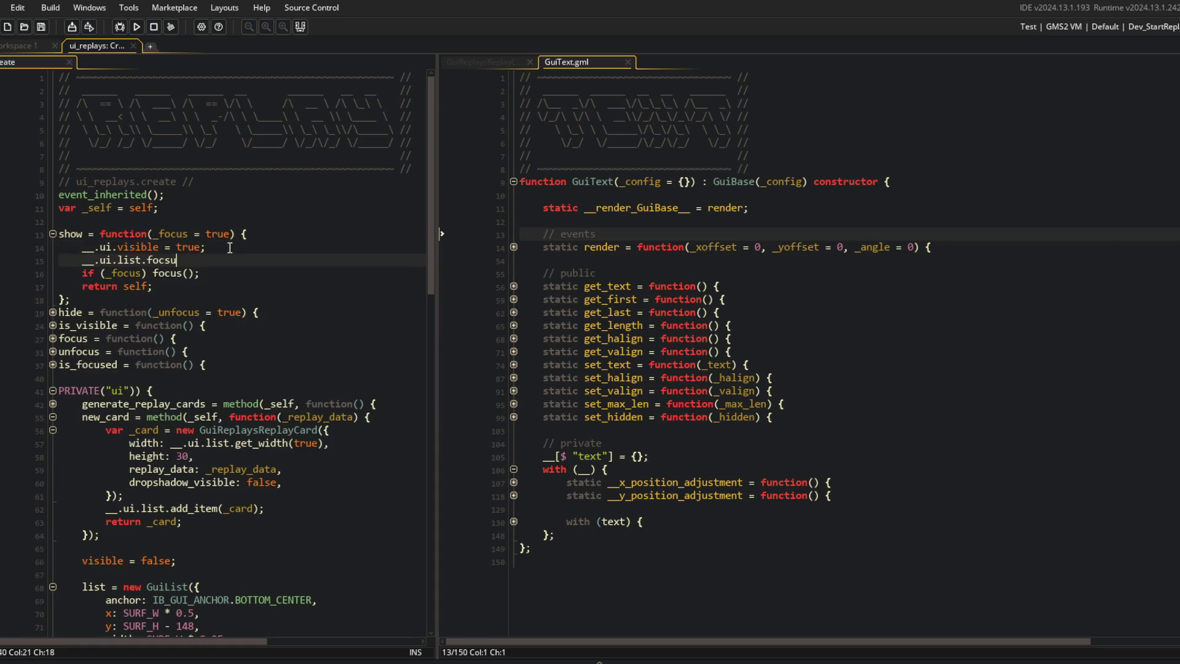
key("BackSpace")
key("BackSpace")
key("BackSpace")
key("BackSpace")
key("BackSpace")
type("set_focus_")
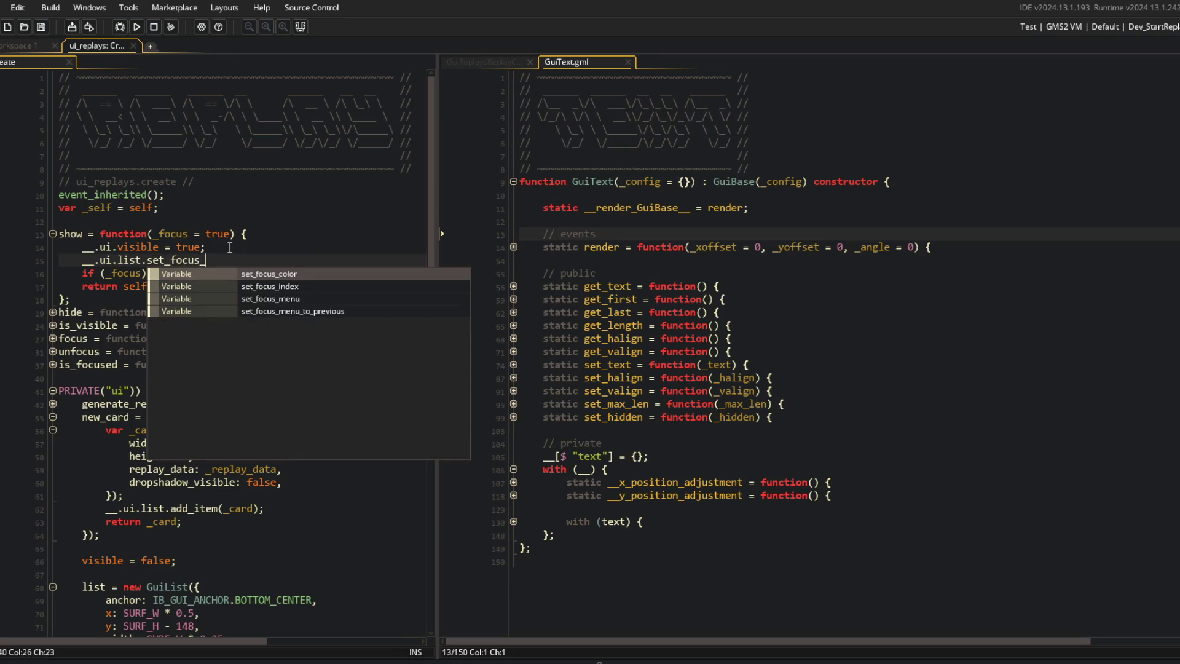
type("index(0, true);")
Step: Restore .get_focused() in focus_get's return statement
scroll(184, 307, "down", 19)
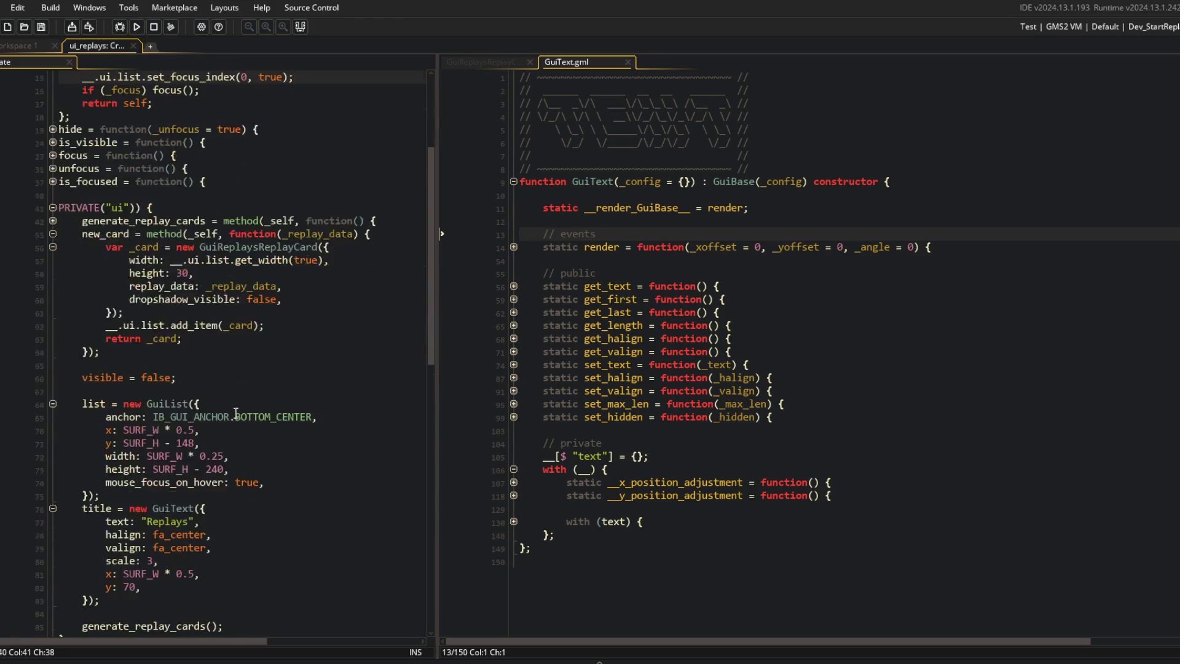
left_click(223, 574)
key("BackSpace")
key("BackSpace")
key("BackSpace")
type(".ui.list.get_focused();")
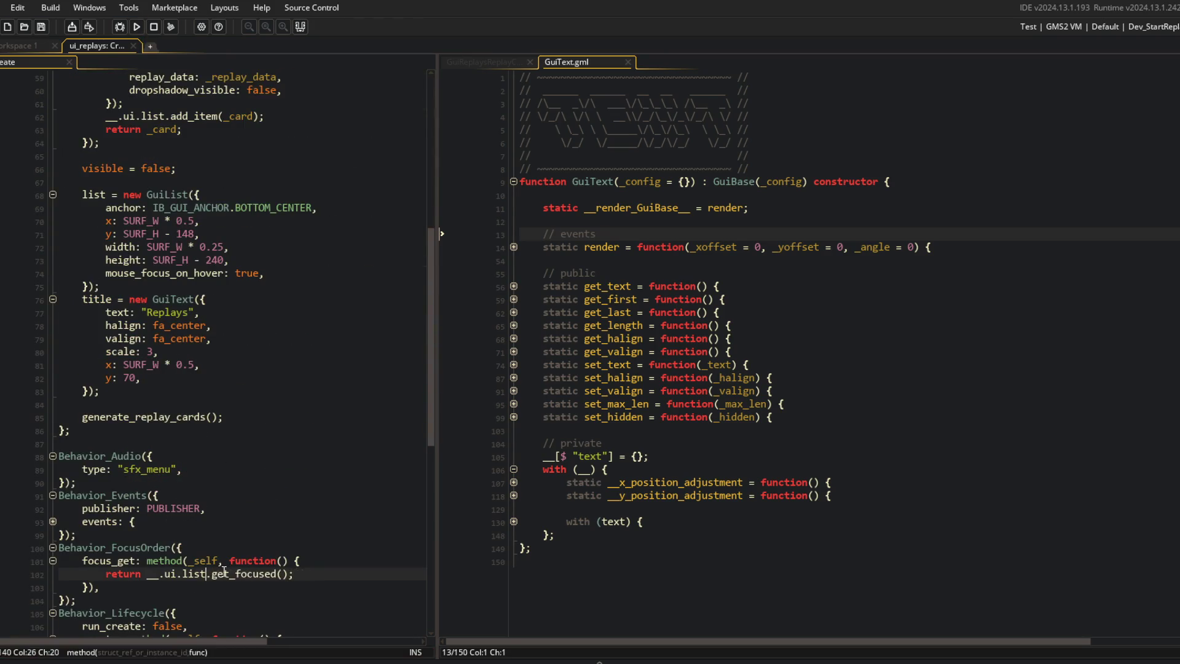
left_click(251, 175)
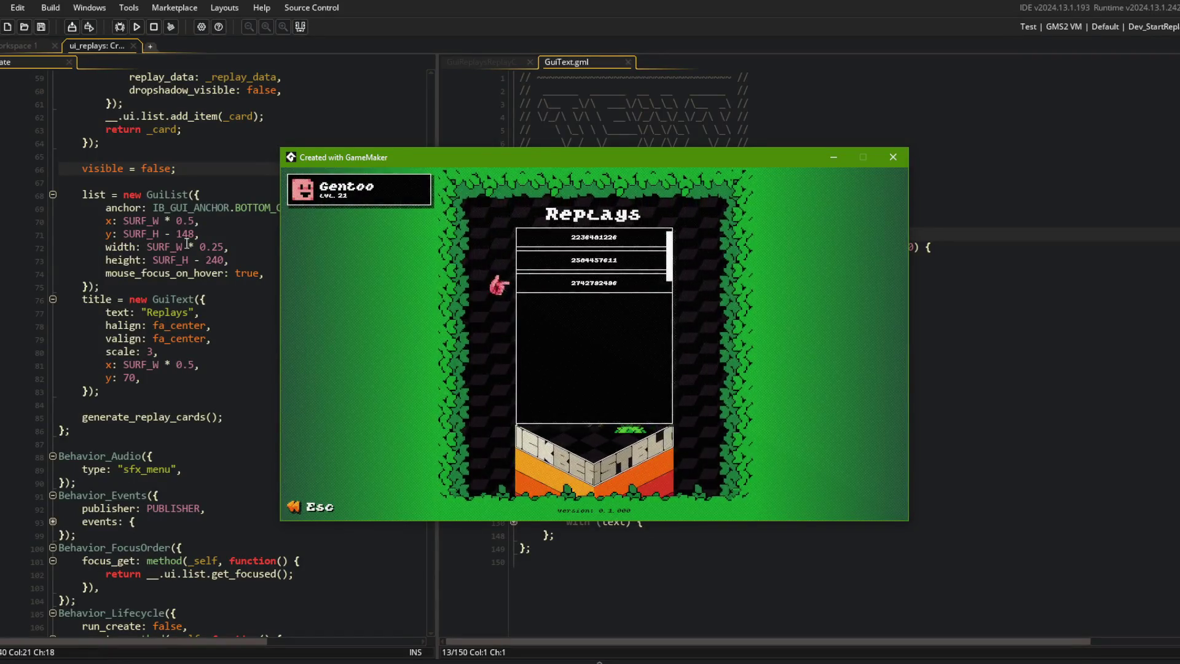
Step: Add a focus_index: line above mouse_focus_on_hover in the list settings
left_click(290, 268)
key("Up")
key("End")
key("Return")
type("focus_index:")
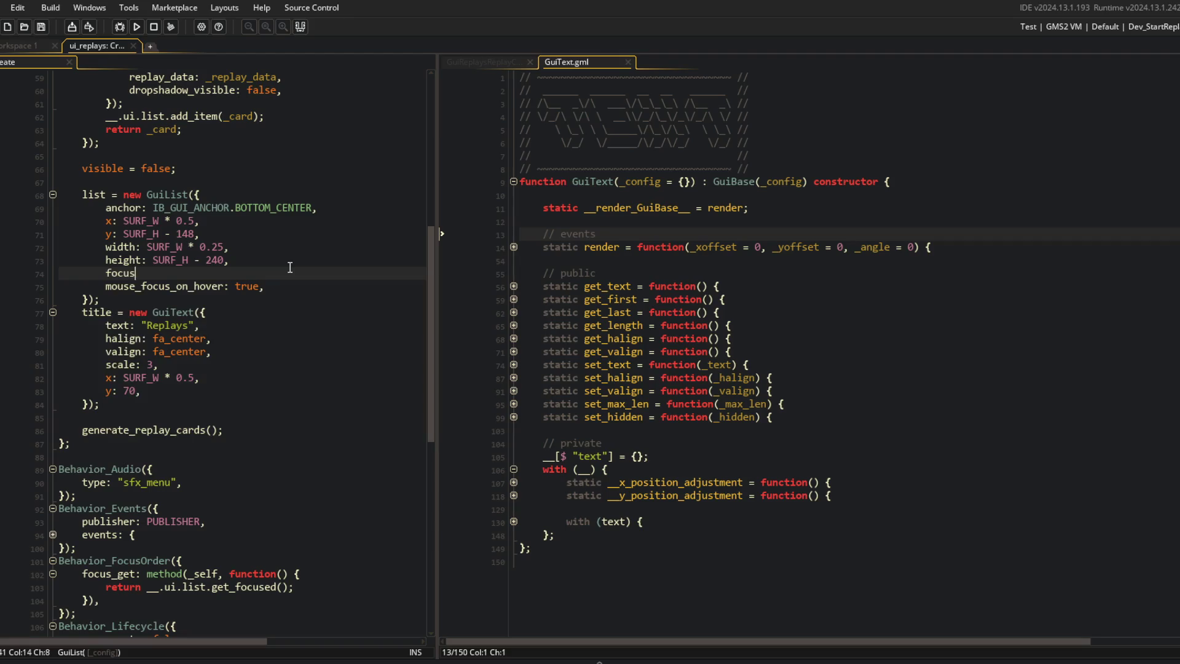
scroll(290, 268, "up", 18)
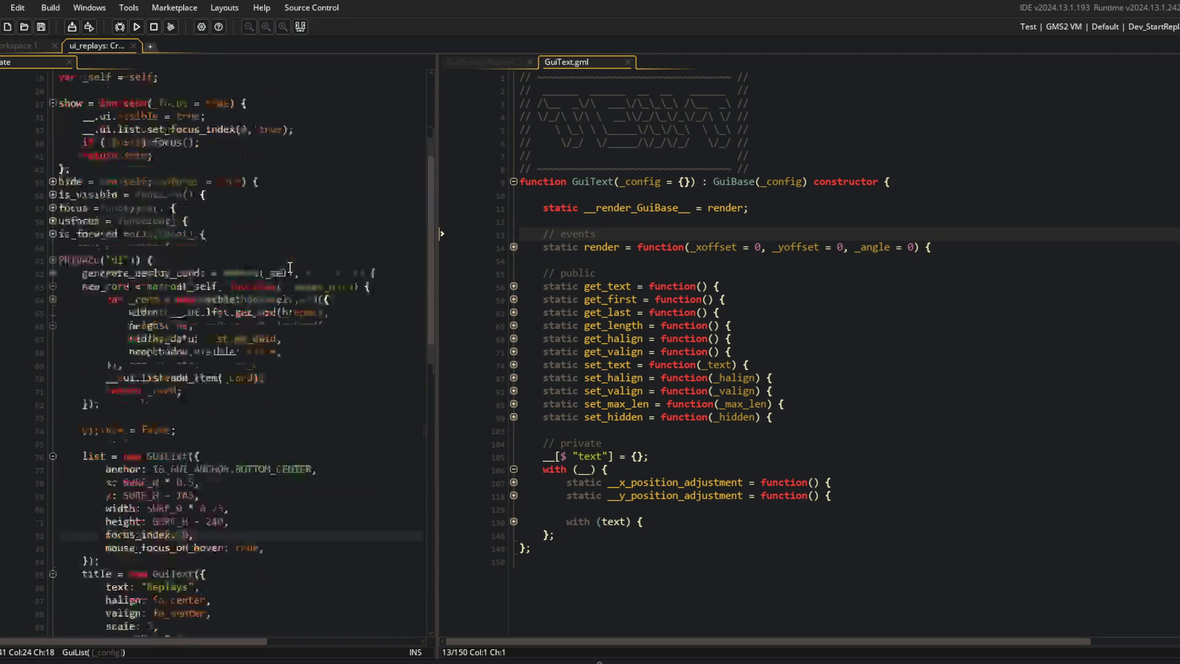
left_click(230, 240)
Step: Run the game, abort the get_focused index error, and undo the latest edit
left_click(136, 27)
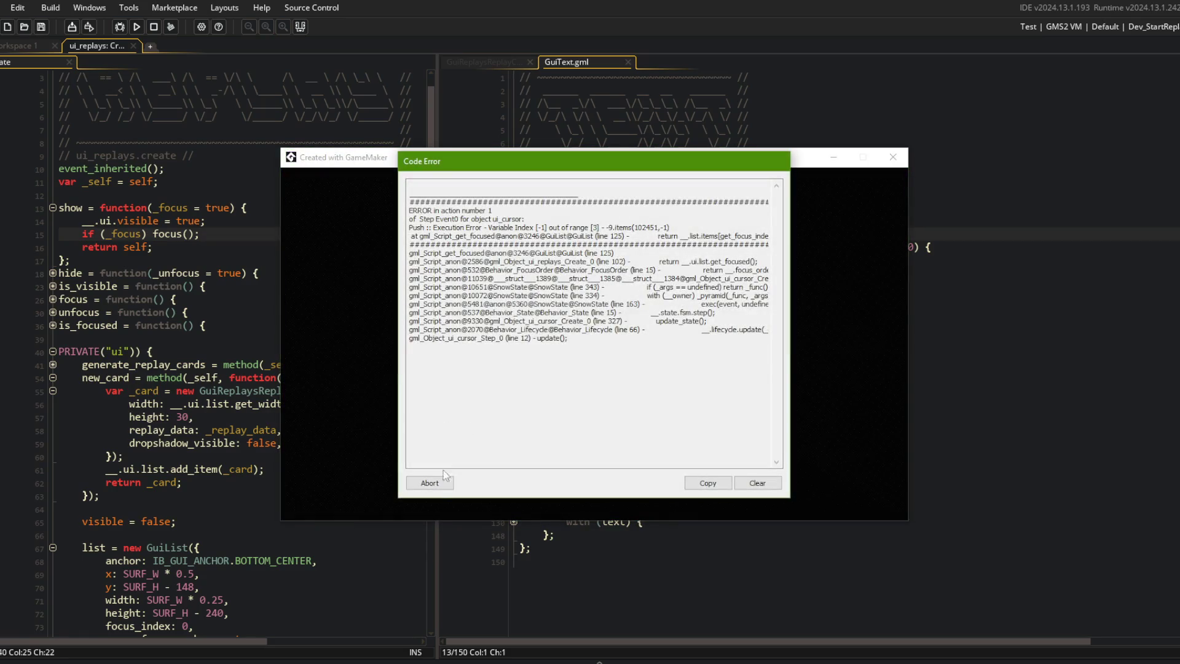
left_click(430, 482)
key("ctrl+z")
key("ctrl+z")
key("ctrl+z")
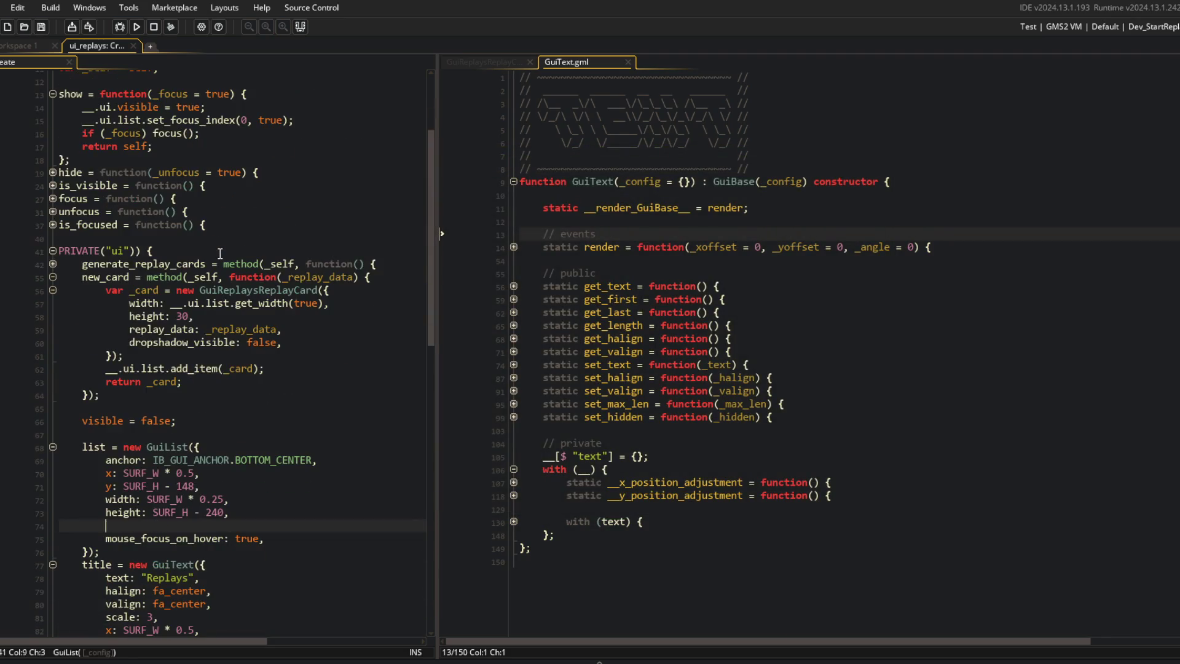
Step: Replace all mouse_focus_on_hover occurrences project-wide with focus_item_on_mouse_hover
key("ctrl+z")
double_click(153, 526)
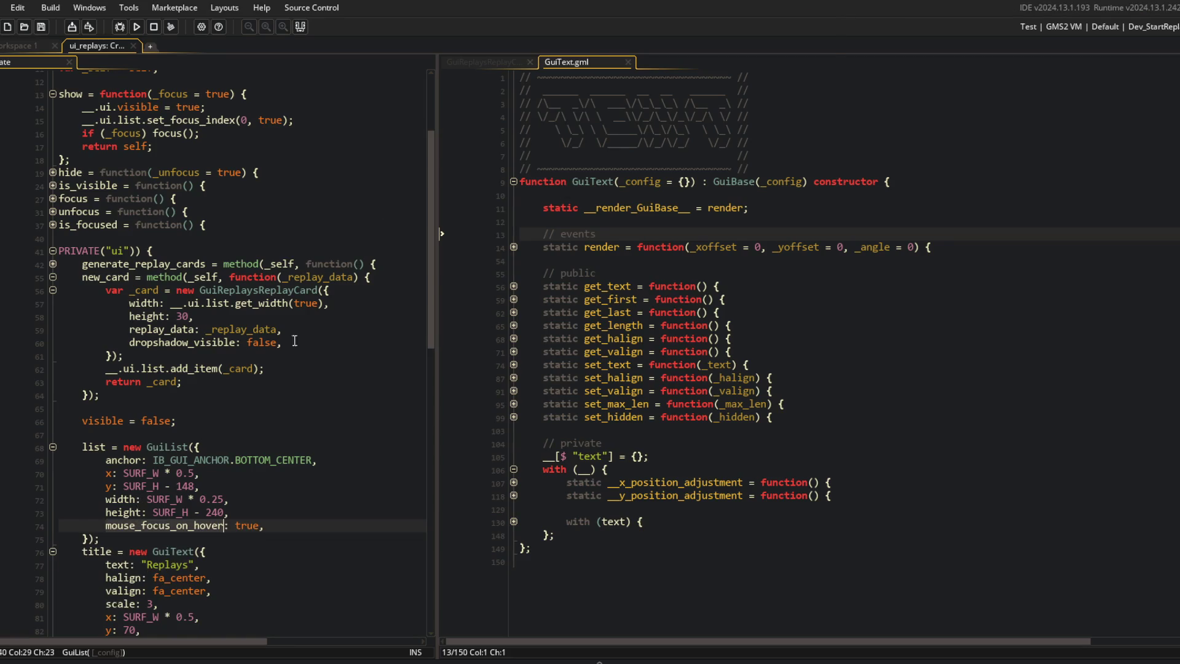
key("ctrl+shift+f")
left_click(609, 160)
left_click(669, 67)
type("focs")
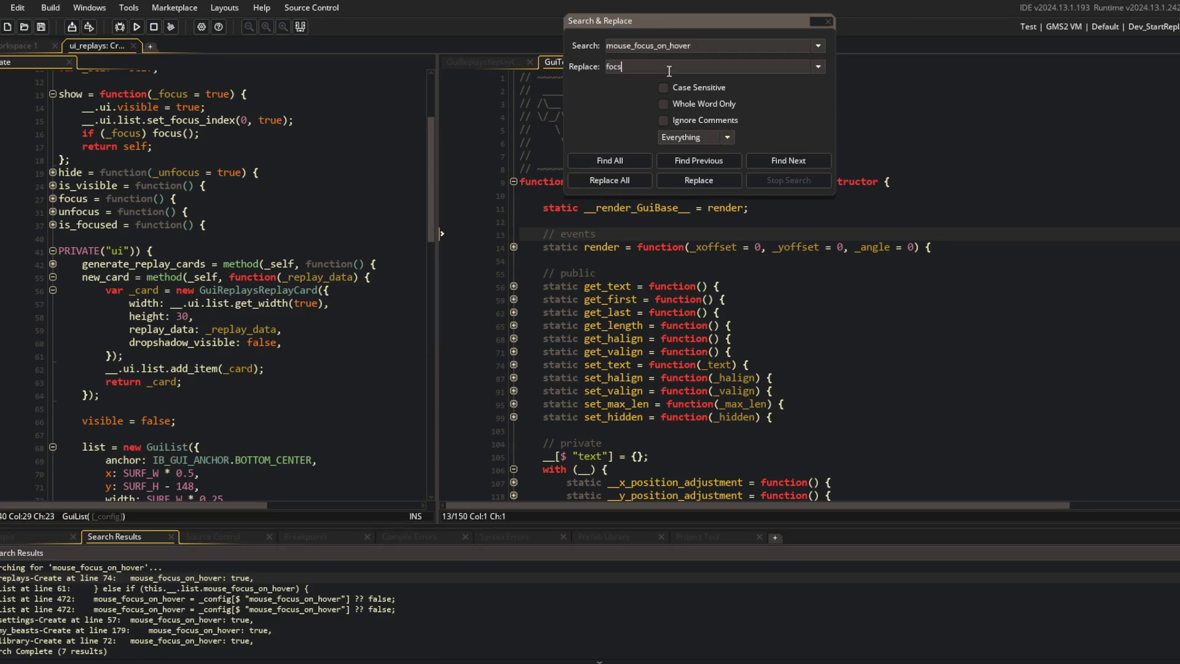
key("BackSpace")
type("us_item_on_mouse_hover")
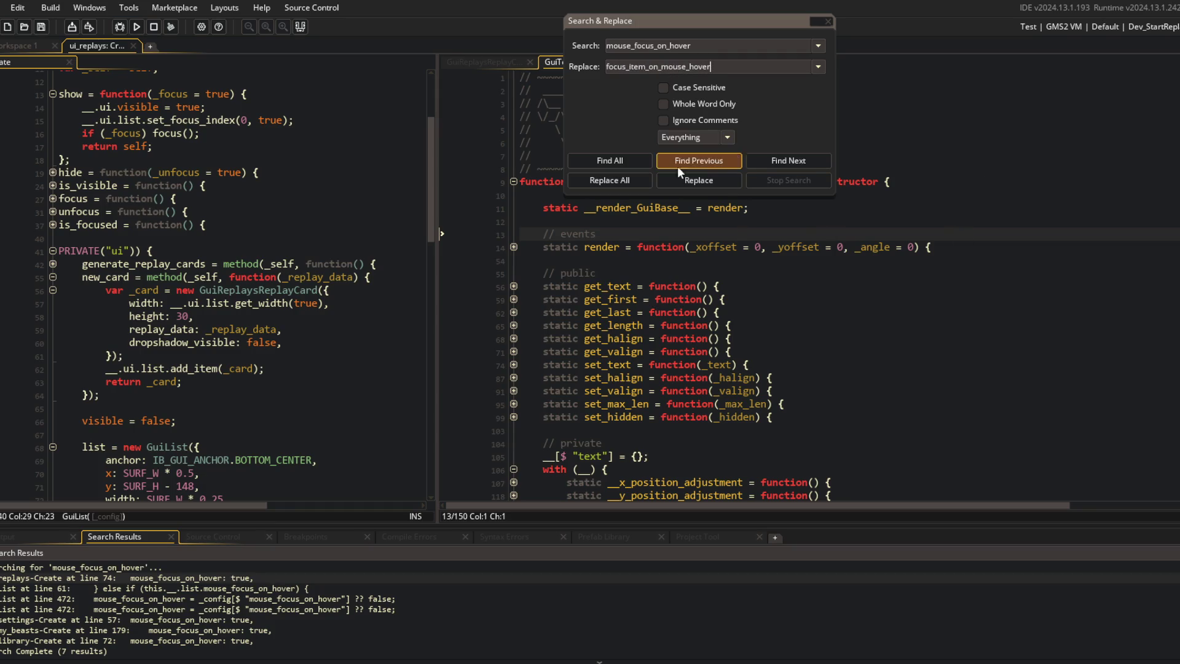
left_click(609, 183)
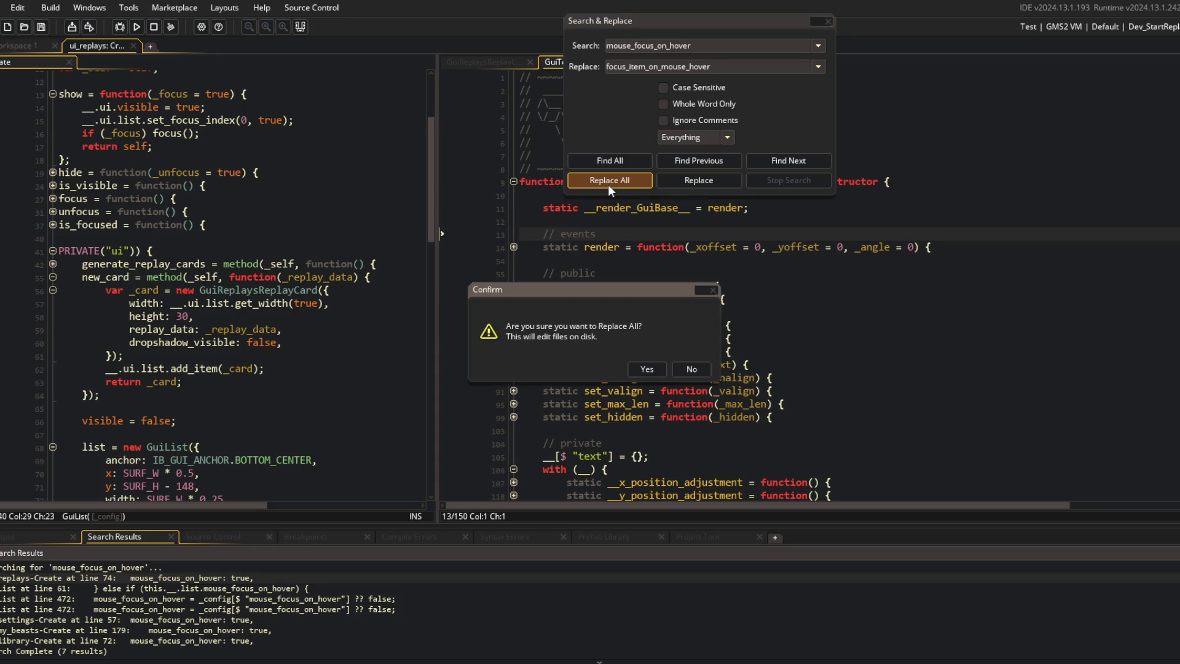
left_click(650, 370)
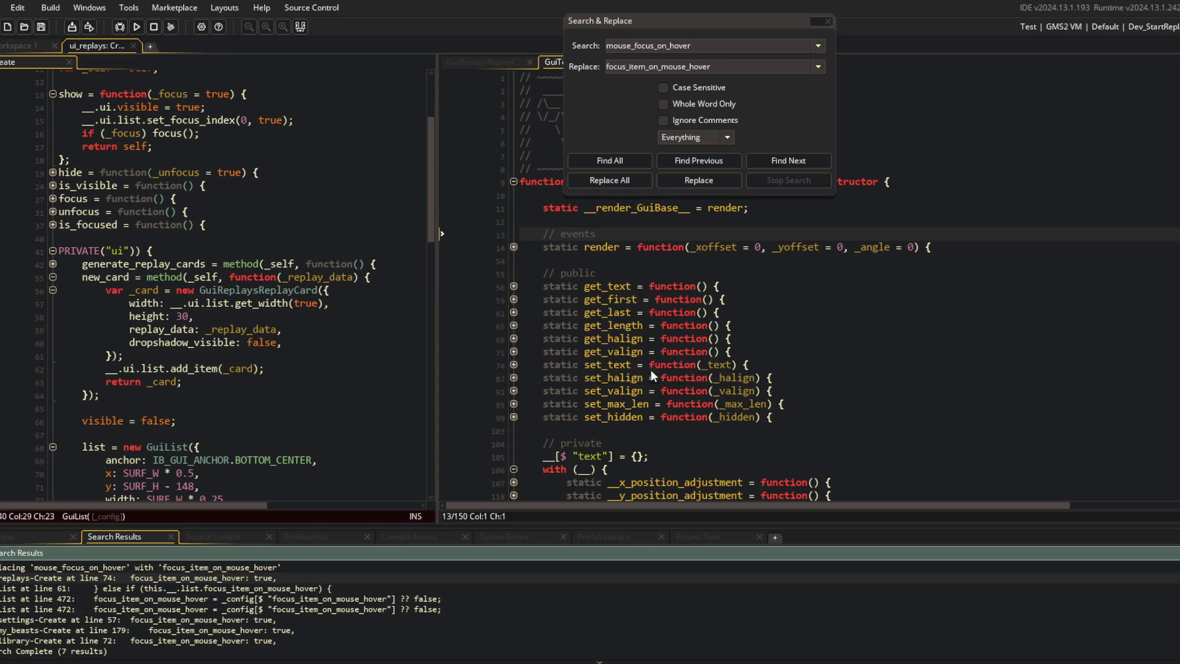
Step: Close Search & Replace and its results, then run the game to the Replays menu
left_click(818, 20)
left_click(284, 138)
left_click(137, 27)
left_click(141, 394)
scroll(142, 261, "down", 4)
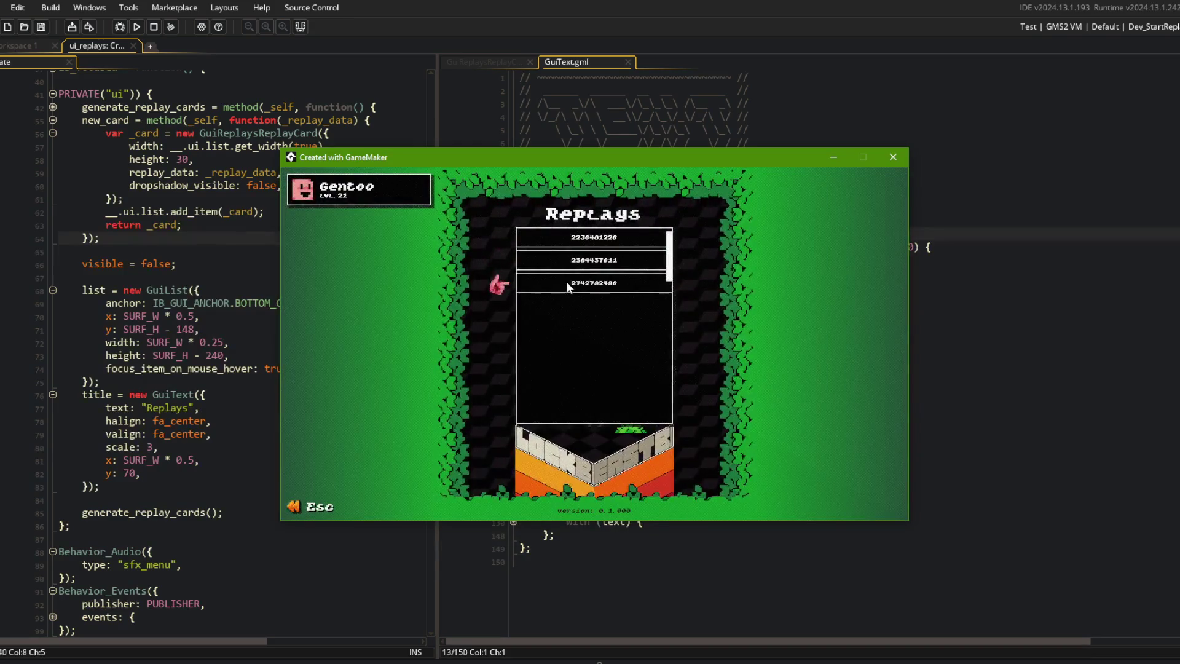
Step: Close the running game and return to the ui_replays code at line 64
left_click(893, 157)
left_click(1005, 367)
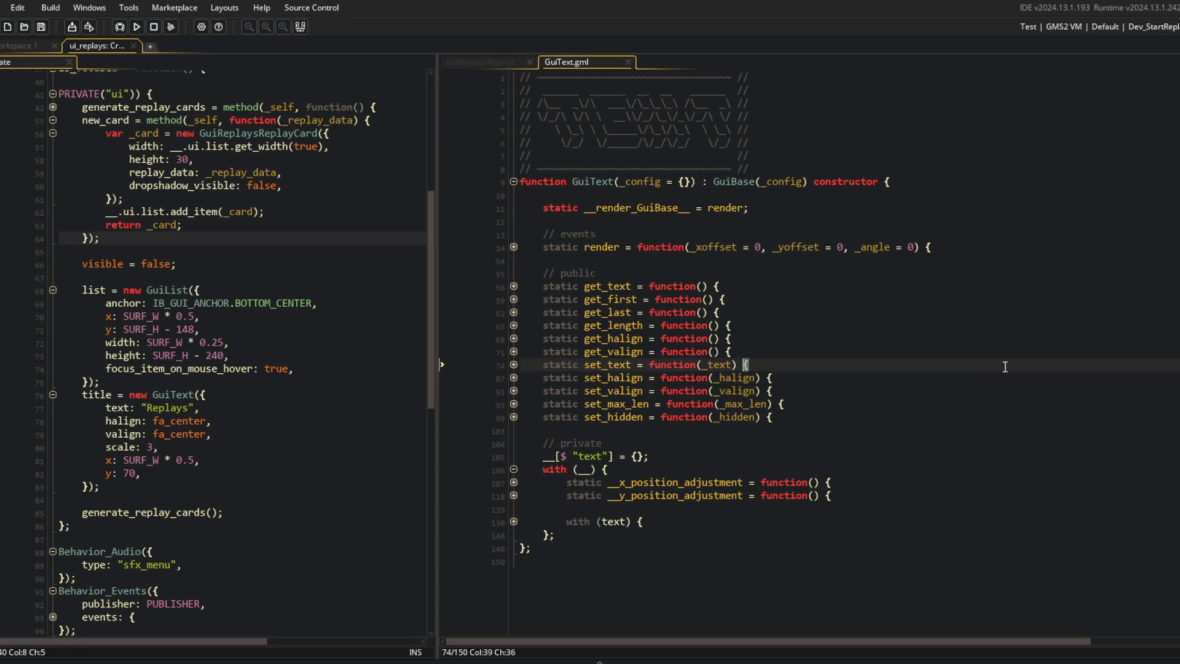
left_click(98, 264)
left_click(118, 235)
Step: Fold the new_card function and the title block in the ui_replays code
scroll(204, 290, "up", 4)
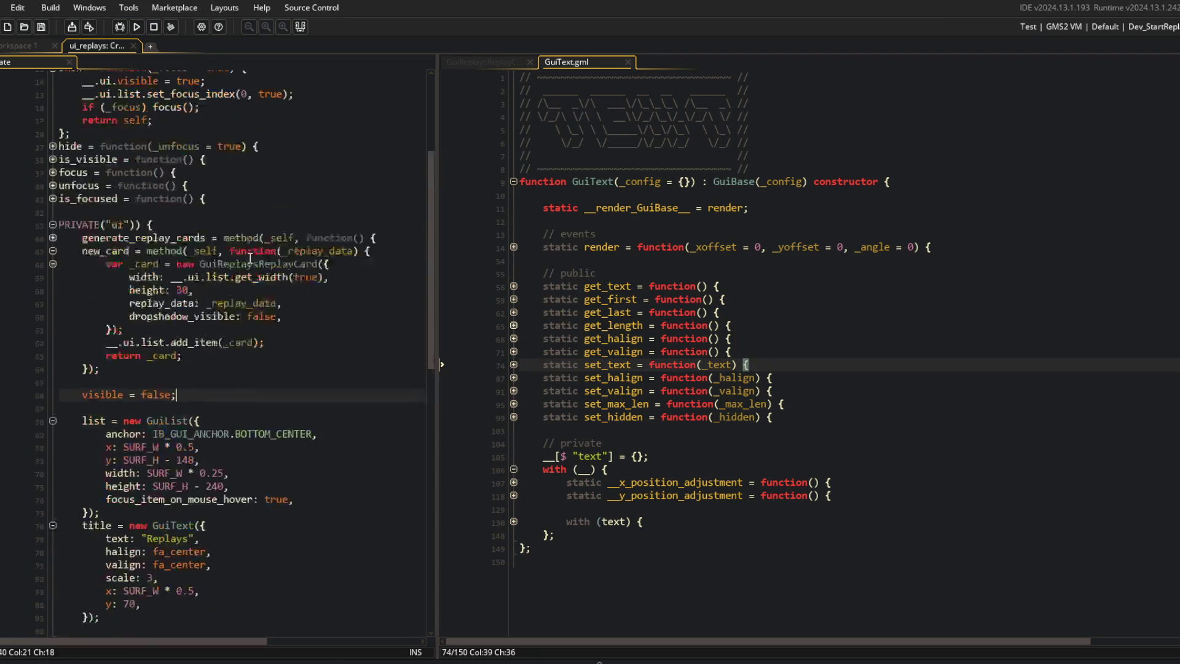
left_click(53, 277)
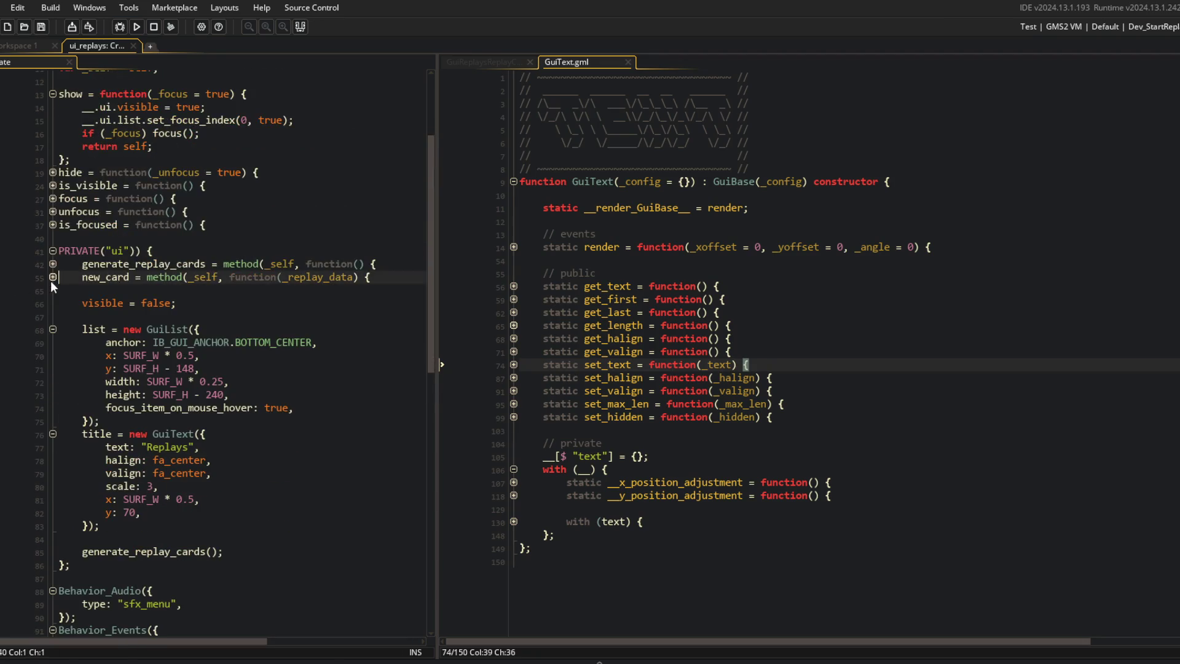
left_click(51, 328)
left_click(52, 342)
left_click(51, 341)
left_click(52, 328)
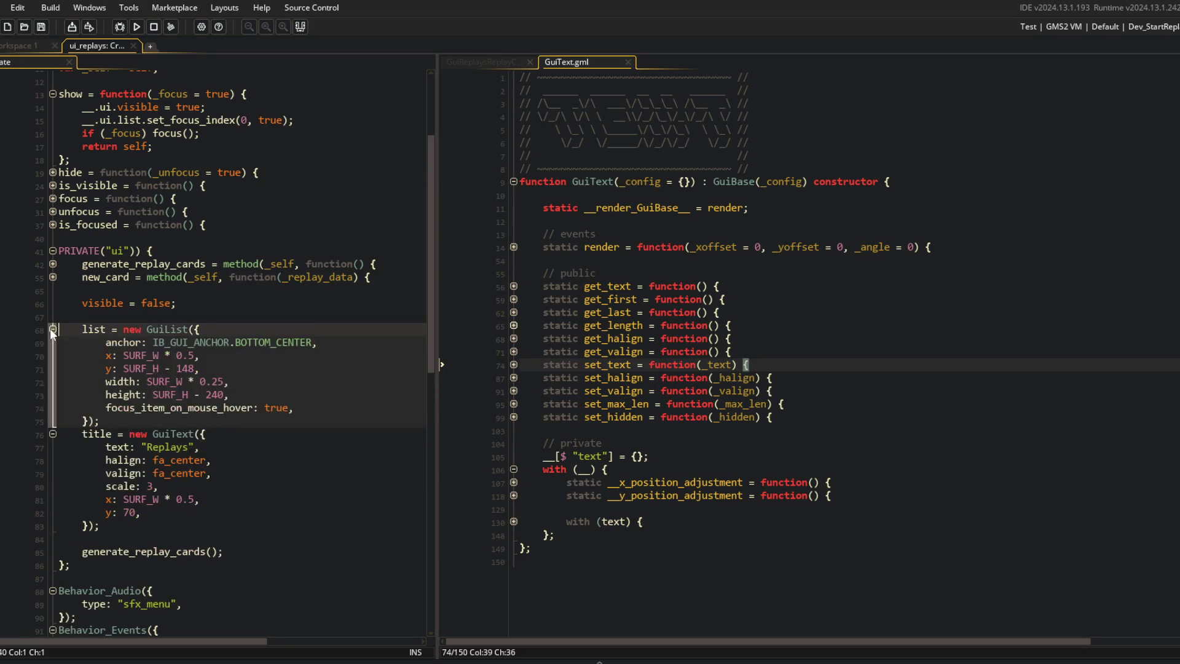
left_click(98, 343)
scroll(98, 342, "down", 3)
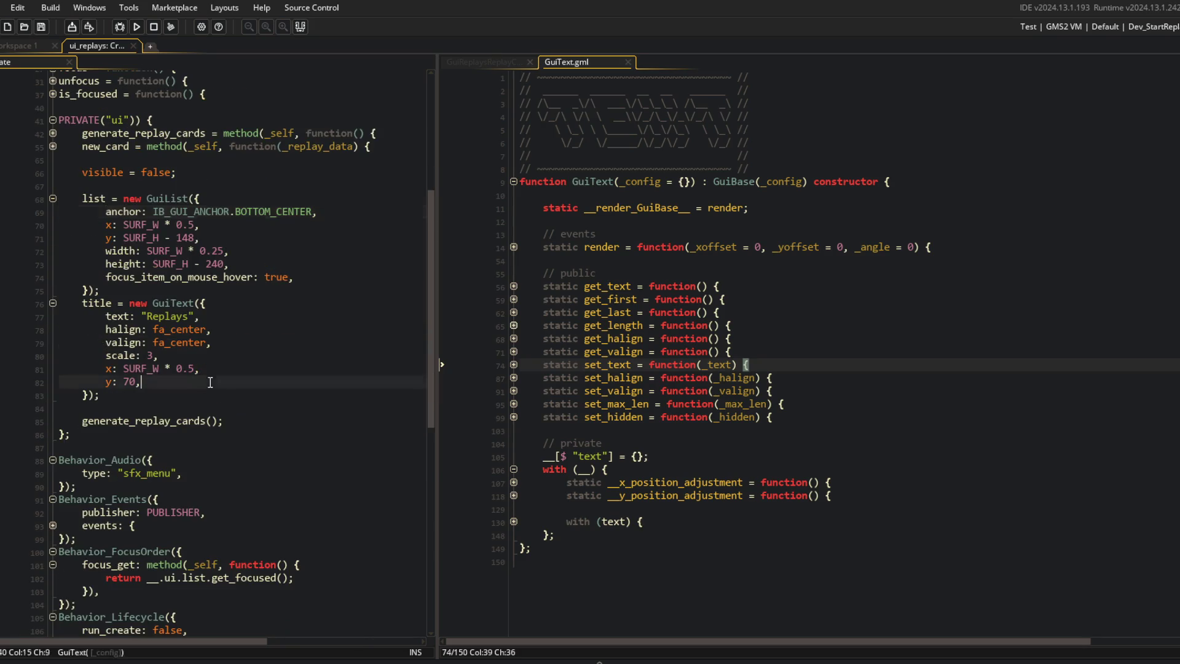
left_click(53, 303)
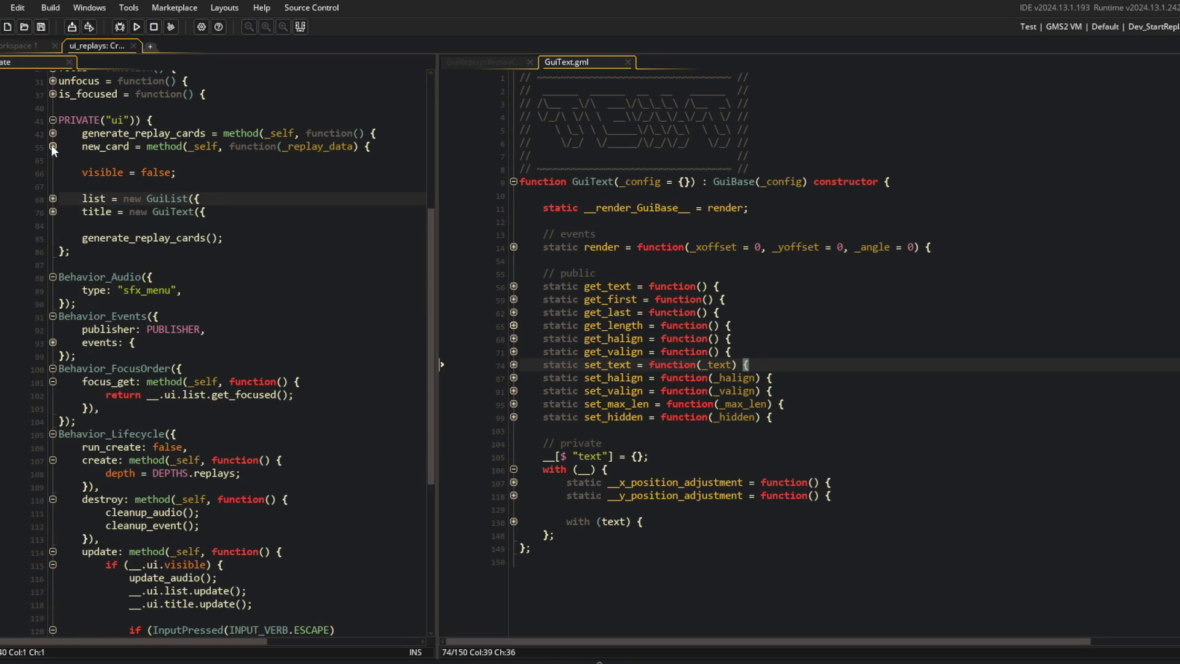
left_click(53, 147)
left_click(53, 146)
left_click(188, 198)
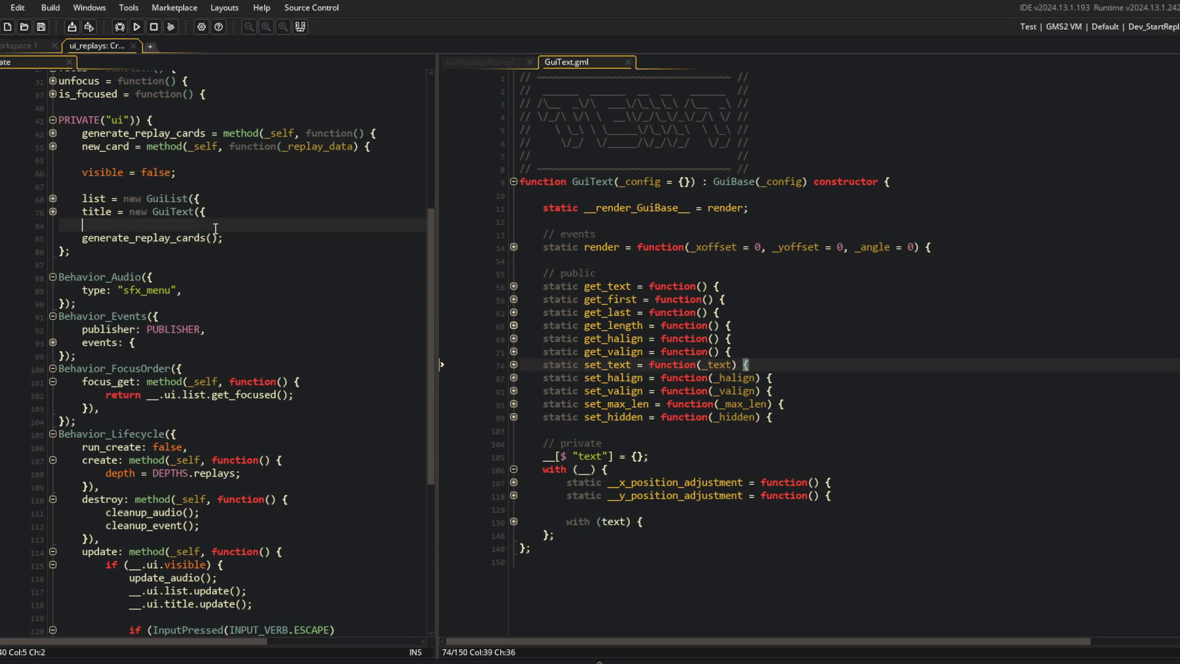
Step: Stage all changes, commit as "load replay cards into replay ui", and push
key("alt+Tab")
type("git")
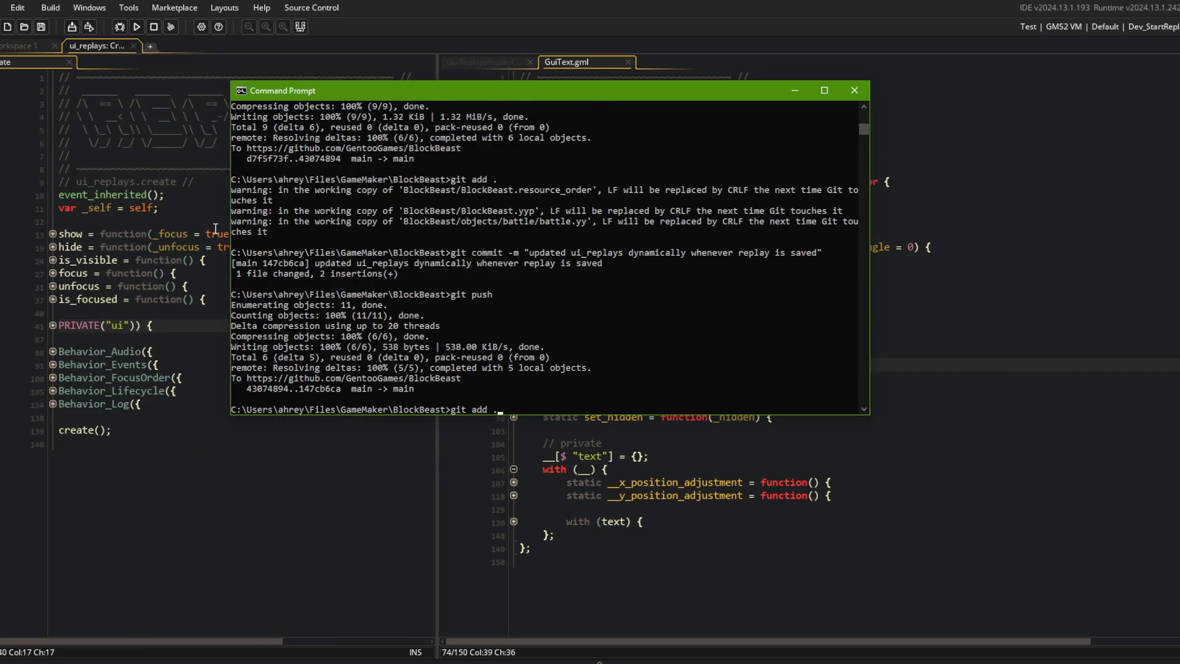
key("Return")
type("git commit -m \"load replay cards into replay ui")
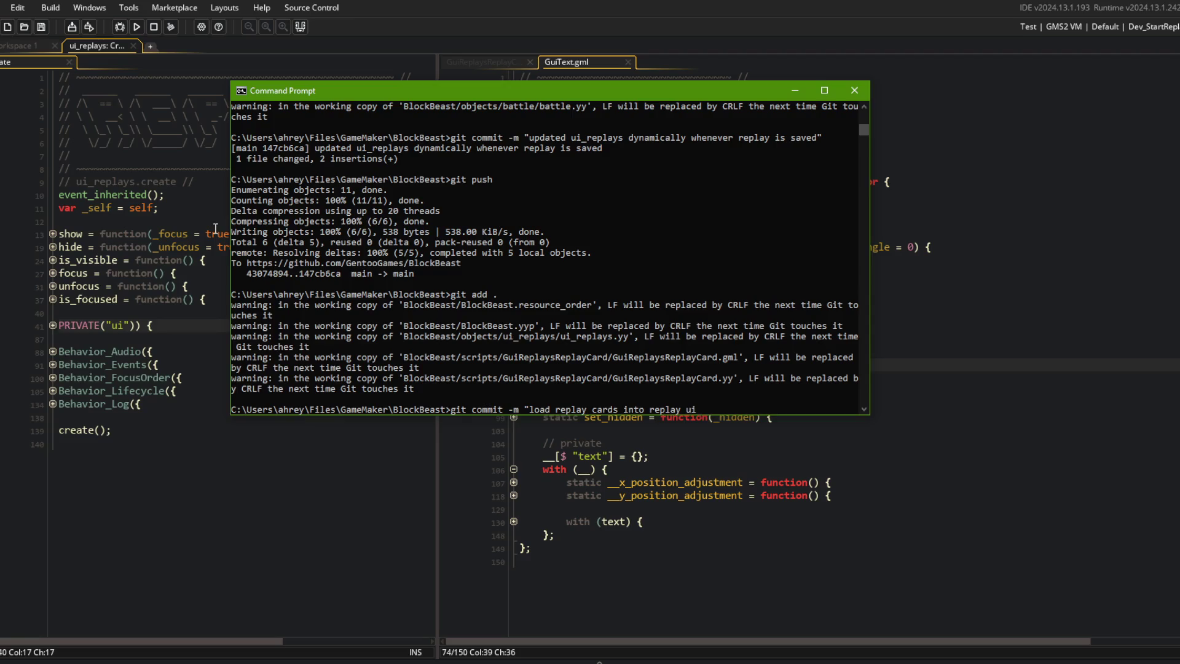
type("\"")
key("Return")
type("git push")
key("Return")
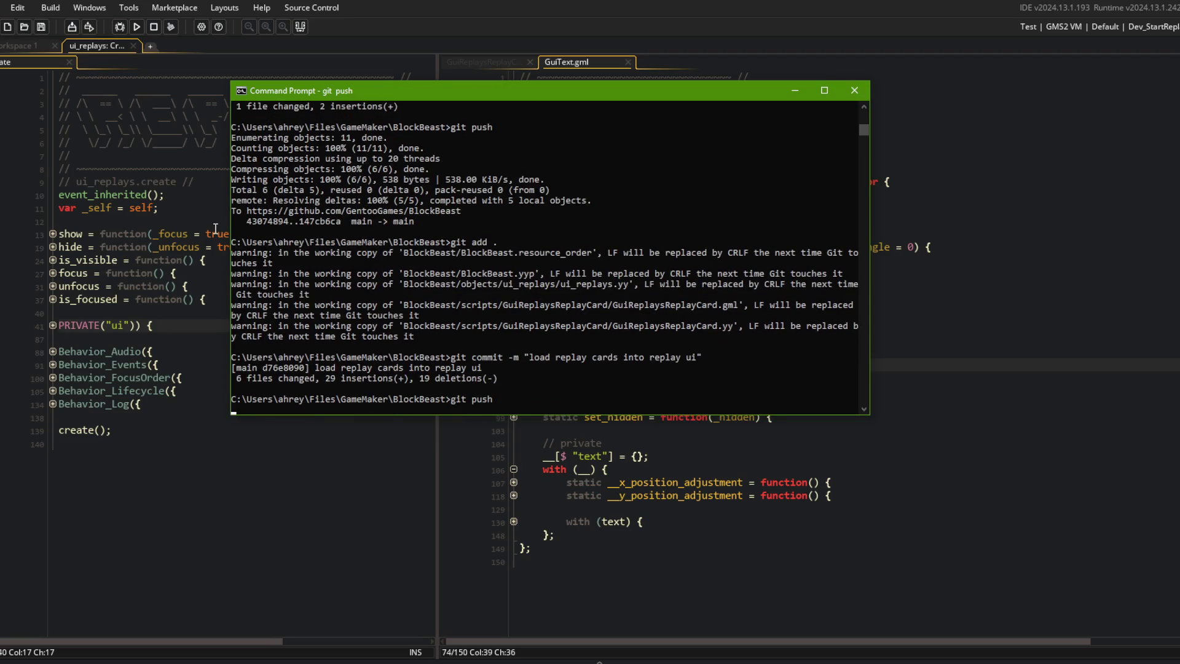
Step: Back in GameMaker, move the GuiText code into the left pane
left_click(156, 228)
left_click(668, 227)
left_click_drag(567, 62, 215, 246)
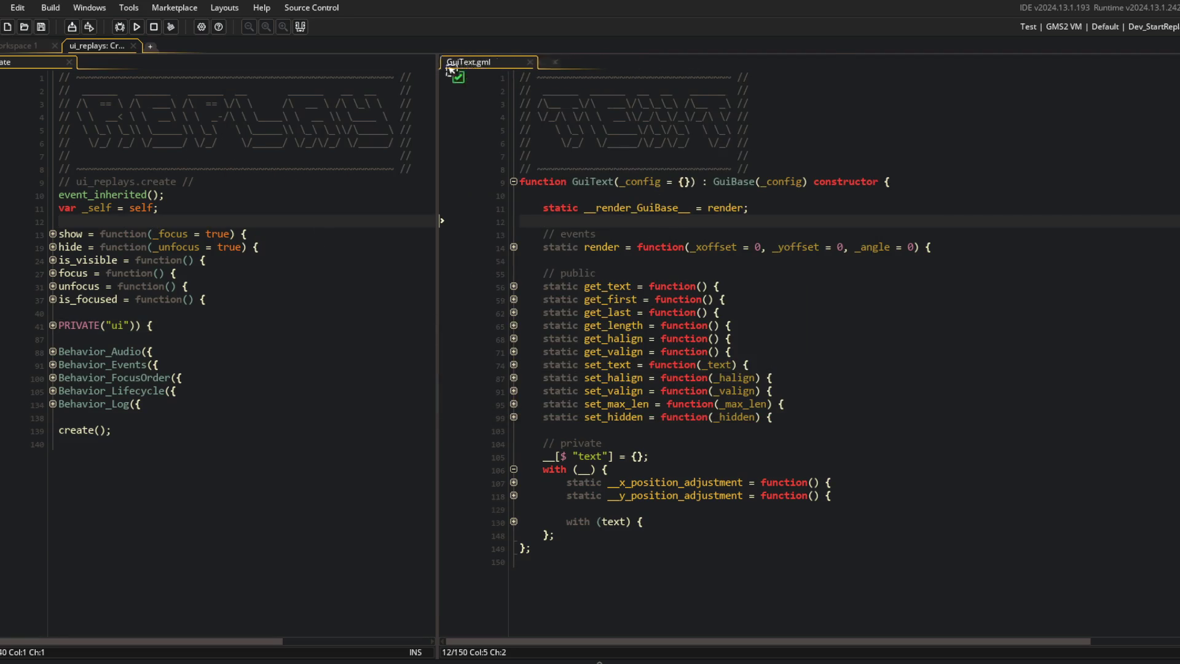
Step: Open the GuiSprite script via asset search and select its dropshadow config block
key("ctrl+t")
type("guispr")
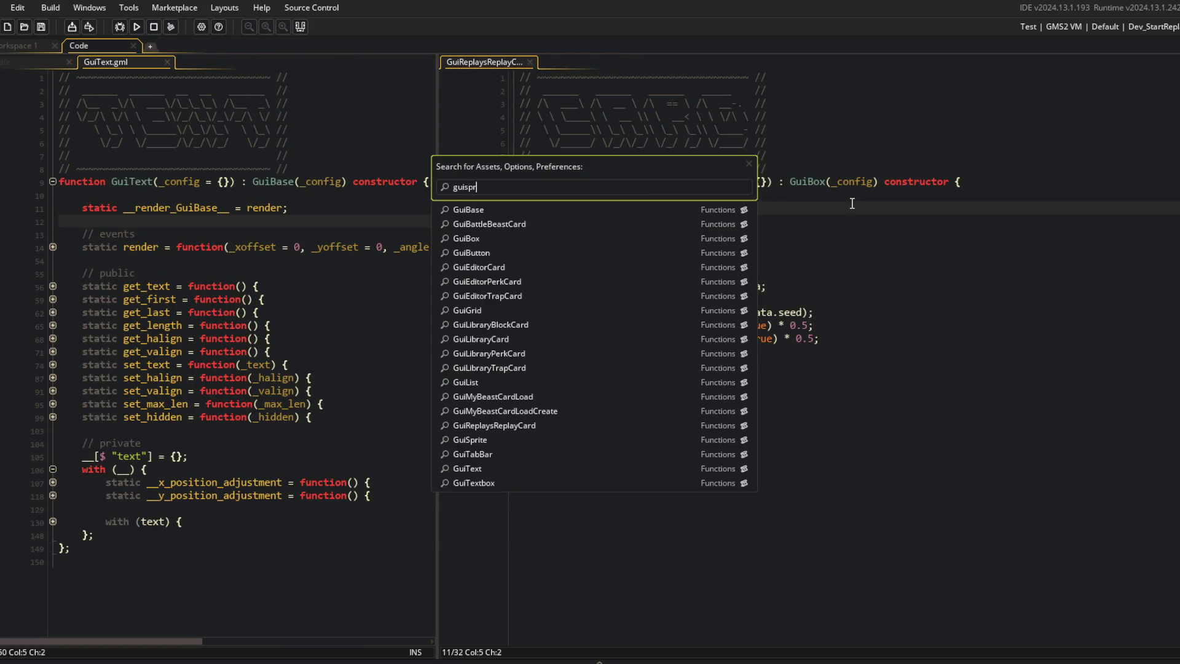
key("Return")
scroll(1119, 376, "down", 5)
left_click(862, 427)
key("Down")
key("Down")
key("Down")
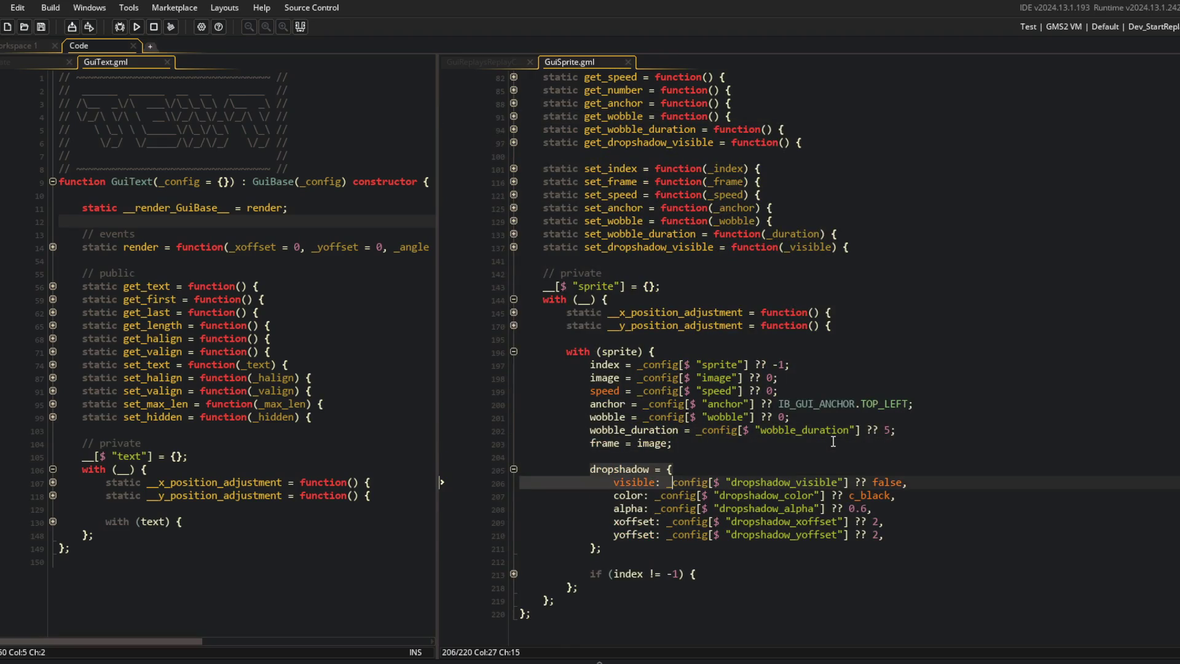
key("shift+Down")
key("shift+Down")
key("shift+Down")
Step: Paste GuiSprite's dropshadow block into GuiText's text settings
left_click(139, 474)
left_click(279, 547)
key("Up")
key("Down")
key("Down")
Step: Delete the leftover empty line 204 in GuiSprite and check the pasted dropshadow alpha line in GuiText
key("Down")
key("Down")
key("Down")
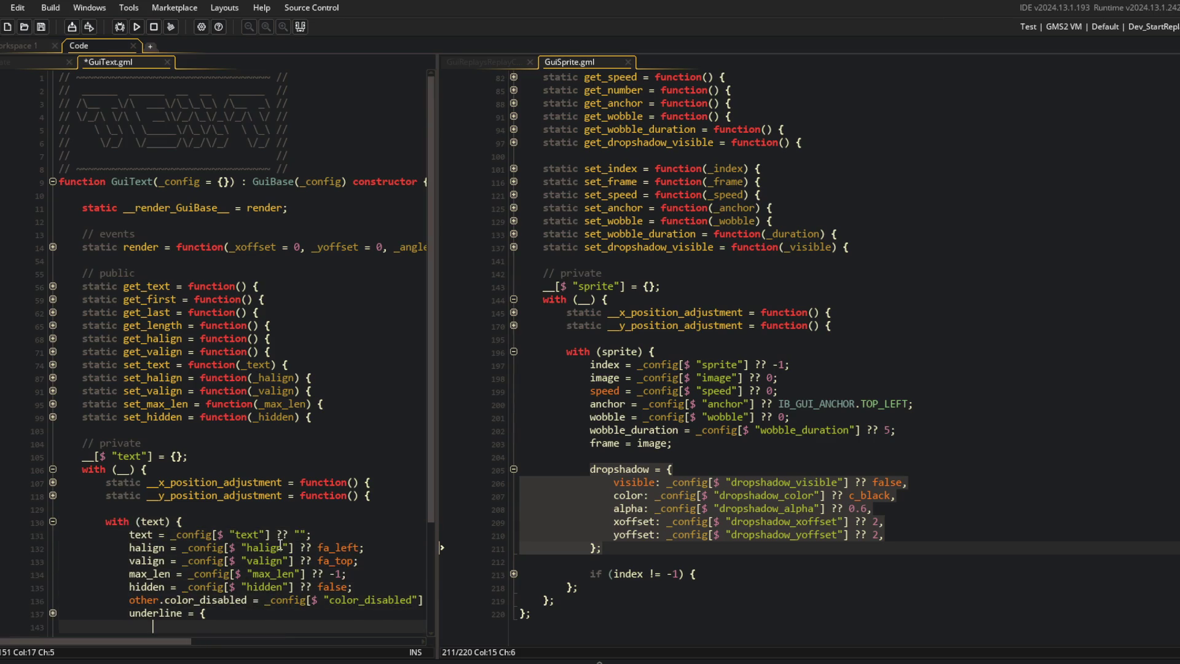
key("ctrl+v")
left_click(739, 413)
key("Down")
key("Down")
key("Down")
key("BackSpace")
left_click(713, 443)
scroll(279, 447, "down", 3)
left_click(278, 458)
Step: Select and copy GuiSprite's set_dropshadow_visible function
left_click(723, 300)
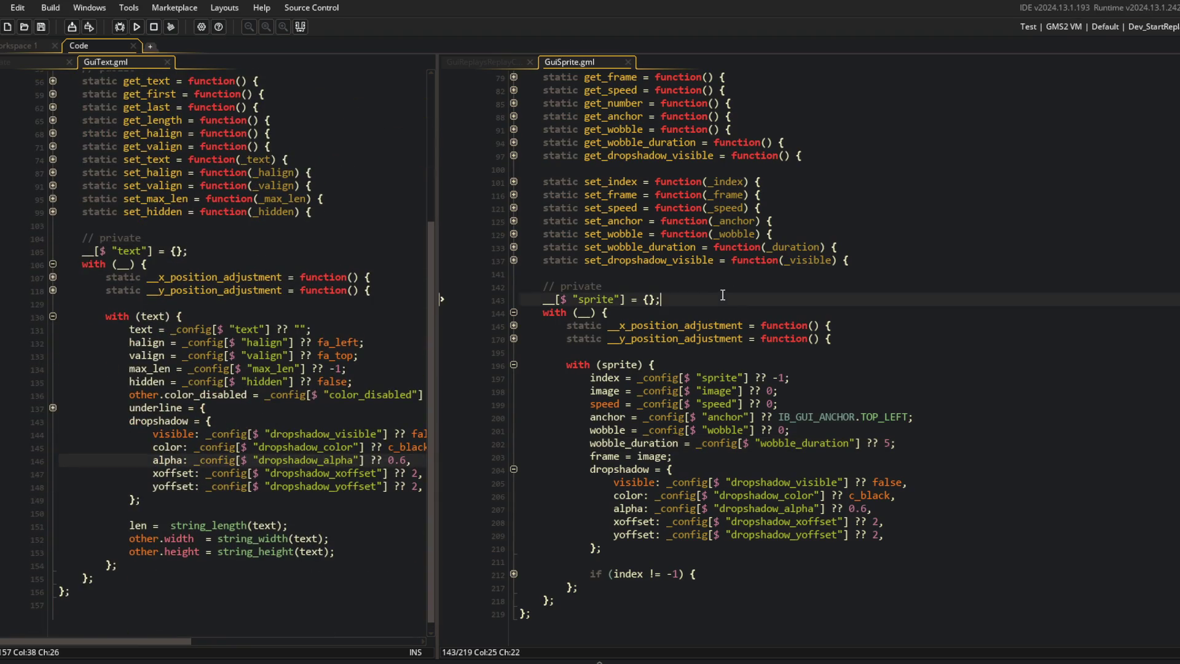
left_click(783, 247)
key("Down")
key("Home")
key("shift+Down")
key("shift+Down")
key("shift+Down")
key("shift+End")
key("ctrl+c")
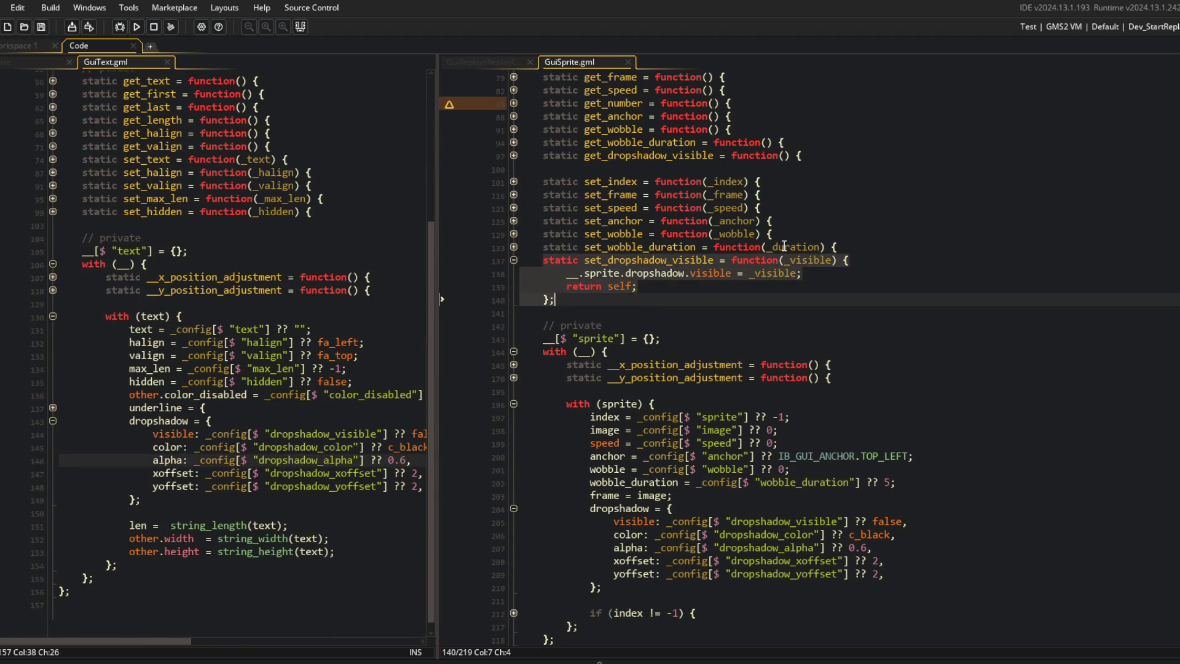
scroll(338, 291, "up", 3)
Step: Insert set_dropshadow_visible into GuiText's setters after set_hidden
left_click(338, 290)
key("Return")
key("Down")
key("Down")
key("Down")
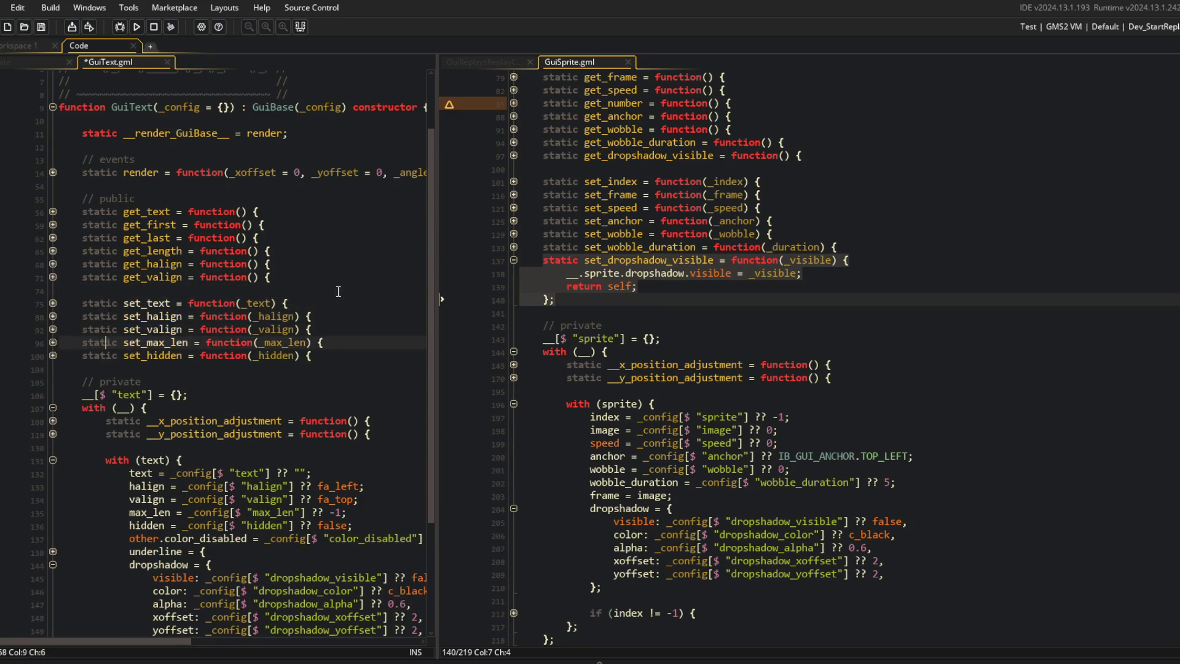
key("End")
key("Return")
key("ctrl+v")
Step: Copy GuiSprite's get_dropshadow_visible and paste it into GuiText after get_valign
left_click(853, 303)
scroll(919, 298, "up", 3)
left_click(937, 308)
key("Up")
key("Up")
key("Home")
key("shift+Down")
key("shift+Down")
key("shift+End")
key("ctrl+c")
left_click(284, 278)
key("Return")
key("ctrl+v")
left_click(53, 172)
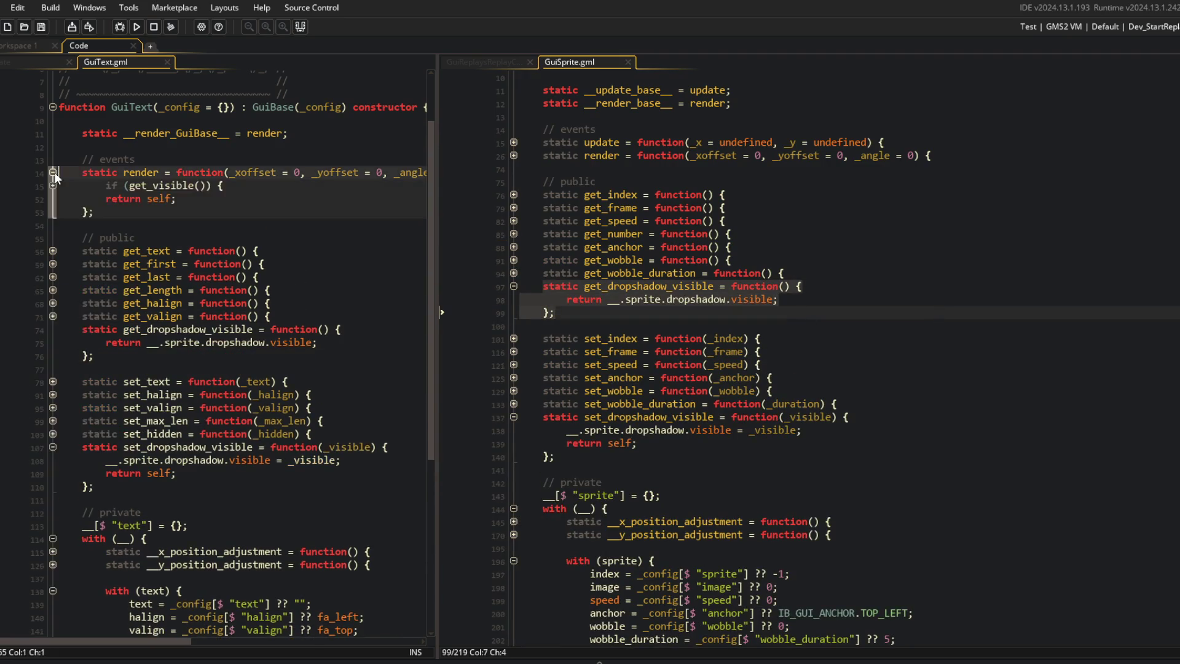
Step: Unfold the visibility, hidden-text, underline and disabled-state blocks in GuiText's render and widen the pane
left_click(53, 186)
left_click(154, 212)
scroll(163, 267, "down", 3)
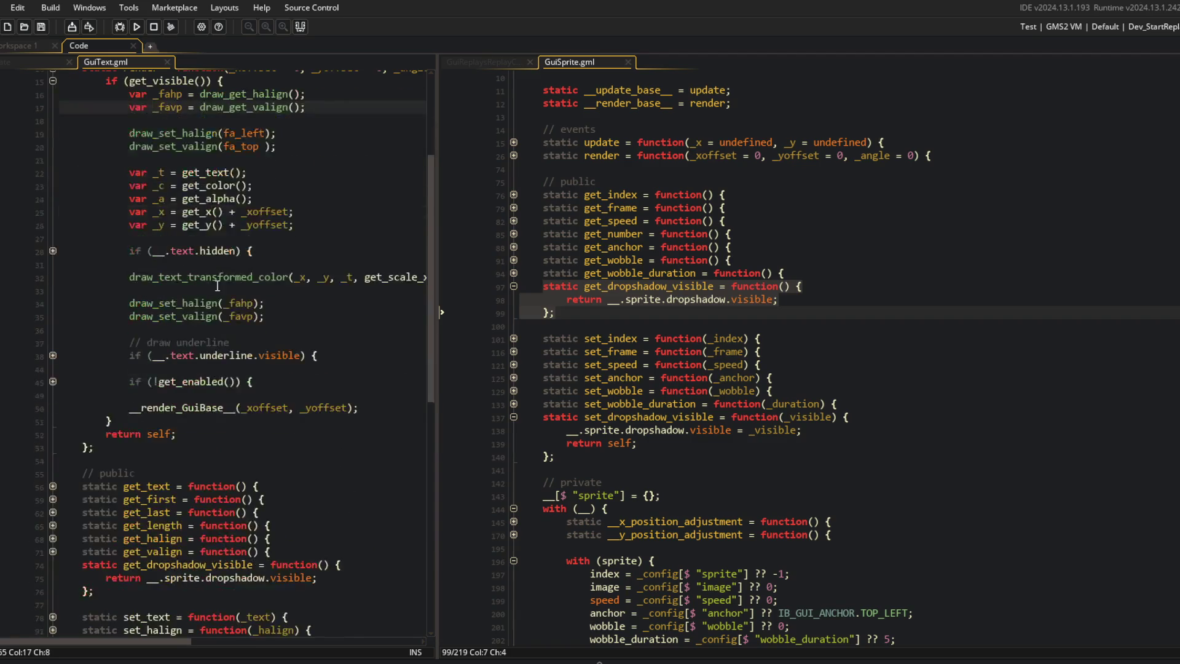
left_click(52, 251)
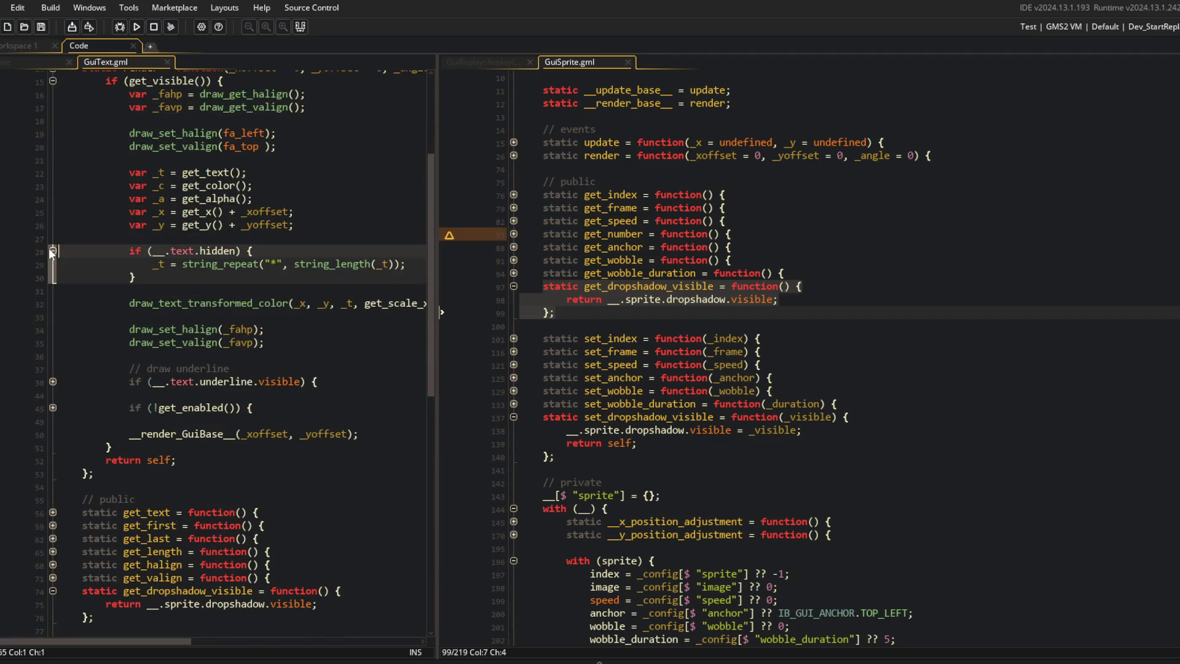
left_click(53, 381)
left_click(53, 473)
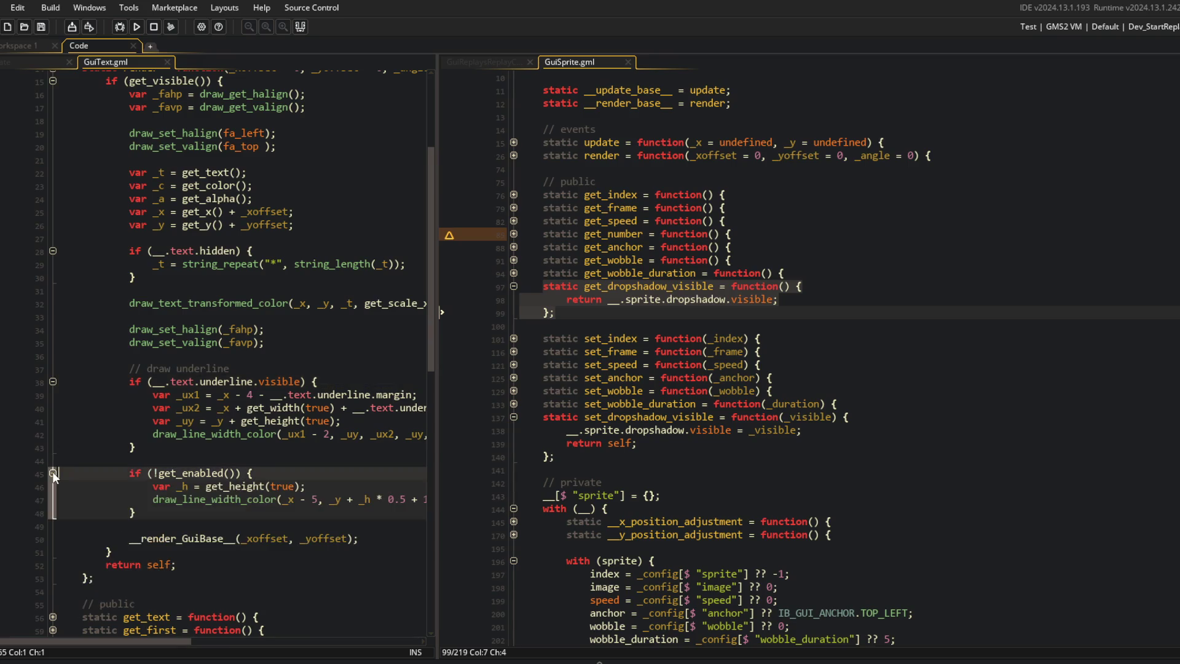
mouse_move(441, 205)
left_mouse_down()
mouse_move(798, 203)
mouse_move(805, 228)
mouse_move(577, 258)
mouse_move(805, 240)
mouse_move(882, 261)
left_mouse_up()
Step: Add a dropshadow_visible condition above the text drawing call
left_click(665, 308)
key("Home")
key("Return")
key("Return")
scroll(603, 329, "up", 2)
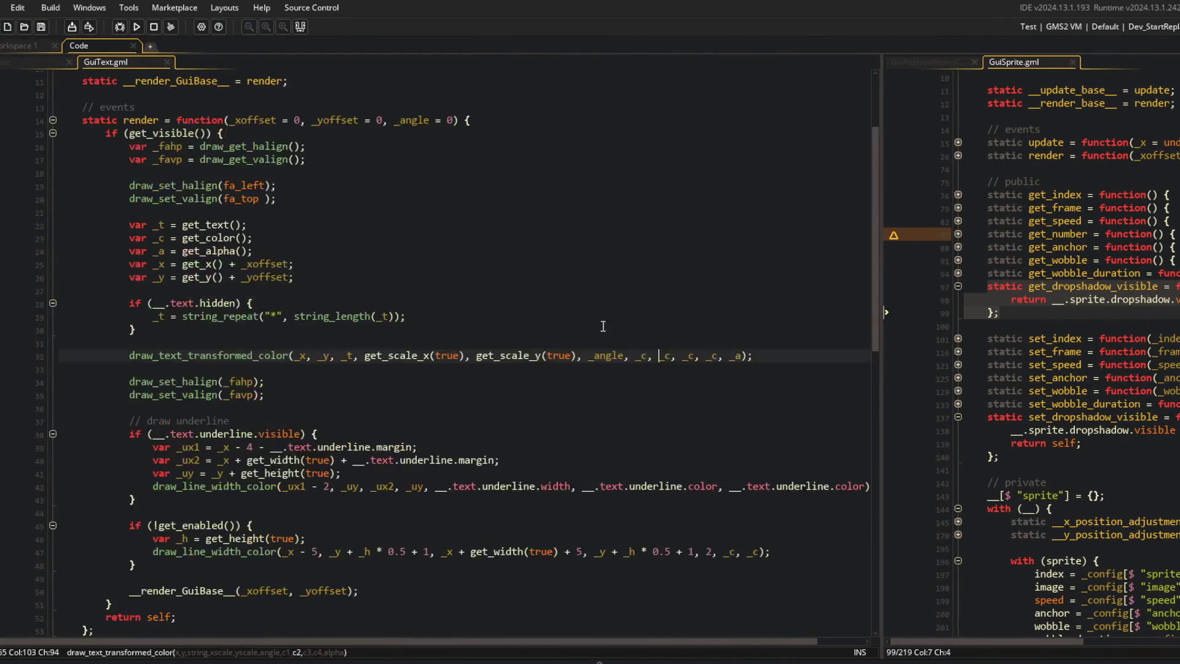
key("Up")
type("_.te")
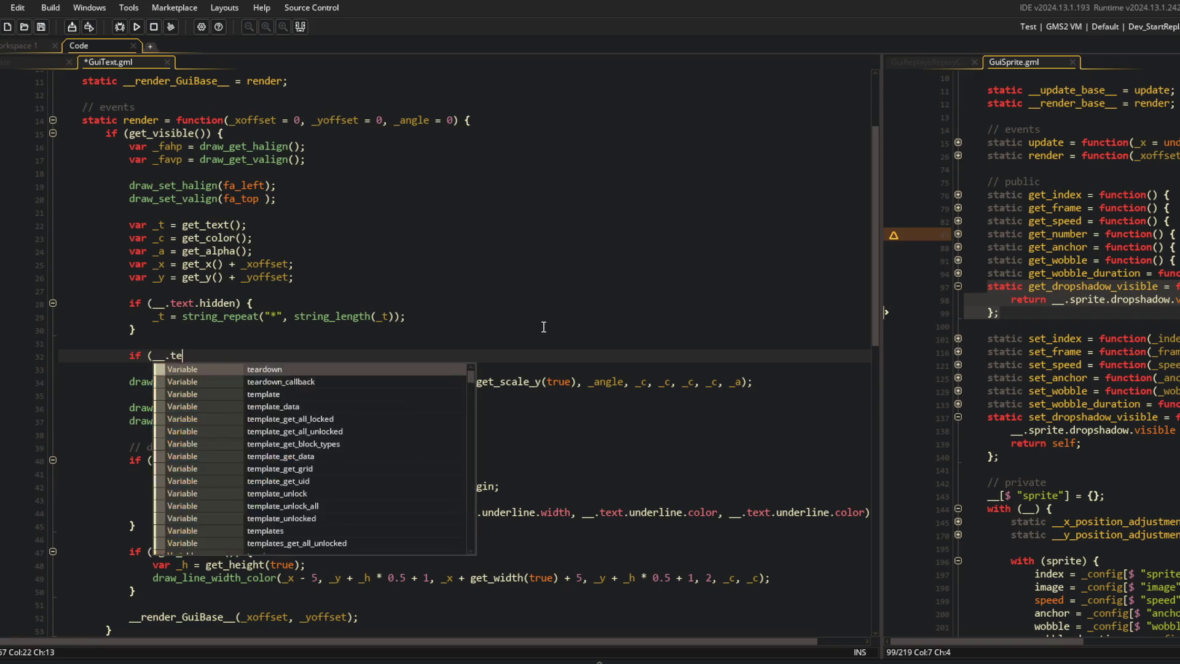
type("xt.dropshadopw")
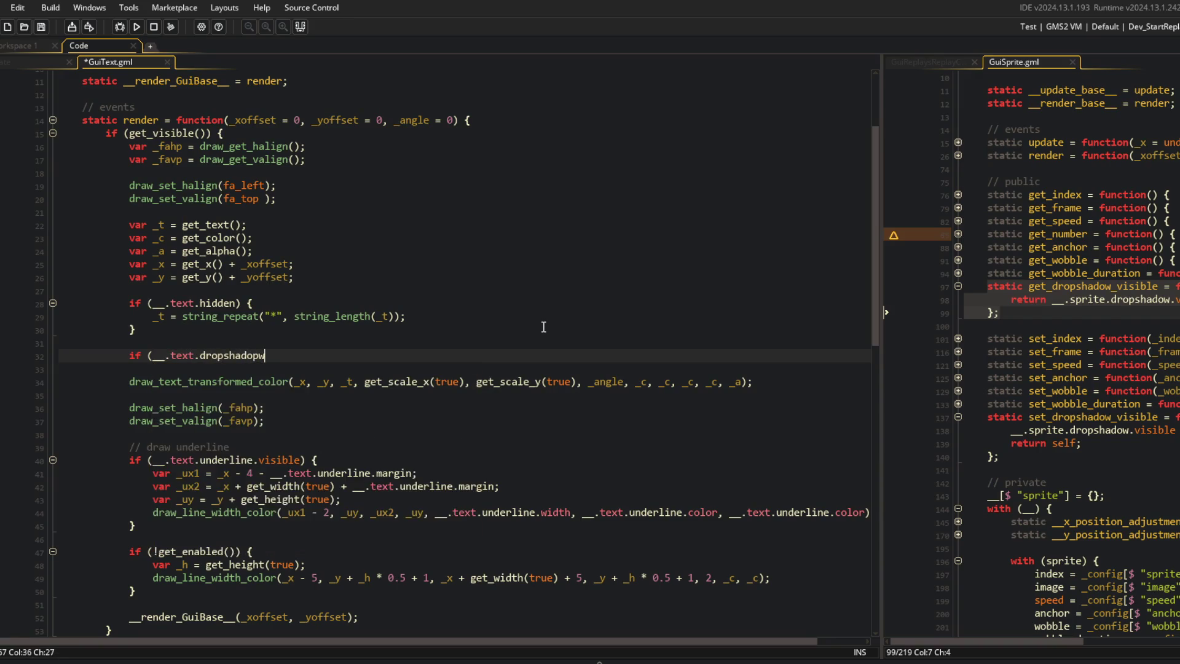
key("Down")
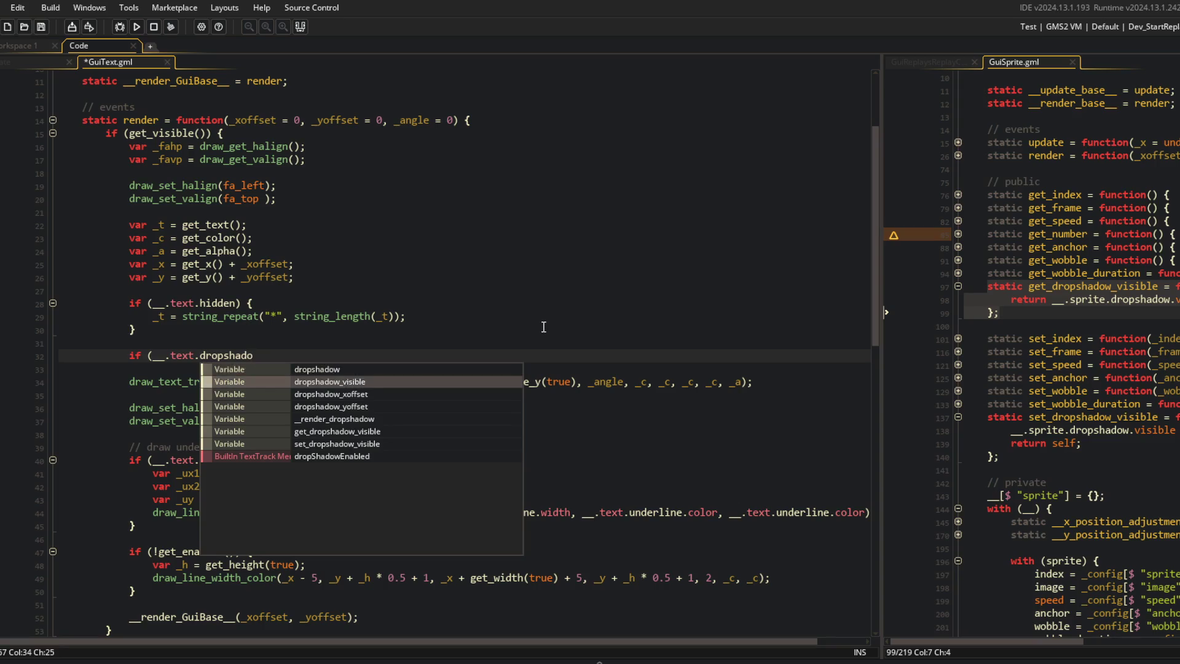
key("Return")
Step: Open a block under the dropshadow condition and paste the text-drawing call into it
type("{")
key("Return")
key("Return")
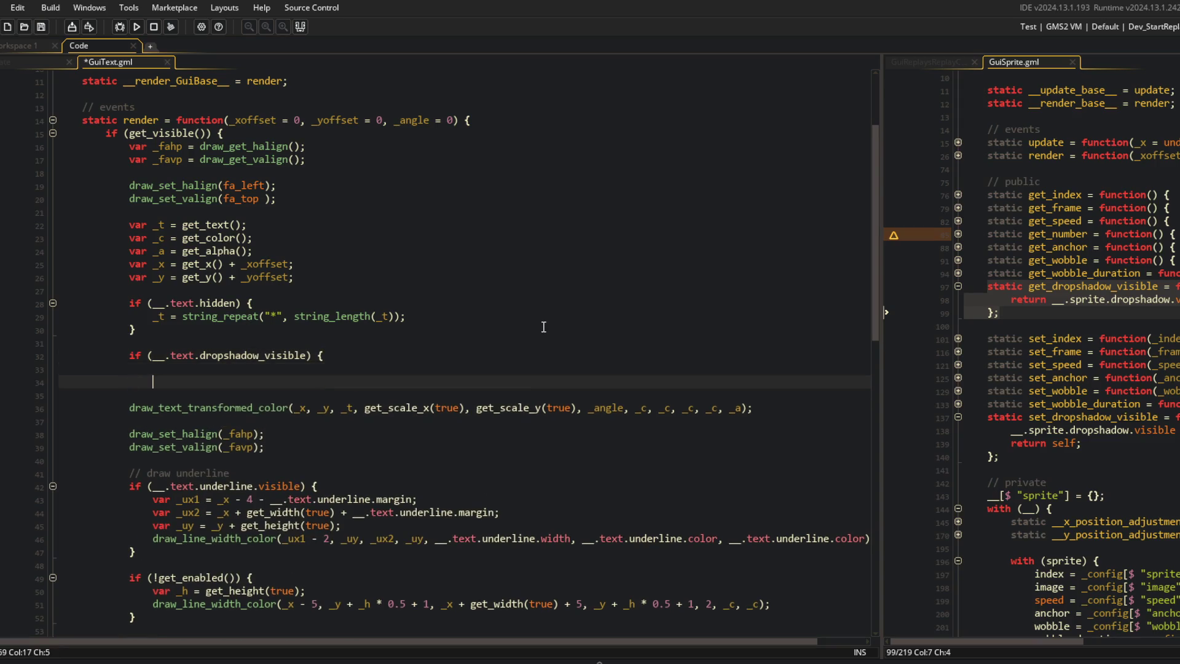
key("BackSpace")
key("Delete")
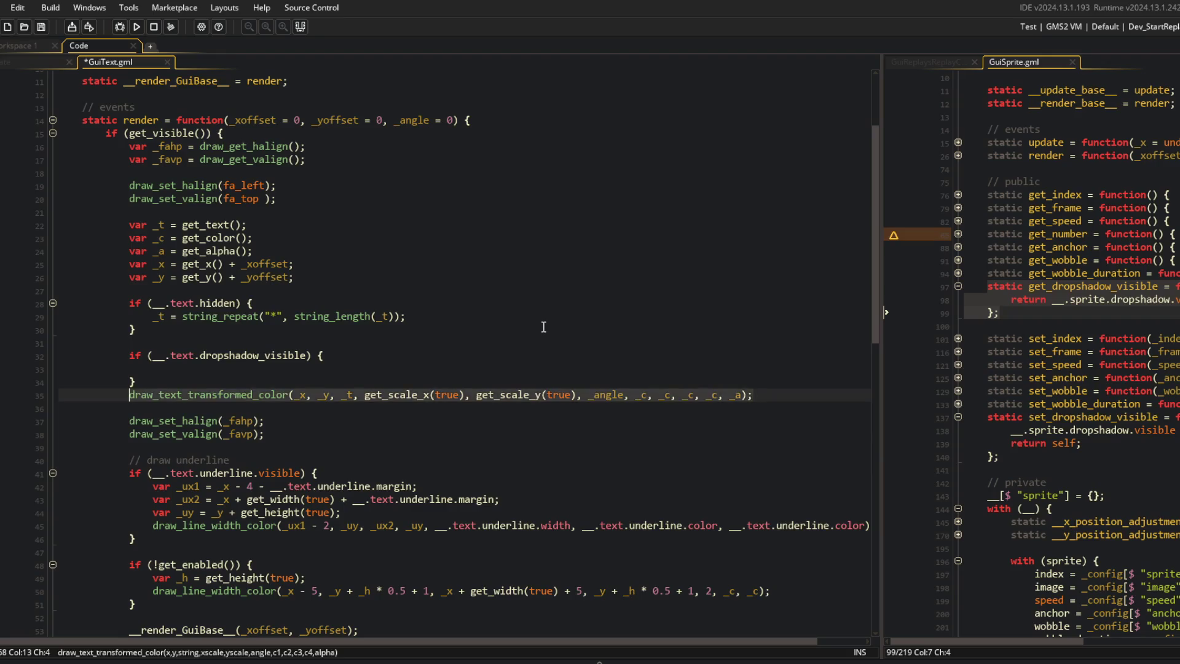
key("Up")
key("ctrl+v")
key("ctrl+s")
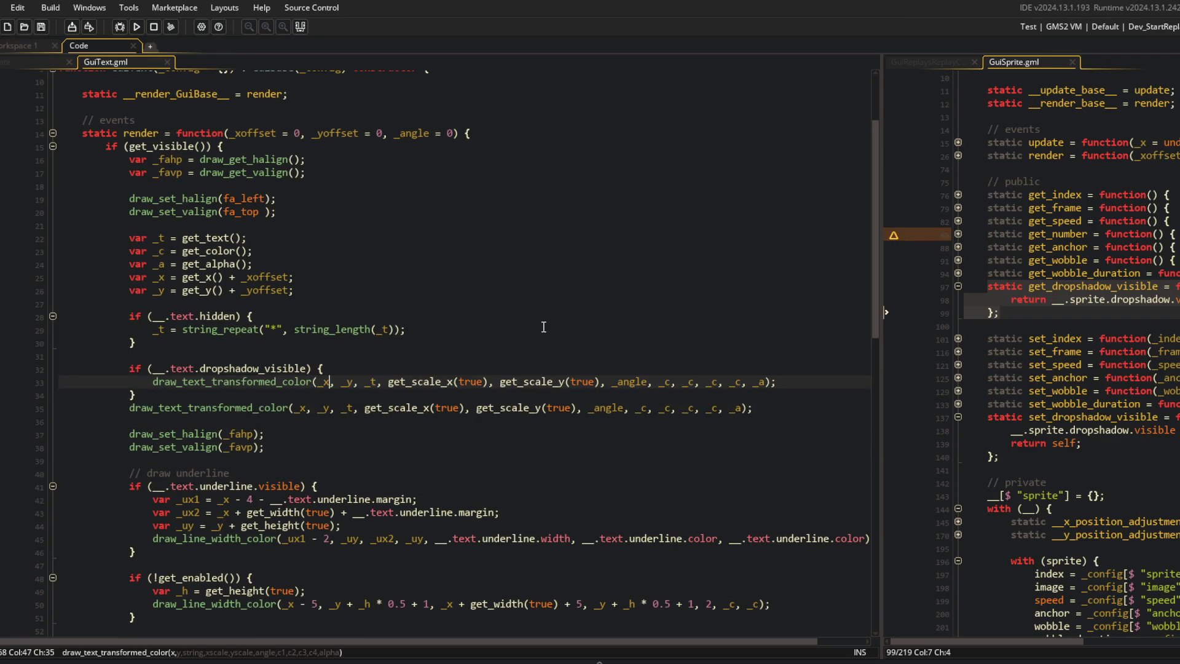
Step: Offset the shadow call's x and y by dropshadow_xoffset and dropshadow_yoffset, and save
type("+ __.text")
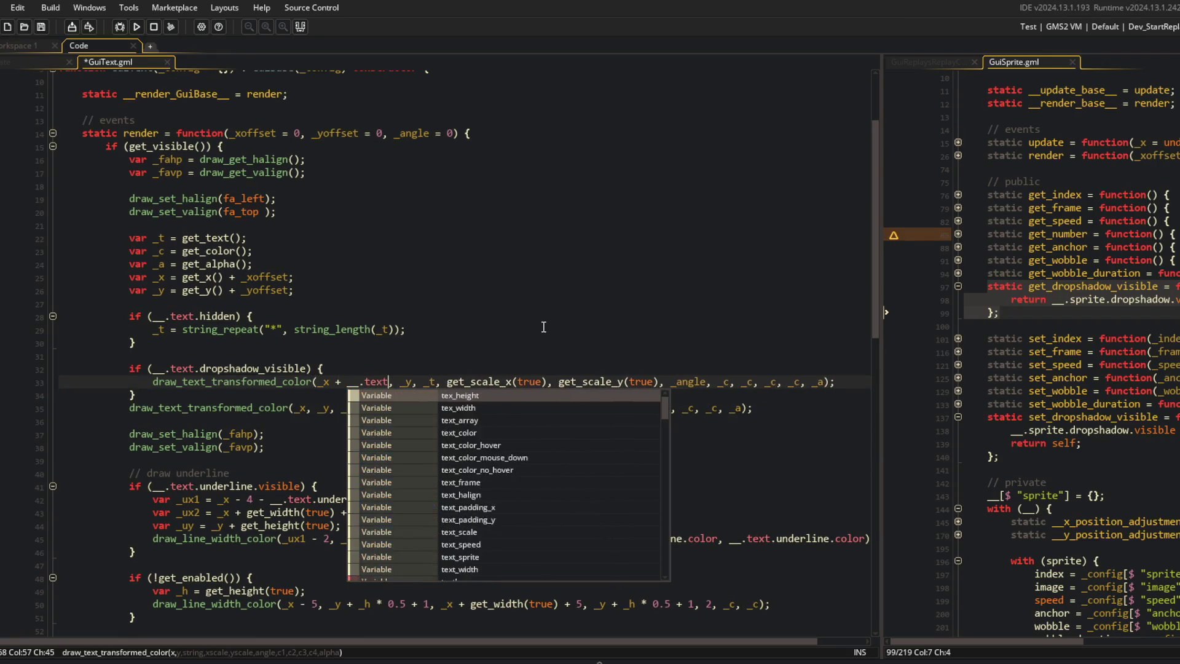
type(".drop")
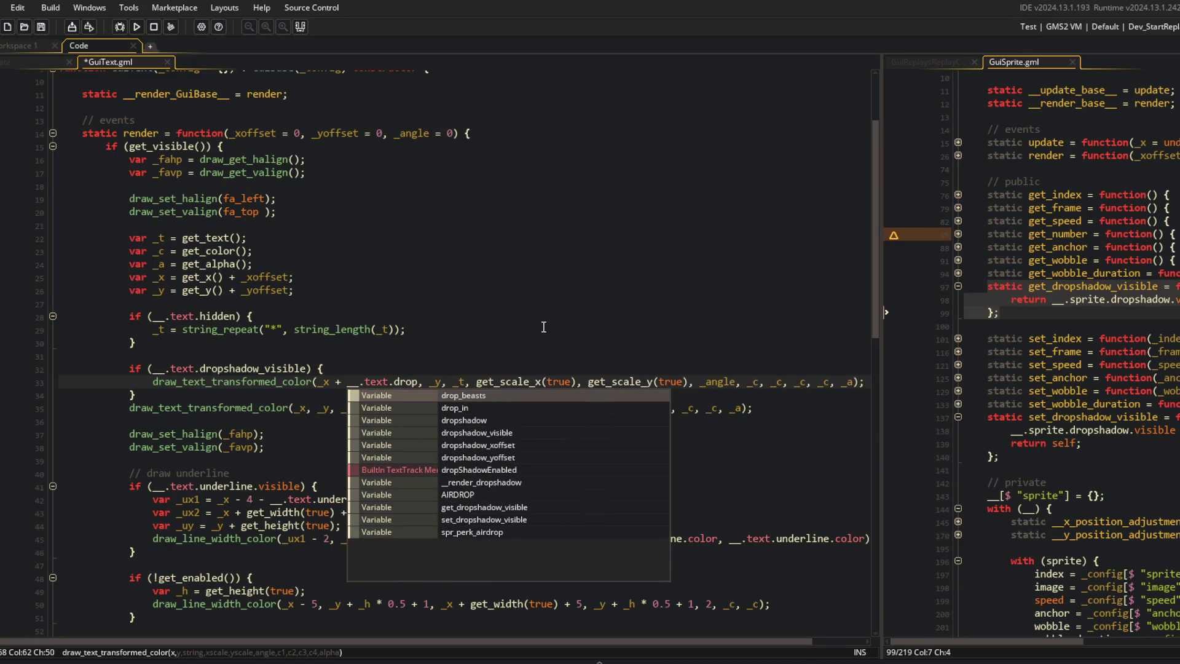
type("shadow")
key("Down")
key("Down")
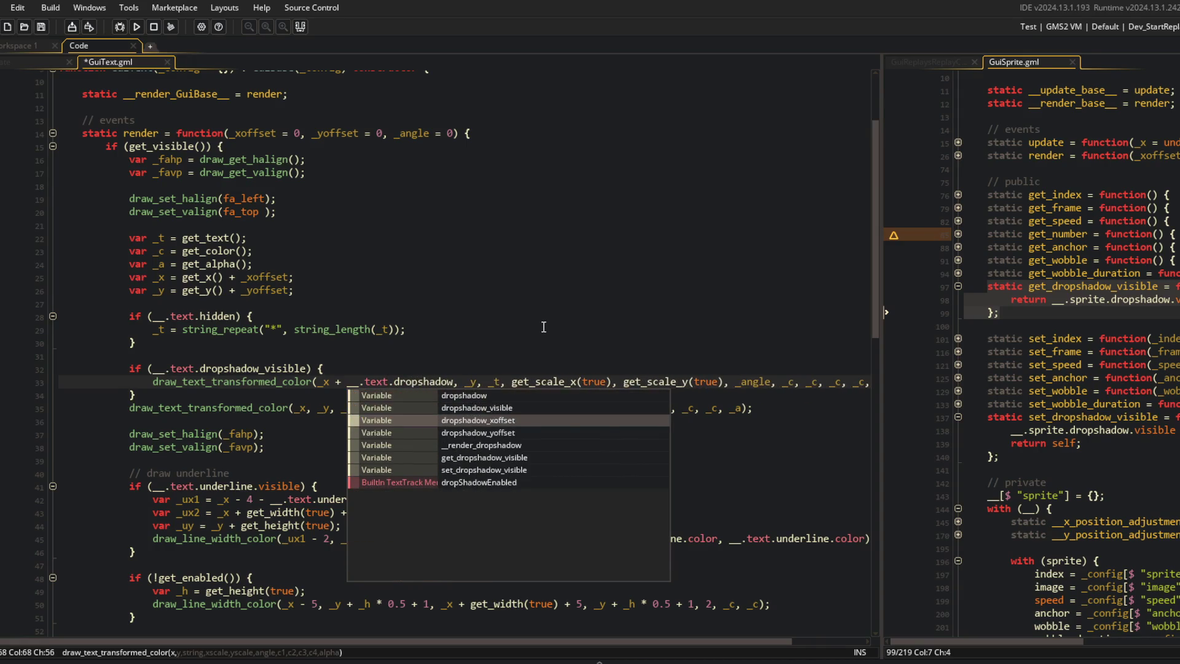
key("Return")
key("ctrl+s")
key("Right")
type("+ __.text.drop")
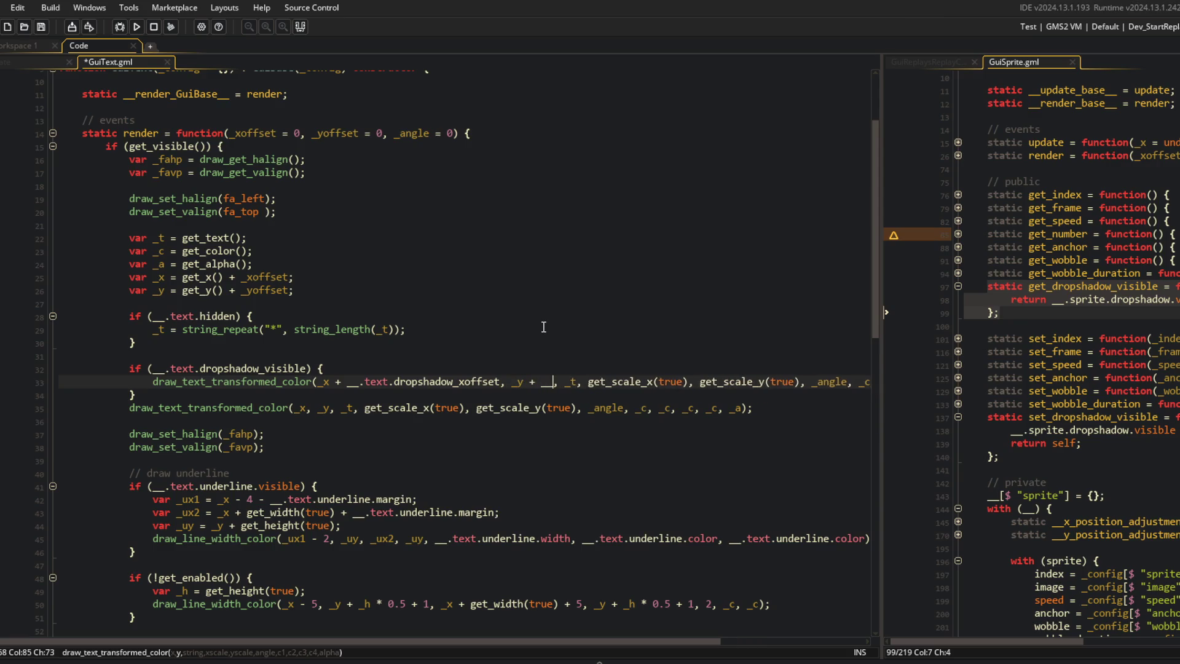
type("shadow")
key("Down")
key("Down")
key("Down")
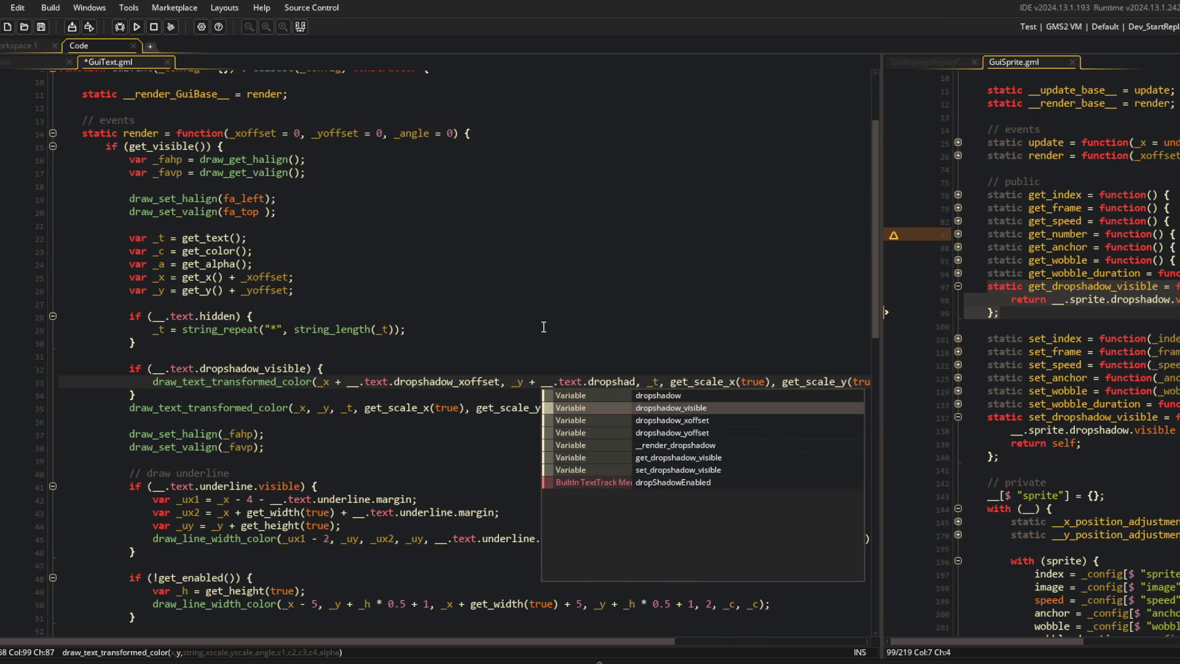
key("Return")
key("ctrl+s")
Step: Compare against the dropshadow settings in the GuiSprite code and resize the GuiText code area
left_click(1112, 377)
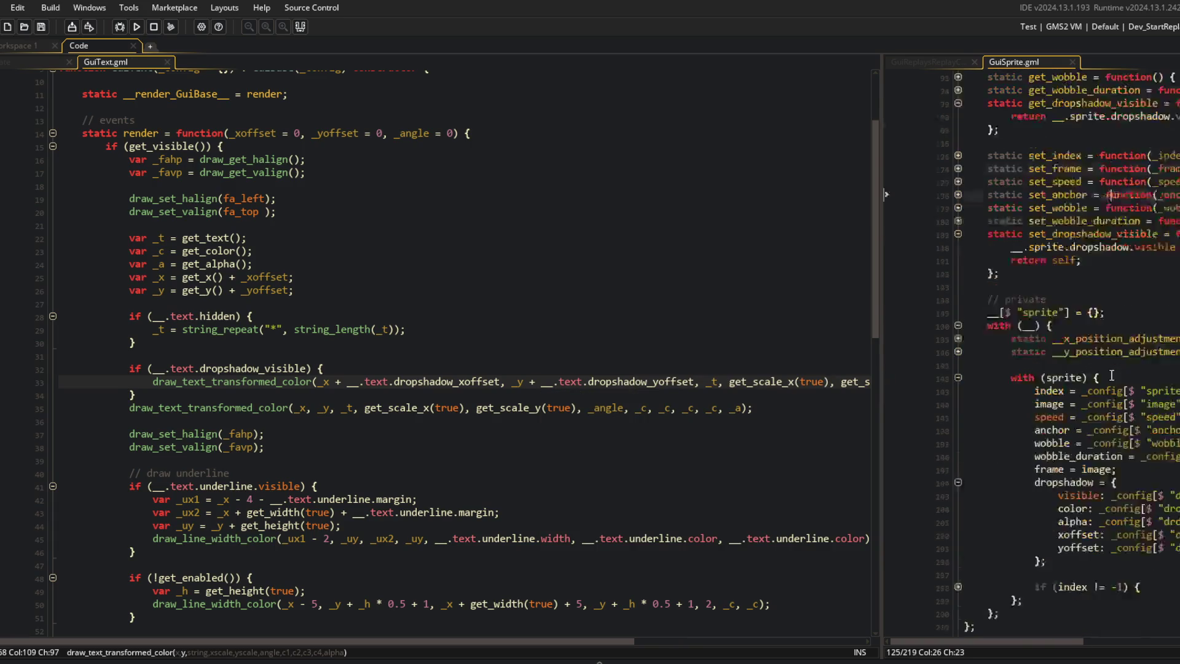
scroll(1112, 375, "down", 5)
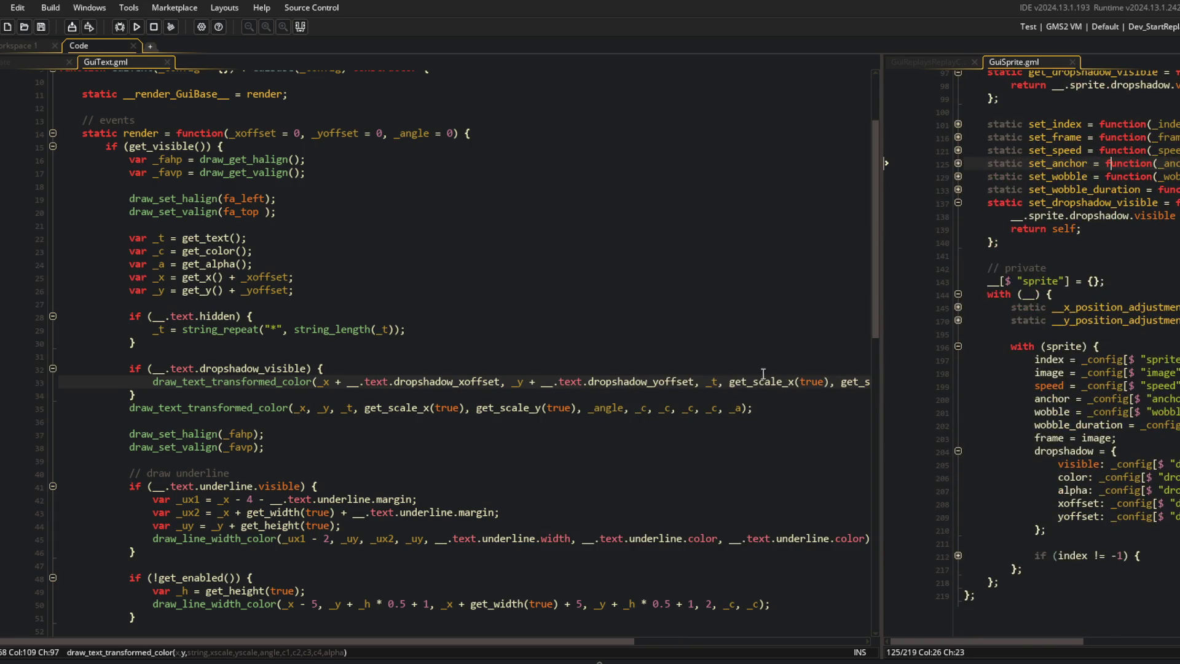
mouse_move(874, 363)
left_mouse_down()
mouse_move(1162, 369)
mouse_move(962, 372)
left_mouse_up()
left_click(920, 370)
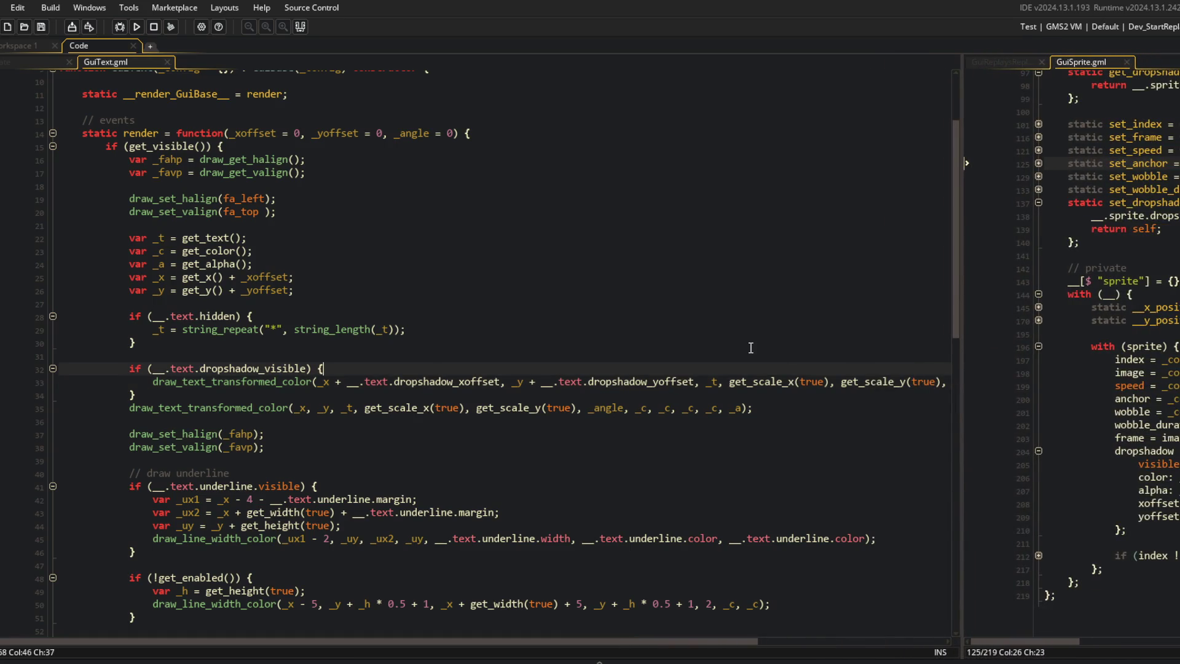
Step: Break the shadow call's arguments (_x, _y, _t, scales, _angle, colours, _a) onto separate lines
left_click(326, 382)
key("Return")
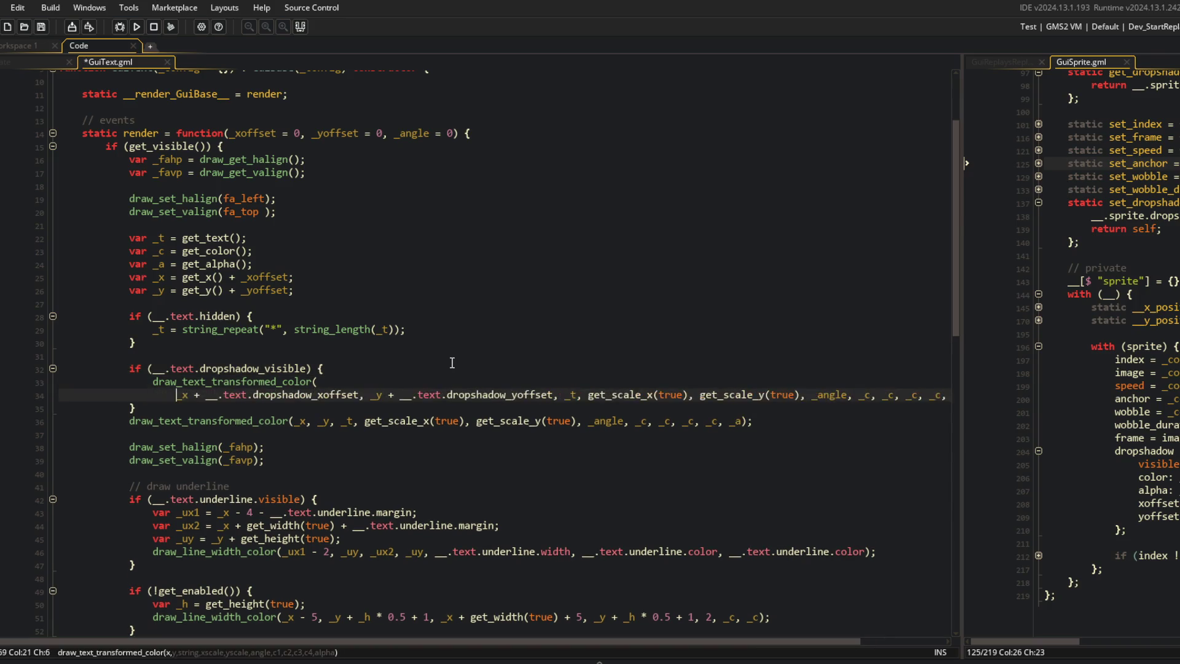
key("Return")
key("Right")
key("Right")
key("Right")
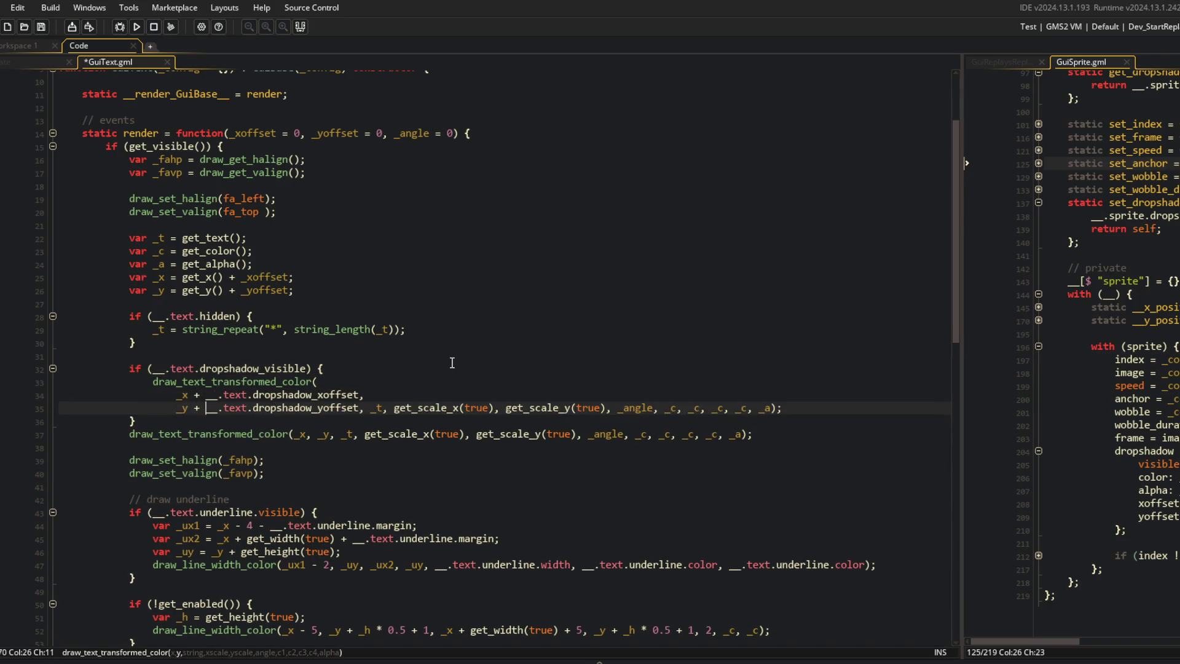
key("Return")
key("Right")
key("Right")
key("Right")
key("Return")
key("ctrl+Right")
key("ctrl+Right")
key("ctrl+Right")
key("ctrl+Left")
key("Return")
key("ctrl+Right")
key("ctrl+Right")
key("ctrl+Right")
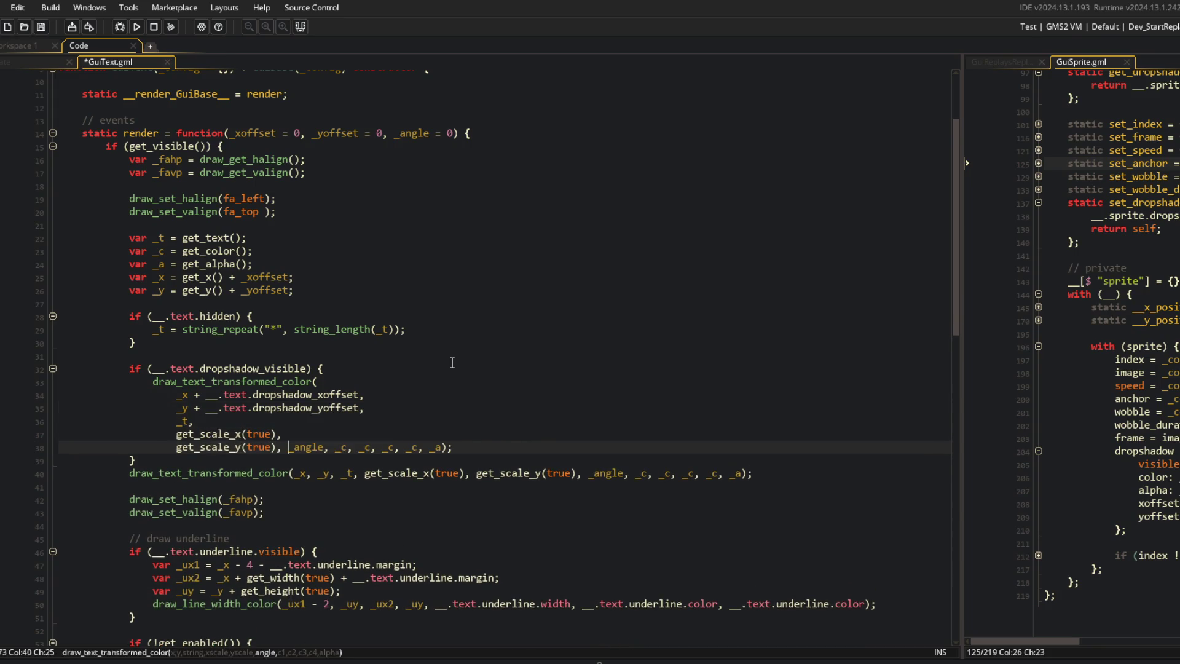
key("Return")
key("ctrl+Right")
key("Return")
key("ctrl+Right")
key("ctrl+Right")
key("Return")
key("ctrl+Right")
key("ctrl+Right")
key("Return")
key("ctrl+Right")
key("ctrl+Right")
key("Return")
key("ctrl+Right")
key("ctrl+Right")
key("Return")
key("ctrl+Right")
key("Return")
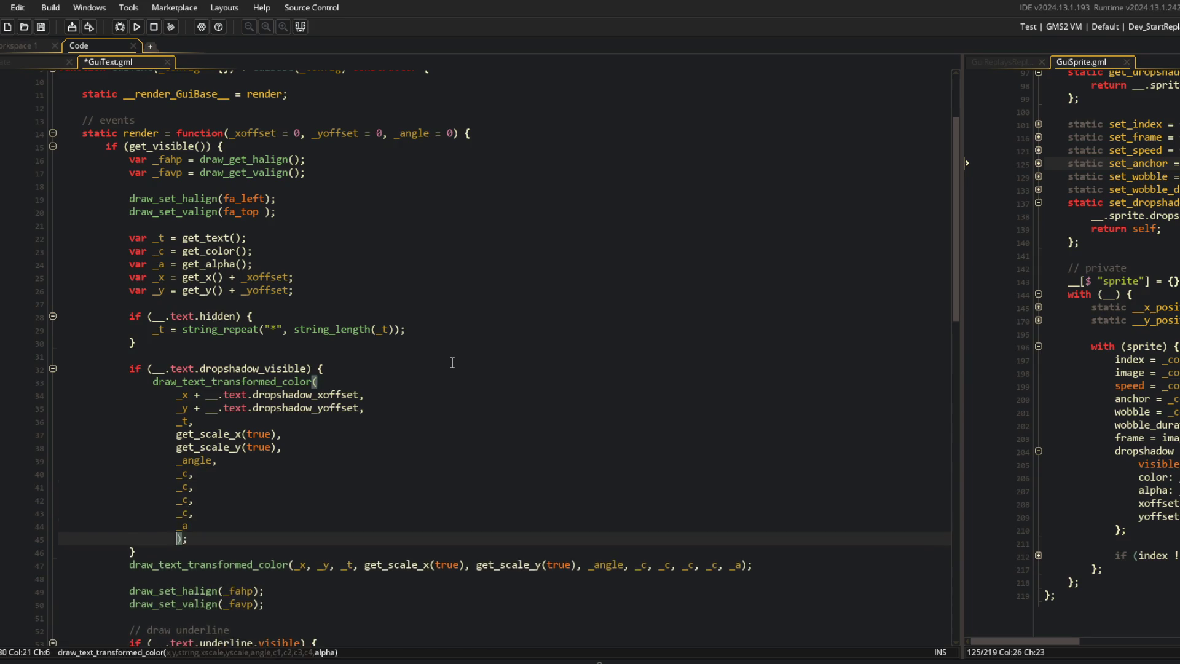
Step: Split the main text-drawing call's arguments one per line, closing bracket on its own line, and save
scroll(452, 362, "down", 4)
left_click(217, 367)
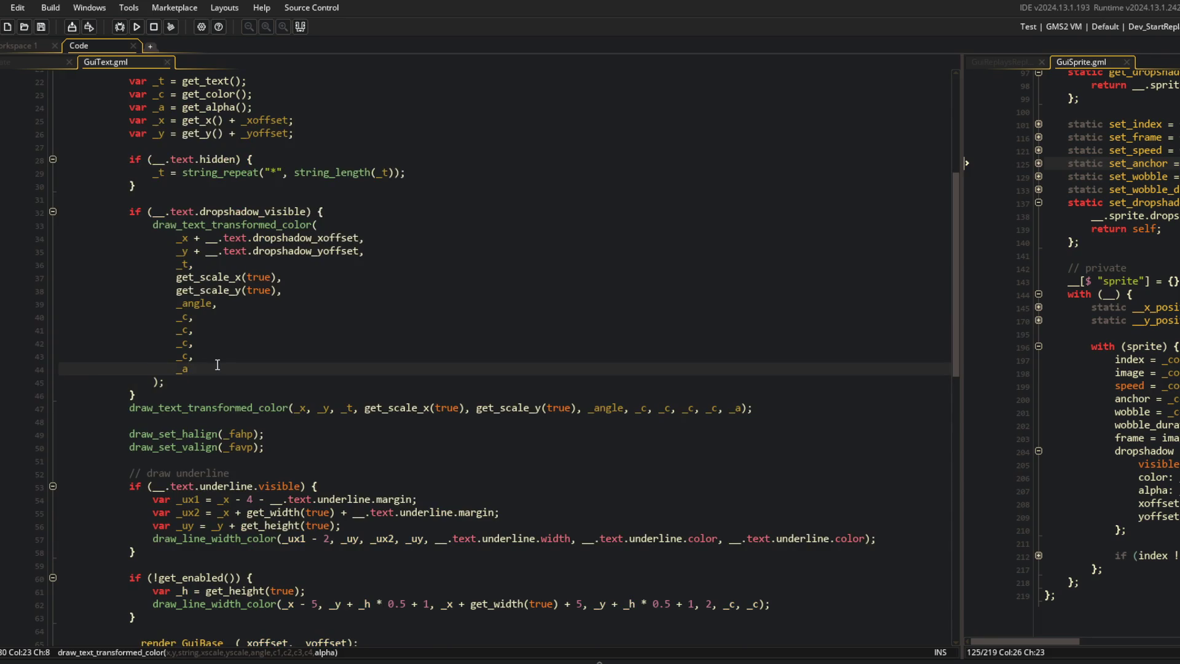
type(",")
key("Down")
key("Down")
key("Down")
key("ctrl+Right")
key("Return")
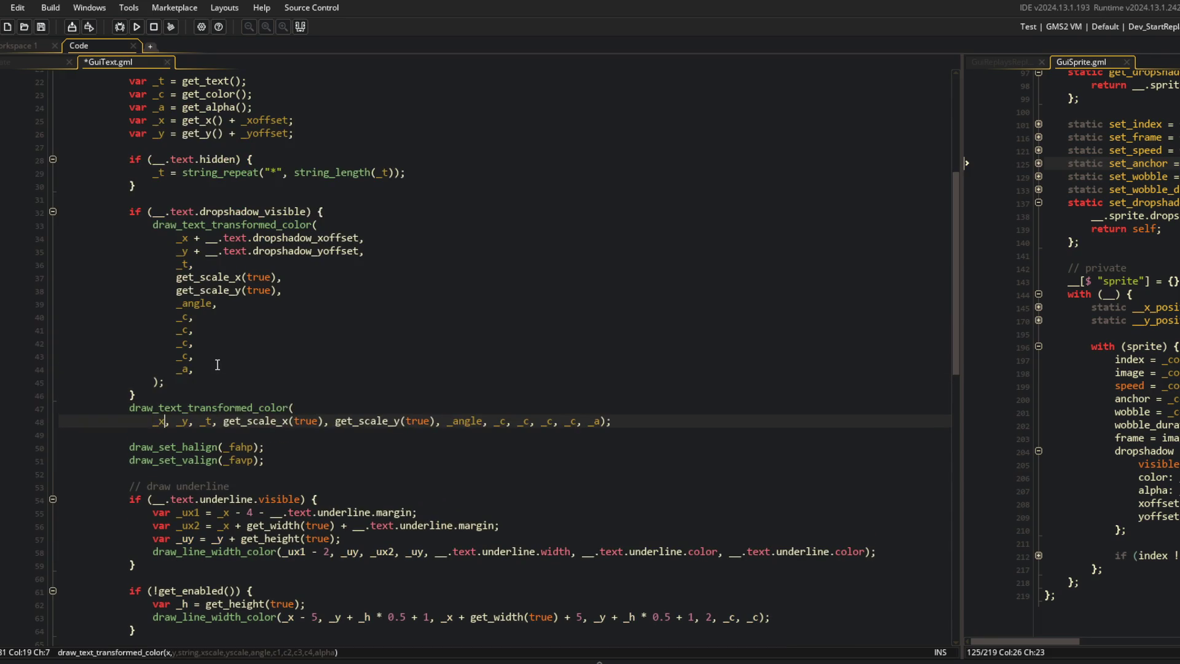
key("ctrl+Right")
key("ctrl+Right")
key("Return")
key("ctrl+Right")
key("Return")
key("ctrl+Right")
key("Return")
key("ctrl+Right")
key("ctrl+Right")
key("Return")
key("ctrl+Right")
key("ctrl+Right")
key("ctrl+Right")
key("Return")
key("ctrl+Right")
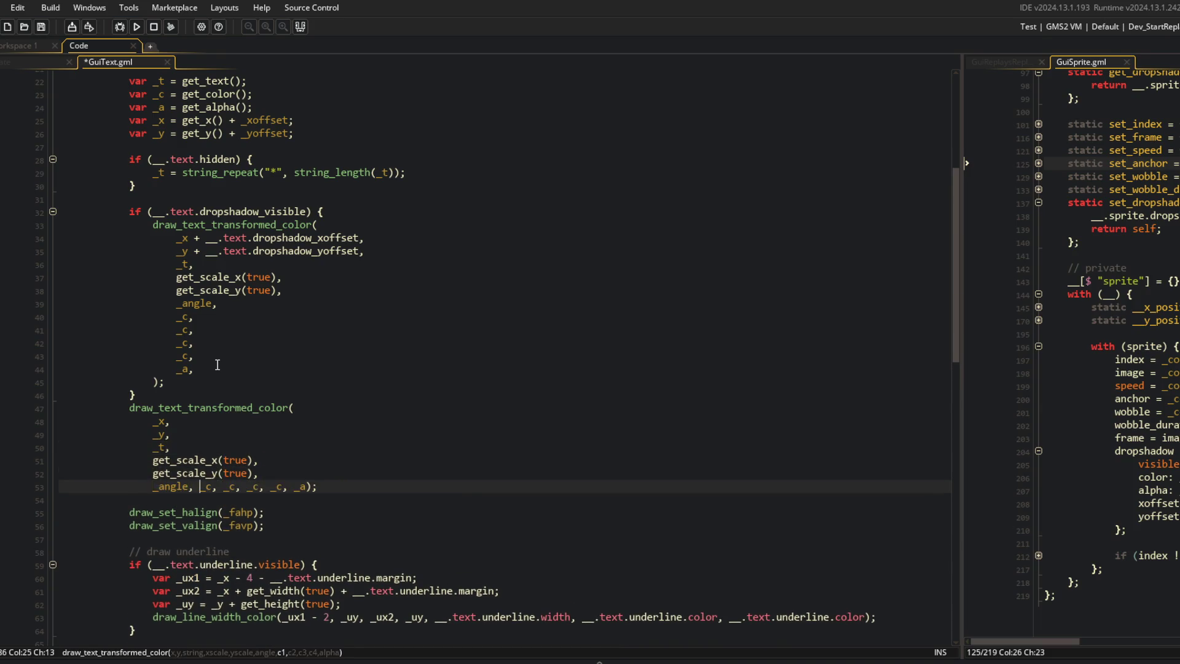
key("Return")
key("ctrl+Right")
key("ctrl+Right")
key("ctrl+Right")
key("ctrl+Right")
key("Return")
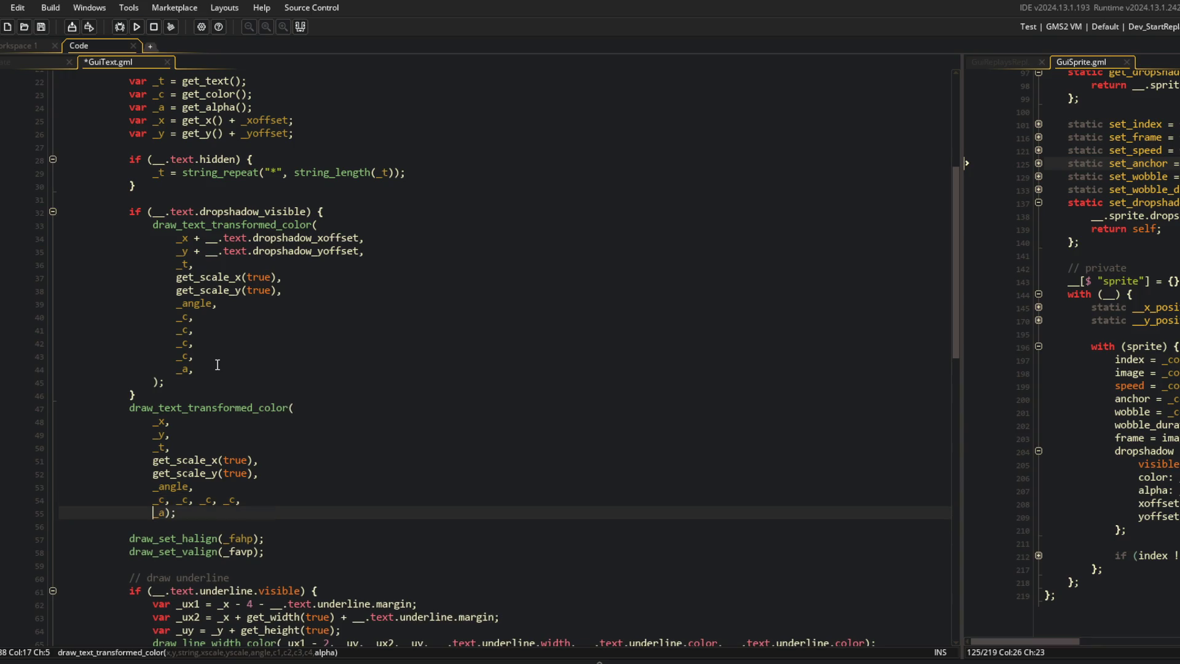
key("Return")
key("shift+Tab")
key("Up")
key("End")
type(",")
key("ctrl+s")
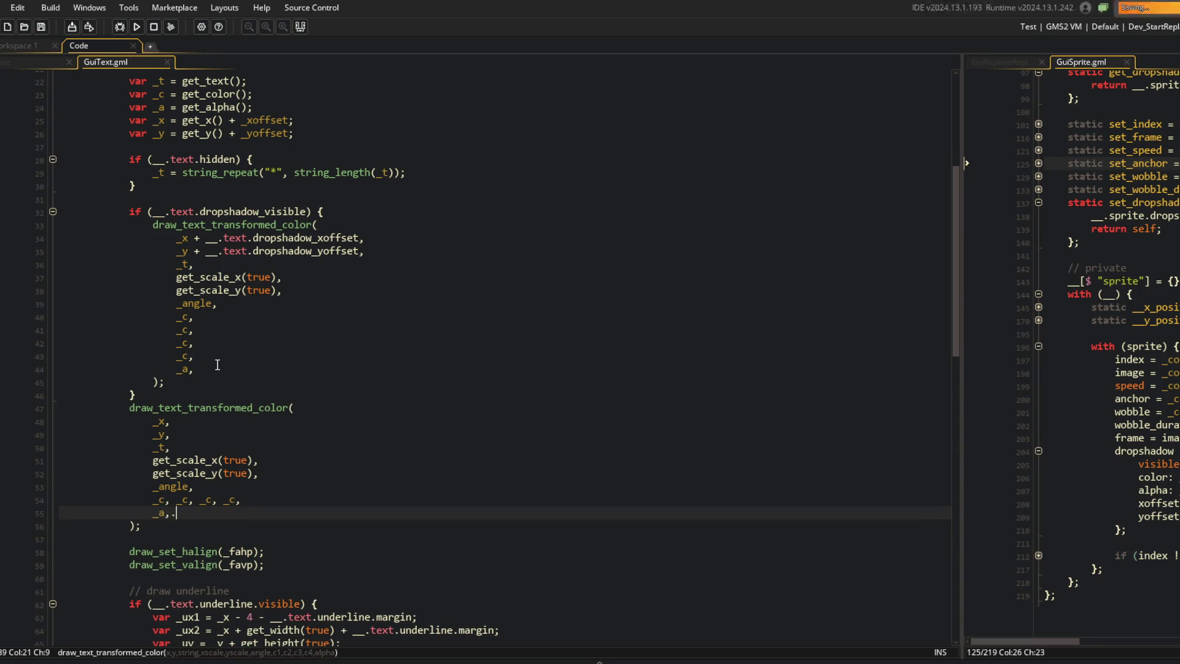
Step: Join the shadow call's four colour arguments back onto one line and save
key("Up")
key("Up")
key("Up")
key("Down")
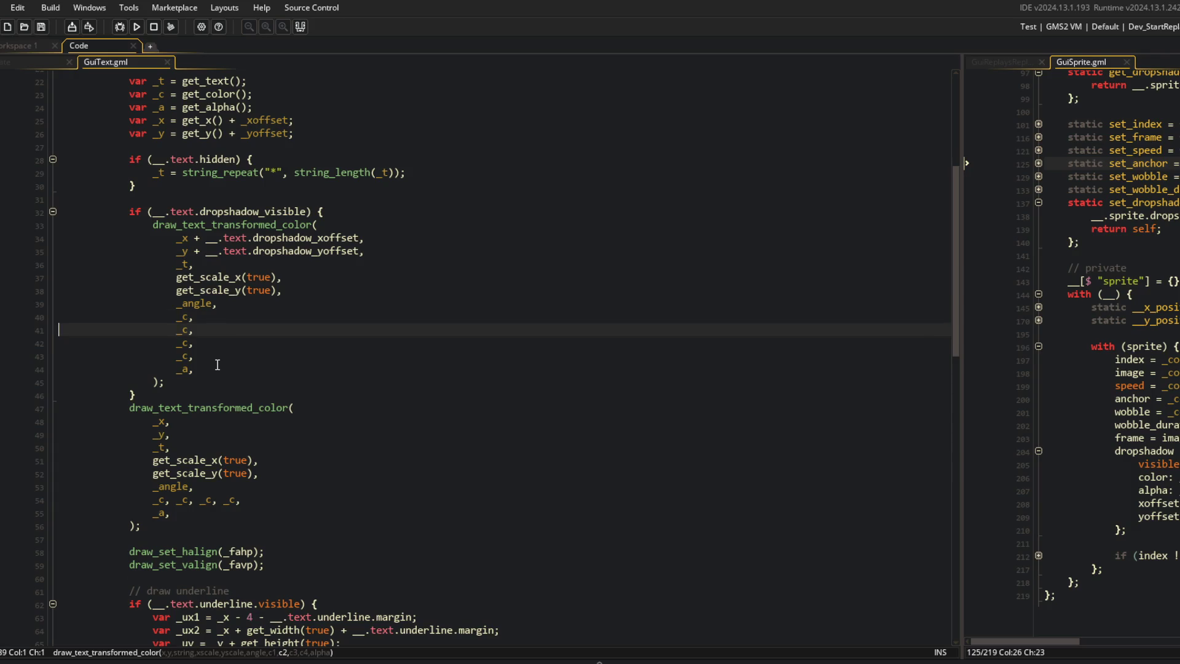
key("ctrl+BackSpace")
key("Down")
key("Home")
key("ctrl+BackSpace")
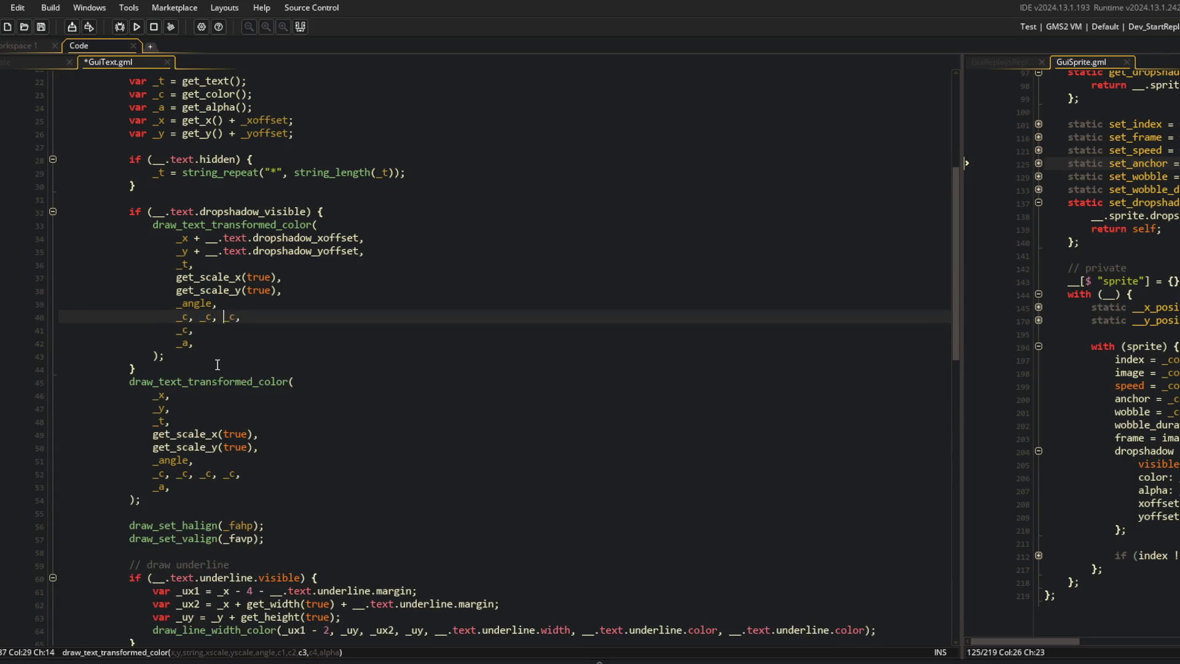
key("Down")
key("Home")
key("ctrl+BackSpace")
key("ctrl+s")
Step: Replace the shadow's four colour arguments with the dropshadow struct's color field
key("Up")
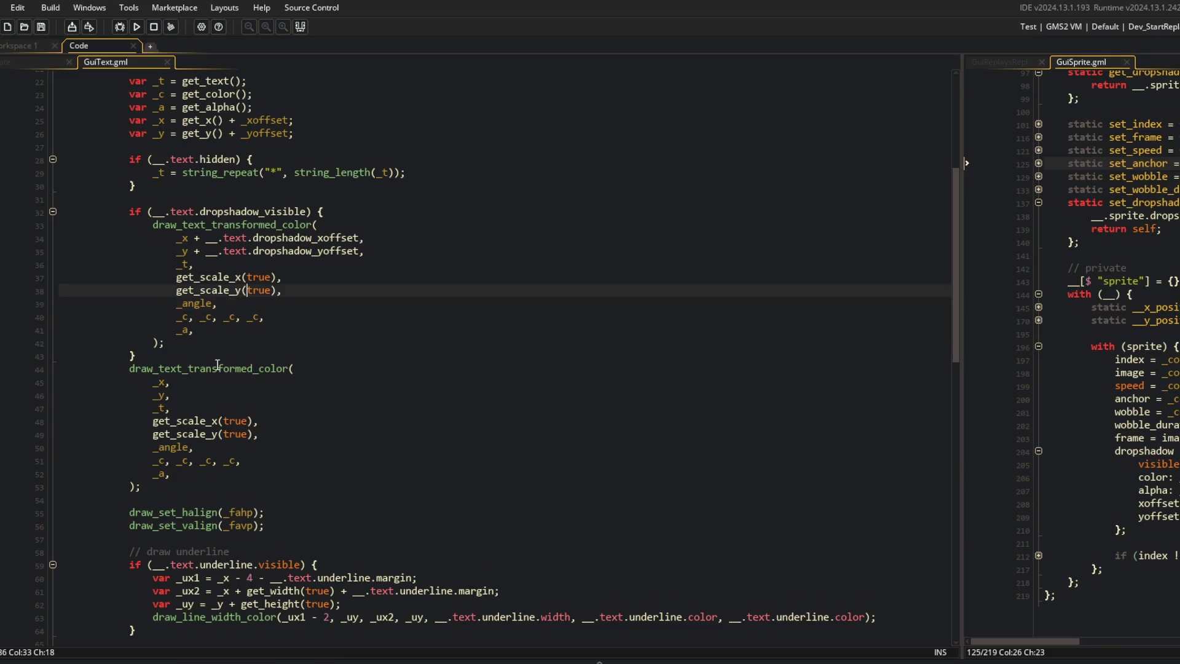
key("Down")
key("End")
key("shift+Home")
type("__.text.dropsa")
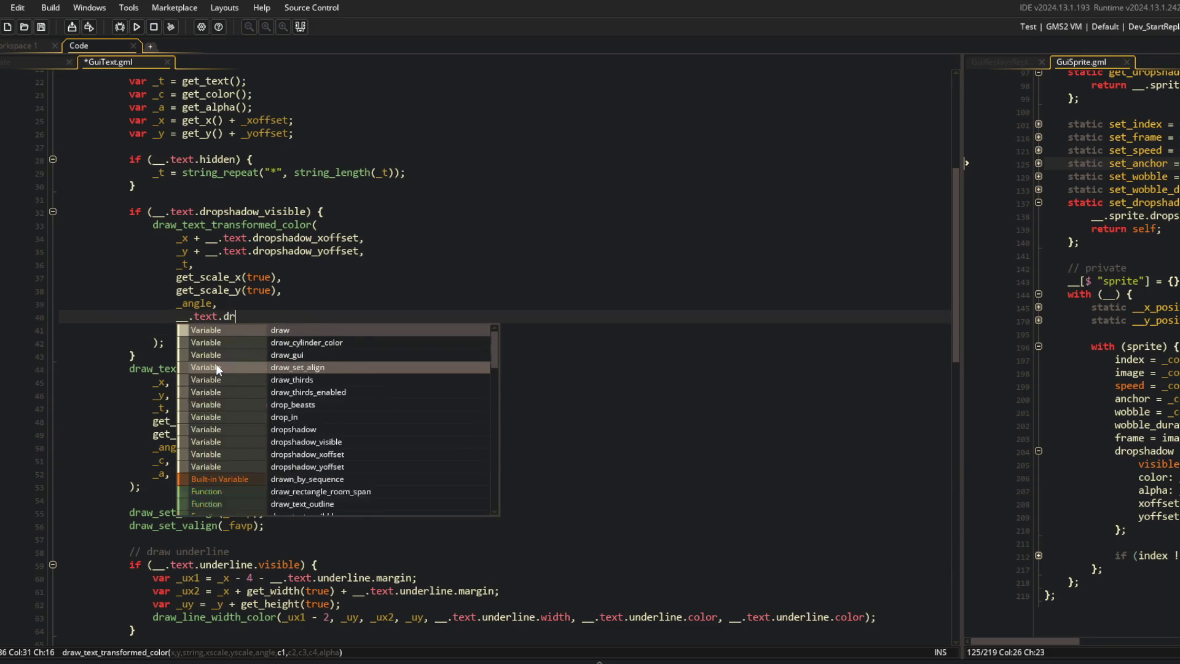
key("BackSpace")
type("hadow_col")
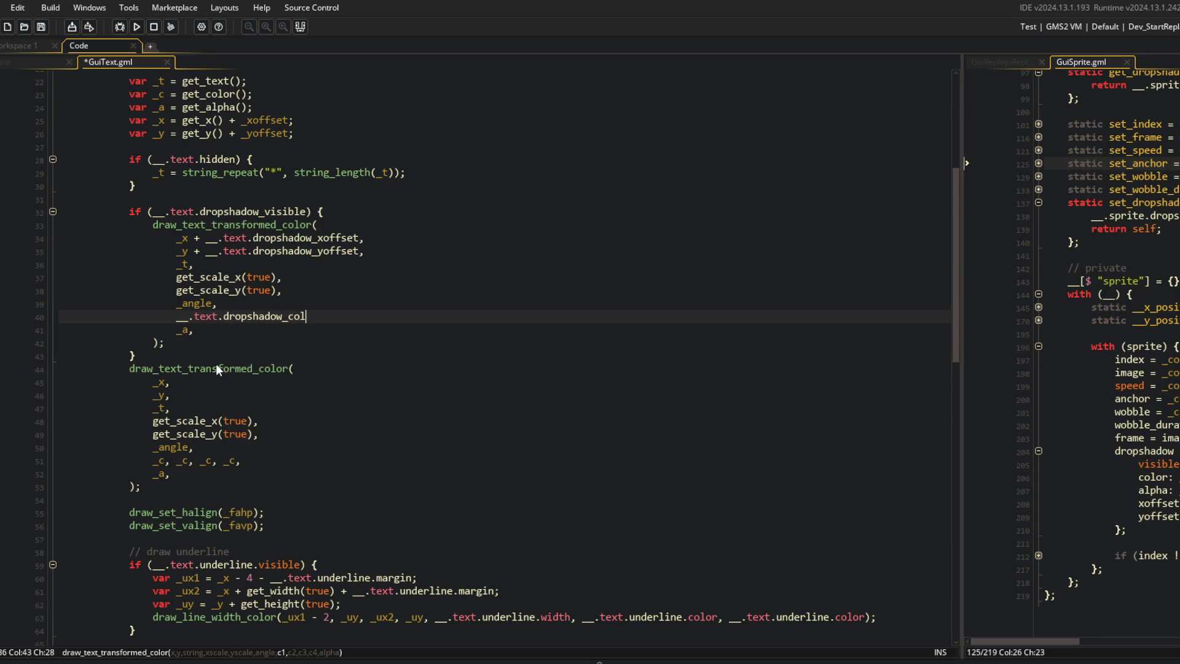
key("BackSpace")
key("BackSpace")
key("BackSpace")
key("BackSpace")
type(".color")
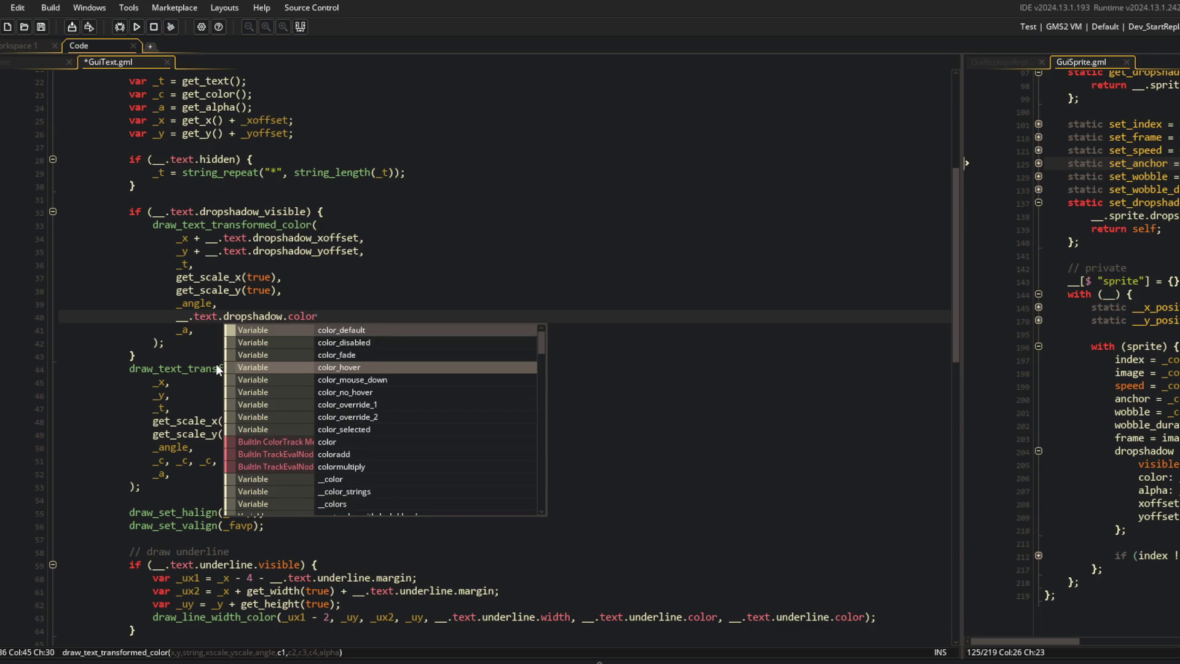
key("Escape")
type(",")
Step: Point the shadow offsets at the struct's xoffset/yoffset and its alpha at dropshadow.alpha
key("Up")
key("Up")
key("Up")
key("Up")
key("Up")
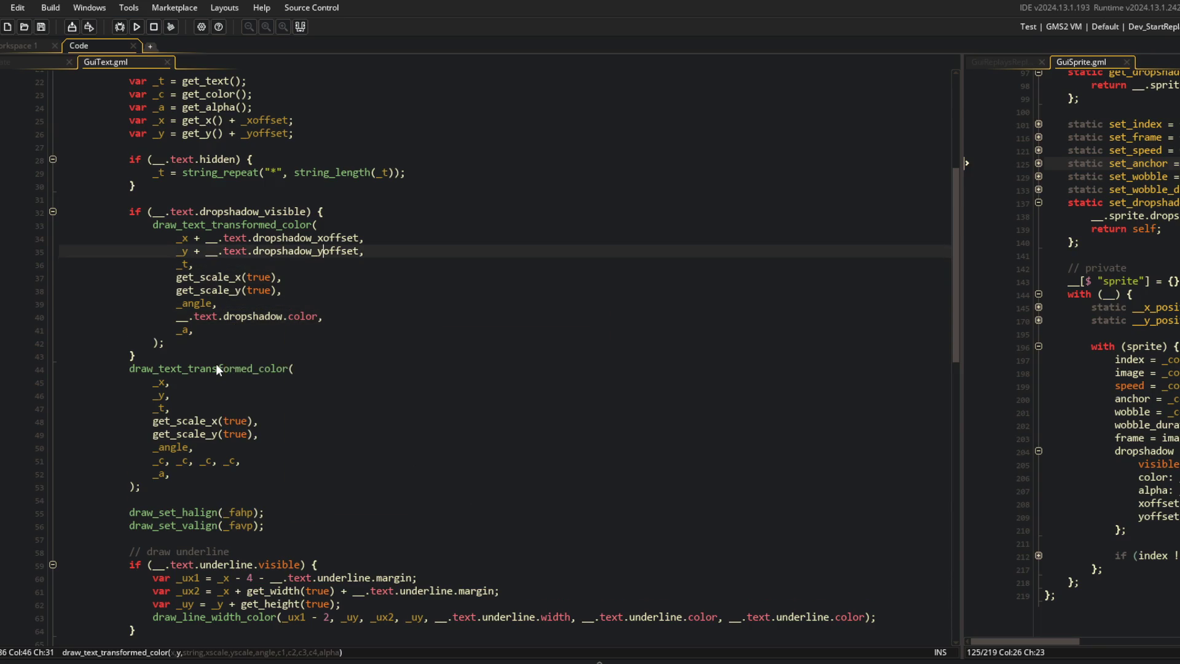
key("BackSpace")
type(".")
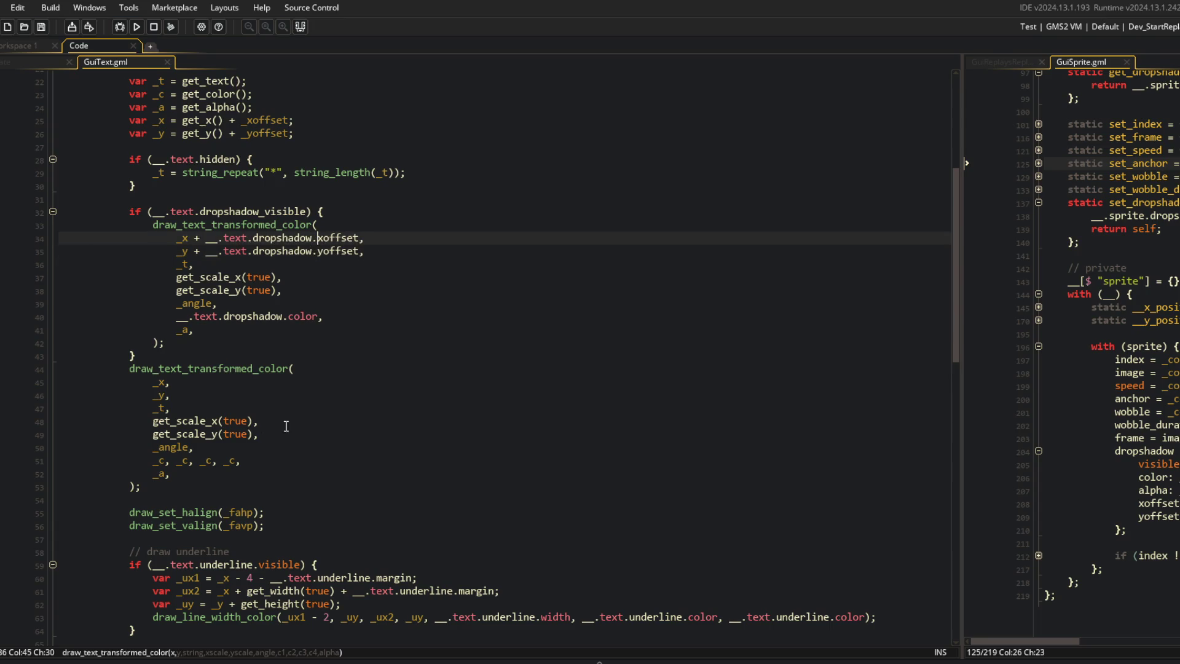
left_click(332, 315)
key("ctrl+d")
key("ctrl+d")
key("ctrl+d")
left_click(289, 371)
type(".text.dropshadow.alph")
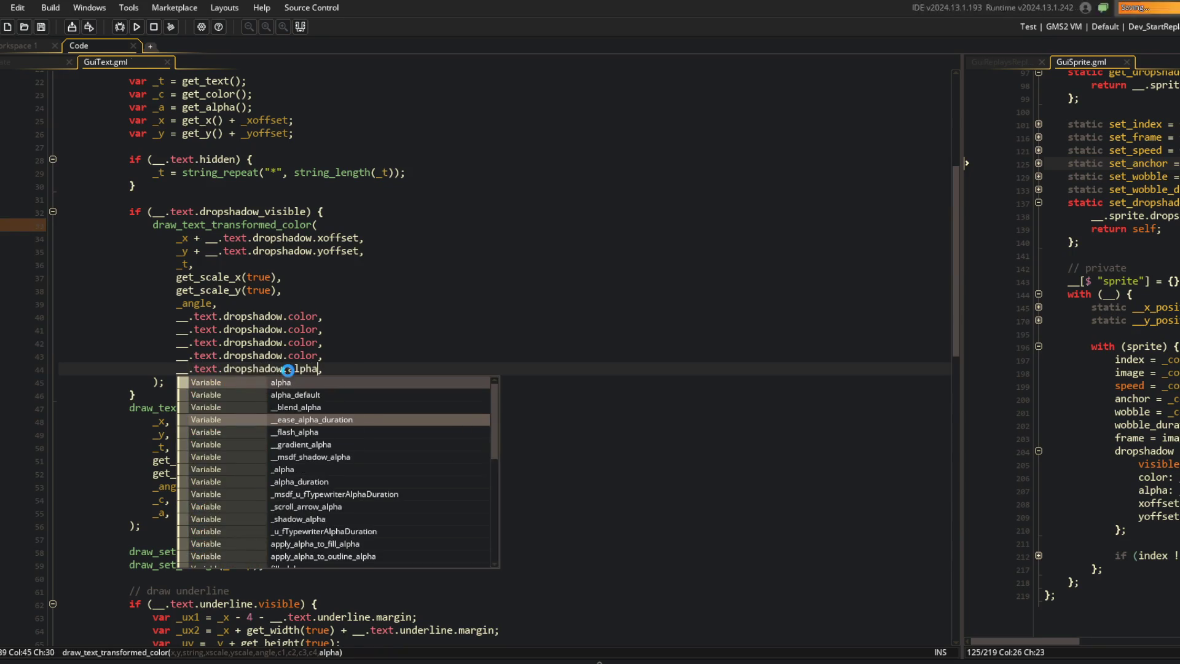
key("Return")
left_click(416, 328)
Step: Add an '_a *' multiplier before the shadow alpha, then remove it again
scroll(415, 327, "down", 1)
left_click(173, 343)
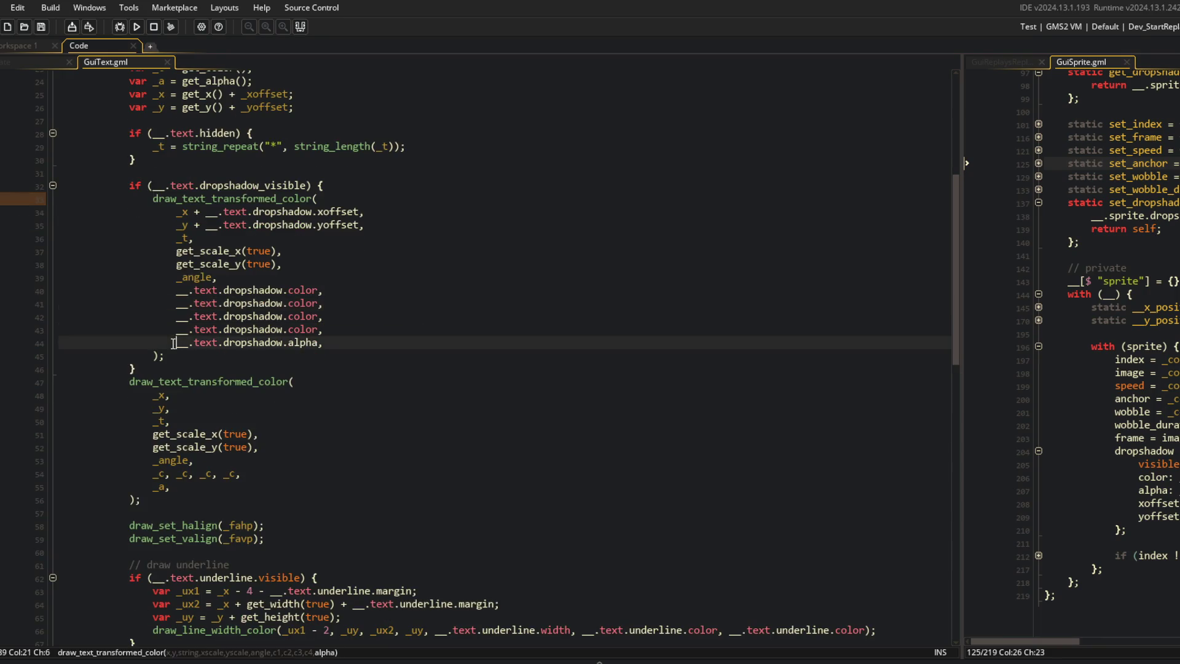
type("_a *")
key("shift+Home")
key("BackSpace")
key("End")
key("BackSpace")
Step: Review the finished shadow drawing call and move to the text config block
left_click(672, 321)
scroll(490, 333, "up", 3)
left_click(490, 332)
scroll(489, 333, "up", 1)
scroll(430, 313, "down", 12)
scroll(418, 362, "down", 3)
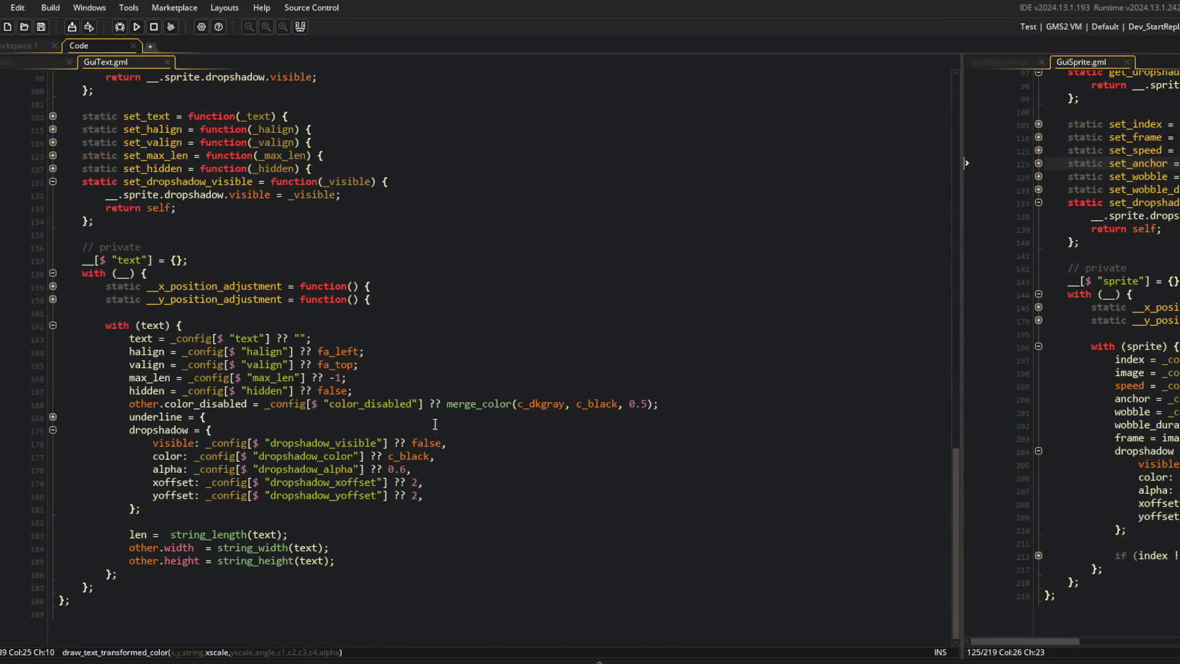
left_click(391, 322)
Step: Show the ui_replays Create code beside GuiReplaysReplayCard and expand the title GuiText definition
left_click(34, 62)
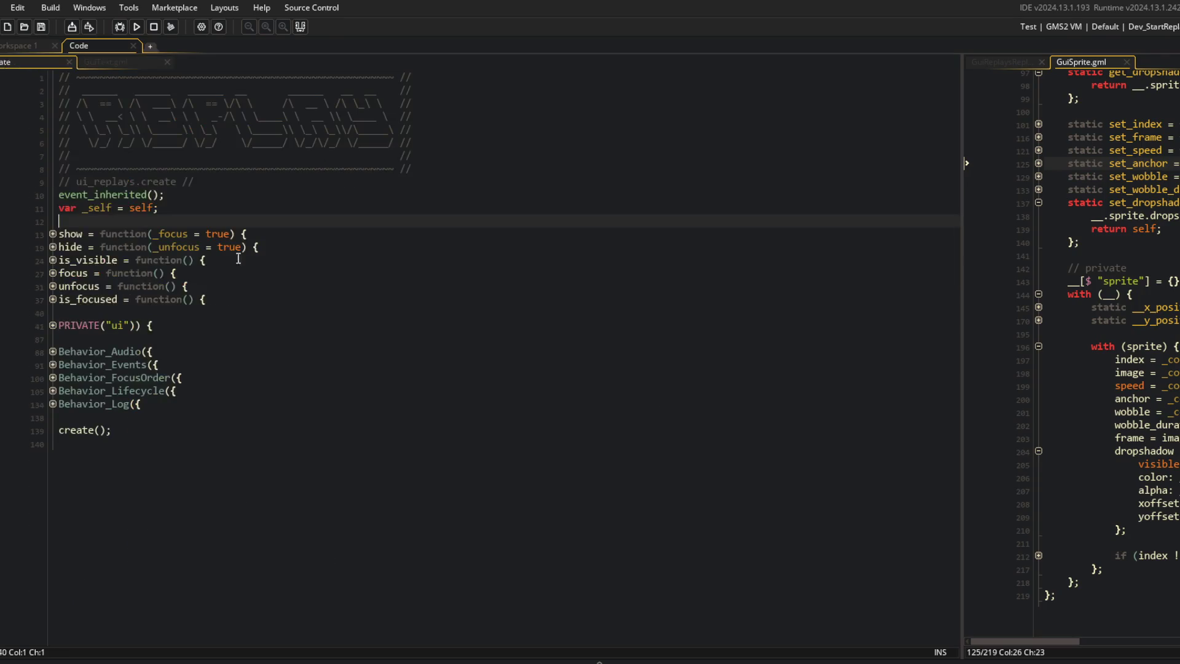
left_click(122, 59)
left_click(36, 61)
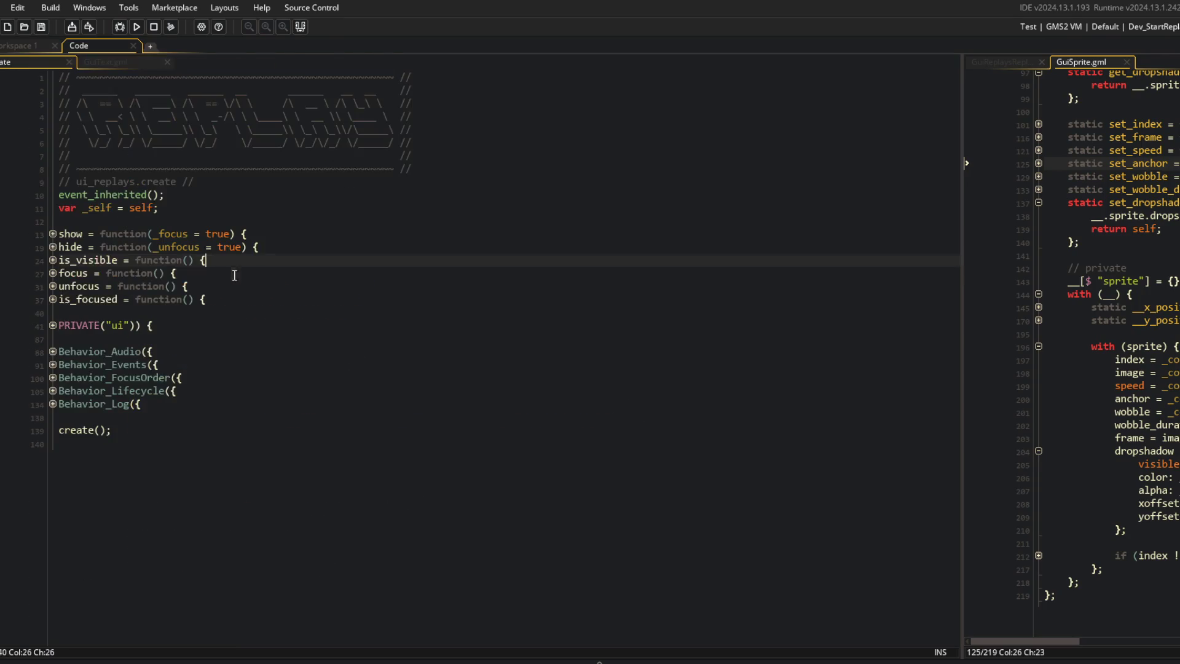
left_click(123, 60)
middle_click(123, 61)
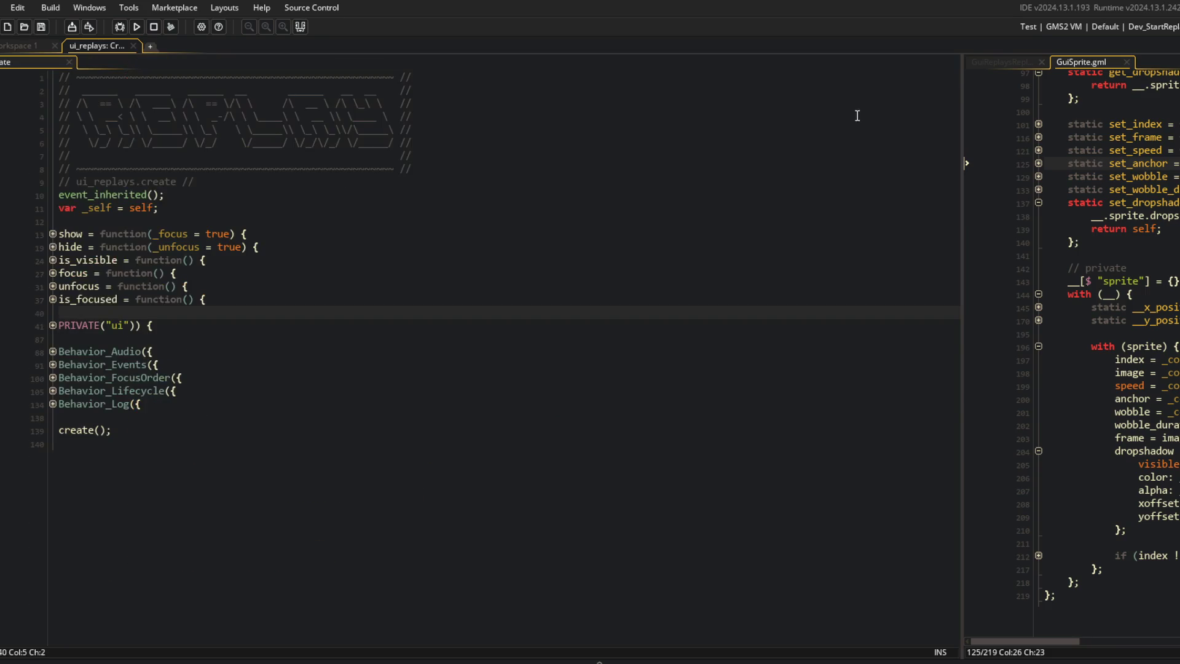
left_click_drag(961, 79, 566, 79)
left_click(870, 138)
left_click(474, 194)
left_click(518, 219)
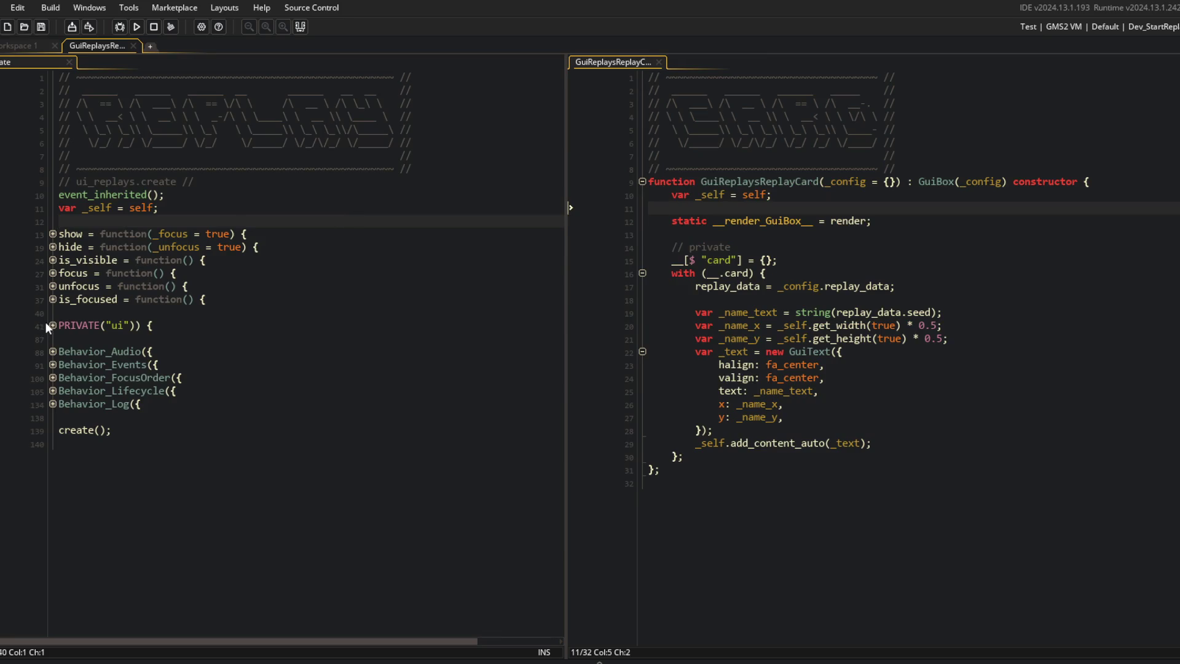
left_click(53, 325)
left_click(53, 418)
Step: Add dropshadow_visible: true and dropshadow_color: c_red to the title config, then run the game
left_click(249, 439)
key("Down")
key("Down")
key("Down")
key("Return")
type("drops")
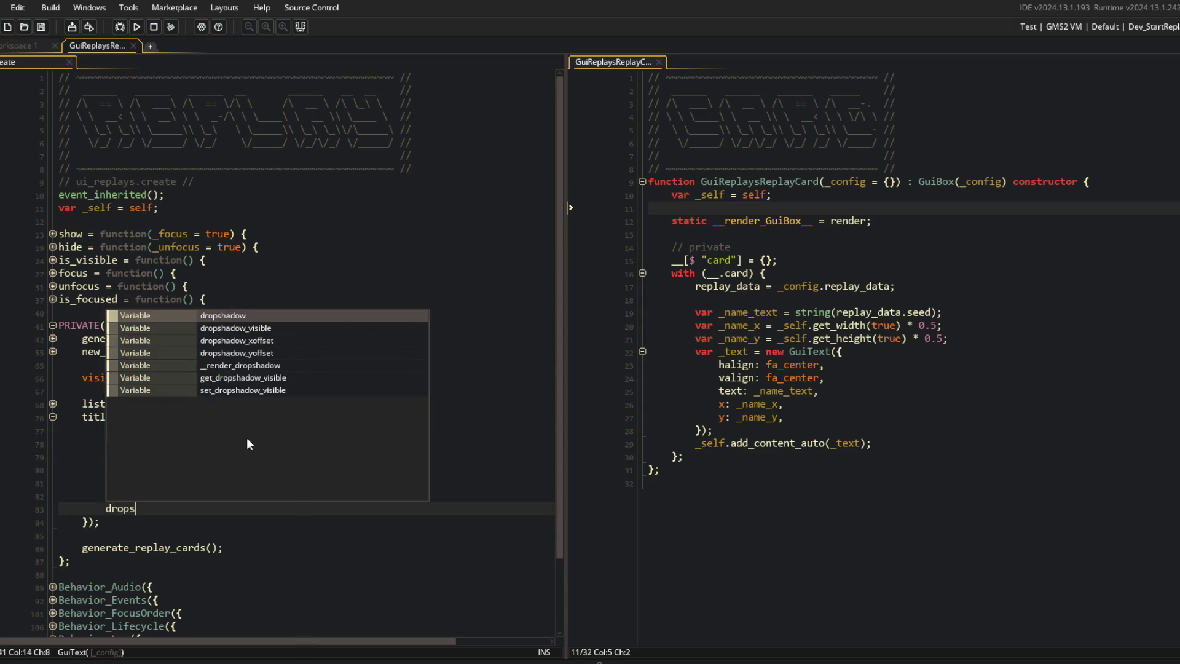
type("hadow_visible: true,")
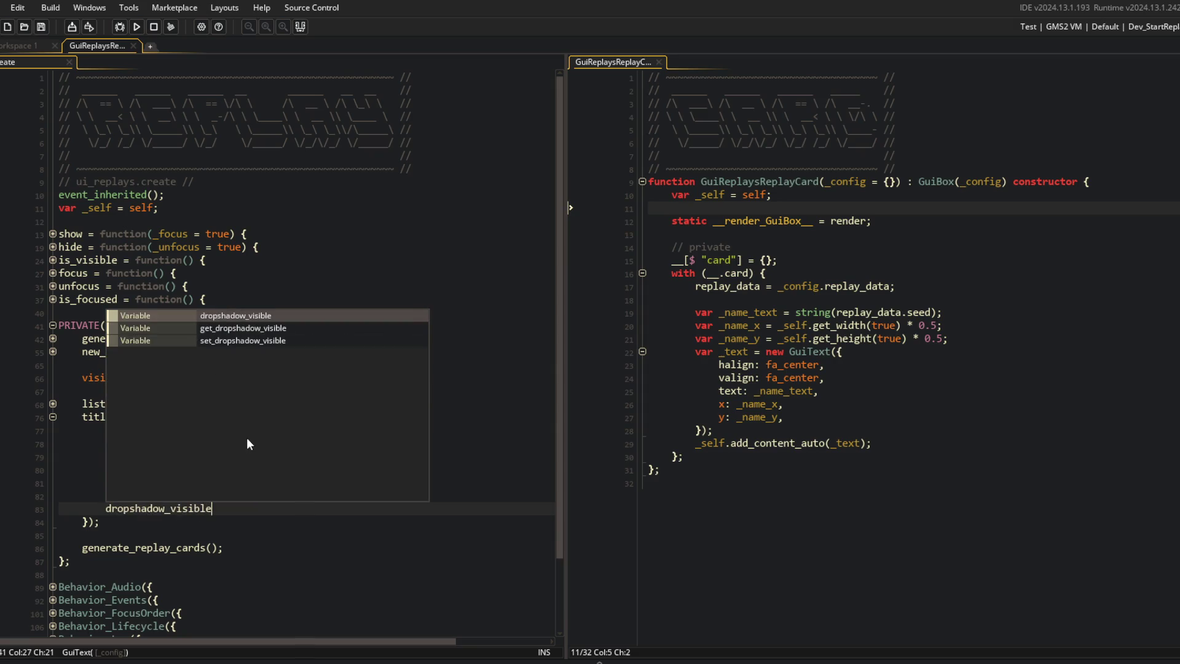
key("Return")
type("dropsh")
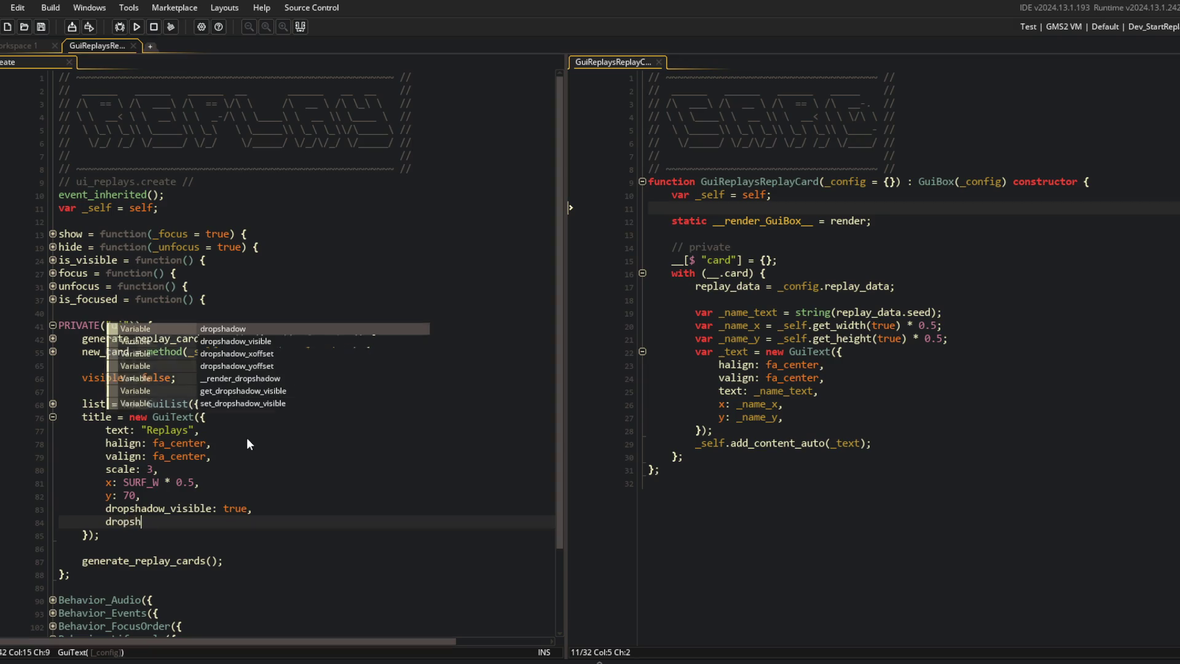
type("adow_color: c")
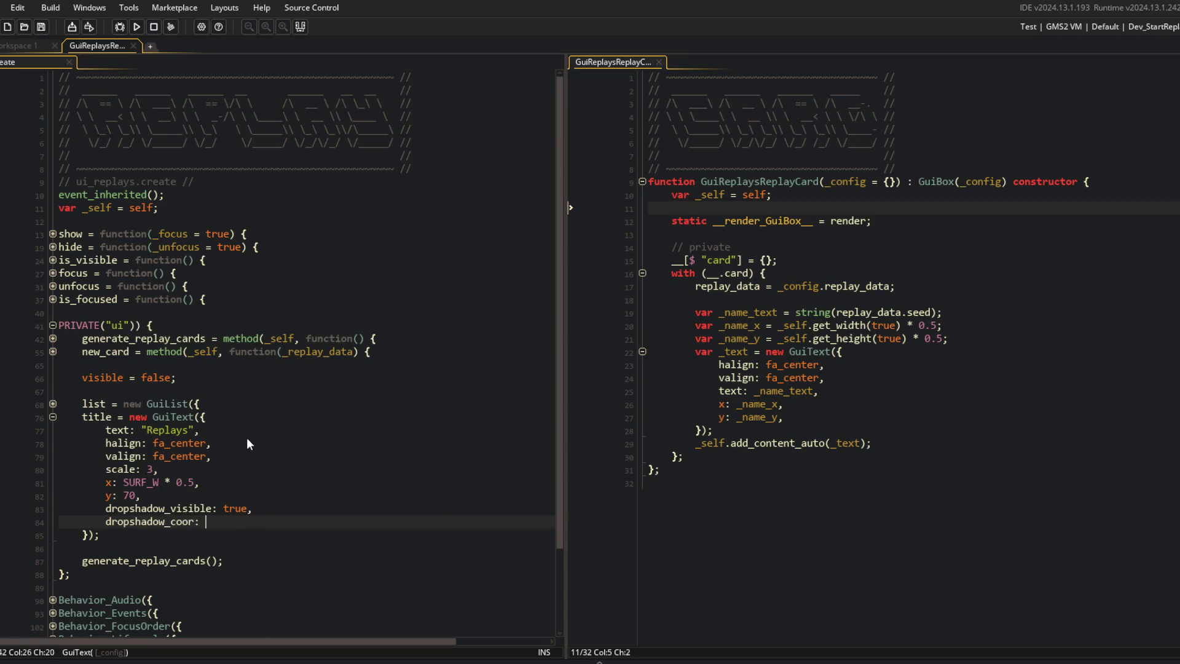
type("_red,")
key("F5")
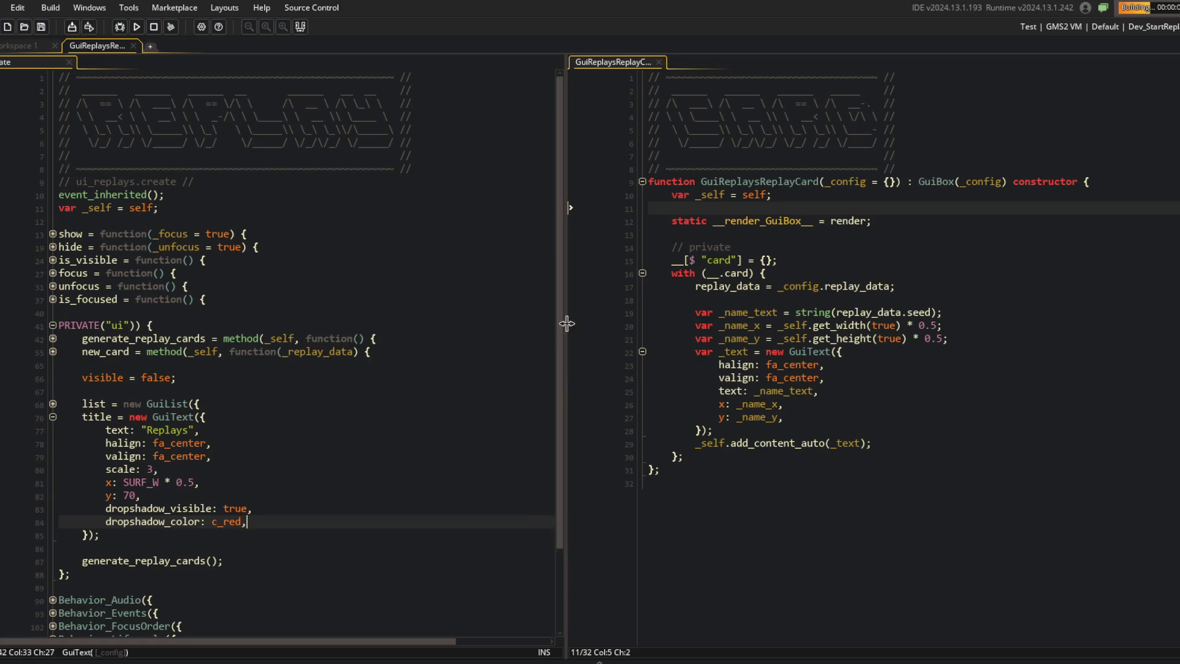
scroll(213, 305, "down", 3)
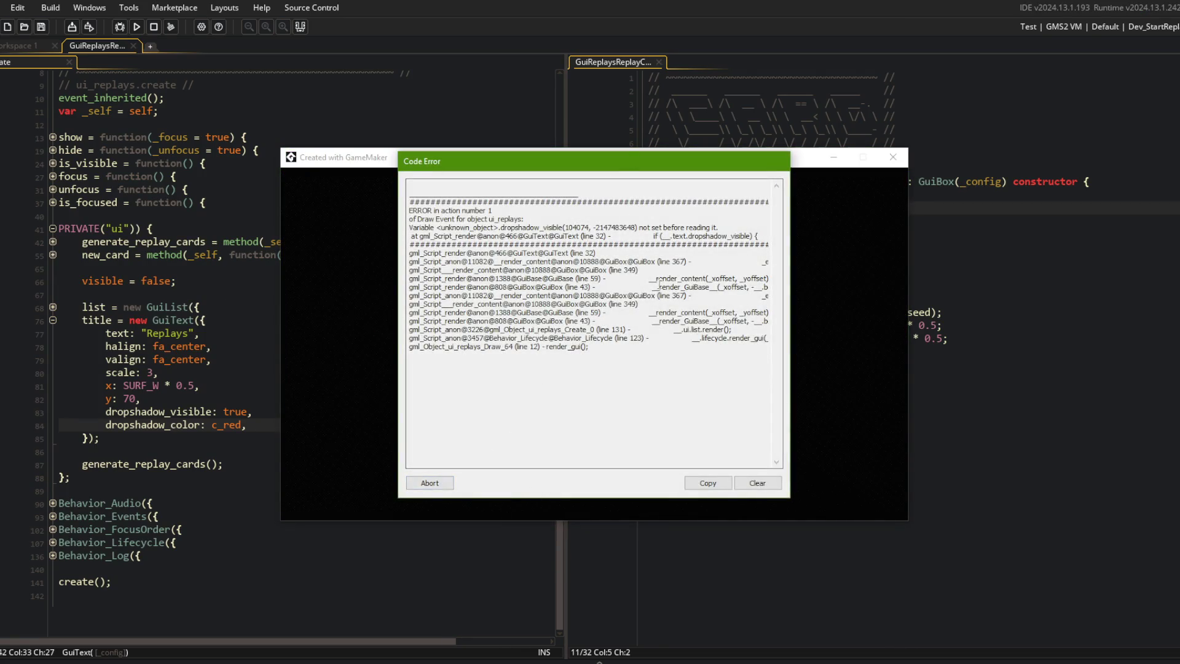
Step: Abort the error, change GuiText's render check to dropshadow.visible, and rerun the game
left_click(448, 484)
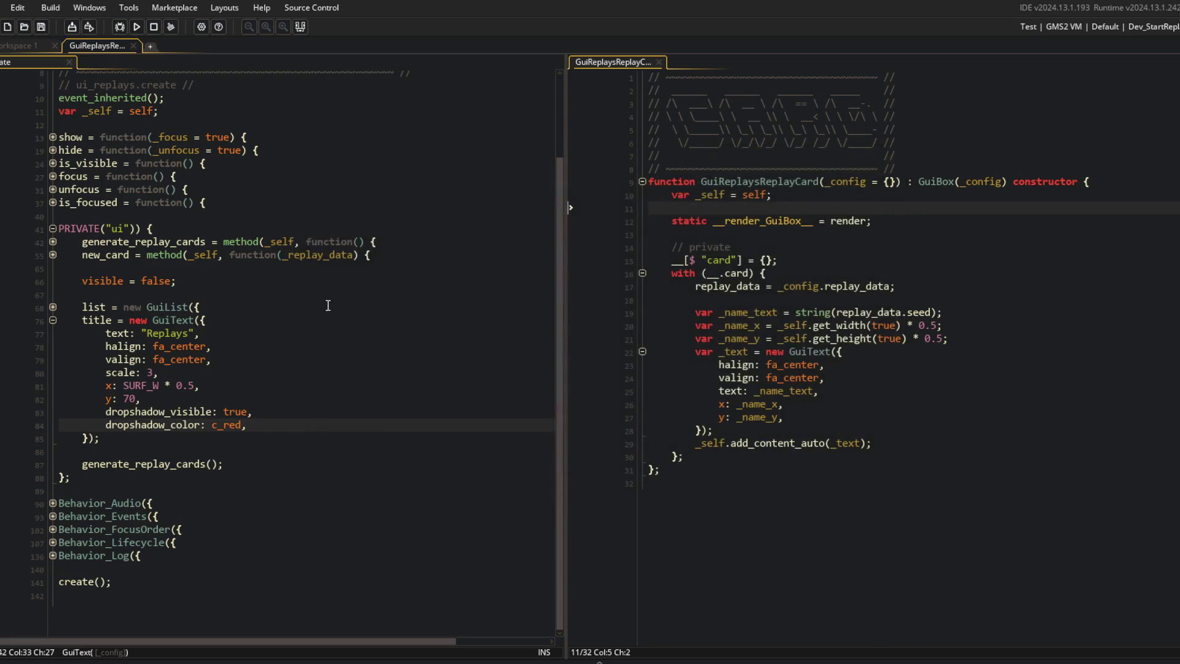
middle_click(161, 323)
left_click(271, 300)
left_click(229, 117)
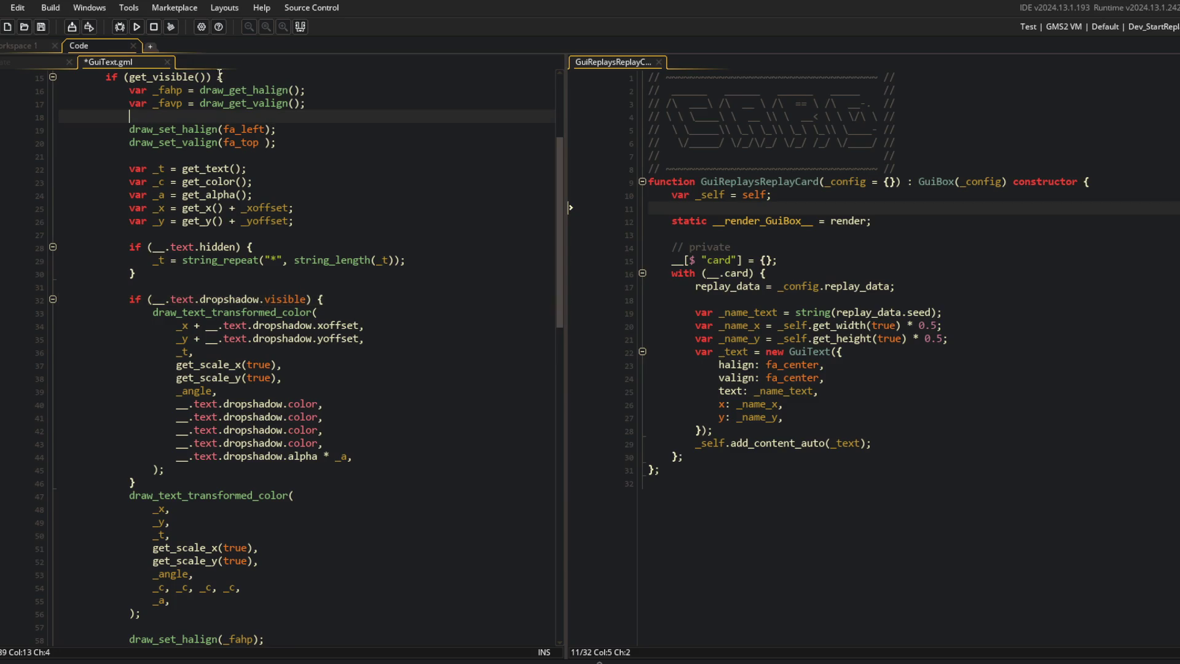
left_click(137, 27)
Step: Check the Replays menu in the running game, close it, and return to the ui_replays code
left_click(342, 184)
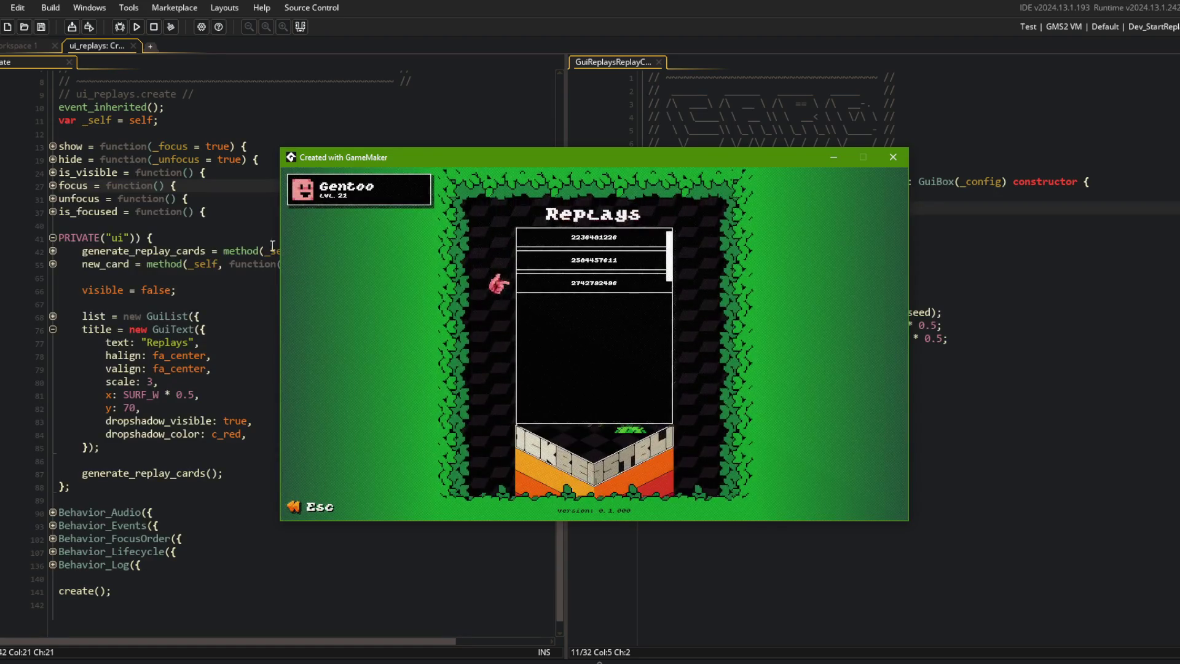
key("Up")
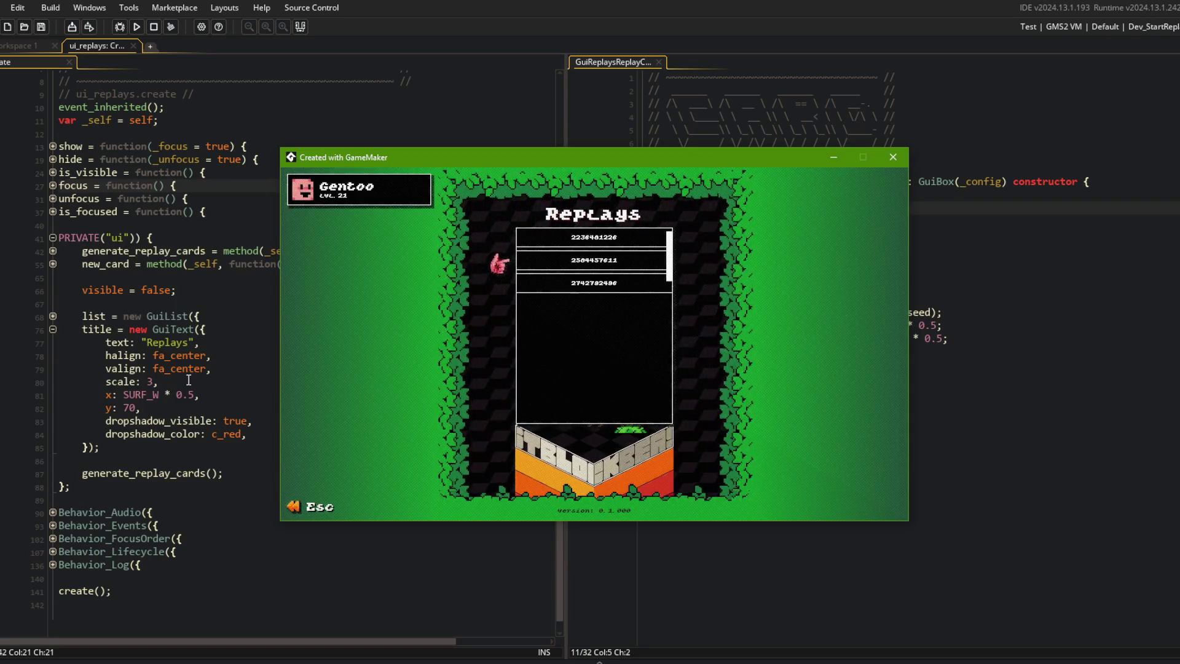
left_click(215, 369)
left_click(845, 284)
left_click(737, 220)
left_click(280, 304)
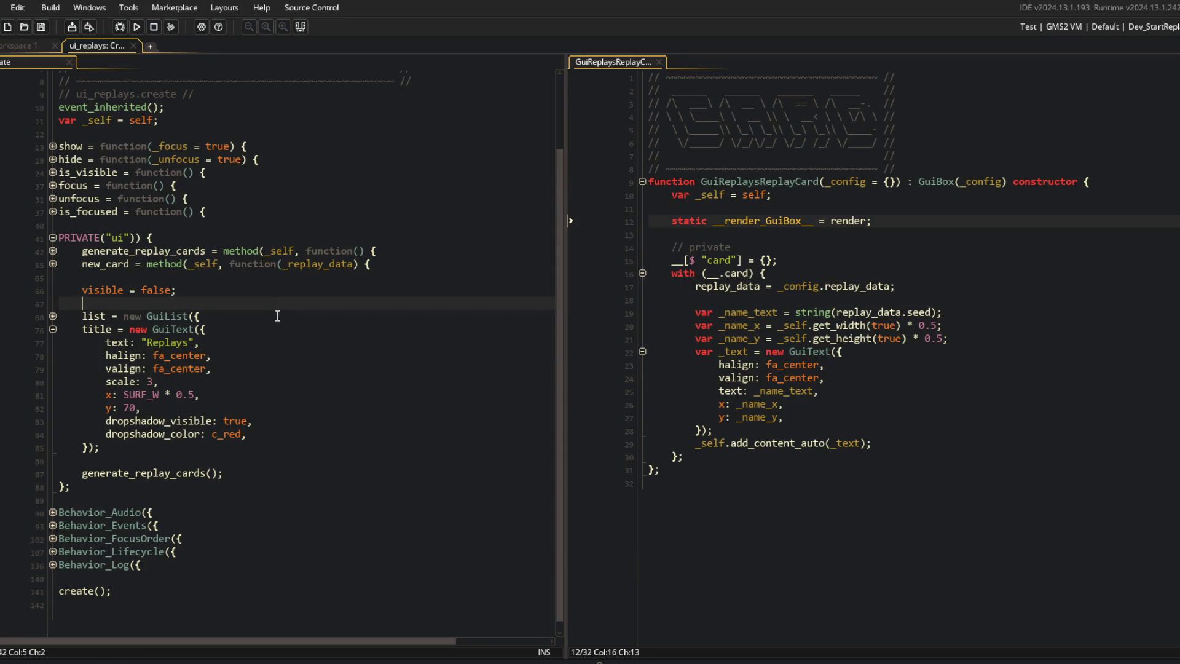
Step: Add dropshadow_xoffset: 6 and a duplicated y offset line to the title, then run
left_click(284, 429)
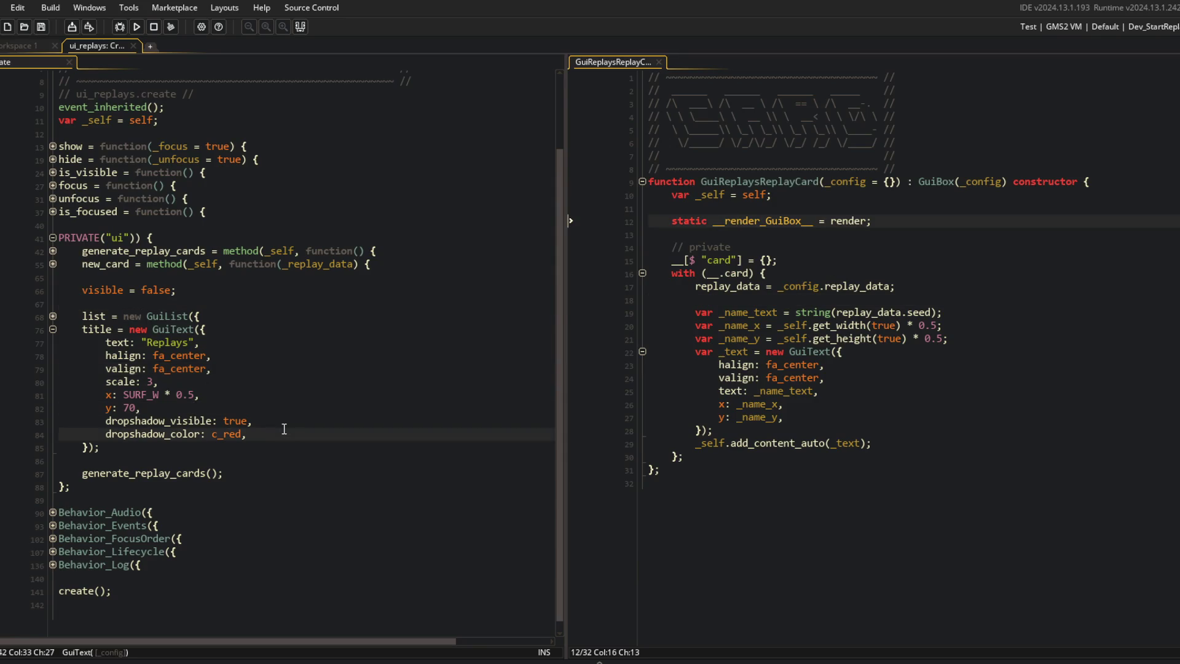
key("Return")
type("dropshadow_")
type("xoffset: ")
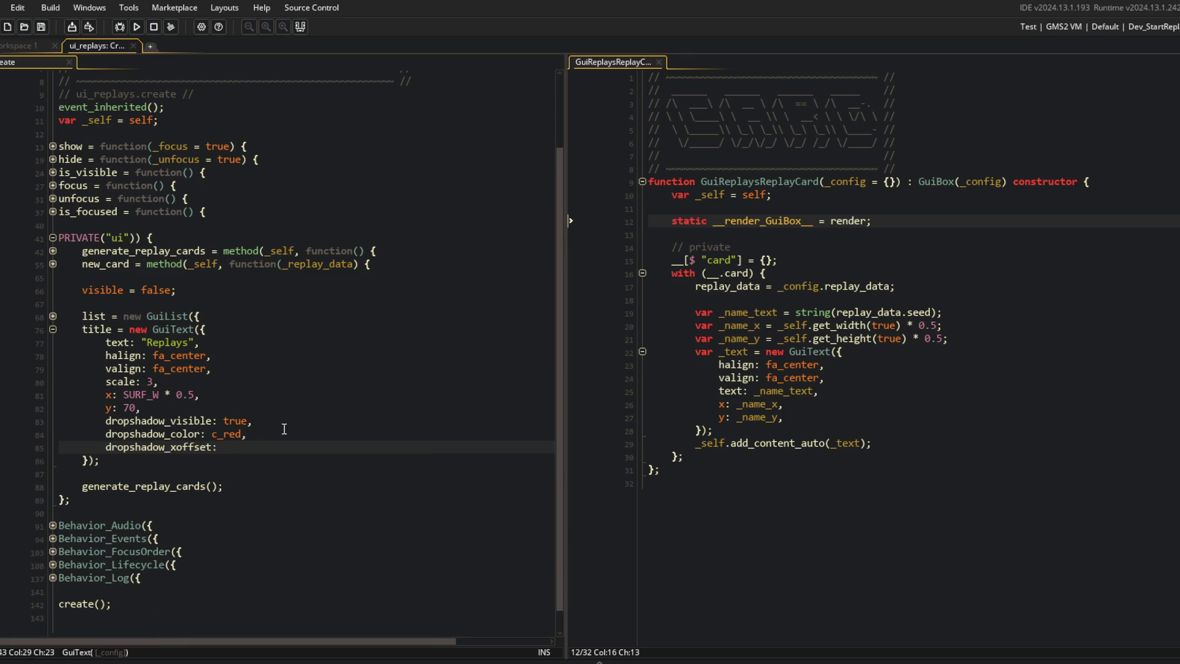
type("6,")
key("ctrl+d")
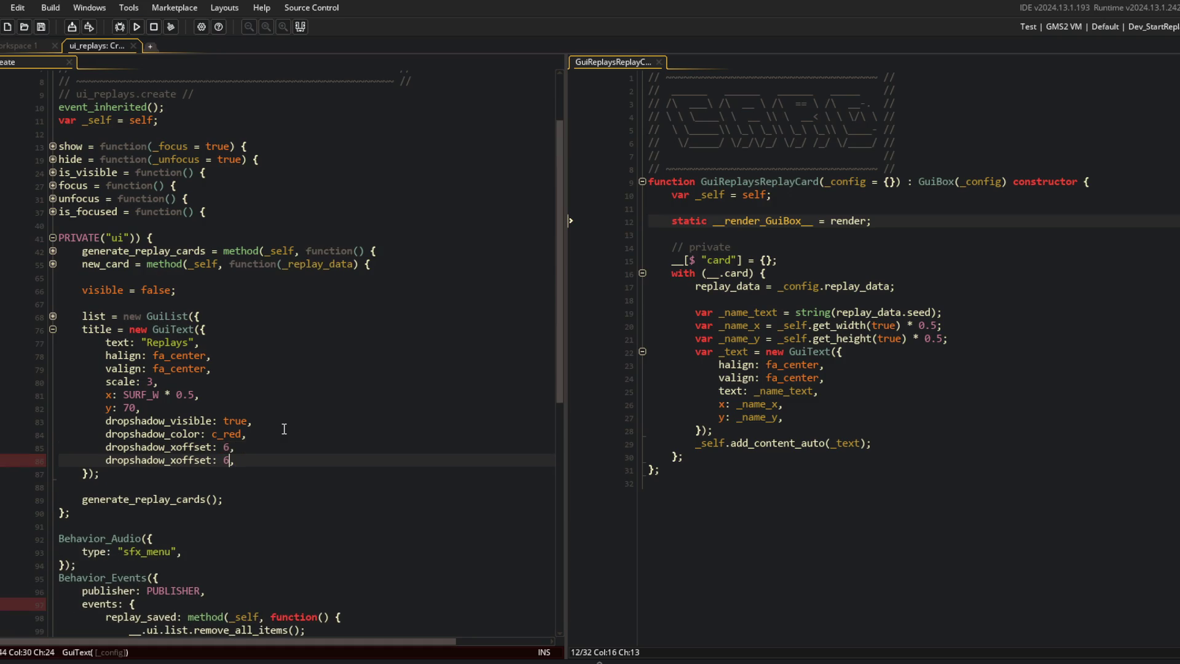
type("y")
key("F5")
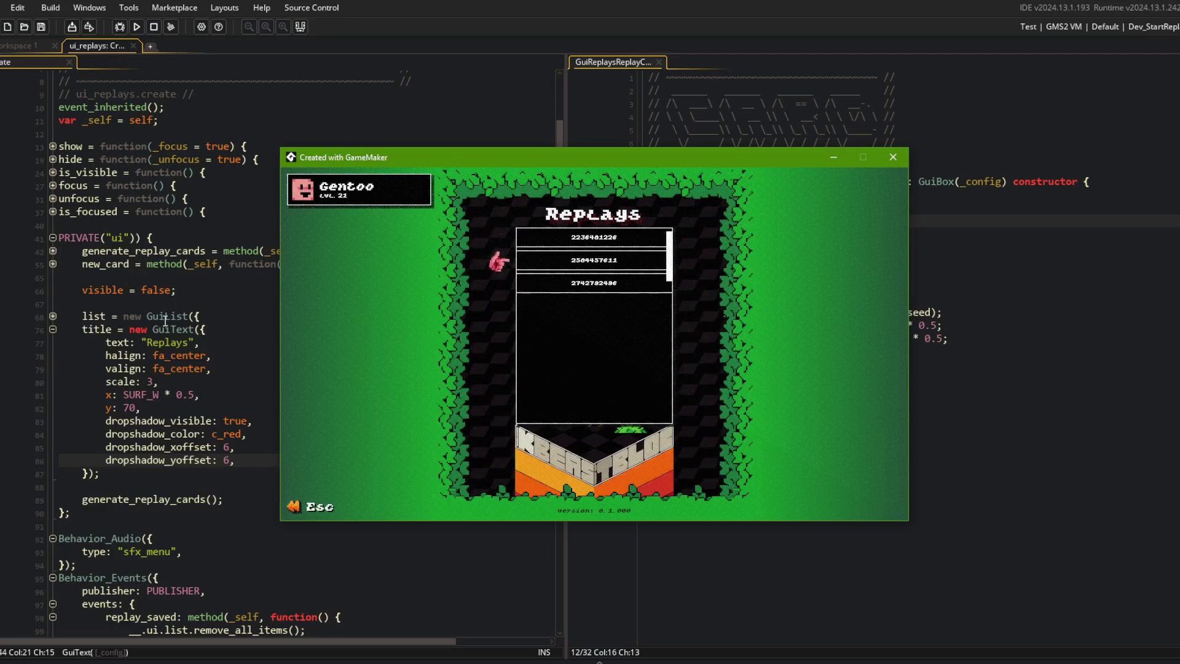
Step: Rebuild with the offsets reduced to 4, review GuiText, and close the game
left_click(230, 460)
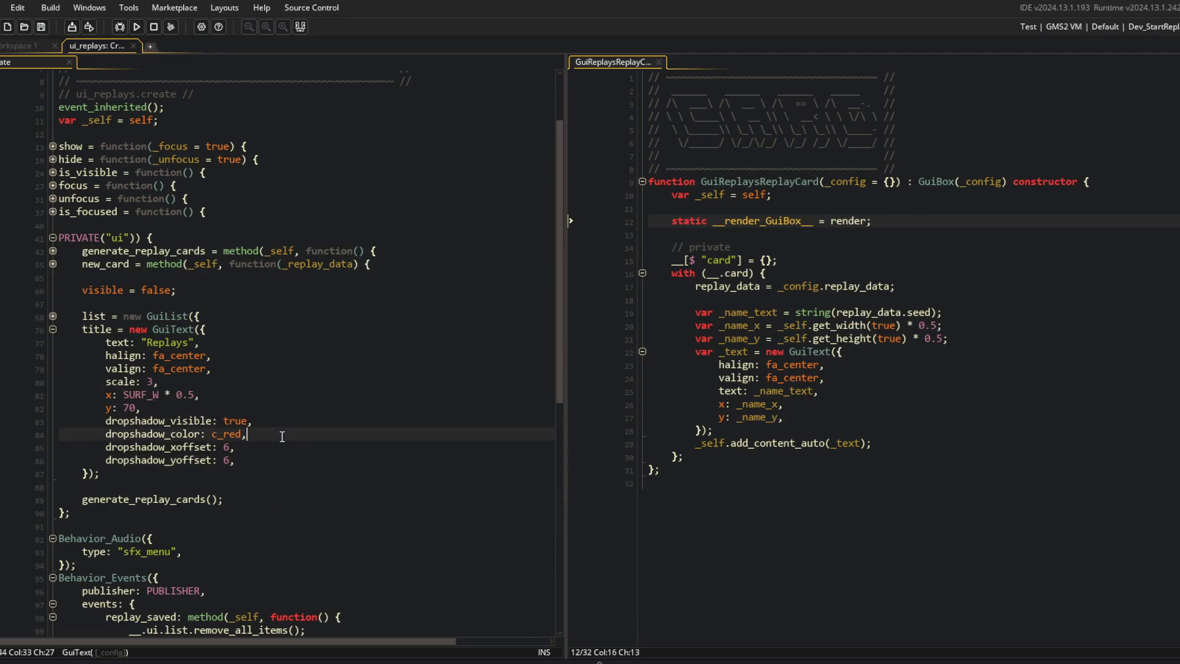
type("4")
key("F5")
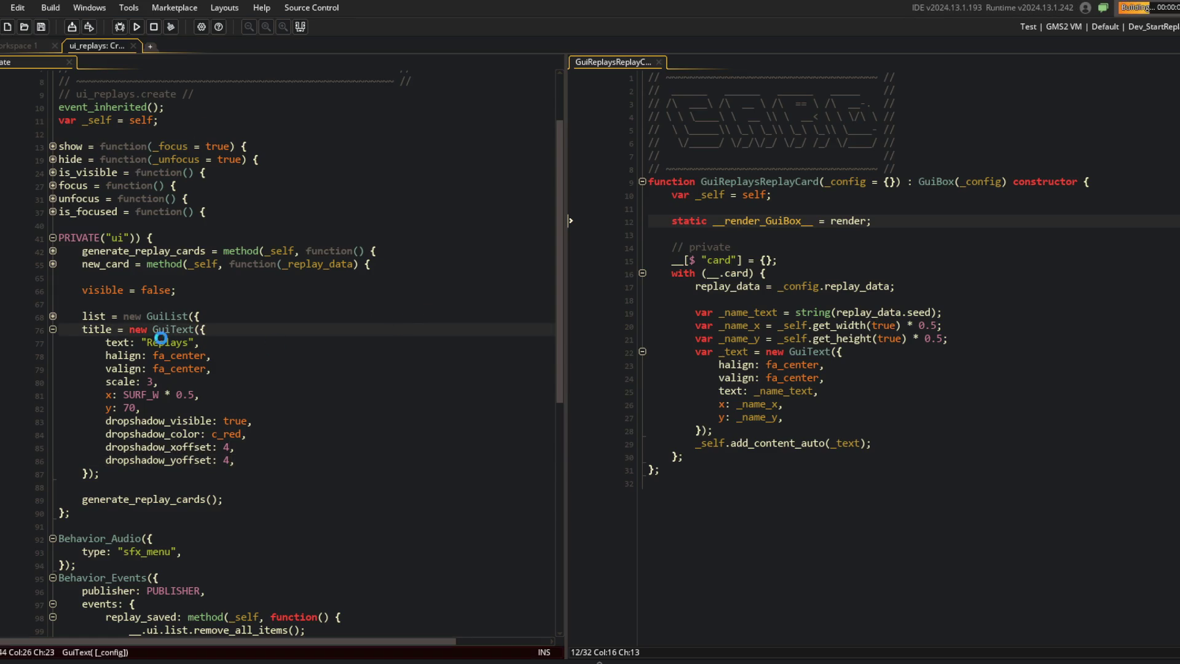
middle_click(162, 330)
scroll(162, 330, "down", 20)
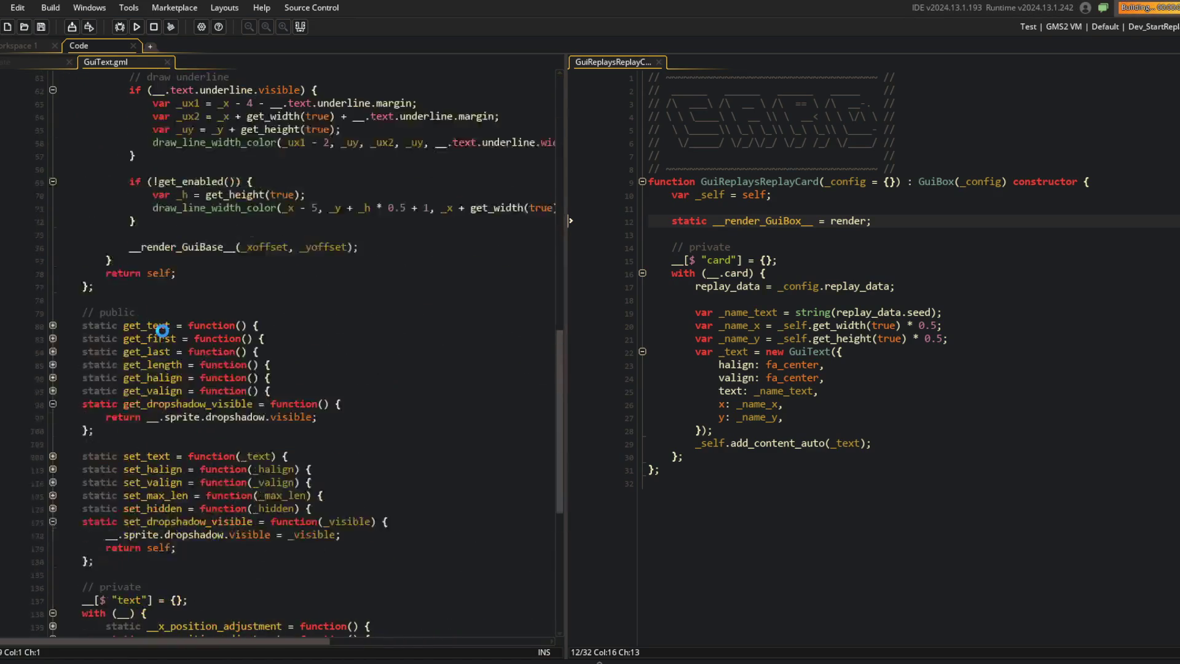
mouse_move(544, 151)
left_mouse_down()
mouse_move(858, 142)
mouse_move(378, 173)
left_mouse_up()
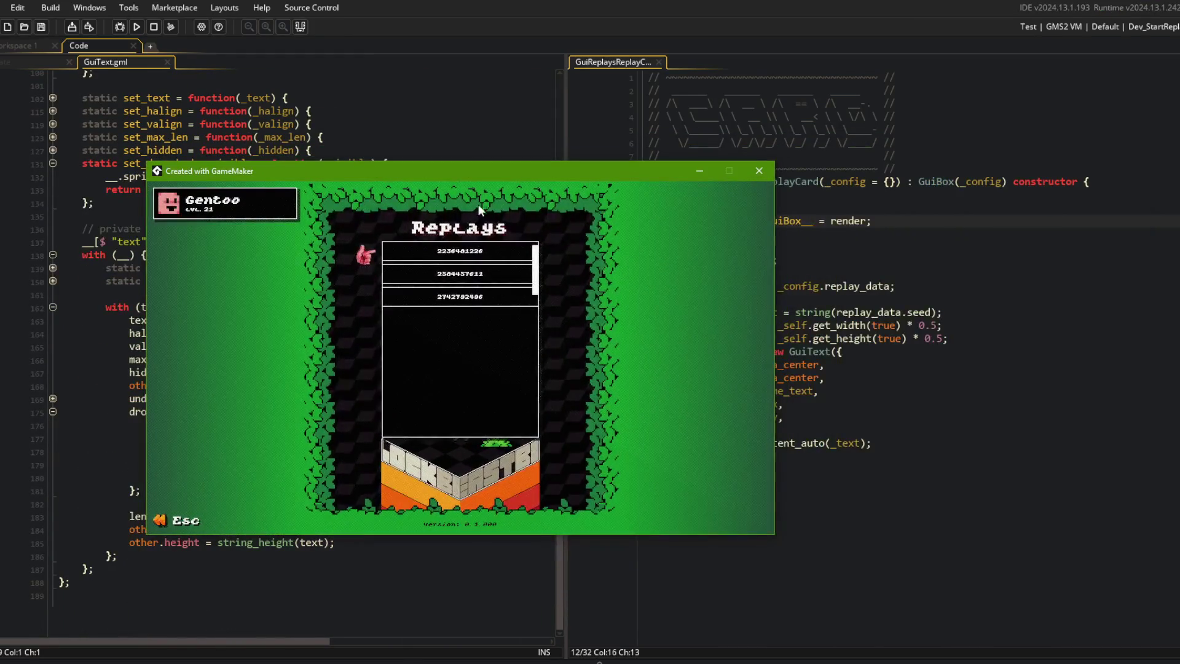
left_click(765, 171)
left_click(320, 124)
Step: Replace the dropshadow_color: c_red line with dropshadow_alpha: 1 and rebuild the game
left_click(10, 63)
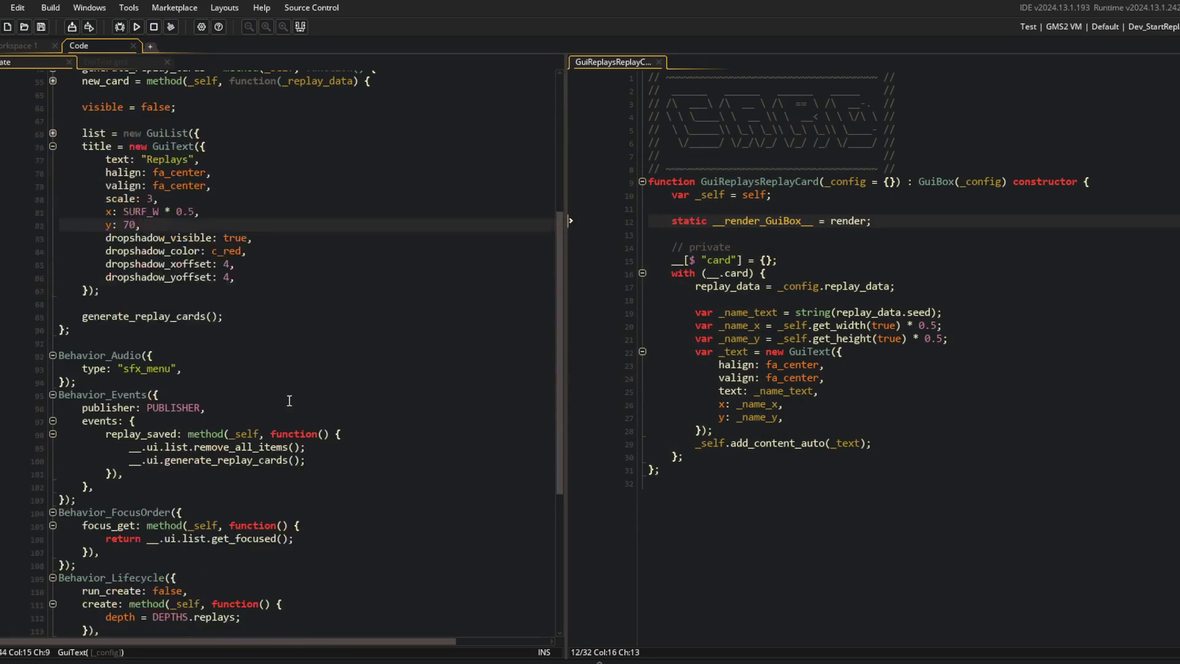
left_click(322, 253)
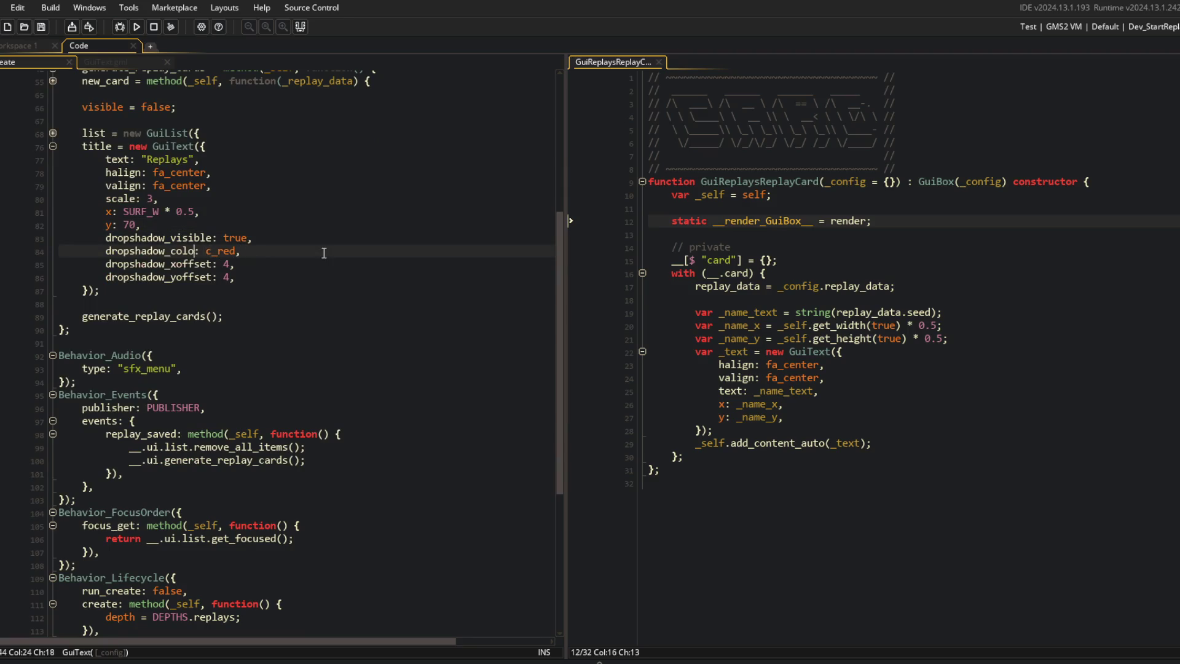
type("alpha")
key("F5")
scroll(311, 282, "up", 4)
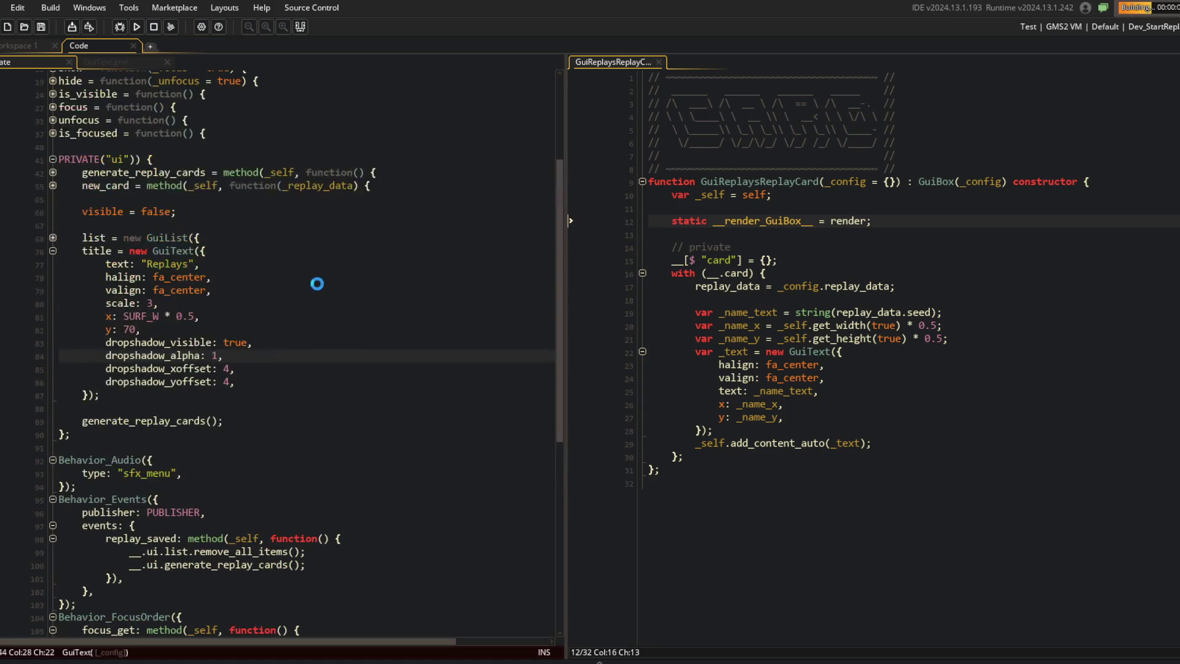
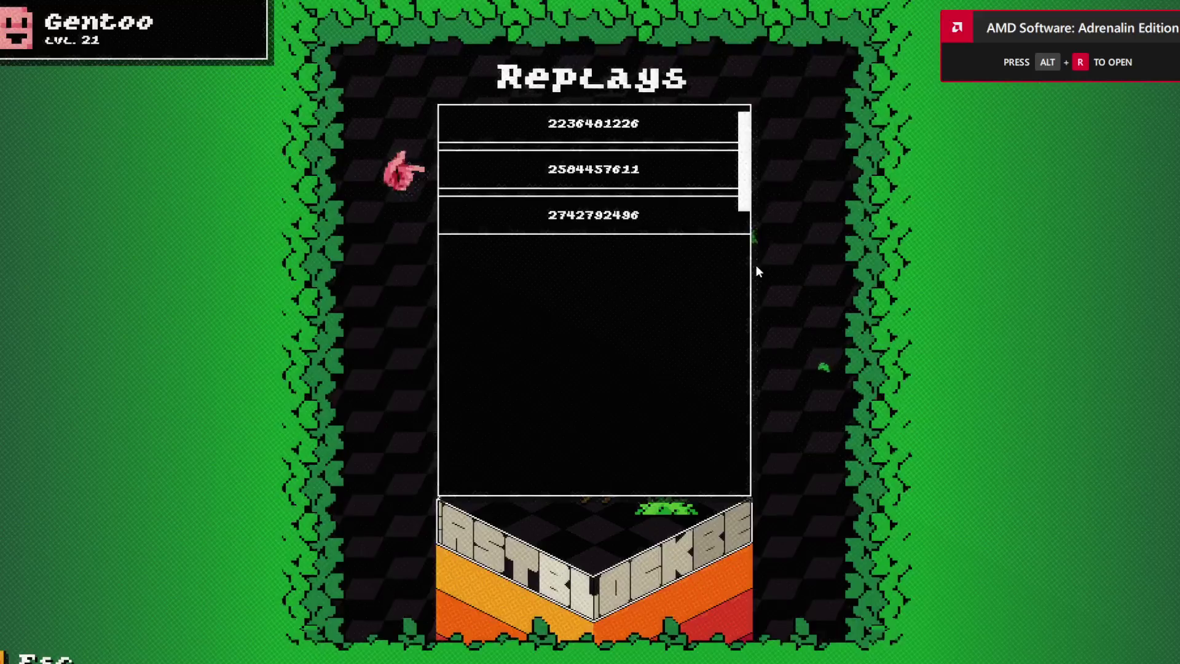
Step: Reopen the game's Replays list, then stage all changed files with git add
key("Escape")
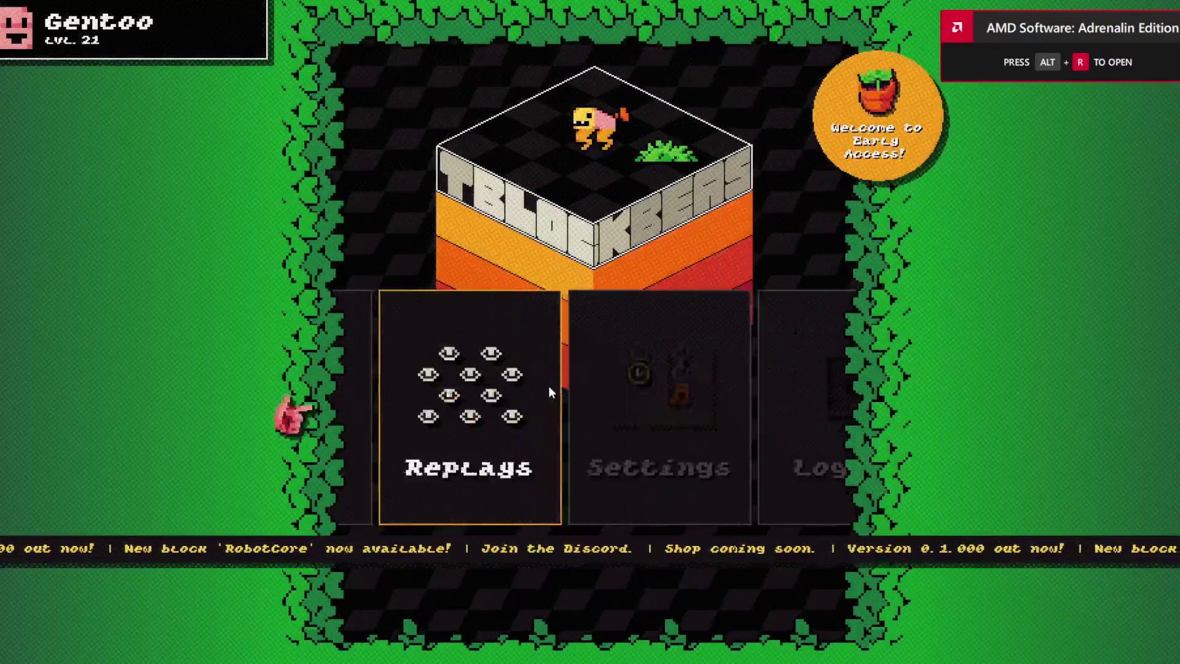
left_click(548, 385)
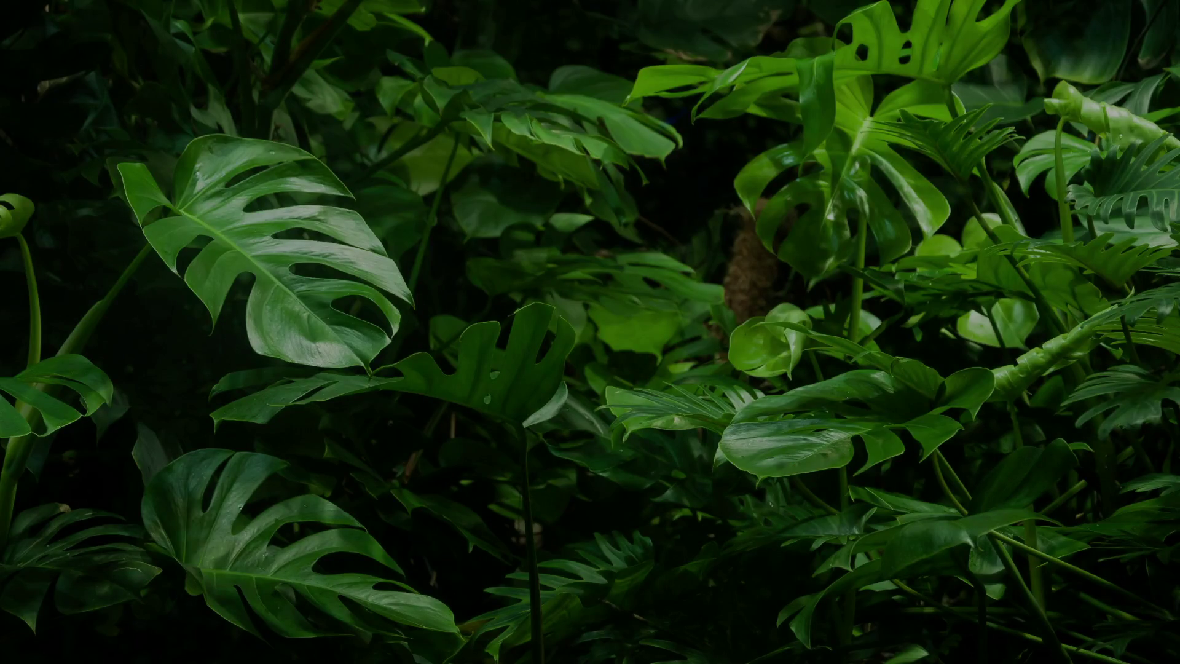
type("git add")
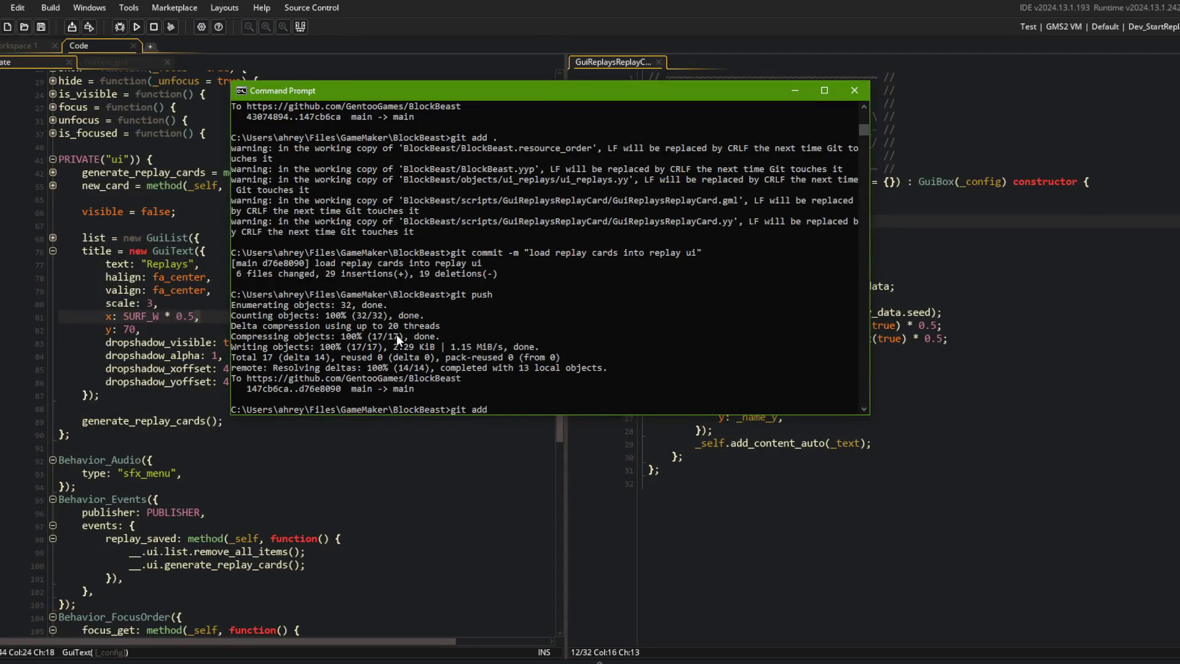
type(" .")
key("Return")
Step: Commit the staged changes with the message "GuiText dropshadow"
type("git commit -m \"text dropshadow")
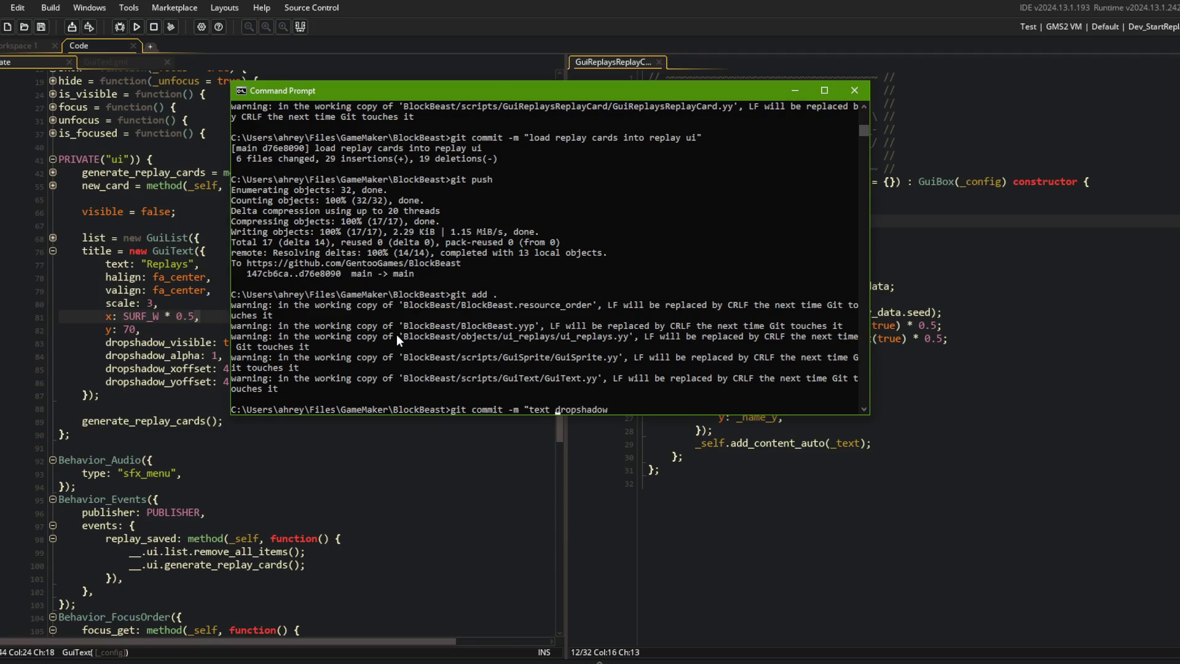
key("ctrl+Left")
type("GuiT")
key("Delete")
key("Return")
Step: Push the commit to GitHub, then fold the GuiText title block in the editor
type("git push")
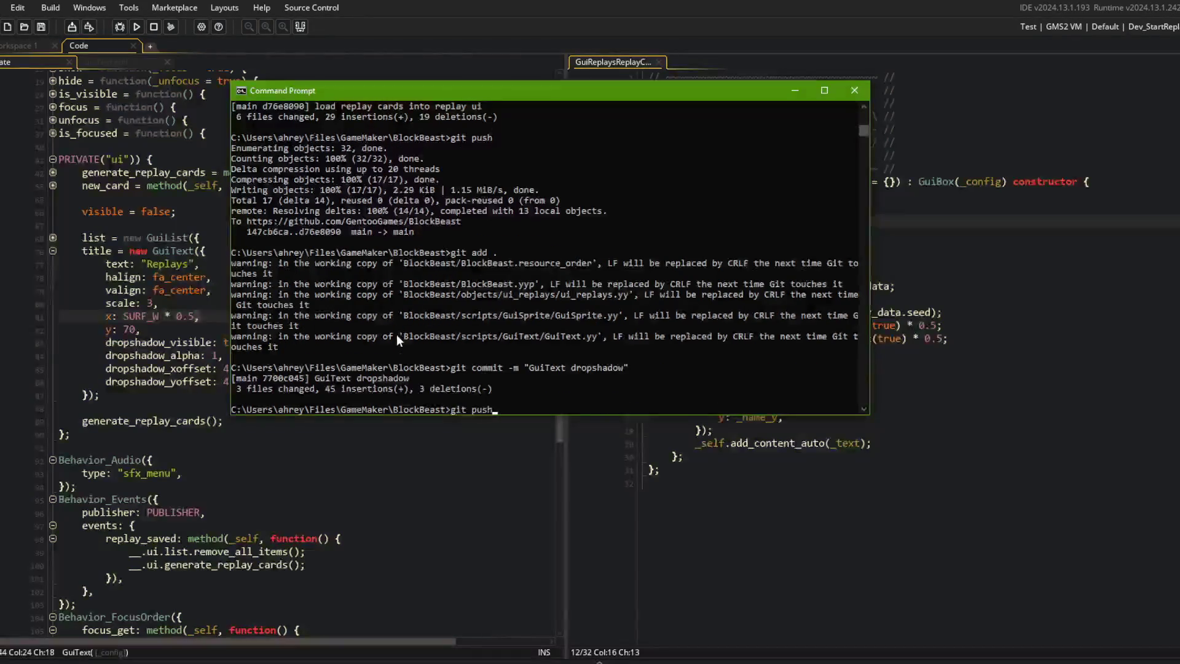
key("Return")
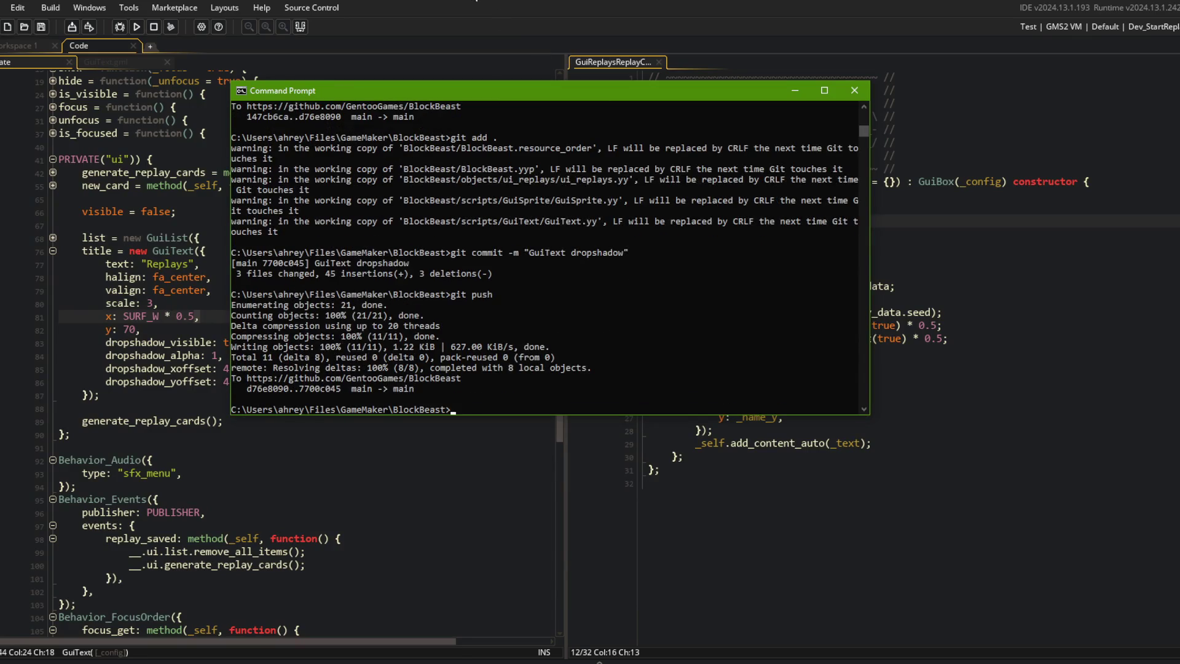
left_click(202, 213)
left_click(52, 251)
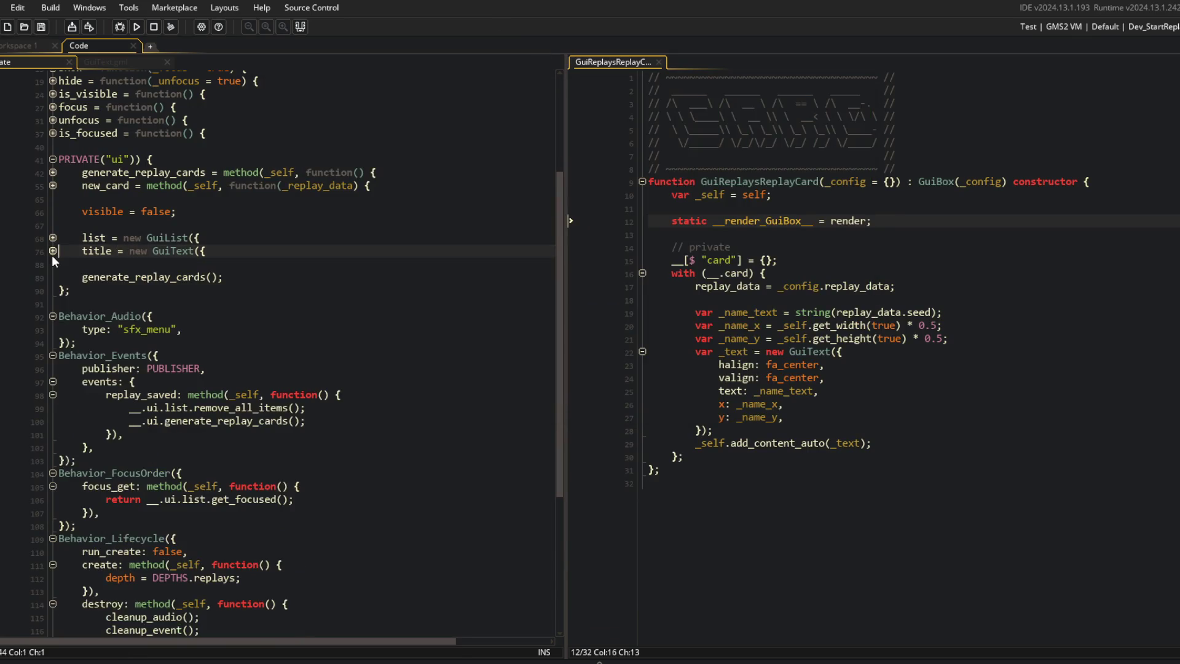
Step: Build and run the game to check the replays list, then return to the code
left_click(155, 264)
scroll(155, 264, "down", 5)
scroll(156, 265, "up", 8)
scroll(155, 264, "up", 2)
left_click(295, 267)
left_click(132, 30)
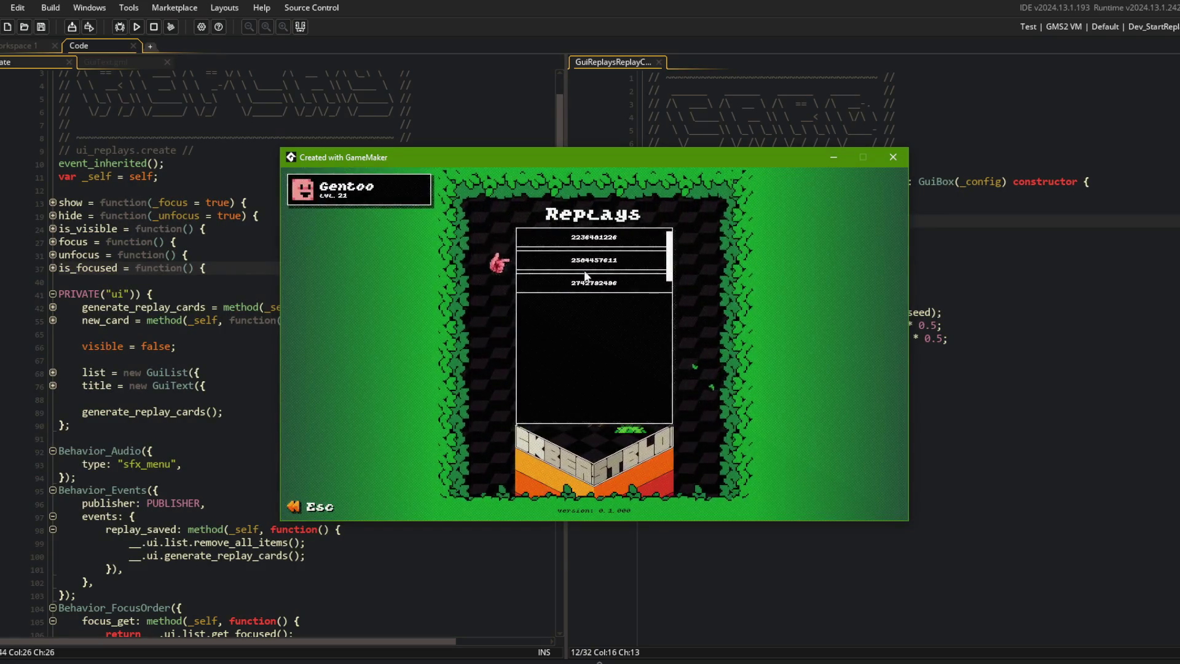
left_click(660, 115)
Step: Expand new_card and add an empty _card.on_mouse_enter(function() {}); callback after the card creation
left_click(776, 225)
left_click(202, 384)
left_click(54, 321)
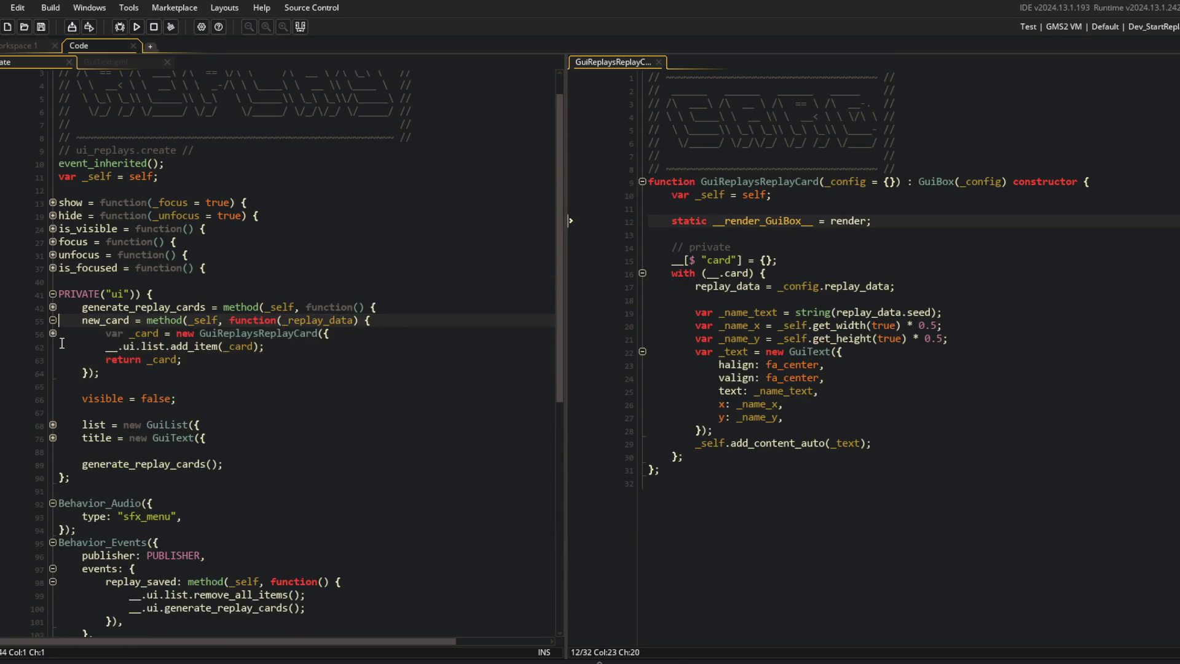
left_click(181, 399)
key("Return")
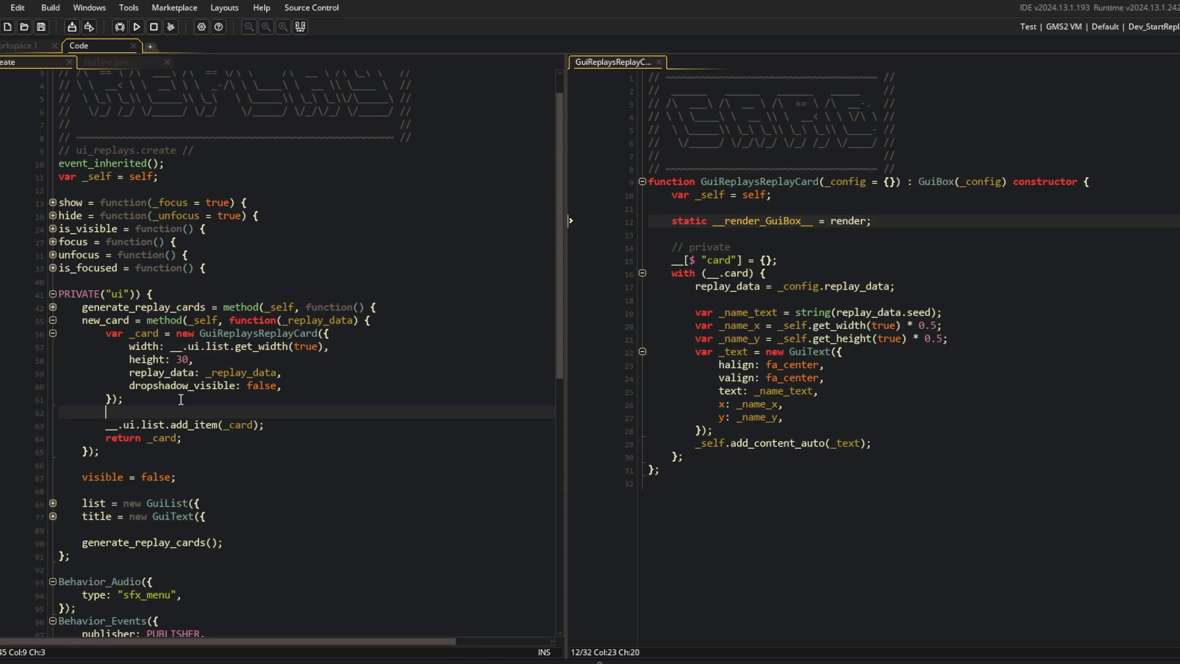
type("_card.on_mouse_hover(")
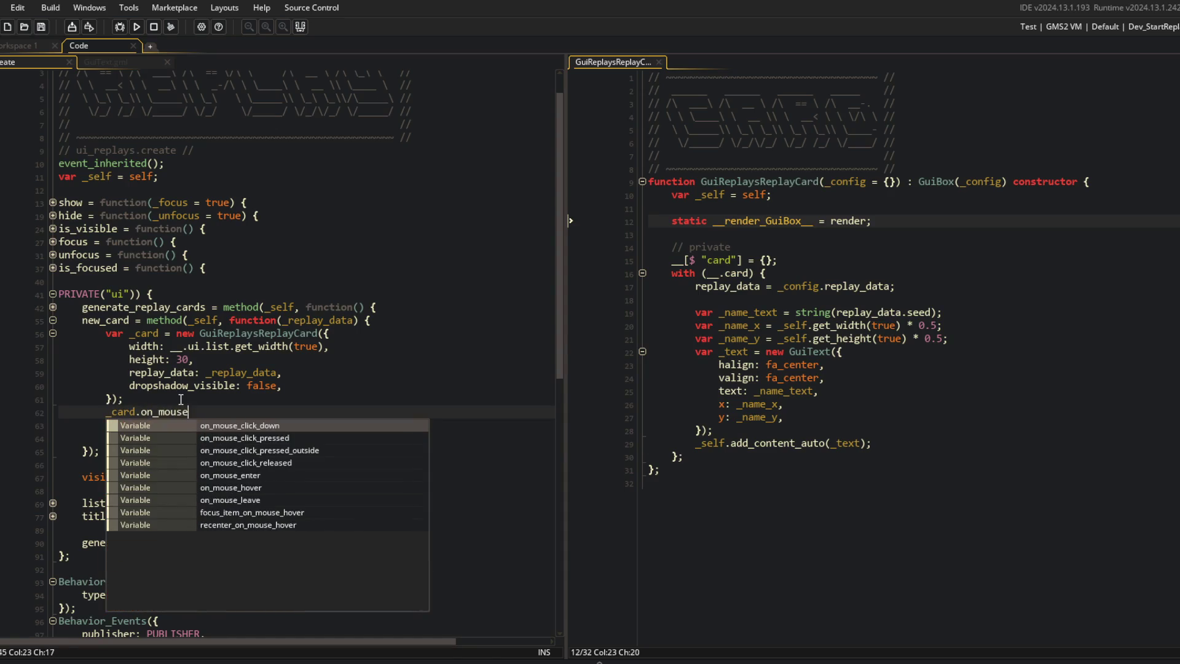
type("unc")
key("BackSpace")
key("BackSpace")
key("BackSpace")
type("en")
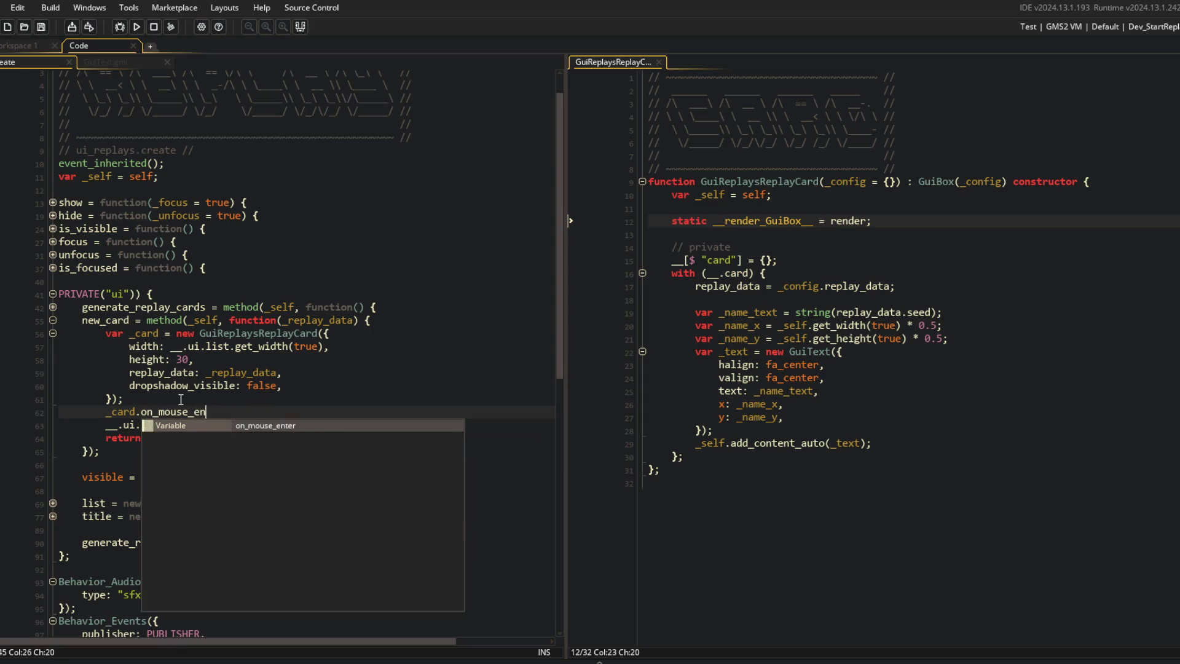
key("Return")
type("_fu")
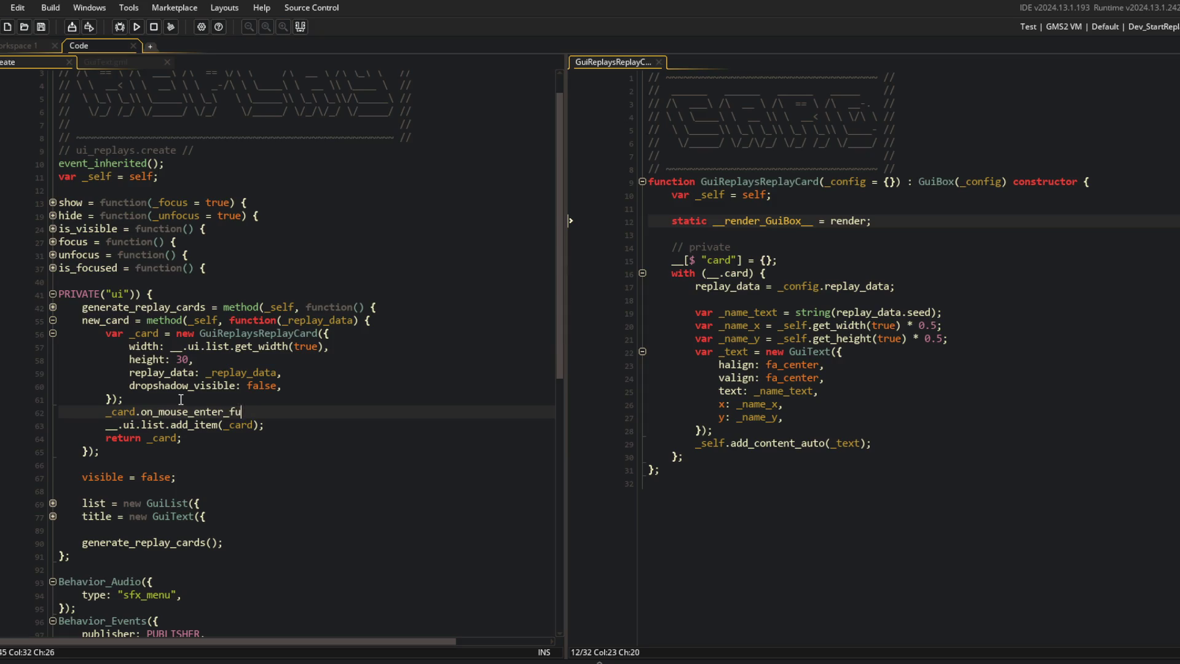
type("nctction() {")
key("Return")
type(");")
Step: Add an empty _card.on_mouse_leave(function() {}); callback below the enter callback
key("Return")
type("d.on")
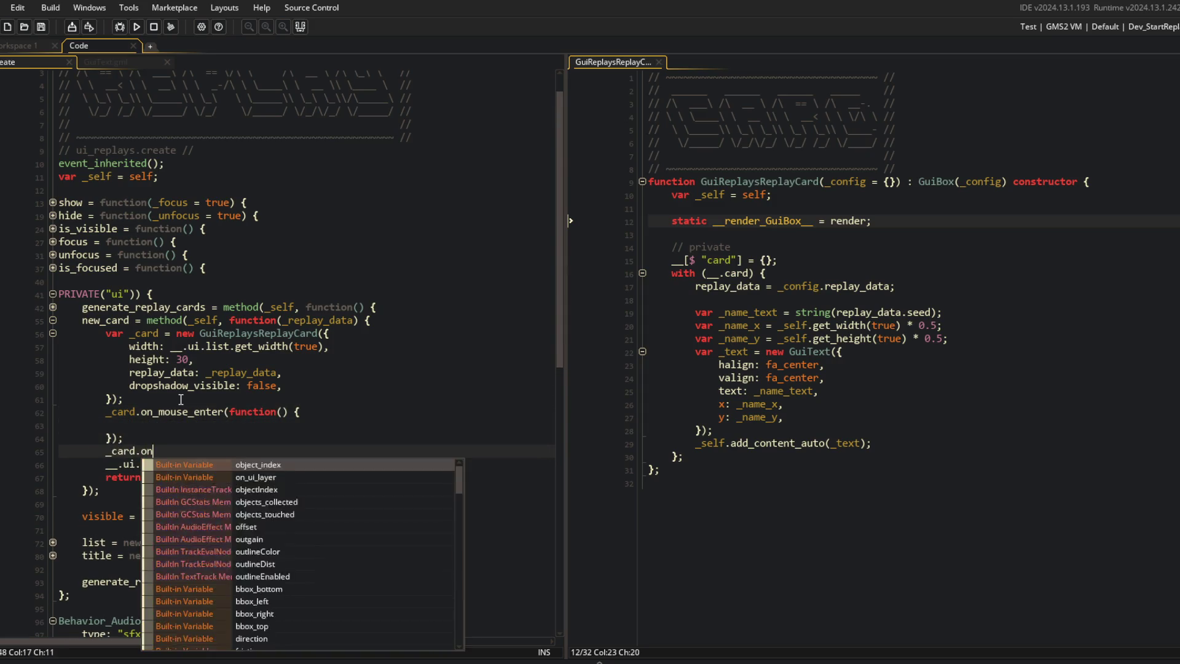
type("_mouse_le")
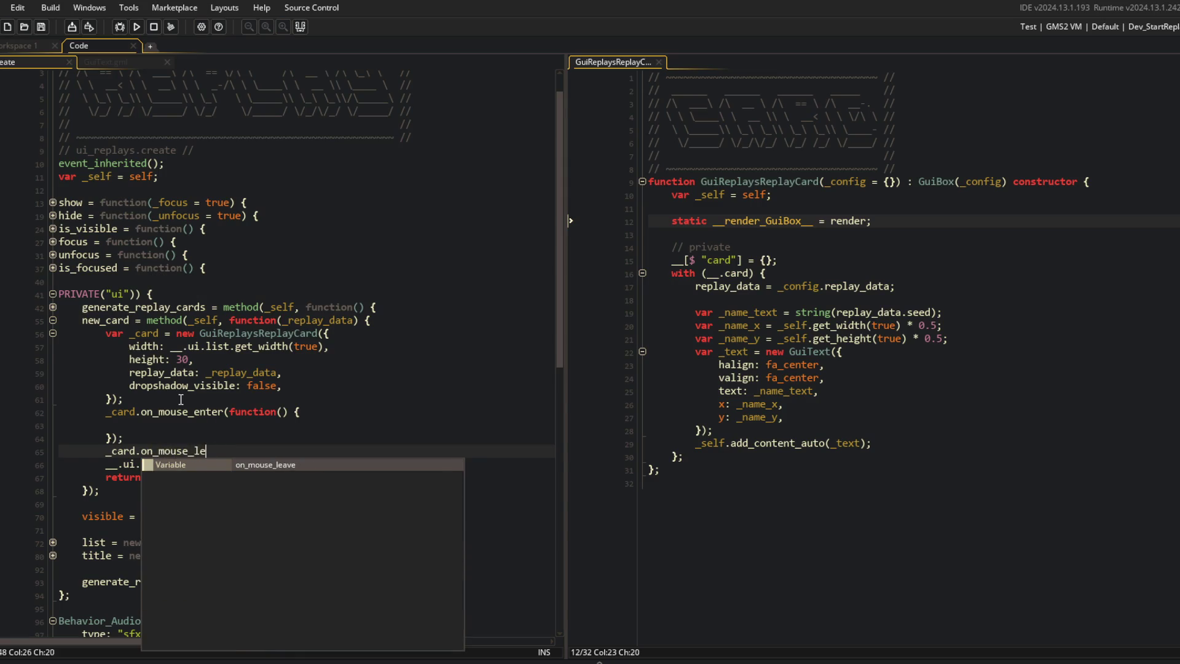
key("Return")
type("(function() {")
key("Return")
key("Return")
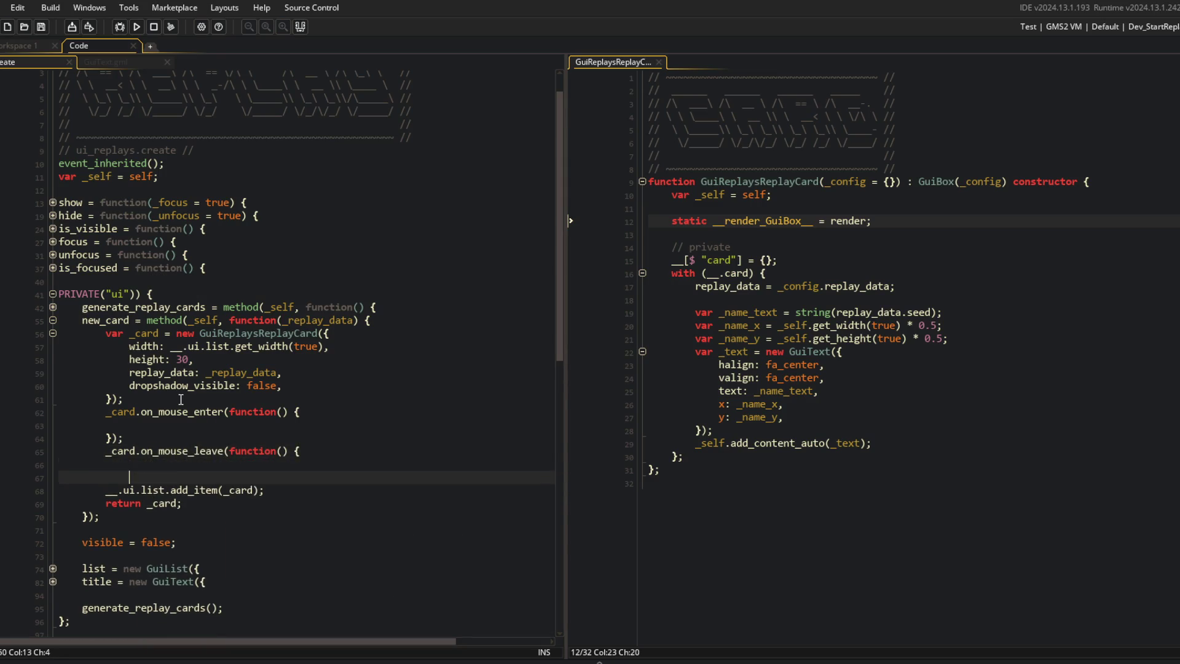
scroll(181, 400, "down", 5)
left_click(274, 282)
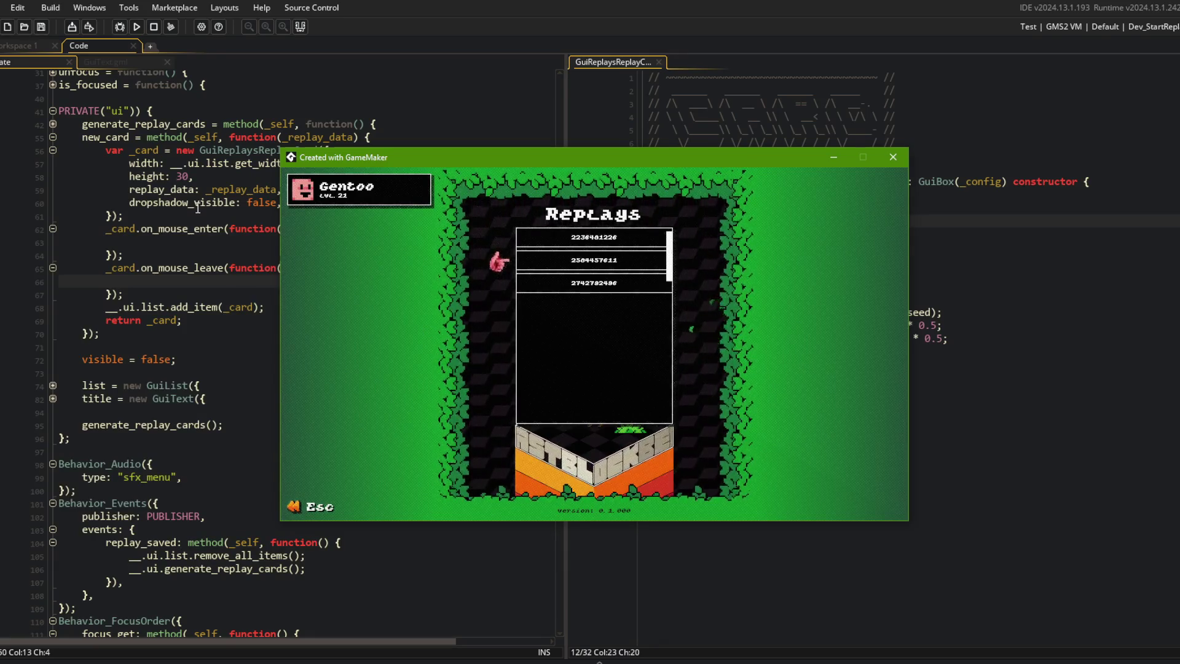
Step: Open the GuiList source in a new tab and expand its private block
left_click(261, 247)
middle_click(174, 387)
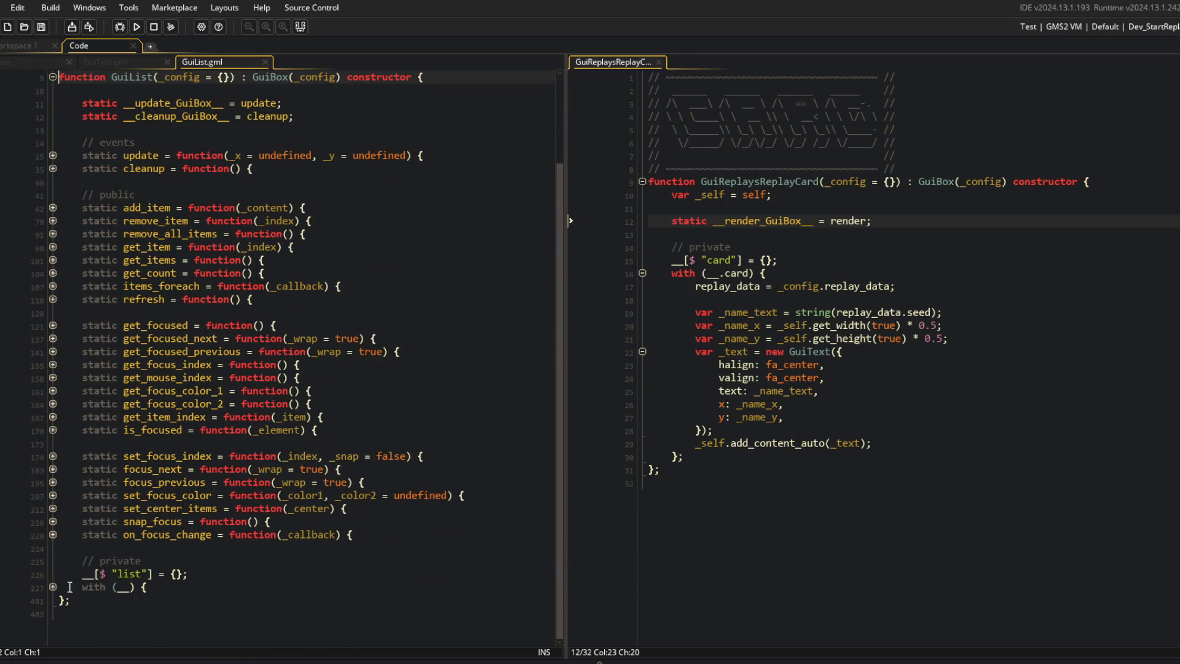
left_click(53, 587)
scroll(89, 549, "down", 7)
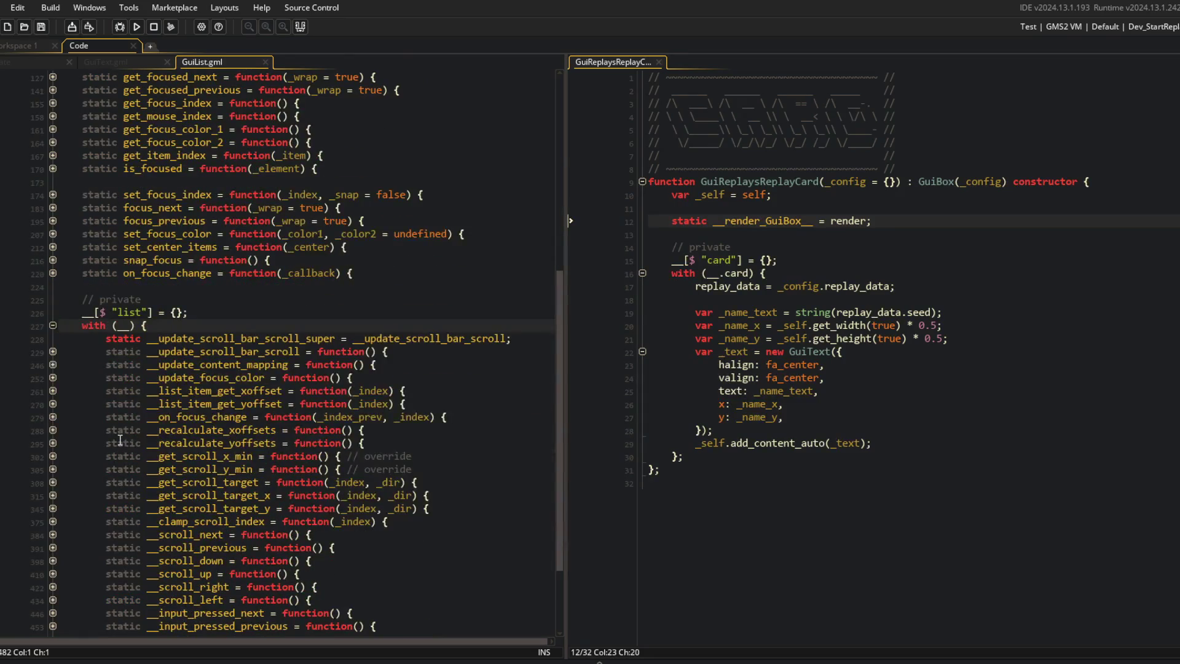
scroll(120, 440, "up", 3)
Step: In the running game, browse the Library list and the Replays list, then return to the main menu
key("Escape")
key("Left")
key("Return")
key("Down")
key("Down")
key("Down")
key("Escape")
key("Left")
key("Return")
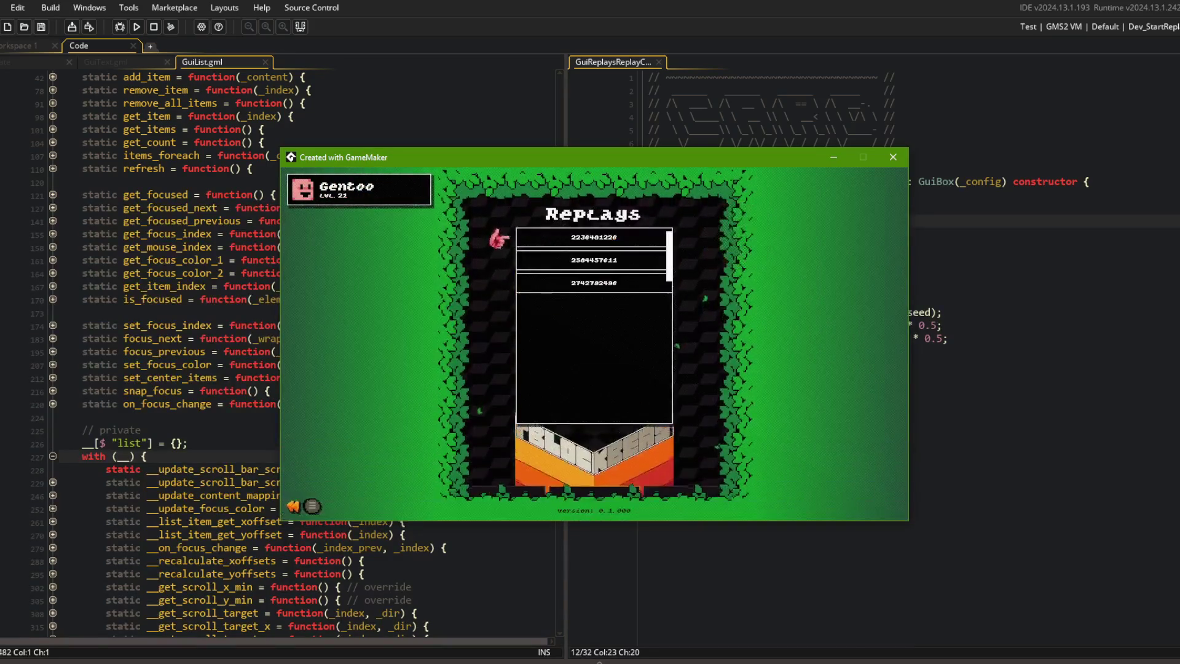
key("Escape")
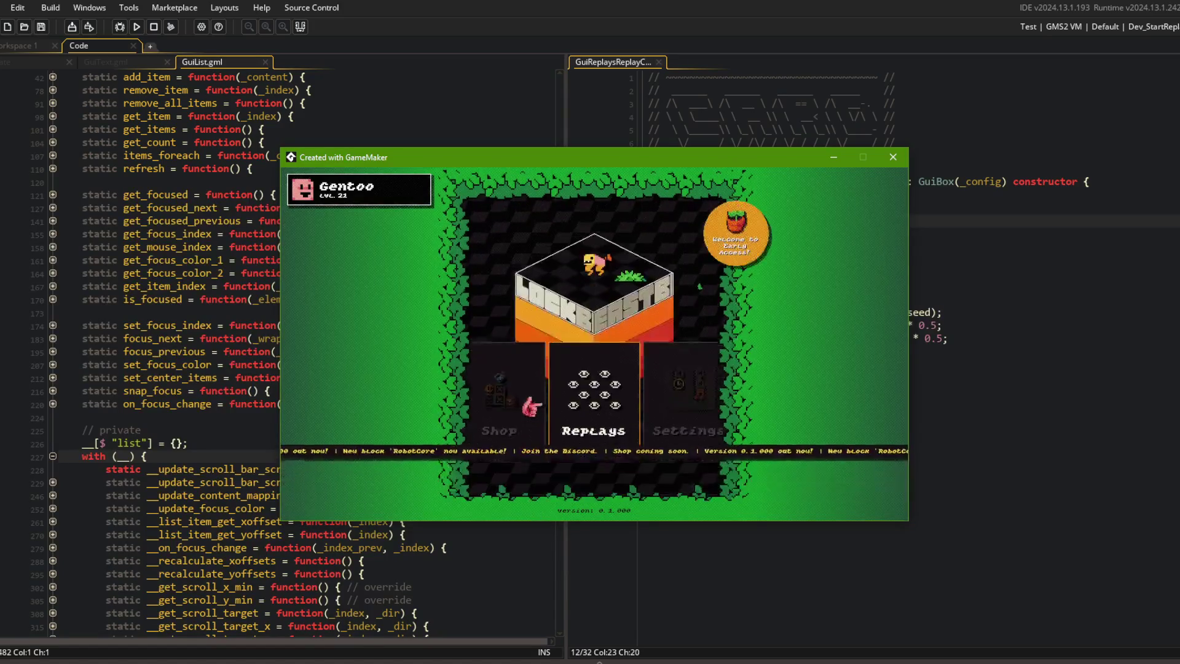
left_click(200, 321)
Step: Switch the left editor between the GuiText and GuiList code tabs
scroll(201, 321, "down", 2)
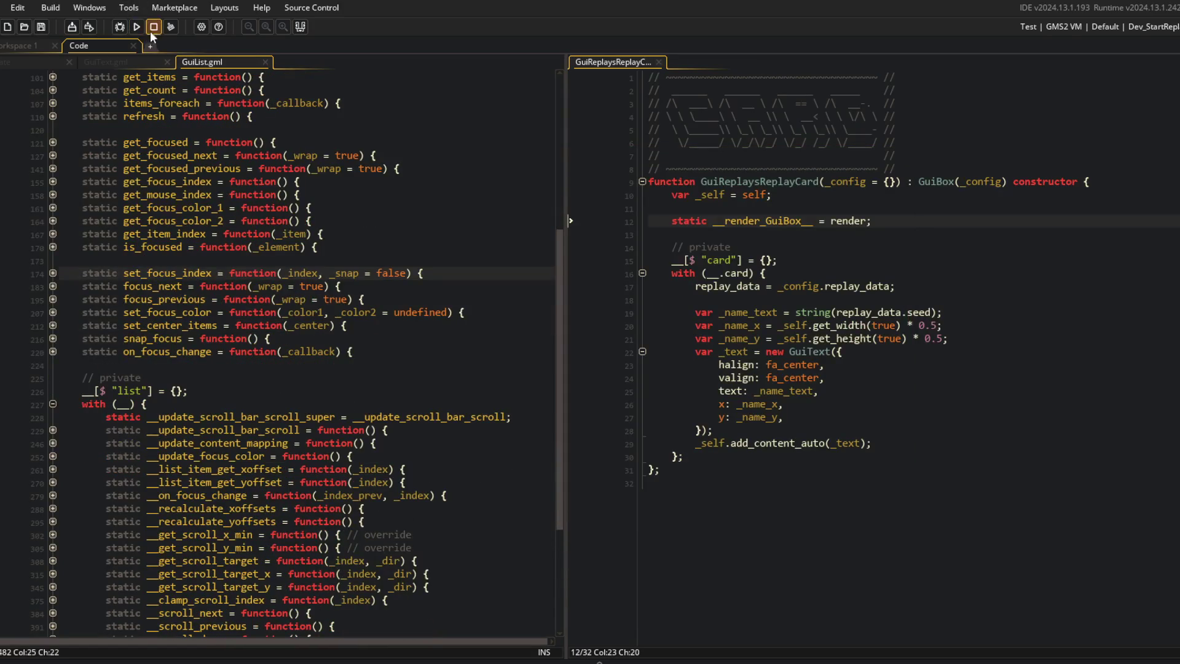
left_click(147, 62)
left_click(55, 61)
left_click(110, 60)
left_click(227, 61)
Step: Inspect GuiList's scroll-next and scroll-bar update functions, then close the GuiList script
scroll(238, 358, "down", 5)
left_click(54, 428)
left_click(55, 428)
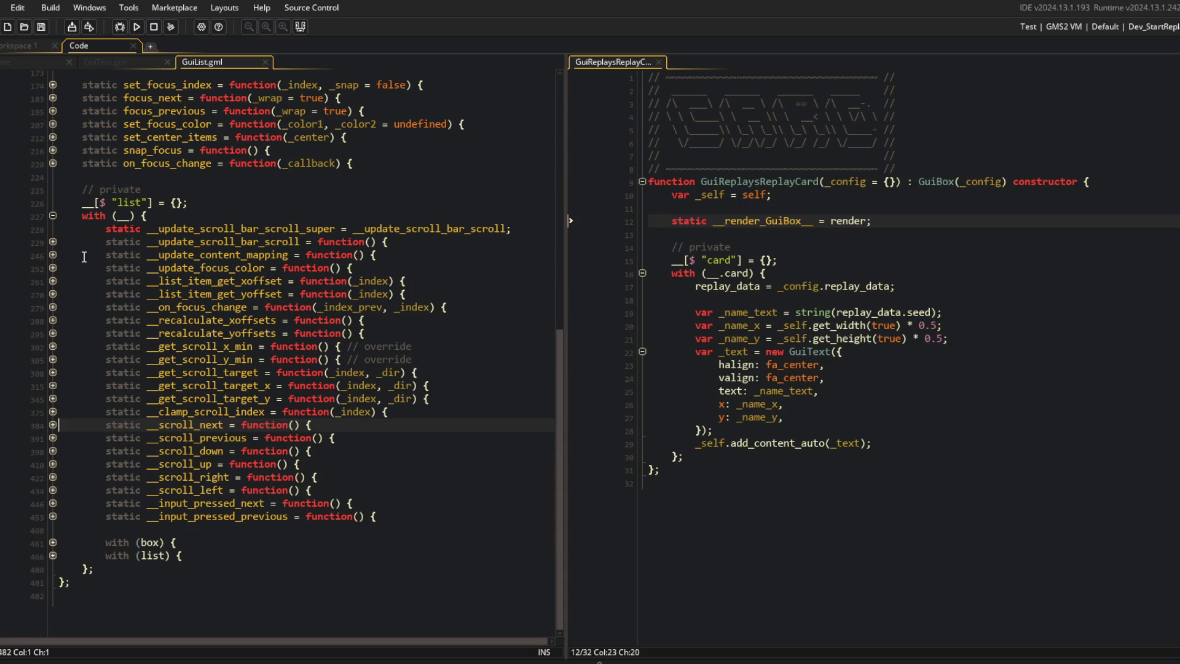
left_click(53, 241)
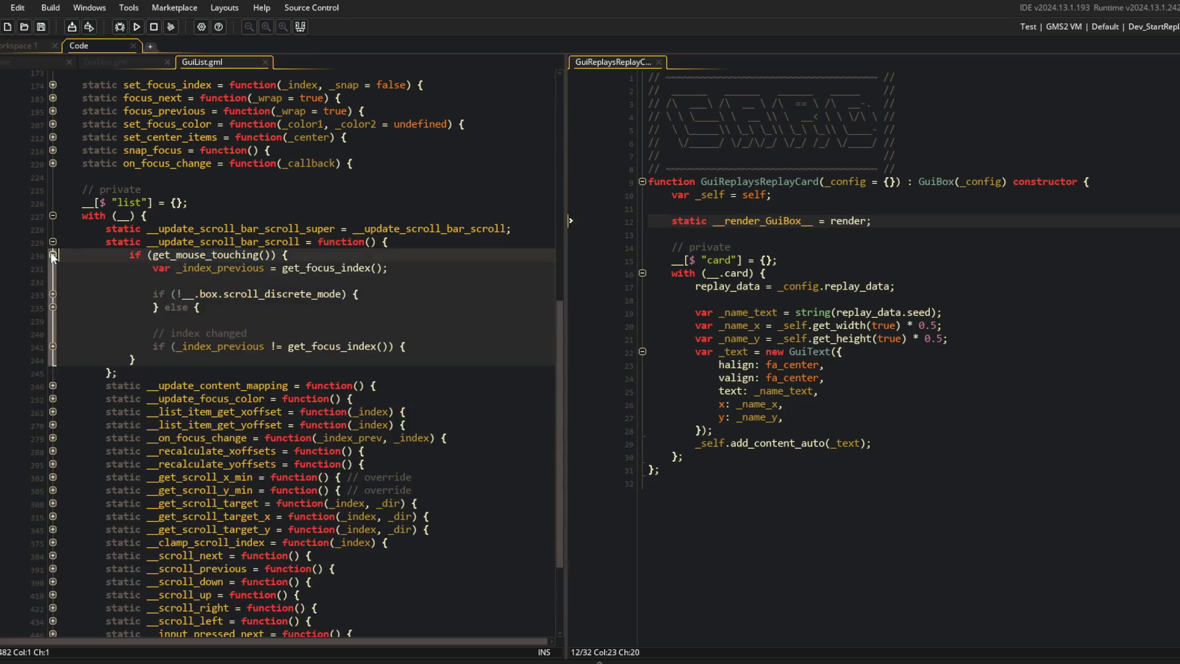
left_click(53, 294)
left_click(53, 241)
scroll(55, 249, "up", 6)
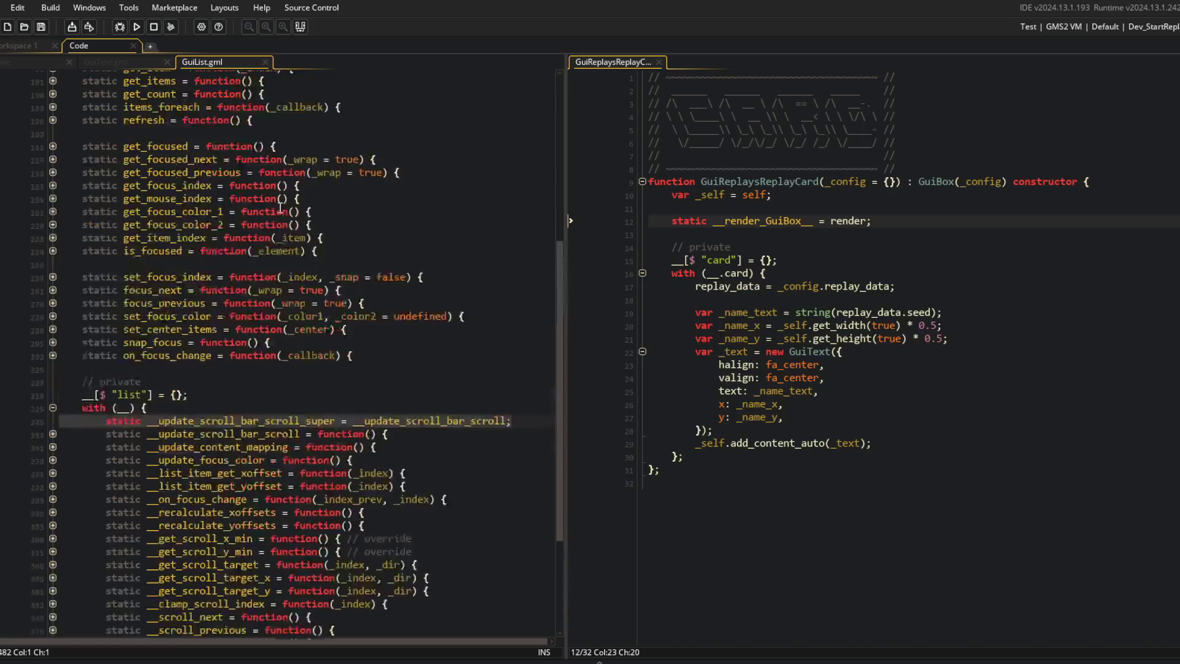
left_click(265, 62)
left_click(910, 192)
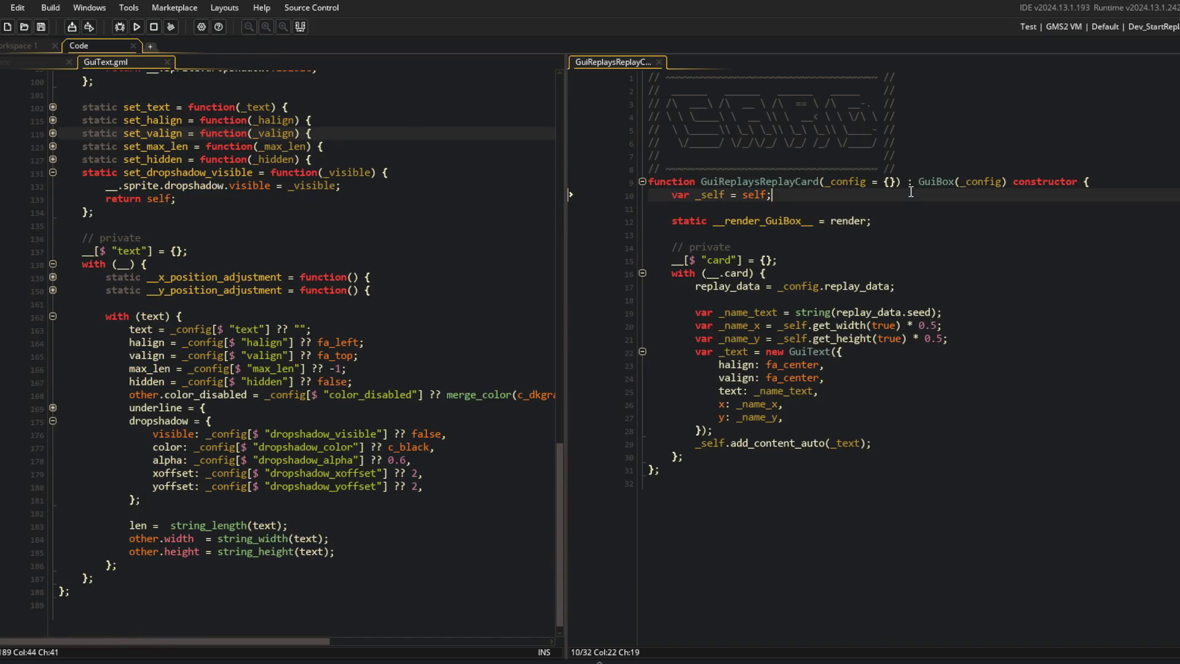
Step: Look up the GuiLibrary card script through the asset search, then close it again
key("ctrl+t")
type("Gui")
type("ary")
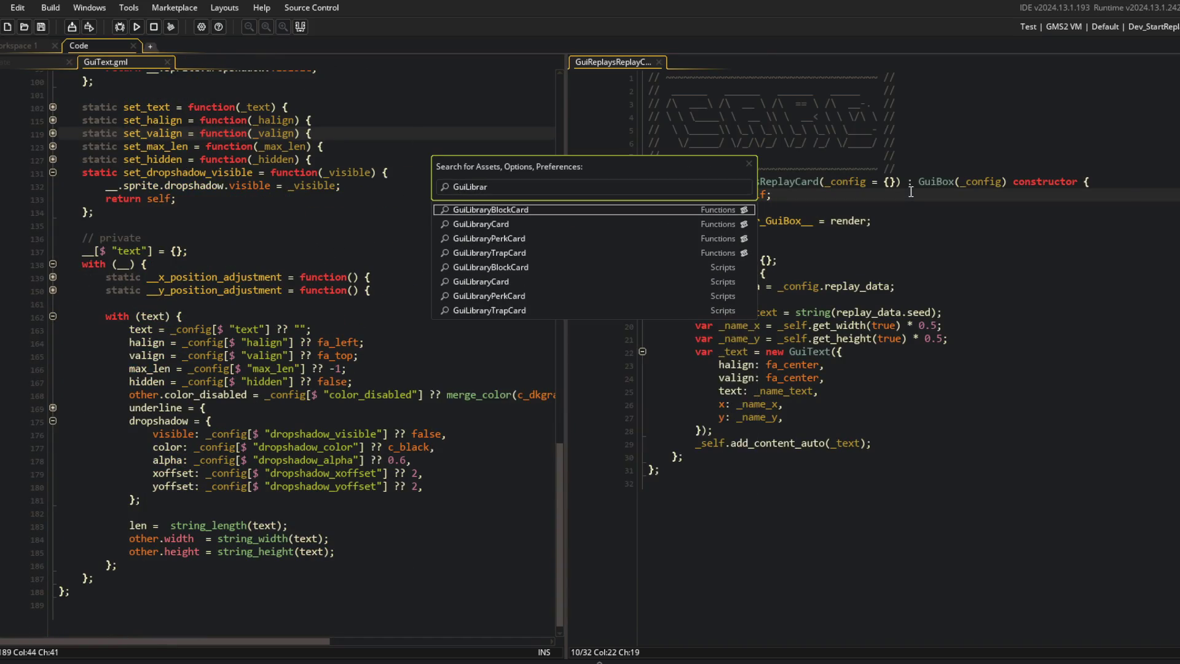
key("Return")
key("ctrl+w")
Step: Open the ui_library object's Create event and dock it beside GuiText
key("ctrl+t")
type("ui_librar")
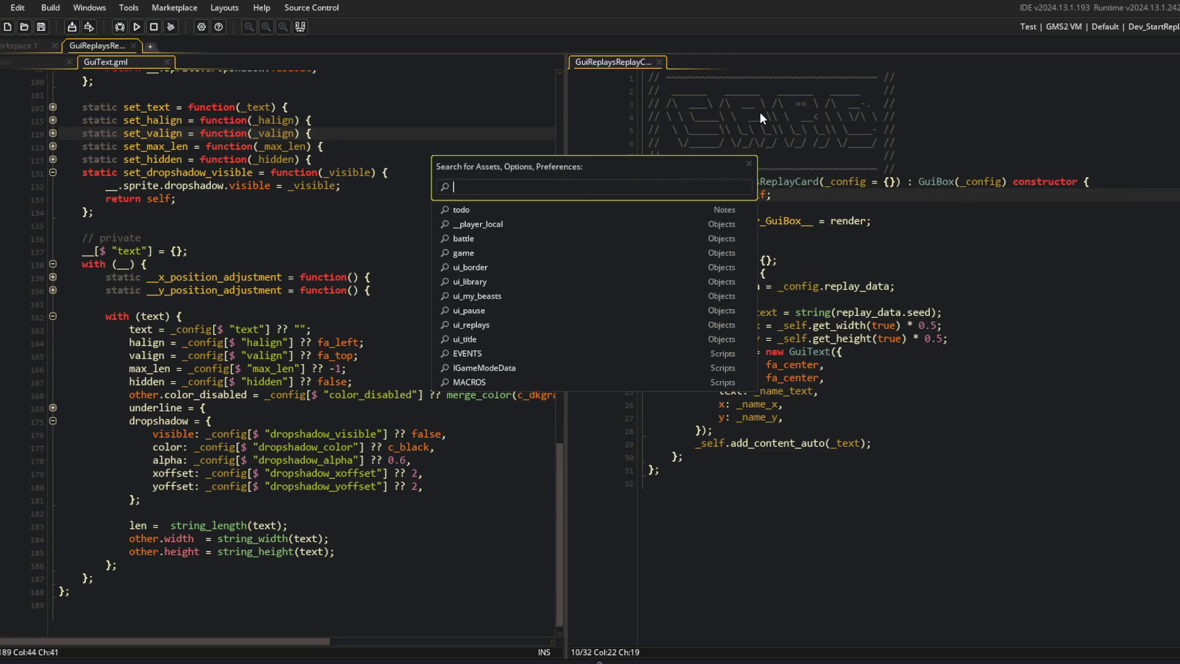
key("Return")
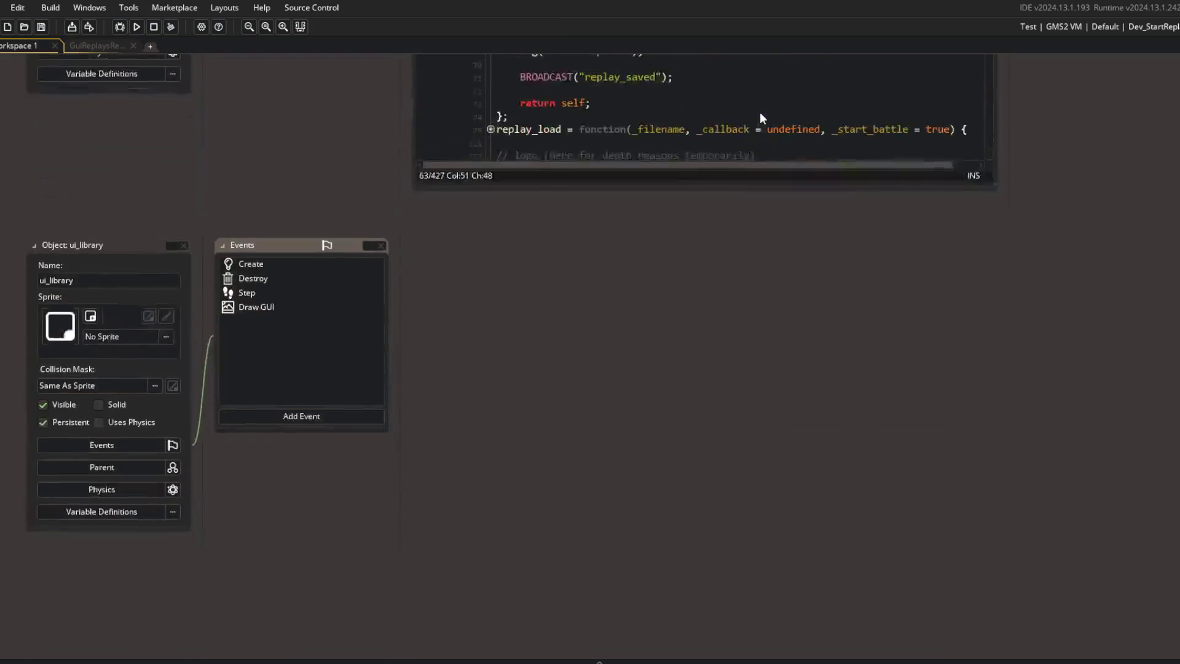
left_click(300, 227)
mouse_move(429, 236)
left_mouse_down()
mouse_move(98, 47)
mouse_move(640, 236)
left_mouse_up()
Step: Inspect the Create event's focus_get and lifecycle update folds, then bring up the replays menu code on the left
left_click(642, 234)
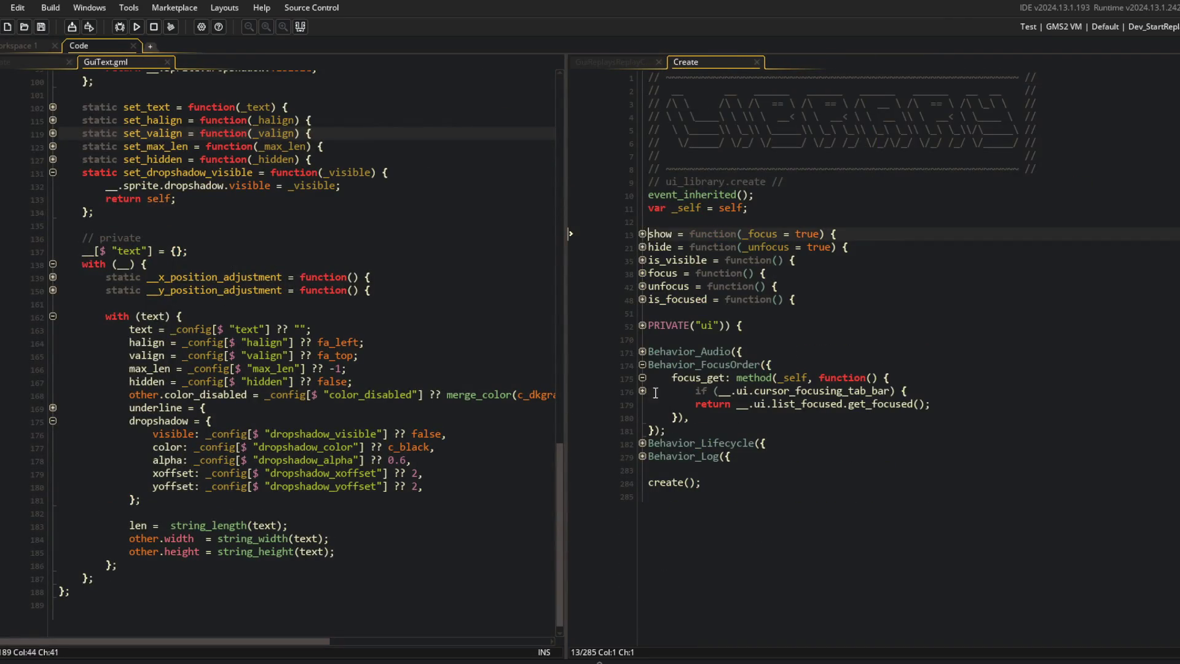
left_click(641, 390)
left_click(765, 390)
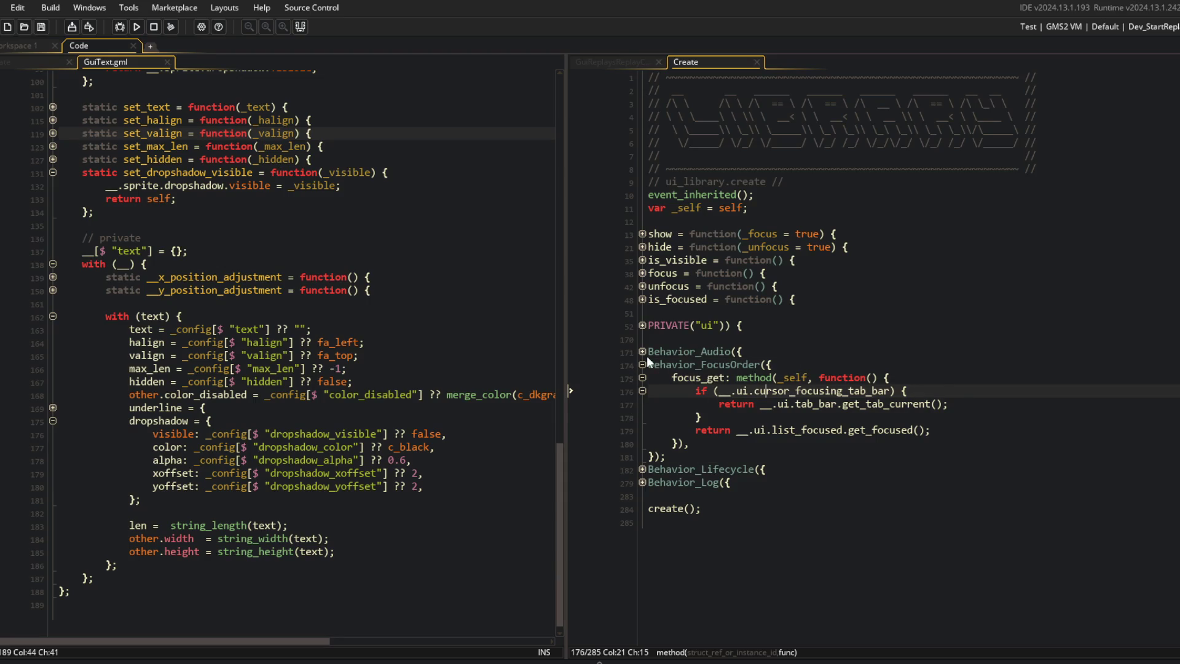
left_click(642, 469)
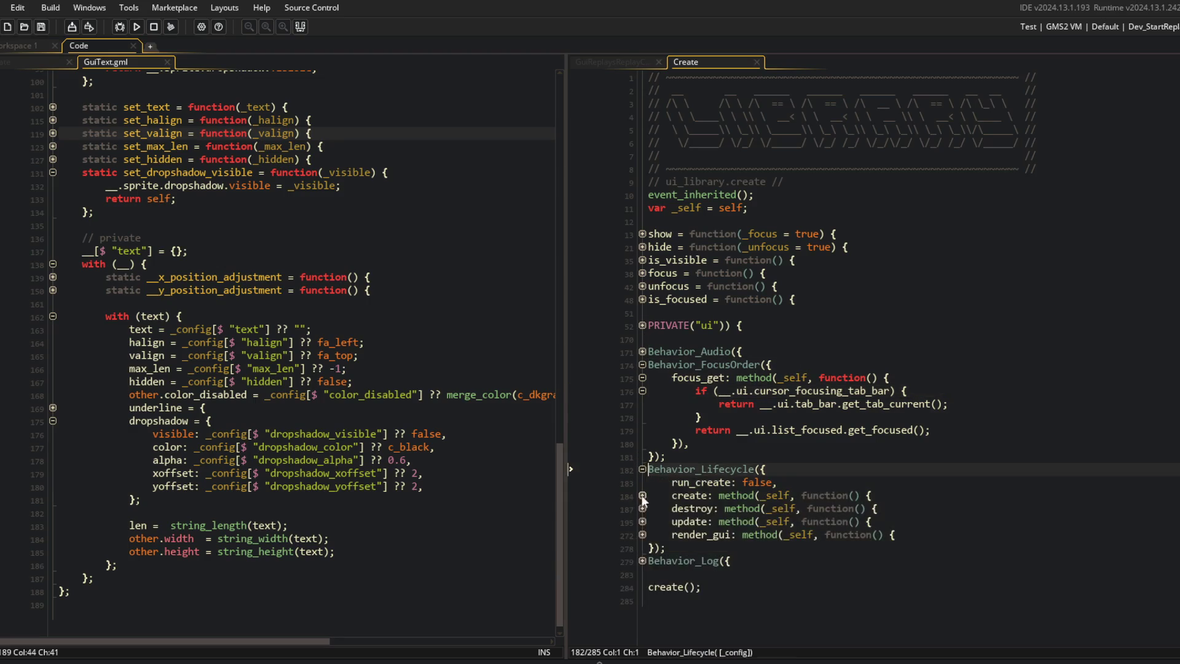
left_click(642, 521)
left_click(643, 534)
scroll(643, 533, "down", 3)
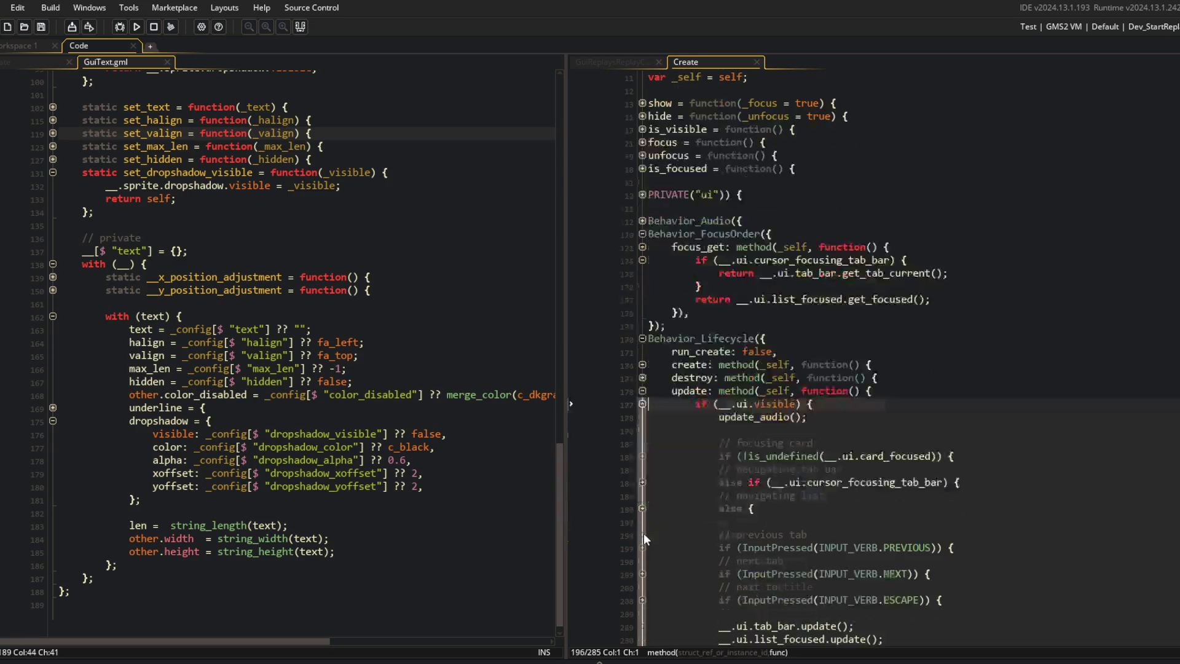
scroll(793, 503, "down", 2)
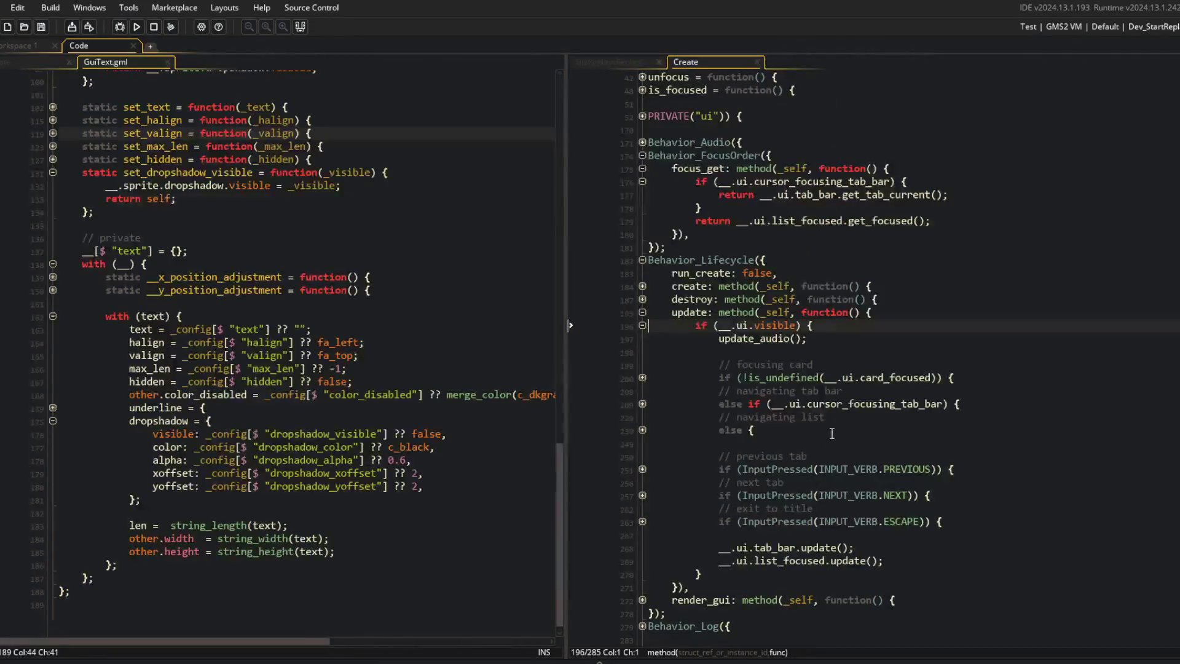
left_click(643, 430)
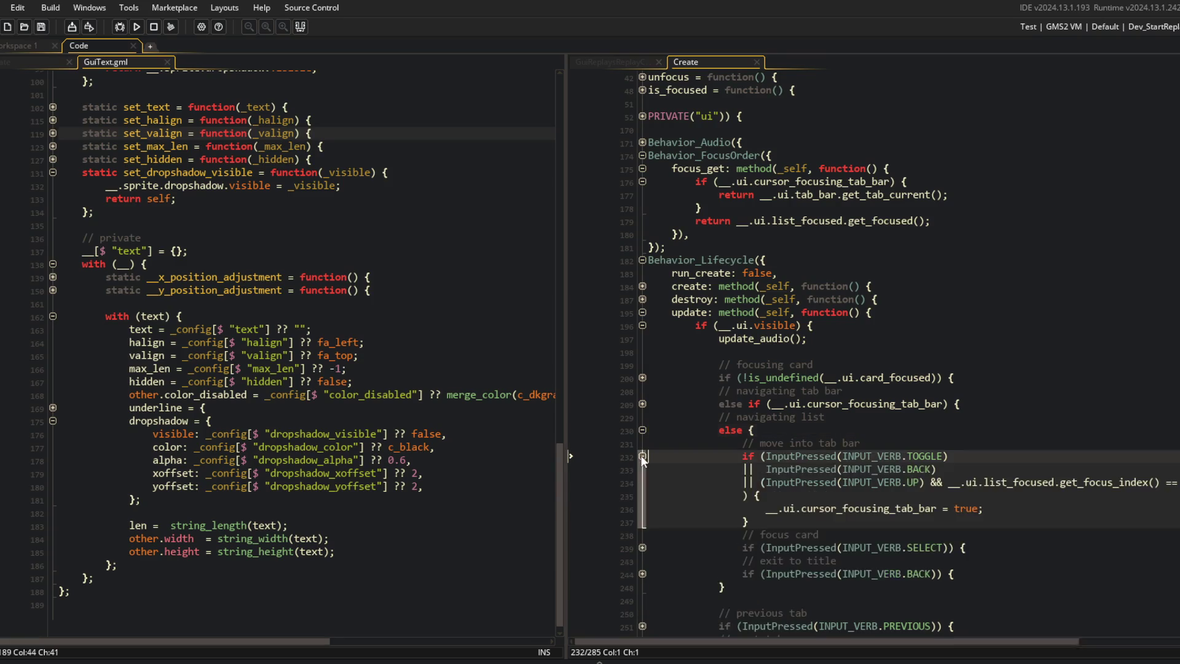
left_click(643, 430)
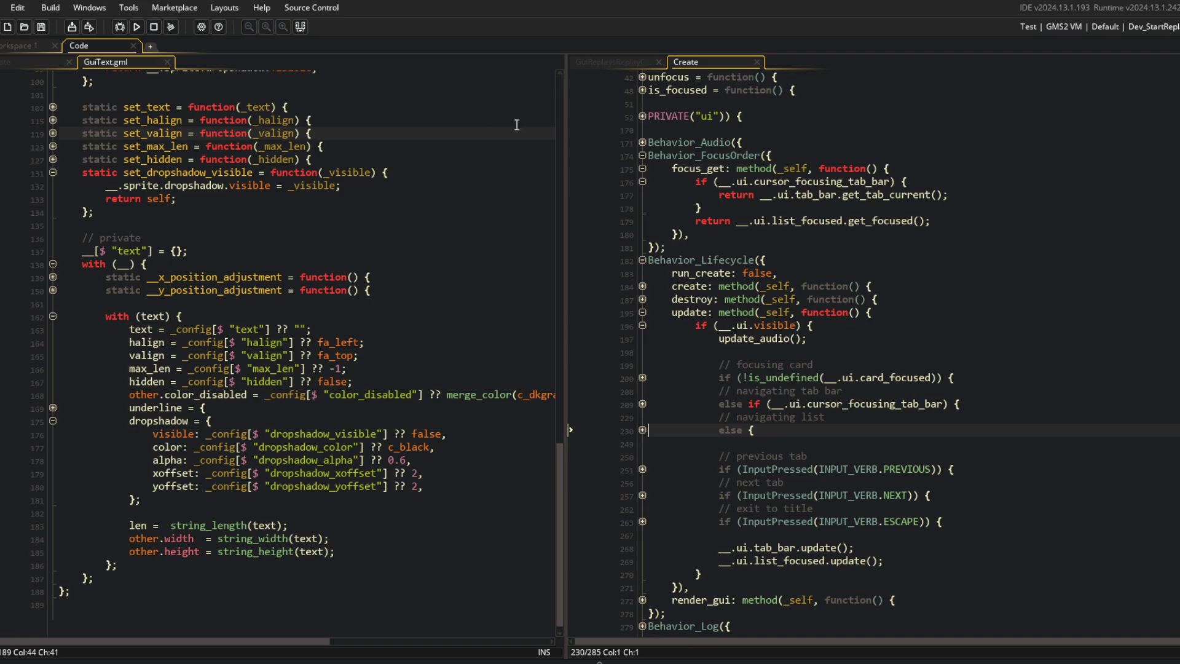
left_click(17, 62)
scroll(240, 285, "down", 4)
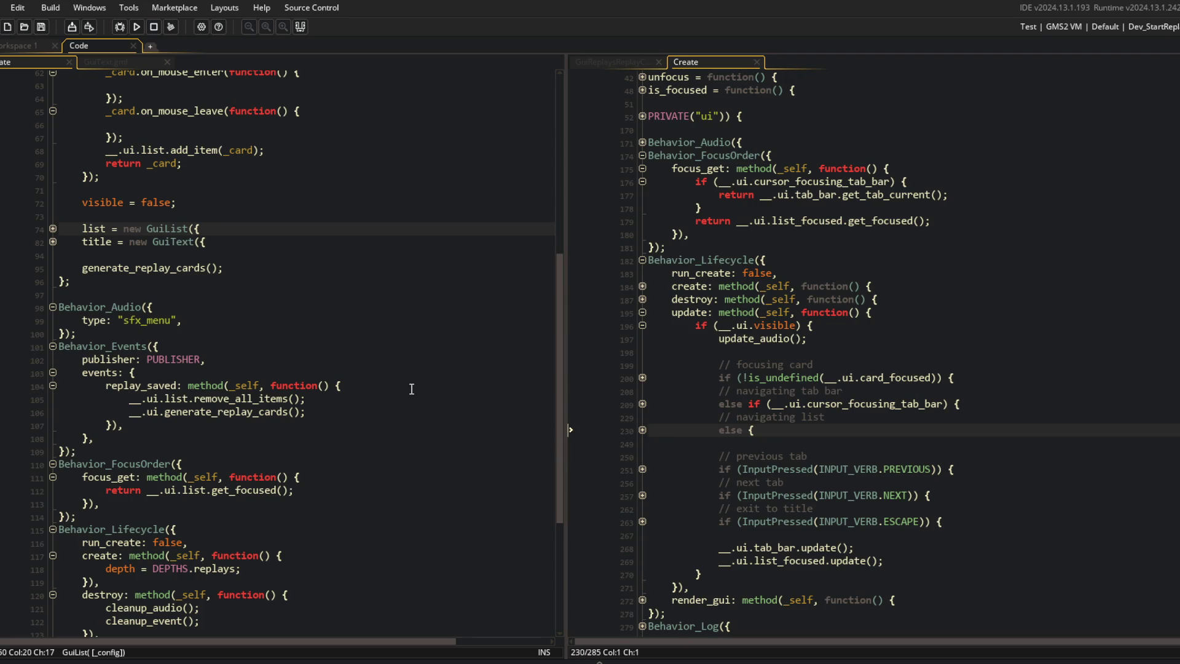
Step: Expand the update and render_gui visibility checks and write a "// back" comment above the escape check
scroll(393, 384, "down", 5)
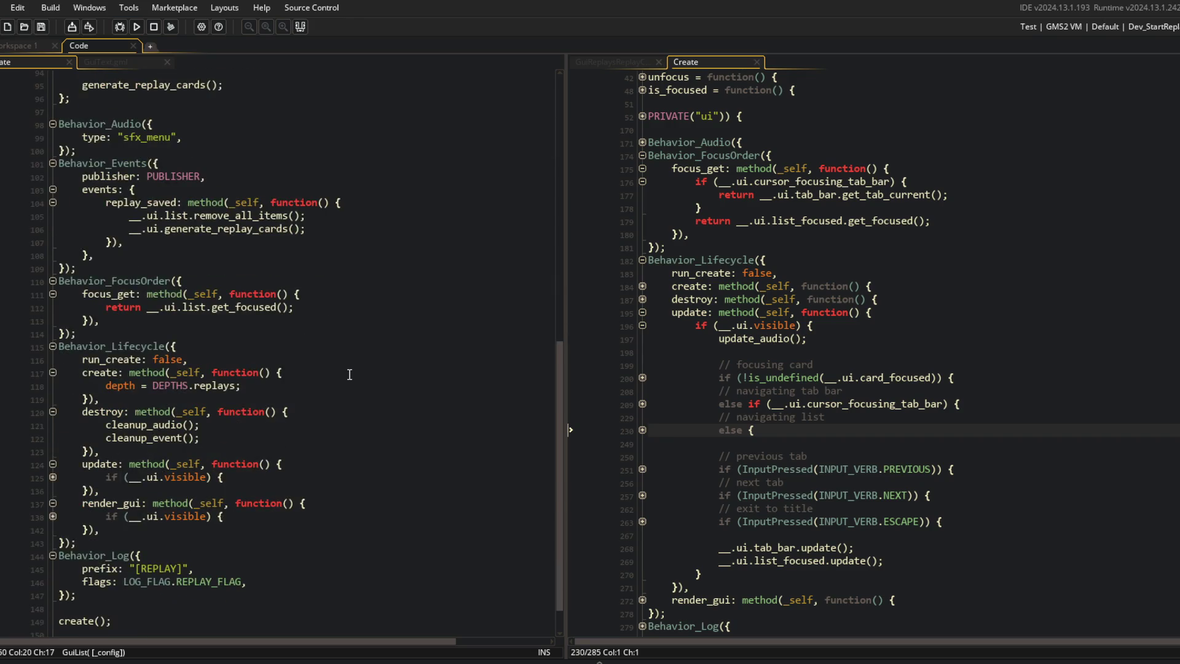
left_click(53, 477)
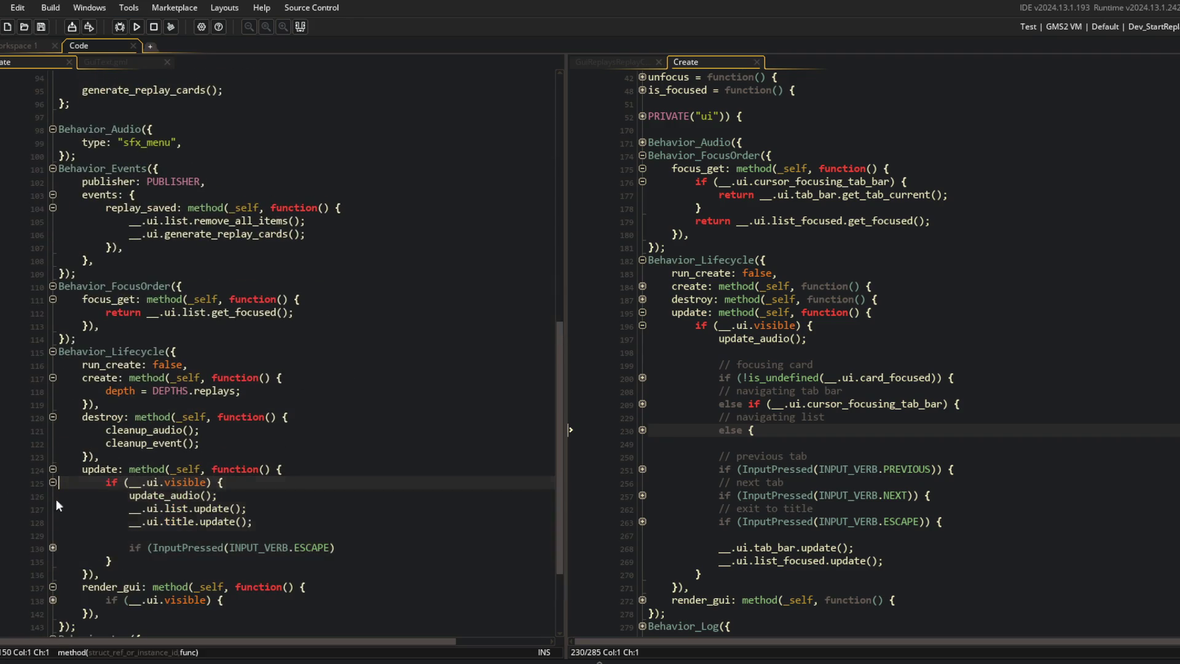
left_click(52, 600)
left_click(53, 547)
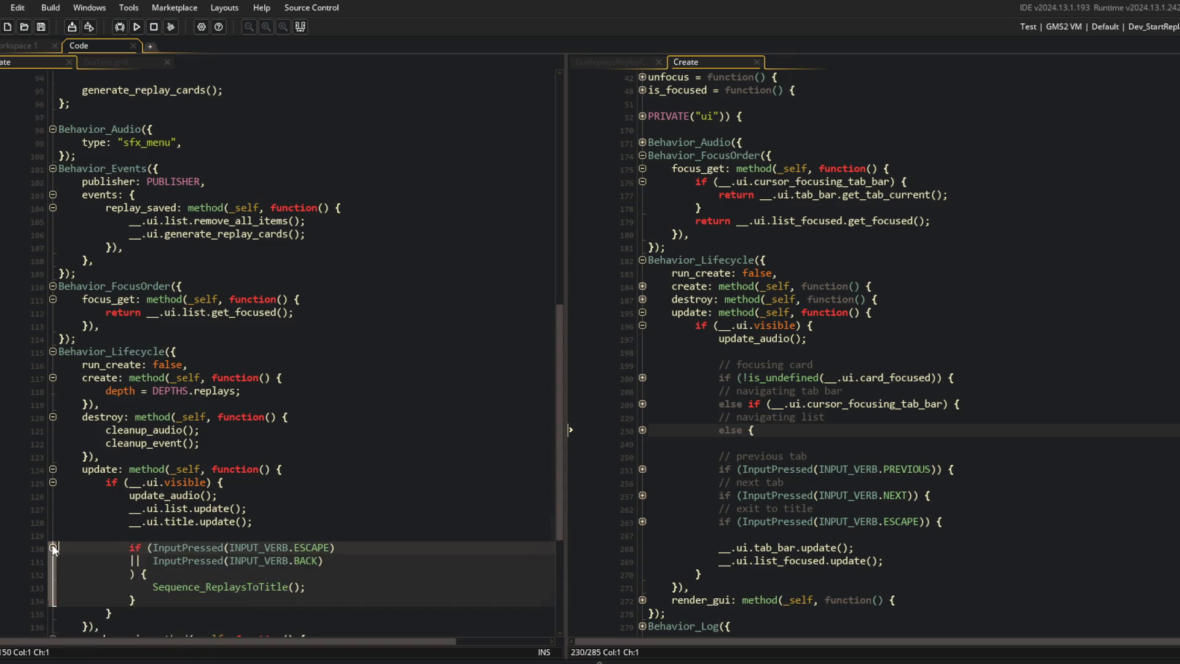
scroll(51, 544, "down", 4)
left_click(262, 375)
key("Return")
type("// back")
left_click(313, 293)
scroll(313, 293, "up", 10)
scroll(313, 293, "up", 5)
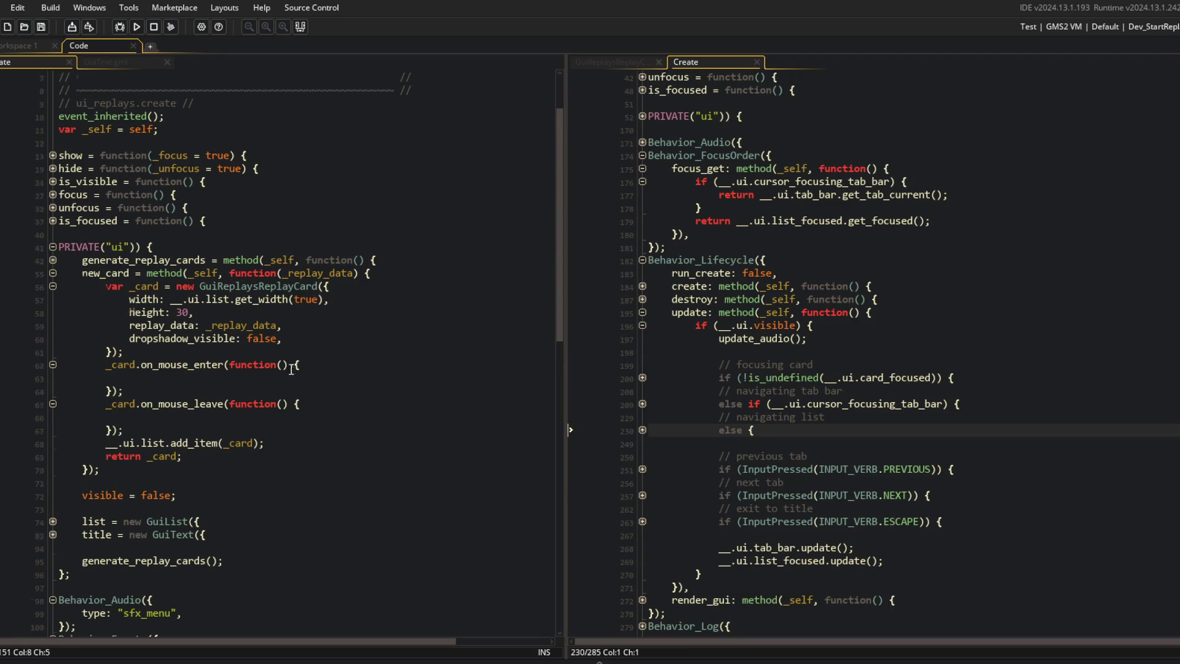
scroll(292, 369, "down", 2)
Step: Expand new_list's GuiList block and its on_focus_change callback, selecting lines 74–76
left_click(53, 459)
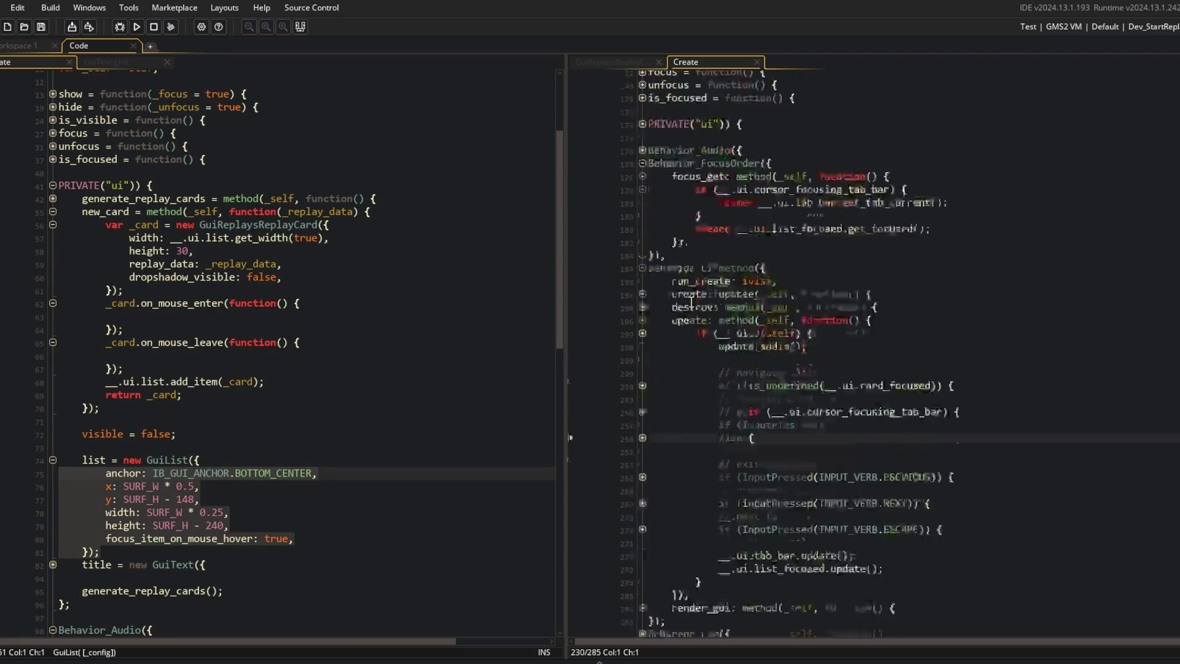
left_click(643, 310)
scroll(642, 320, "down", 3)
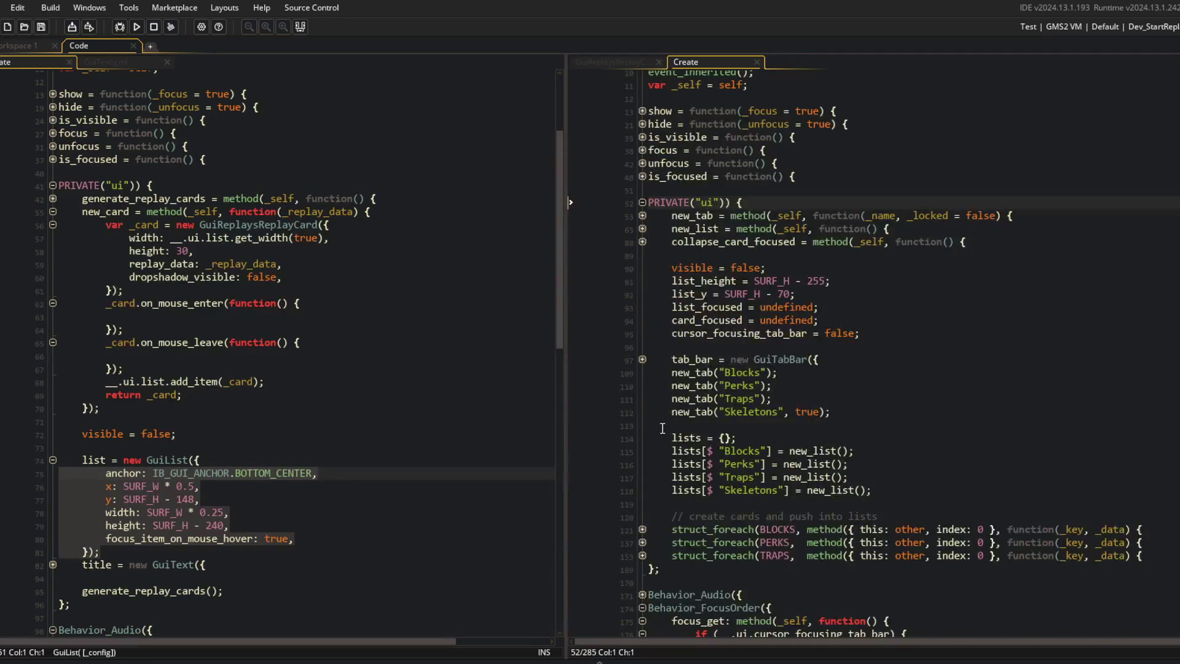
scroll(662, 428, "down", 2)
left_click(642, 150)
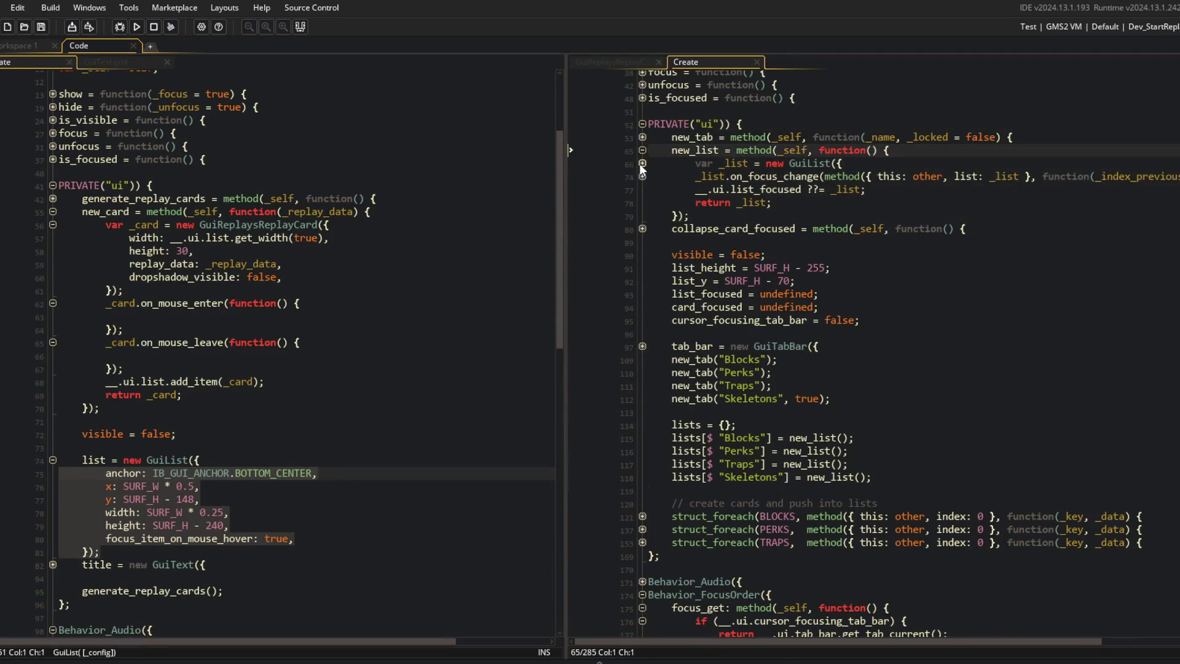
left_click(642, 164)
left_click(642, 268)
left_click(867, 242)
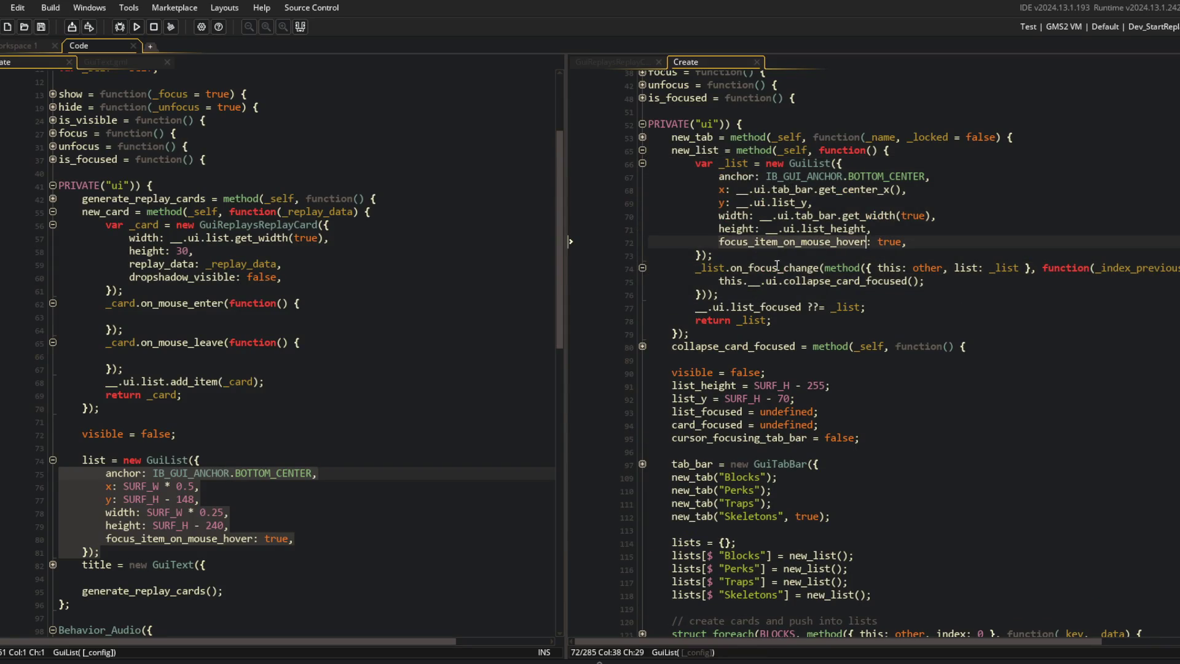
left_click_drag(674, 268, 813, 302)
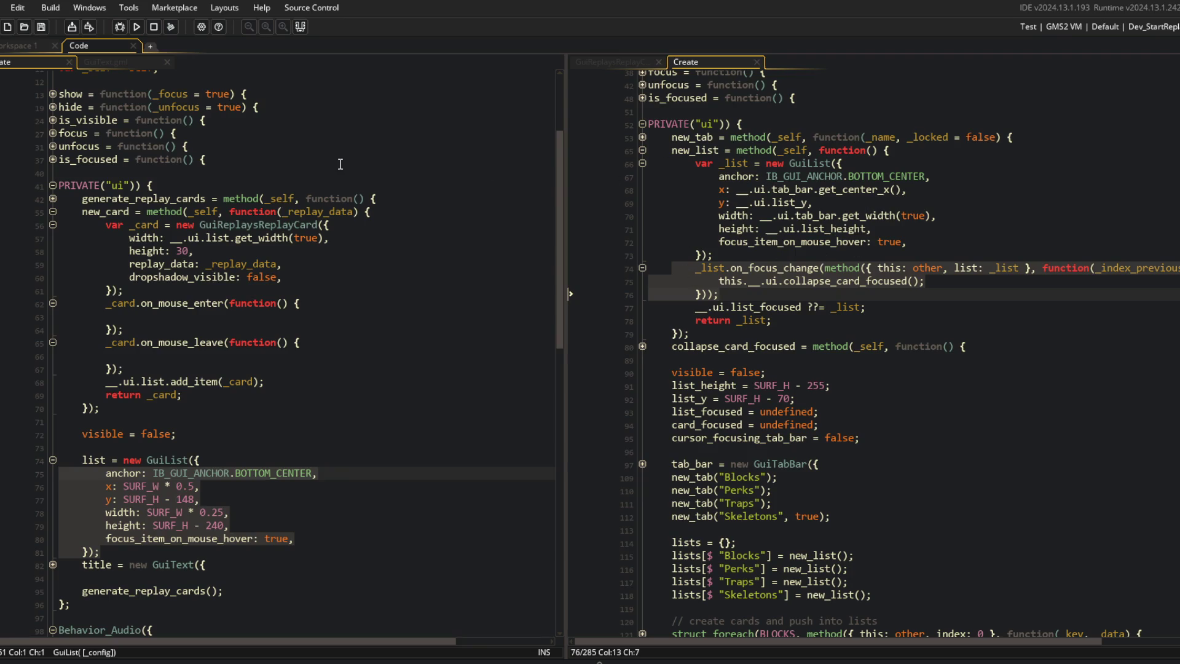
Step: Fold the new_tab method shut and build and run the game
scroll(301, 350, "down", 2)
scroll(645, 266, "down", 2)
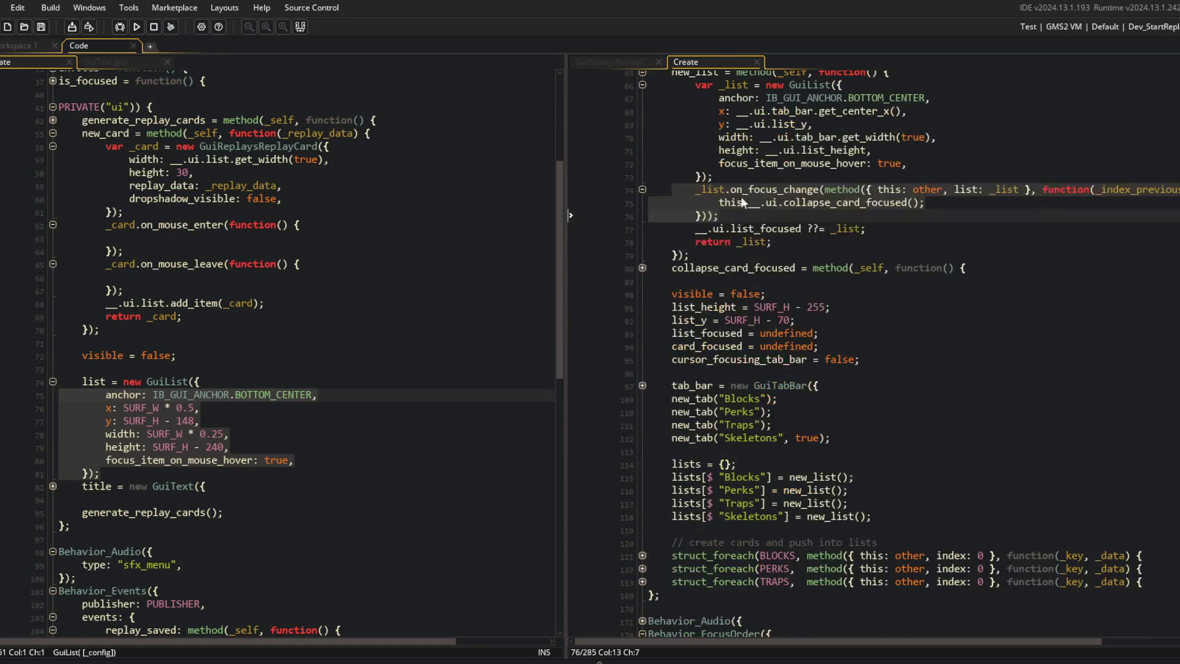
scroll(646, 266, "up", 3)
left_click(640, 135)
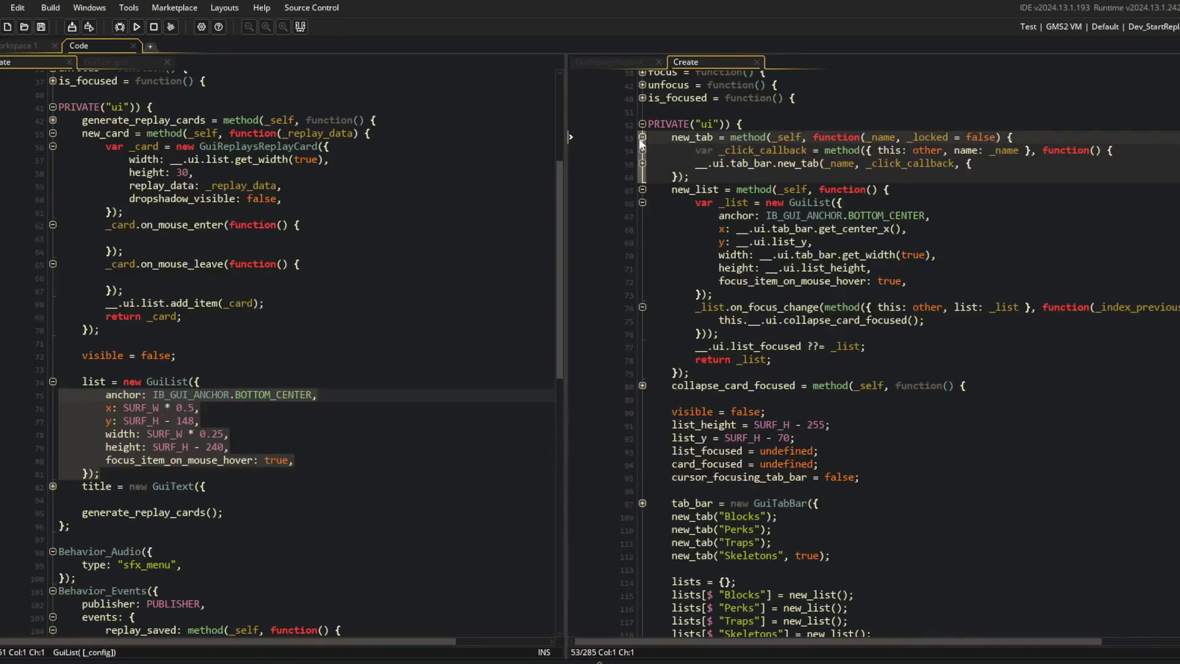
left_click(642, 138)
scroll(641, 266, "down", 5)
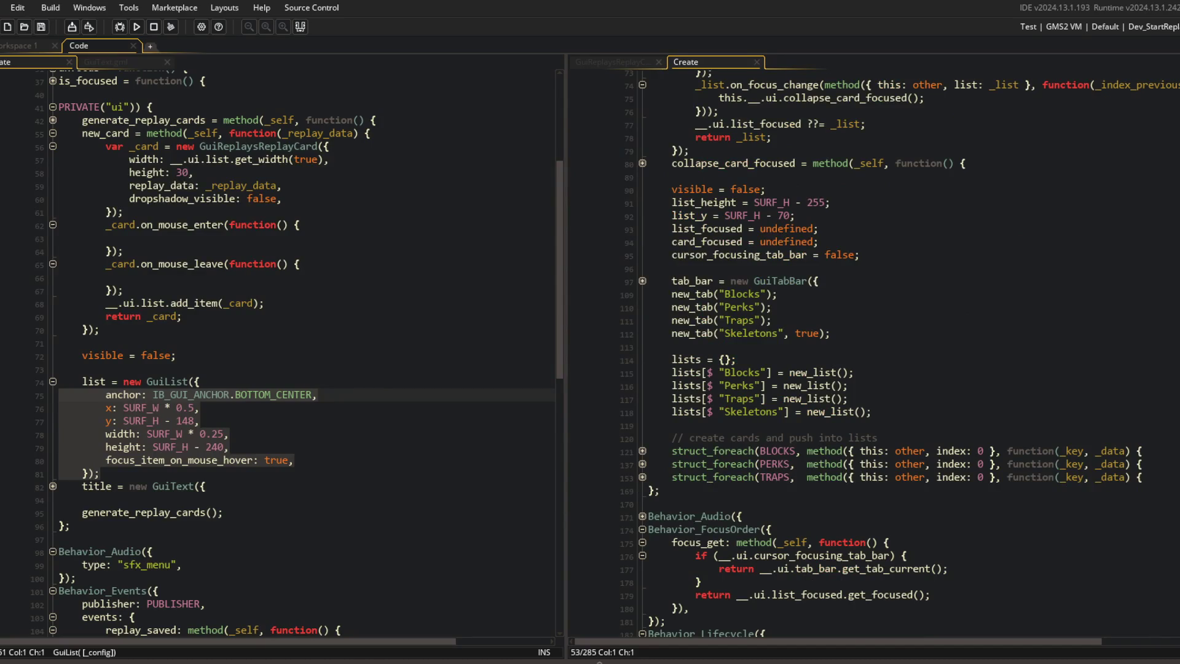
left_click(136, 26)
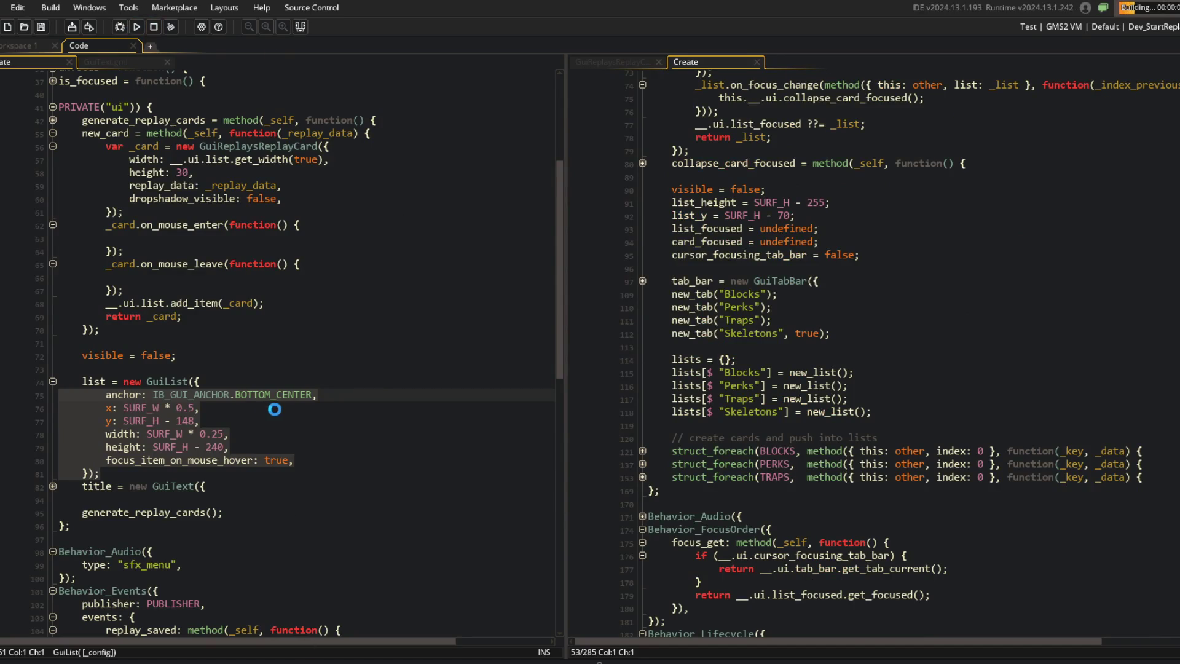
Step: Once the rebuilt game loads, go from the title menu into the Replays screen
scroll(274, 408, "down", 7)
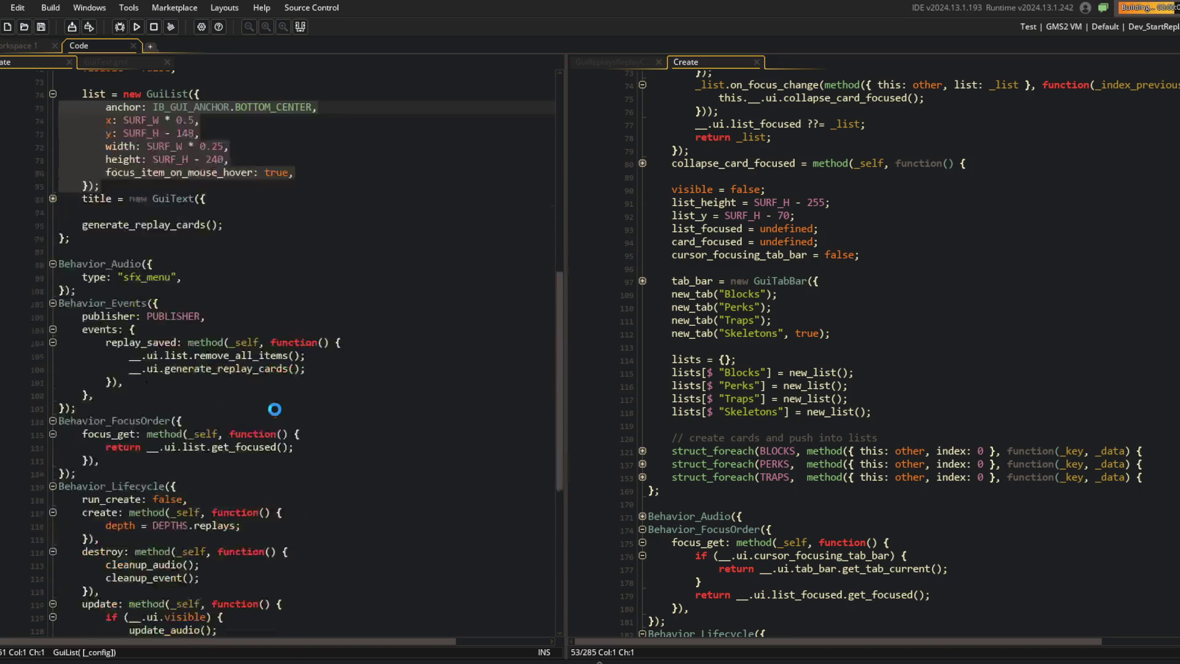
scroll(325, 318, "down", 3)
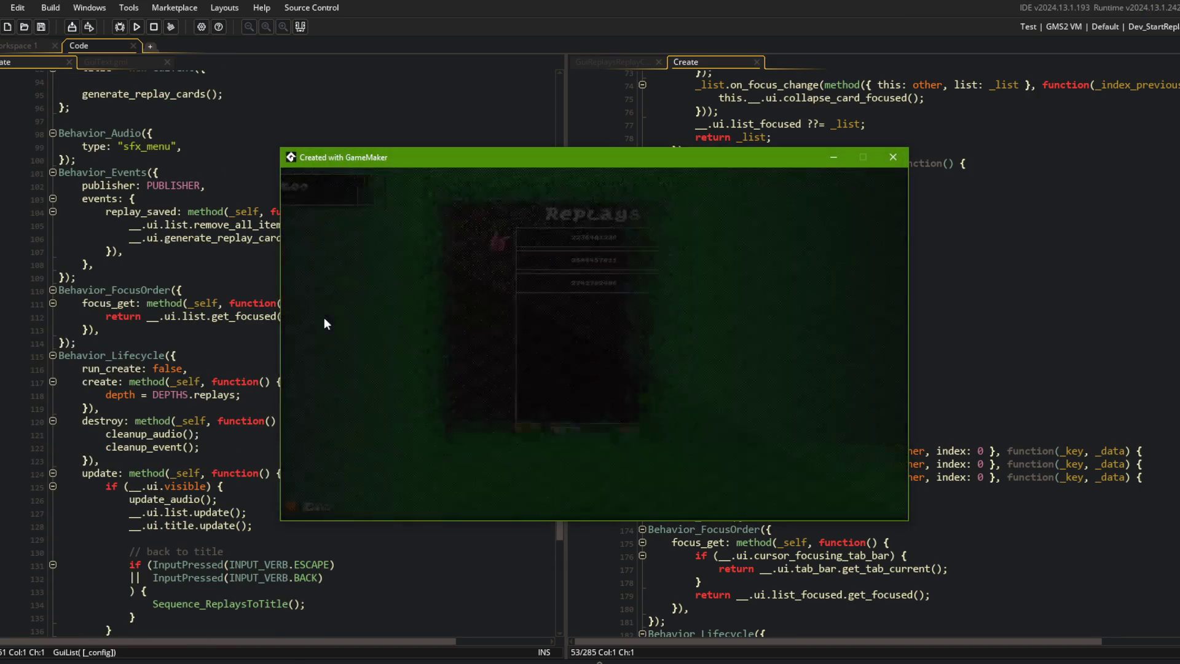
key("Escape")
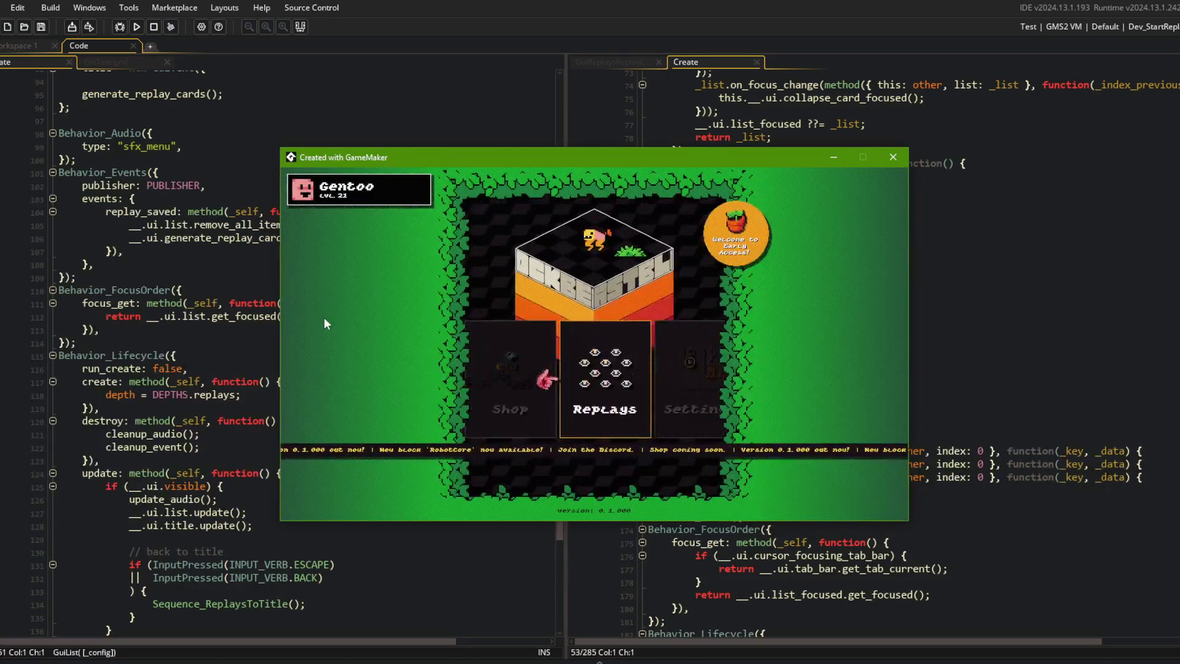
key("Return")
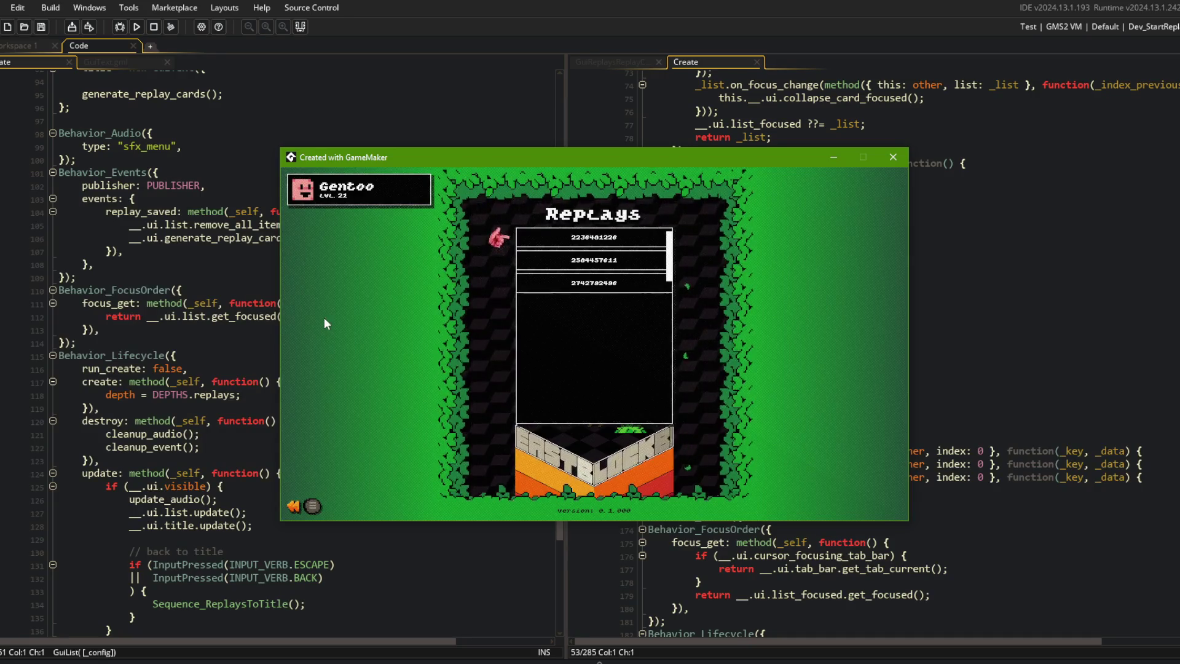
Step: Back in the code, expand the struct_foreach(BLOCKS…) loop at line 121 that adds GuiLibraryBlockCard items
left_click(953, 231)
scroll(216, 294, "down", 6)
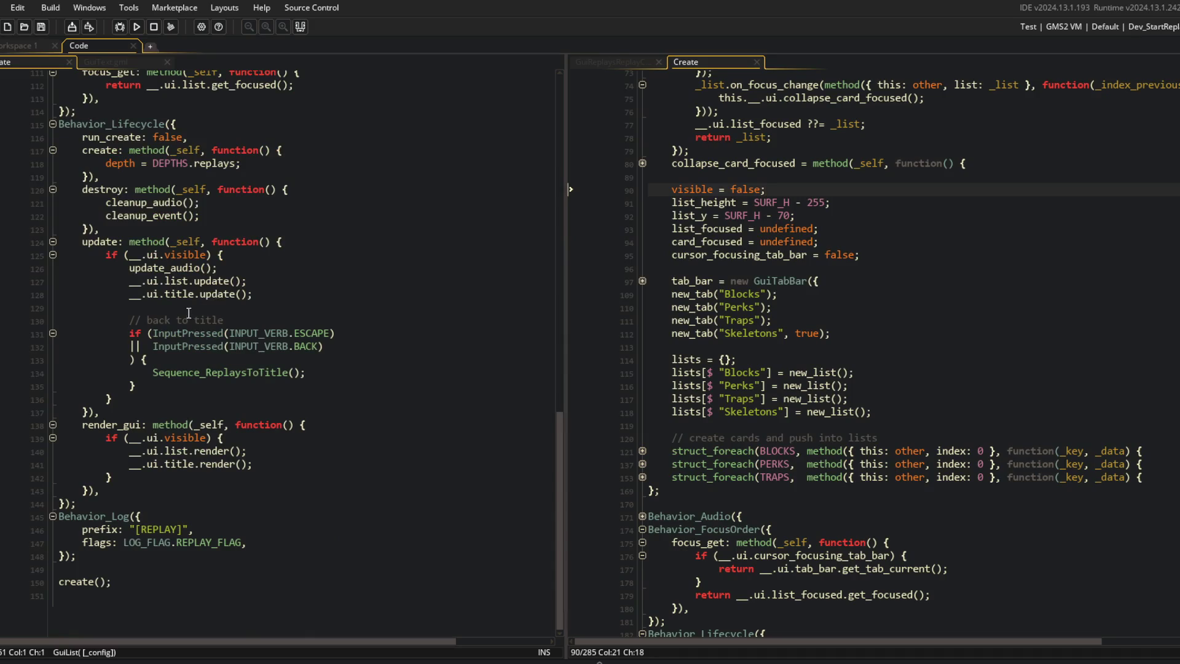
scroll(207, 306, "up", 11)
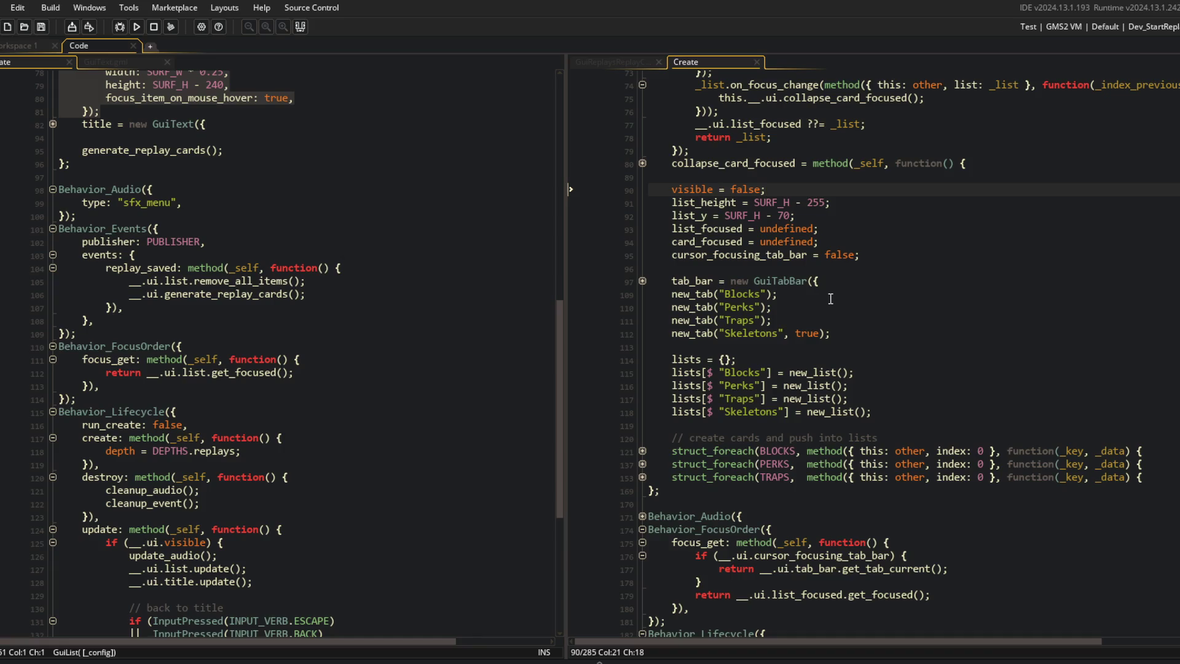
scroll(831, 298, "up", 5)
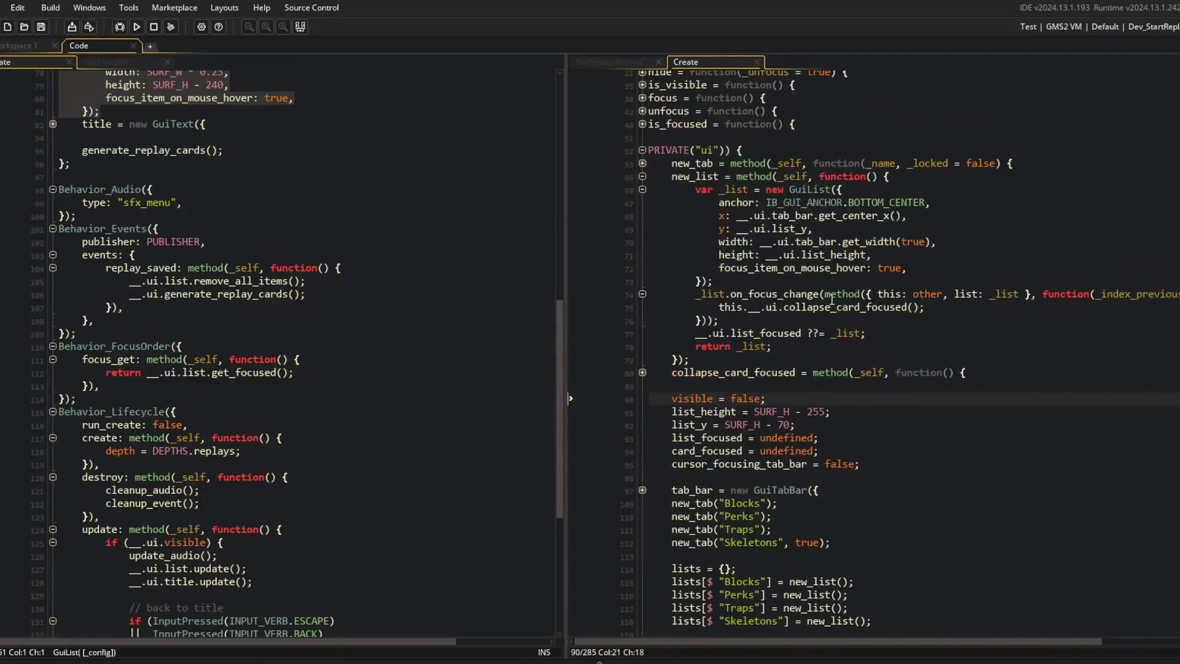
left_click(837, 190)
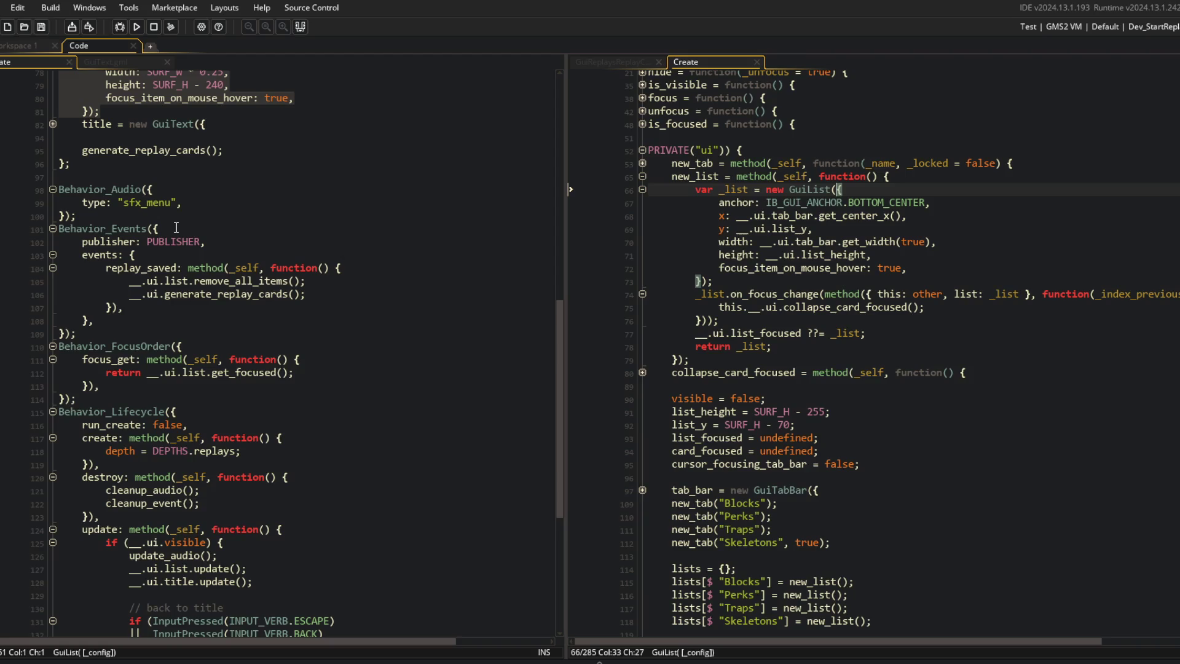
scroll(176, 228, "up", 5)
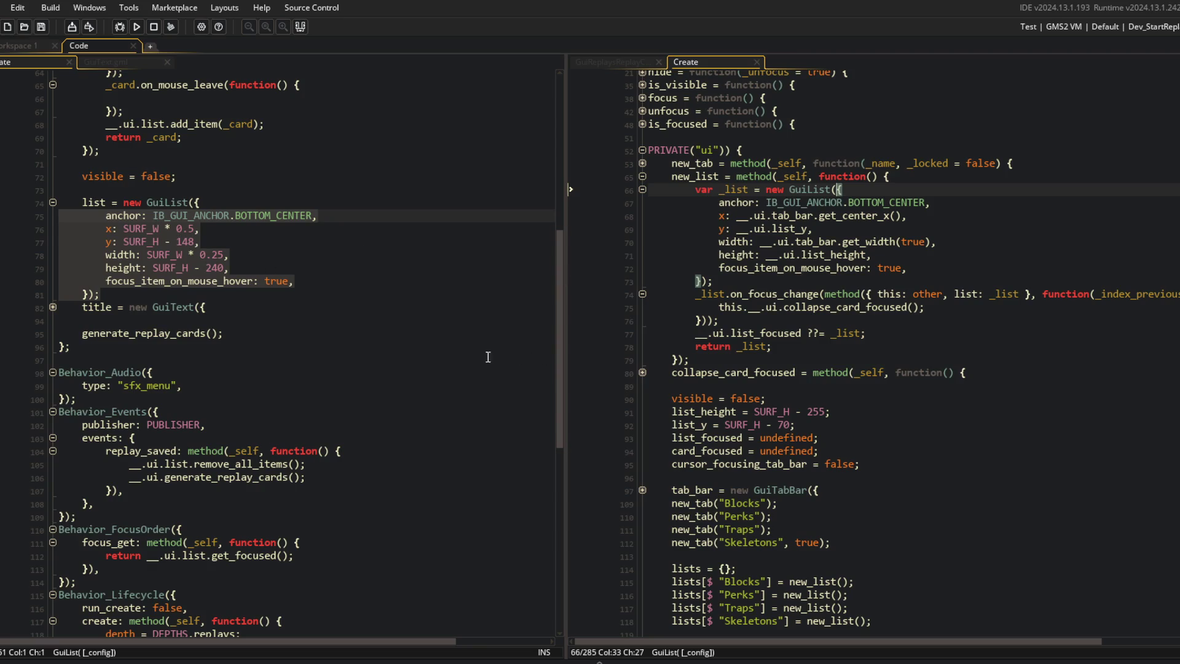
scroll(222, 228, "up", 5)
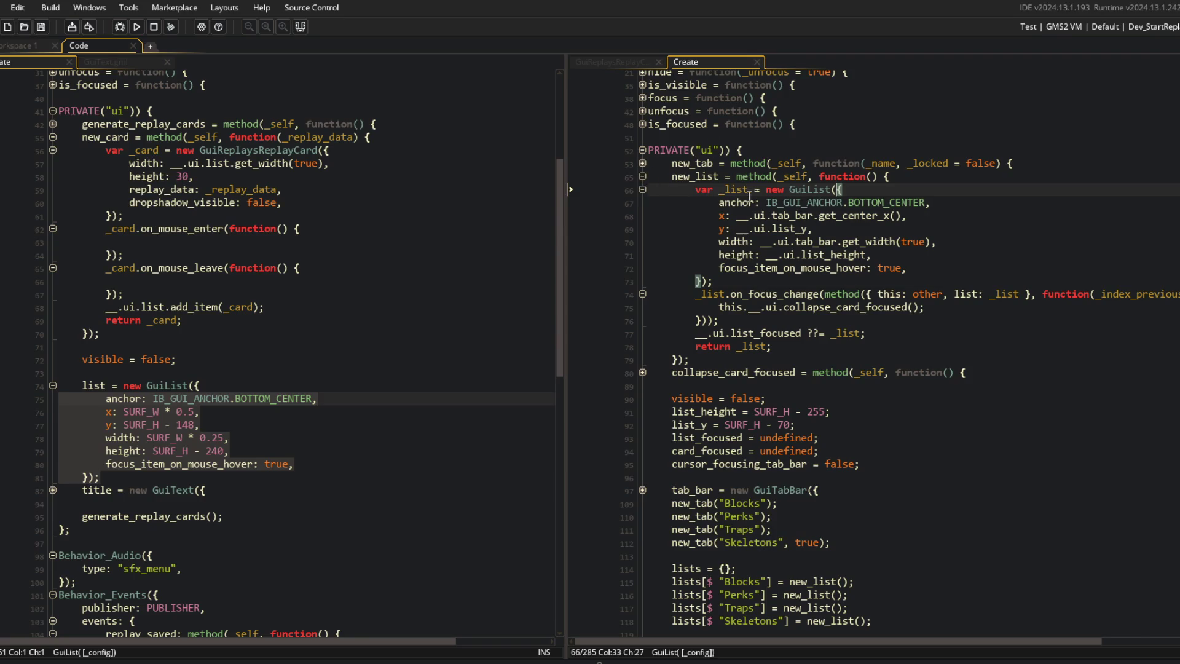
scroll(749, 197, "down", 9)
left_click(642, 320)
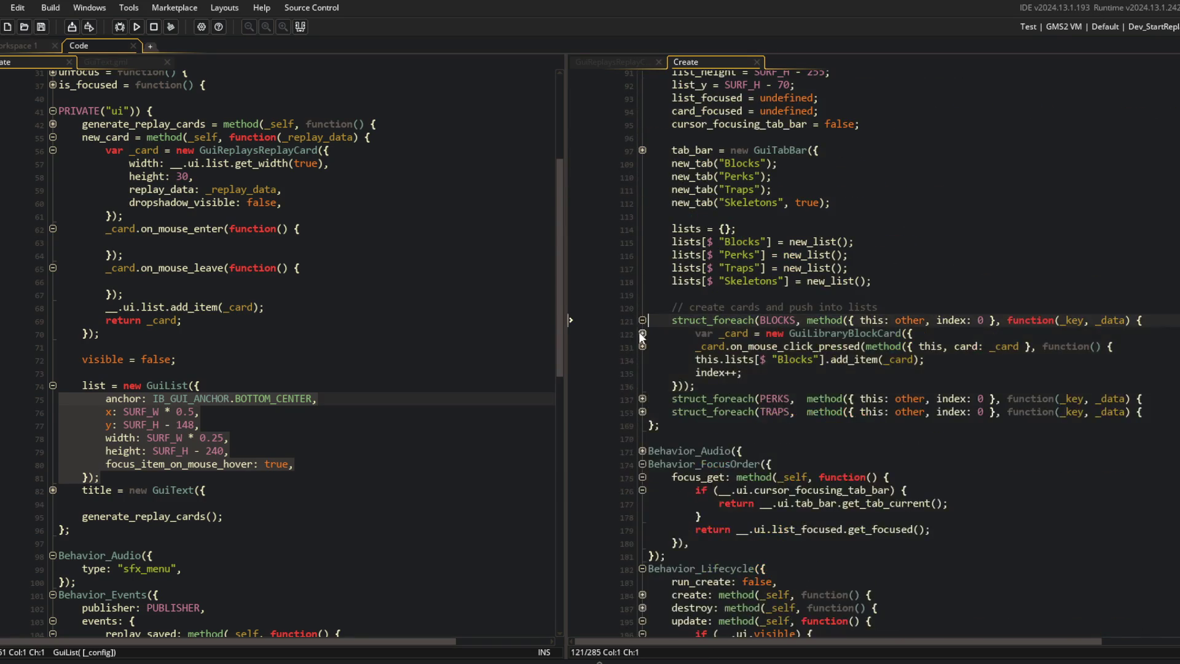
Step: Expand the GuiLibraryBlockCard fold and inspect its list_index property and the card-creation code
left_click(642, 333)
left_click(743, 424)
double_click(744, 424)
left_click(284, 190)
key("Down")
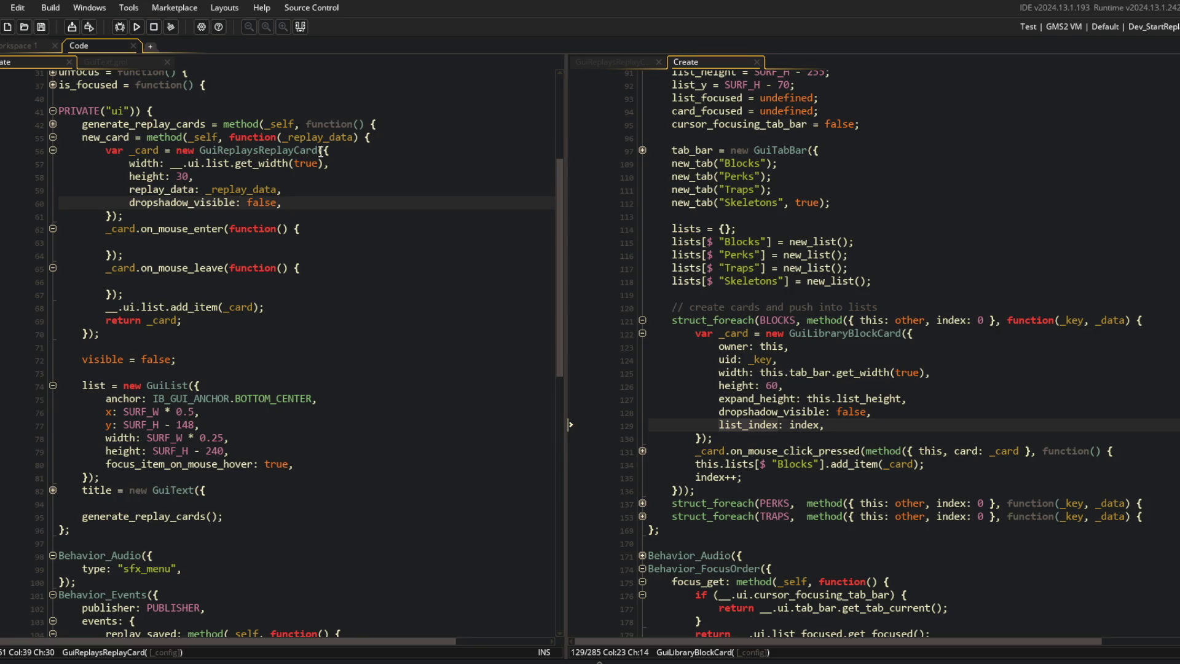
left_click(829, 424)
left_click(896, 378)
left_click(865, 464)
left_click(748, 306)
key("Up")
key("Up")
key("Up")
Step: Peek at GuiReplaysReplayCard, then open GuiList.gml and unfold its add_item function
left_click(612, 64)
left_click(709, 61)
left_click(177, 164)
middle_click(171, 387)
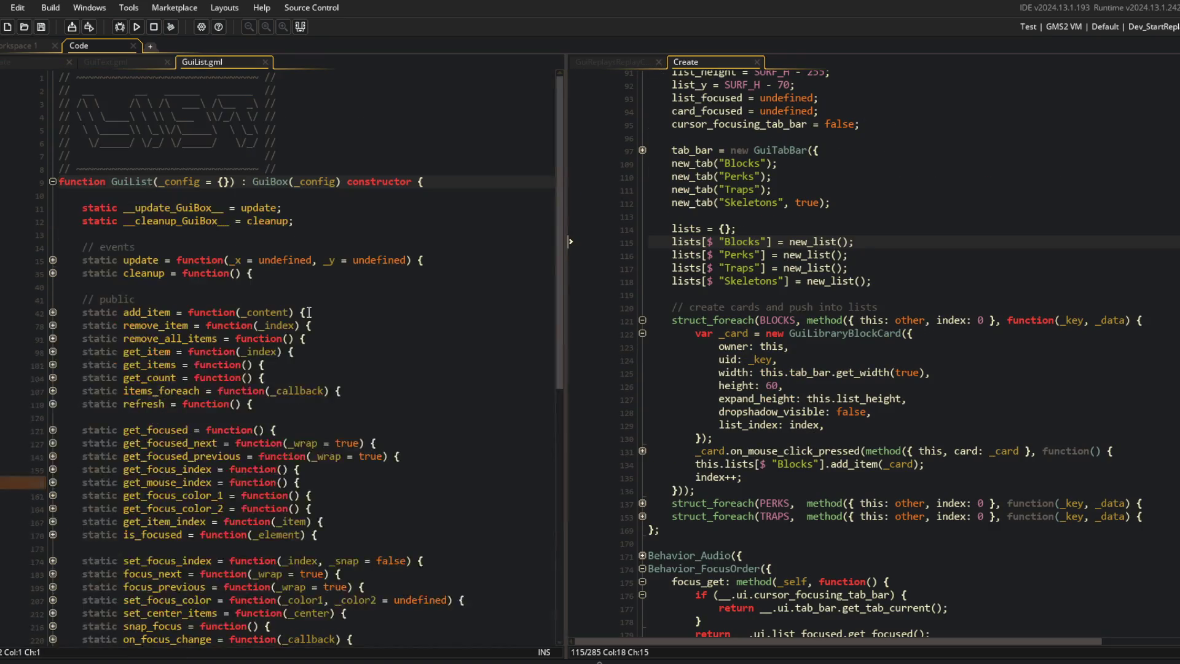
scroll(309, 312, "down", 4)
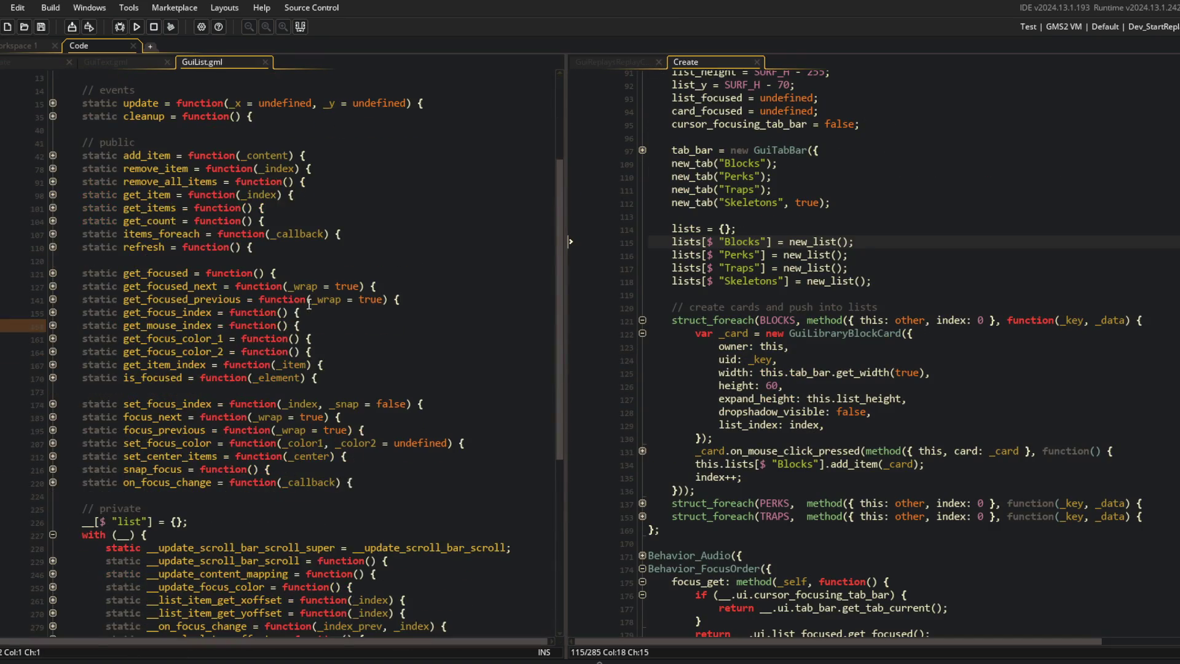
left_click(52, 156)
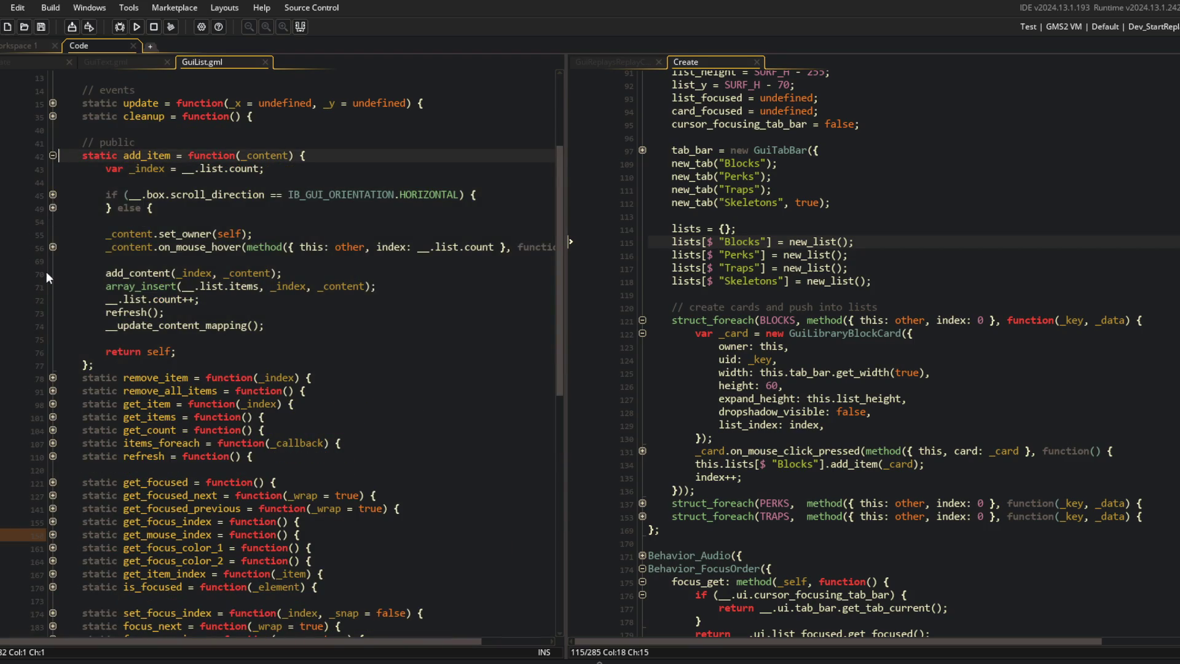